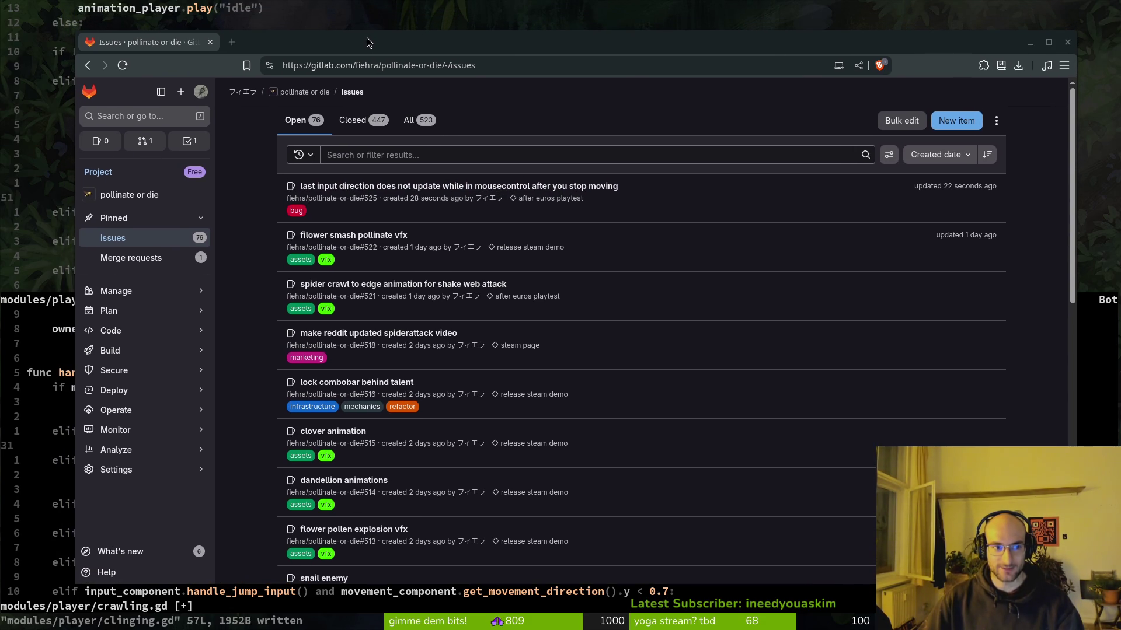
Step: Close the GitLab issues window and switch to the Godot editor
{"action": "left_click", "coordinate": [1065, 43]}
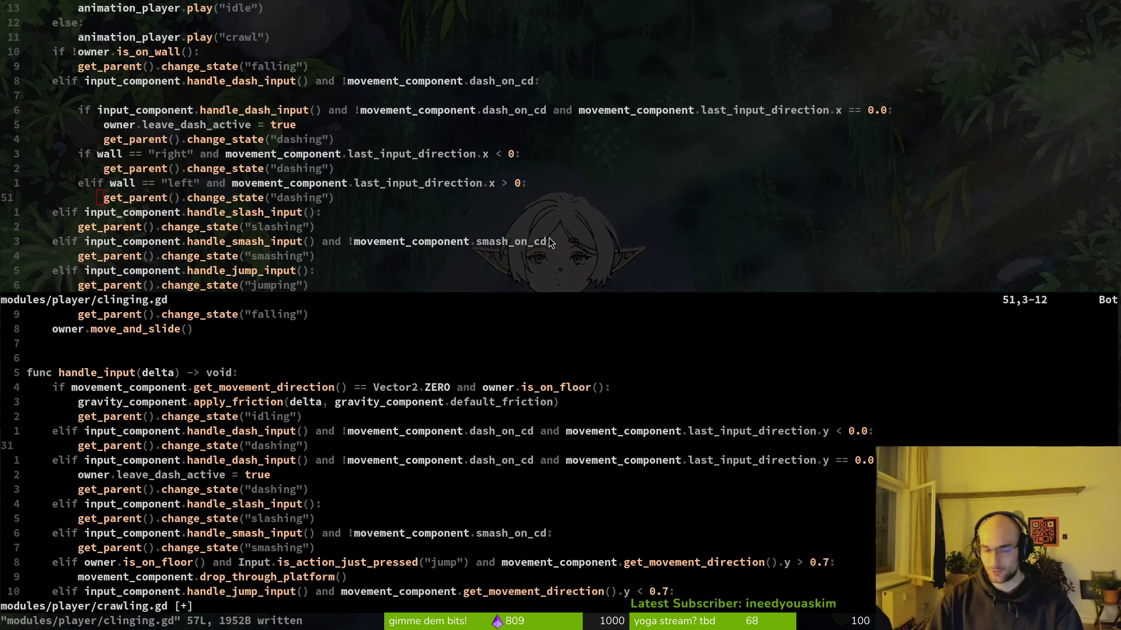
{"action": "key", "text": "alt+Tab"}
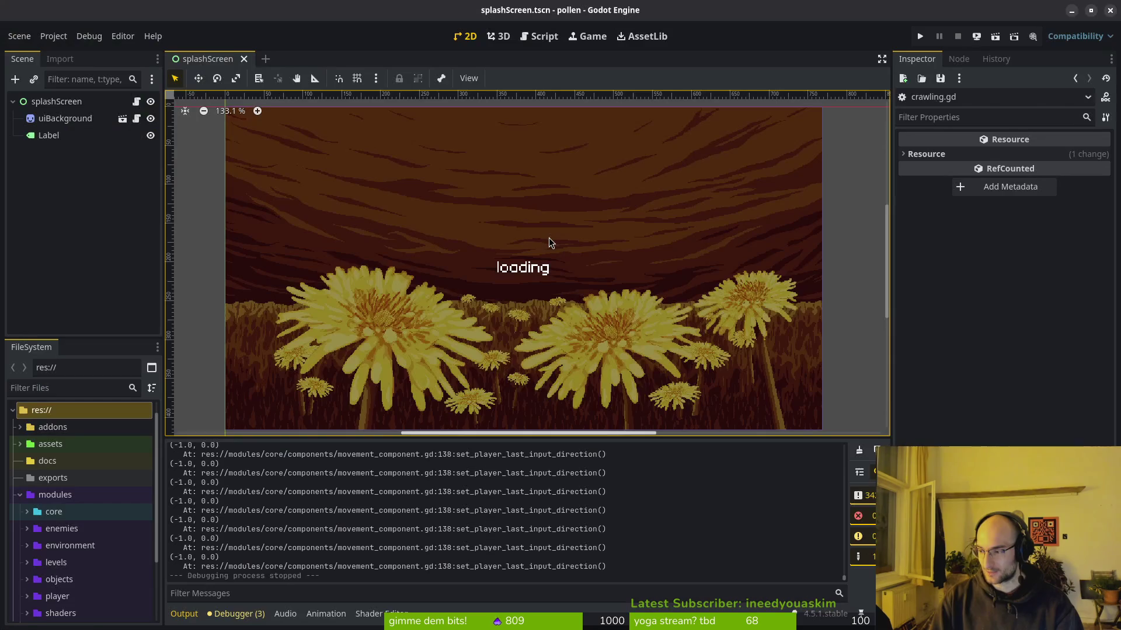
Step: Run pollen with F5, enter the cave level, and move, jump and dash the bee left
{"action": "key", "text": "F5"}
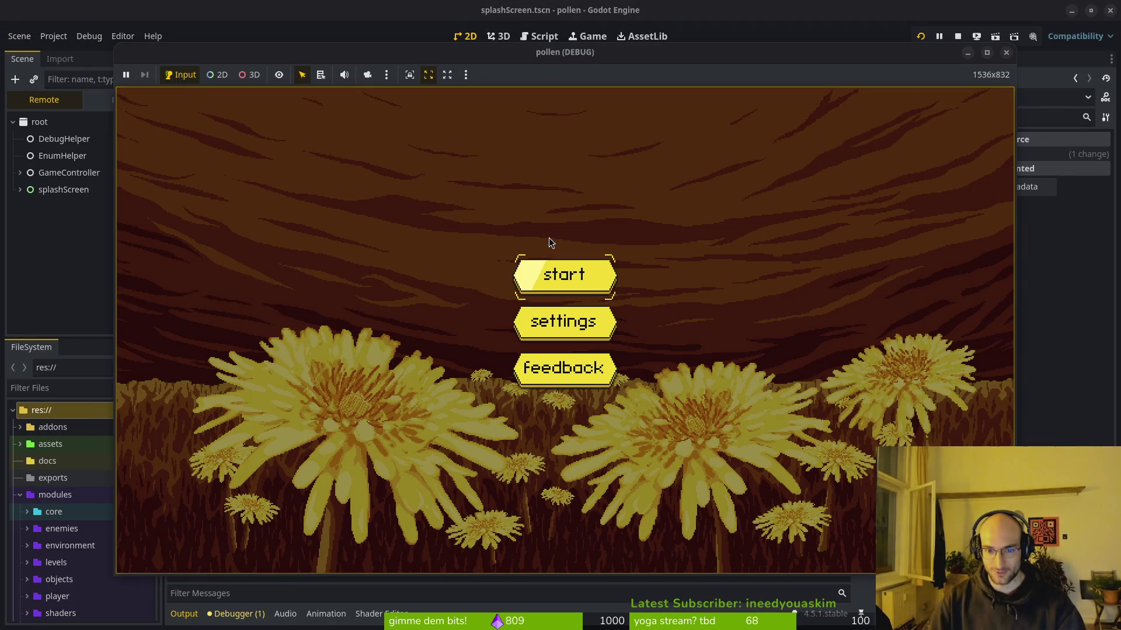
{"action": "key", "text": "Return"}
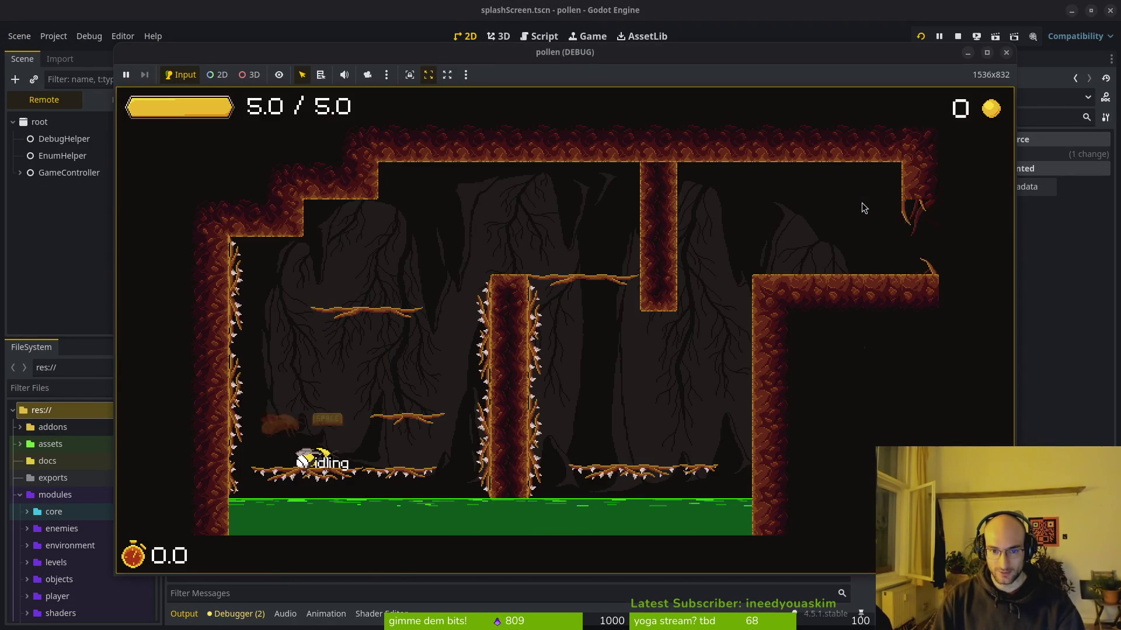
{"action": "key", "text": "a"}
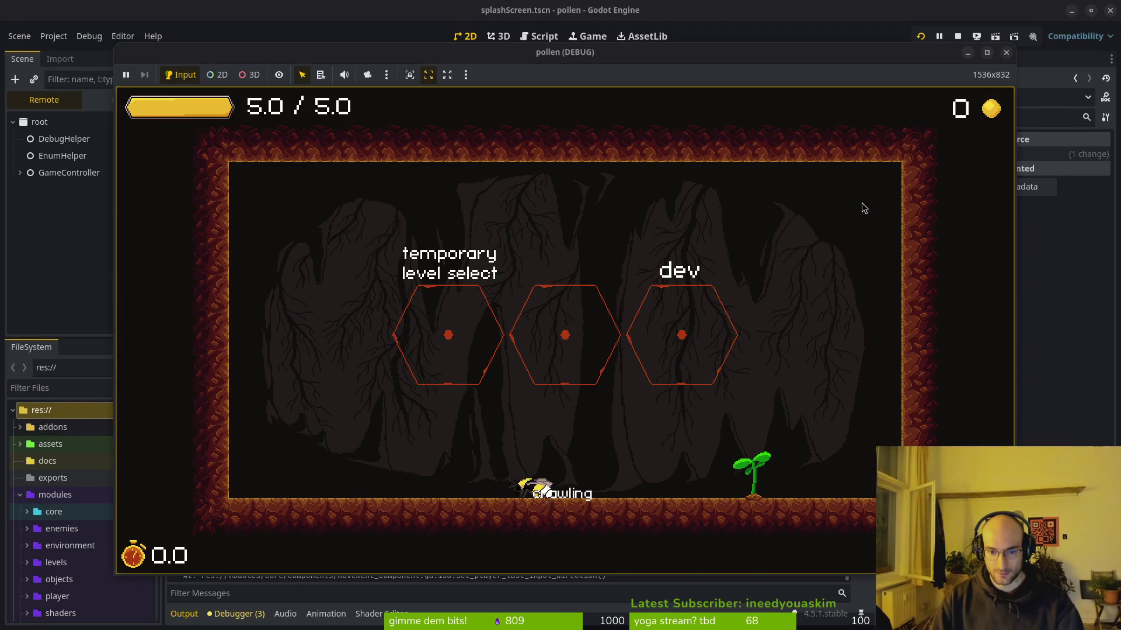
{"action": "key", "text": "space"}
{"action": "key", "text": "a"}
{"action": "key", "text": "shift"}
{"action": "key", "text": "space"}
Step: Crawl right, double jump, then dash onto the left wall and cling before hiding the game
{"action": "key", "text": "d"}
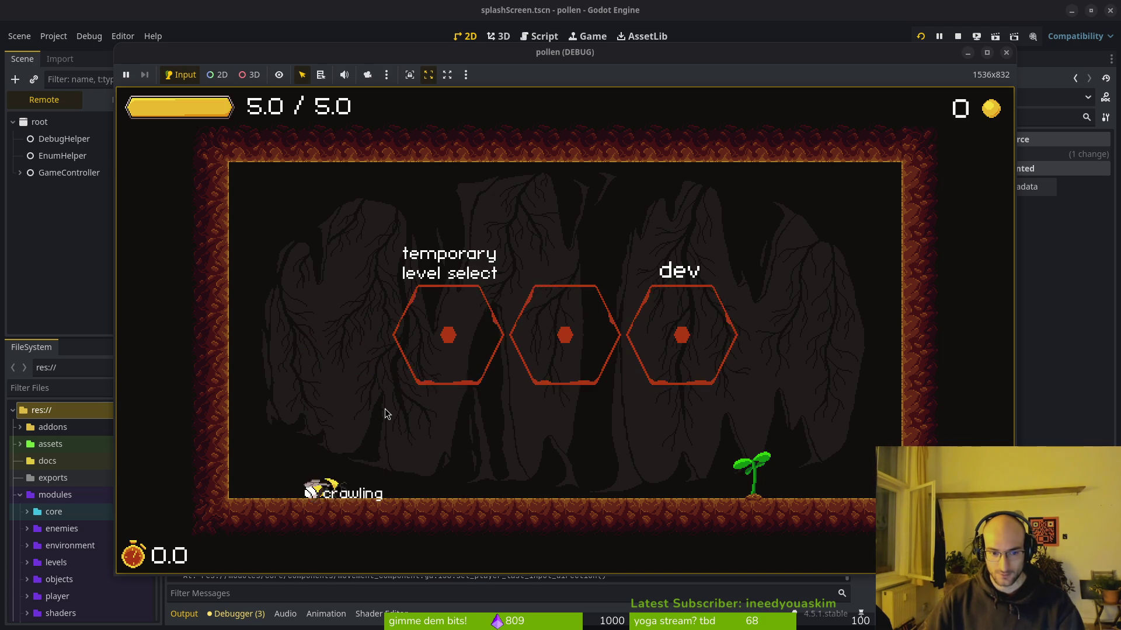
{"action": "key", "text": "space"}
{"action": "key", "text": "space"}
{"action": "key", "text": "shift"}
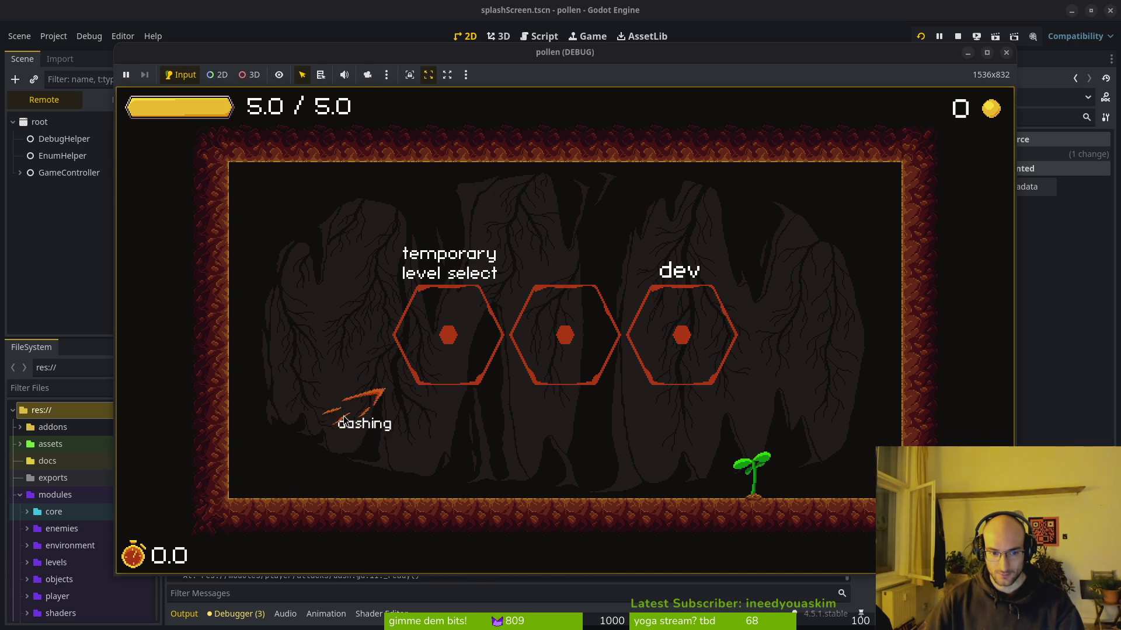
{"action": "key", "text": "a"}
{"action": "key", "text": "shift"}
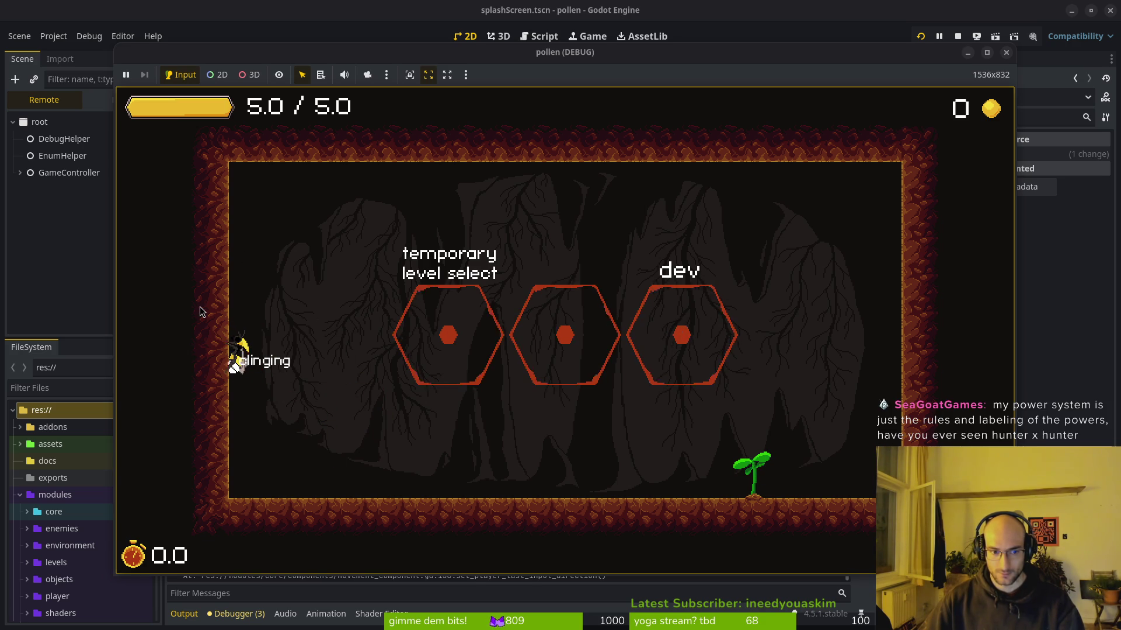
{"action": "key", "text": "alt+Tab"}
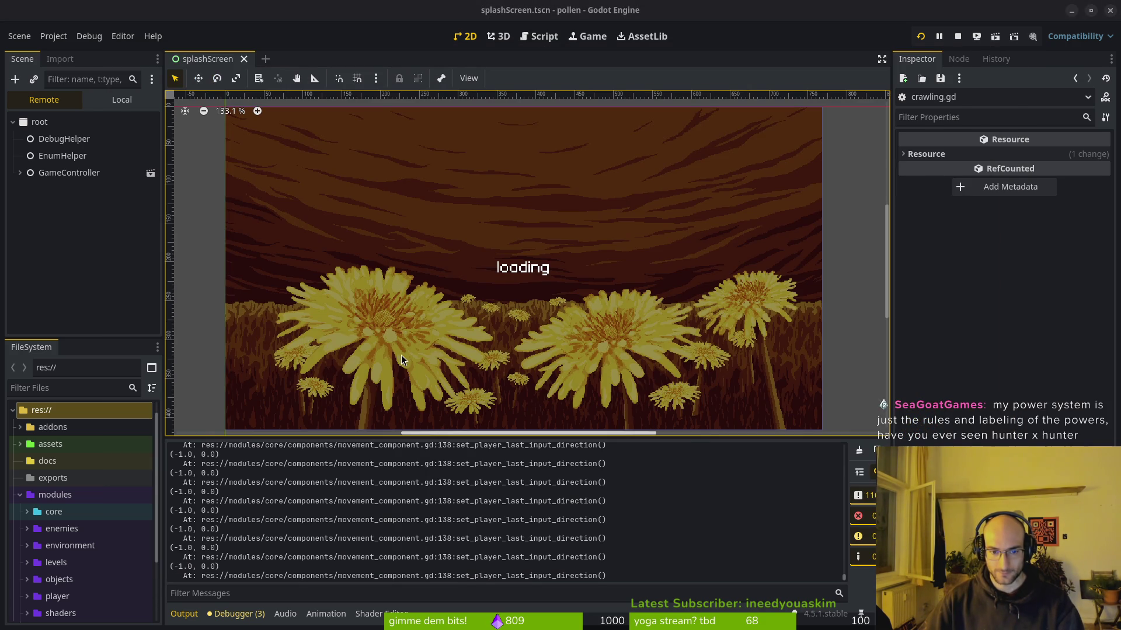
Step: Bring the pollen debug game window back to the front
{"action": "key", "text": "alt+Tab"}
{"action": "key", "text": "alt+Tab"}
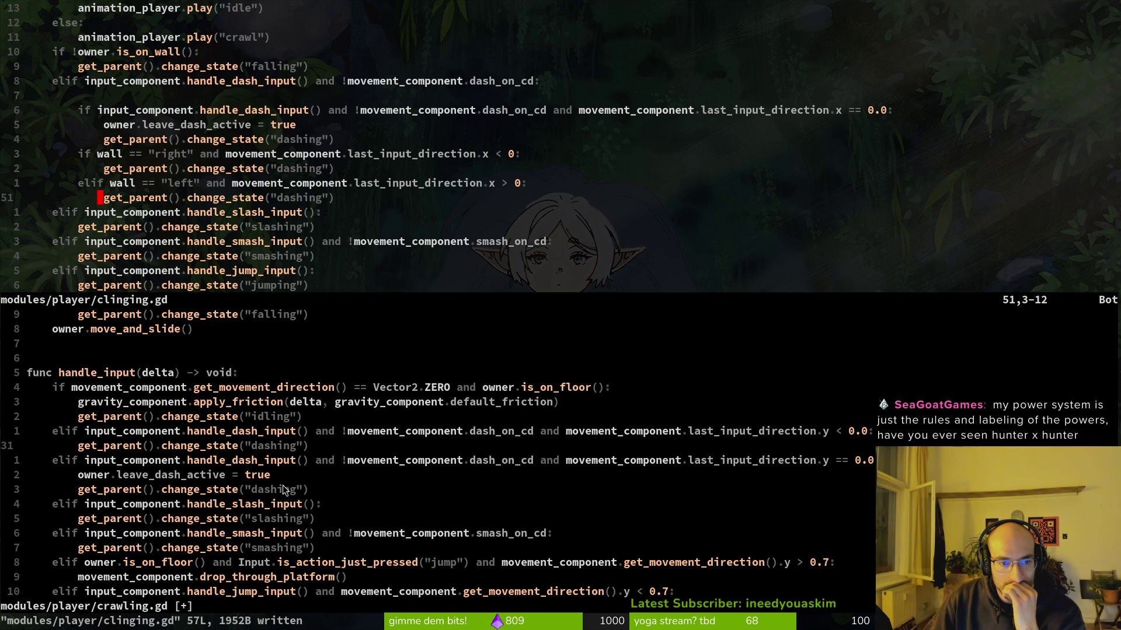
Step: Scroll up in clinging.gd to the wall-check if statement on line 23
{"action": "scroll", "coordinate": [280, 486], "scroll_direction": "up", "scroll_amount": 4}
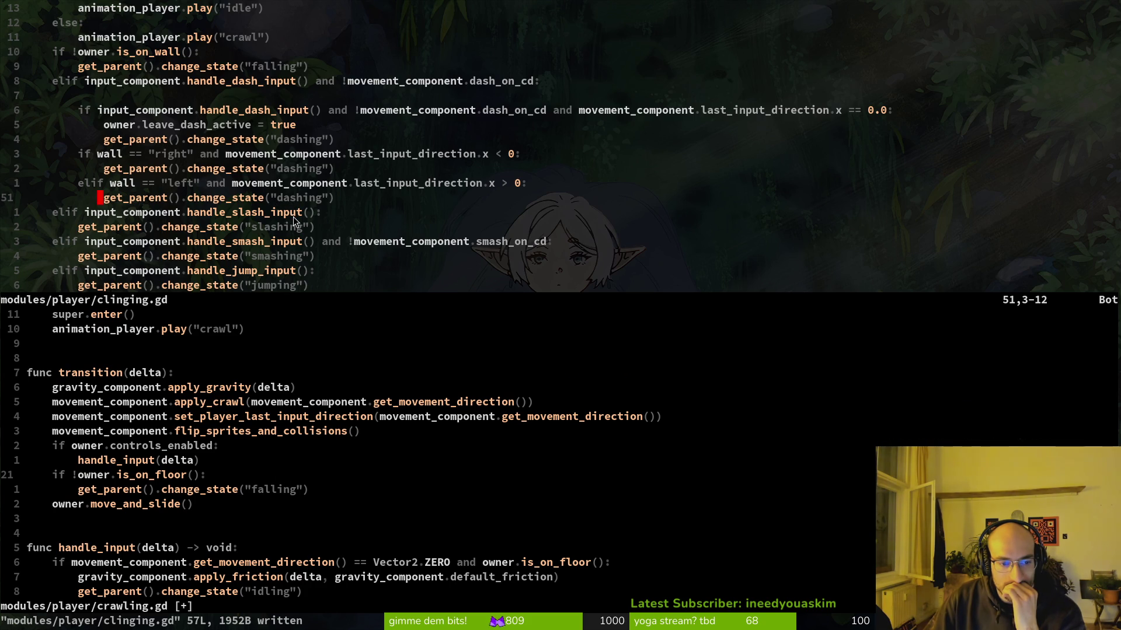
{"action": "scroll", "coordinate": [293, 216], "scroll_direction": "up", "scroll_amount": 5}
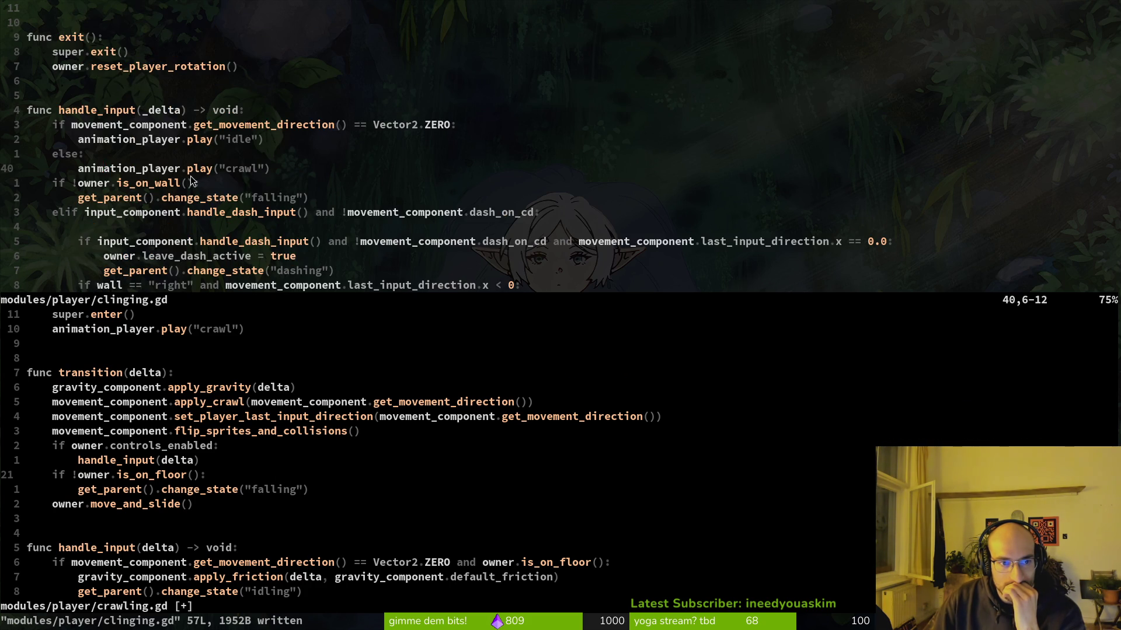
{"action": "scroll", "coordinate": [149, 170], "scroll_direction": "up", "scroll_amount": 3}
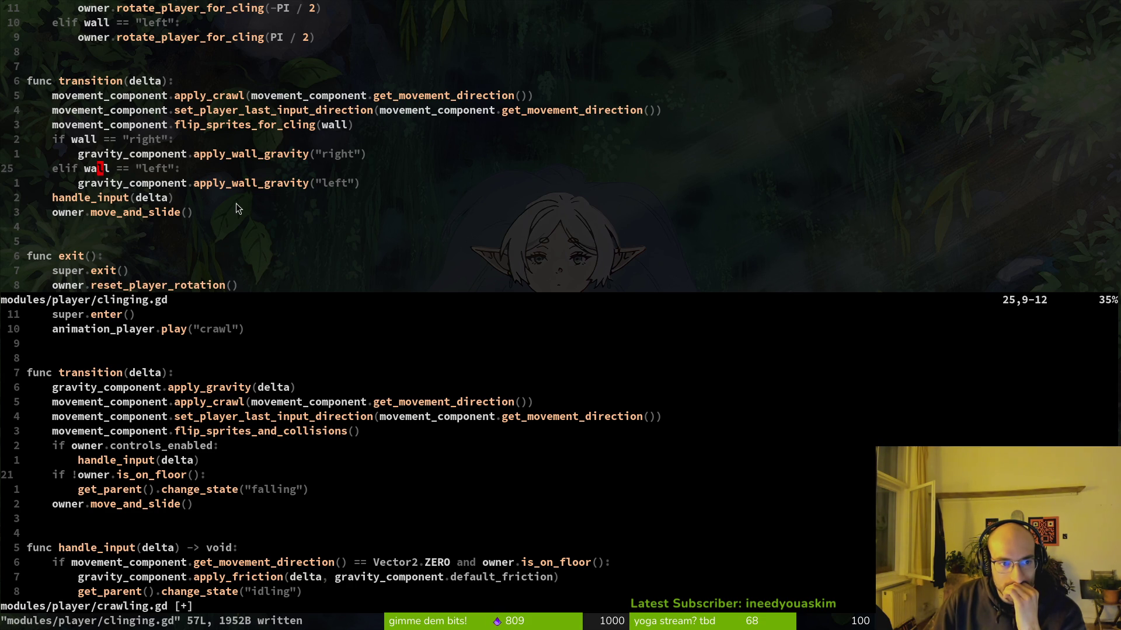
{"action": "double_click", "coordinate": [58, 140]}
{"action": "left_click", "coordinate": [64, 153]}
{"action": "left_click", "coordinate": [52, 144]}
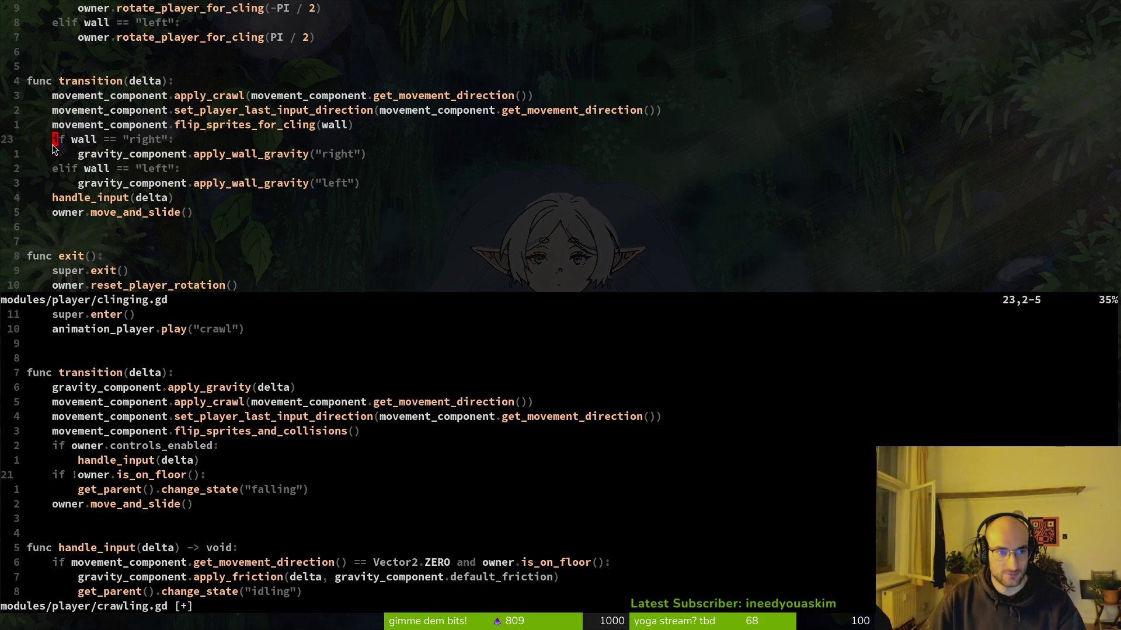
Step: Comment out lines 23–26 with a # block insert, save with :w, and return to Godot
{"action": "key", "text": "ctrl+v"}
{"action": "key", "text": "j"}
{"action": "key", "text": "j"}
{"action": "key", "text": "j"}
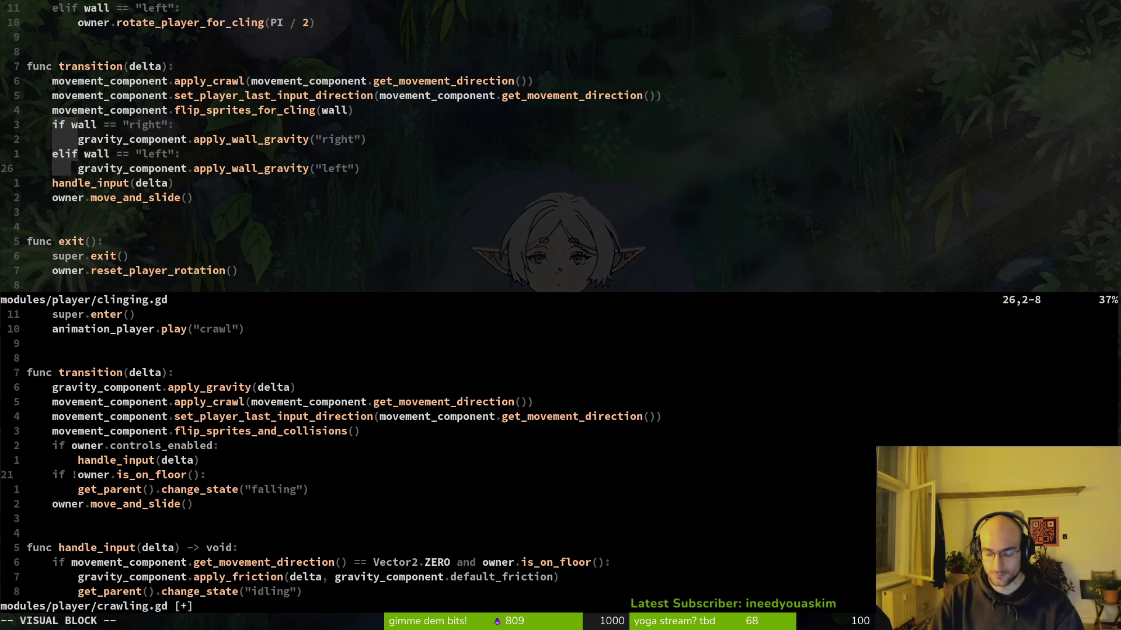
{"action": "key", "text": "shift+i"}
{"action": "type", "text": "#"}
{"action": "key", "text": "Escape"}
{"action": "type", "text": ":w"}
{"action": "key", "text": "Return"}
{"action": "key", "text": "alt+Tab"}
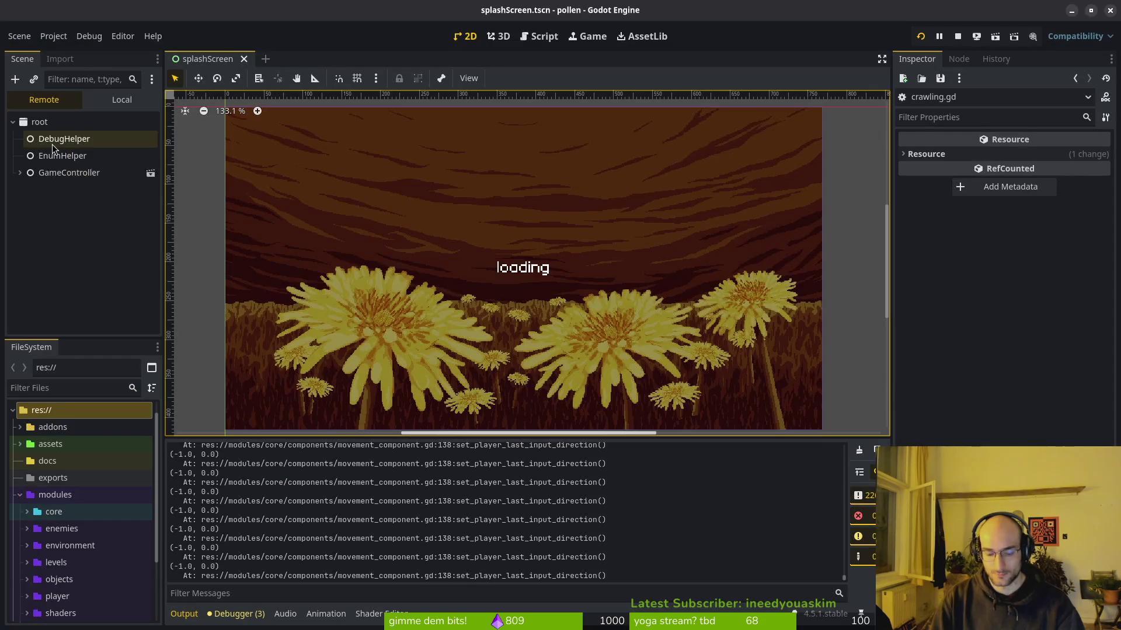
Step: Undo the # comments in clinging.gd, save it, and review both handle_input functions
{"action": "key", "text": "alt+Tab"}
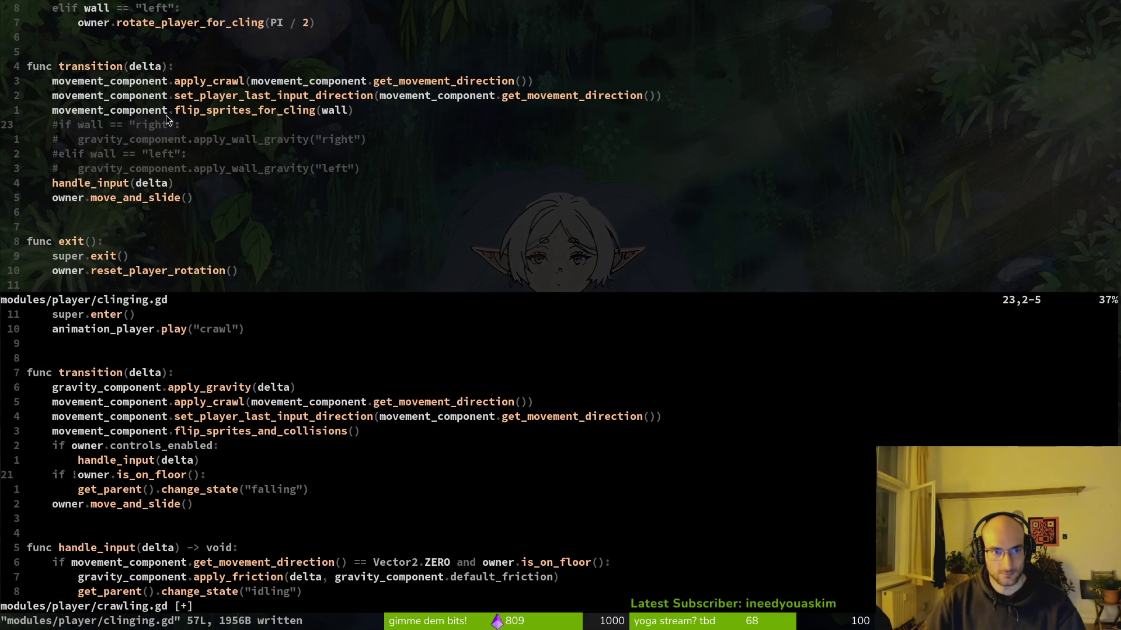
{"action": "left_click", "coordinate": [109, 167]}
{"action": "type", "text": "u:w"}
{"action": "key", "text": "Return"}
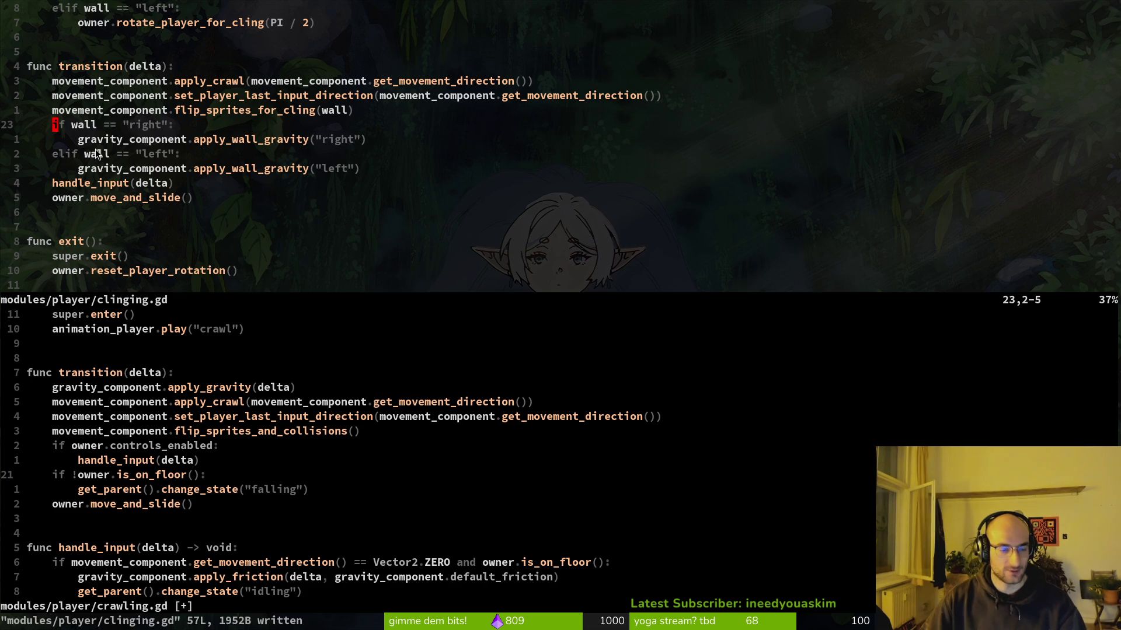
{"action": "scroll", "coordinate": [262, 169], "scroll_direction": "up", "scroll_amount": 4}
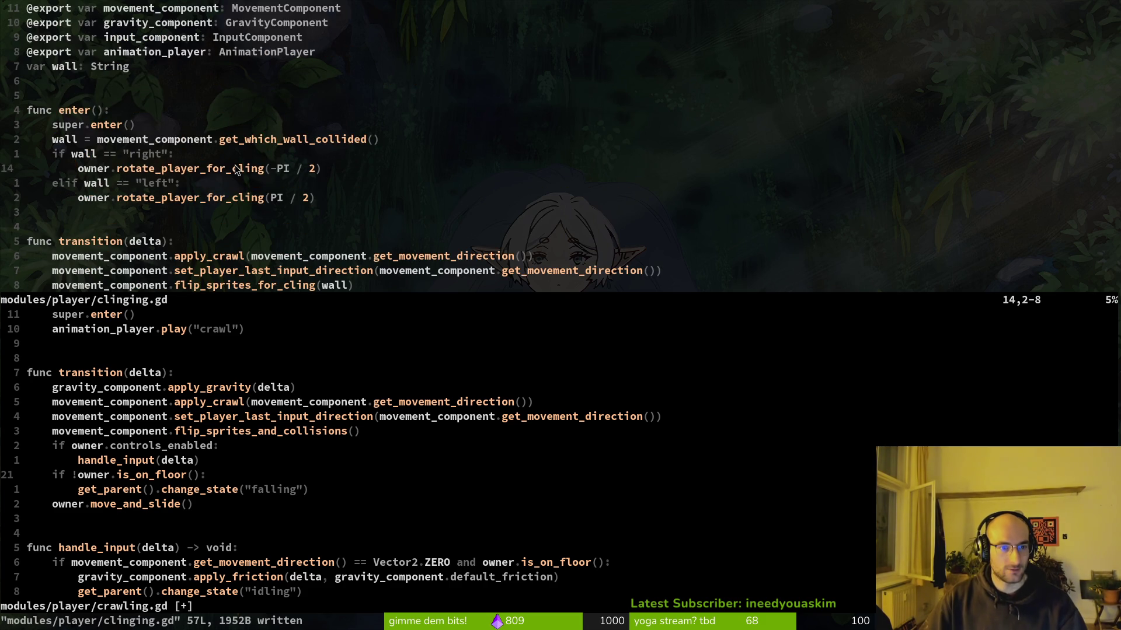
{"action": "scroll", "coordinate": [184, 179], "scroll_direction": "down", "scroll_amount": 10}
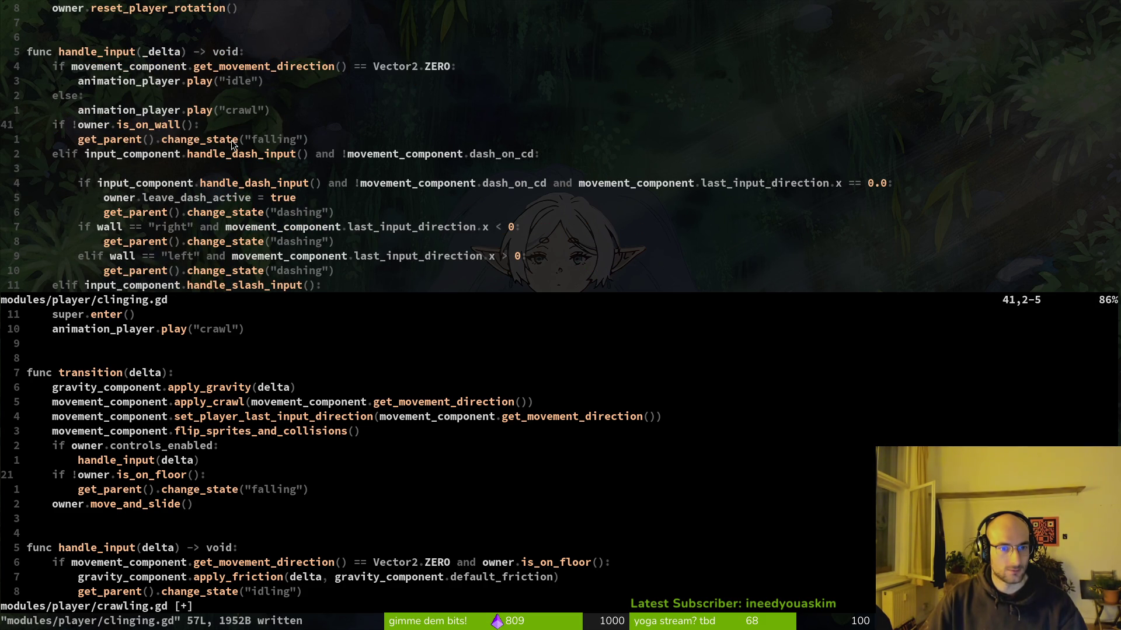
{"action": "scroll", "coordinate": [328, 450], "scroll_direction": "down", "scroll_amount": 5}
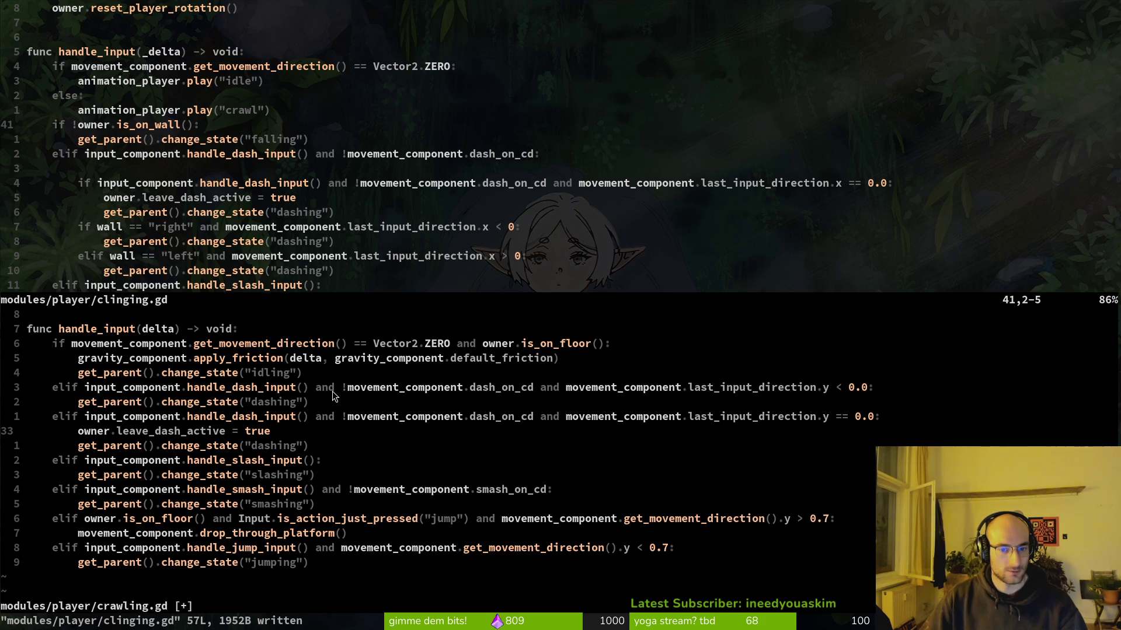
{"action": "scroll", "coordinate": [331, 391], "scroll_direction": "up", "scroll_amount": 1}
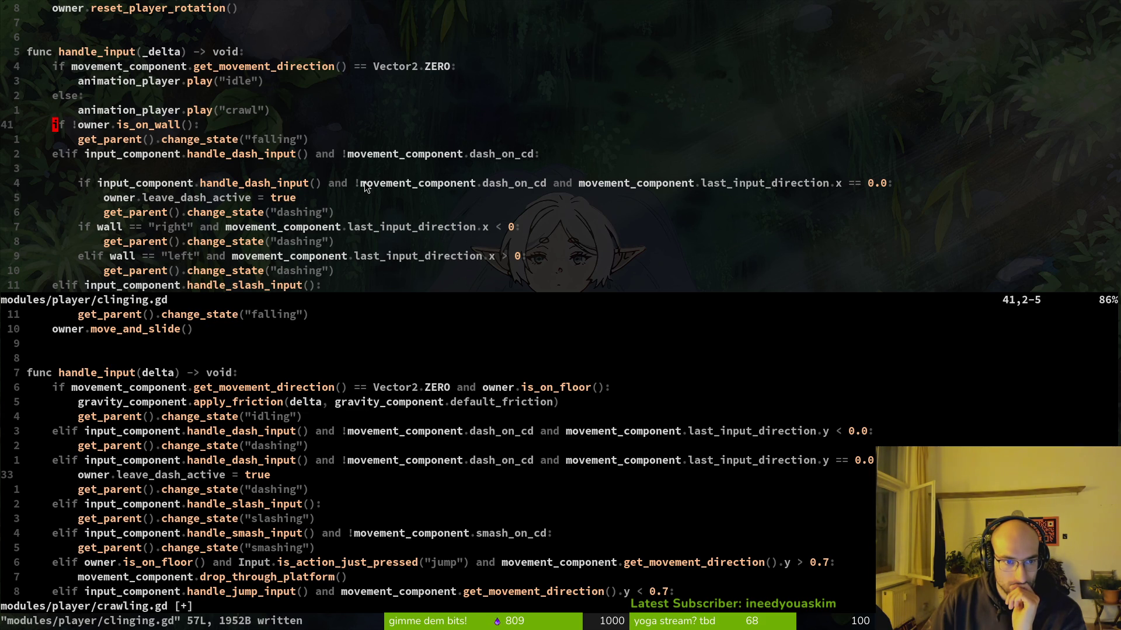
Step: Remove the dash cooldown check from line 45 and the blank line above, saving clinging.gd
{"action": "left_click_drag", "start_coordinate": [328, 182], "coordinate": [546, 173]}
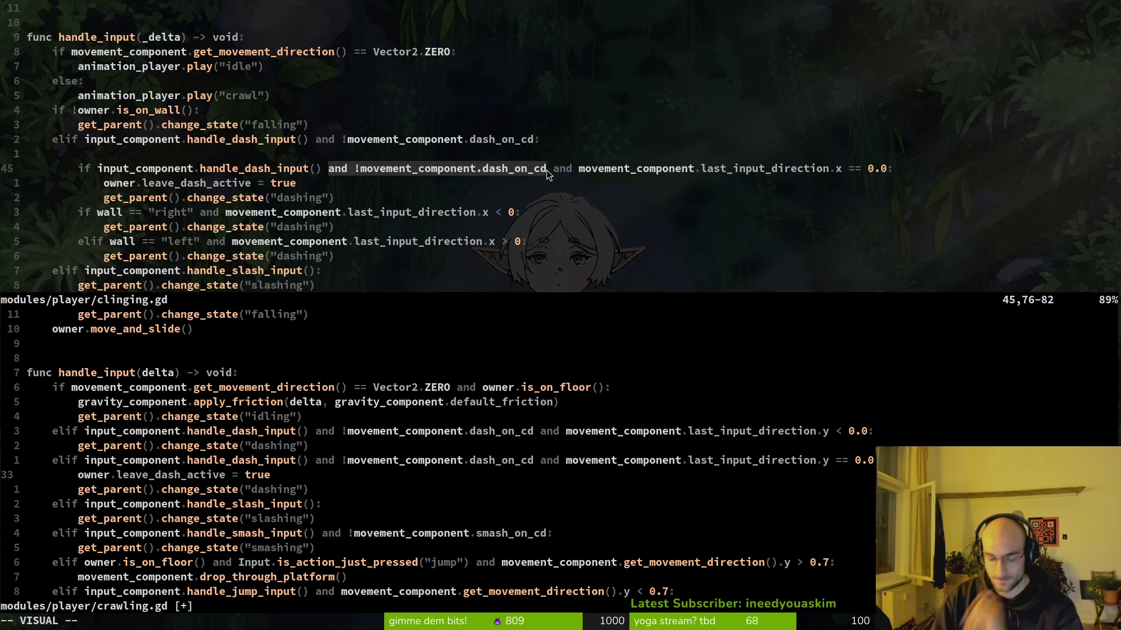
{"action": "key", "text": "d"}
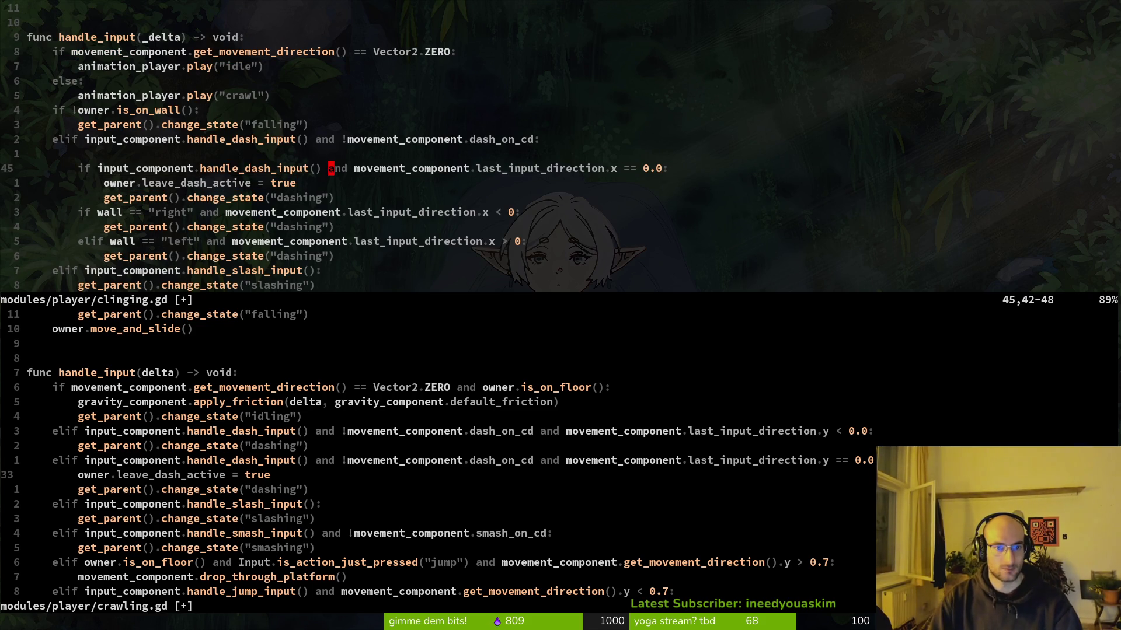
{"action": "type", "text": ":w"}
{"action": "key", "text": "Return"}
{"action": "key", "text": "h"}
{"action": "key", "text": "k"}
{"action": "key", "text": "d"}
{"action": "key", "text": "d"}
{"action": "type", "text": ":w"}
{"action": "key", "text": "Return"}
Step: Change line 47's right-wall dash if into elif and save
{"action": "key", "text": "j"}
{"action": "key", "text": "j"}
{"action": "key", "text": "j"}
{"action": "key", "text": "b"}
{"action": "key", "text": "b"}
{"action": "key", "text": "b"}
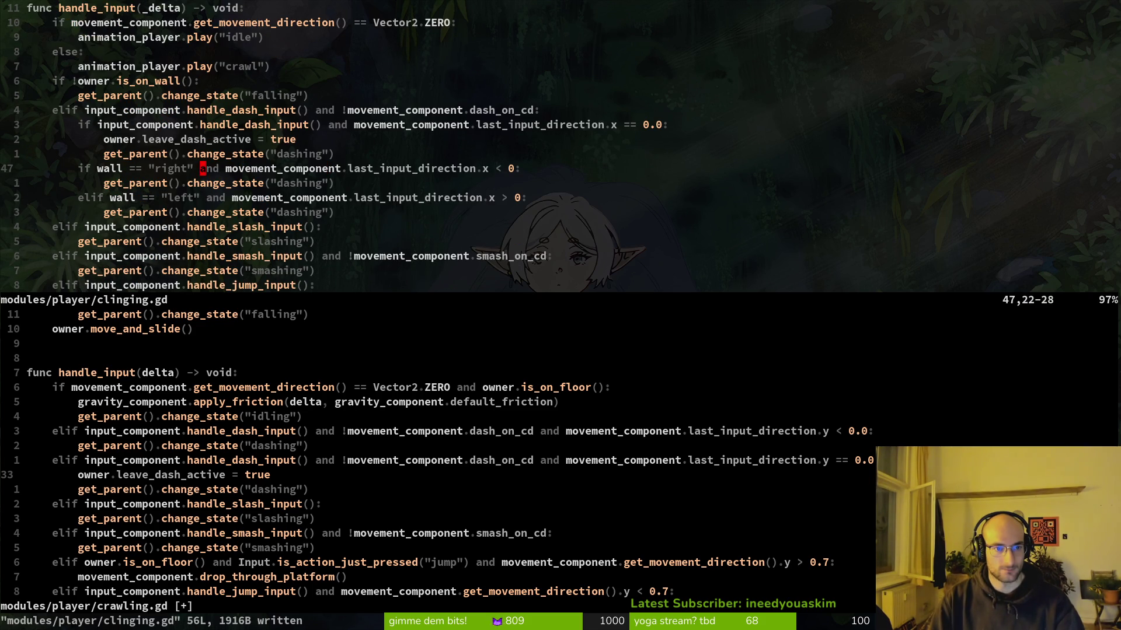
{"action": "type", "text": "i"}
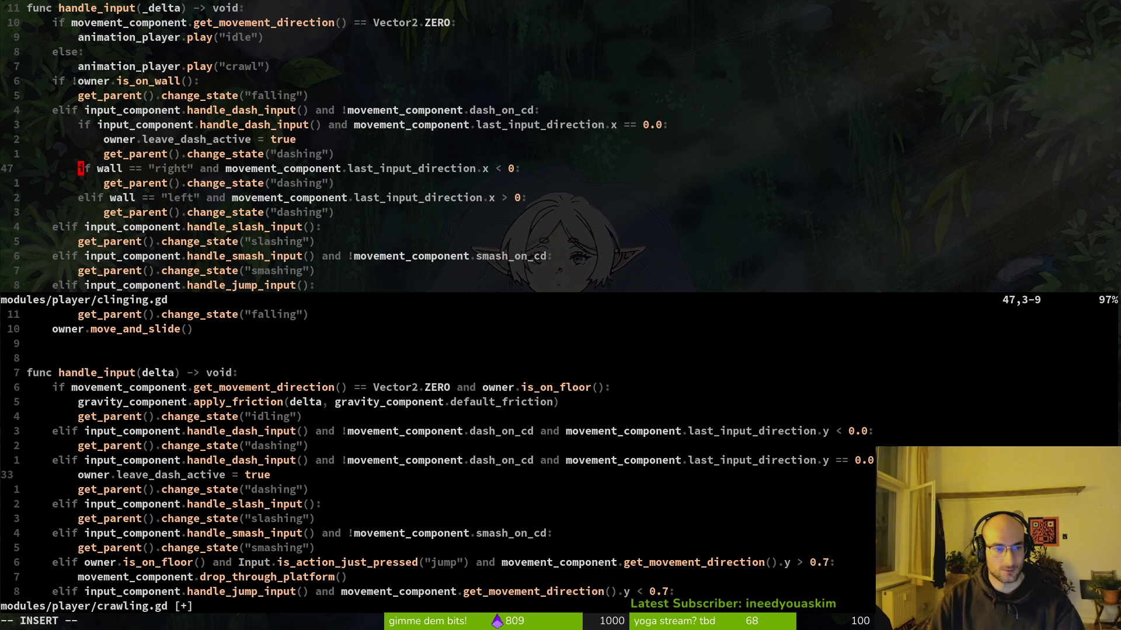
{"action": "type", "text": "el"}
{"action": "key", "text": "Escape"}
{"action": "type", "text": ":w"}
{"action": "key", "text": "Return"}
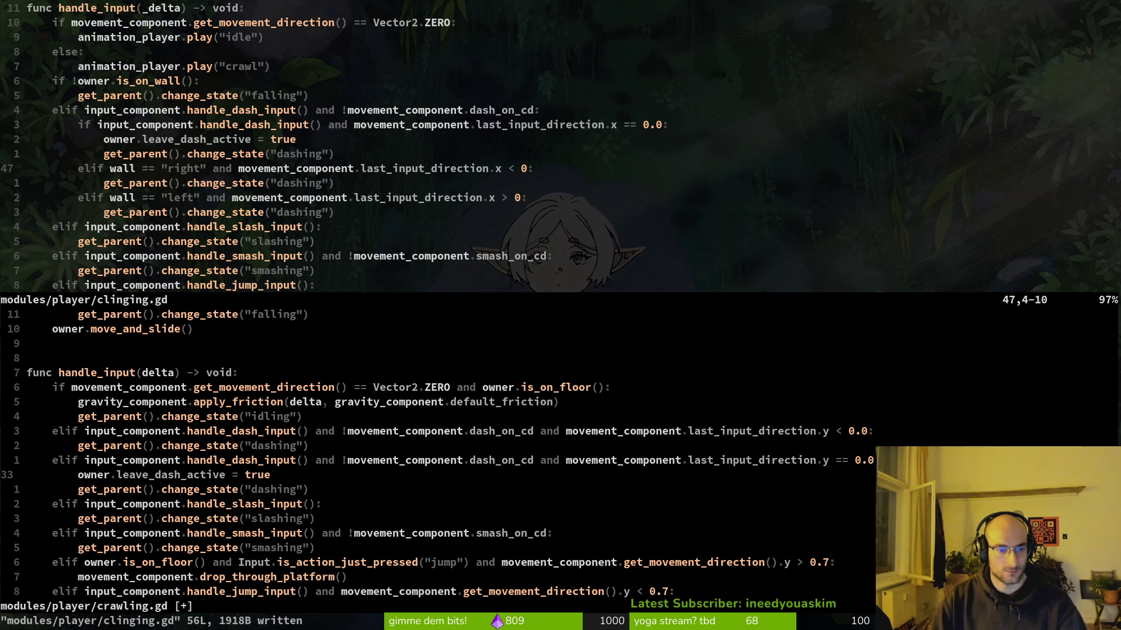
Step: Compare clinging.gd's handle_input and dash checks with crawling.gd, then run the game with F5
{"action": "key", "text": "k"}
{"action": "key", "text": "k"}
{"action": "key", "text": "k"}
{"action": "key", "text": "j"}
{"action": "key", "text": "j"}
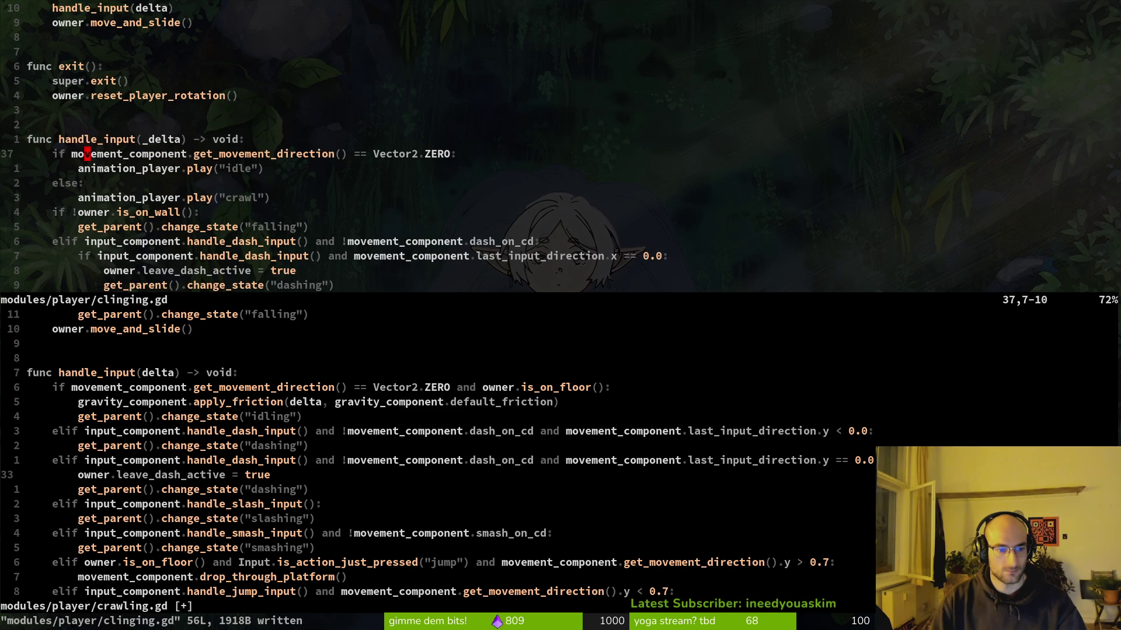
{"action": "key", "text": "ctrl+w"}
{"action": "key", "text": "j"}
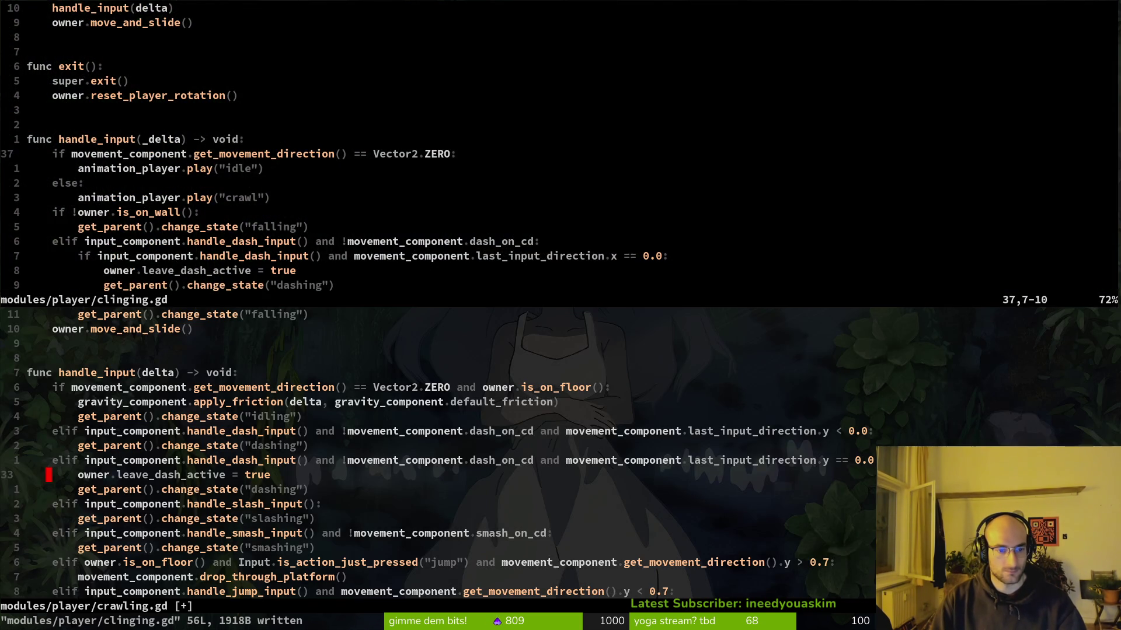
{"action": "key", "text": "ctrl+w"}
{"action": "key", "text": "k"}
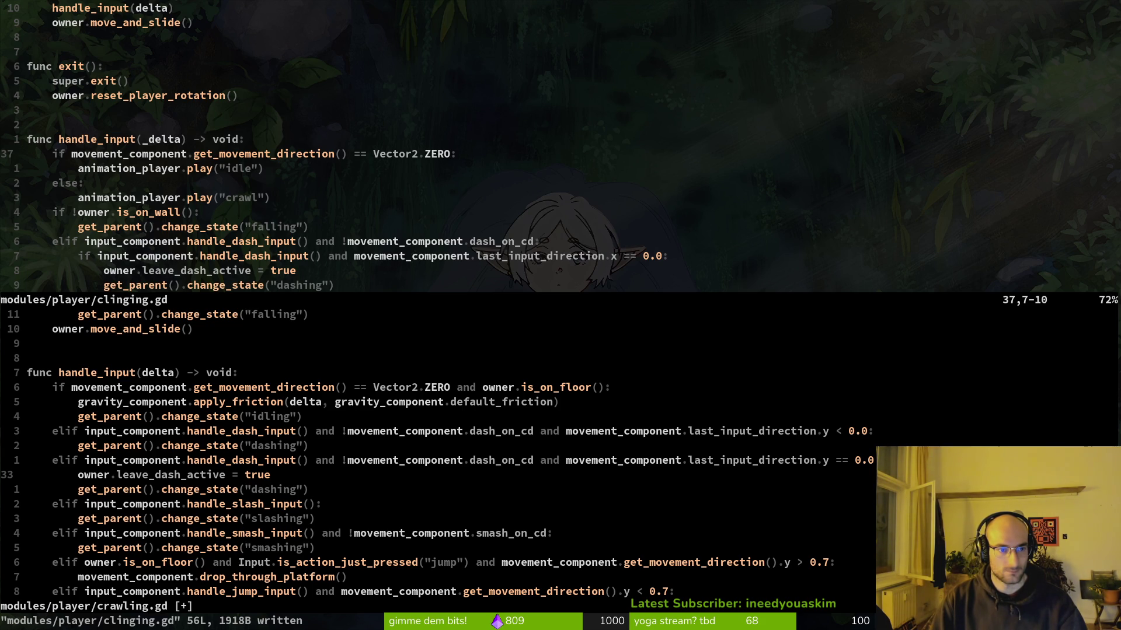
{"action": "key", "text": "j"}
{"action": "key", "text": "j"}
{"action": "key", "text": "j"}
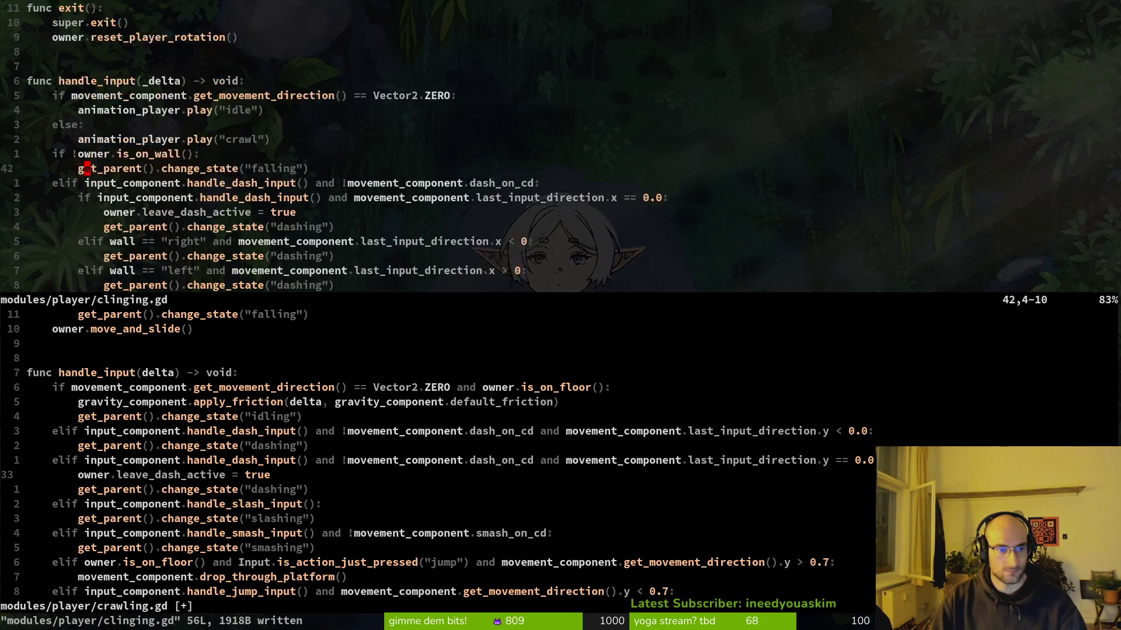
{"action": "key", "text": "j"}
{"action": "key", "text": "j"}
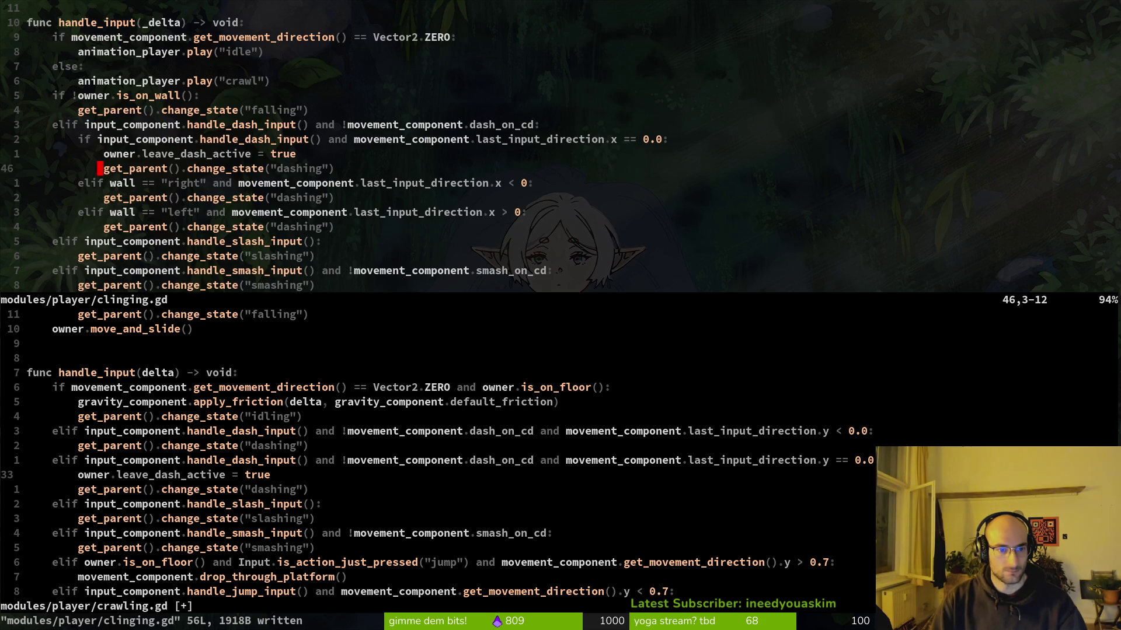
{"action": "key", "text": "alt+Tab"}
{"action": "key", "text": "F5"}
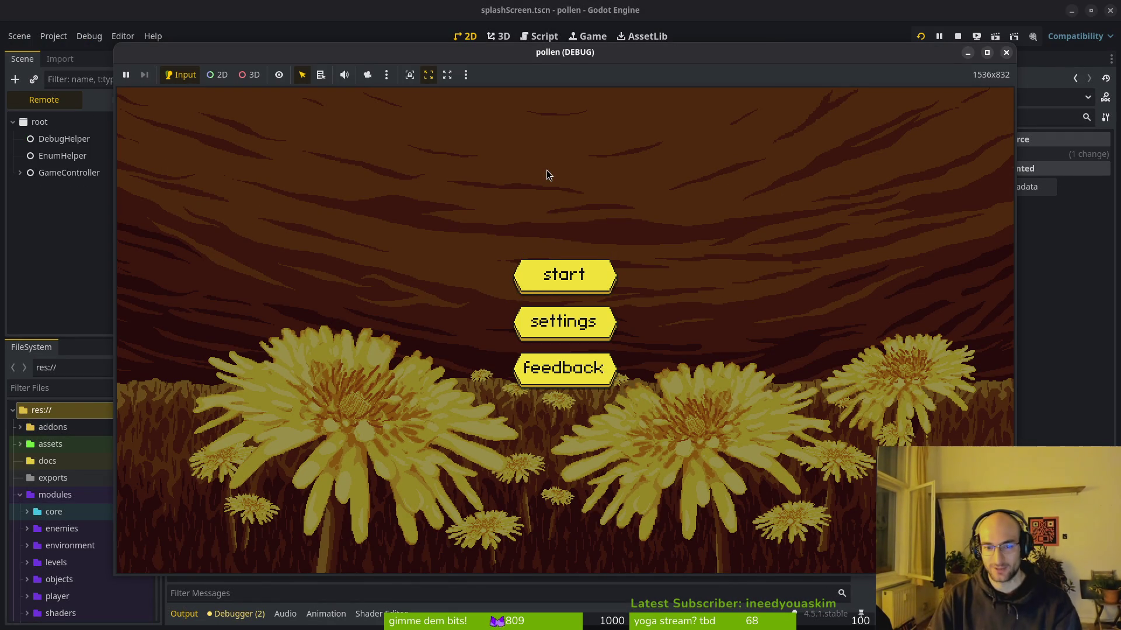
Step: Start the game, dash the bee onto the left wall, climb, jump off and fly back
{"action": "key", "text": "Return"}
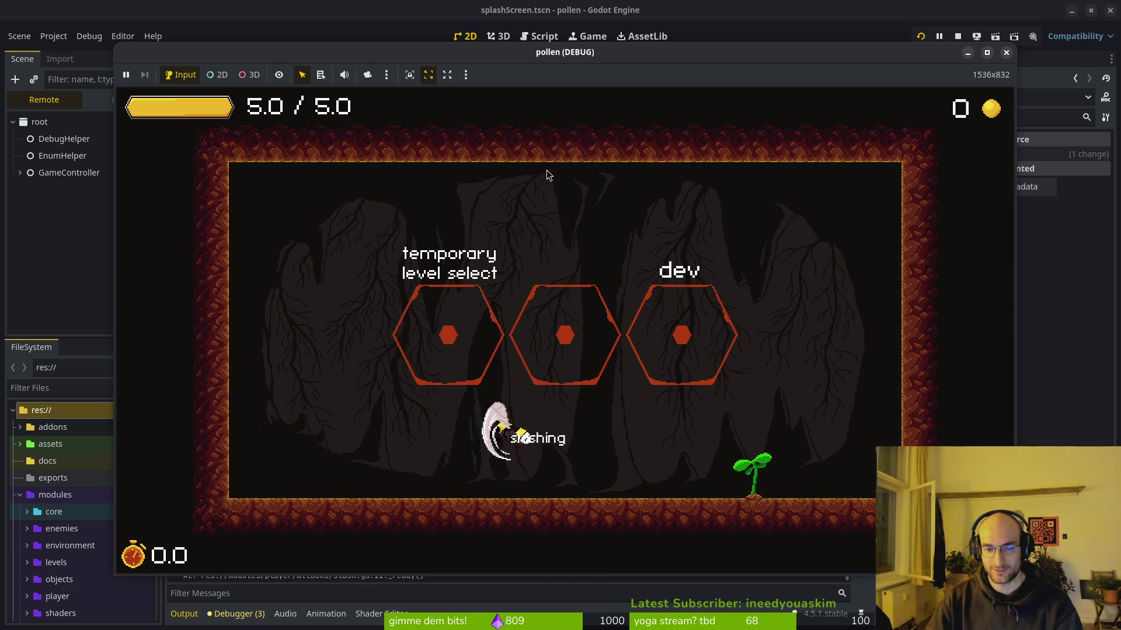
{"action": "key", "text": "Left"}
{"action": "key", "text": "shift"}
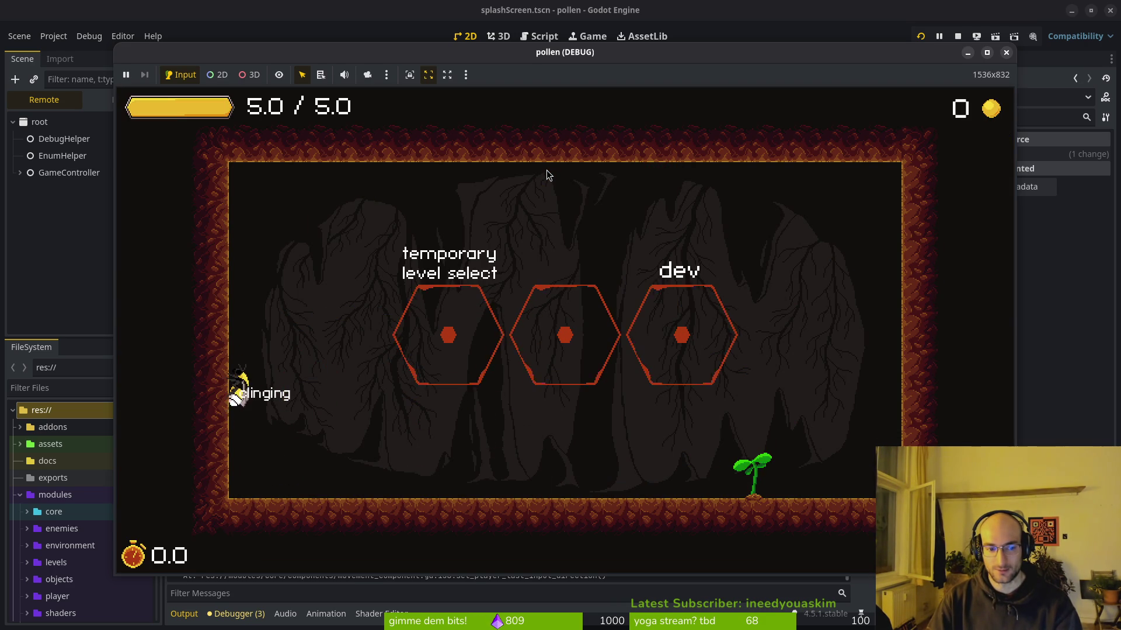
{"action": "key", "text": "Up"}
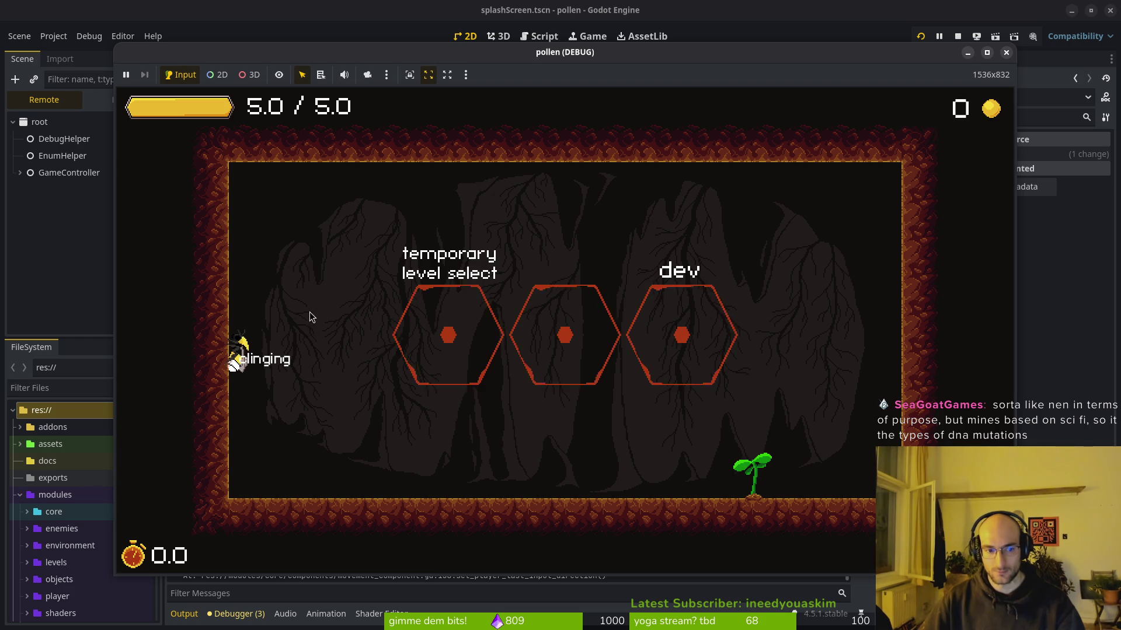
{"action": "left_click", "coordinate": [302, 325]}
{"action": "key", "text": "space"}
{"action": "key", "text": "space"}
{"action": "key", "text": "a"}
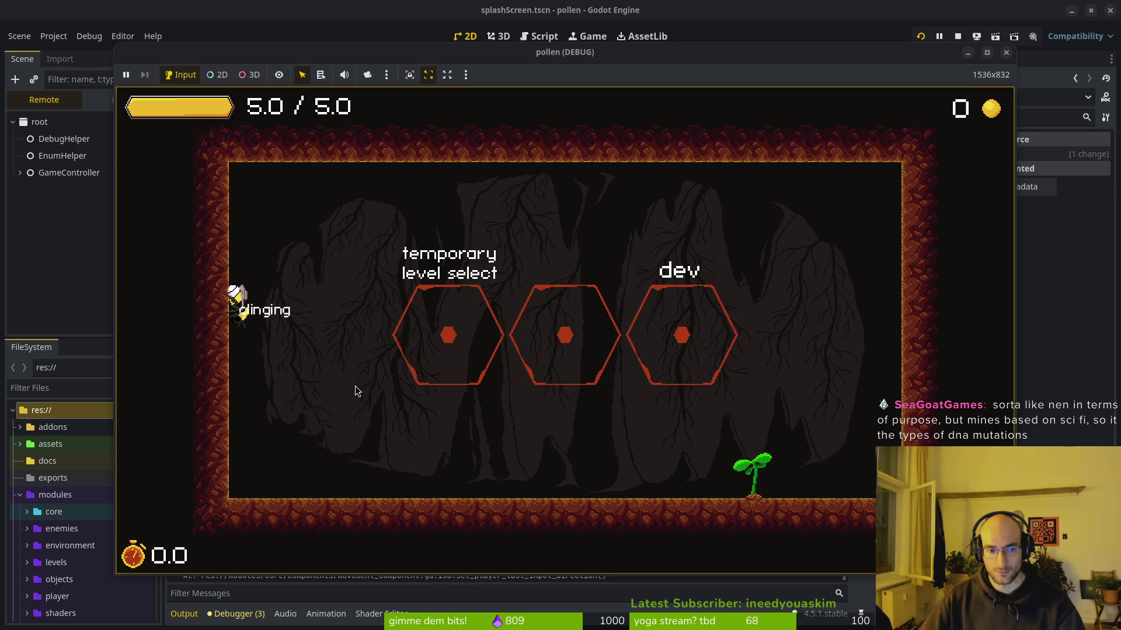
Step: Climb the left wall, wall jump and double jump, then steer left while clinging
{"action": "left_click_drag", "start_coordinate": [387, 57], "coordinate": [384, 20]}
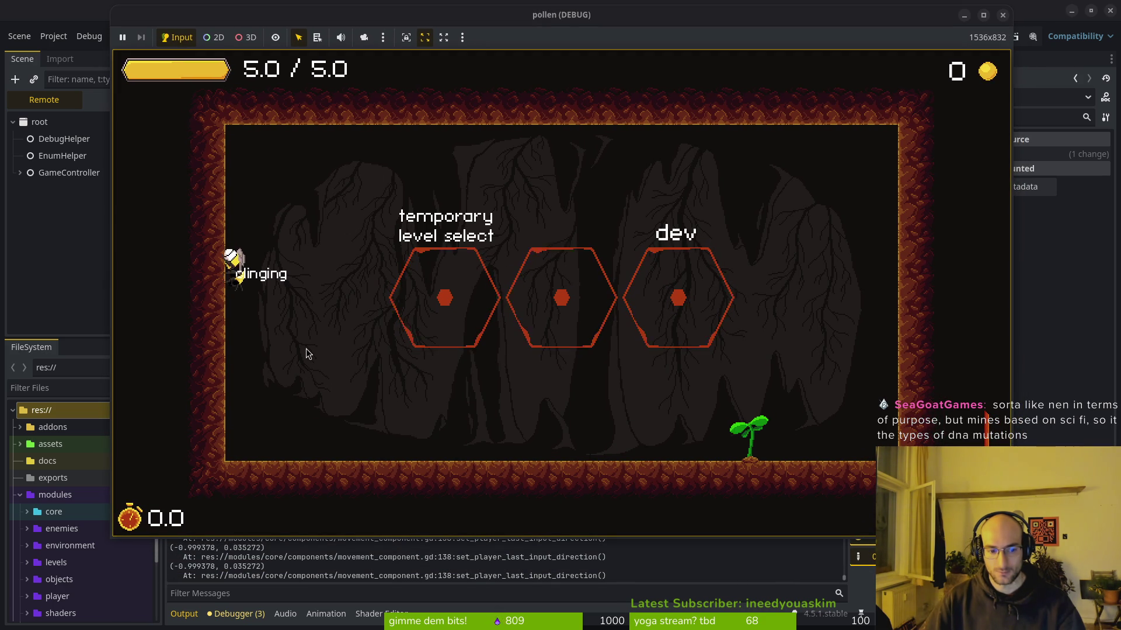
{"action": "key", "text": "w"}
{"action": "key", "text": "space"}
{"action": "key", "text": "space"}
{"action": "key", "text": "a"}
{"action": "key", "text": "w"}
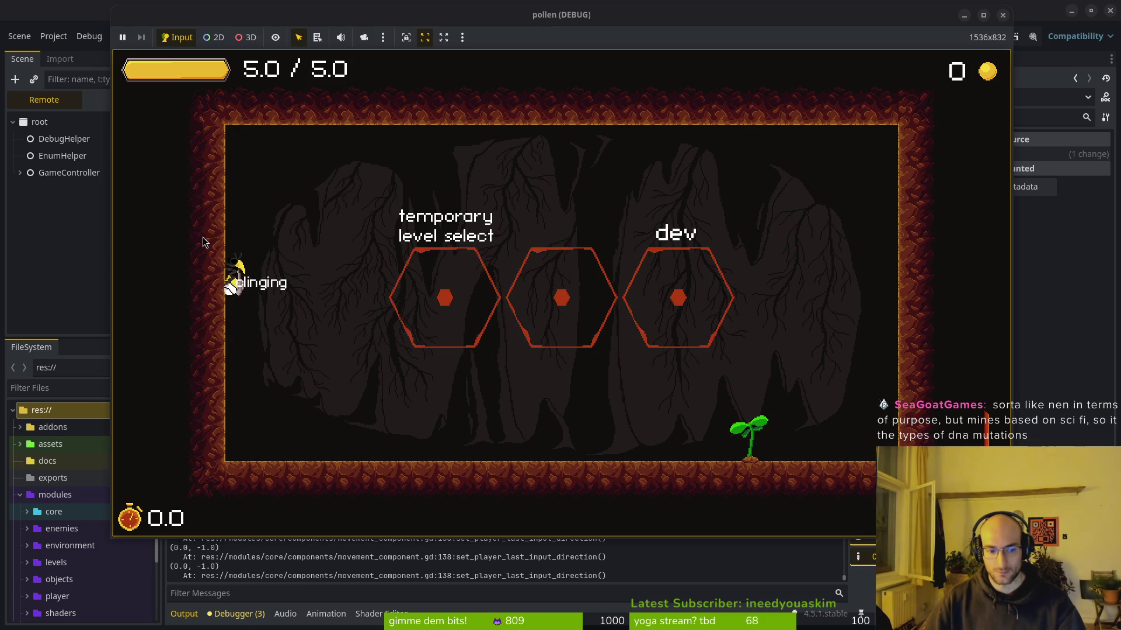
{"action": "key", "text": "a"}
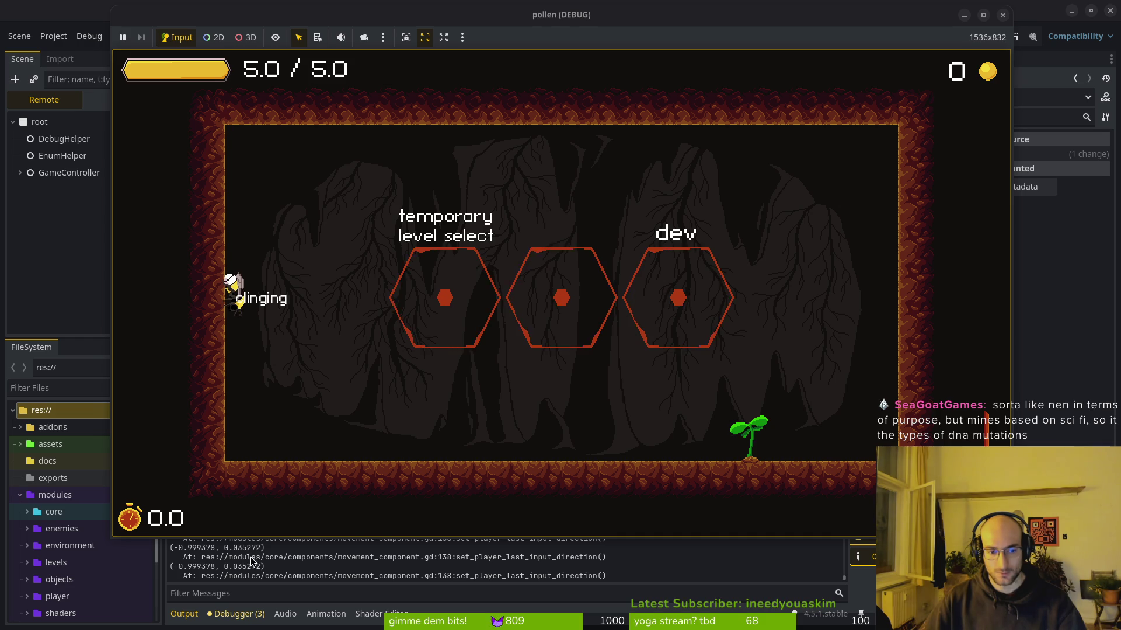
Step: Steer down and left while clinging to check the logged direction, then return to the editor
{"action": "key", "text": "alt+Tab"}
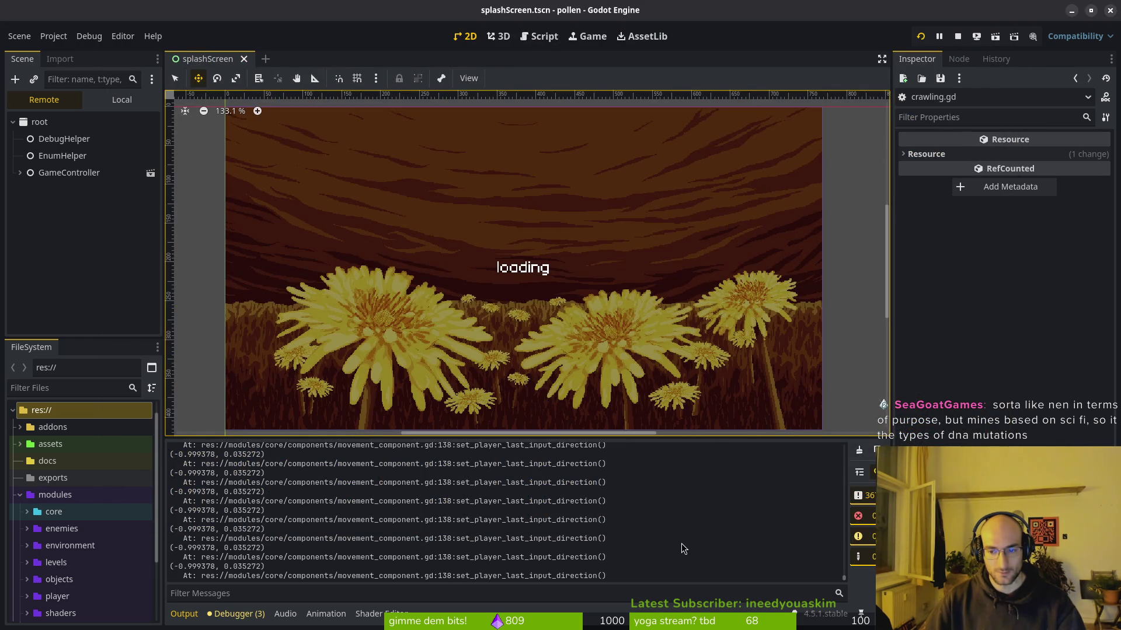
{"action": "key", "text": "alt+Tab"}
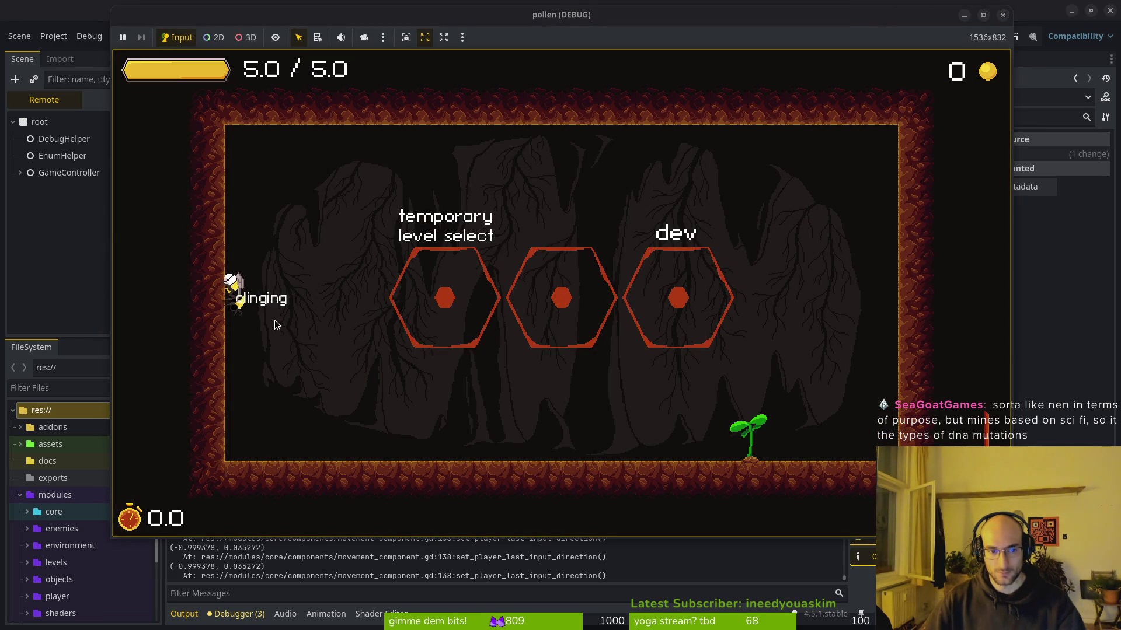
{"action": "key", "text": "Down"}
{"action": "key", "text": "Left"}
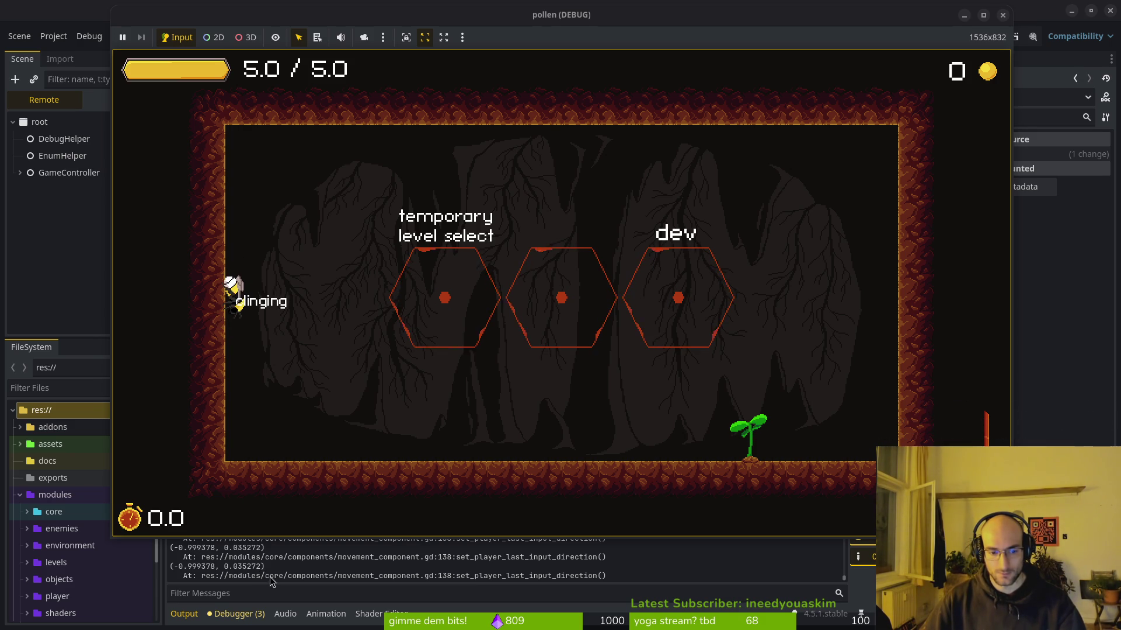
{"action": "left_click", "coordinate": [291, 572]}
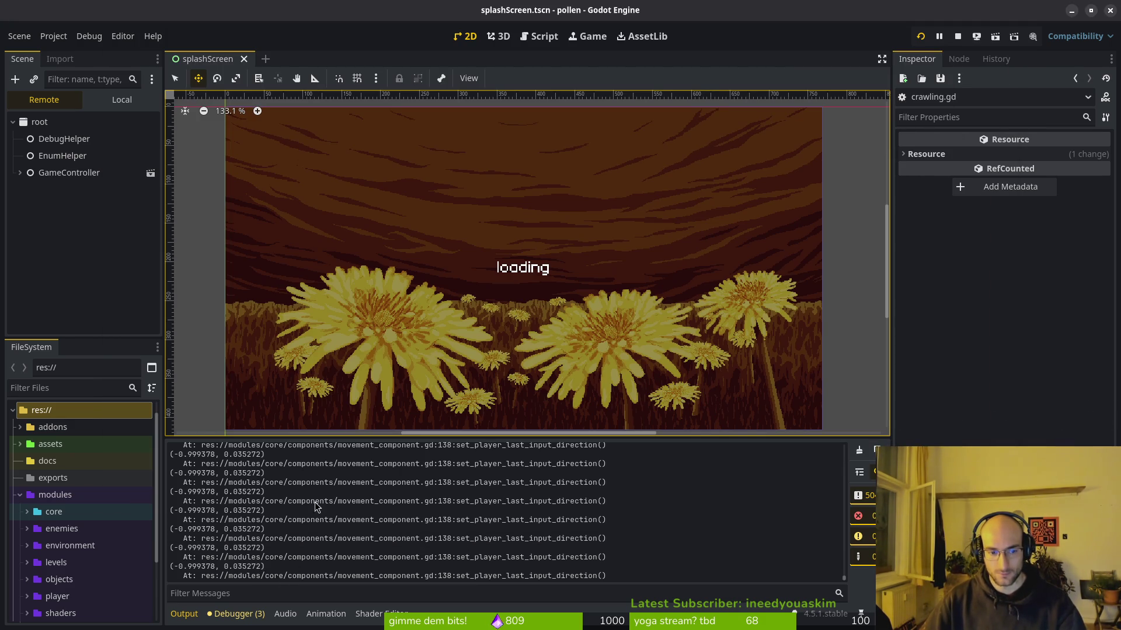
{"action": "key", "text": "alt+Tab"}
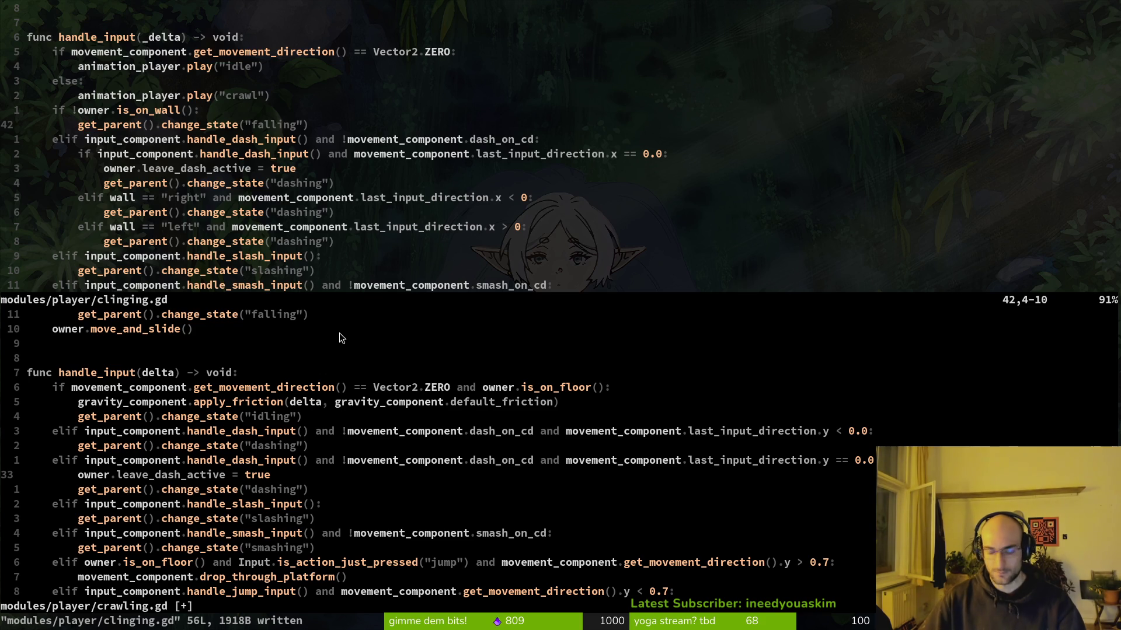
Step: Open movement_component.gd with the file finder and jump to the print_debug call on line 138
{"action": "key", "text": "space"}
{"action": "key", "text": "f"}
{"action": "key", "text": "f"}
{"action": "type", "text": "move"}
{"action": "key", "text": "BackSpace"}
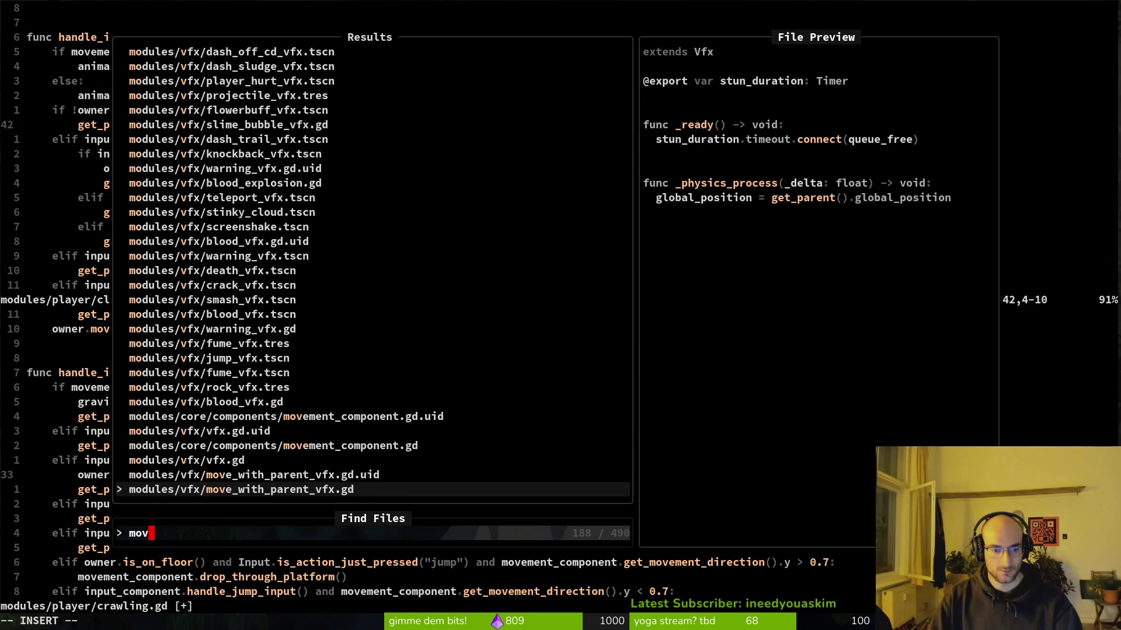
{"action": "key", "text": "Up"}
{"action": "key", "text": "Up"}
{"action": "key", "text": "Up"}
{"action": "key", "text": "Return"}
{"action": "key", "text": "alt+Tab"}
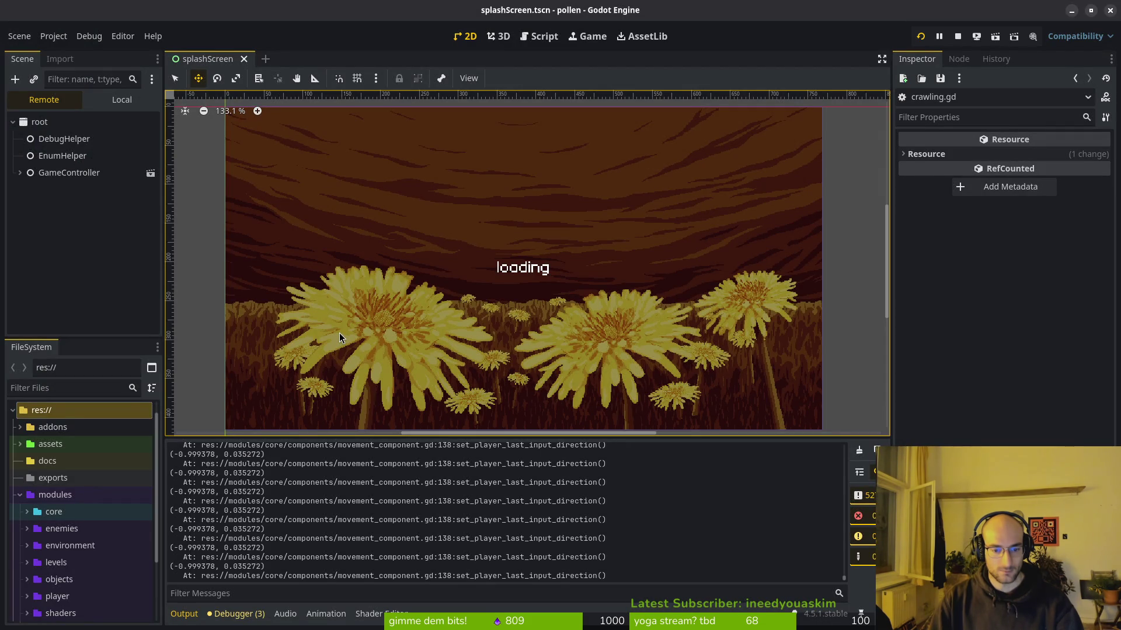
{"action": "key", "text": "alt+Tab"}
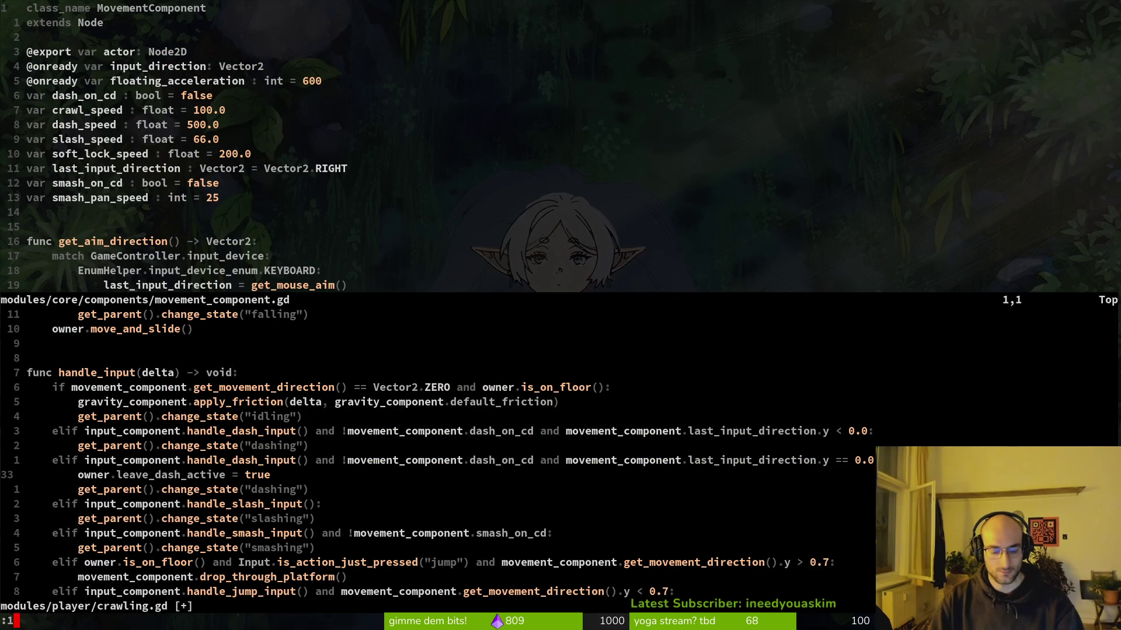
{"action": "type", "text": "38"}
{"action": "key", "text": "Return"}
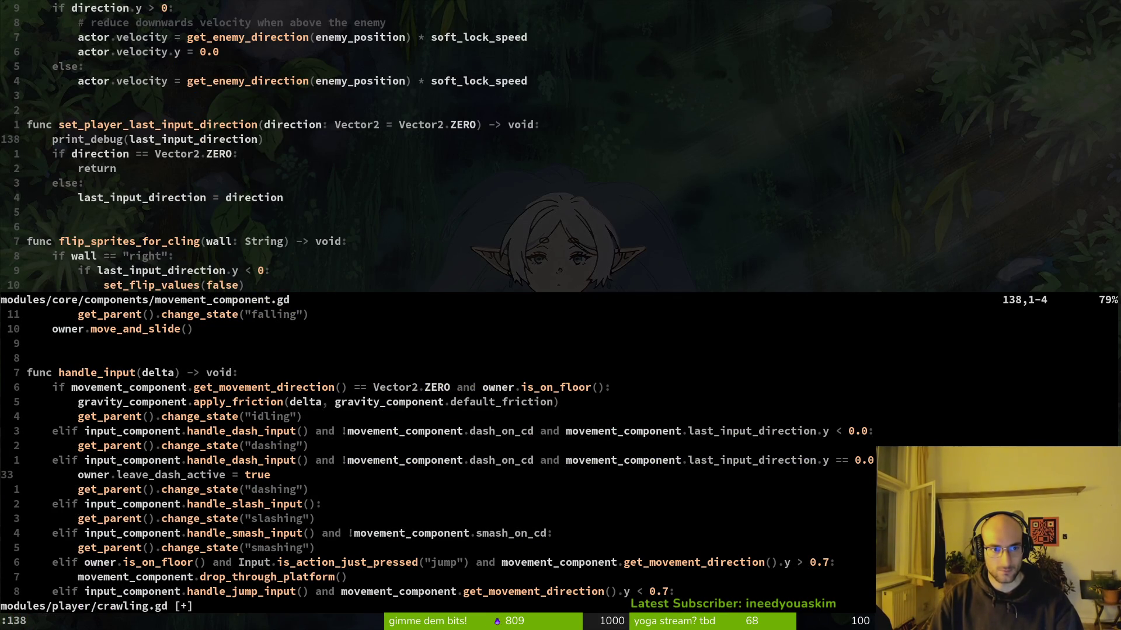
Step: Grep the project for set_player_last_input_direction and open its call at clinging.gd line 21
{"action": "key", "text": "k"}
{"action": "key", "text": "w"}
{"action": "key", "text": "space"}
{"action": "key", "text": "f"}
{"action": "key", "text": "g"}
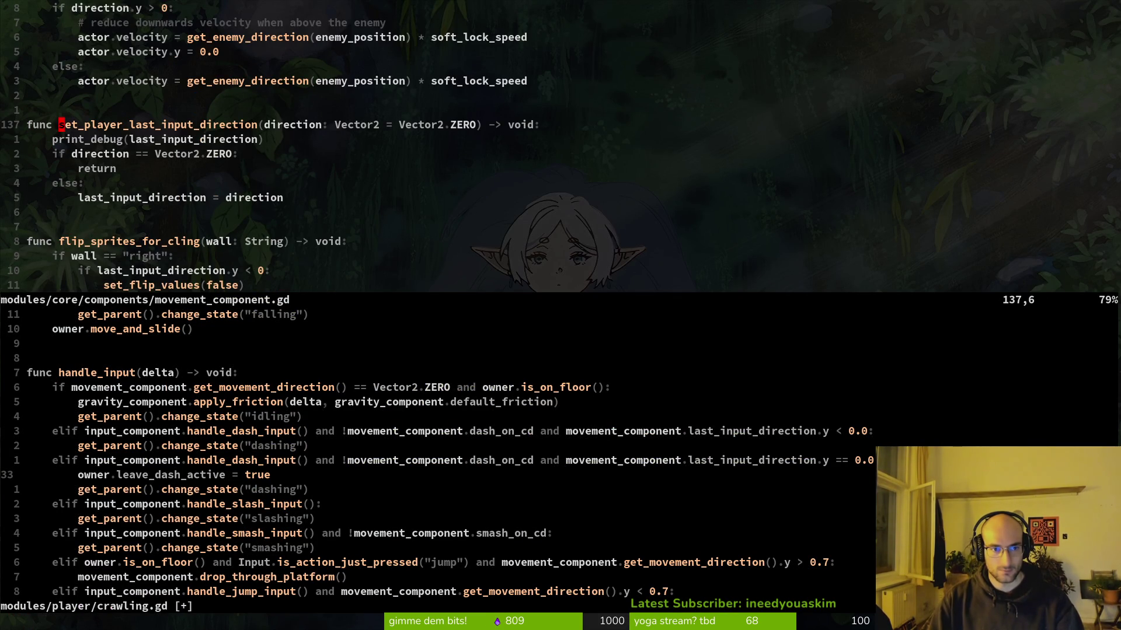
{"action": "key", "text": "Return"}
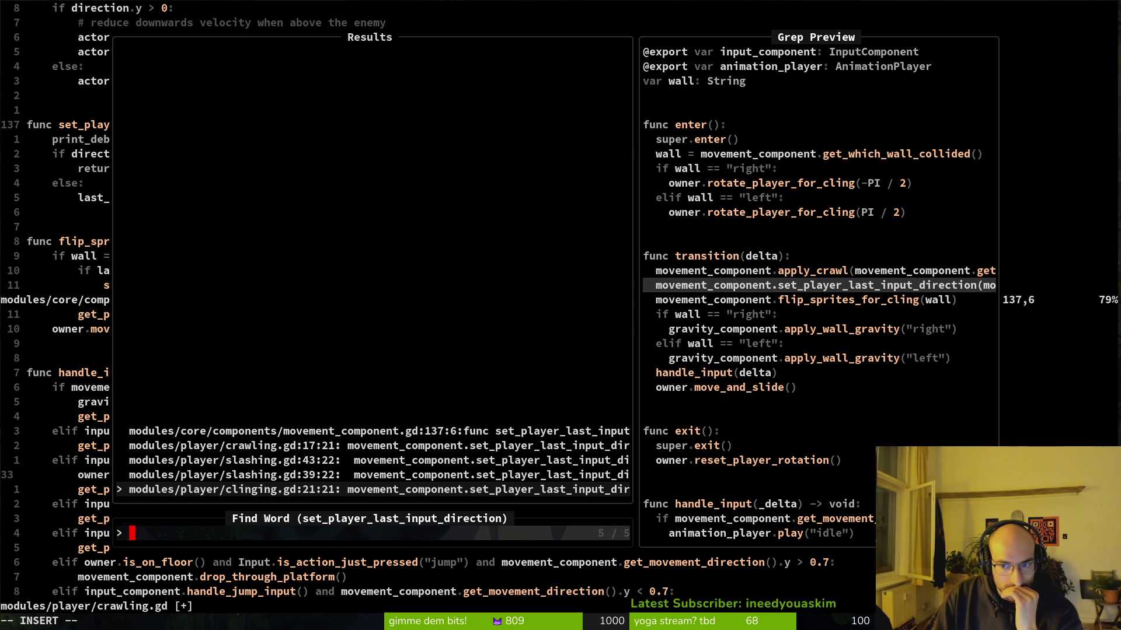
{"action": "key", "text": "Return"}
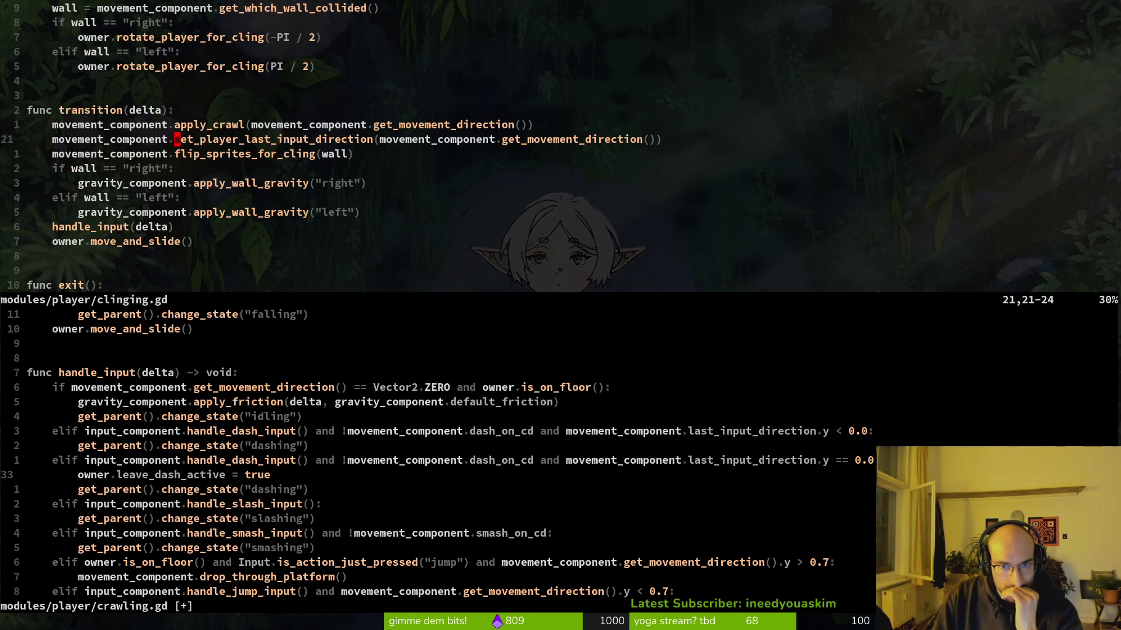
Step: Find crawling.gd's set_player_last_input_direction call in its split, then relaunch the game with F5
{"action": "key", "text": "ctrl+w"}
{"action": "key", "text": "j"}
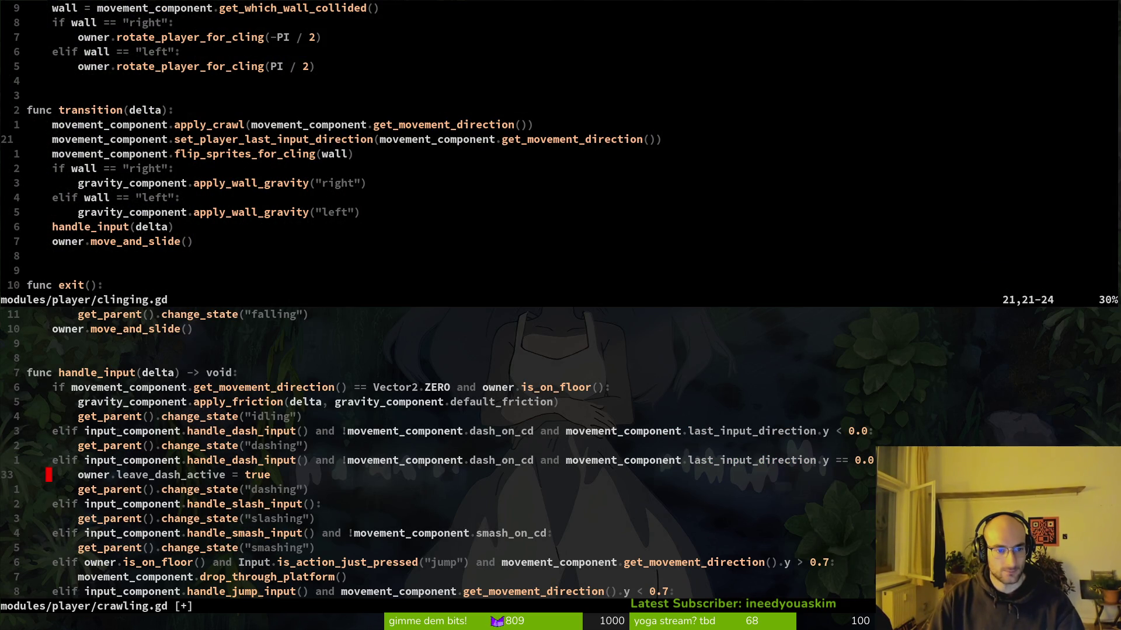
{"action": "key", "text": "1"}
{"action": "key", "text": "0"}
{"action": "key", "text": "k"}
{"action": "key", "text": "k"}
{"action": "key", "text": "k"}
{"action": "key", "text": "k"}
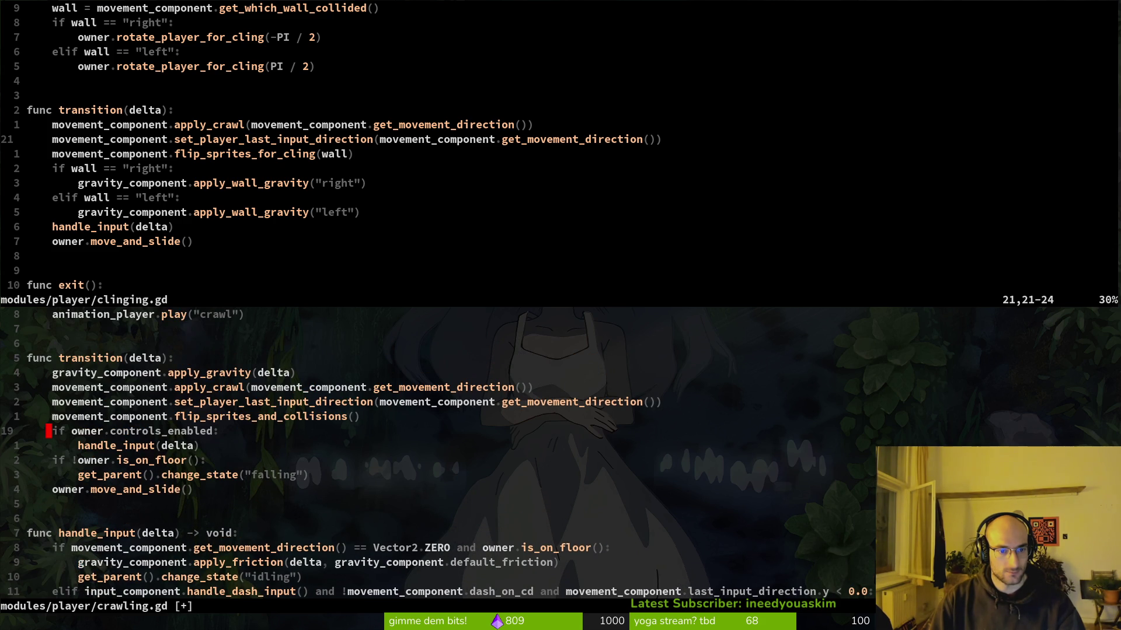
{"action": "key", "text": "k"}
{"action": "key", "text": "k"}
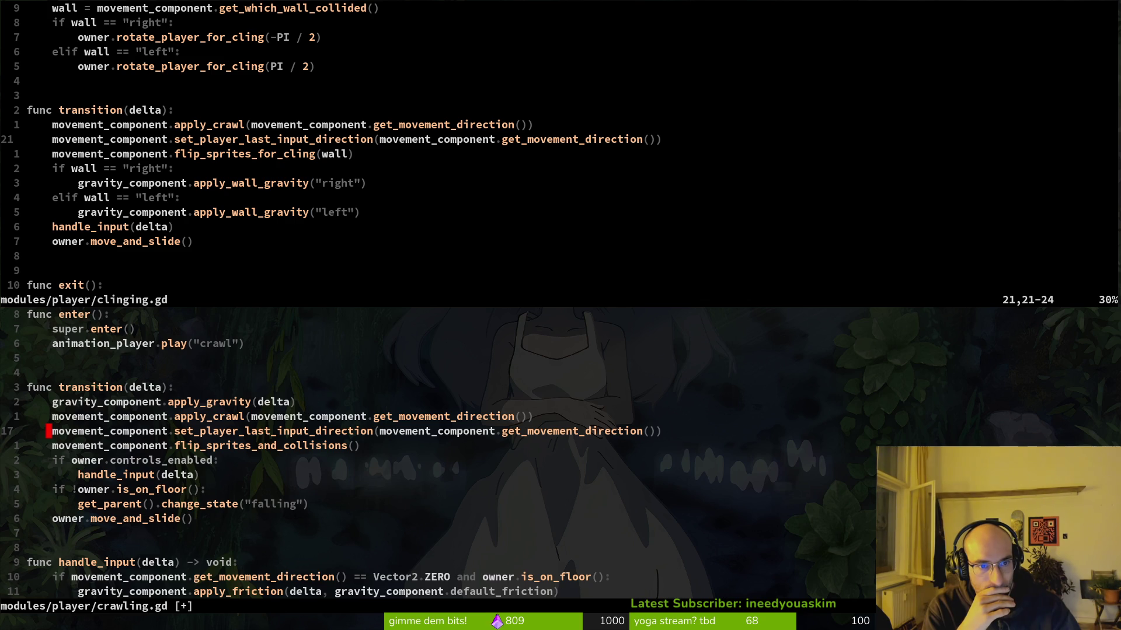
{"action": "key", "text": "F5"}
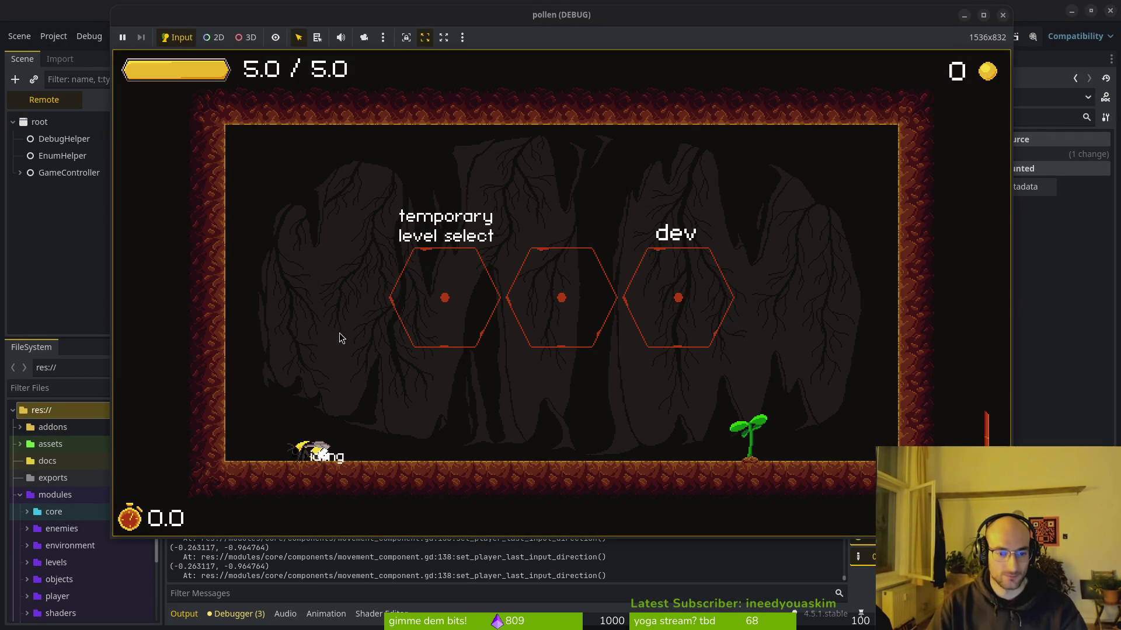
Step: Crawl the bee left, hop onto the left wall and steer while clinging, checking logged directions
{"action": "key", "text": "Left"}
{"action": "key", "text": "Down"}
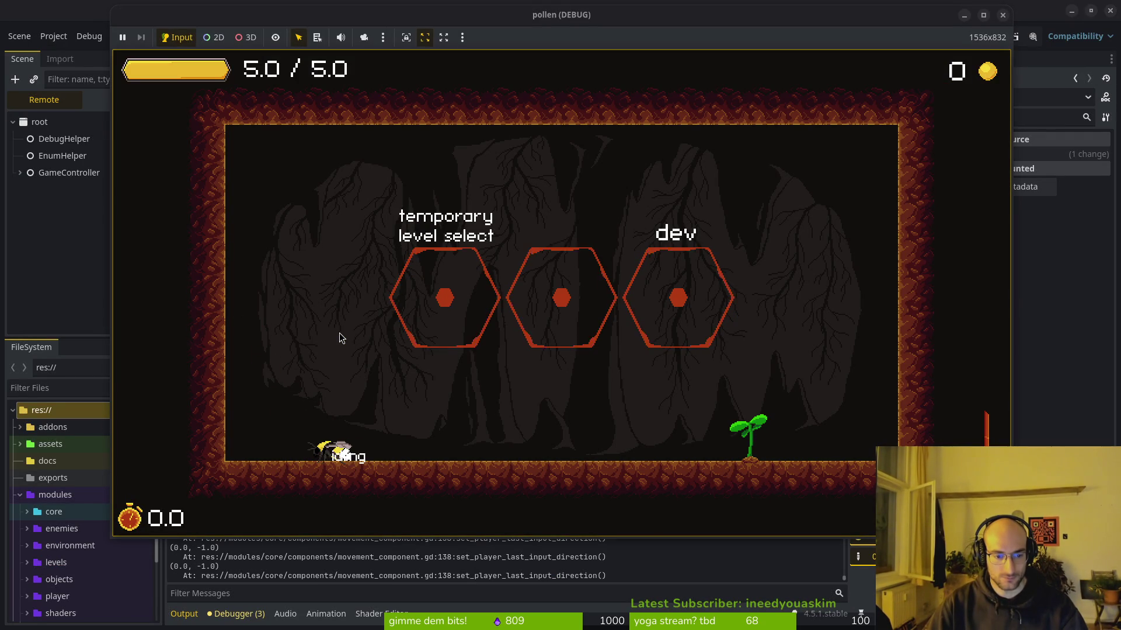
{"action": "key", "text": "Up"}
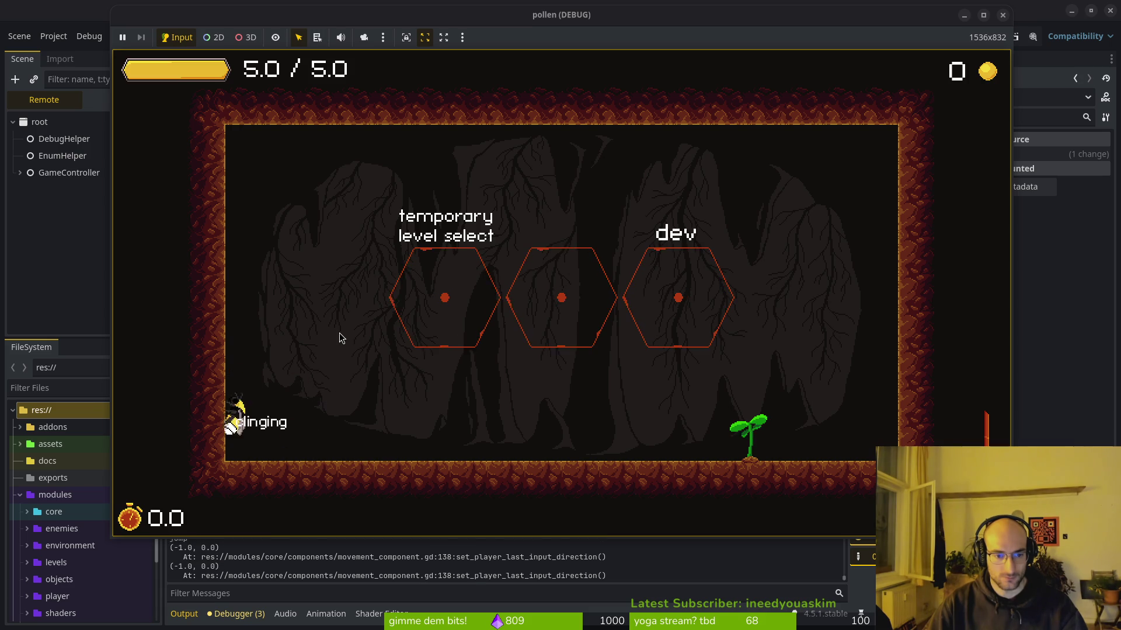
{"action": "key", "text": "Left"}
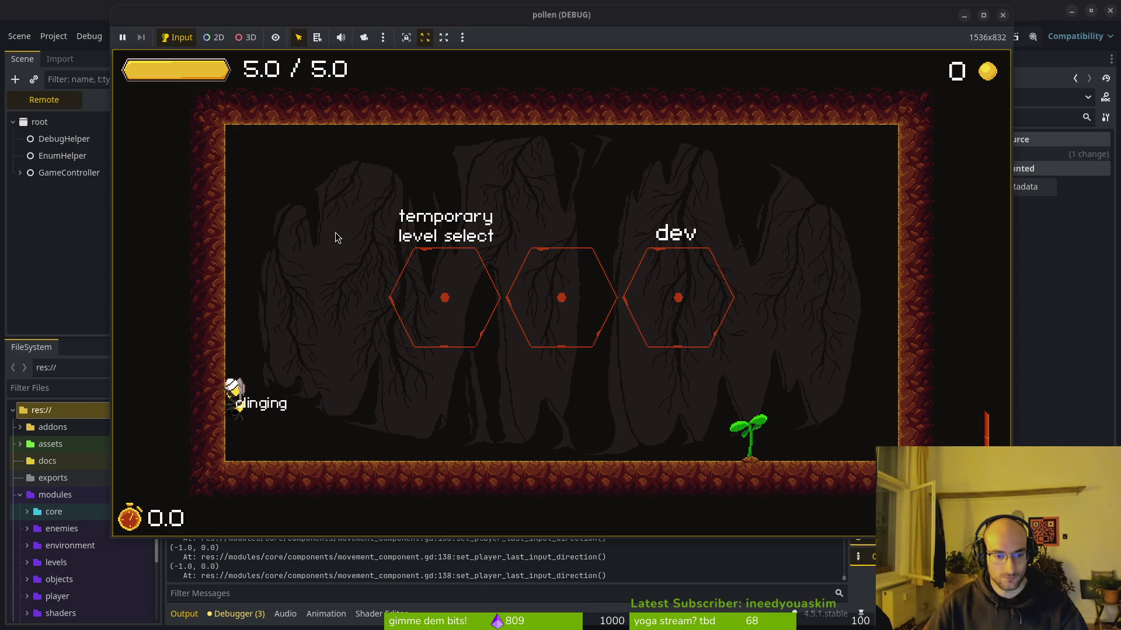
{"action": "key", "text": "alt+Tab"}
{"action": "key", "text": "alt+Tab"}
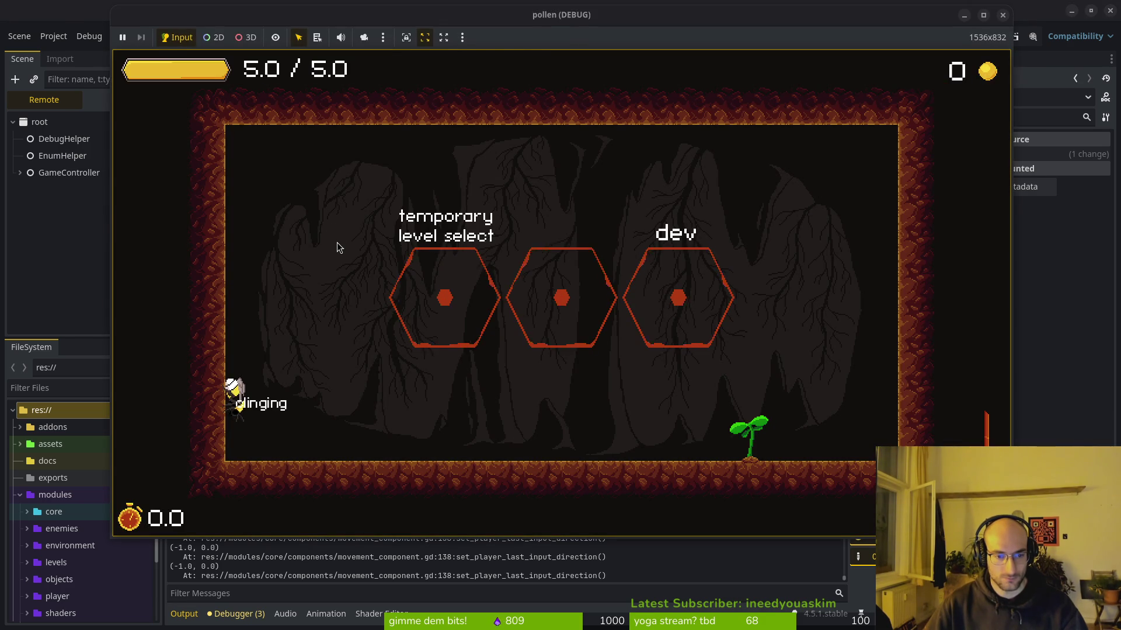
{"action": "key", "text": "alt+Tab"}
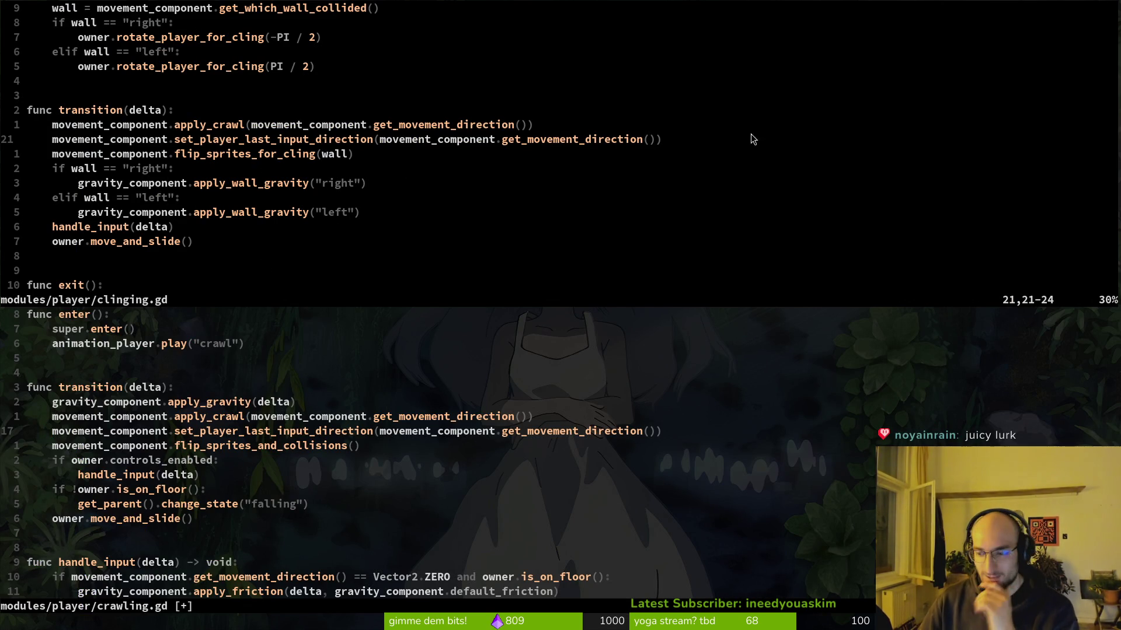
Step: Stop and rerun pollen from Godot, move its window up, and start from the main menu
{"action": "key", "text": "alt+Tab"}
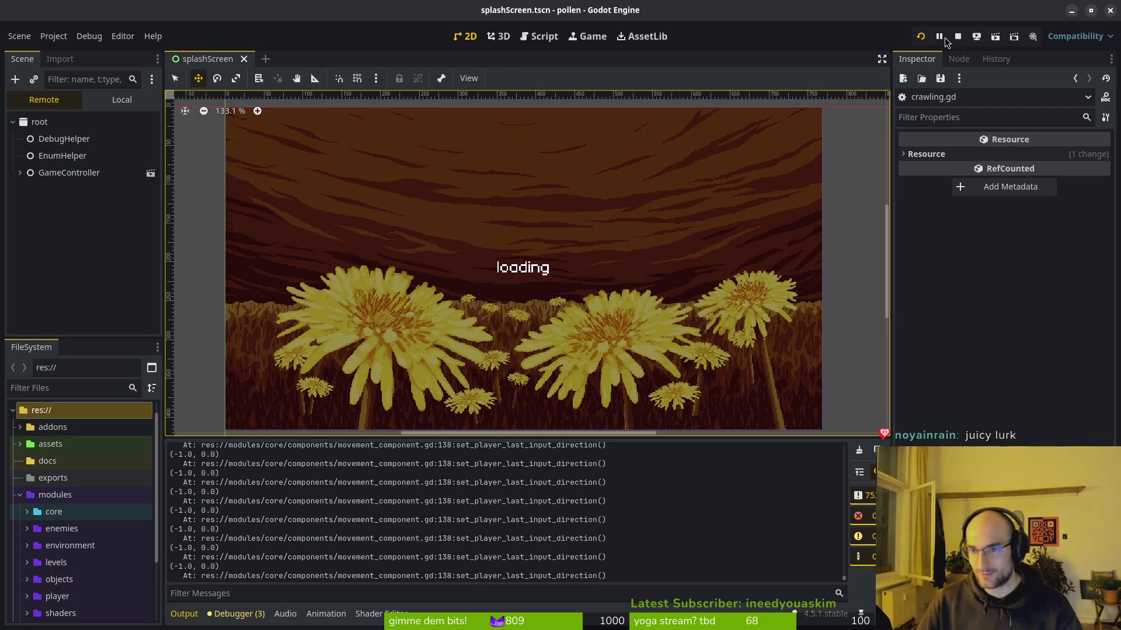
{"action": "left_click", "coordinate": [958, 36]}
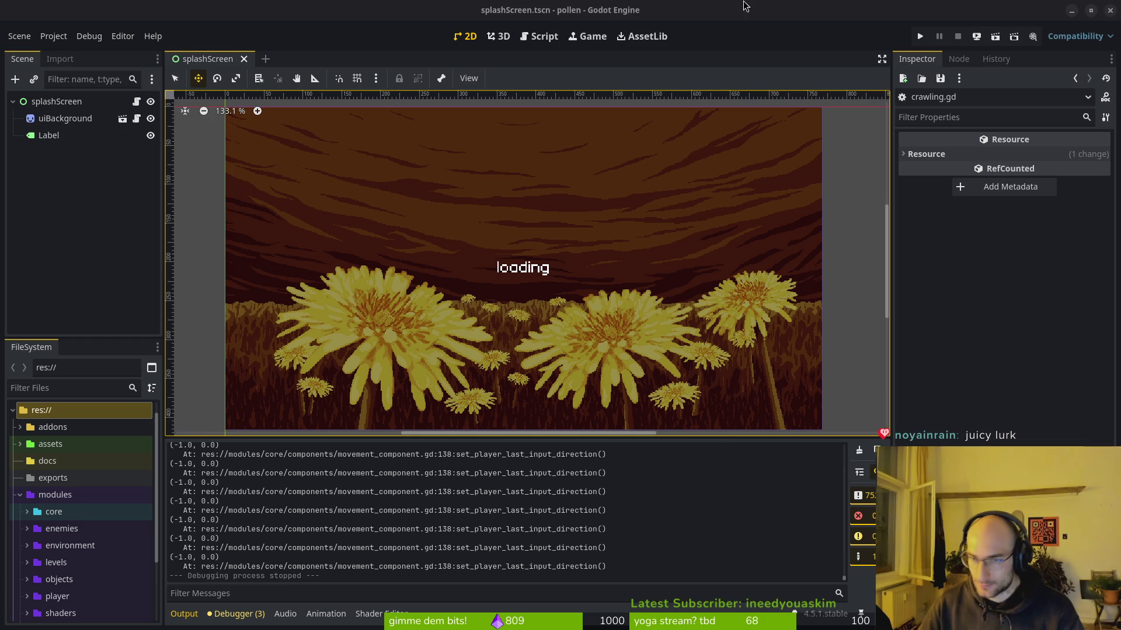
{"action": "left_click", "coordinate": [920, 36]}
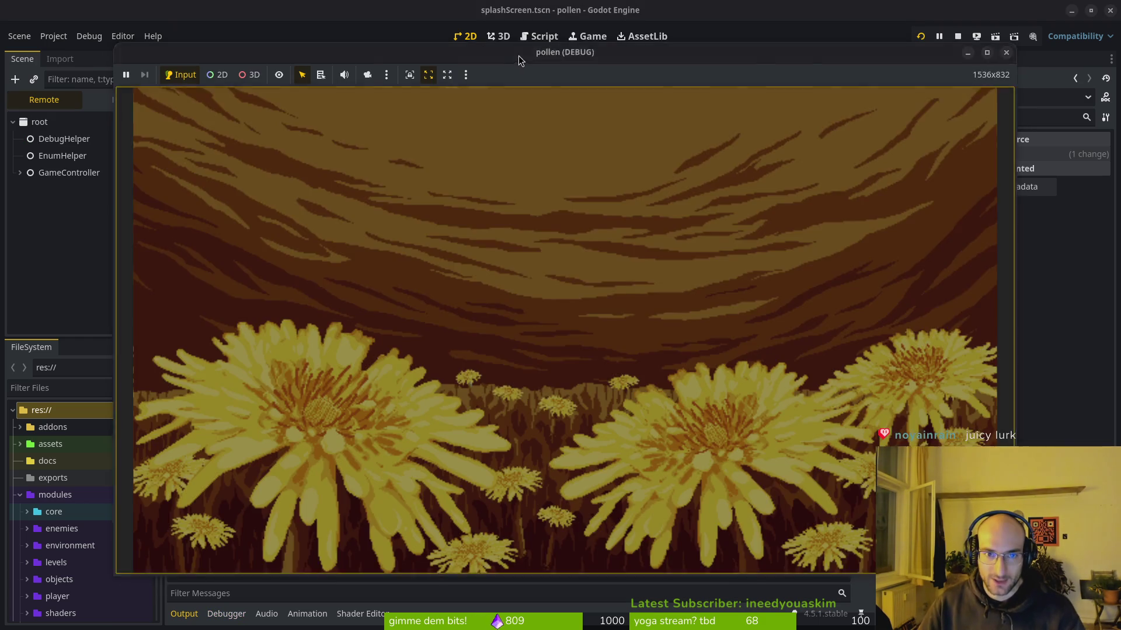
{"action": "left_click_drag", "start_coordinate": [517, 56], "coordinate": [508, 18]}
{"action": "left_click", "coordinate": [545, 243]}
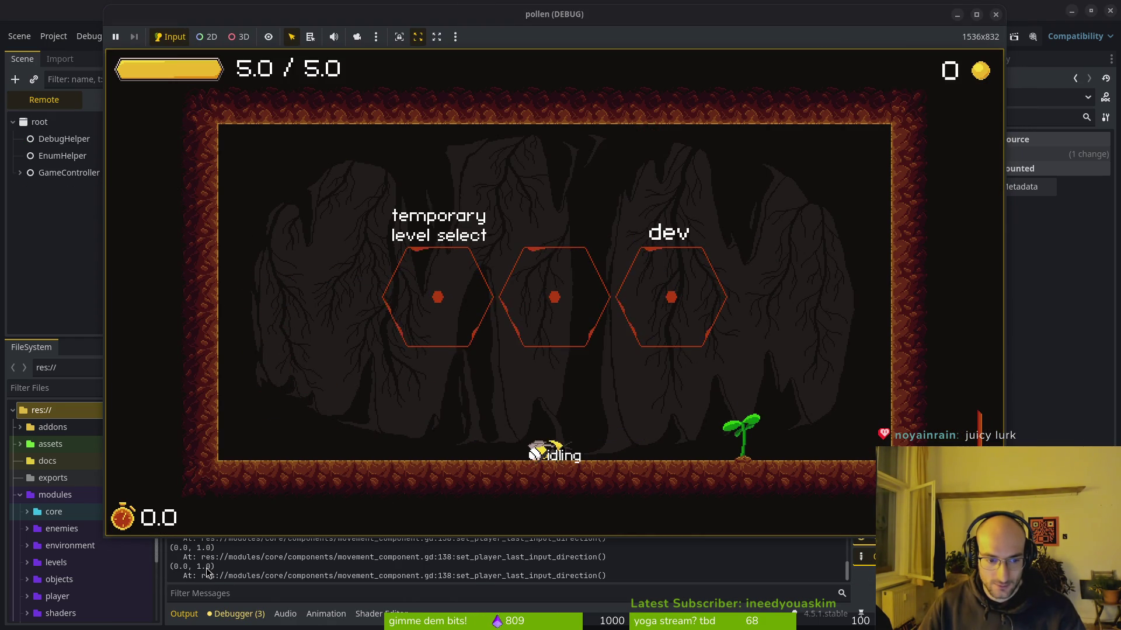
Step: Scroll down through the code in Neovim, then bring the running game back
{"action": "key", "text": "alt+Tab"}
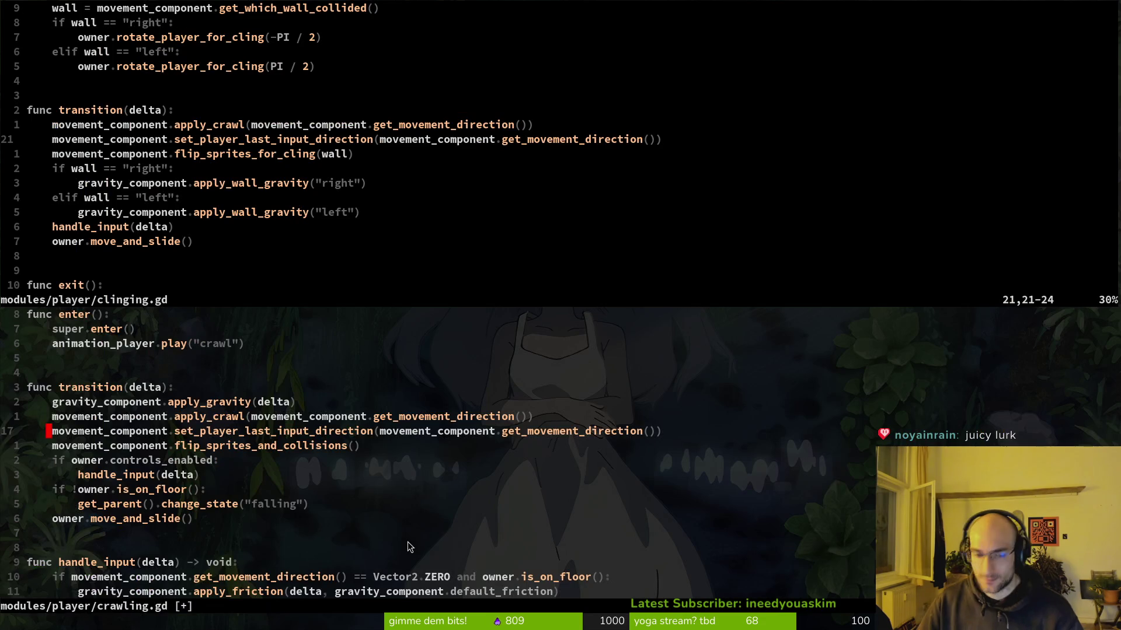
{"action": "scroll", "coordinate": [345, 461], "scroll_direction": "down", "scroll_amount": 5}
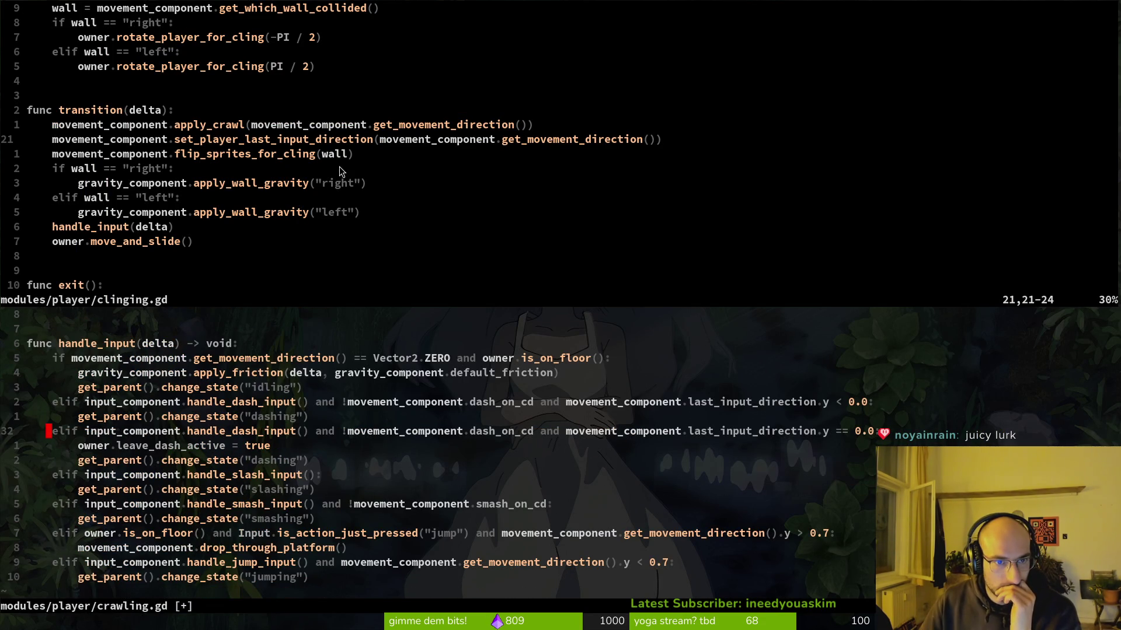
{"action": "scroll", "coordinate": [389, 181], "scroll_direction": "down", "scroll_amount": 4}
{"action": "key", "text": "alt+Tab"}
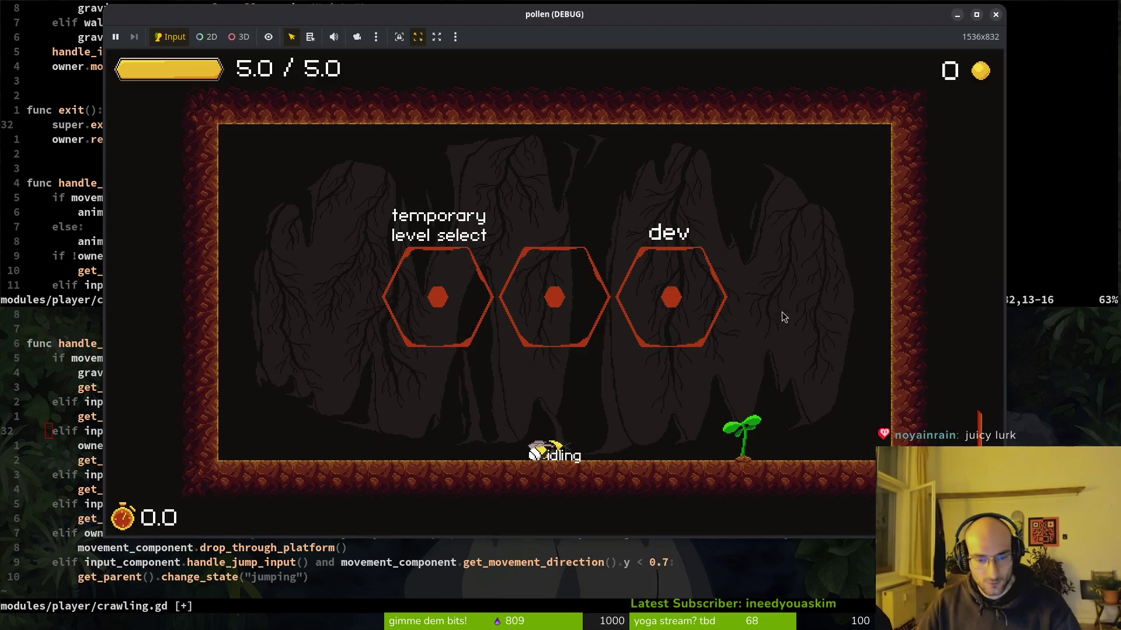
Step: Walk the bee right, then crawl it left and dash toward the cave's left wall
{"action": "key", "text": "Right"}
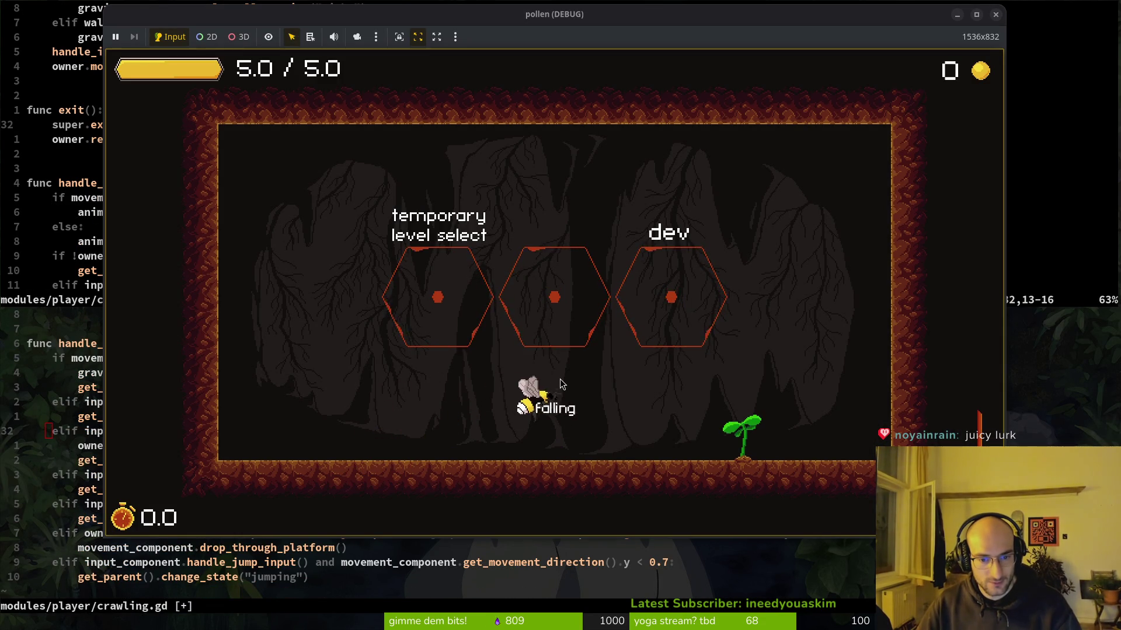
{"action": "key", "text": "alt+Tab"}
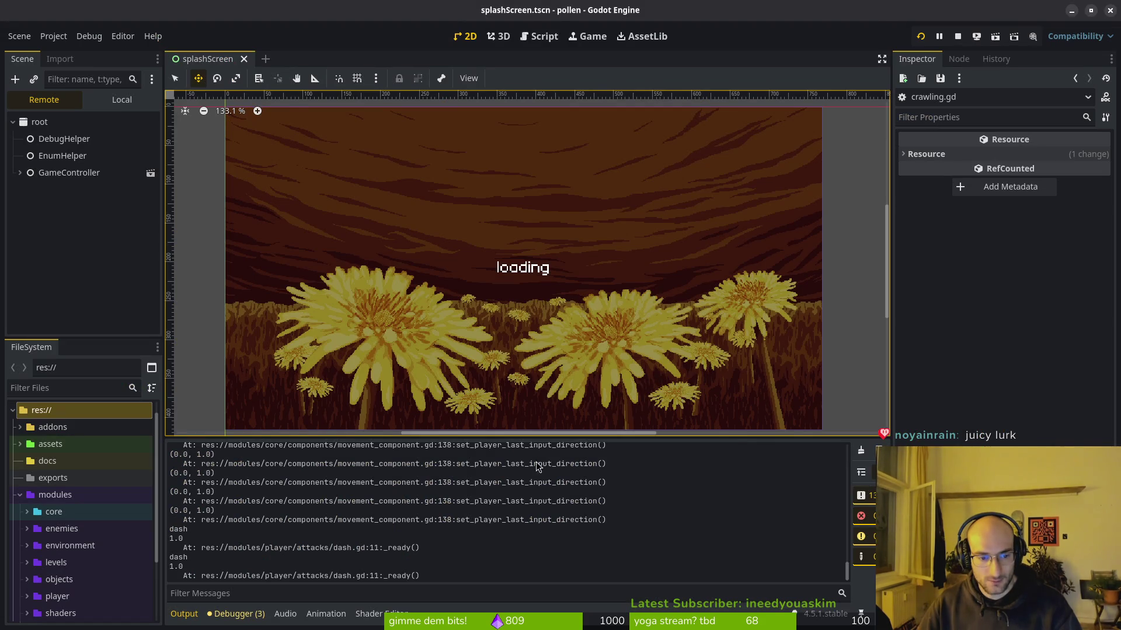
{"action": "key", "text": "alt+Tab"}
{"action": "key", "text": "Left"}
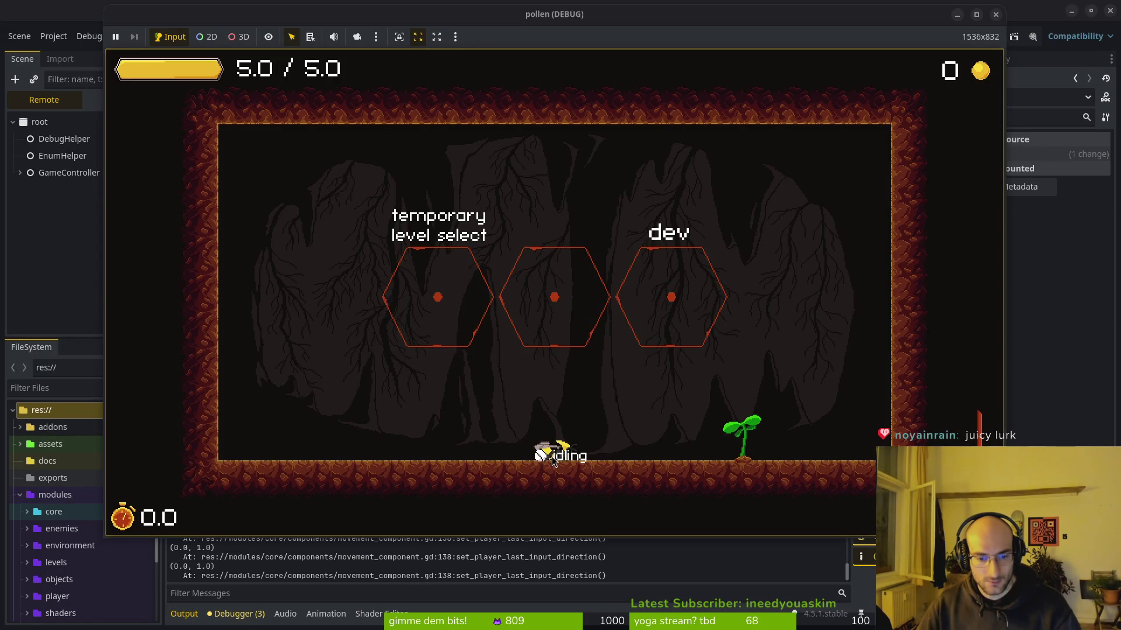
{"action": "key", "text": "shift"}
Step: Double-jump beside the left wall, cling to it, try a dash and push left, then exit with F8
{"action": "key", "text": "space"}
{"action": "key", "text": "space"}
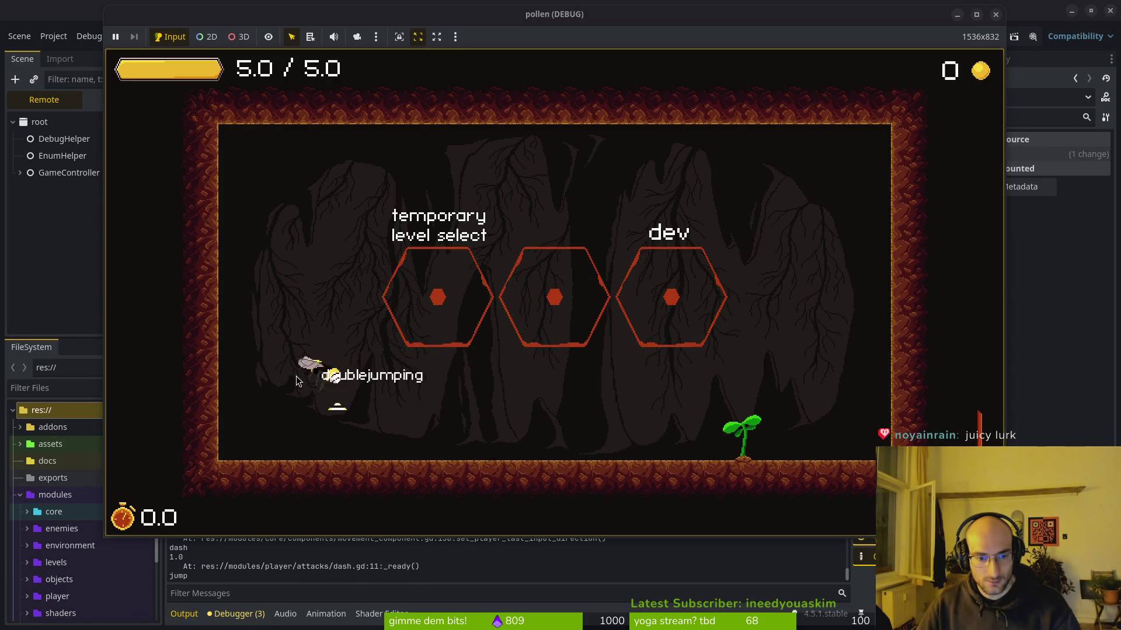
{"action": "key", "text": "space"}
{"action": "key", "text": "Left"}
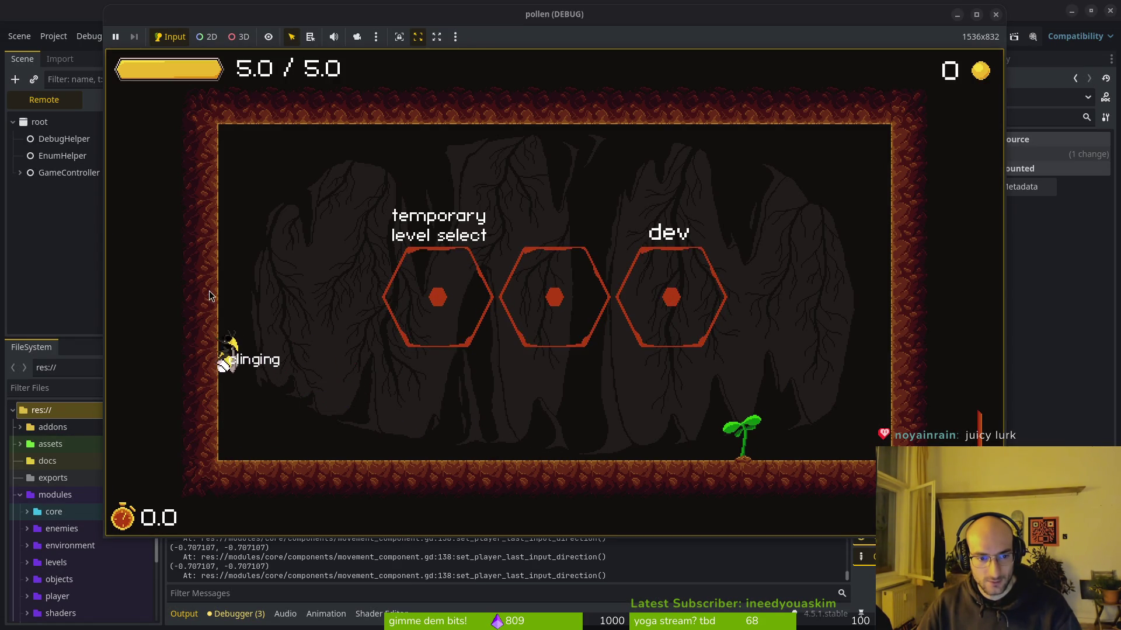
{"action": "key", "text": "shift"}
{"action": "key", "text": "shift"}
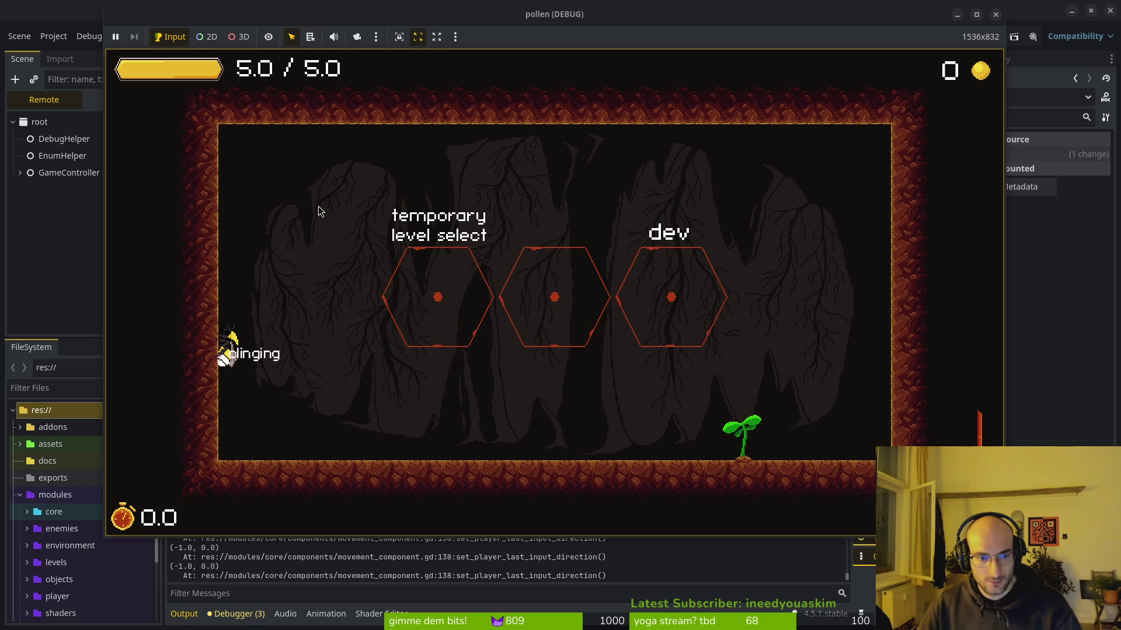
{"action": "key", "text": "Left"}
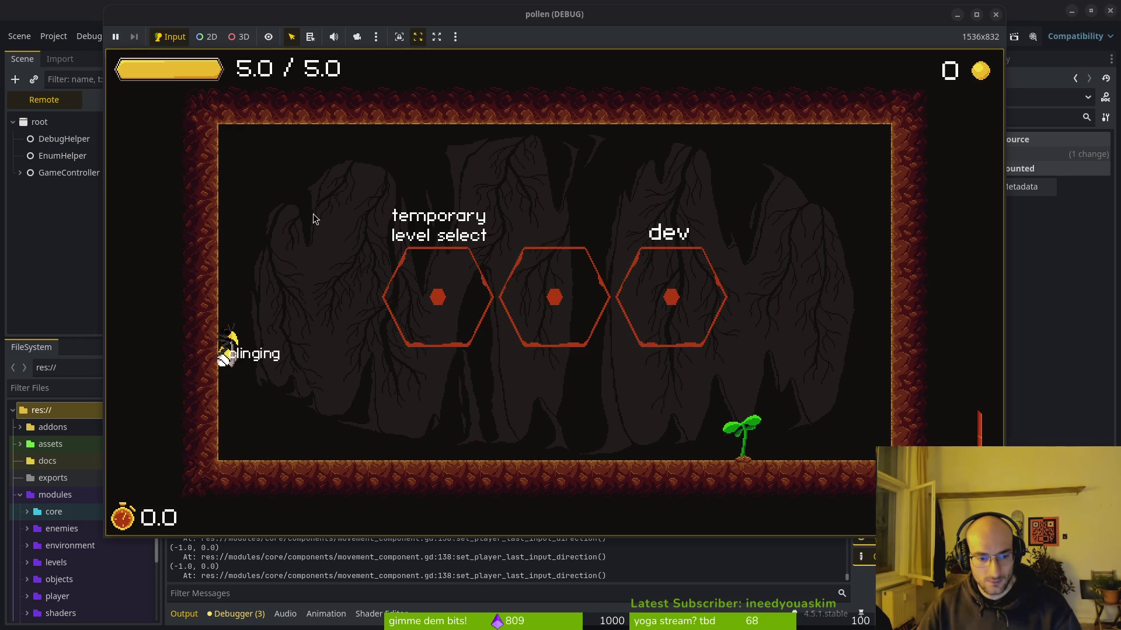
{"action": "key", "text": "F8"}
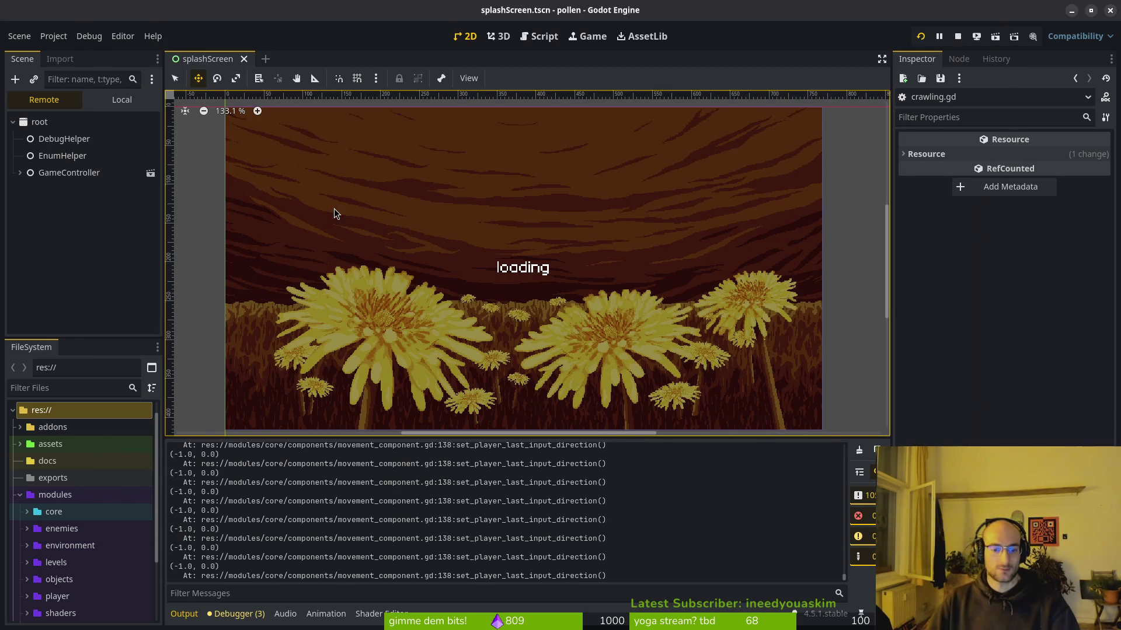
Step: Scroll clinging.gd down to the dash branches of handle_input
{"action": "key", "text": "alt+Tab"}
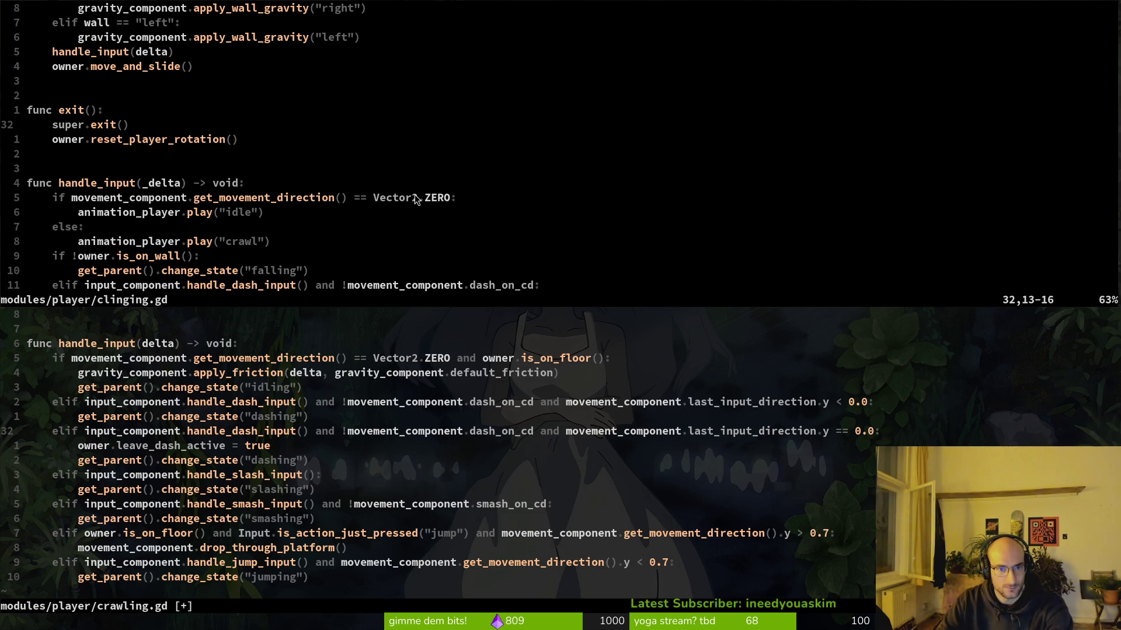
{"action": "scroll", "coordinate": [393, 200], "scroll_direction": "down", "scroll_amount": 1}
{"action": "scroll", "coordinate": [341, 192], "scroll_direction": "down", "scroll_amount": 1}
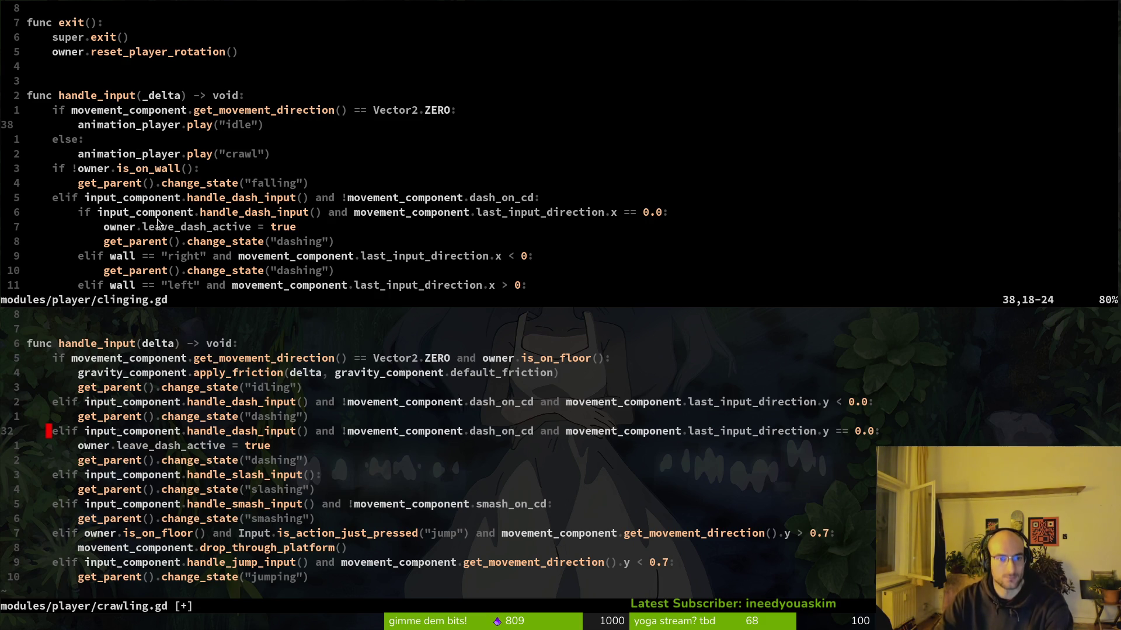
{"action": "scroll", "coordinate": [224, 210], "scroll_direction": "down", "scroll_amount": 1}
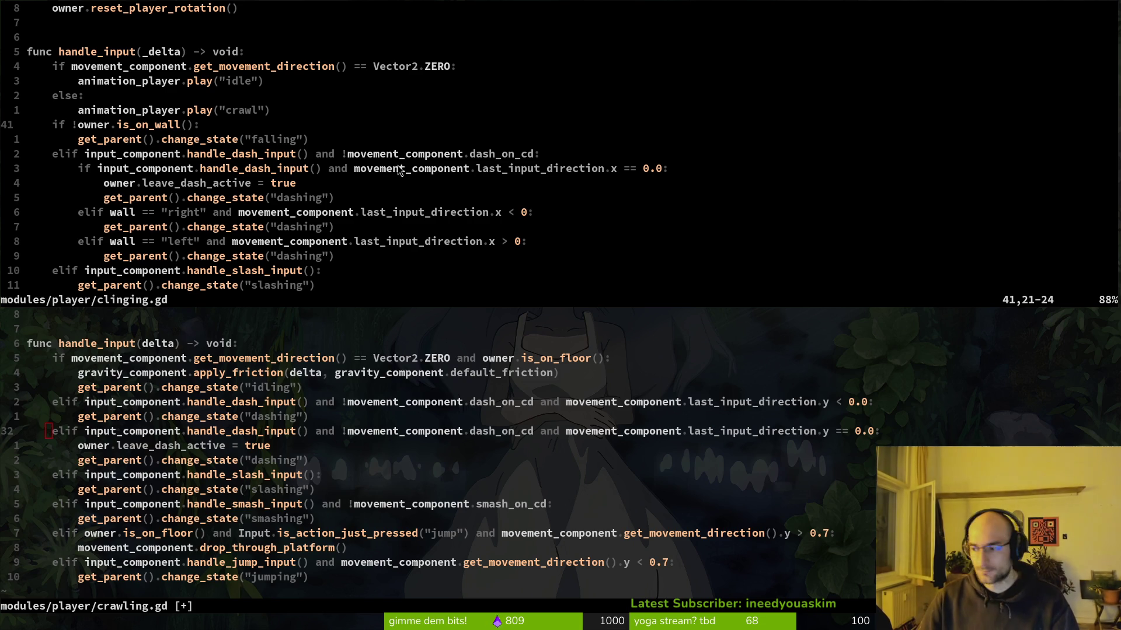
Step: Stop the running game in Godot and return to Neovim
{"action": "key", "text": "alt+Tab"}
{"action": "left_click", "coordinate": [957, 36]}
{"action": "key", "text": "alt+Tab"}
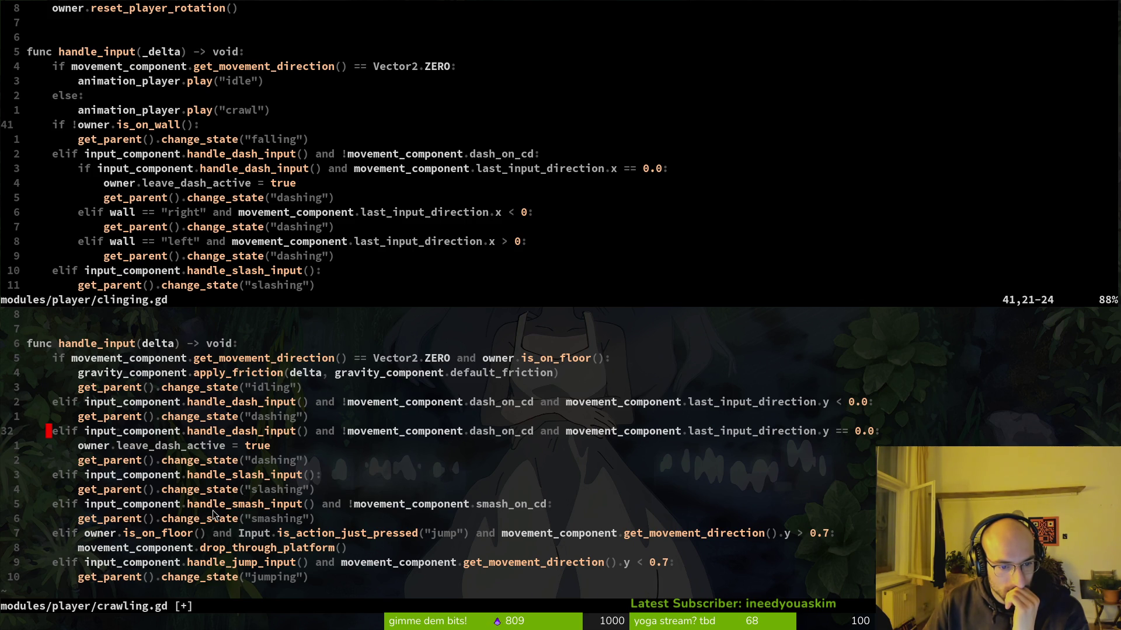
Step: Move down three lines in crawling.gd and start the leader shortcut for the file finder
{"action": "key", "text": "j"}
{"action": "key", "text": "j"}
{"action": "key", "text": "j"}
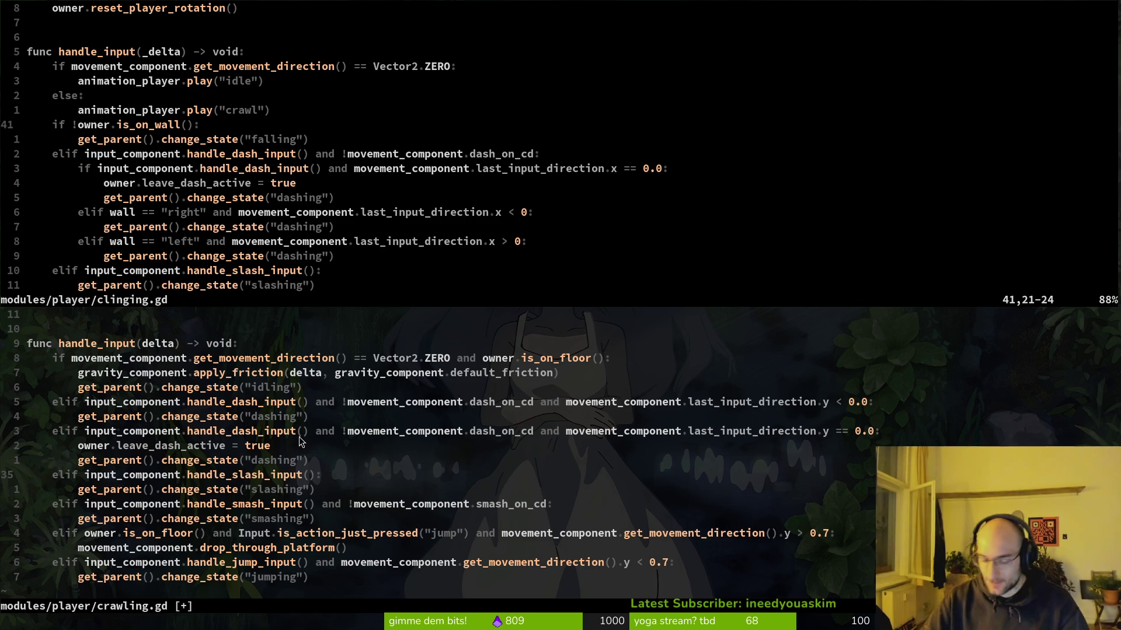
{"action": "key", "text": "space"}
Step: Open modules/player/idling.gd from the file finder and scroll to its handle_inputs function
{"action": "key", "text": "f"}
{"action": "key", "text": "f"}
{"action": "type", "text": "idling"}
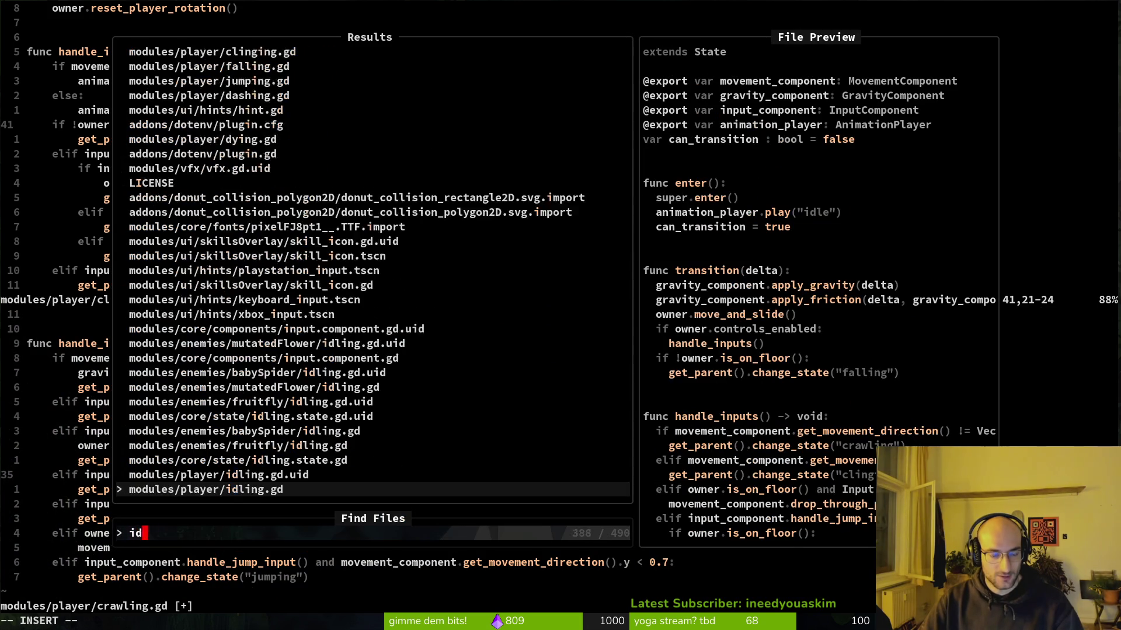
{"action": "key", "text": "Return"}
{"action": "scroll", "coordinate": [219, 444], "scroll_direction": "down", "scroll_amount": 7}
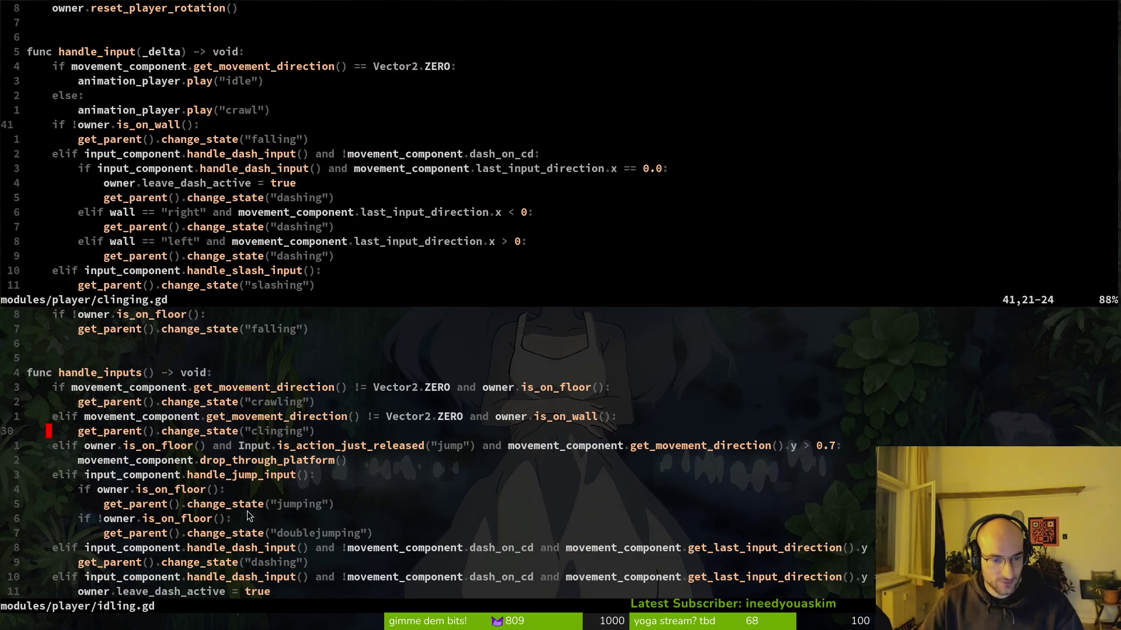
{"action": "scroll", "coordinate": [325, 443], "scroll_direction": "down", "scroll_amount": 1}
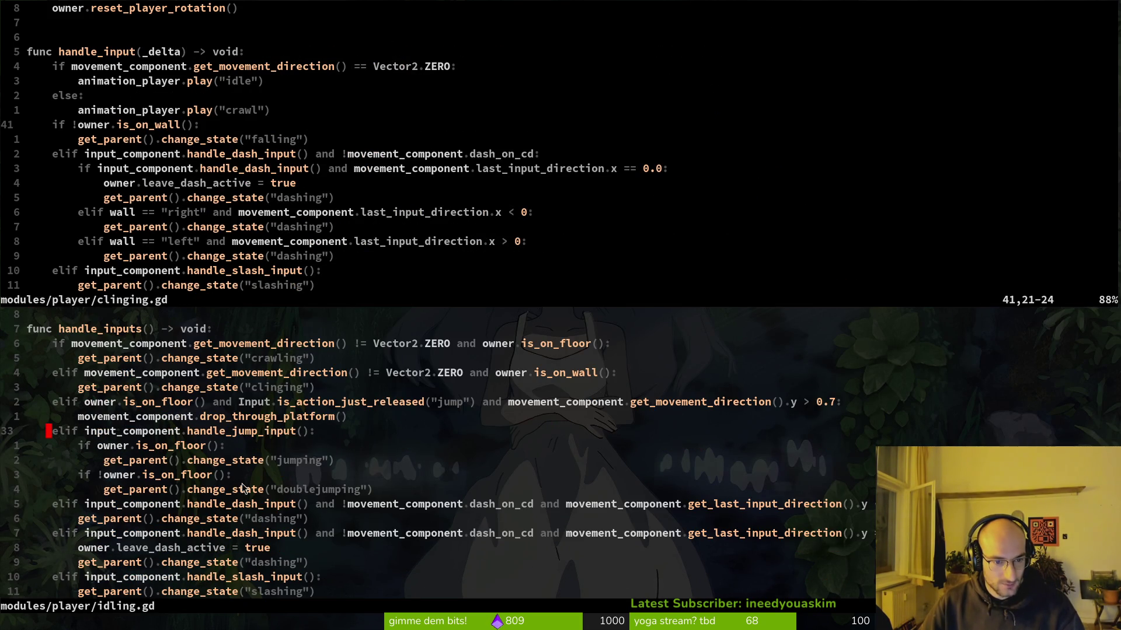
{"action": "scroll", "coordinate": [279, 525], "scroll_direction": "down", "scroll_amount": 1}
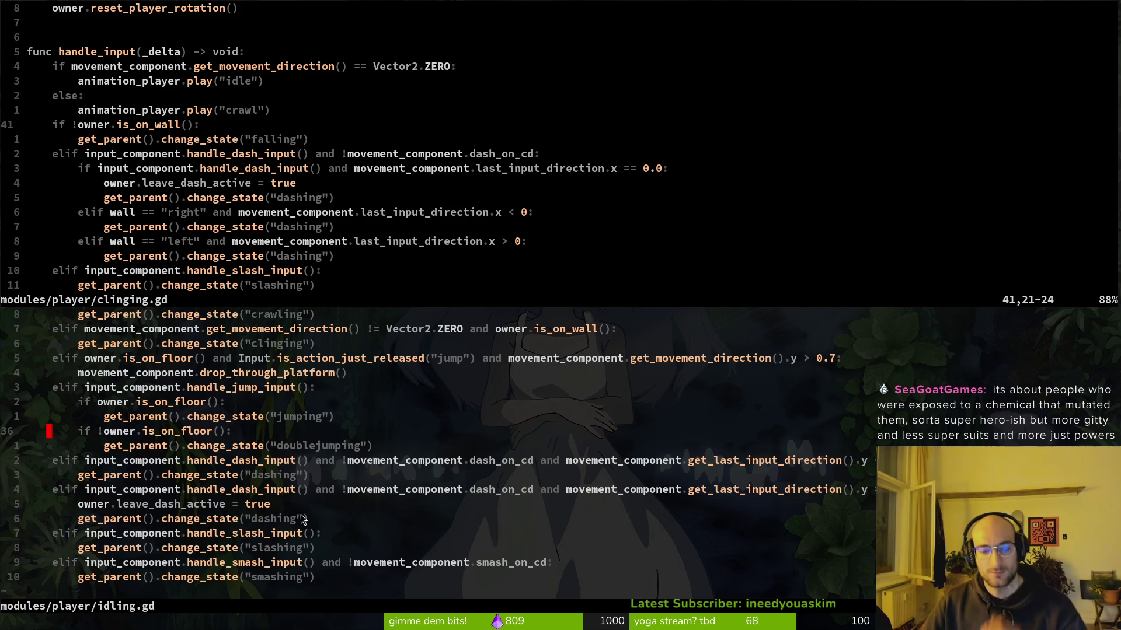
{"action": "scroll", "coordinate": [385, 445], "scroll_direction": "up", "scroll_amount": 1}
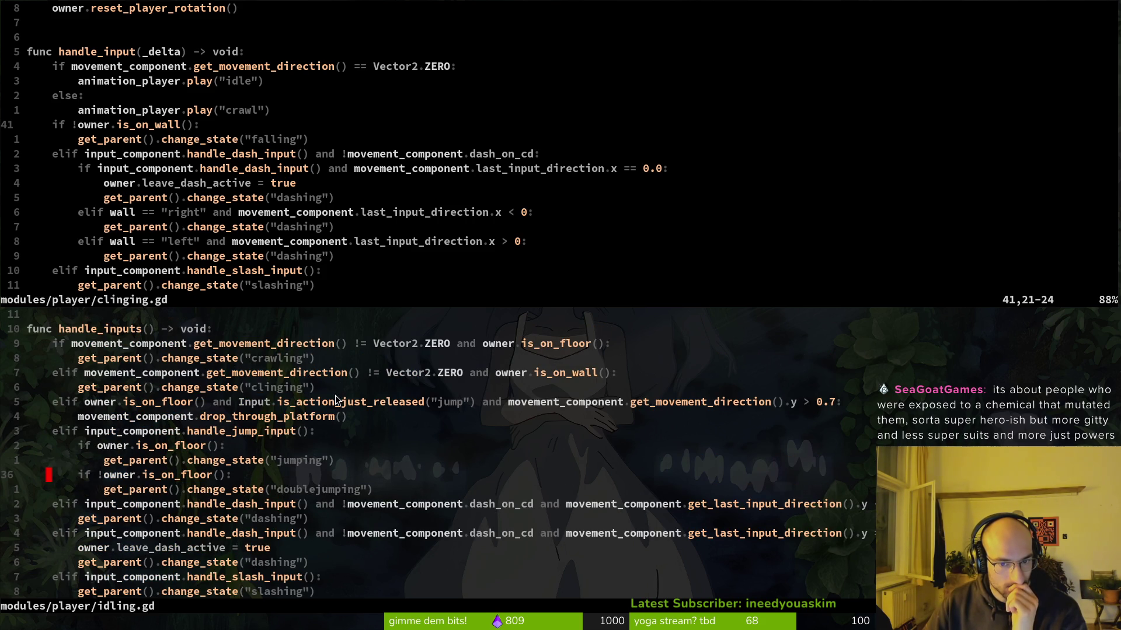
{"action": "scroll", "coordinate": [333, 408], "scroll_direction": "down", "scroll_amount": 1}
{"action": "scroll", "coordinate": [333, 407], "scroll_direction": "down", "scroll_amount": 1}
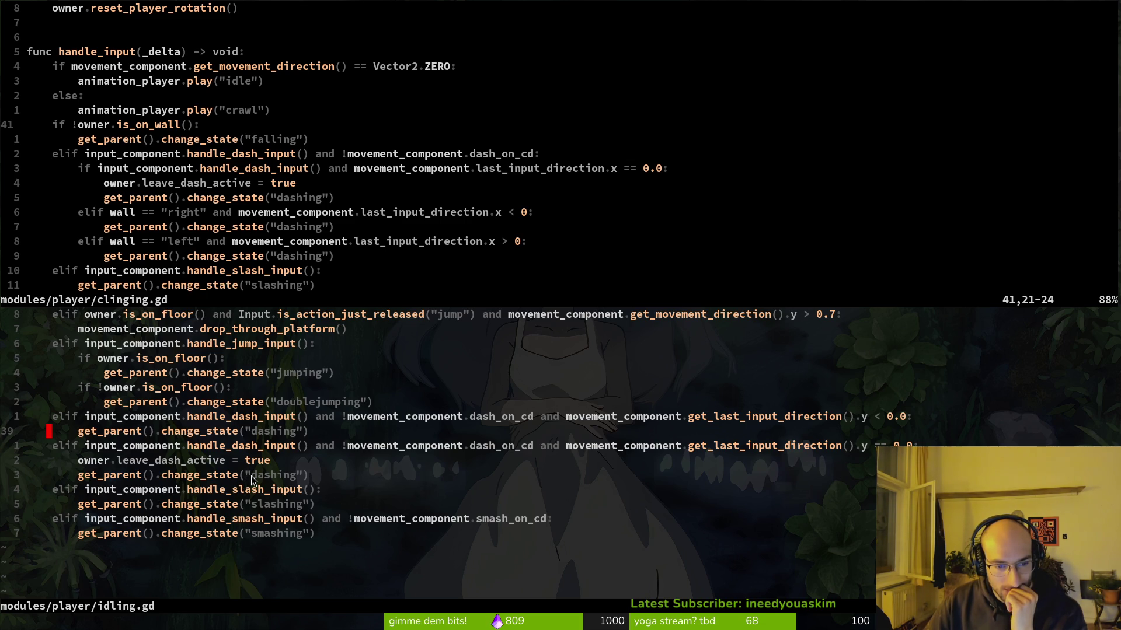
Step: Select and yank idling.gd's two dash elif blocks, then run the game in Godot with F5
{"action": "mouse_move", "coordinate": [298, 478]}
{"action": "left_mouse_down"}
{"action": "mouse_move", "coordinate": [172, 417]}
{"action": "mouse_move", "coordinate": [140, 417]}
{"action": "left_mouse_up"}
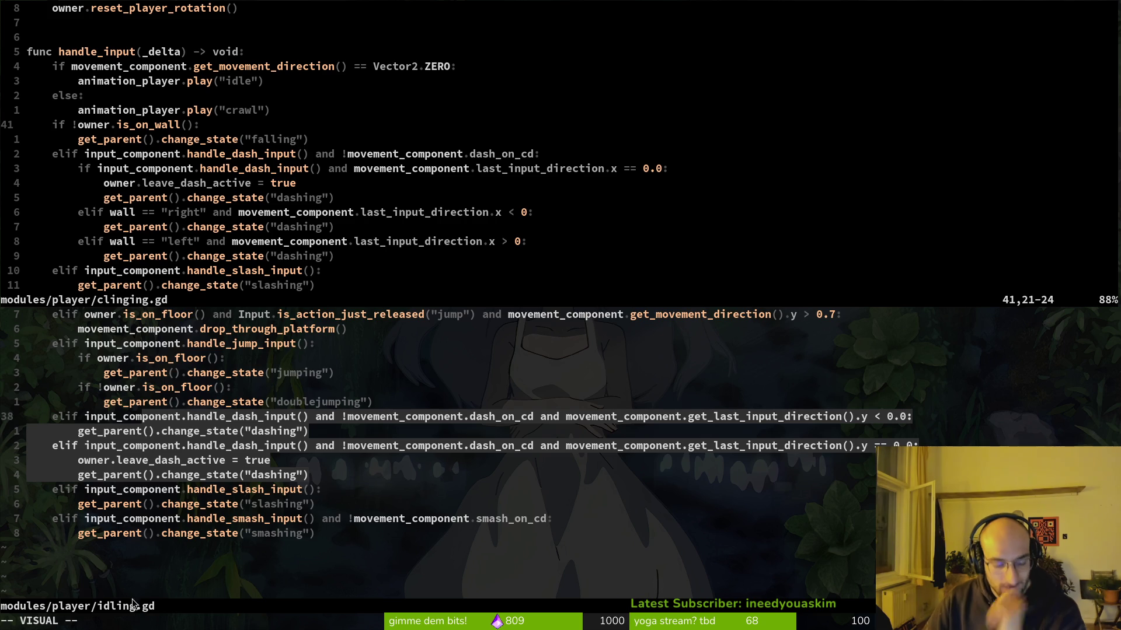
{"action": "key", "text": "y"}
{"action": "key", "text": "alt+Tab"}
{"action": "key", "text": "F5"}
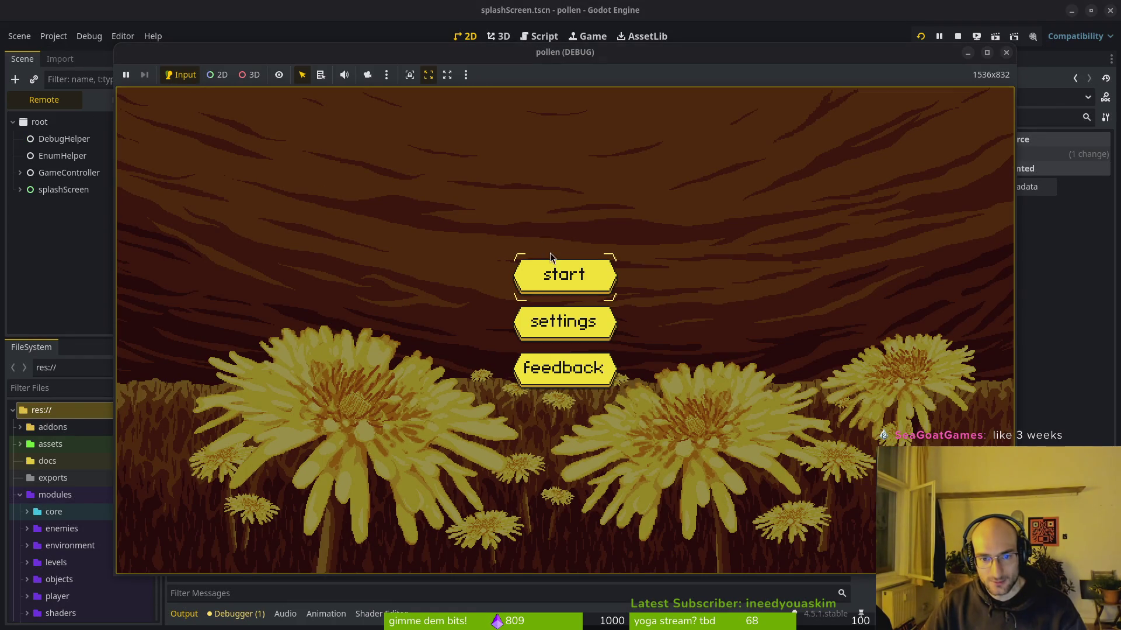
Step: Start the game, move its window up, crawl the bee left, stop it and dash up-left
{"action": "left_click", "coordinate": [556, 268]}
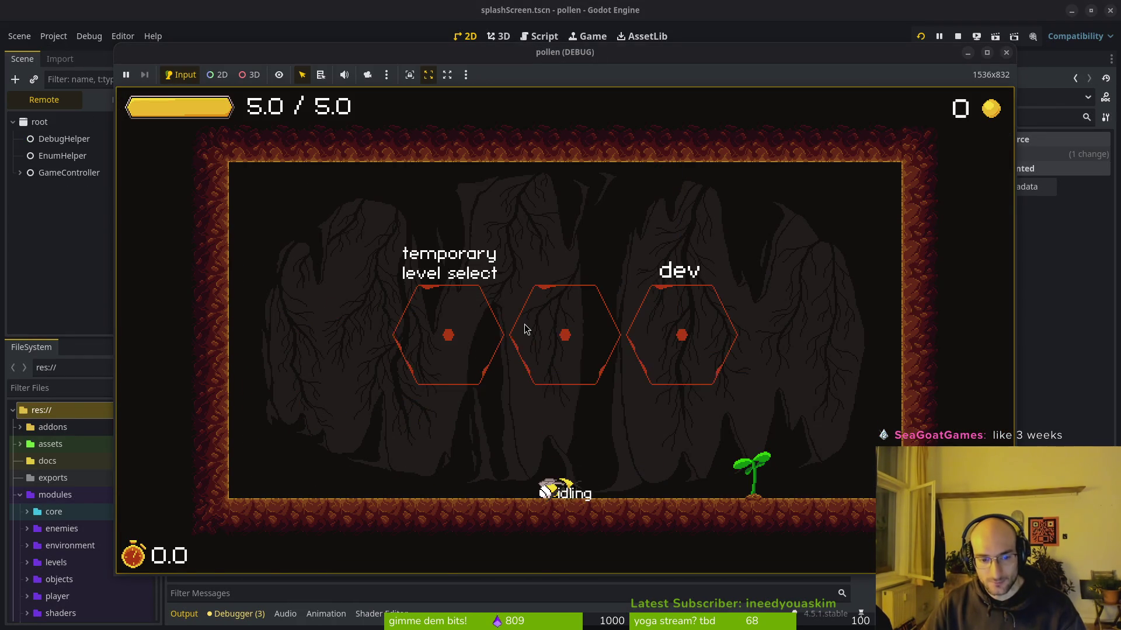
{"action": "left_click_drag", "start_coordinate": [454, 54], "coordinate": [447, 12]}
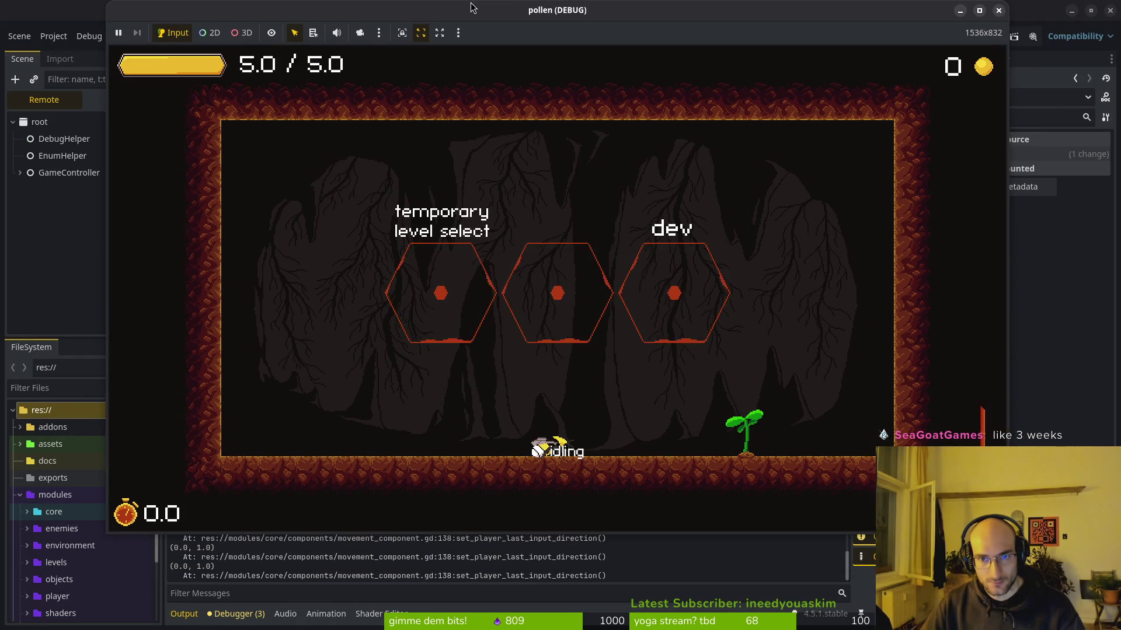
{"action": "key", "text": "Left"}
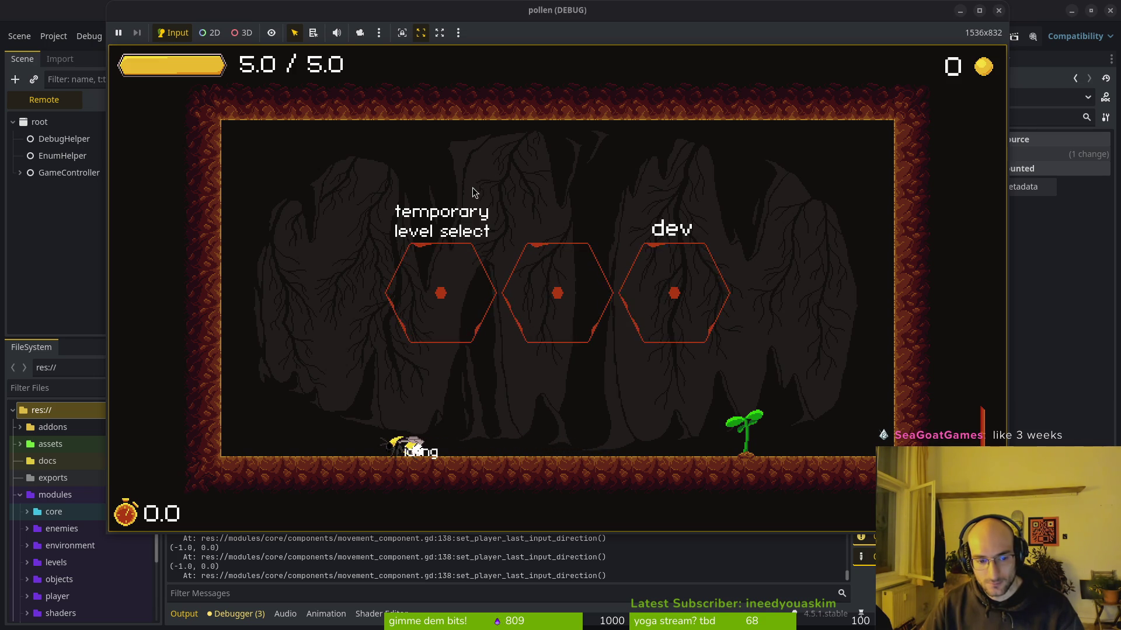
{"action": "key", "text": "Down"}
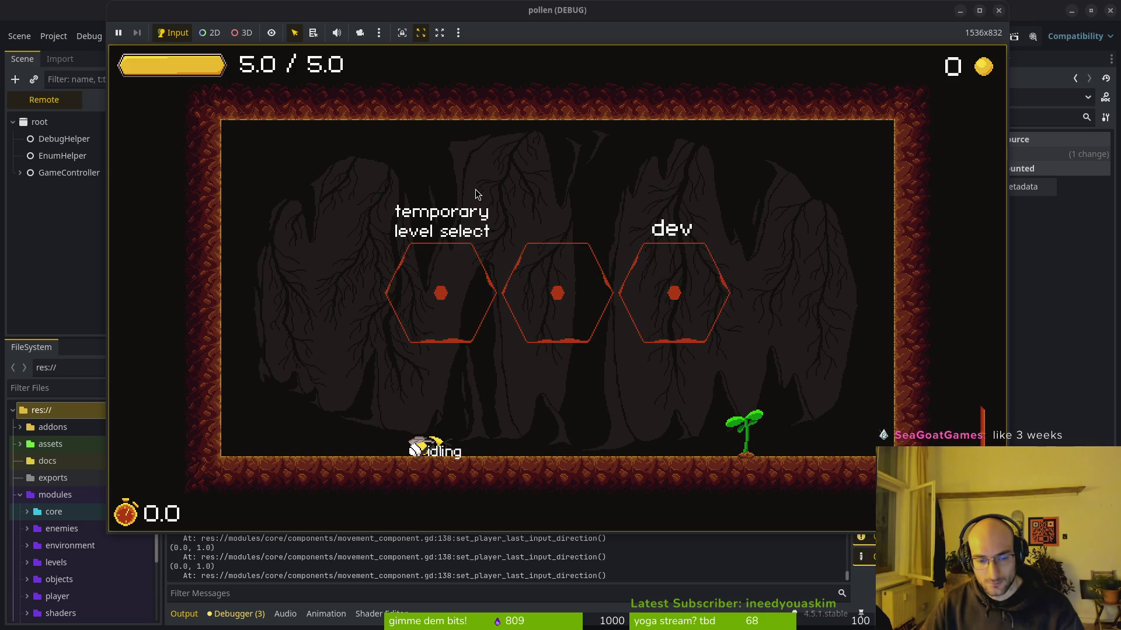
{"action": "left_click", "coordinate": [333, 371]}
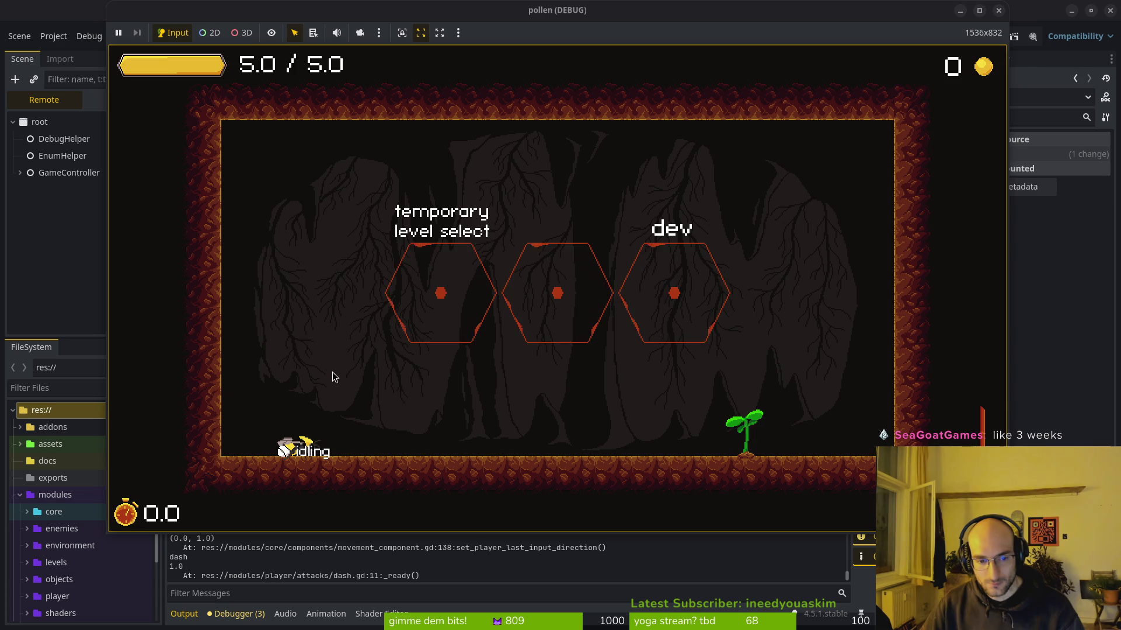
{"action": "key", "text": "alt+Tab"}
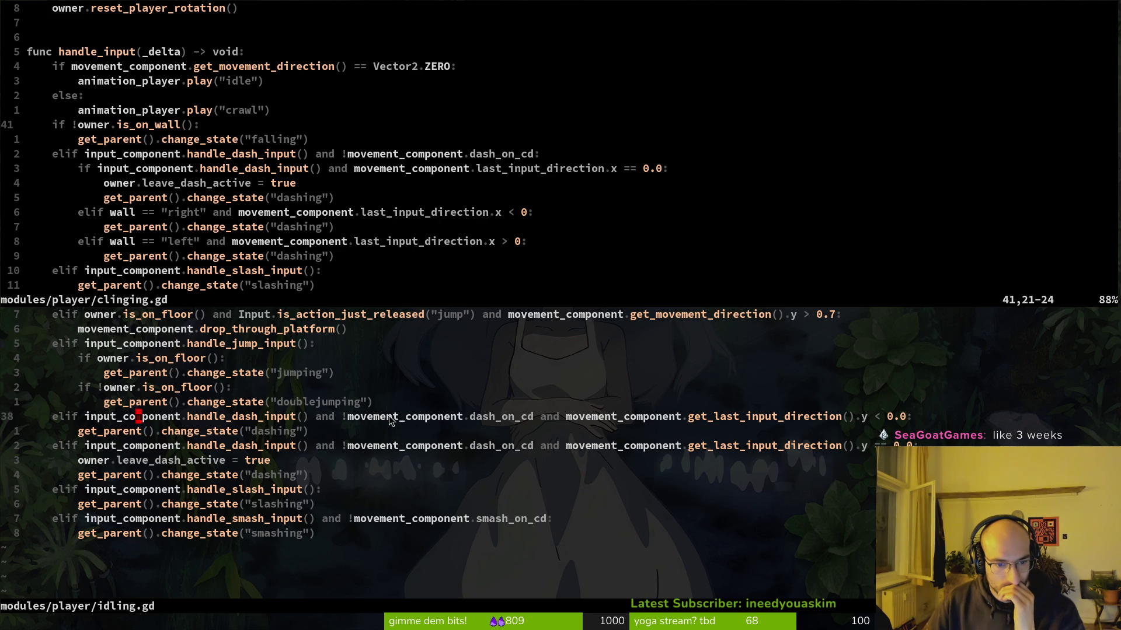
Step: Add print_debug(movement_component.get_last_input_direction()) under idling.gd's dash branch
{"action": "type", "text": "o"}
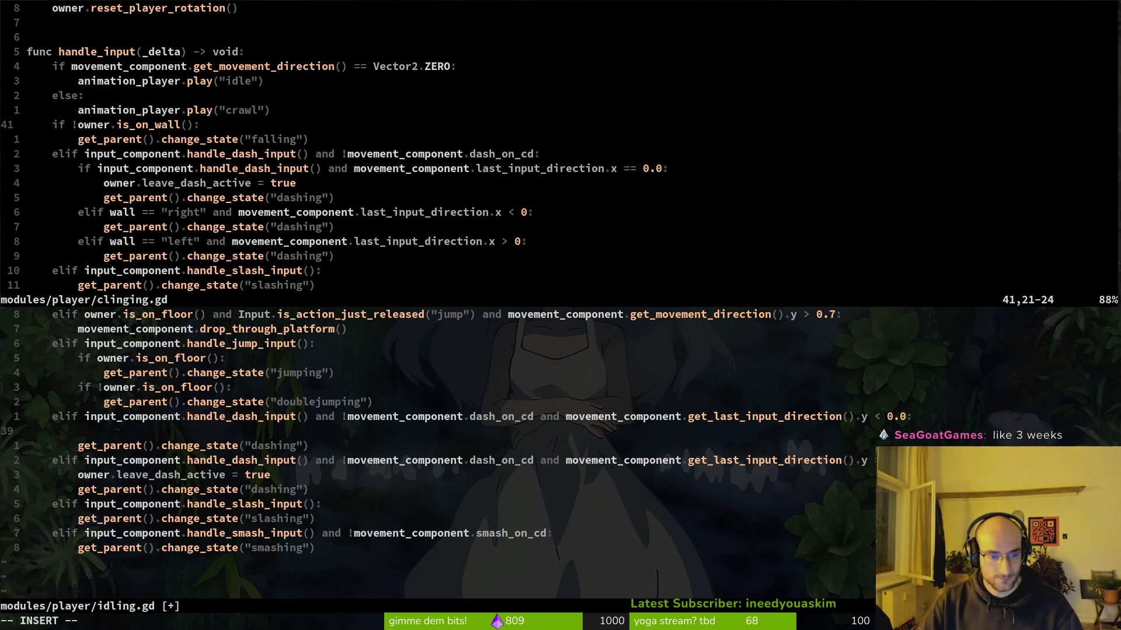
{"action": "type", "text": "prde"}
{"action": "key", "text": "Return"}
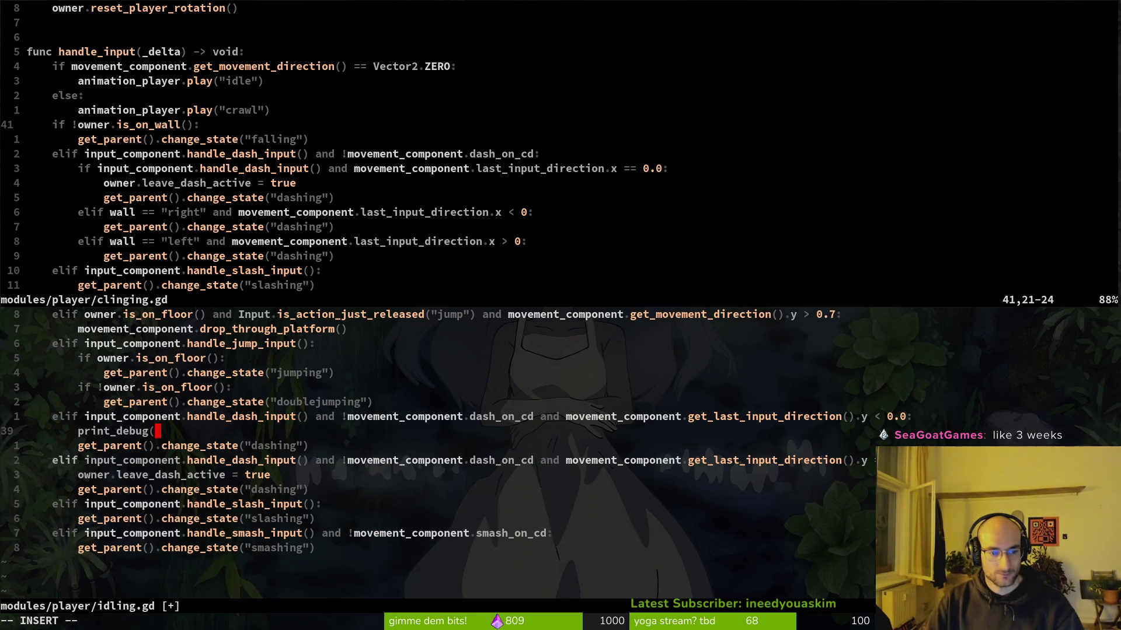
{"action": "type", "text": "mov"}
{"action": "key", "text": "Return"}
{"action": "type", "text": "."}
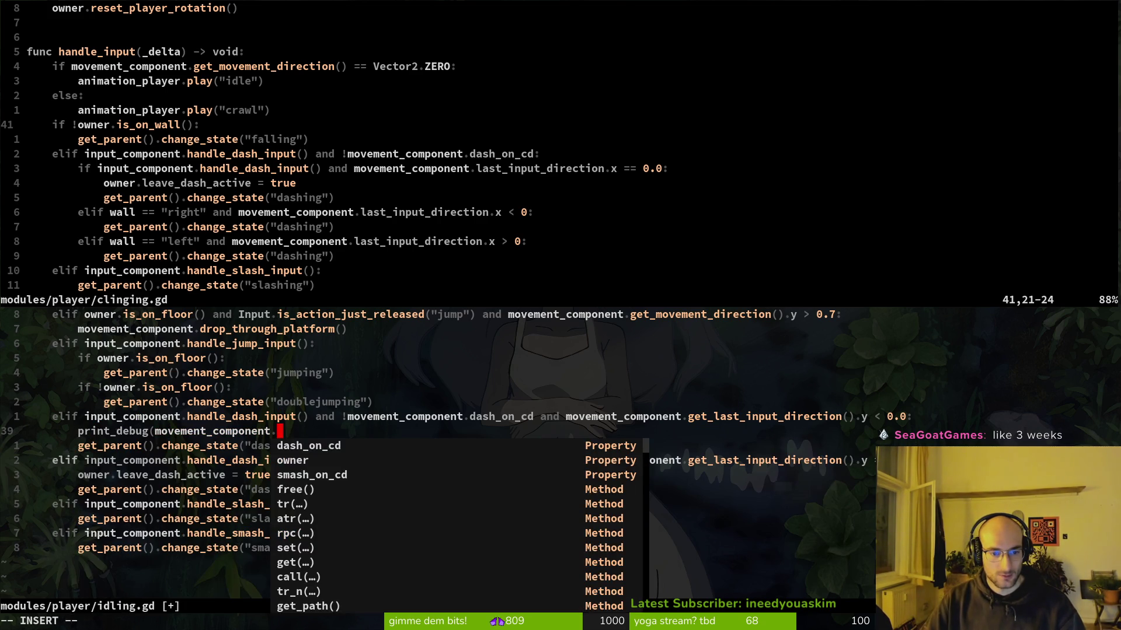
{"action": "type", "text": "get_la"}
{"action": "key", "text": "Tab"}
{"action": "key", "text": "Return"}
{"action": "type", "text": ")"}
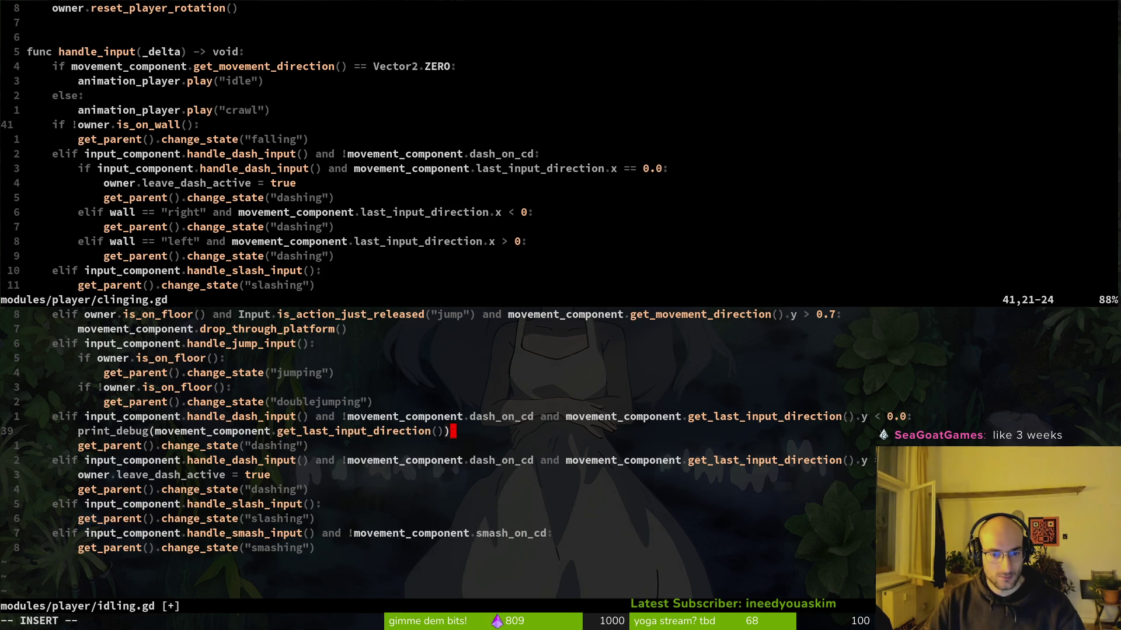
{"action": "key", "text": "Escape"}
Step: Add print_debug("dashing"), move it above the direction print, and save idling.gd
{"action": "type", "text": "o"}
{"action": "type", "text": "prde"}
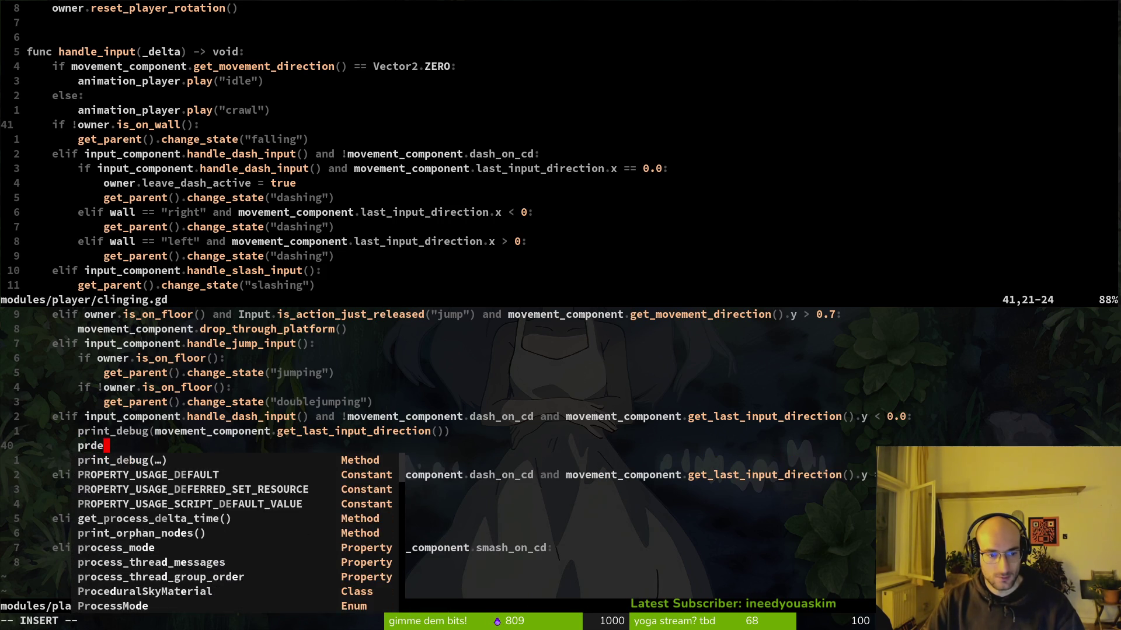
{"action": "key", "text": "Return"}
{"action": "type", "text": "\"dashing"}
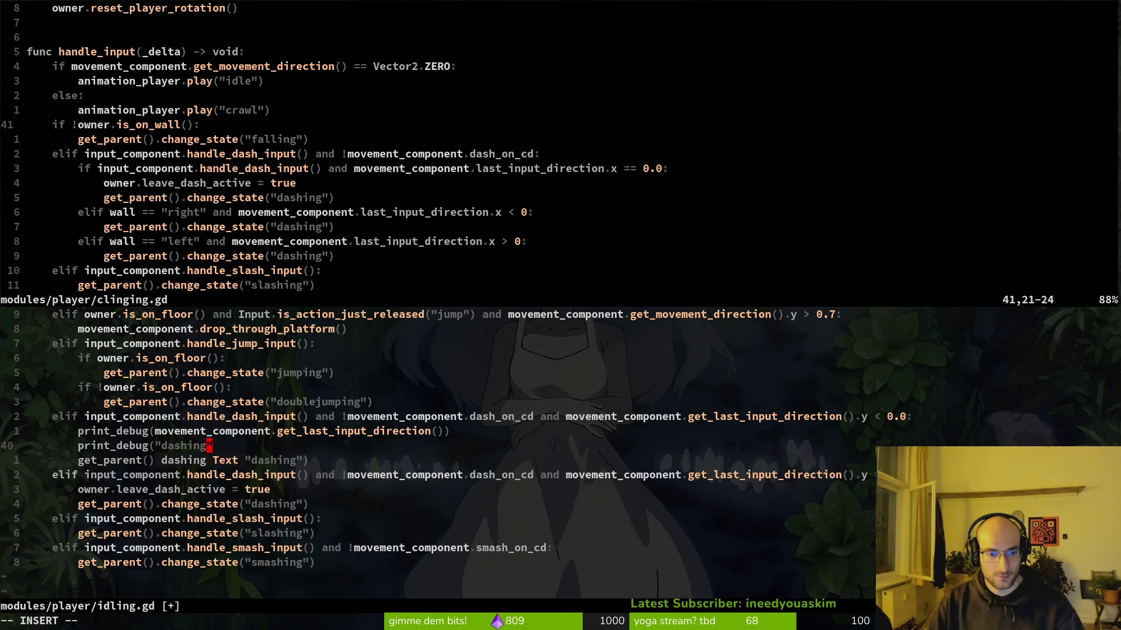
{"action": "key", "text": "ctrl+e"}
{"action": "type", "text": ")"}
{"action": "key", "text": "Escape"}
{"action": "key", "text": "V"}
{"action": "key", "text": "K"}
{"action": "key", "text": "Escape"}
{"action": "key", "text": "ctrl+s"}
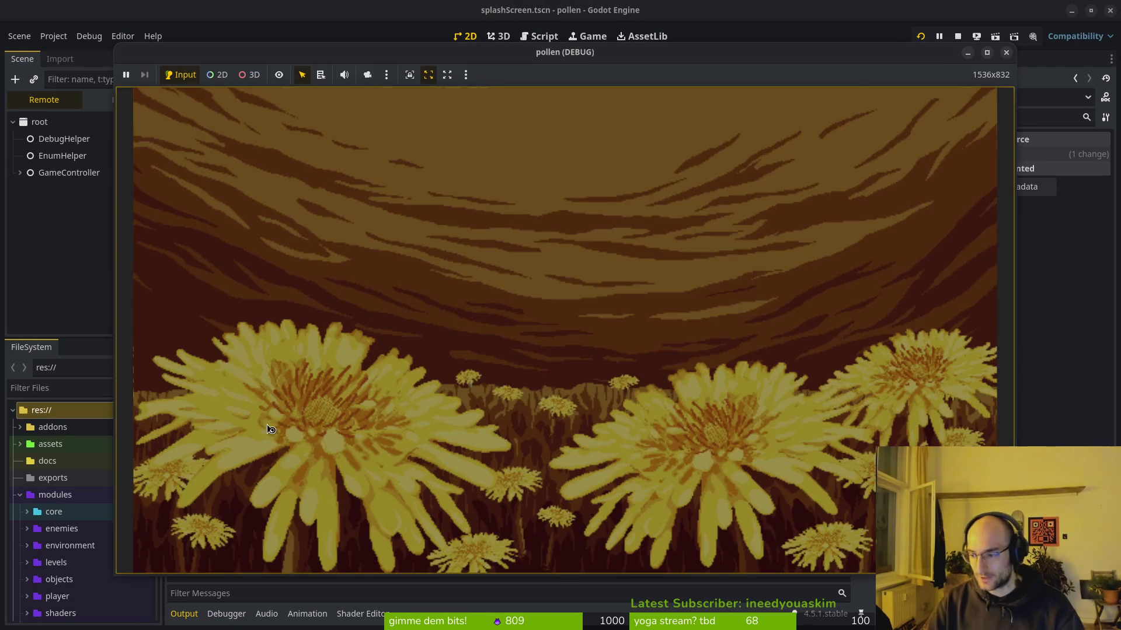
Step: Start the game, dash twice with Shift, raise the window, and crawl the bee left and right
{"action": "key", "text": "Return"}
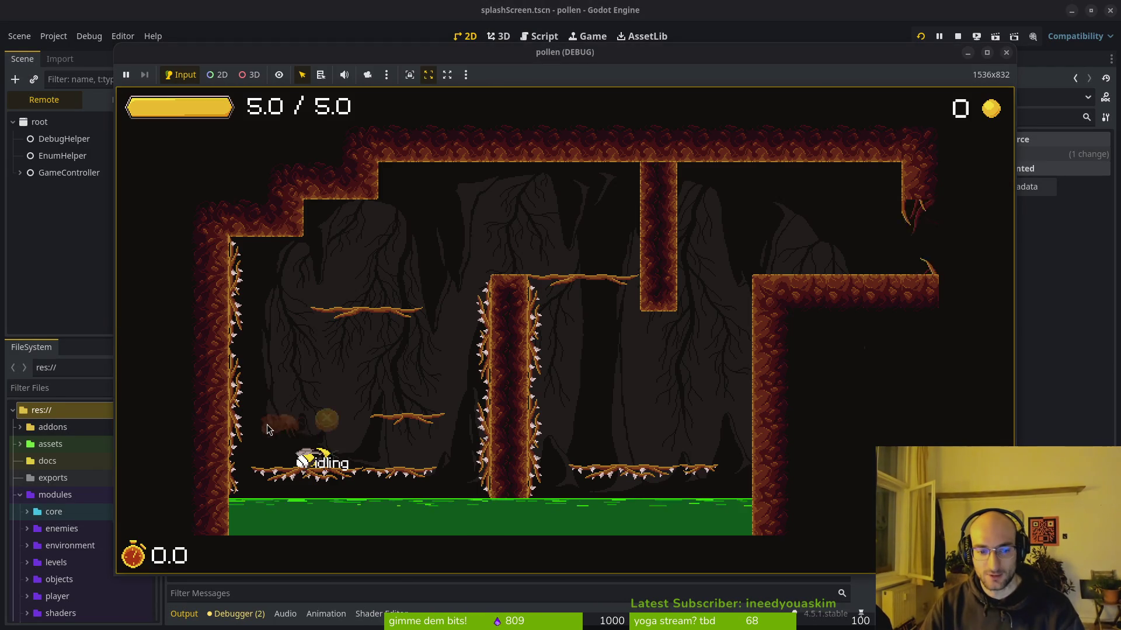
{"action": "key", "text": "shift"}
{"action": "key", "text": "shift"}
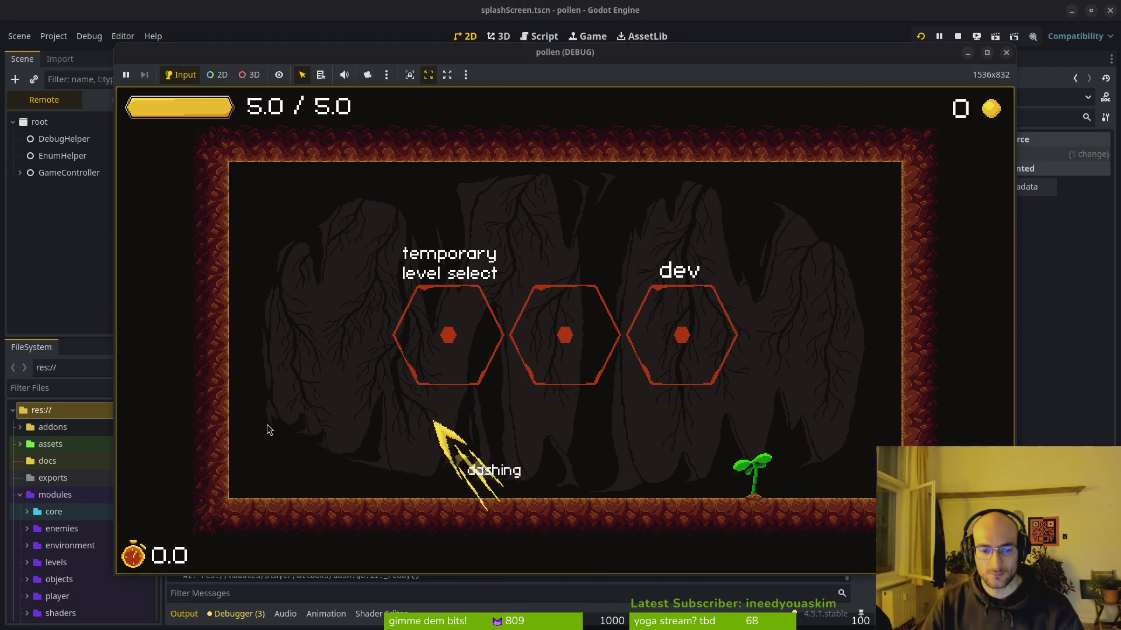
{"action": "key", "text": "shift"}
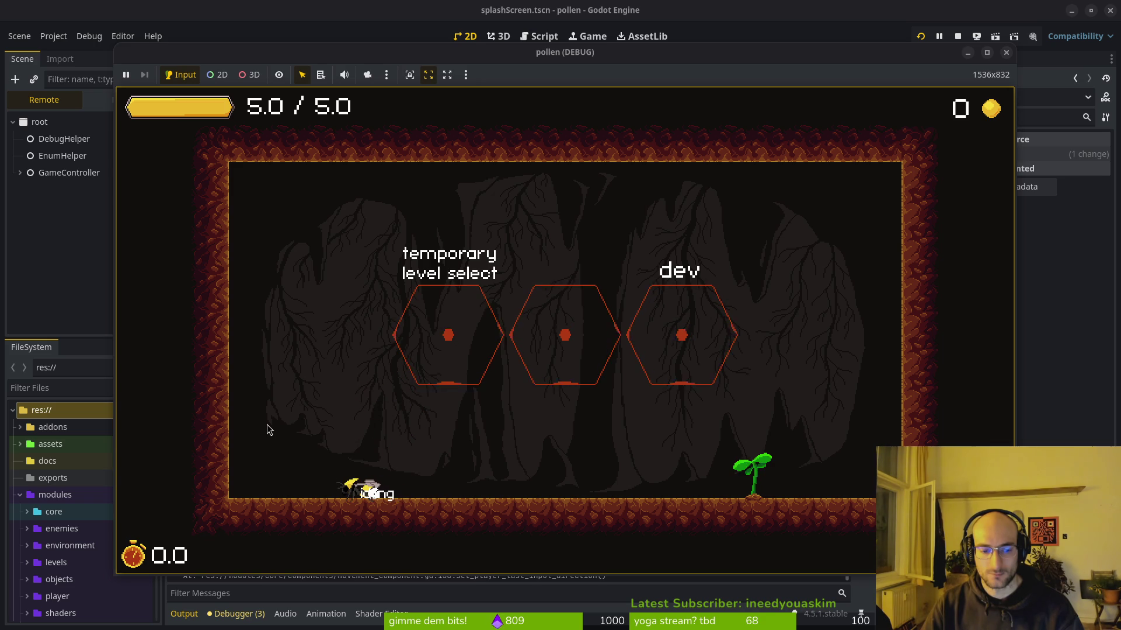
{"action": "left_click_drag", "start_coordinate": [712, 52], "coordinate": [679, 16]}
{"action": "key", "text": "Left"}
{"action": "key", "text": "Right"}
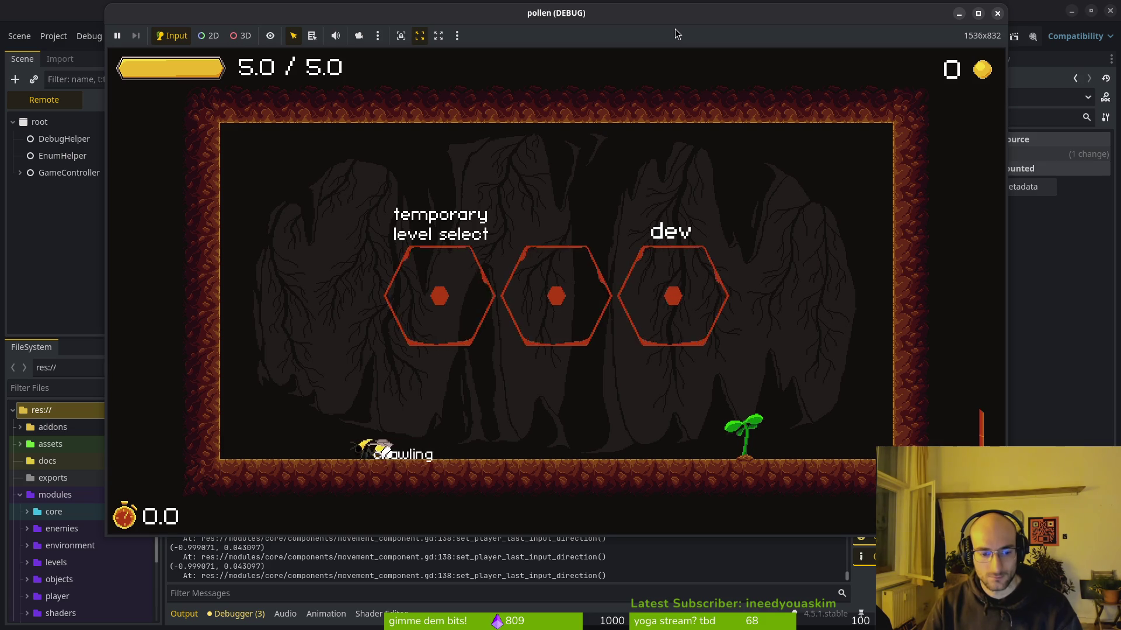
{"action": "key", "text": "Left"}
{"action": "key", "text": "Left"}
{"action": "key", "text": "Right"}
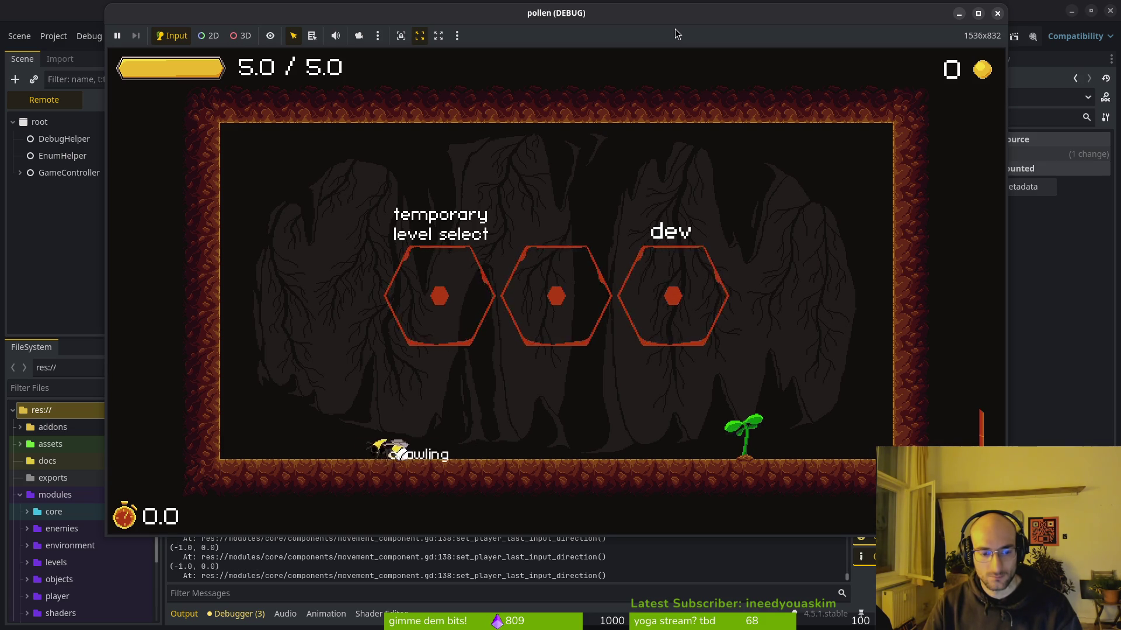
{"action": "key", "text": "Right"}
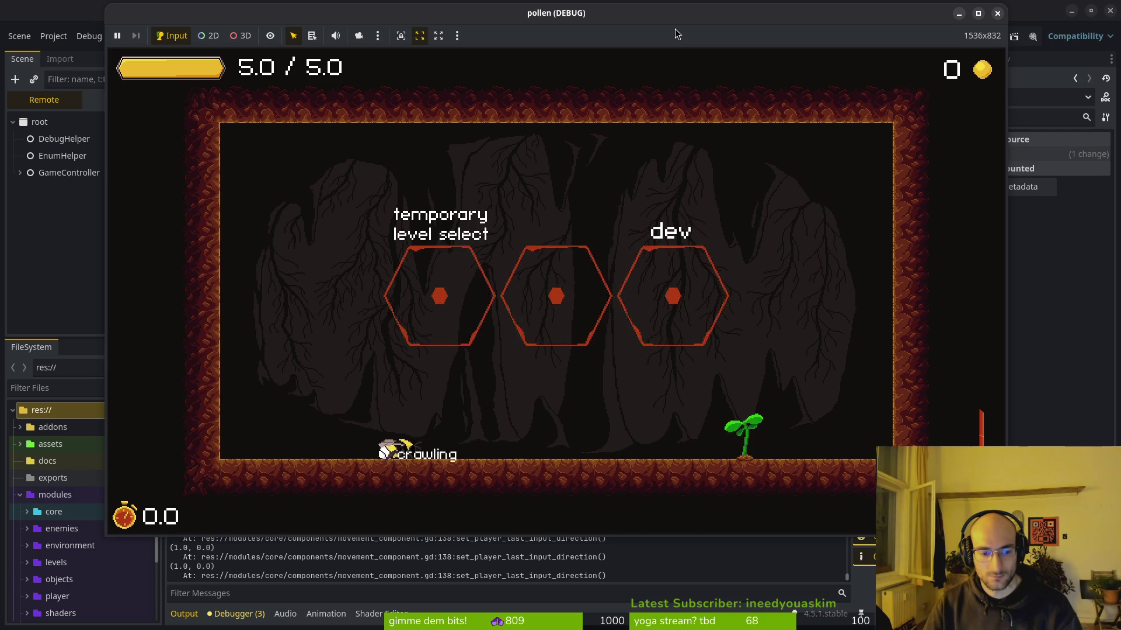
{"action": "key", "text": "Down"}
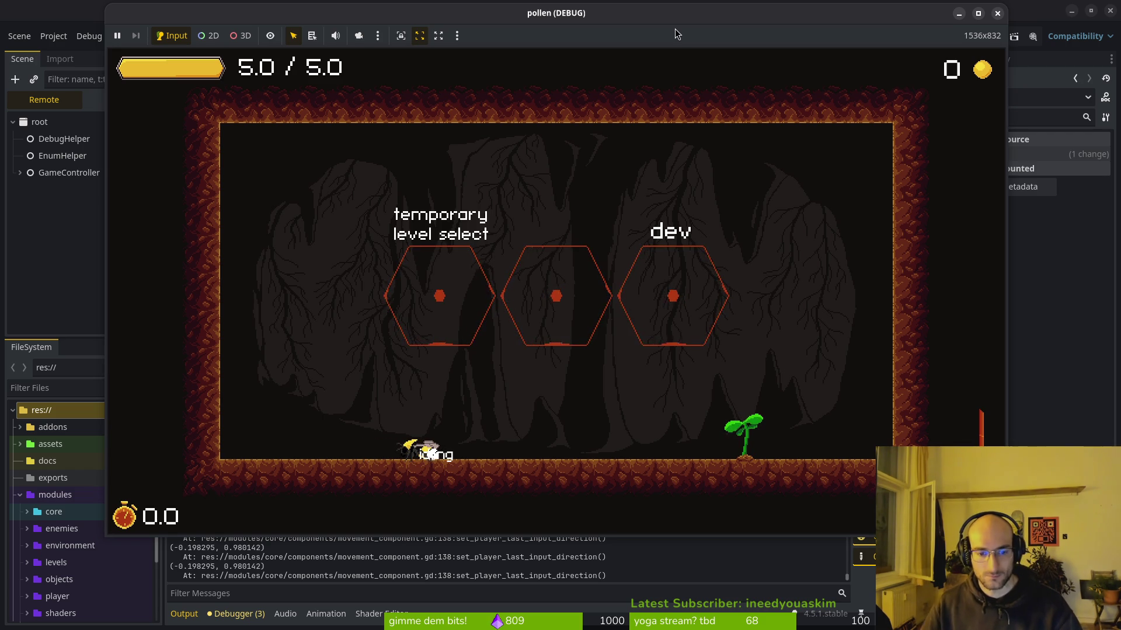
Step: Dash the bee up-left and straight up with clicks, then check the editor's output log
{"action": "left_click", "coordinate": [342, 328]}
{"action": "left_click", "coordinate": [338, 332]}
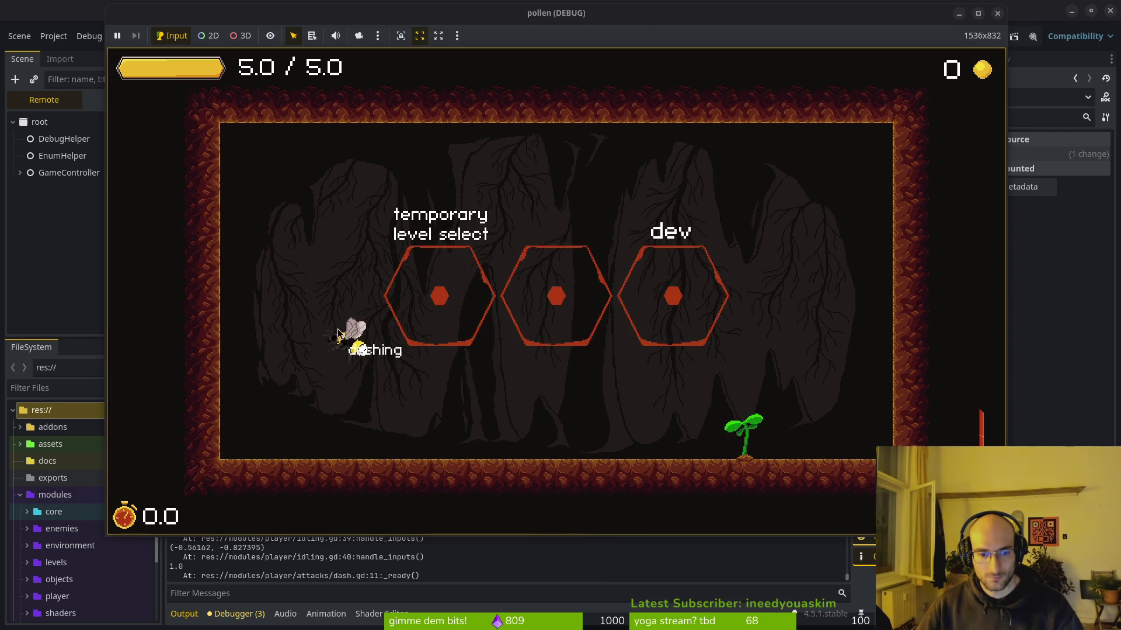
{"action": "left_click", "coordinate": [325, 335]}
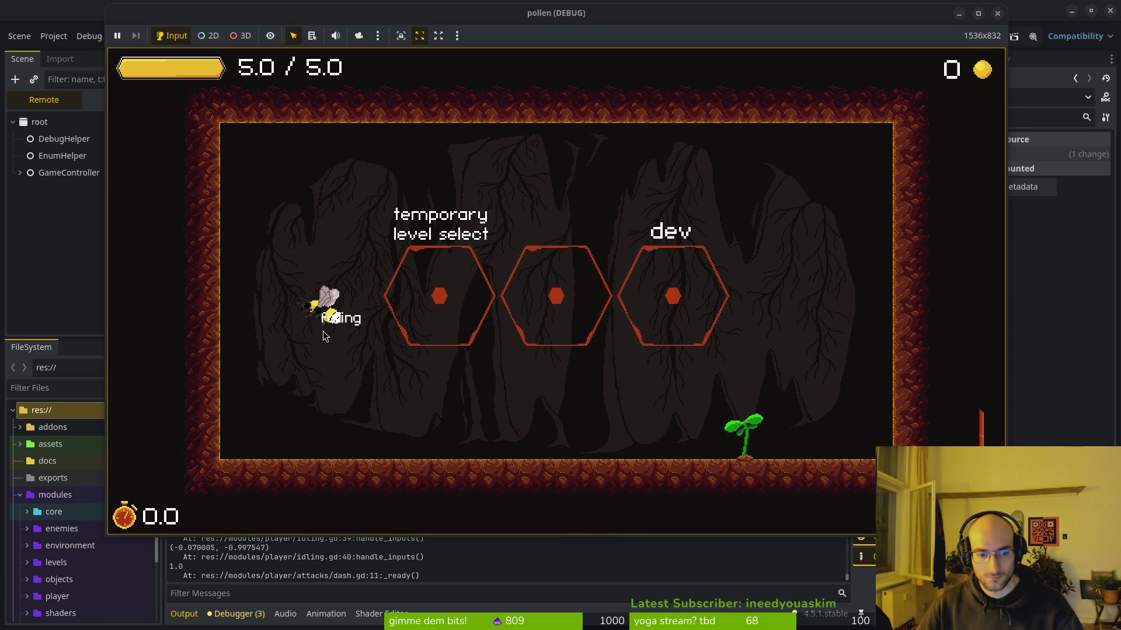
{"action": "key", "text": "alt+Tab"}
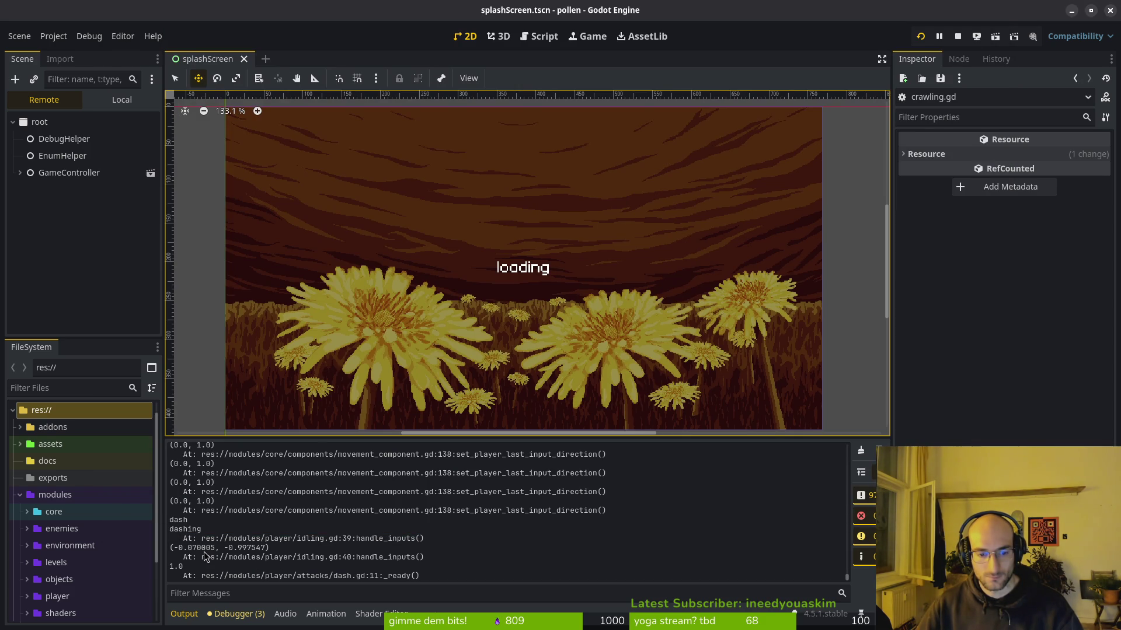
Step: Back in the game, crawl and dash the bee up-left twice, checking the output log between tries
{"action": "key", "text": "alt+Tab"}
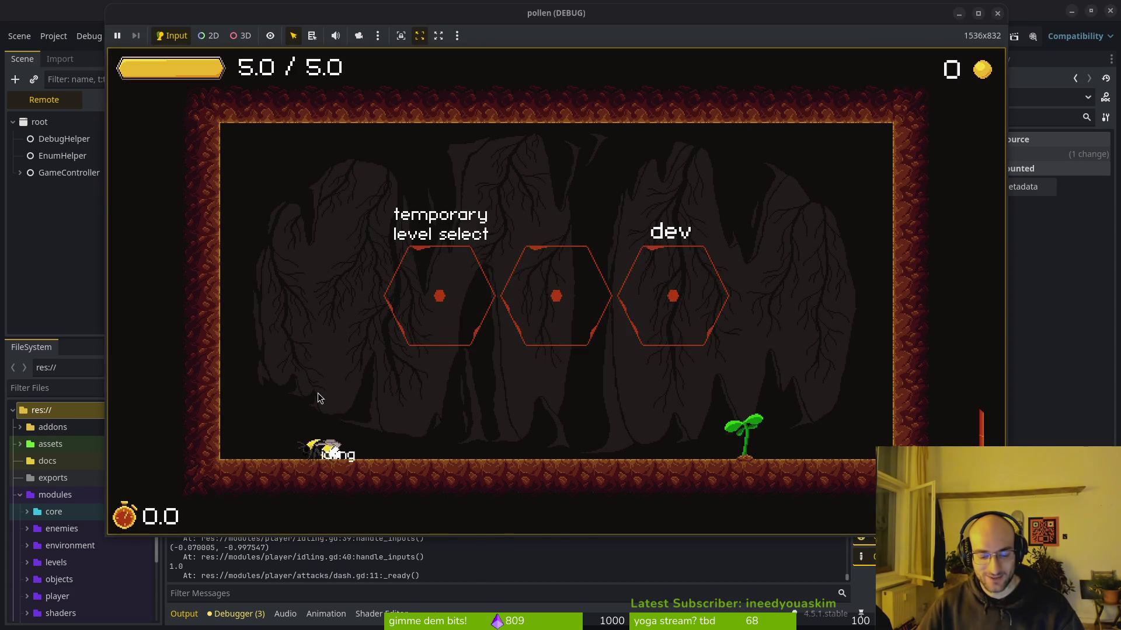
{"action": "key", "text": "d"}
{"action": "left_click", "coordinate": [289, 380]}
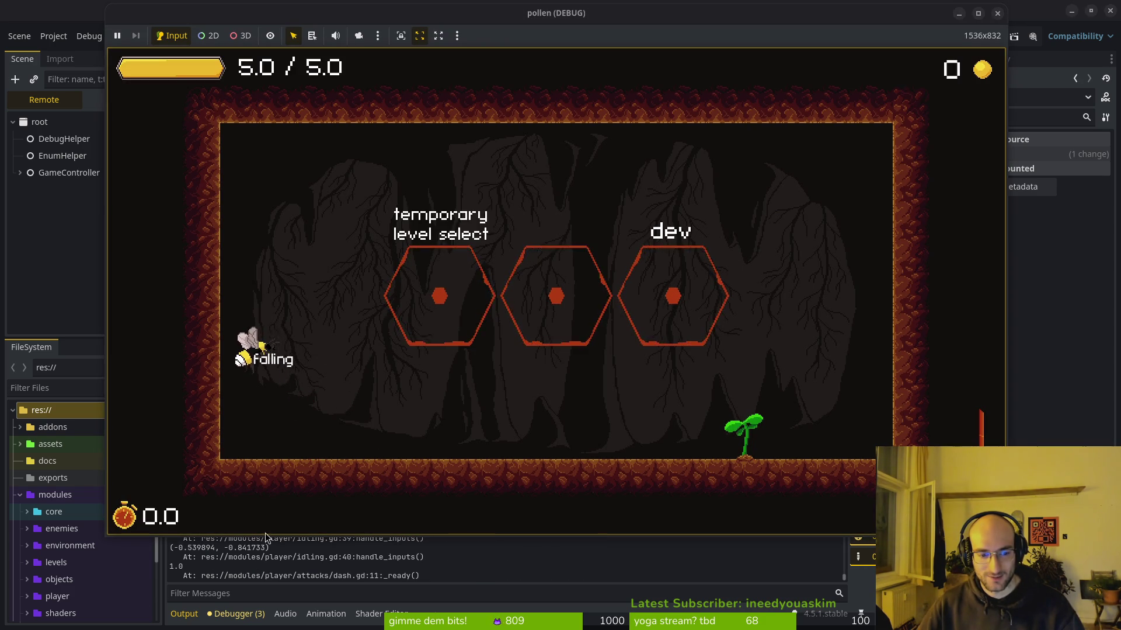
{"action": "left_click", "coordinate": [255, 569]}
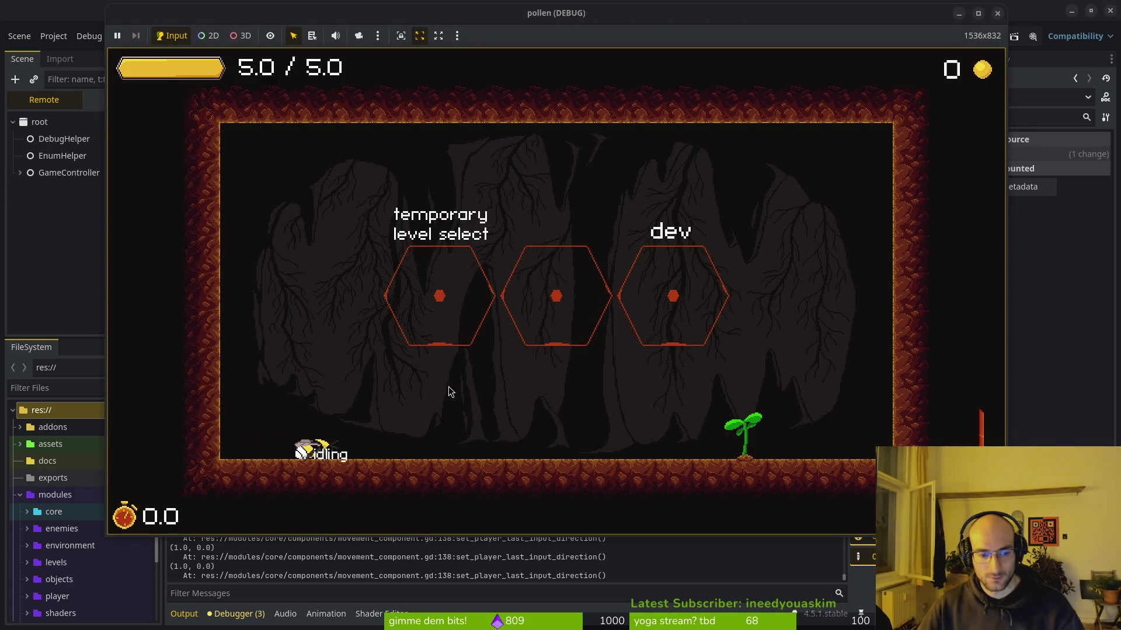
{"action": "key", "text": "Down"}
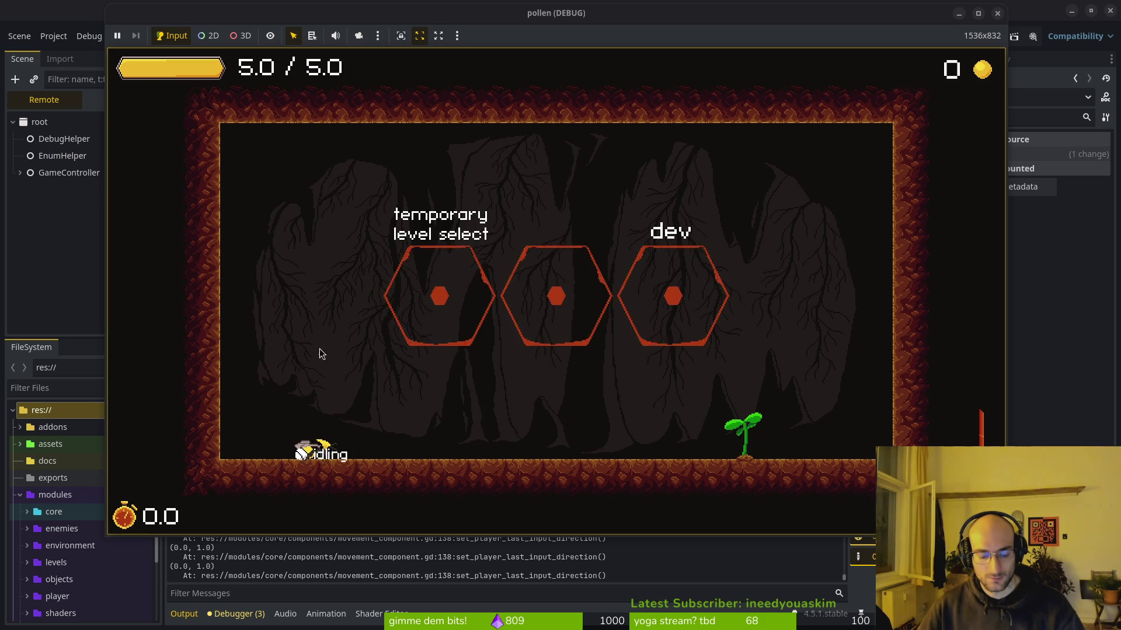
{"action": "left_click", "coordinate": [274, 339]}
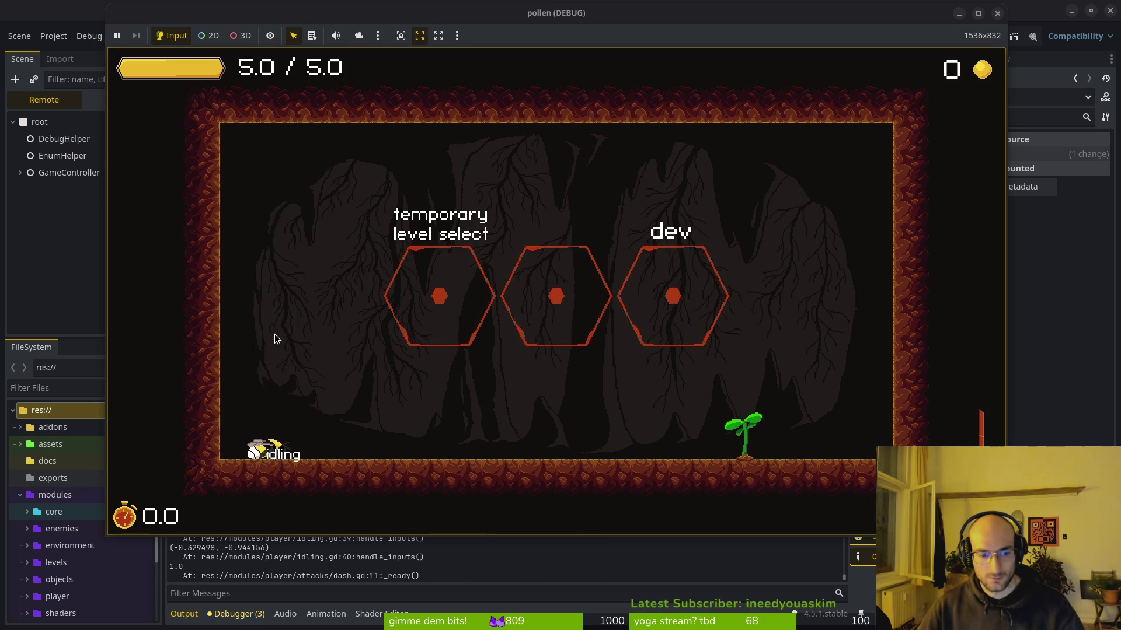
{"action": "key", "text": "alt+Tab"}
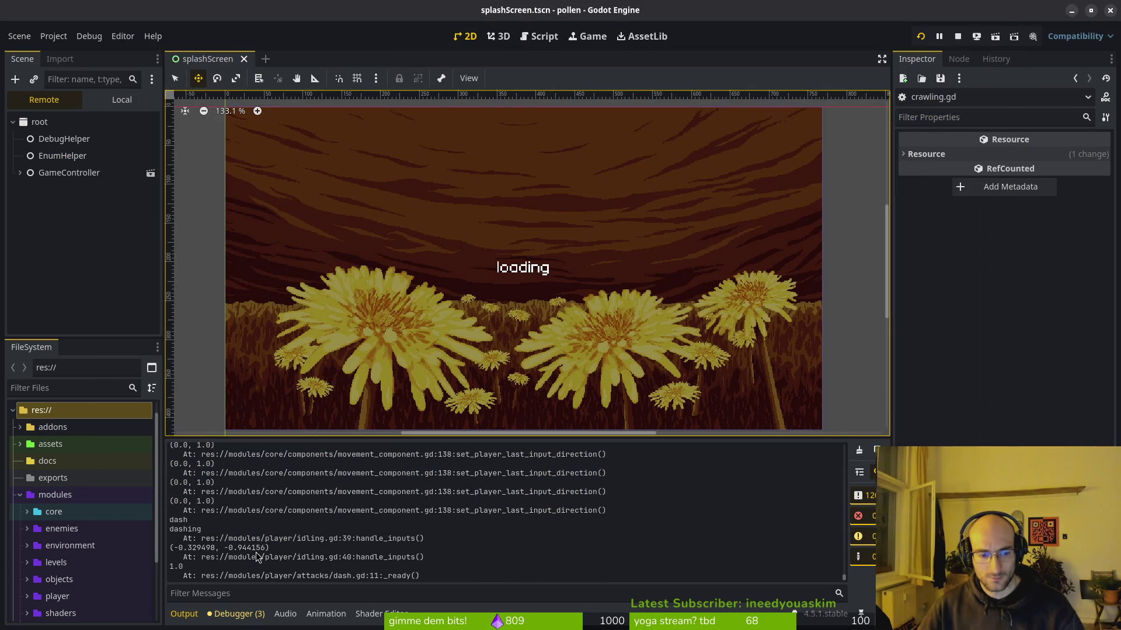
Step: Jump to the left wall, climb, jump off and cling higher, then stop the game with F8
{"action": "key", "text": "alt+Tab"}
{"action": "key", "text": "space"}
{"action": "key", "text": "space"}
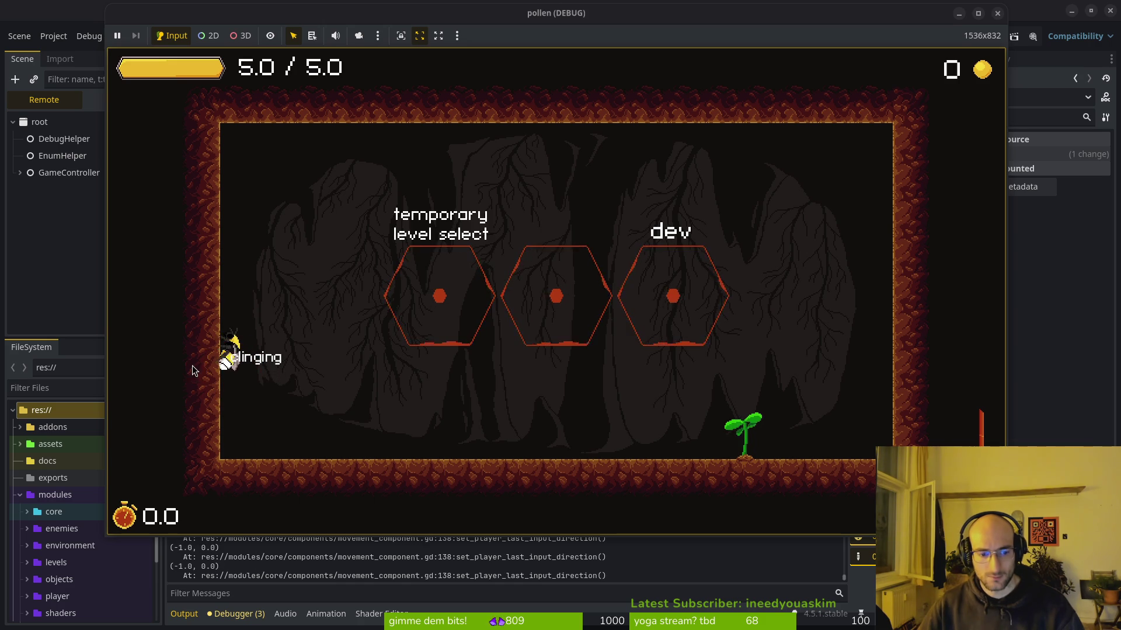
{"action": "key", "text": "Up"}
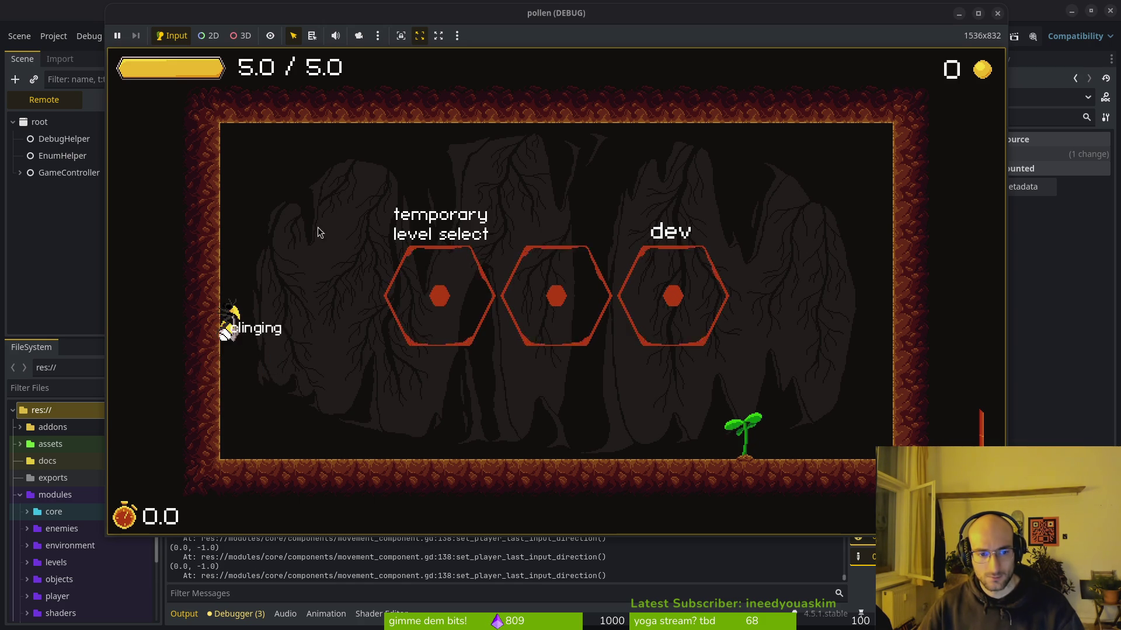
{"action": "key", "text": "space"}
{"action": "key", "text": "Left"}
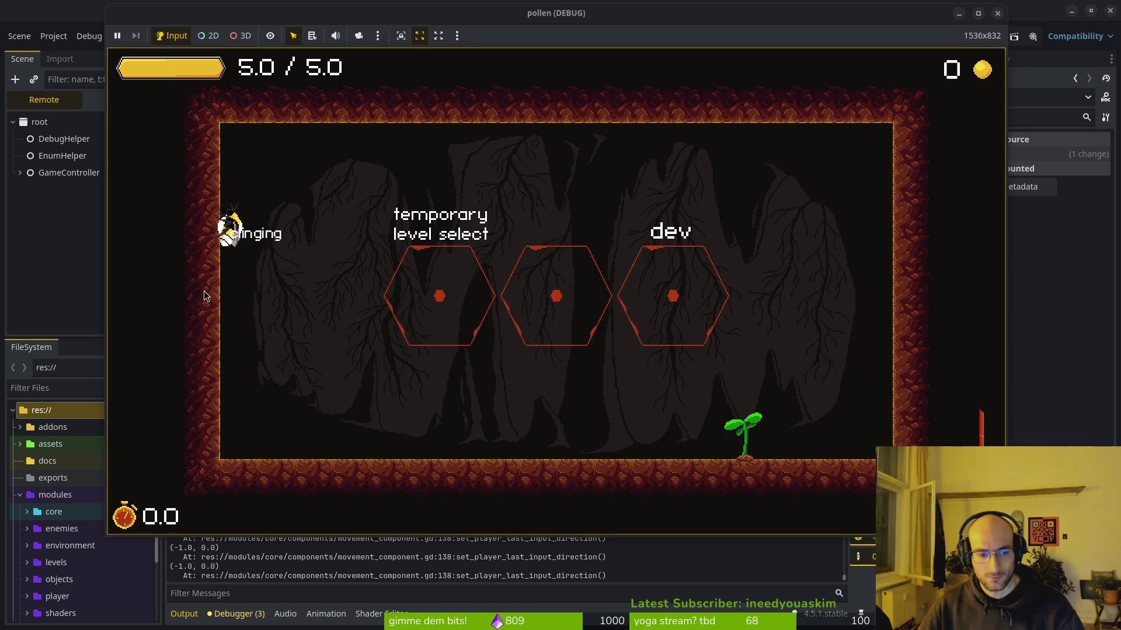
{"action": "key", "text": "alt+Tab"}
{"action": "key", "text": "alt+Tab"}
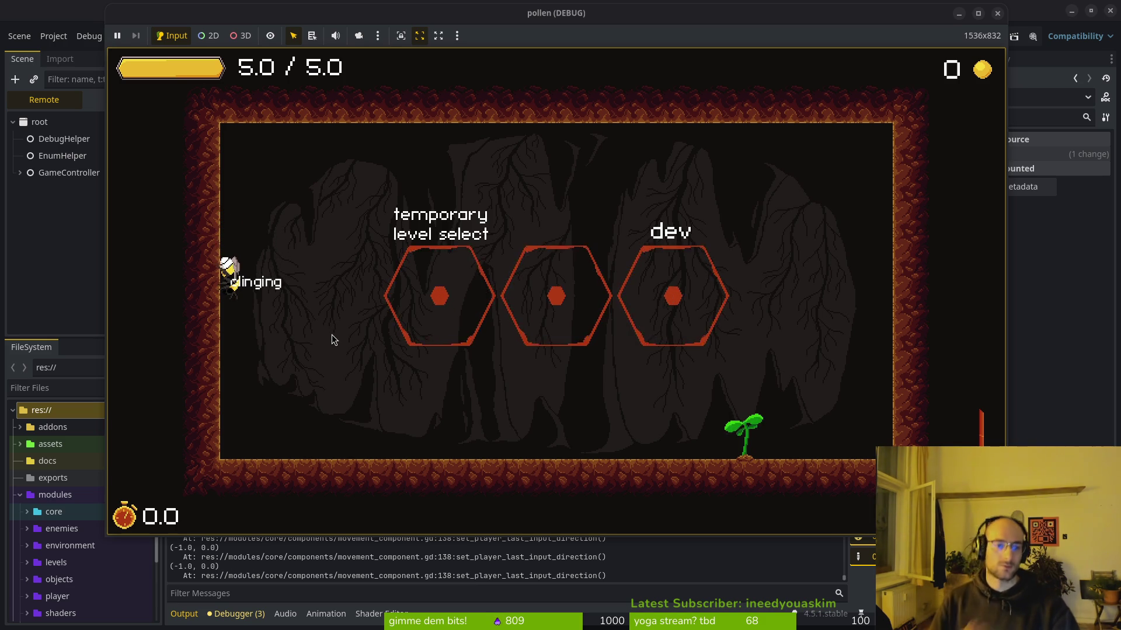
{"action": "key", "text": "F8"}
{"action": "key", "text": "alt+Tab"}
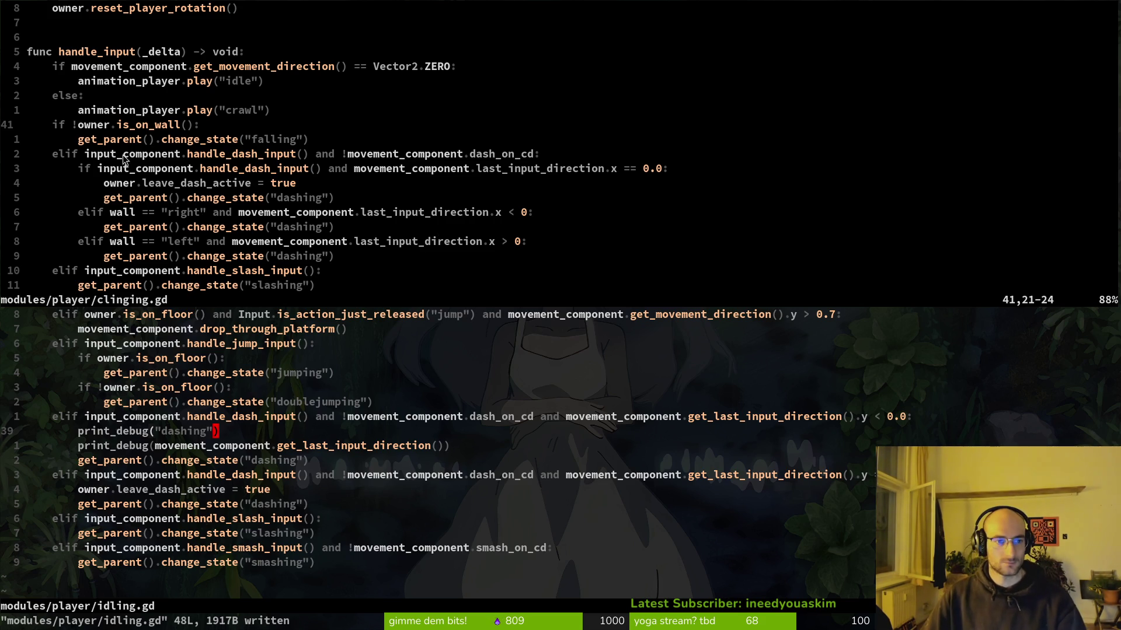
{"action": "left_click", "coordinate": [197, 156]}
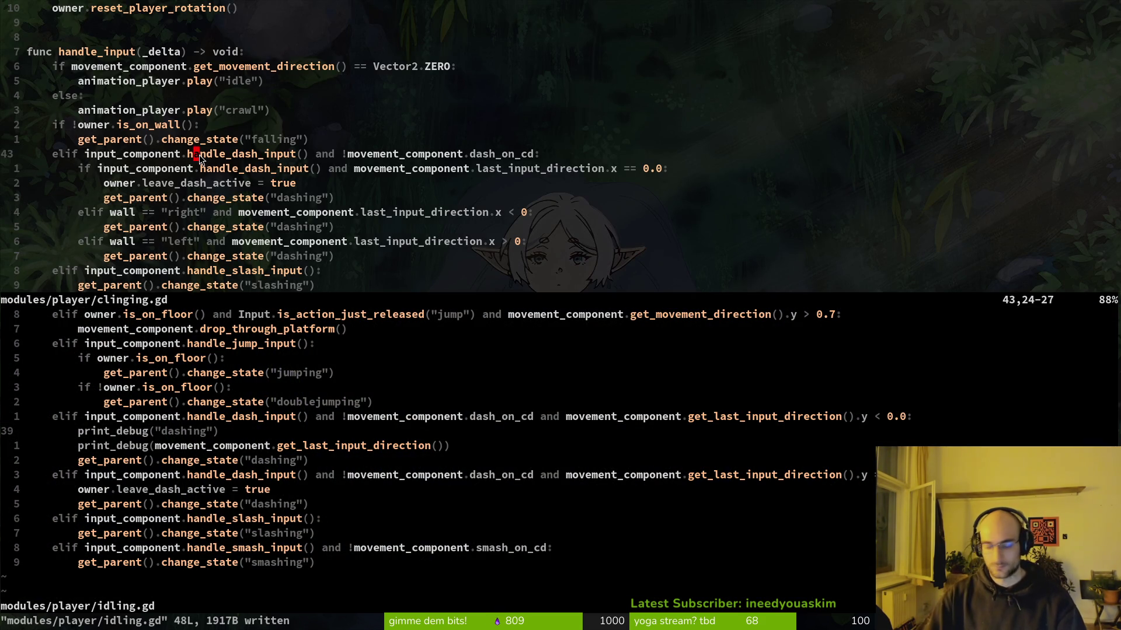
{"action": "key", "text": "space"}
{"action": "key", "text": "f"}
{"action": "key", "text": "f"}
{"action": "type", "text": "movecom"}
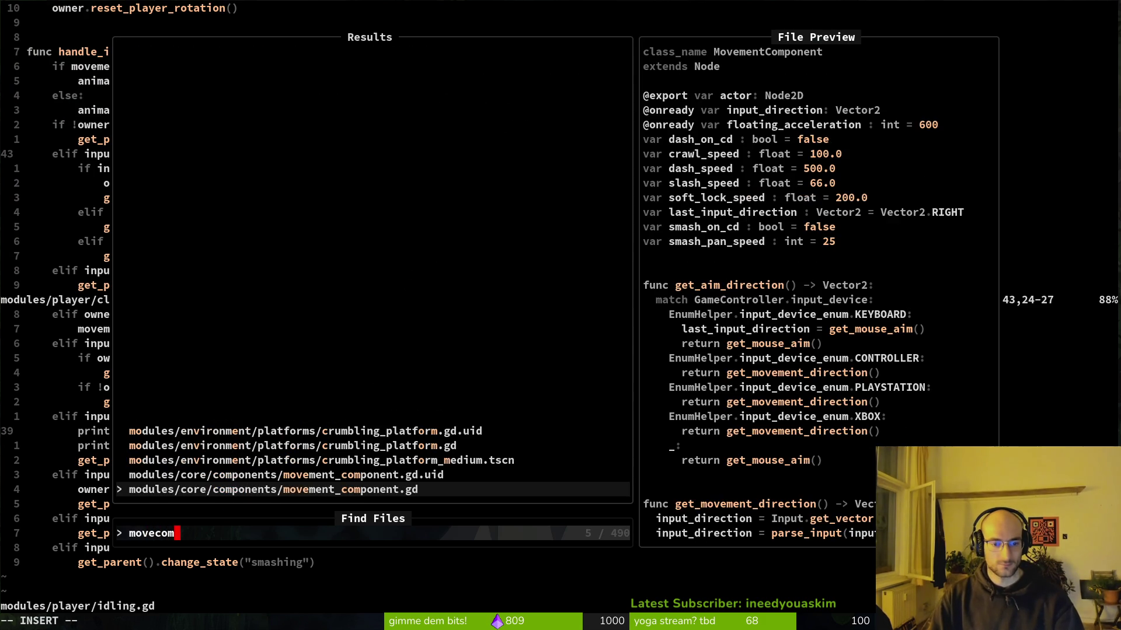
{"action": "key", "text": "Return"}
{"action": "key", "text": "ctrl+u"}
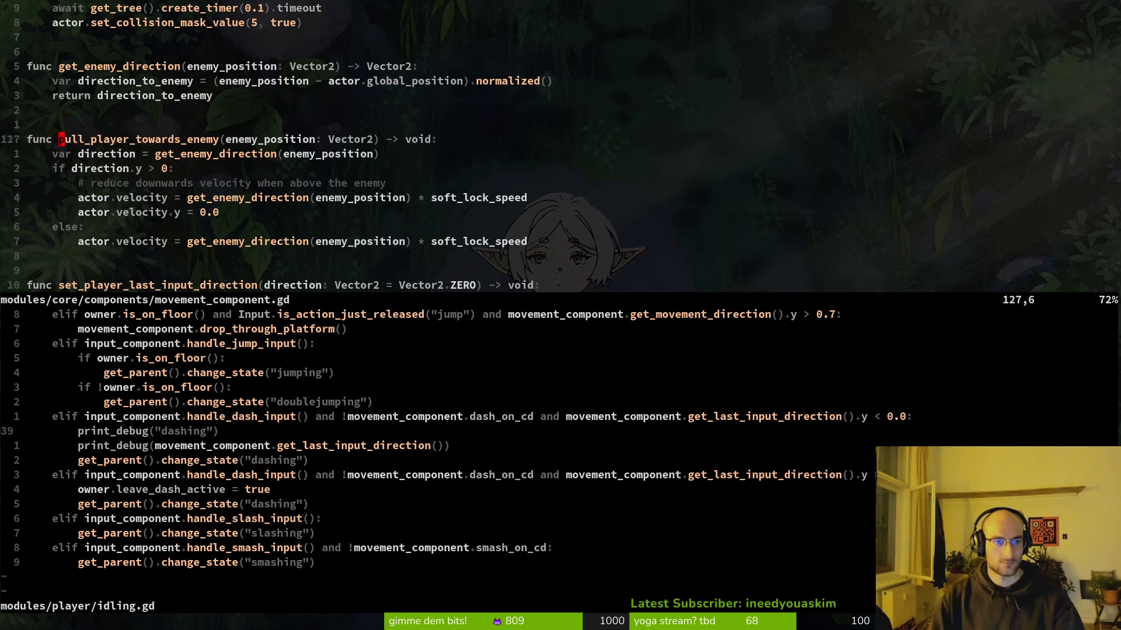
{"action": "key", "text": "ctrl+u"}
{"action": "key", "text": "ctrl+u"}
{"action": "key", "text": "ctrl+u"}
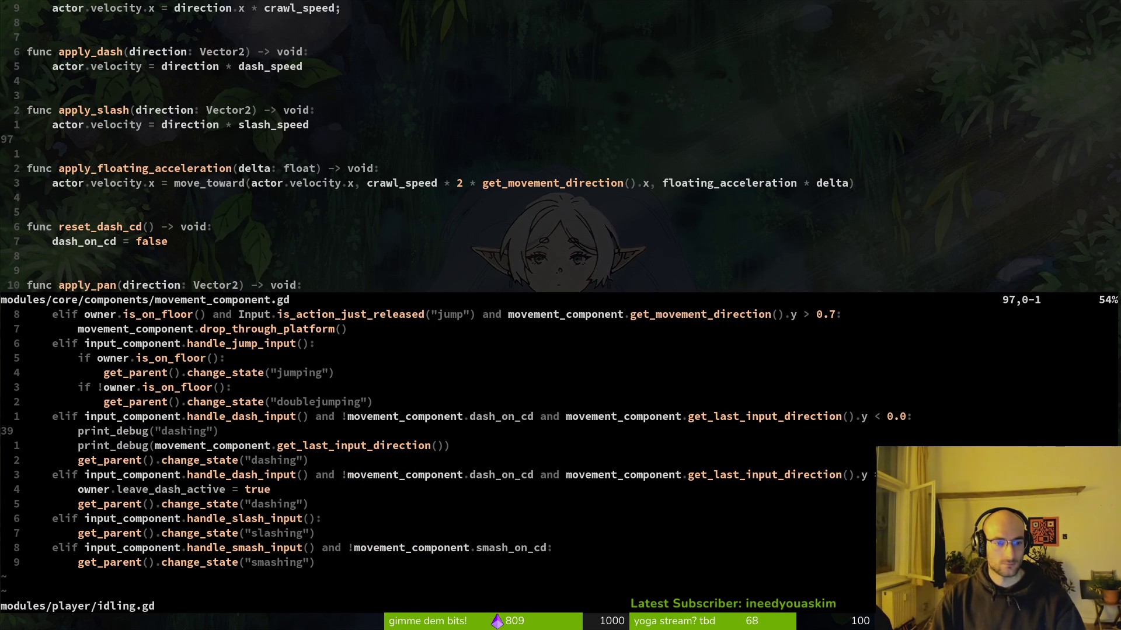
{"action": "key", "text": "space"}
{"action": "key", "text": "f"}
{"action": "key", "text": "f"}
{"action": "type", "text": "inpcom"}
{"action": "key", "text": "Return"}
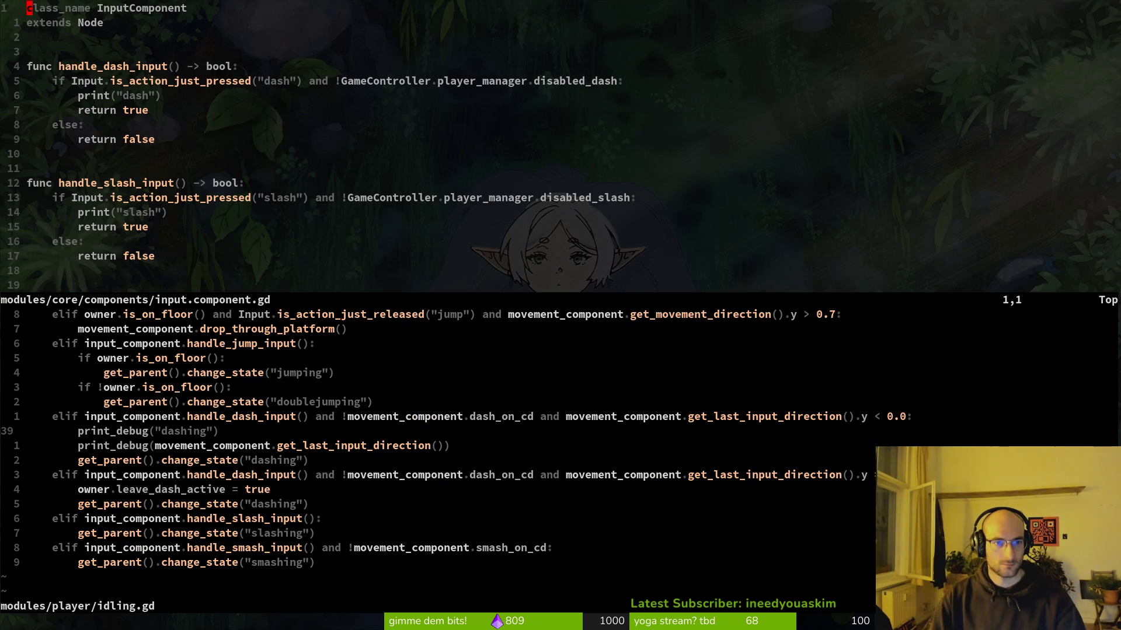
{"action": "key", "text": "j"}
{"action": "key", "text": "j"}
{"action": "key", "text": "j"}
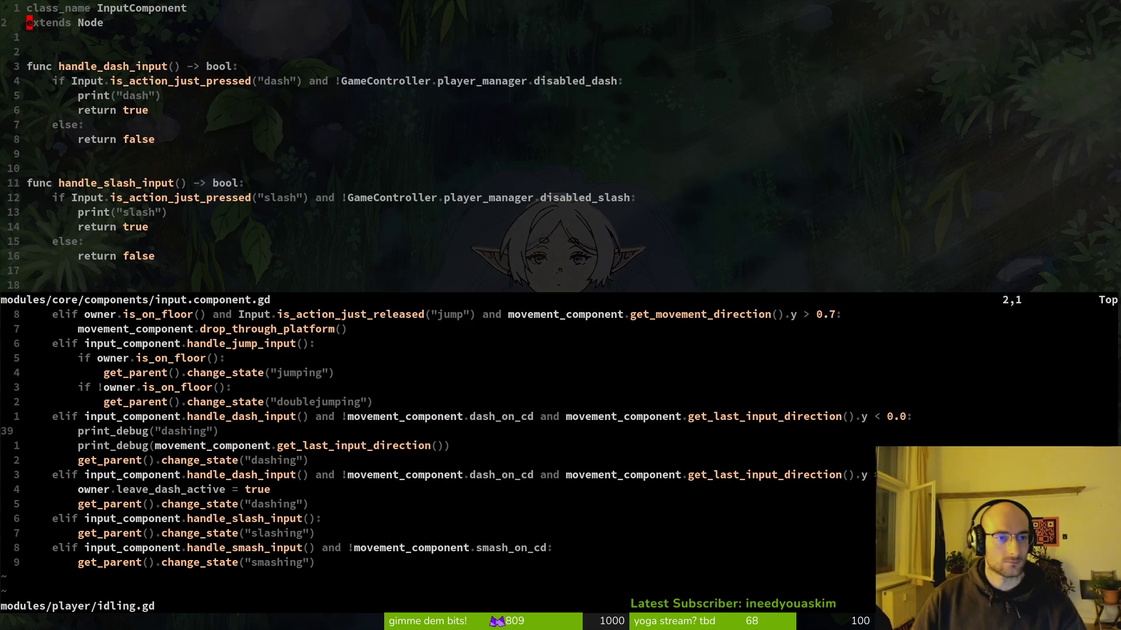
{"action": "key", "text": "j"}
{"action": "key", "text": "j"}
{"action": "key", "text": "j"}
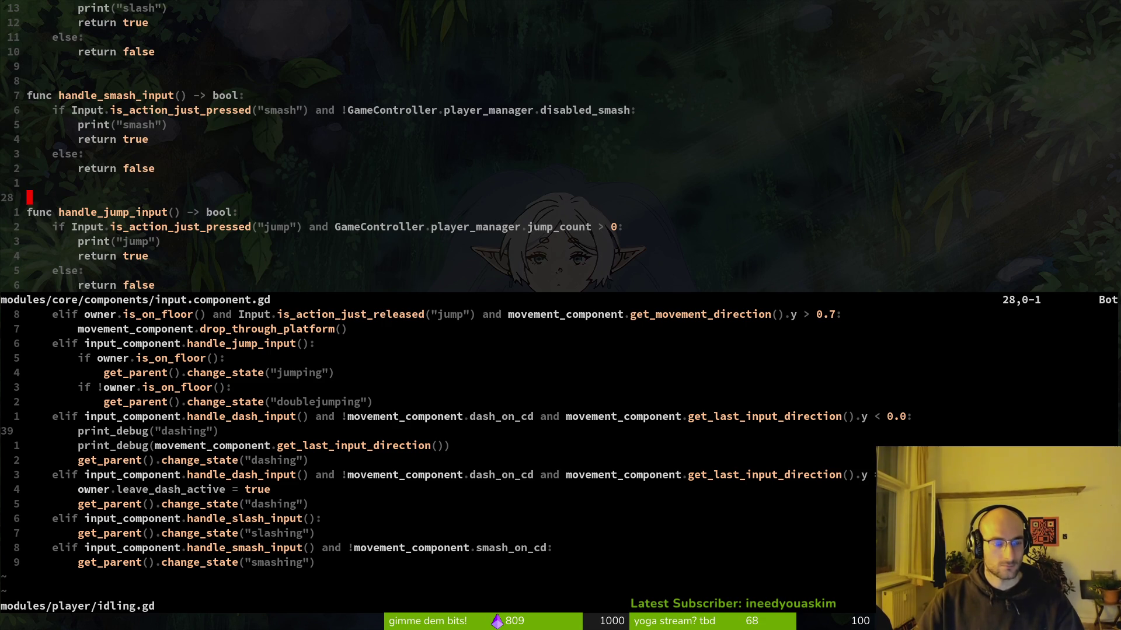
{"action": "key", "text": "space"}
{"action": "key", "text": "f"}
{"action": "key", "text": "f"}
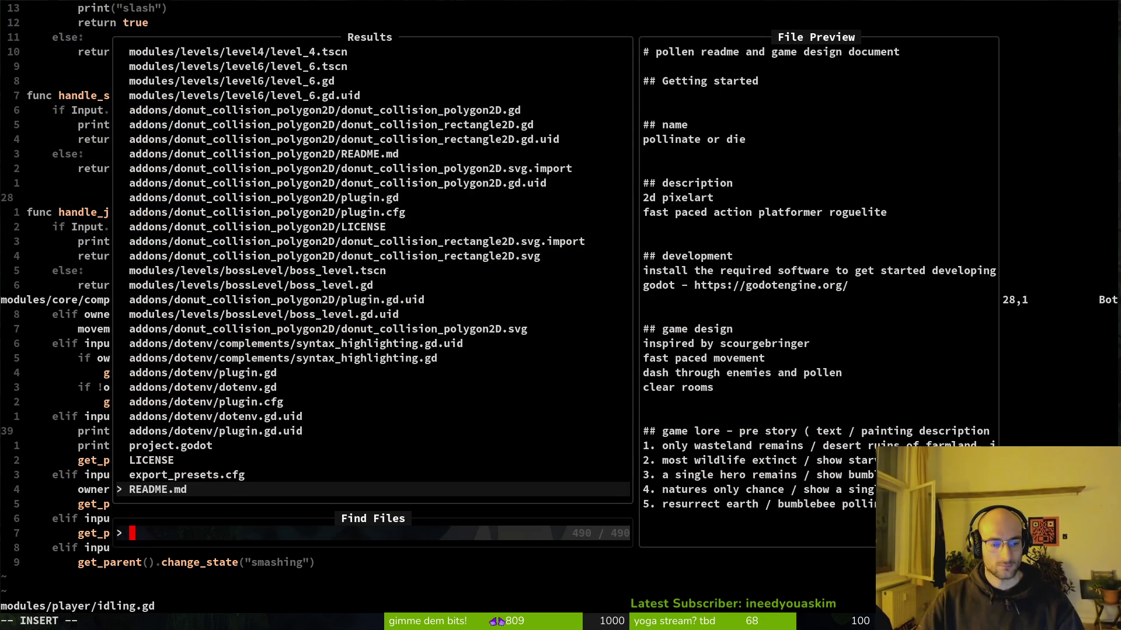
{"action": "type", "text": "cling"}
{"action": "key", "text": "Return"}
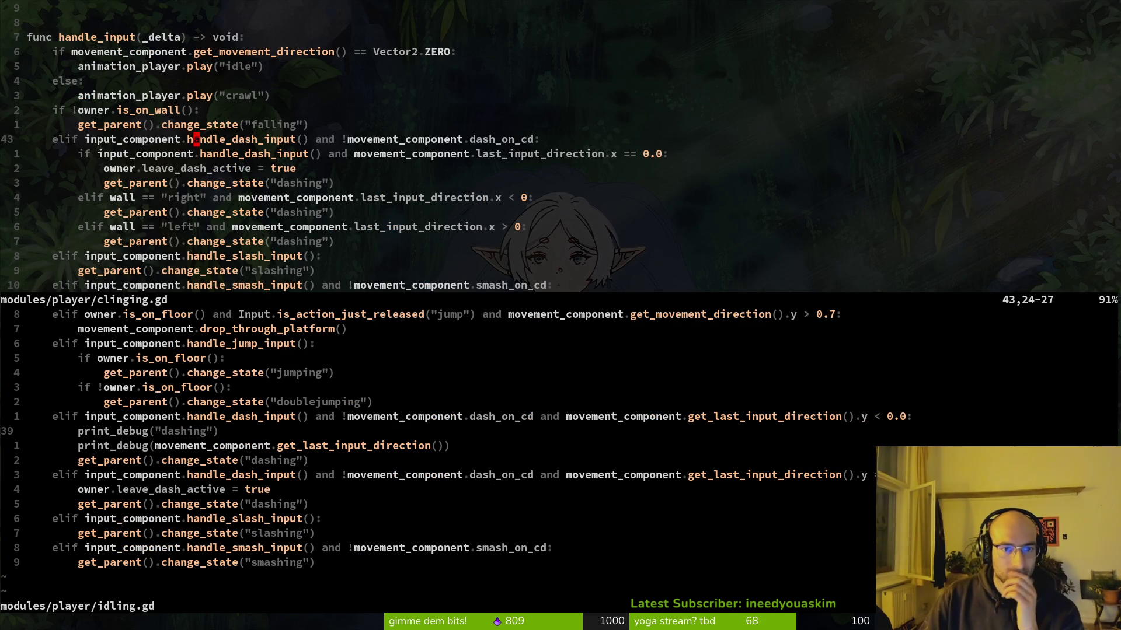
Step: Add print_debug(movement_component.get_last_input_direction()) to clinging.gd's dash branch and save with :w
{"action": "type", "text": "oprde"}
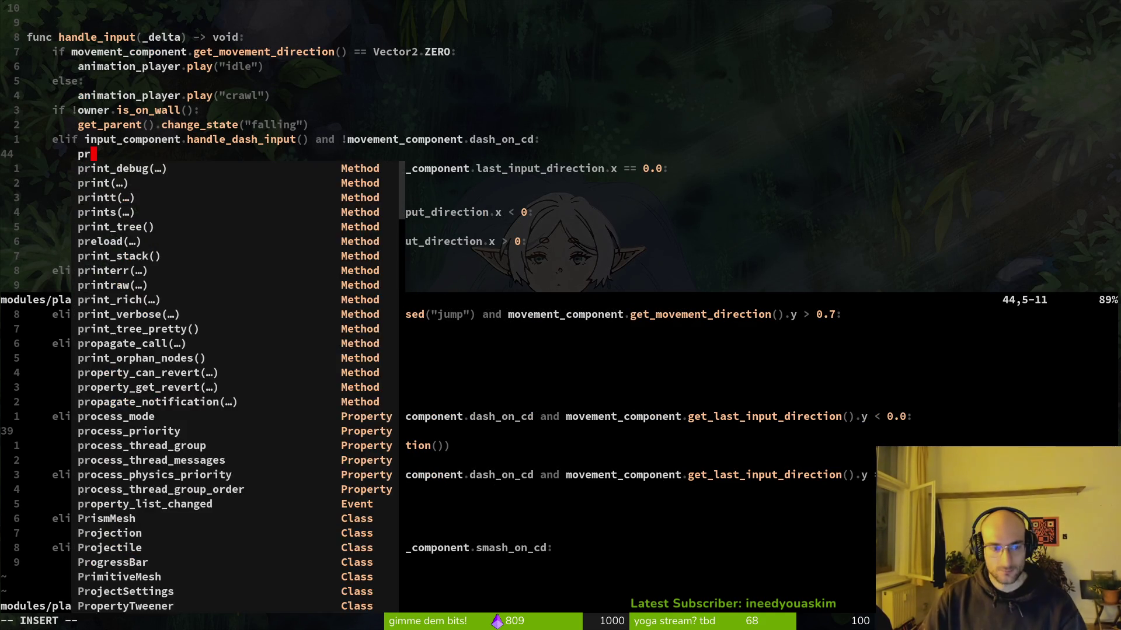
{"action": "key", "text": "Return"}
{"action": "type", "text": "move"}
{"action": "key", "text": "Return"}
{"action": "type", "text": ".getl"}
{"action": "key", "text": "Return"}
{"action": "type", "text": ")"}
{"action": "key", "text": "Escape"}
{"action": "type", "text": ":w"}
{"action": "key", "text": "Return"}
Step: Glance at Godot, then move to the idling.gd split and begin a line selection
{"action": "key", "text": "alt+Tab"}
{"action": "key", "text": "alt+Tab"}
{"action": "key", "text": "ctrl+w"}
{"action": "key", "text": "j"}
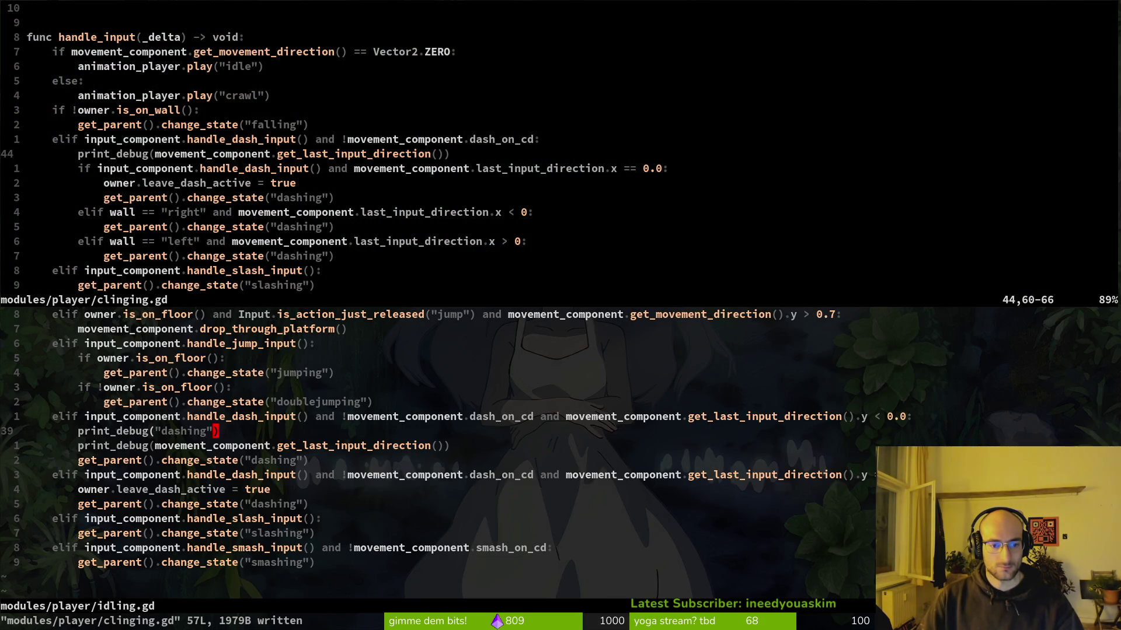
{"action": "key", "text": "shift+v"}
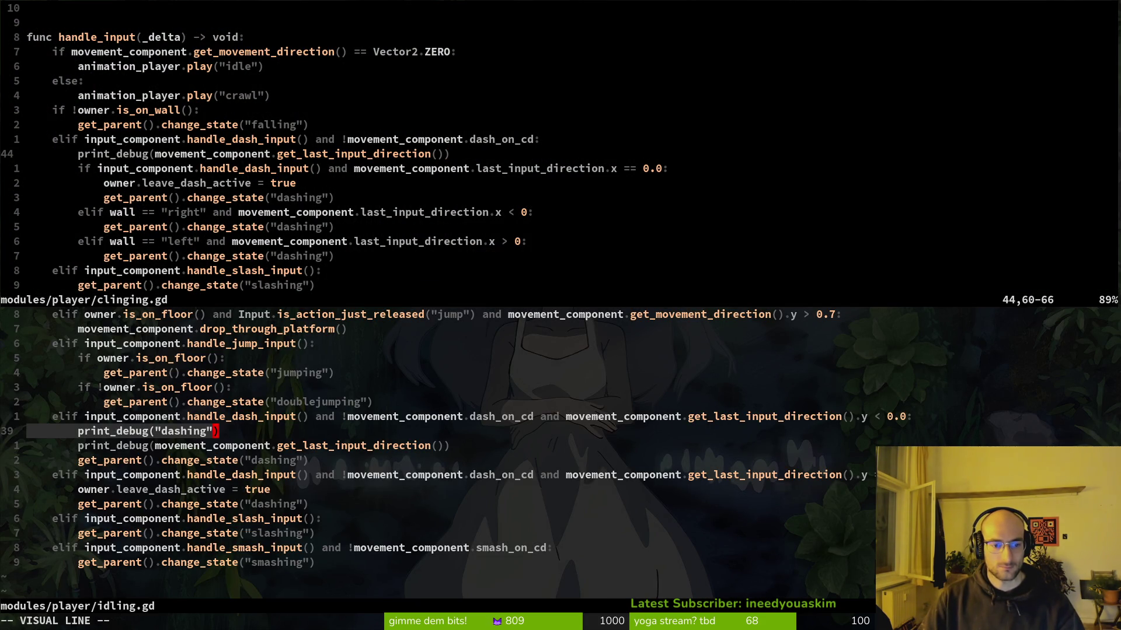
Step: Select idling.gd's two print_debug lines and settle them under the dash check
{"action": "key", "text": "j"}
{"action": "key", "text": "K"}
{"action": "key", "text": "K"}
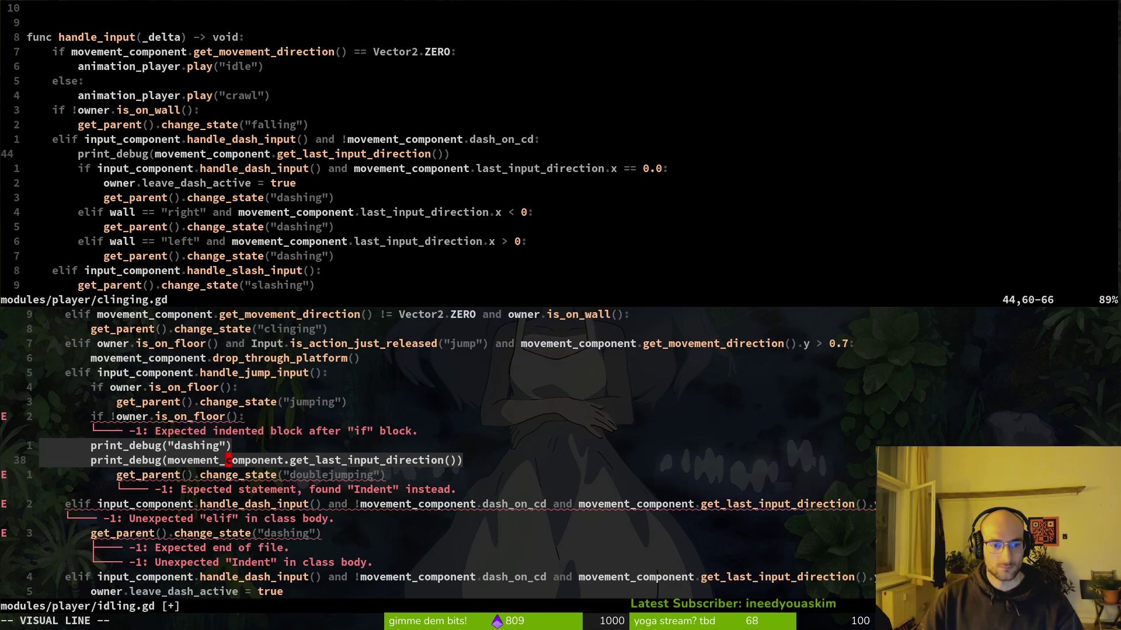
{"action": "key", "text": "J"}
{"action": "key", "text": "J"}
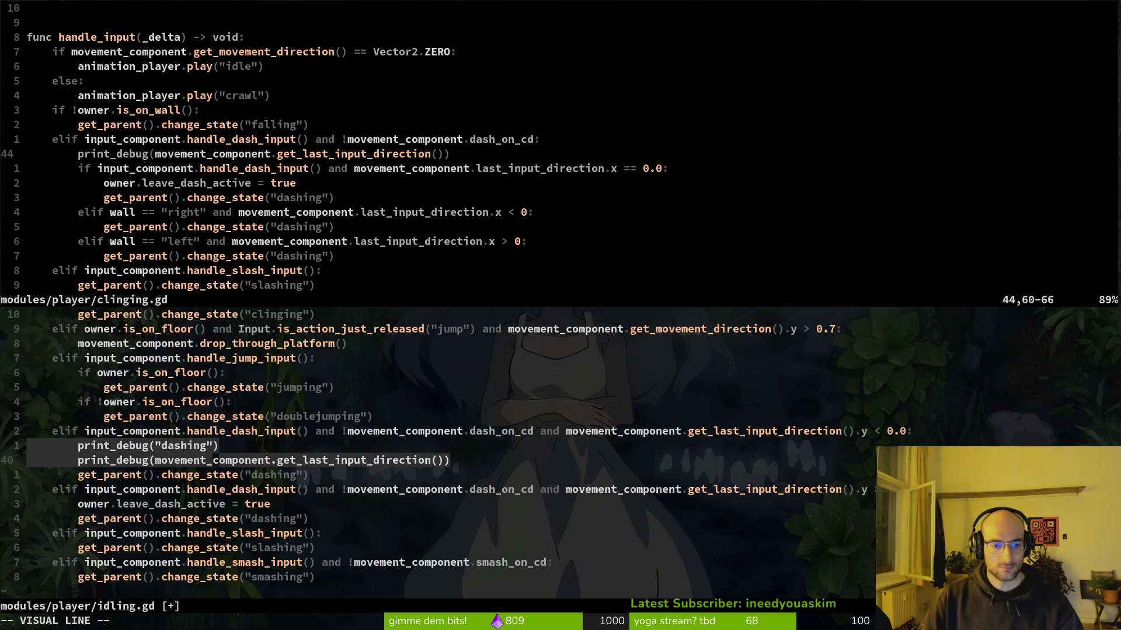
{"action": "key", "text": "K"}
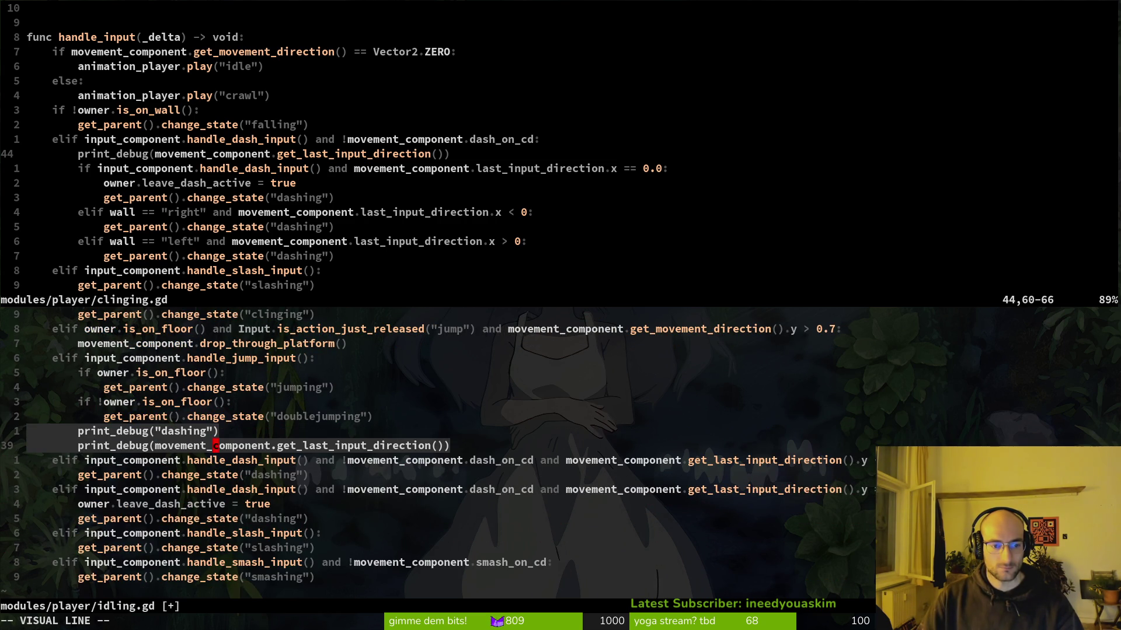
{"action": "key", "text": "J"}
{"action": "key", "text": "Escape"}
Step: Label the print "dashing smaller y", copy it into the next branch as "dashing equal y", and save
{"action": "key", "text": "k"}
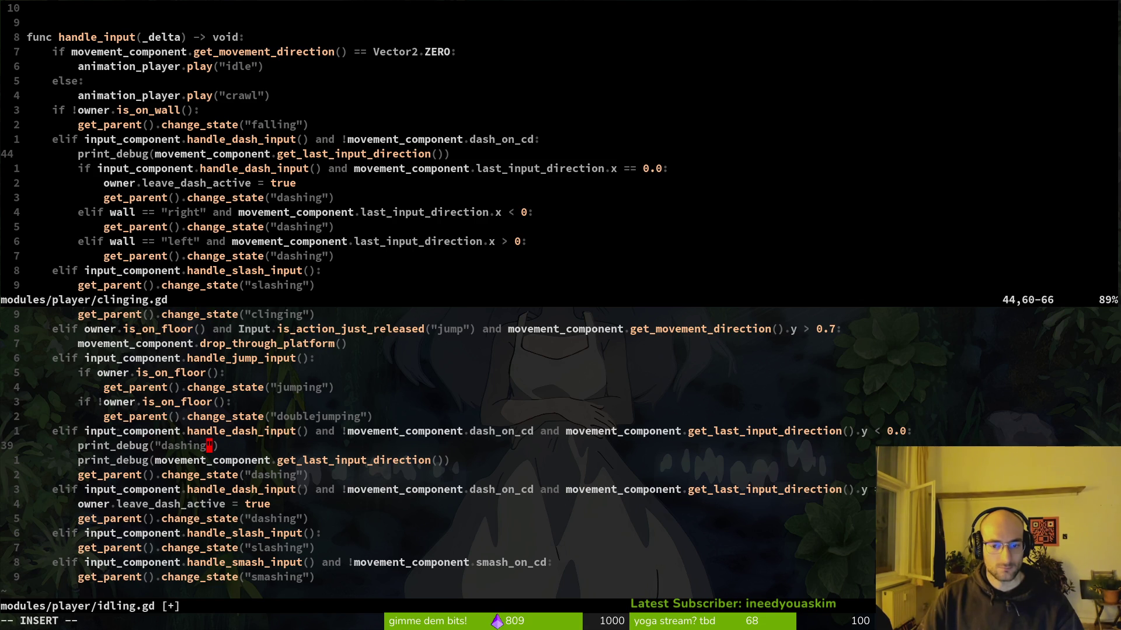
{"action": "type", "text": "smaller y"}
{"action": "key", "text": "Escape"}
{"action": "key", "text": "V"}
{"action": "key", "text": "y"}
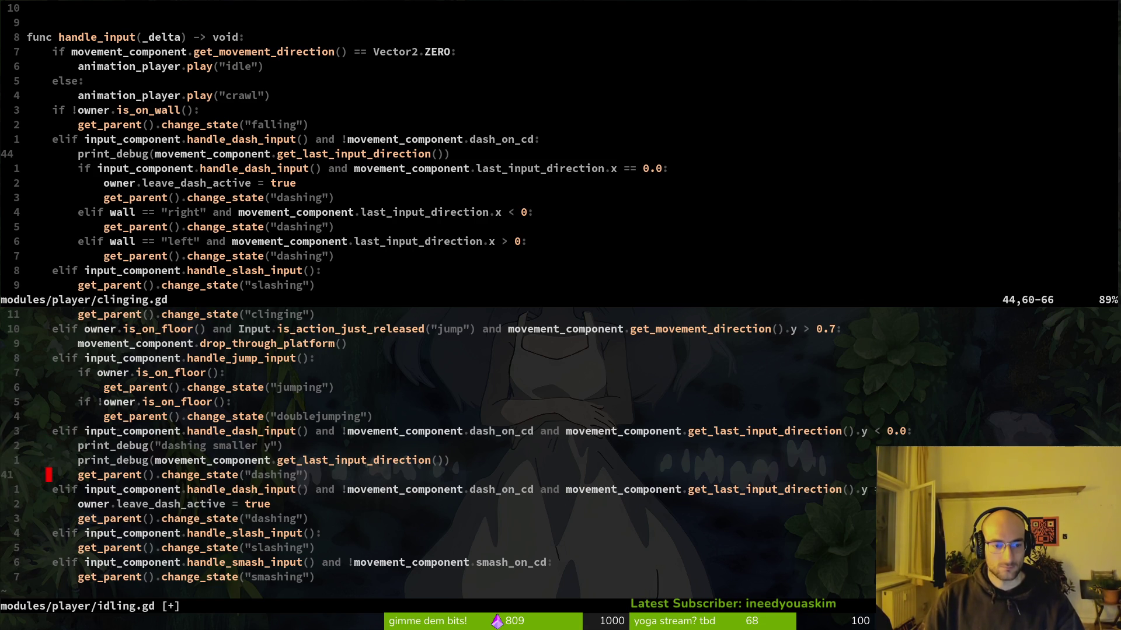
{"action": "key", "text": "p"}
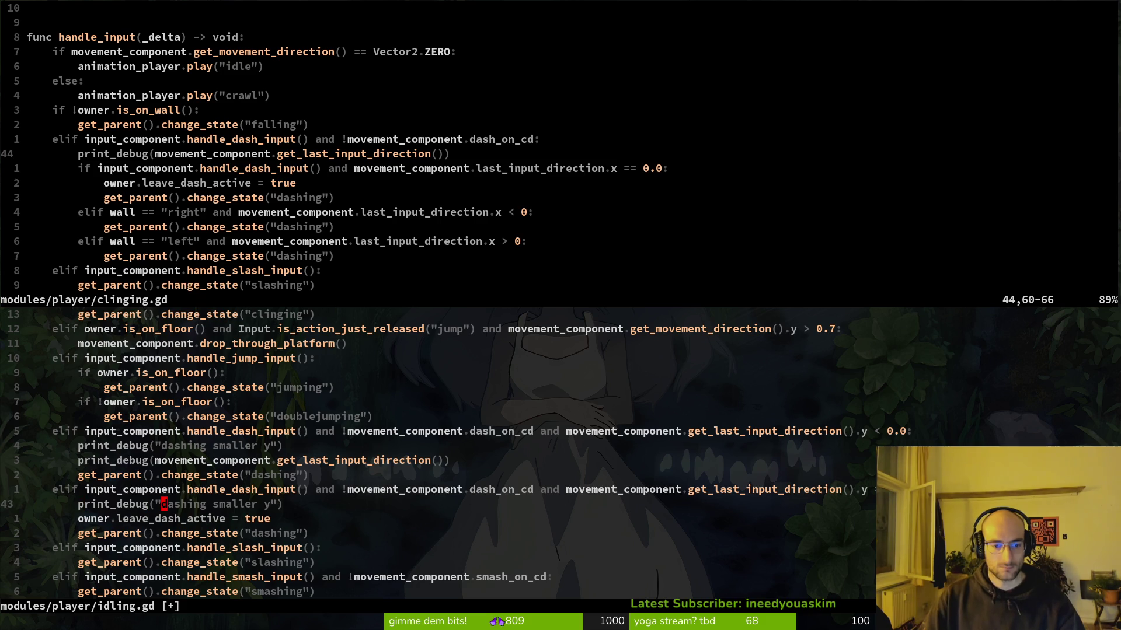
{"action": "type", "text": "ciw"}
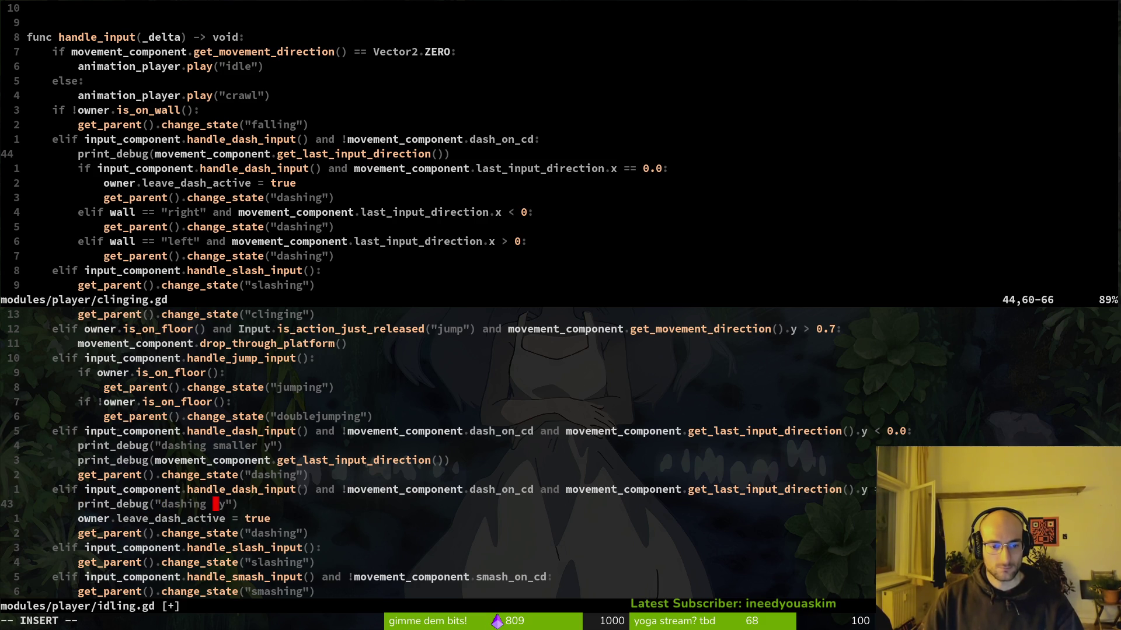
{"action": "type", "text": "eqa"}
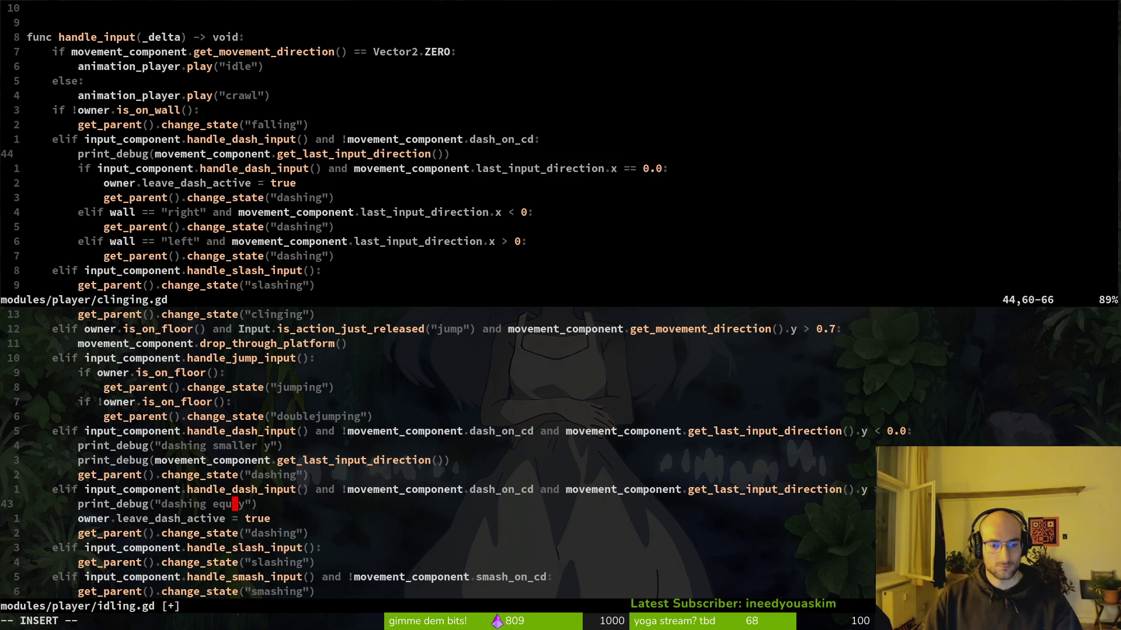
{"action": "key", "text": "Escape"}
{"action": "type", "text": ":w"}
{"action": "key", "text": "Return"}
{"action": "key", "text": "k"}
{"action": "key", "text": "k"}
{"action": "key", "text": "k"}
Step: Copy the direction debug line into the second dash branch and yank both new debug lines
{"action": "key", "text": "V"}
{"action": "key", "text": "Escape"}
{"action": "key", "text": "j"}
{"action": "key", "text": "j"}
{"action": "key", "text": "j"}
{"action": "key", "text": "j"}
{"action": "key", "text": "k"}
{"action": "key", "text": "p"}
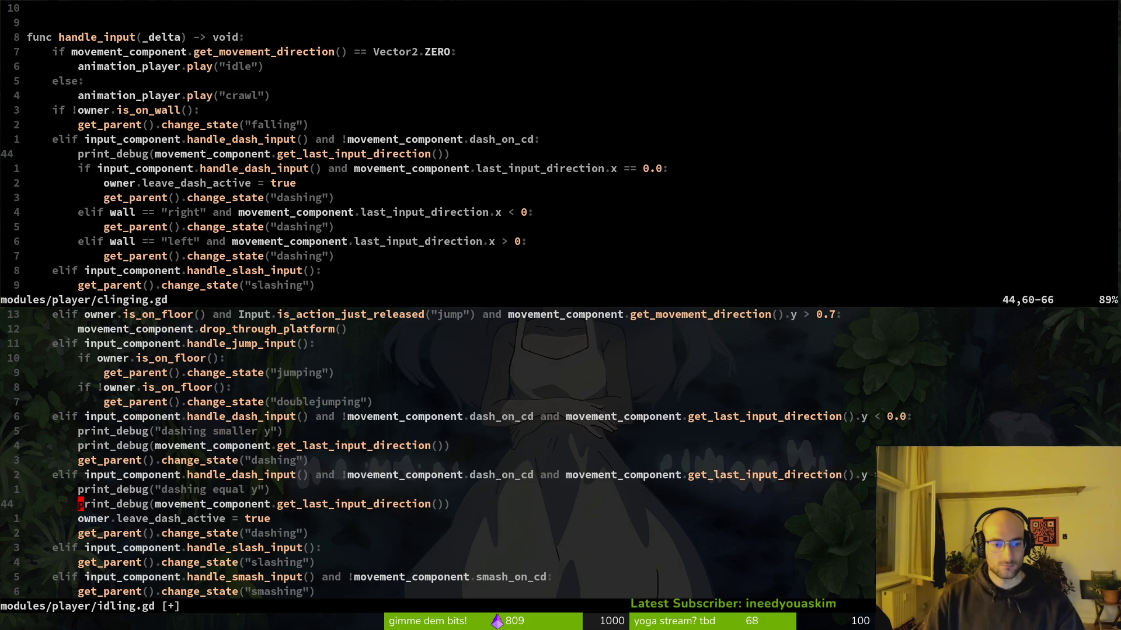
{"action": "key", "text": "k"}
{"action": "key", "text": "V"}
{"action": "key", "text": "j"}
{"action": "key", "text": "y"}
Step: Paste the debug lines over clinging.gd line 44 labelled "dashing clinging", save, and rerun with F5
{"action": "key", "text": "ctrl+w"}
{"action": "key", "text": "k"}
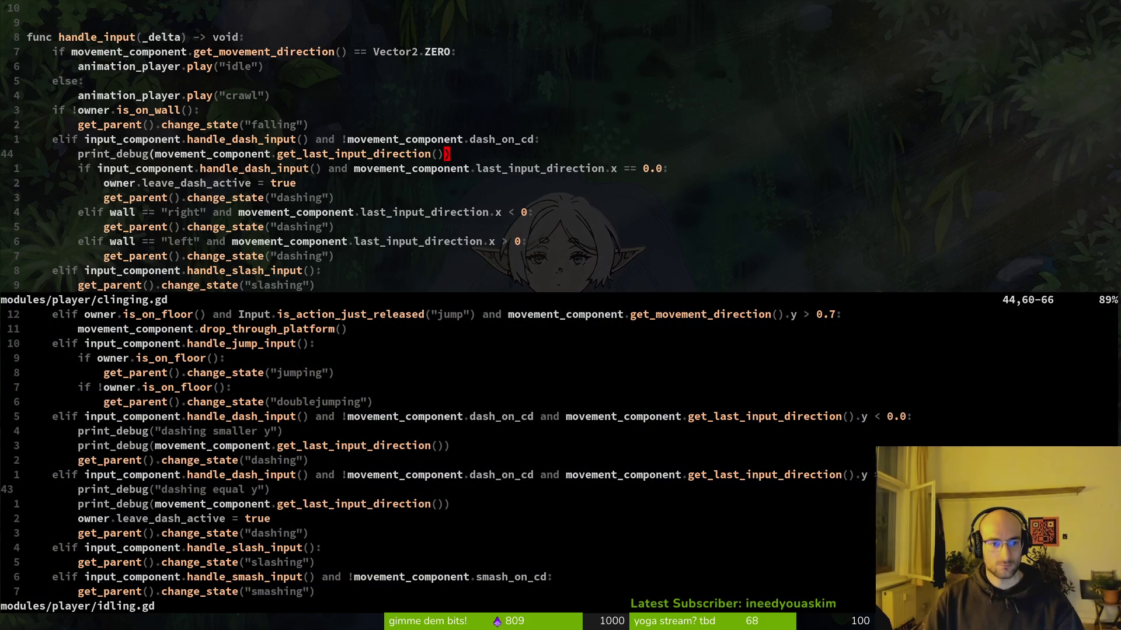
{"action": "key", "text": "V"}
{"action": "key", "text": "p"}
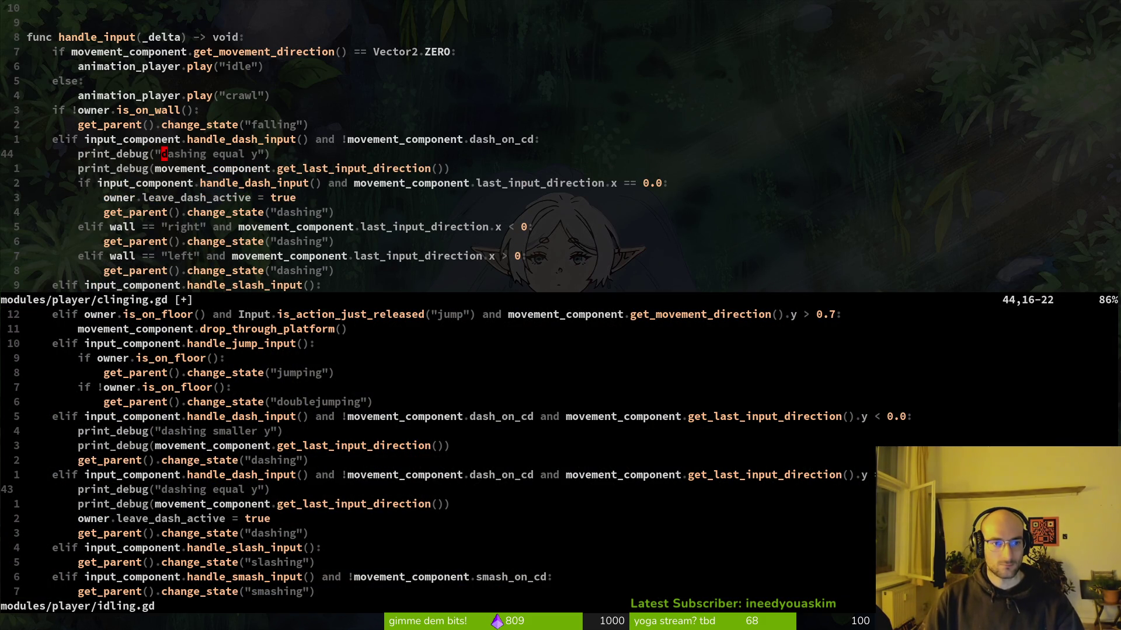
{"action": "type", "text": "cwclinging"}
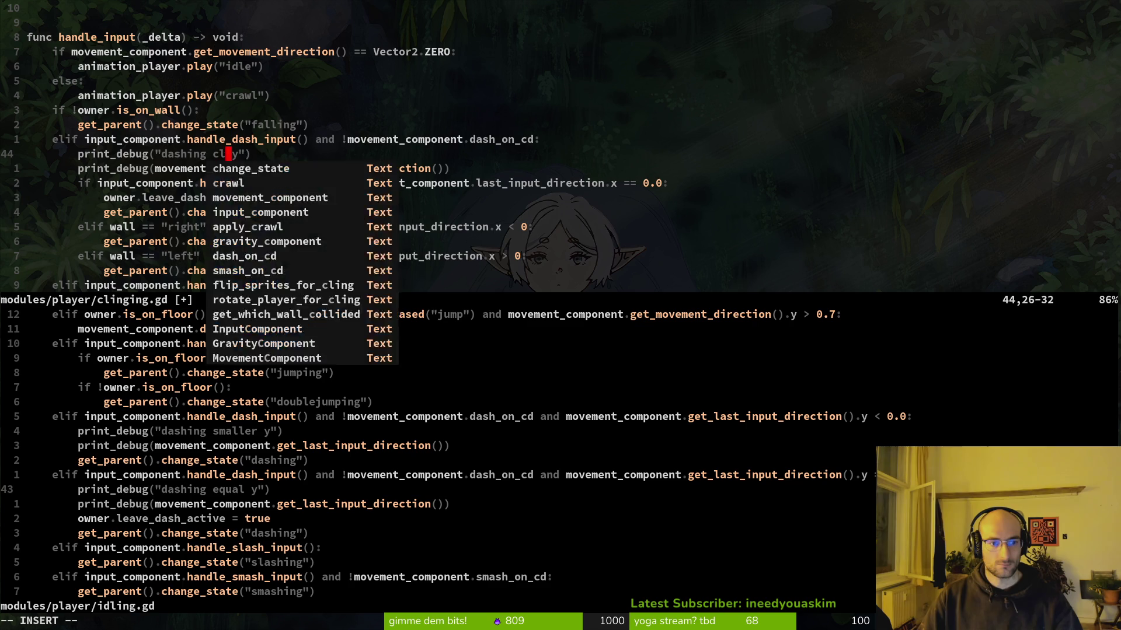
{"action": "key", "text": "Escape"}
{"action": "type", "text": ":w"}
{"action": "key", "text": "Return"}
{"action": "type", "text": "wxX:w"}
{"action": "key", "text": "Return"}
{"action": "key", "text": "alt+Tab"}
{"action": "key", "text": "F5"}
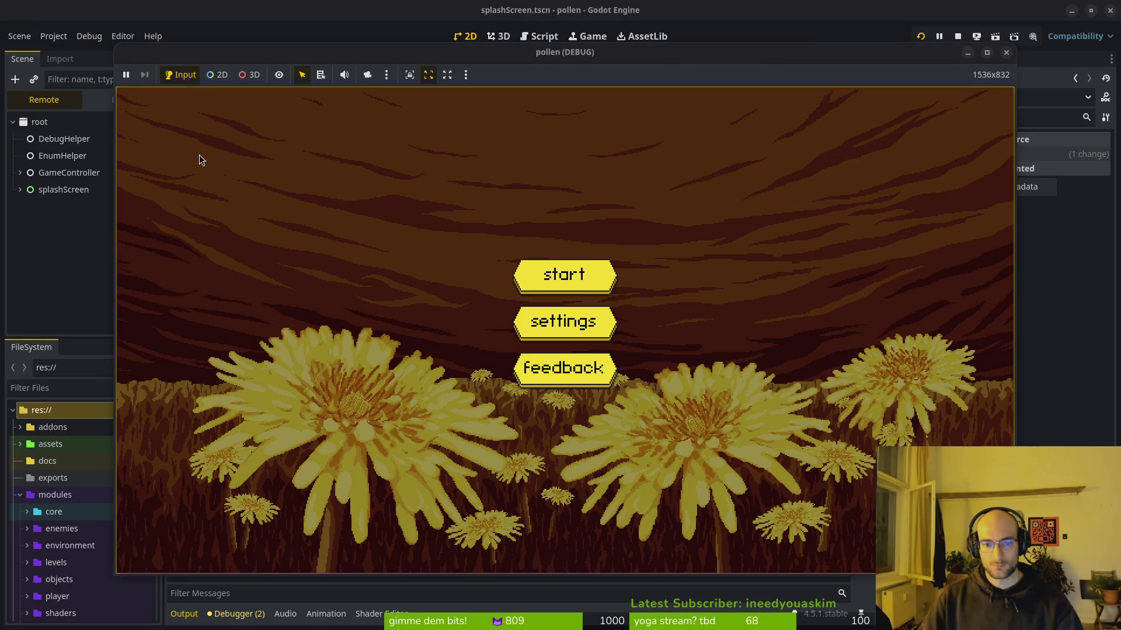
Step: Start a game from the splash menu, crawl the bee left and dash to check the logged direction
{"action": "key", "text": "Return"}
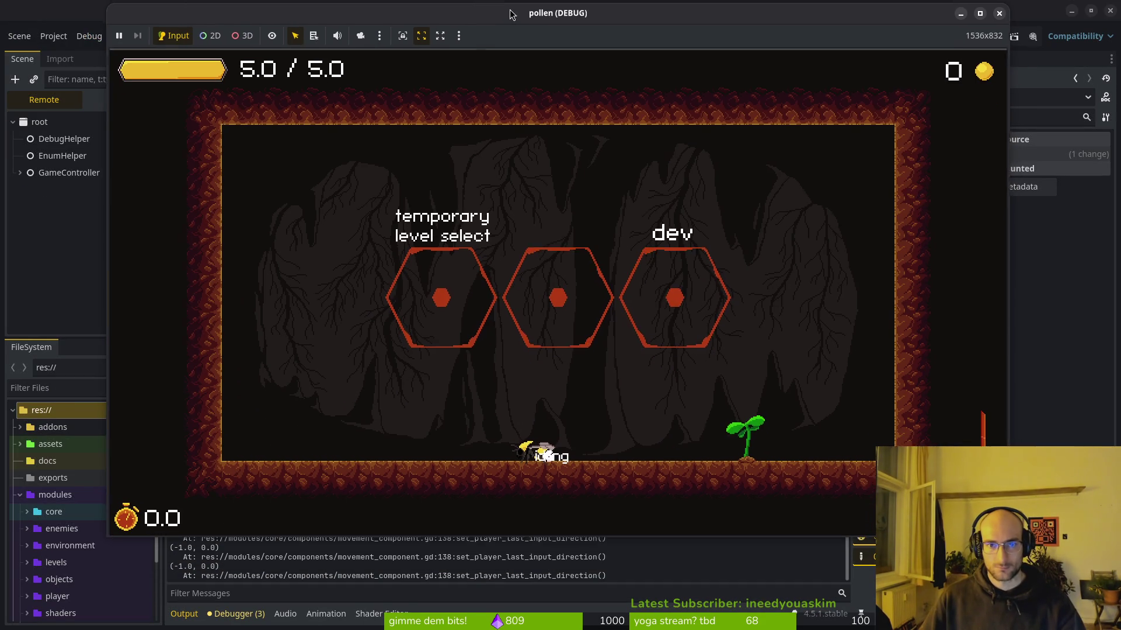
{"action": "key", "text": "Down"}
{"action": "key", "text": "Left"}
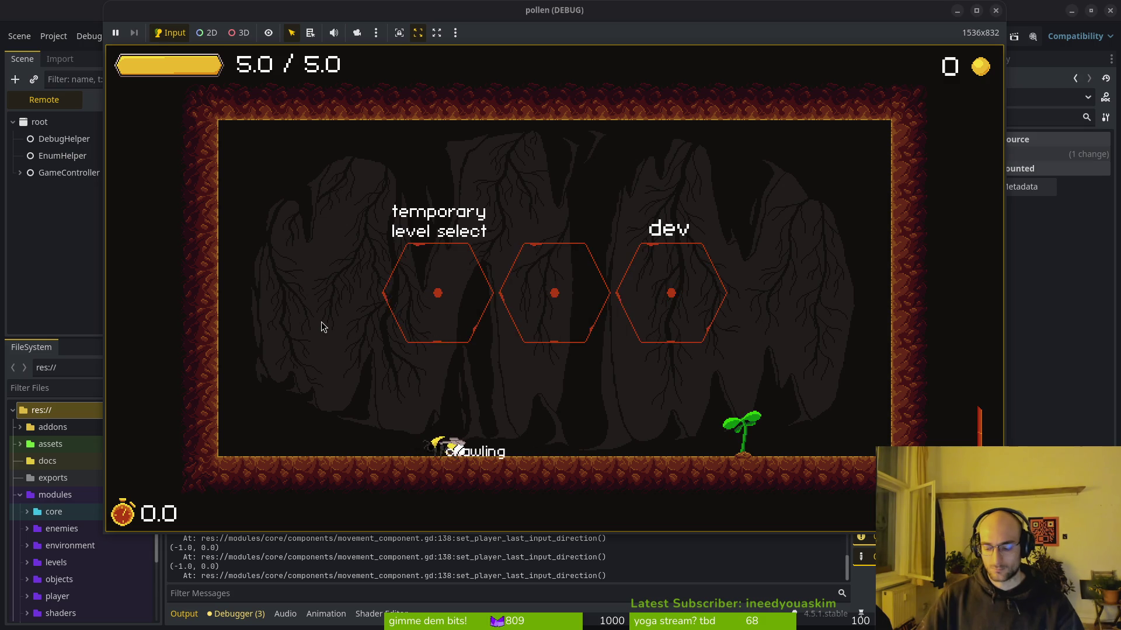
{"action": "key", "text": "Down"}
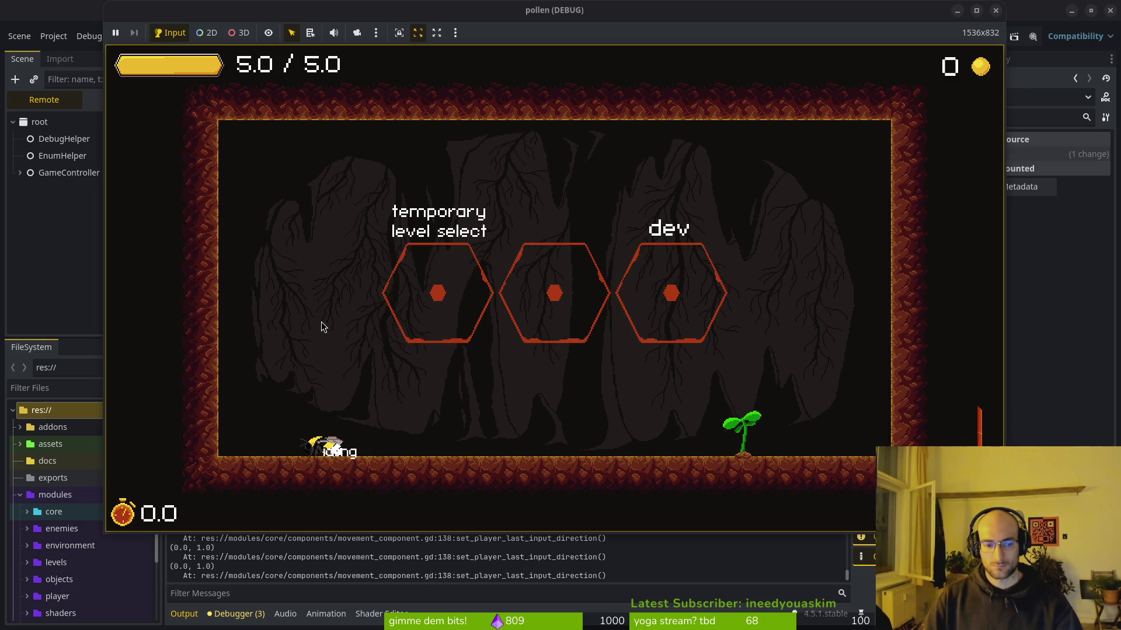
{"action": "key", "text": "shift"}
{"action": "key", "text": "shift"}
{"action": "key", "text": "shift"}
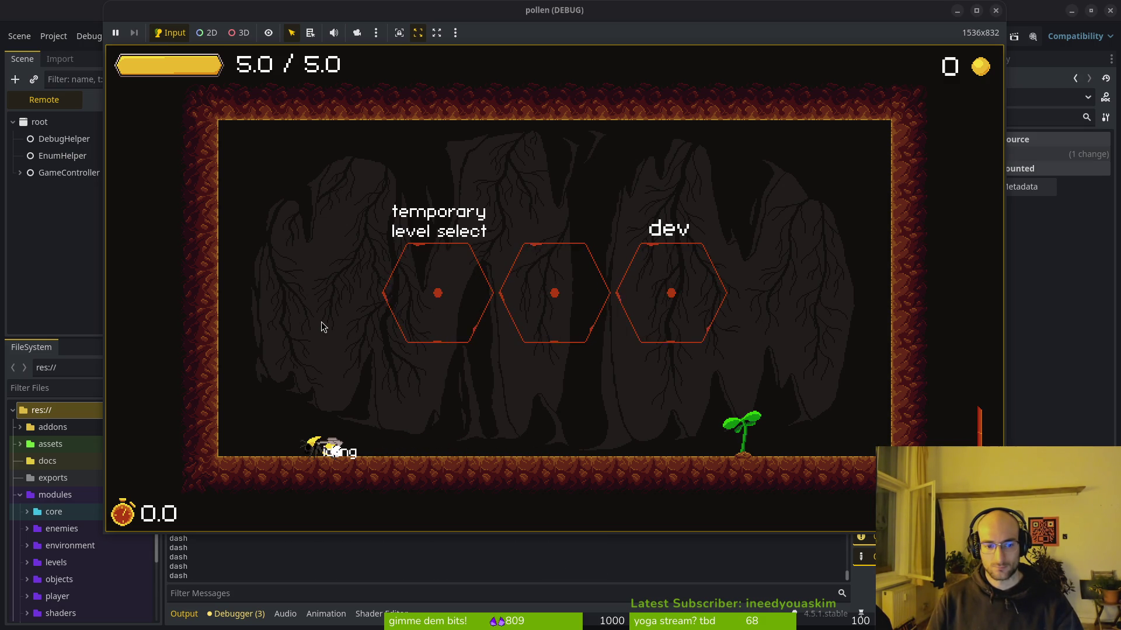
{"action": "key", "text": "Down"}
{"action": "key", "text": "Left"}
Step: Idle and aim the bee downward, then dash it upward and cling it to the left wall
{"action": "key", "text": "Right"}
{"action": "key", "text": "Down"}
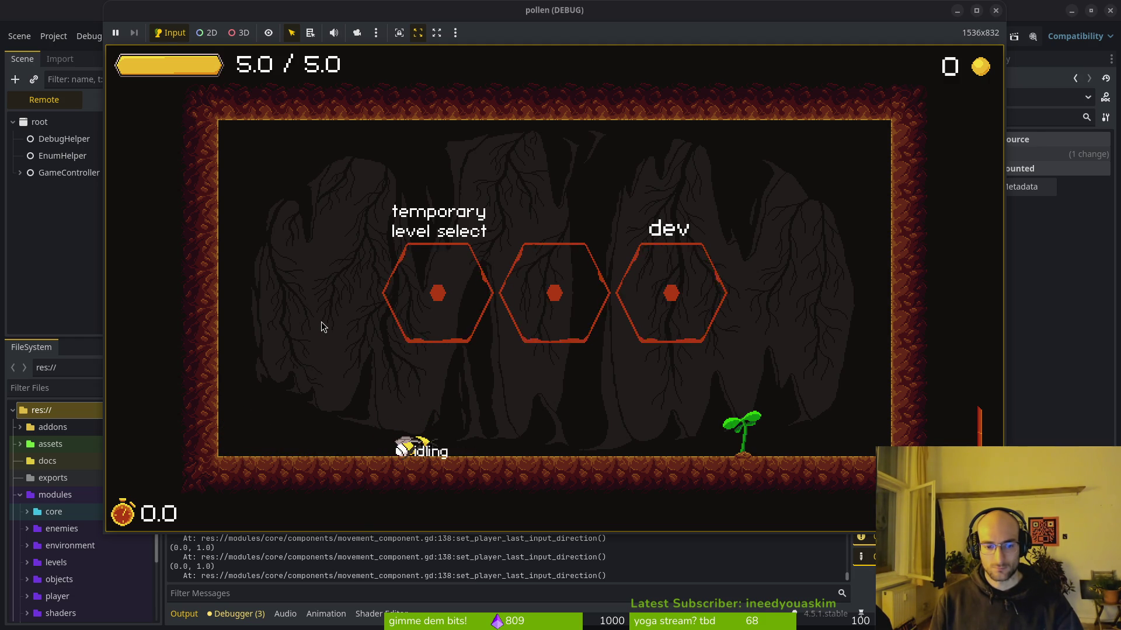
{"action": "key", "text": "Left"}
{"action": "key", "text": "Down"}
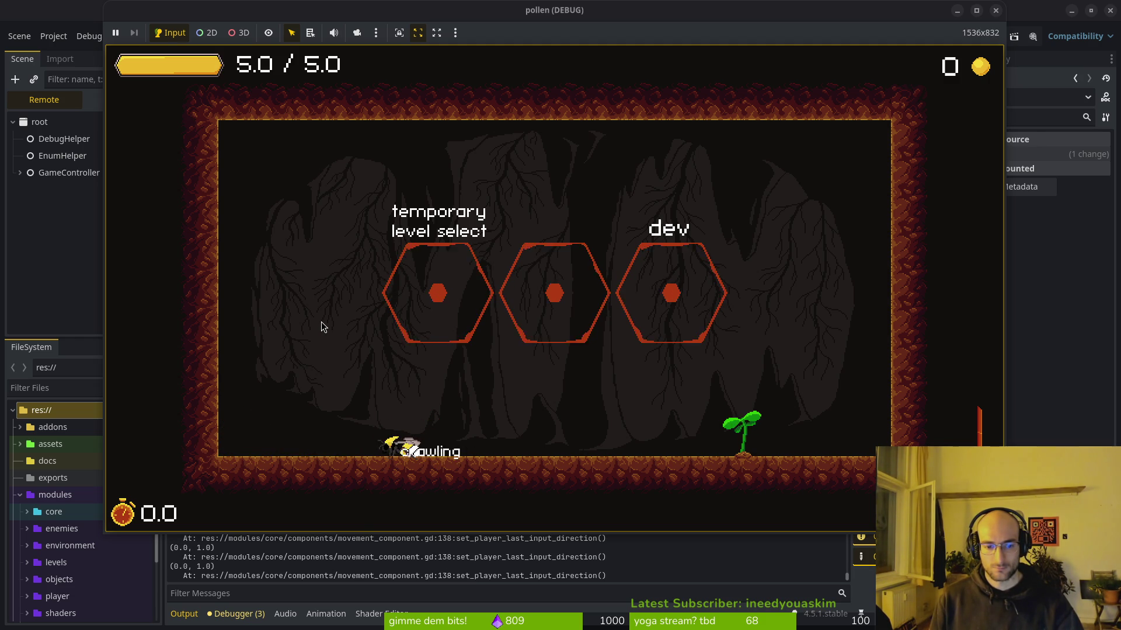
{"action": "key", "text": "Left"}
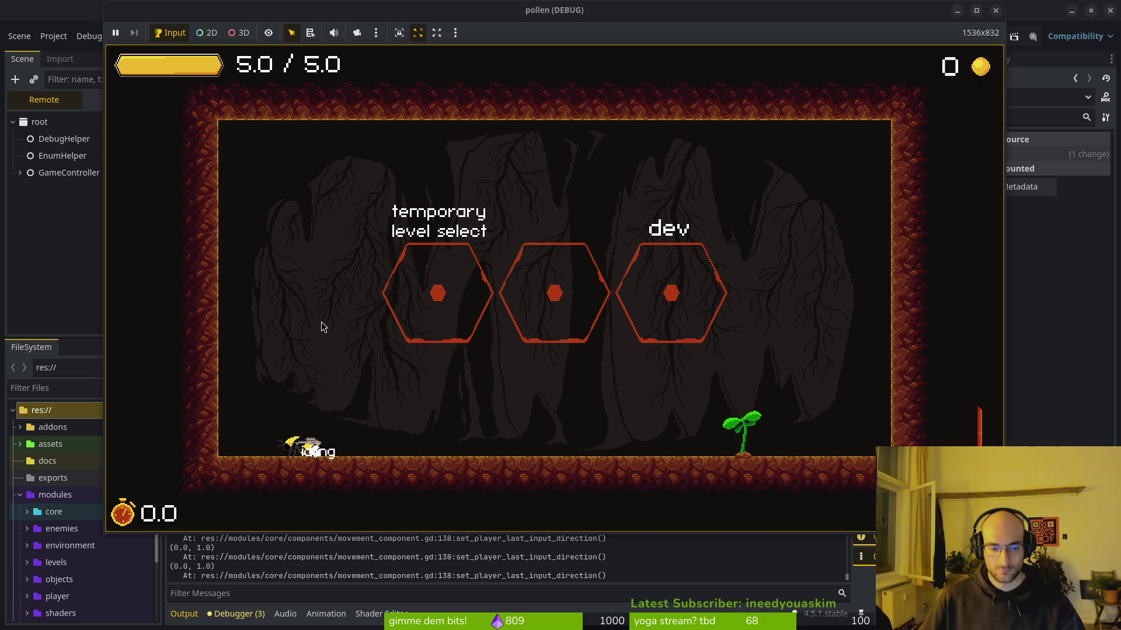
{"action": "left_click", "coordinate": [323, 327]}
{"action": "key", "text": "Left"}
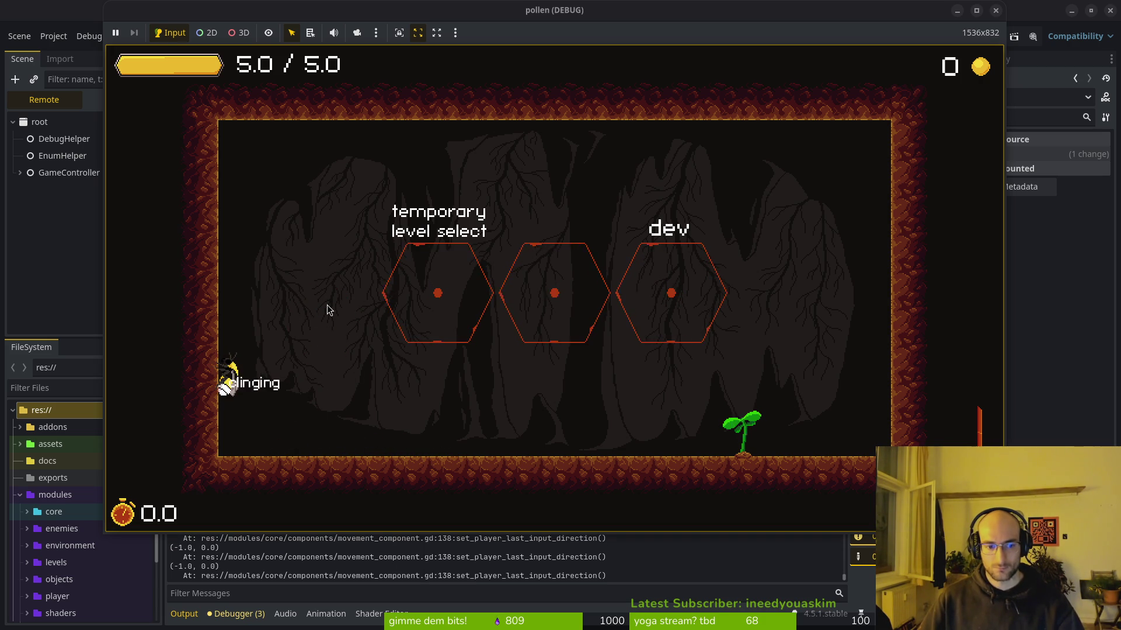
Step: Dash the bee off the wall and floor with a double-jump, then steer it back onto the left wall
{"action": "left_click", "coordinate": [327, 305]}
{"action": "key", "text": "Up"}
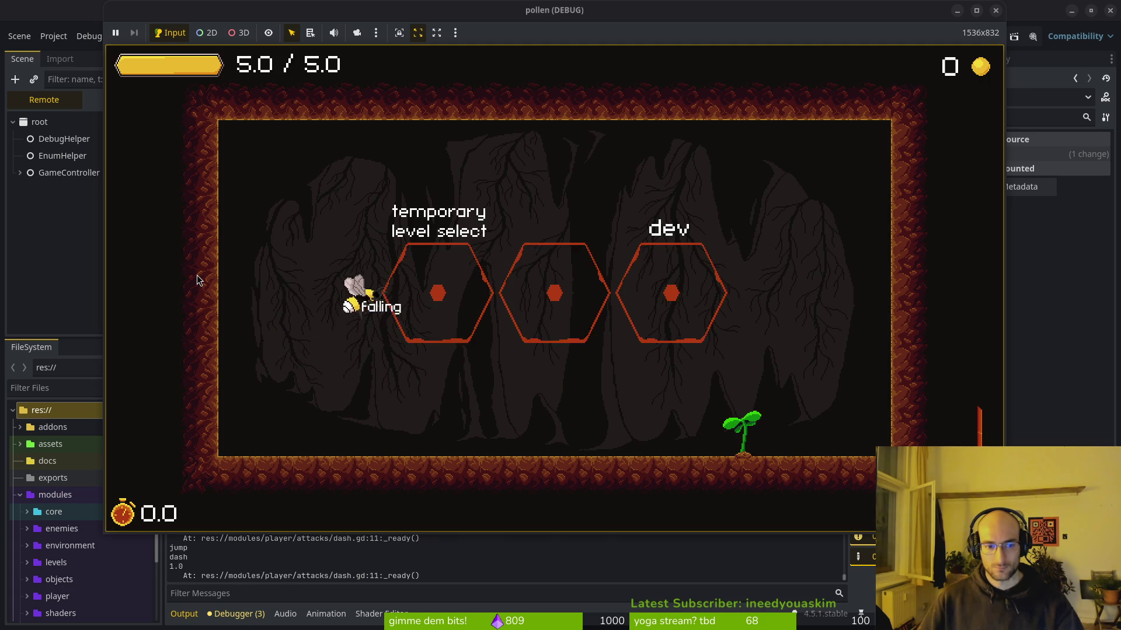
{"action": "left_click", "coordinate": [276, 297]}
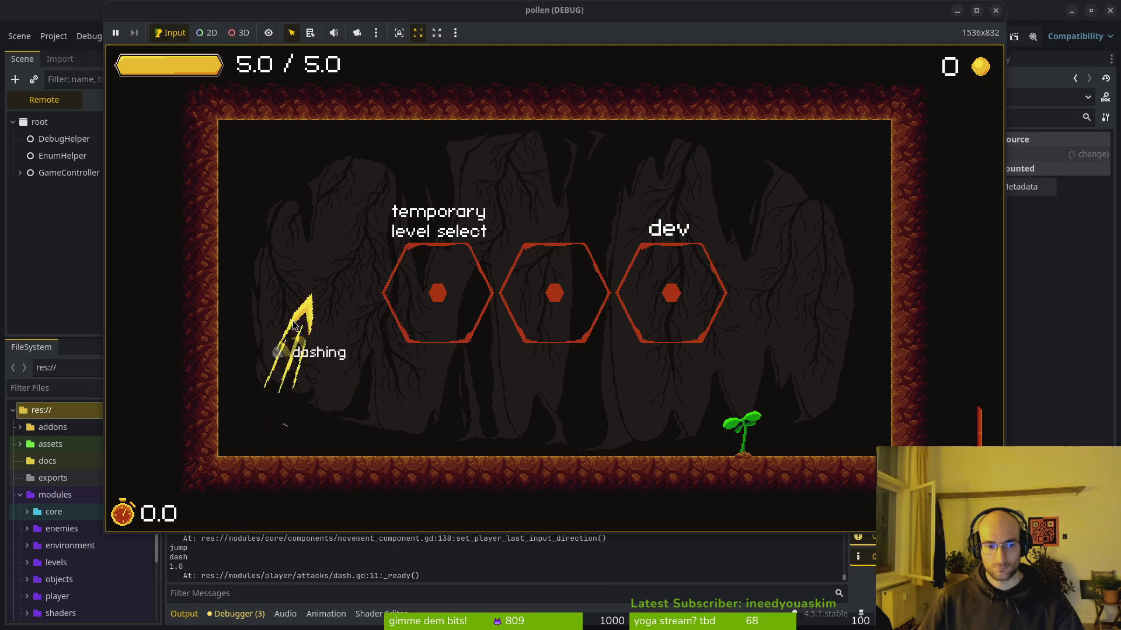
{"action": "left_click", "coordinate": [214, 330]}
{"action": "key", "text": "Left"}
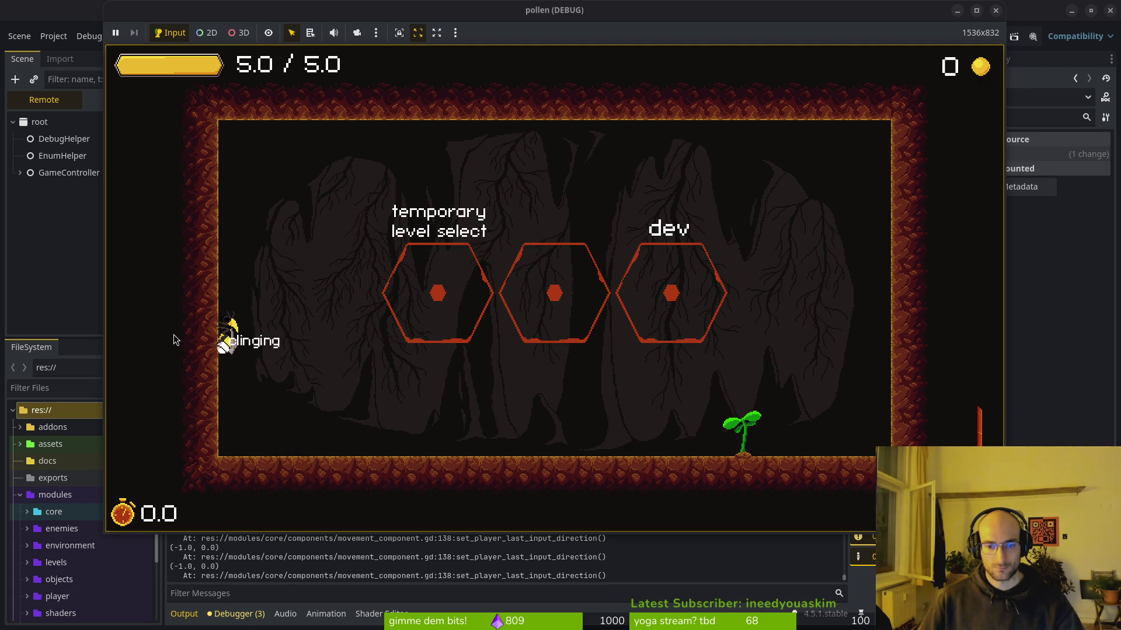
Step: Repeatedly dash off the left wall to the upper right and re-cling, then return to the Godot editor
{"action": "left_click", "coordinate": [332, 230]}
{"action": "key", "text": "a"}
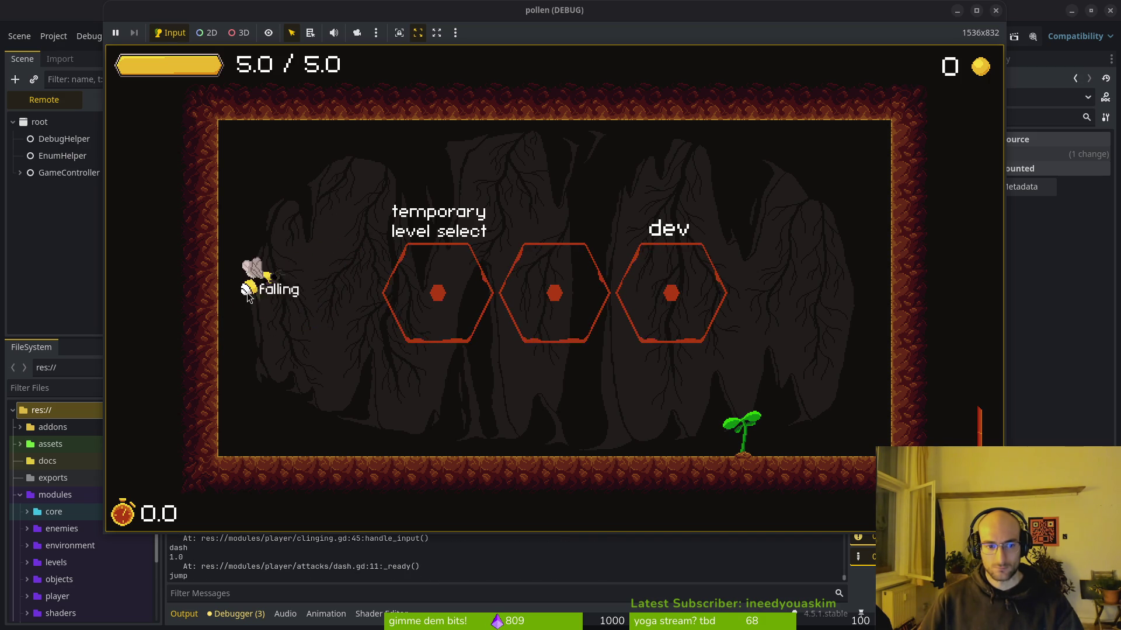
{"action": "left_click", "coordinate": [345, 250]}
{"action": "key", "text": "a"}
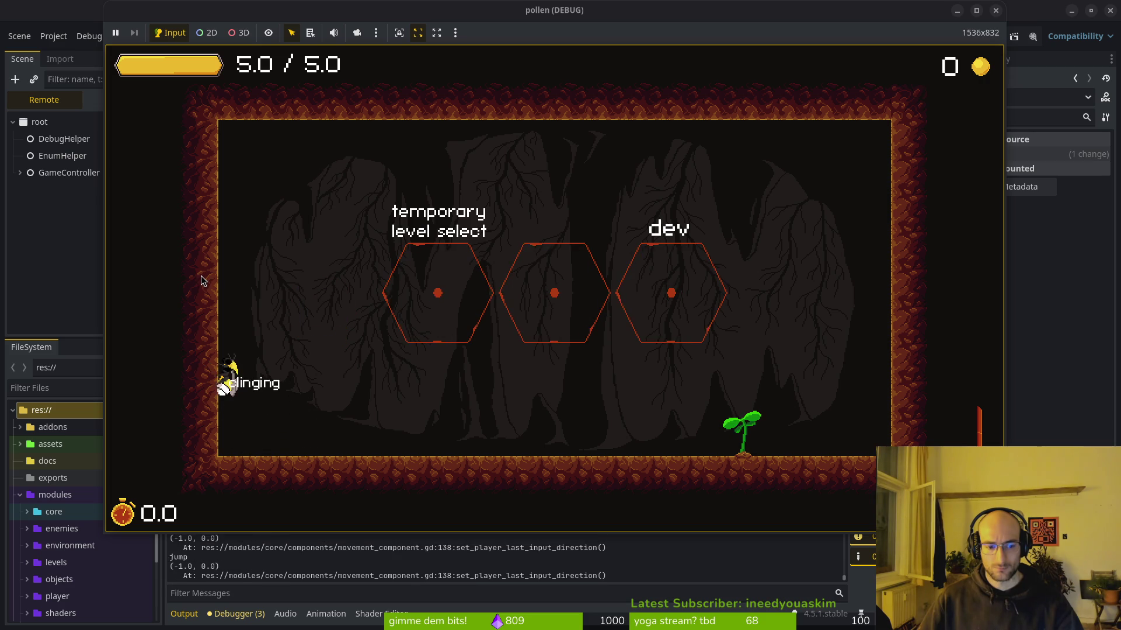
{"action": "left_click", "coordinate": [330, 428]}
{"action": "key", "text": "a"}
{"action": "key", "text": "space"}
{"action": "key", "text": "space"}
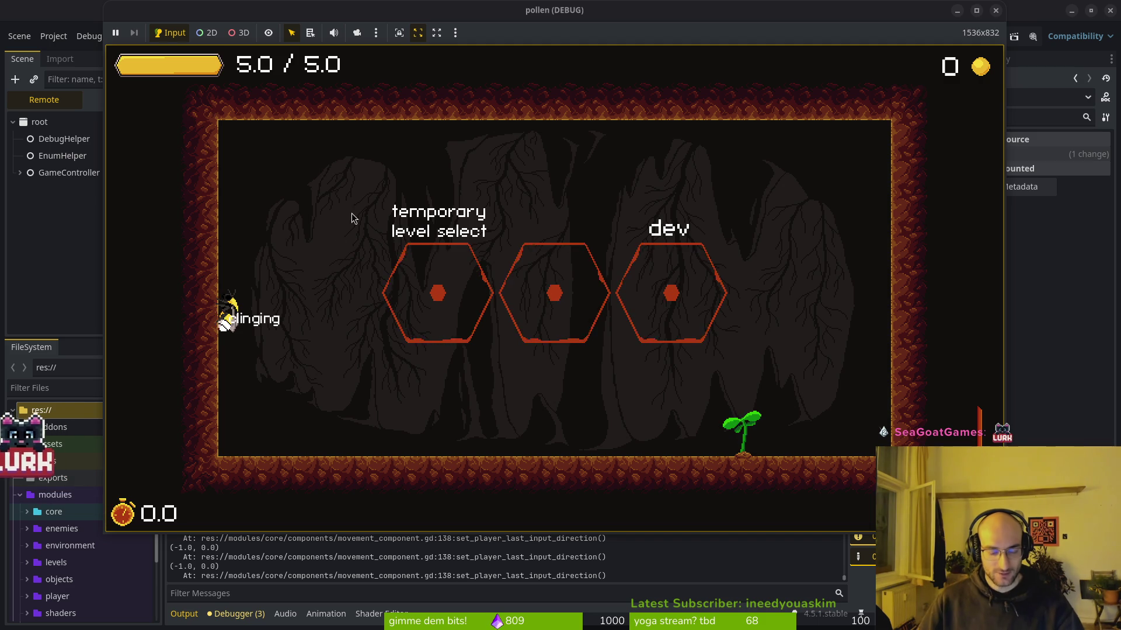
{"action": "left_click", "coordinate": [325, 199]}
{"action": "key", "text": "a"}
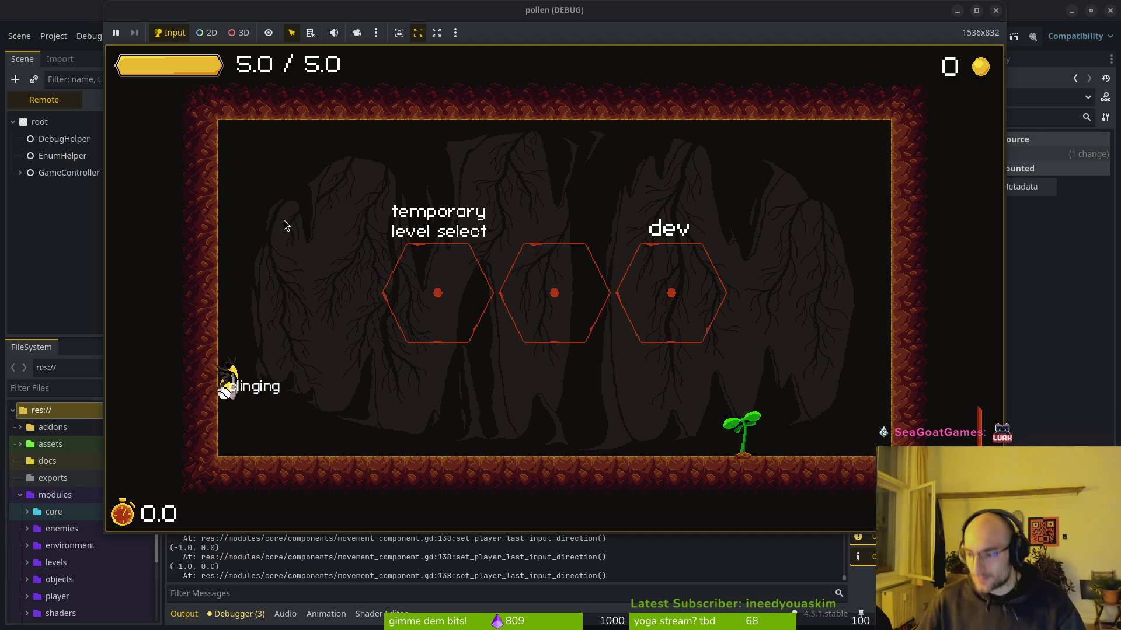
{"action": "key", "text": "alt+Tab"}
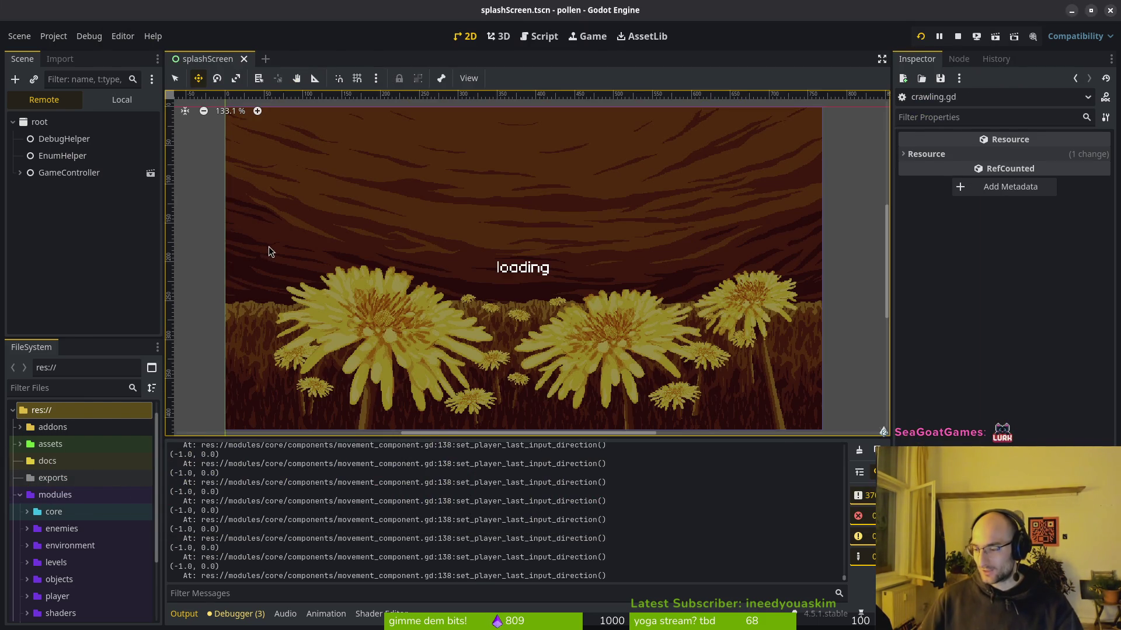
Step: Switch between the Godot editor and clinging.gd in Neovim to review the dash debug prints
{"action": "key", "text": "alt+Tab"}
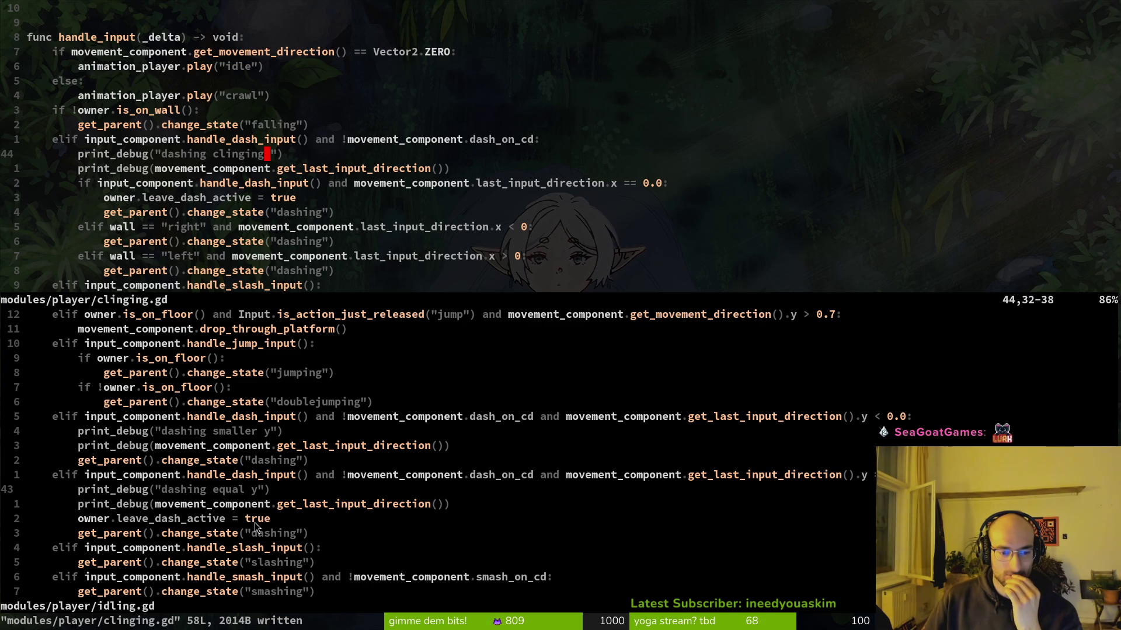
{"action": "key", "text": "alt+Tab"}
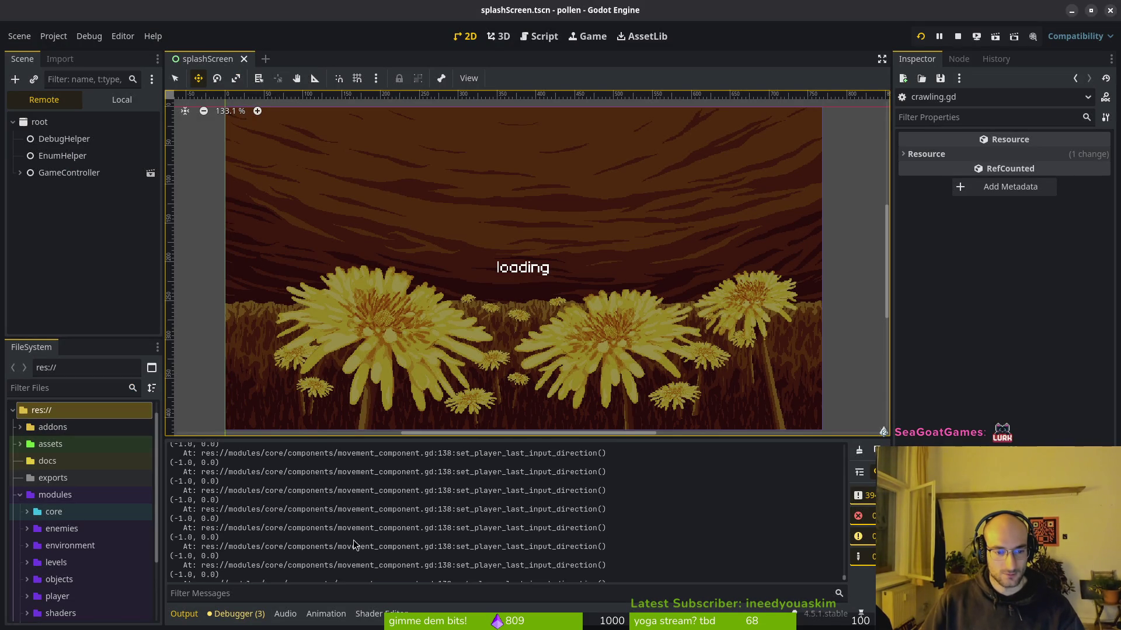
{"action": "key", "text": "alt+Tab"}
{"action": "key", "text": "alt+Tab"}
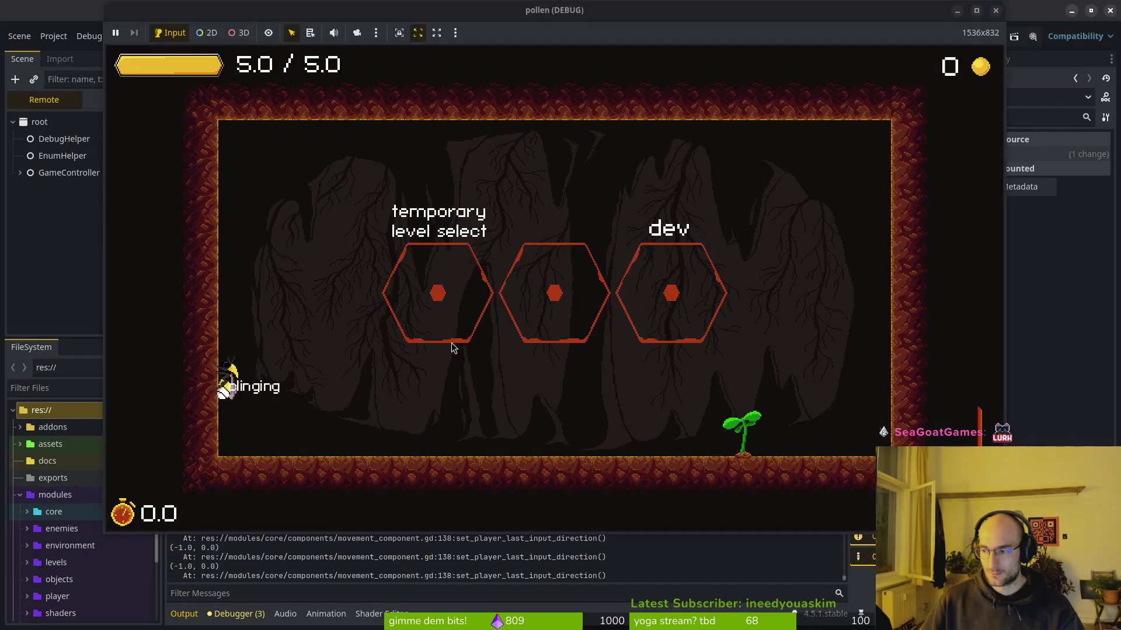
Step: Slash off the wall cling with the bee and dash toward the upper right, logging 'dashing clinging'
{"action": "left_click", "coordinate": [432, 330]}
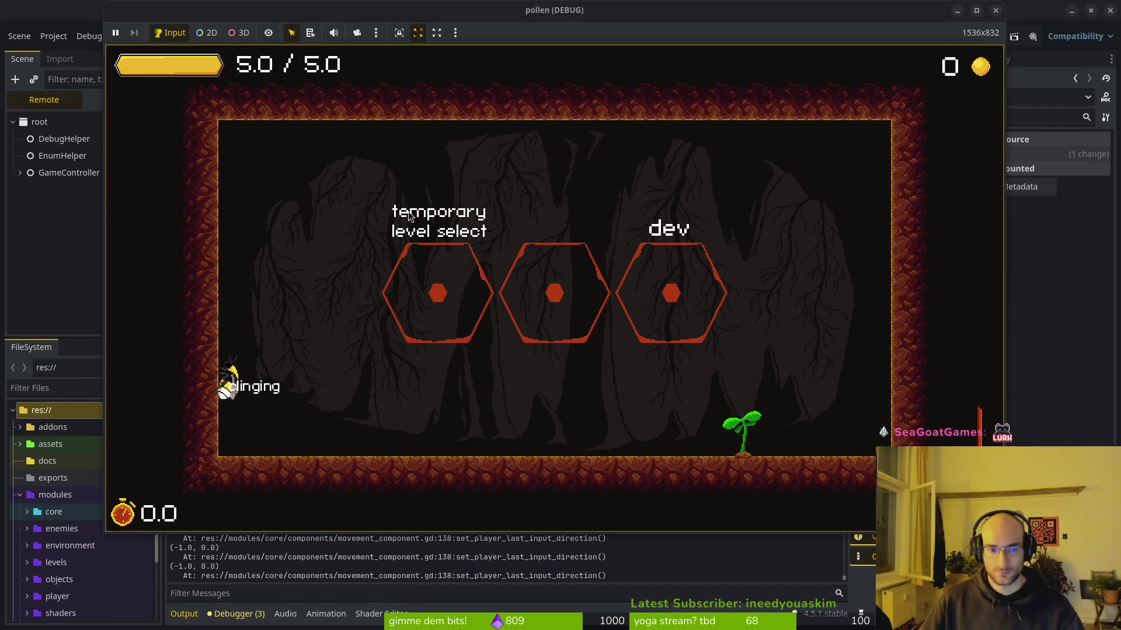
{"action": "key", "text": "space"}
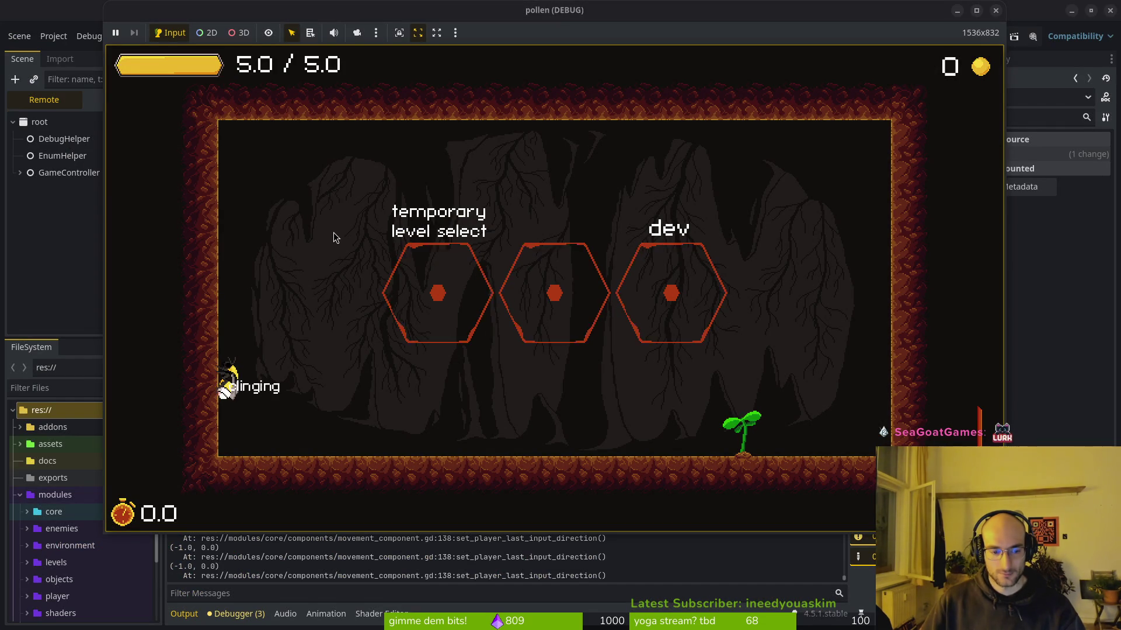
{"action": "left_click", "coordinate": [333, 233]}
{"action": "key", "text": "Left"}
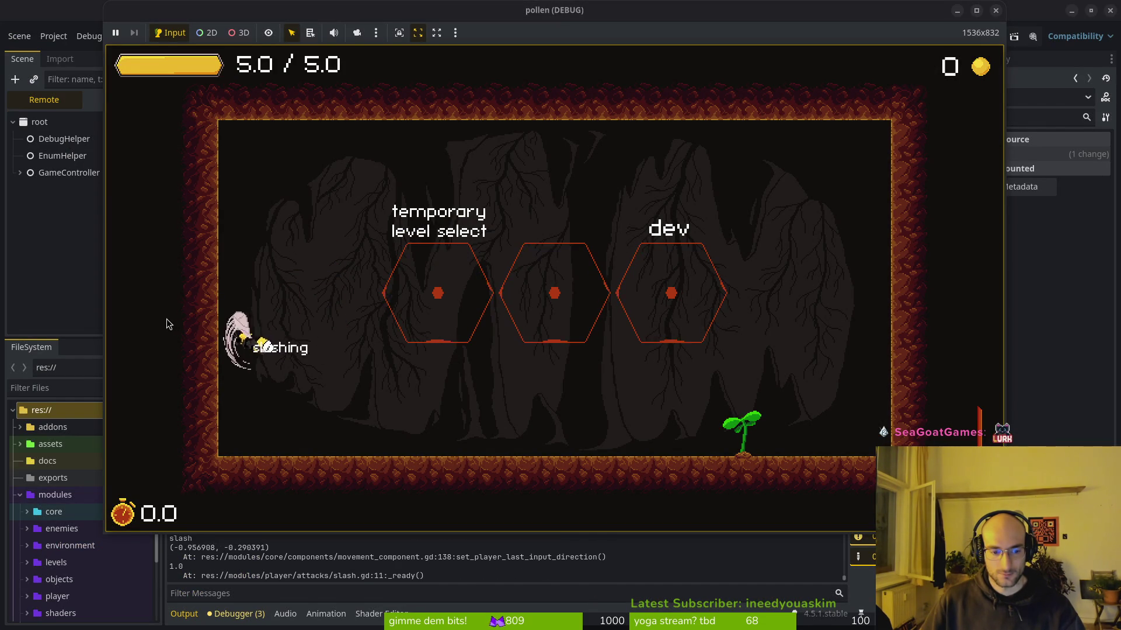
{"action": "left_click", "coordinate": [163, 320]}
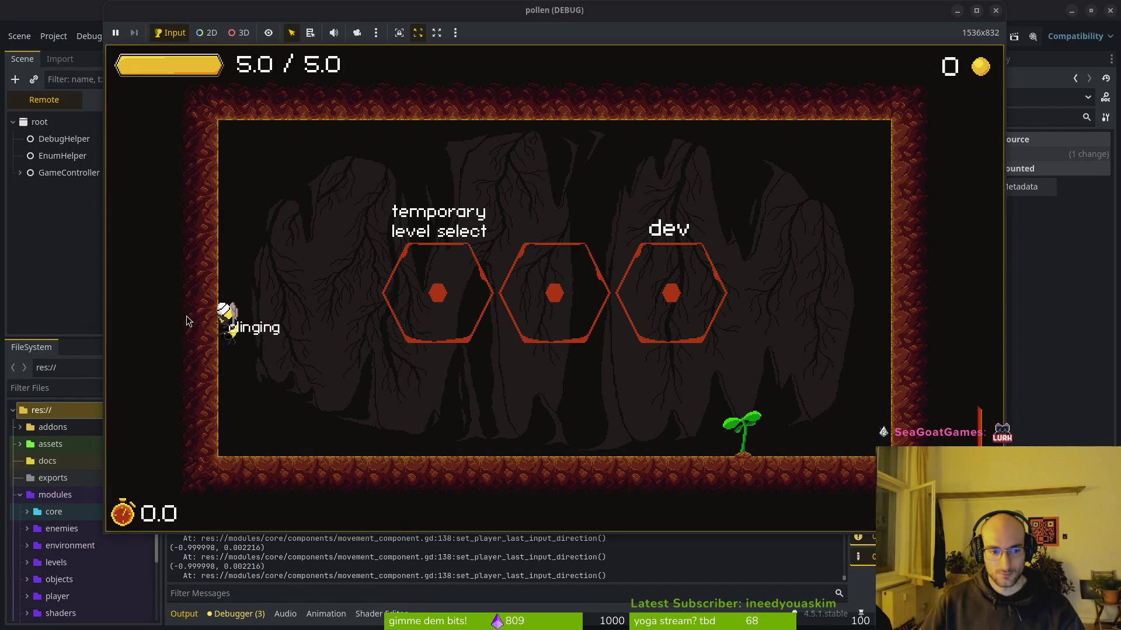
{"action": "right_click", "coordinate": [330, 227]}
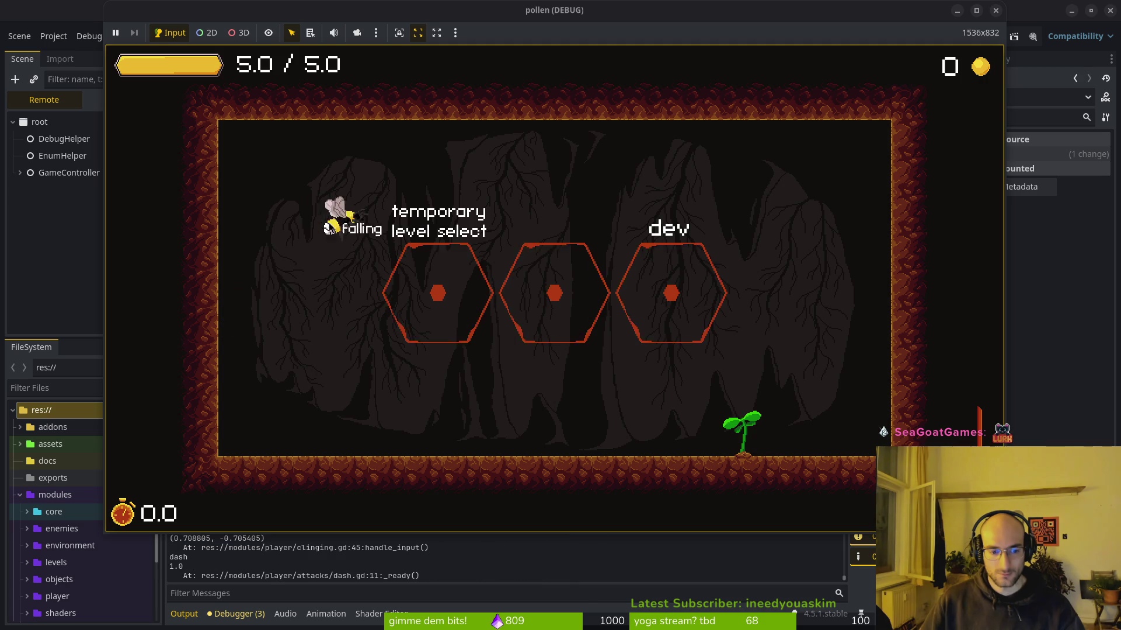
Step: Test a downward input on the idling bee, then return to clinging.gd in Neovim
{"action": "key", "text": "alt+Tab"}
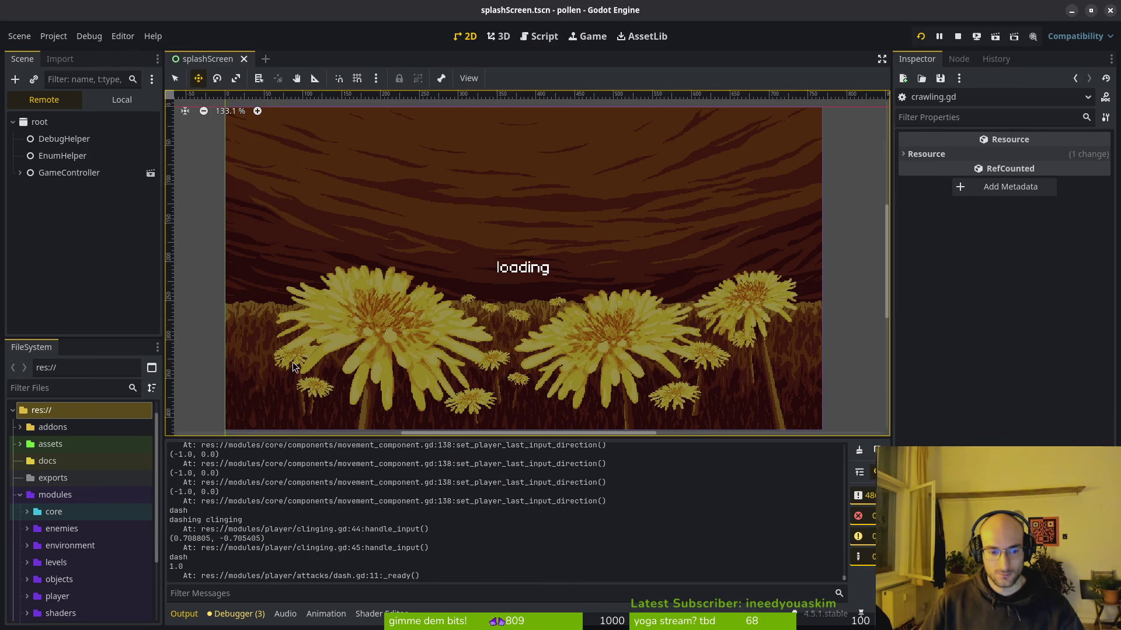
{"action": "key", "text": "alt+Tab"}
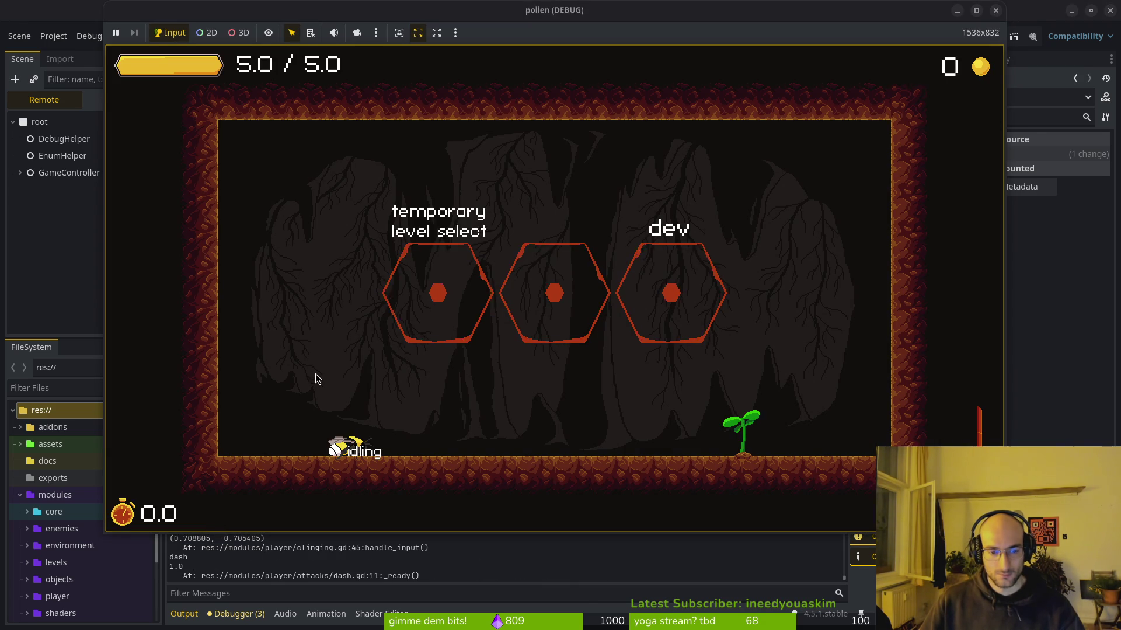
{"action": "key", "text": "s"}
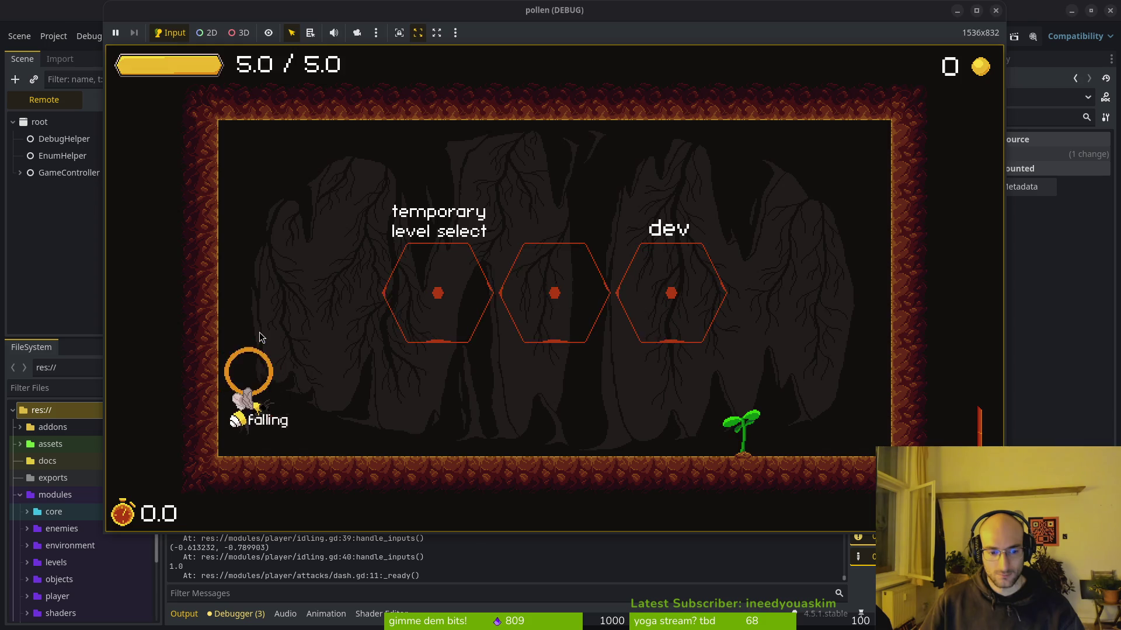
{"action": "key", "text": "F8"}
{"action": "key", "text": "alt+Tab"}
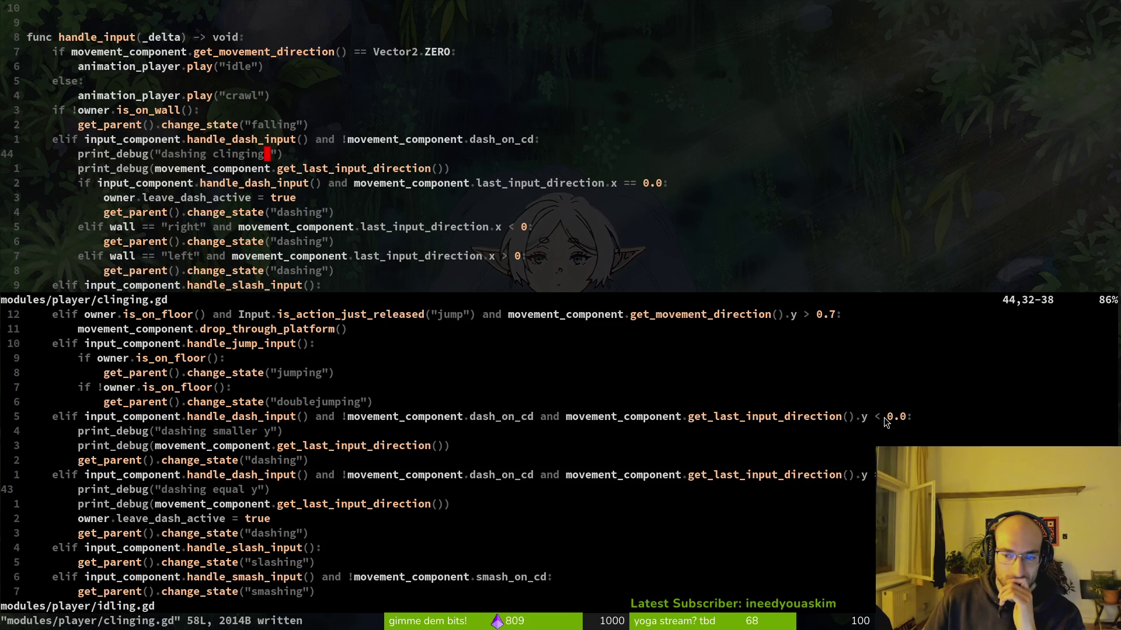
Step: Relaunch the game with F5 and dash and jump the bee between the left wall and floor
{"action": "key", "text": "F5"}
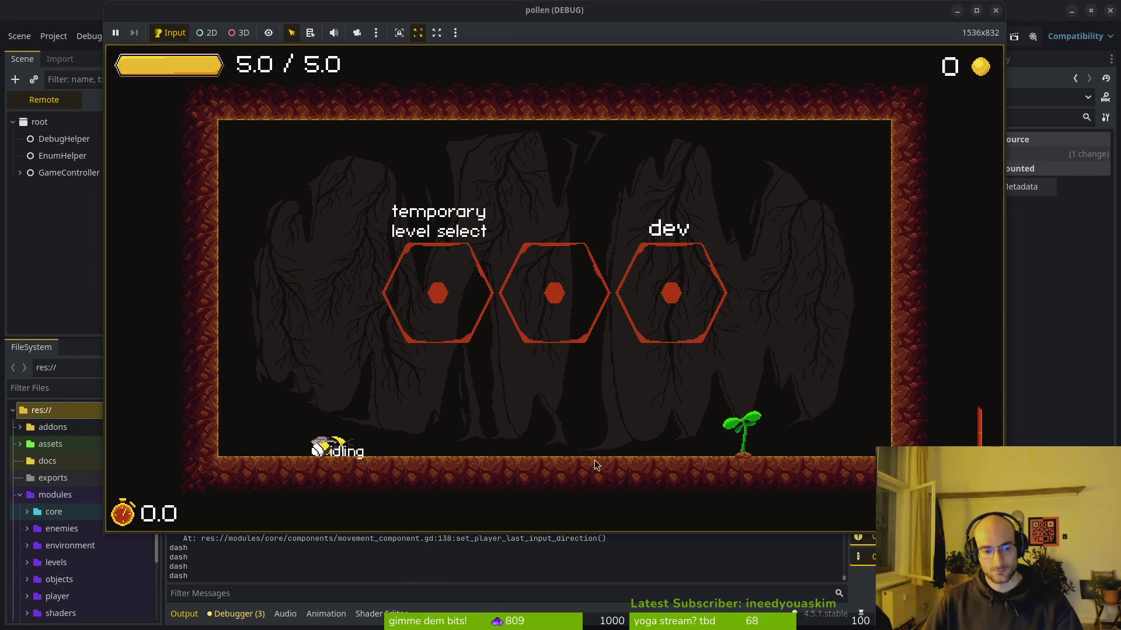
{"action": "key", "text": "a"}
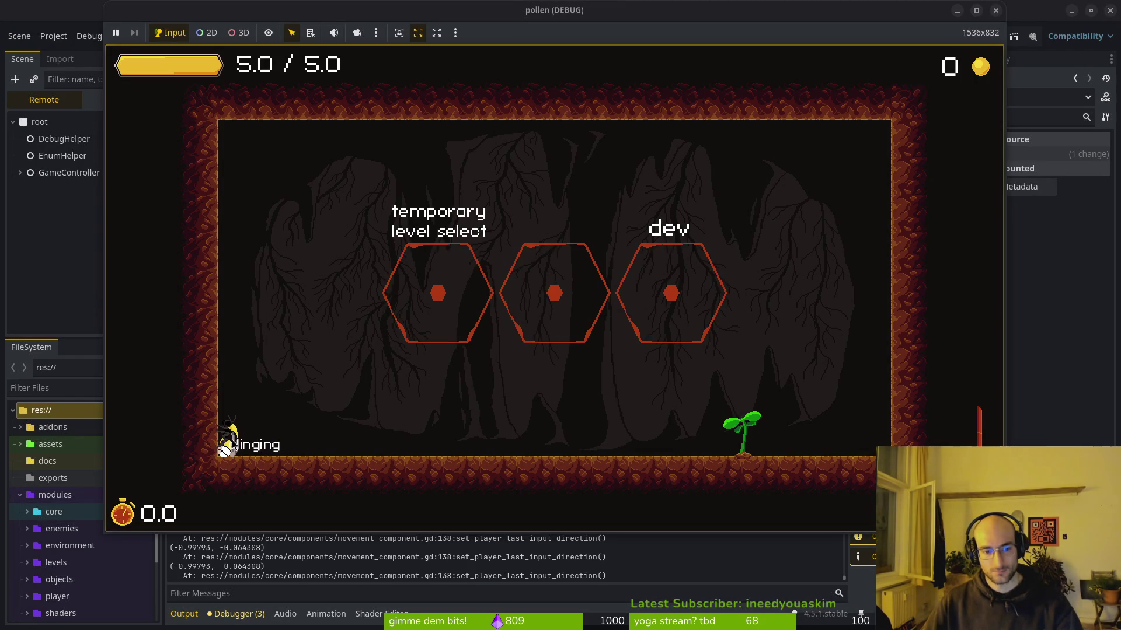
{"action": "left_click", "coordinate": [443, 441]}
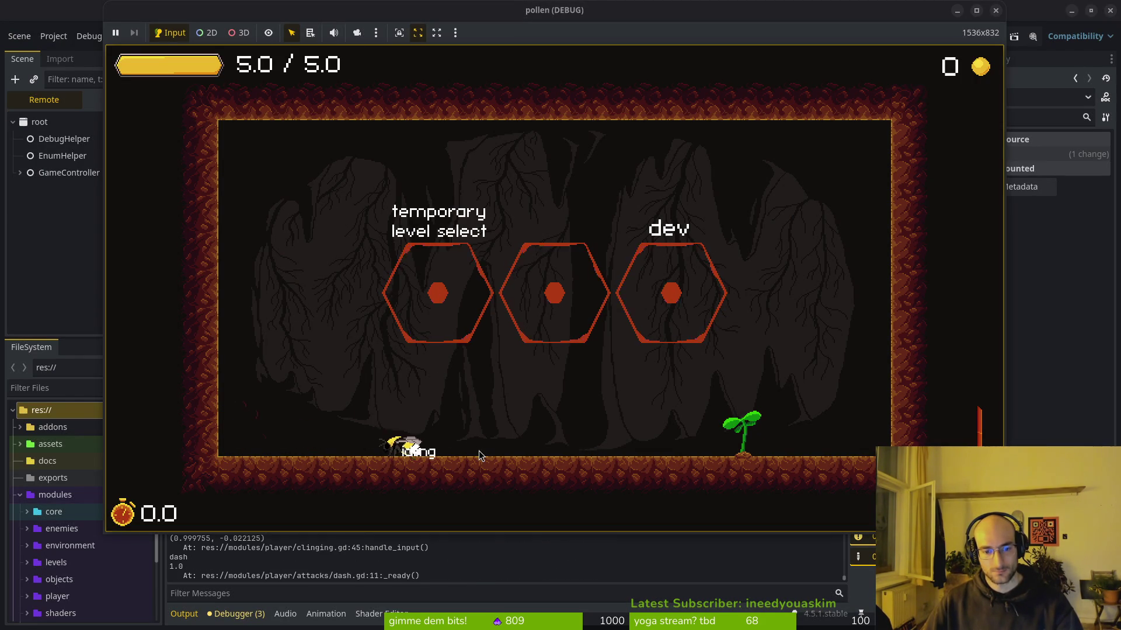
{"action": "left_click", "coordinate": [538, 448]}
{"action": "left_click", "coordinate": [292, 377]}
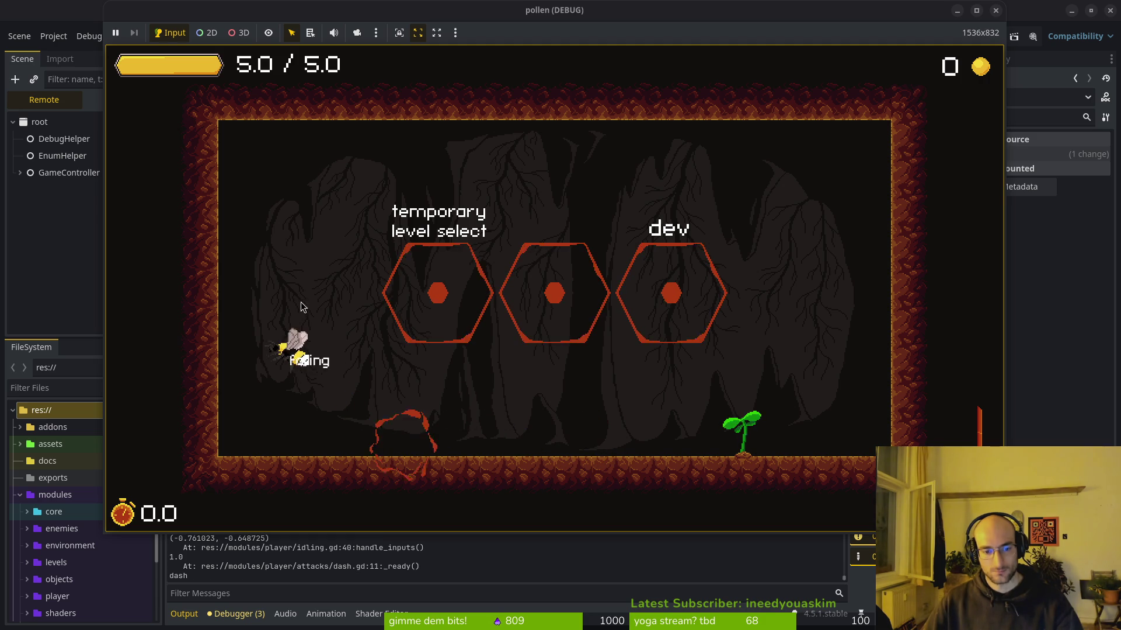
{"action": "key", "text": "s"}
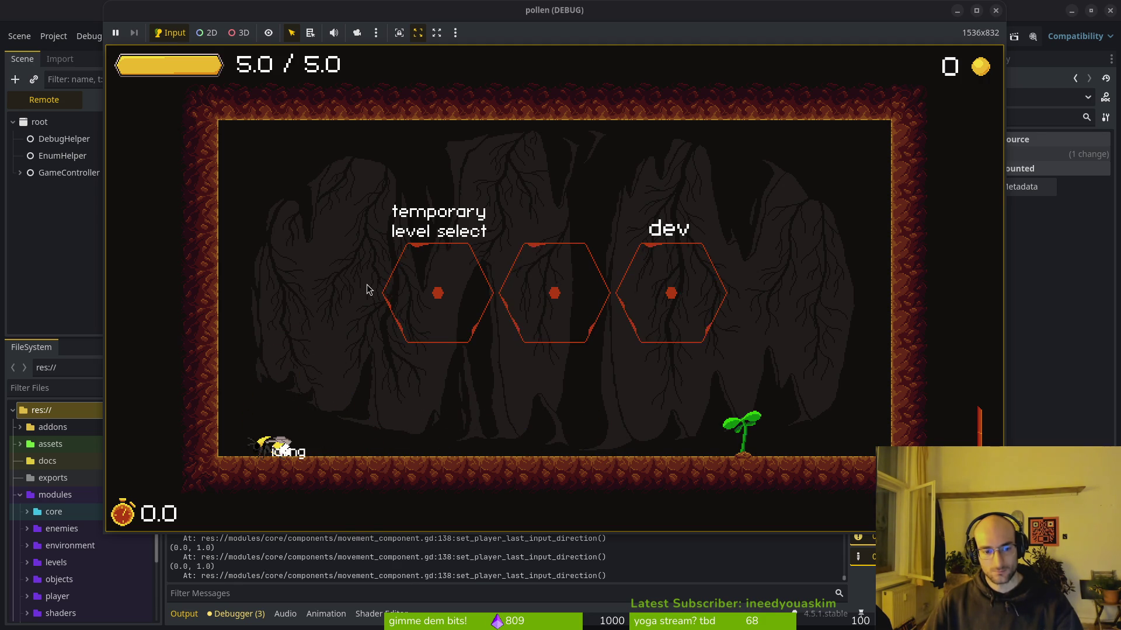
{"action": "key", "text": "space"}
{"action": "key", "text": "space"}
{"action": "left_click", "coordinate": [341, 251]}
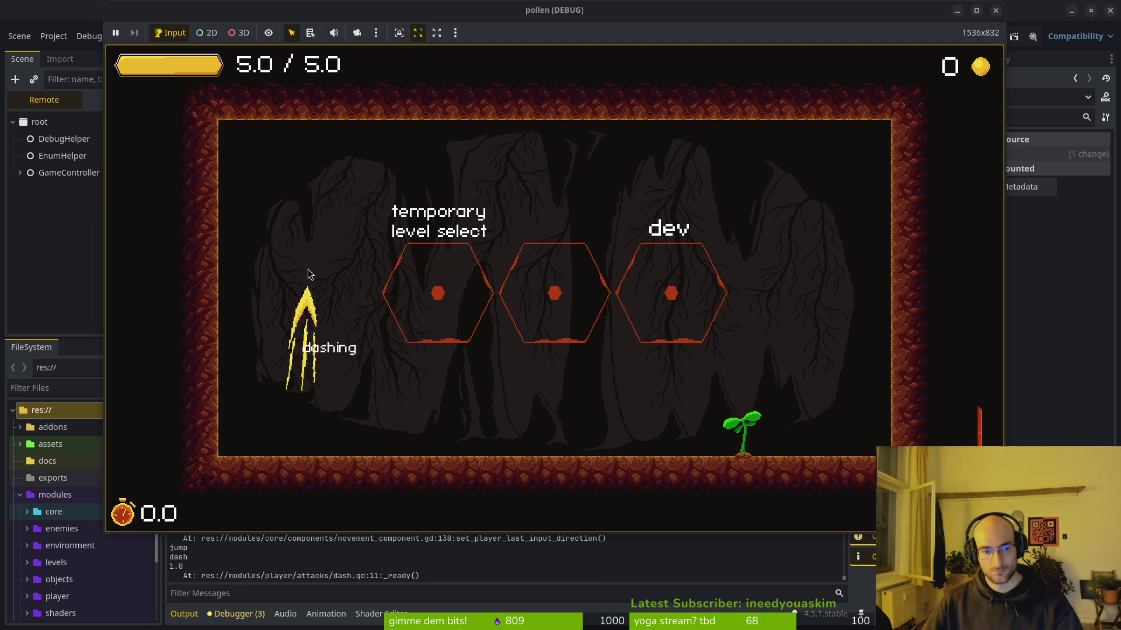
{"action": "left_click", "coordinate": [293, 293]}
{"action": "key", "text": "space"}
Step: Cling to the left wall, aim down-left and dash off, logging direction (0.729846, 0.683611)
{"action": "key", "text": "a"}
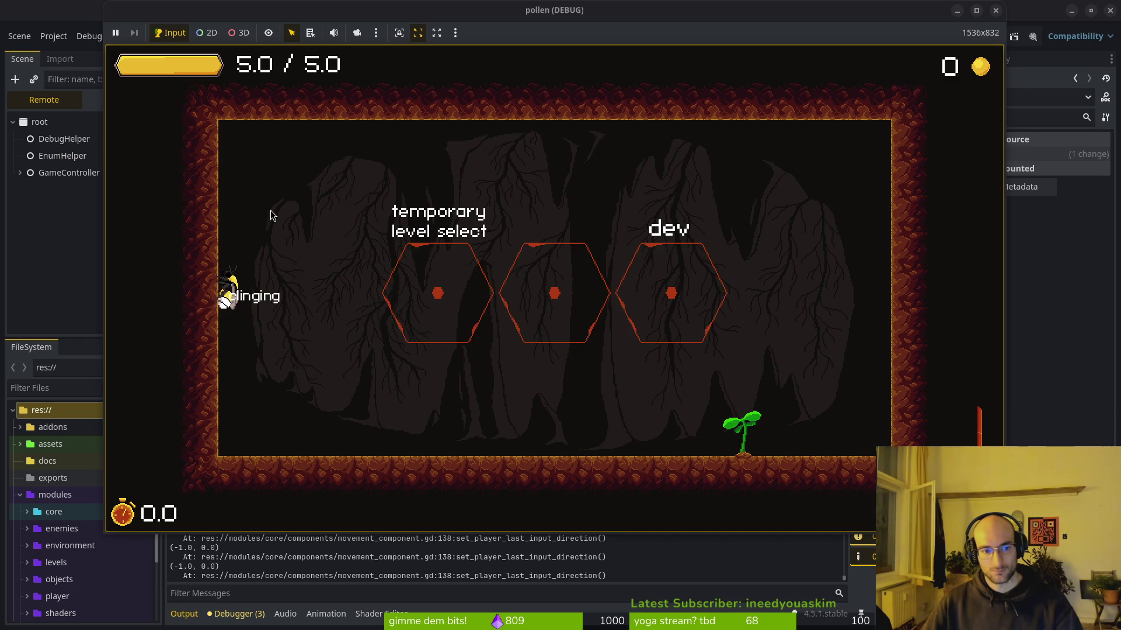
{"action": "left_click", "coordinate": [295, 188]}
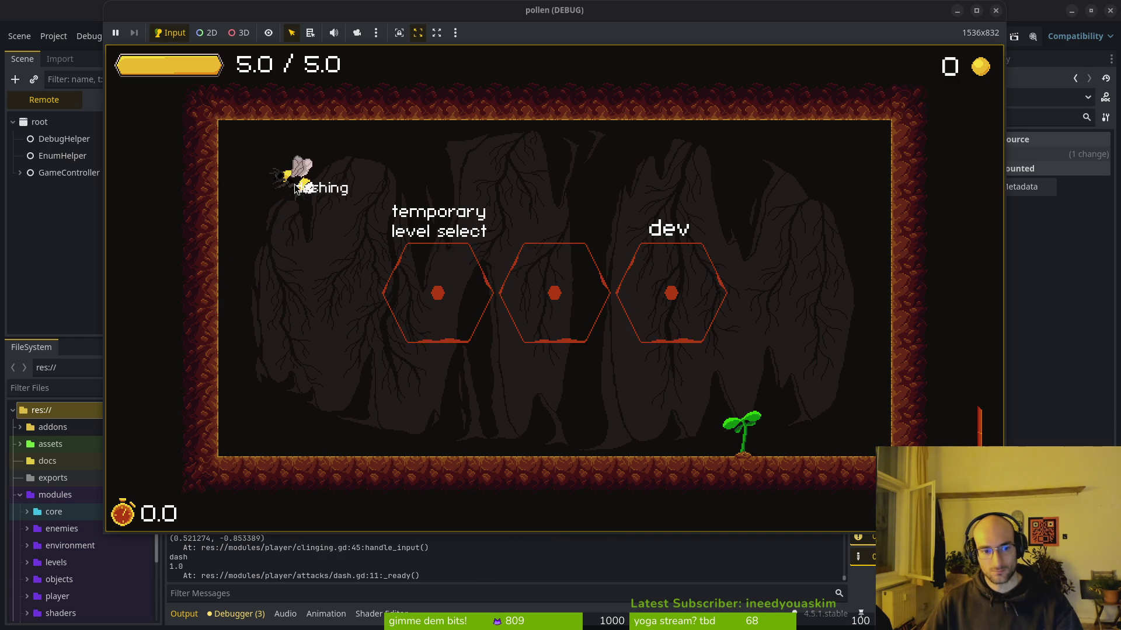
{"action": "left_click", "coordinate": [192, 207]}
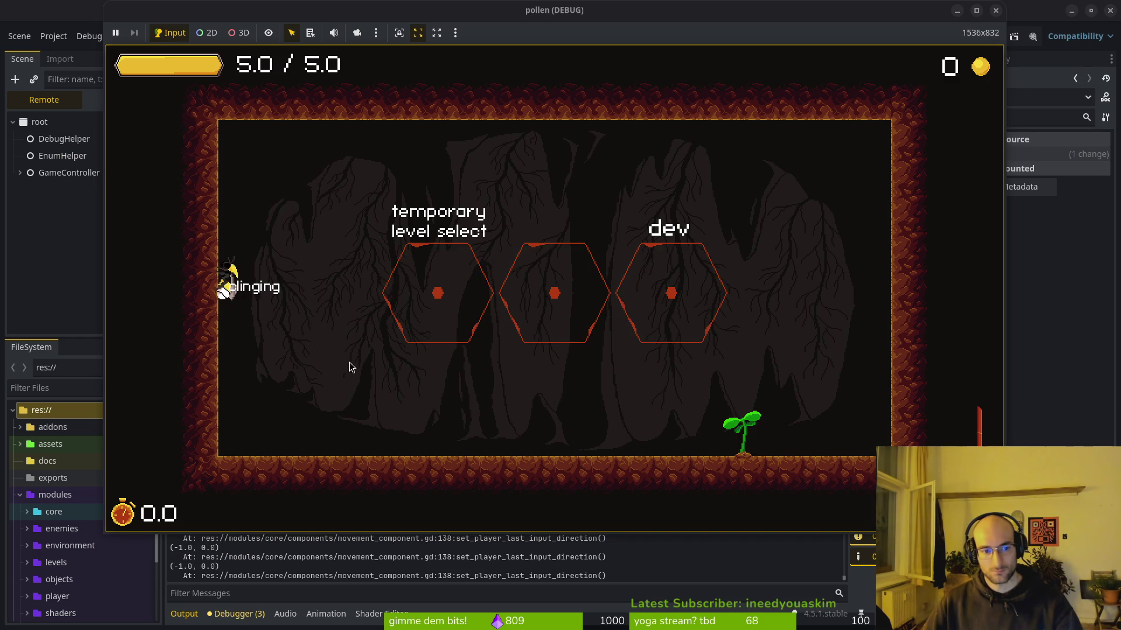
{"action": "left_click", "coordinate": [368, 379]}
{"action": "key", "text": "w"}
{"action": "key", "text": "w"}
{"action": "key", "text": "w"}
{"action": "left_click", "coordinate": [270, 270]}
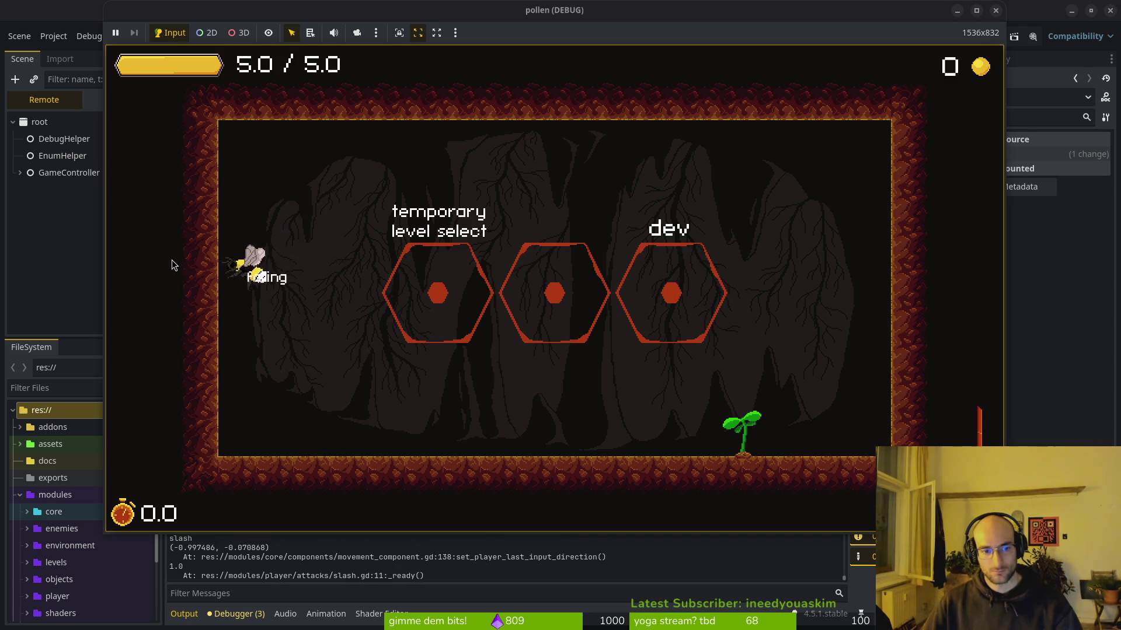
{"action": "key", "text": "w"}
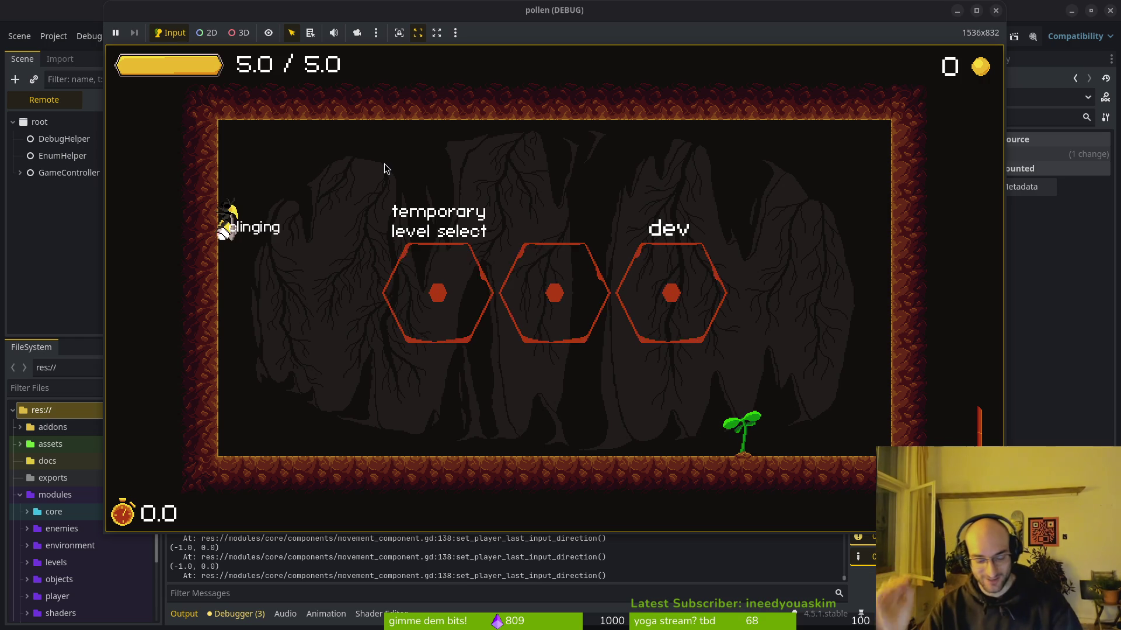
{"action": "key", "text": "s"}
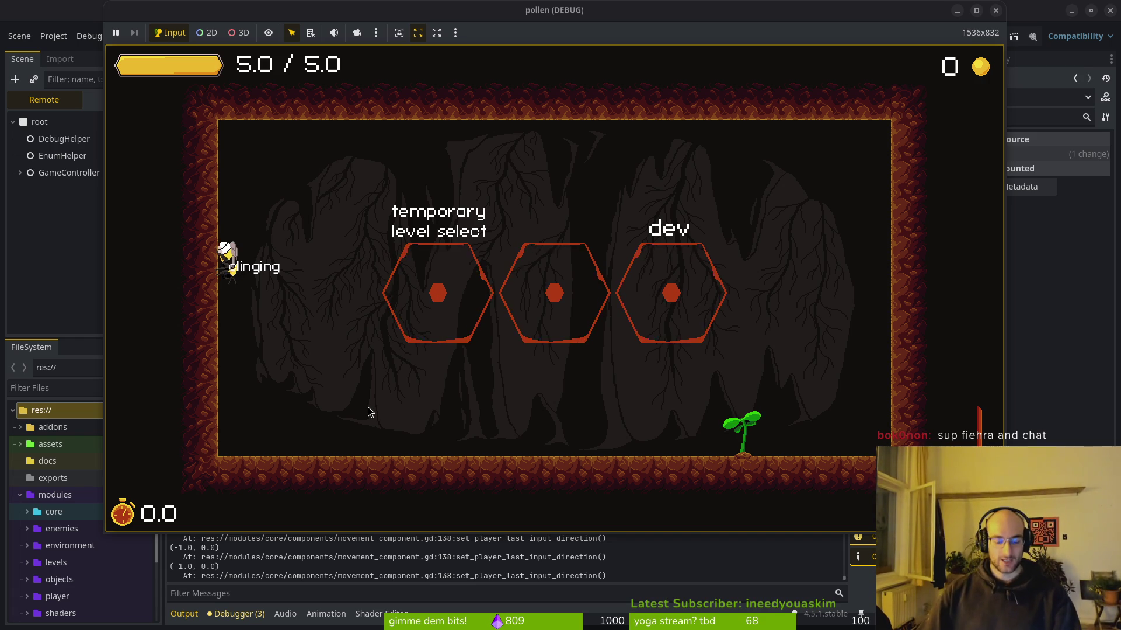
{"action": "left_click", "coordinate": [358, 387]}
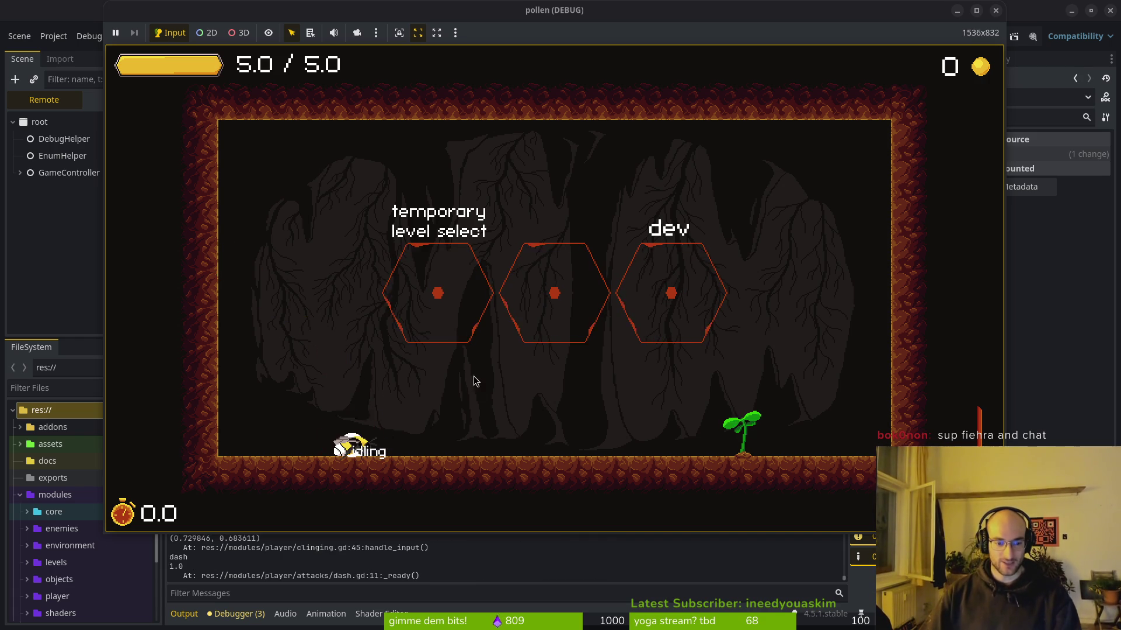
{"action": "key", "text": "alt+Tab"}
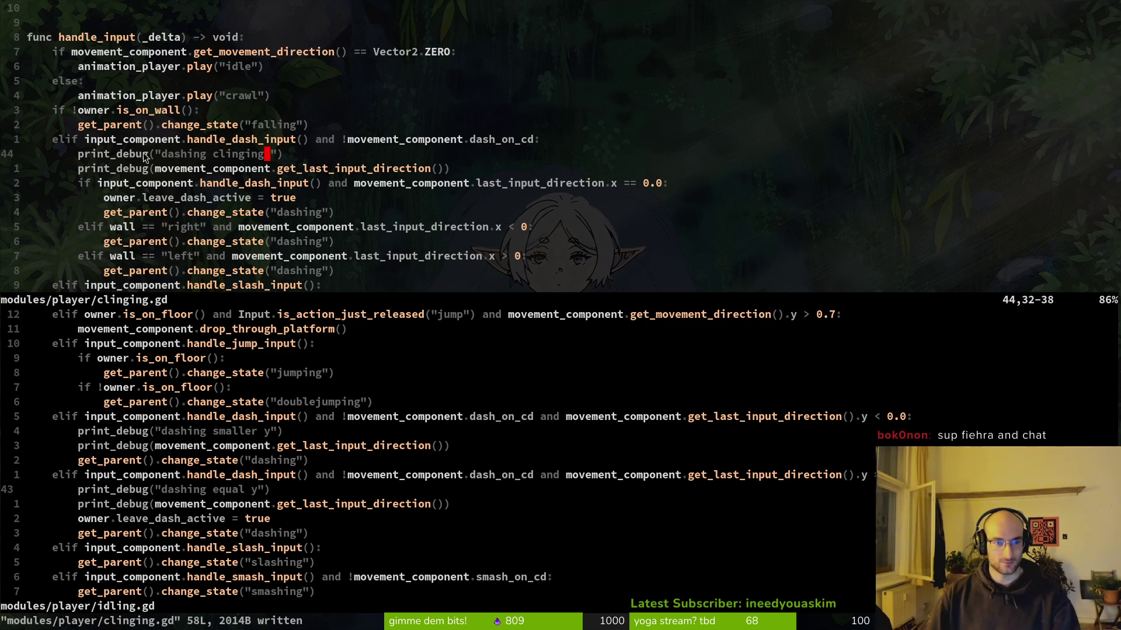
Step: Delete the print_debug lines in both the clinging.gd and idling.gd panes
{"action": "key", "text": "d"}
{"action": "key", "text": "d"}
{"action": "key", "text": "d"}
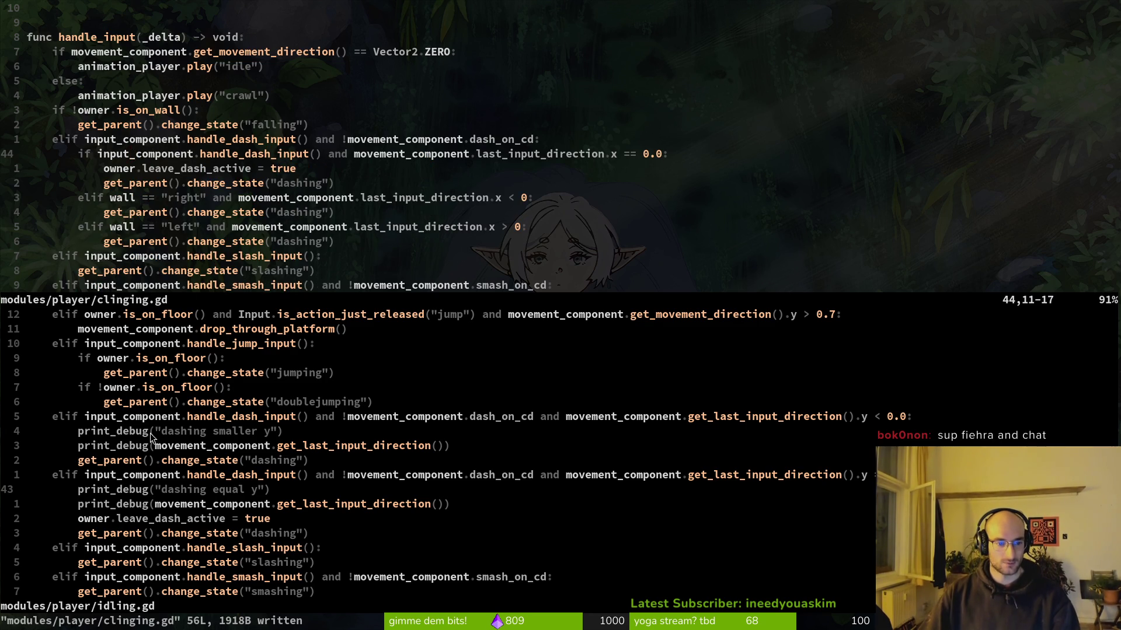
{"action": "left_click", "coordinate": [151, 433]}
{"action": "key", "text": "d"}
{"action": "key", "text": "d"}
{"action": "key", "text": "d"}
{"action": "key", "text": "d"}
{"action": "key", "text": "d"}
{"action": "key", "text": "d"}
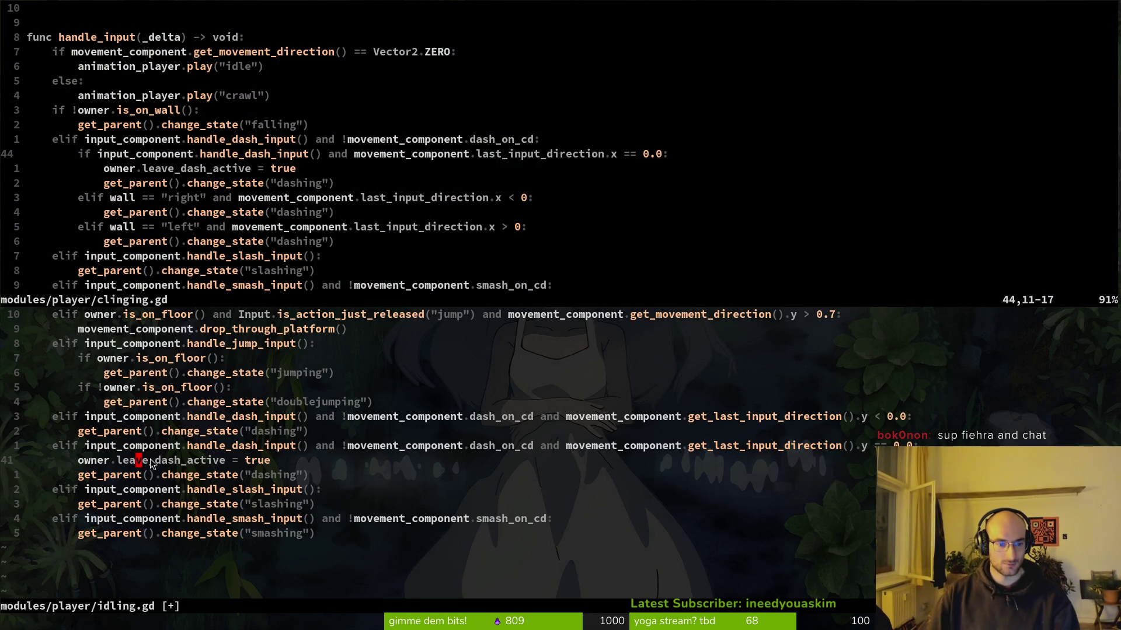
{"action": "left_click", "coordinate": [249, 158]}
Step: Step through clinging.gd's undo history with u and Ctrl-R, keeping the newest dash checks
{"action": "scroll", "coordinate": [197, 397], "scroll_direction": "up", "scroll_amount": 2}
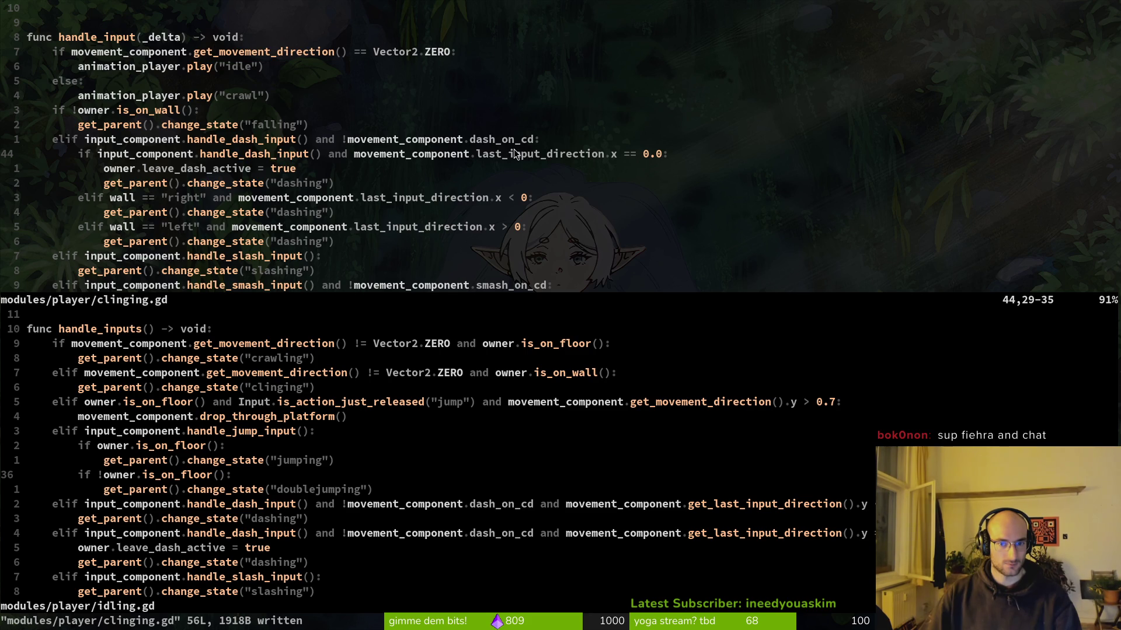
{"action": "key", "text": "u"}
{"action": "key", "text": "u"}
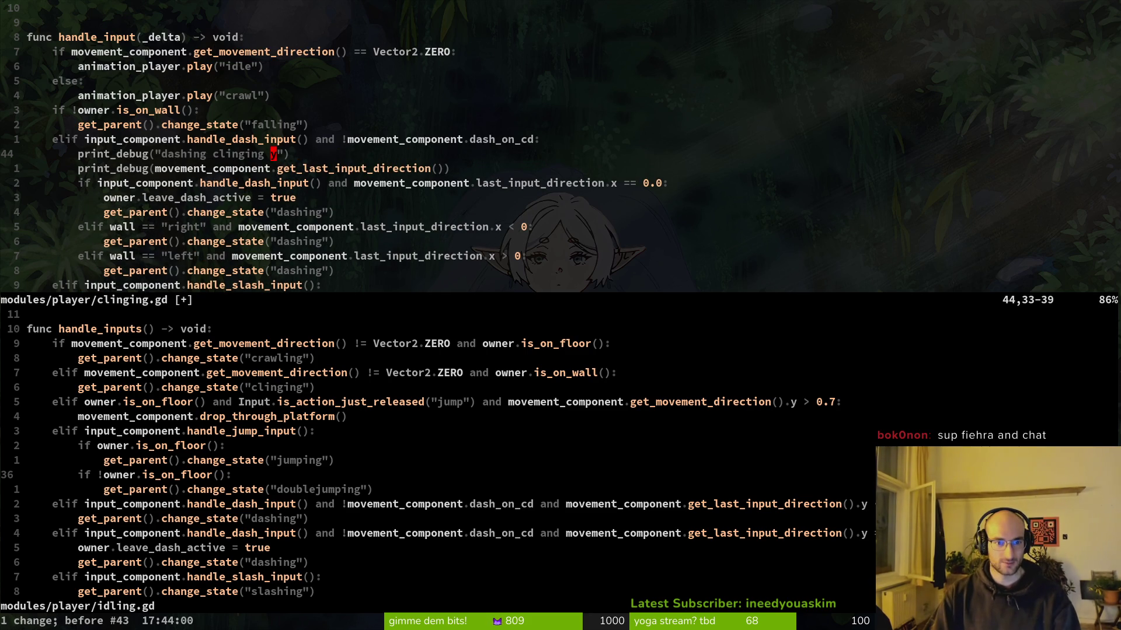
{"action": "key", "text": "u"}
{"action": "key", "text": "u"}
{"action": "key", "text": "u"}
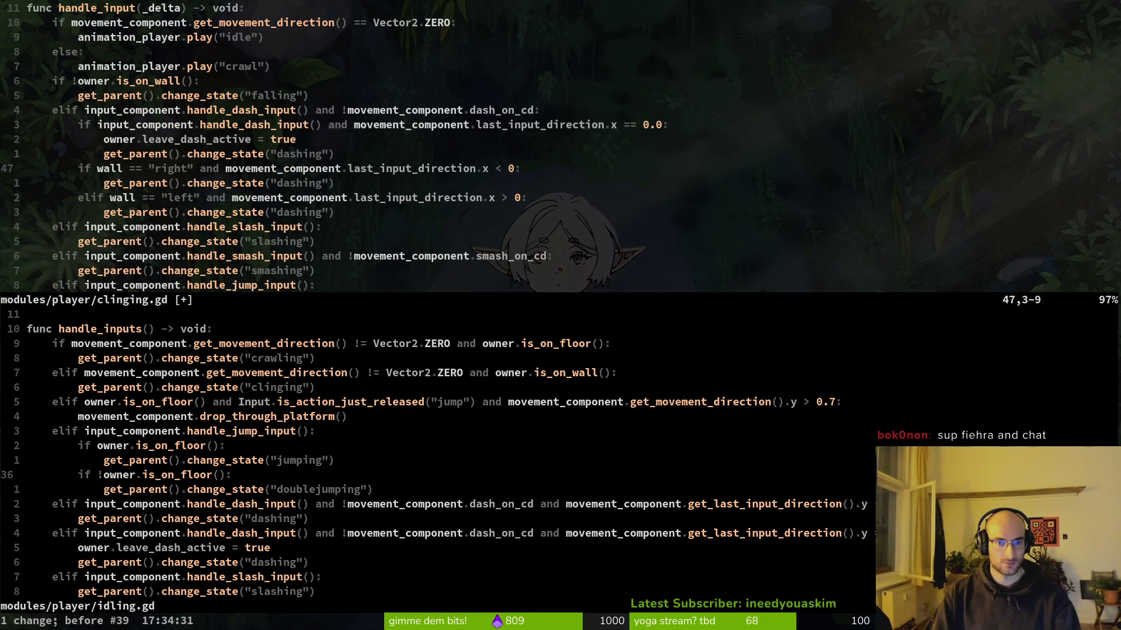
{"action": "key", "text": "u"}
{"action": "key", "text": "u"}
{"action": "key", "text": "u"}
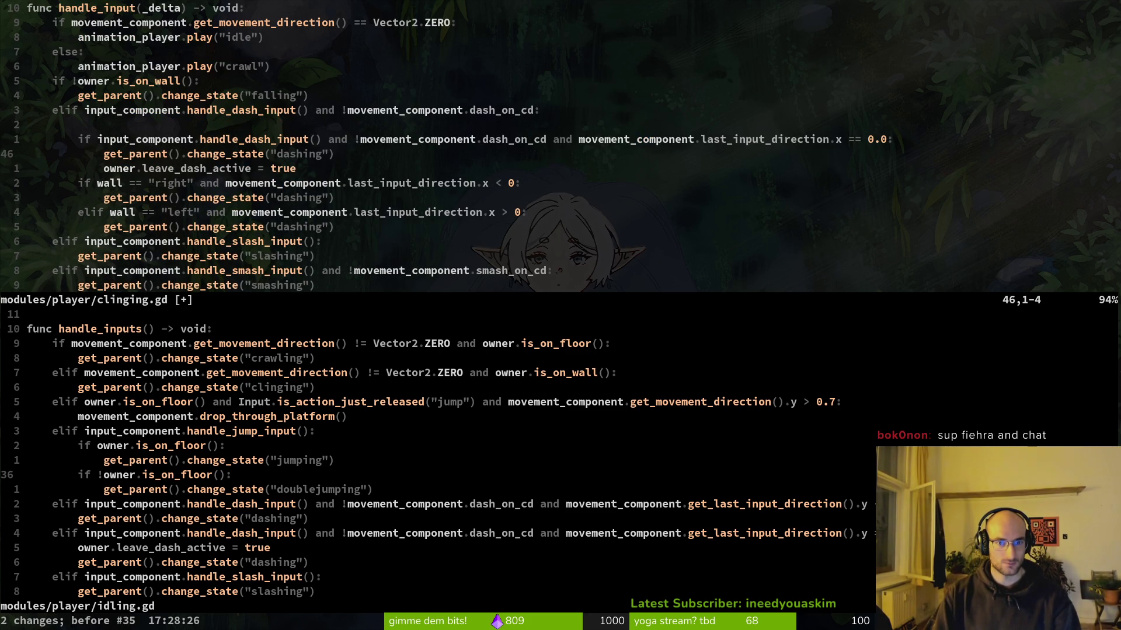
{"action": "key", "text": "ctrl+r"}
{"action": "key", "text": "ctrl+r"}
{"action": "key", "text": "ctrl+r"}
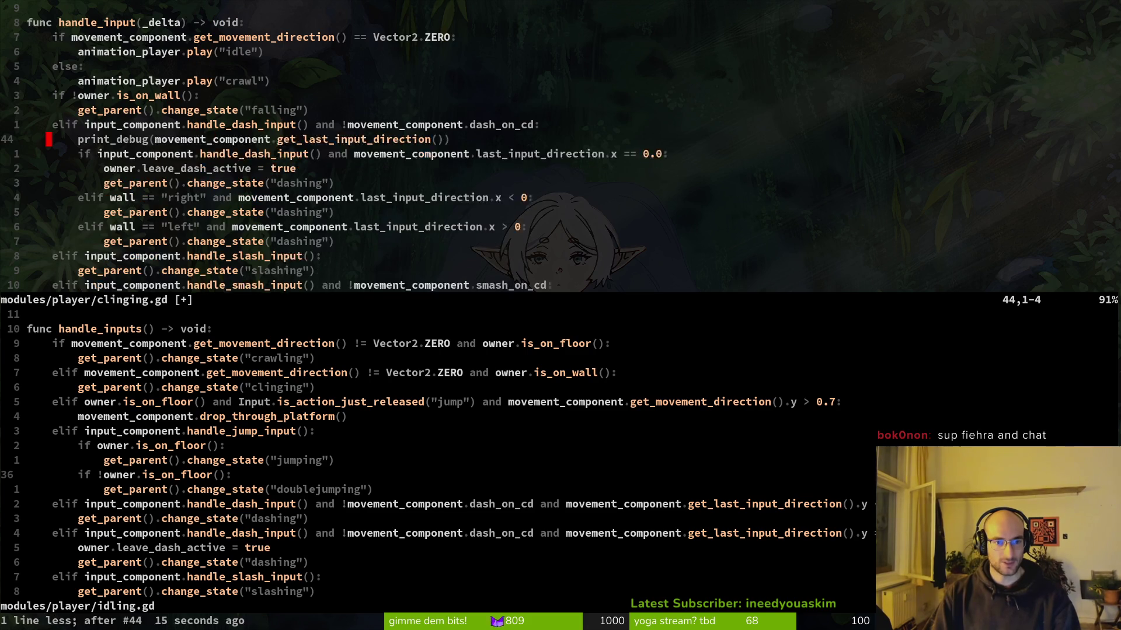
{"action": "key", "text": "alt+Tab"}
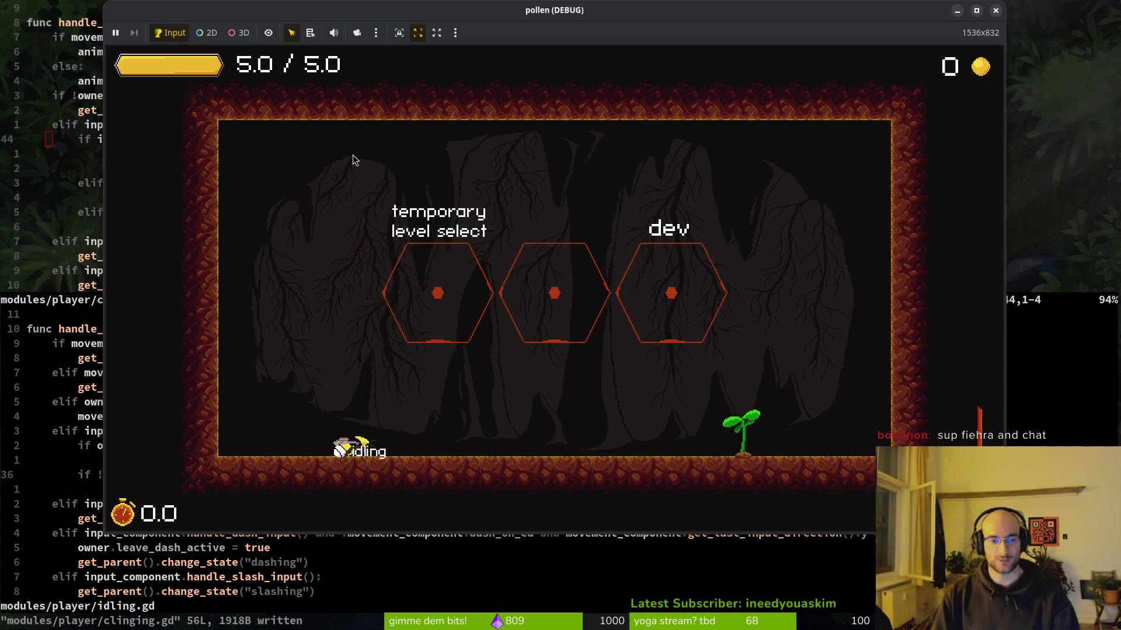
Step: Rerun the game with F5, start it, and jump the bee up to the upper-left platform and right wall
{"action": "key", "text": "alt+Tab"}
{"action": "key", "text": "F5"}
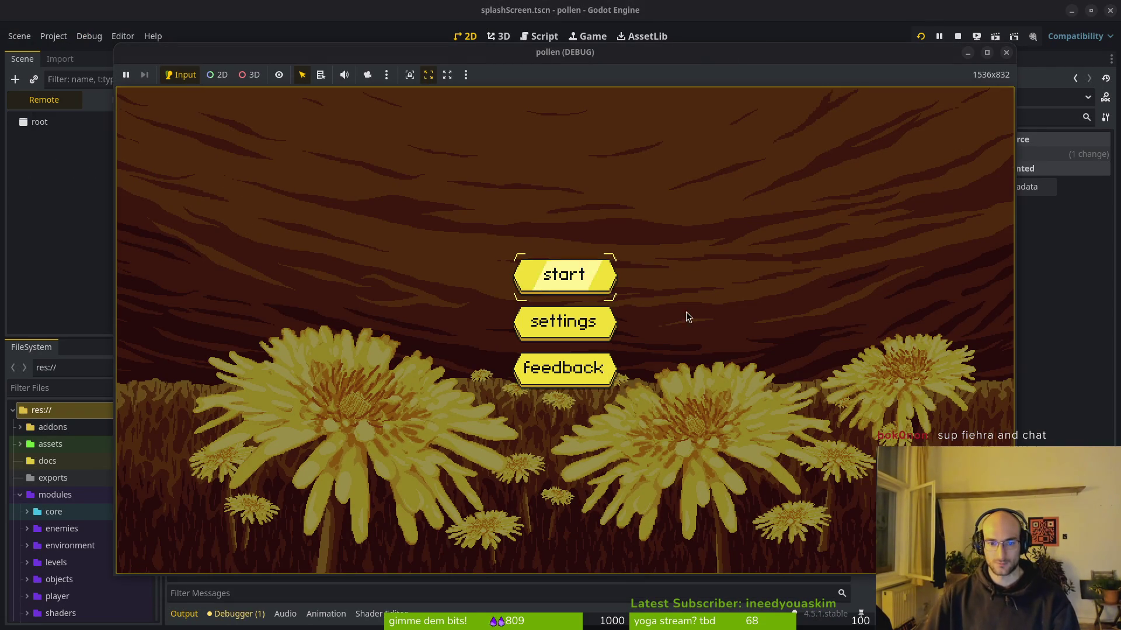
{"action": "left_click", "coordinate": [548, 283]}
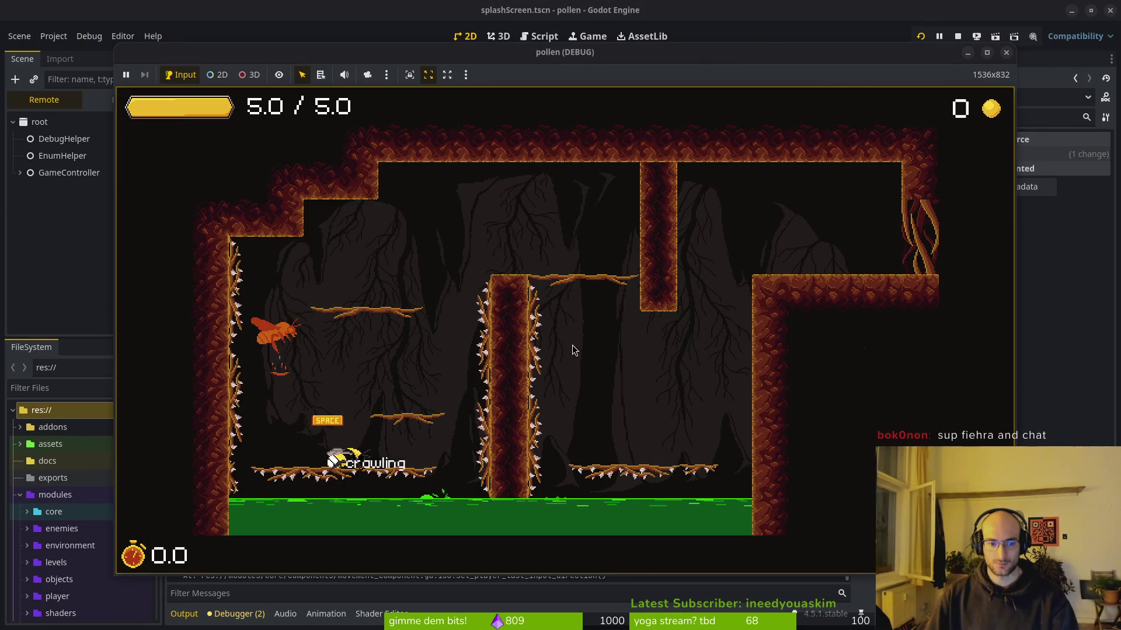
{"action": "key", "text": "space"}
{"action": "key", "text": "space"}
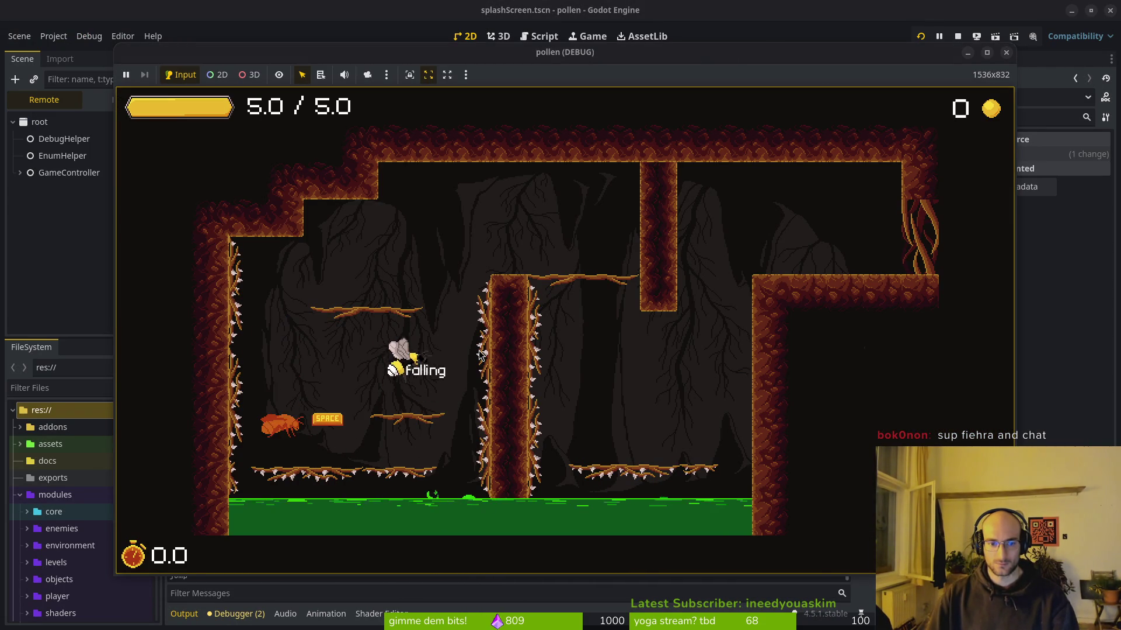
{"action": "key", "text": "space"}
{"action": "key", "text": "space"}
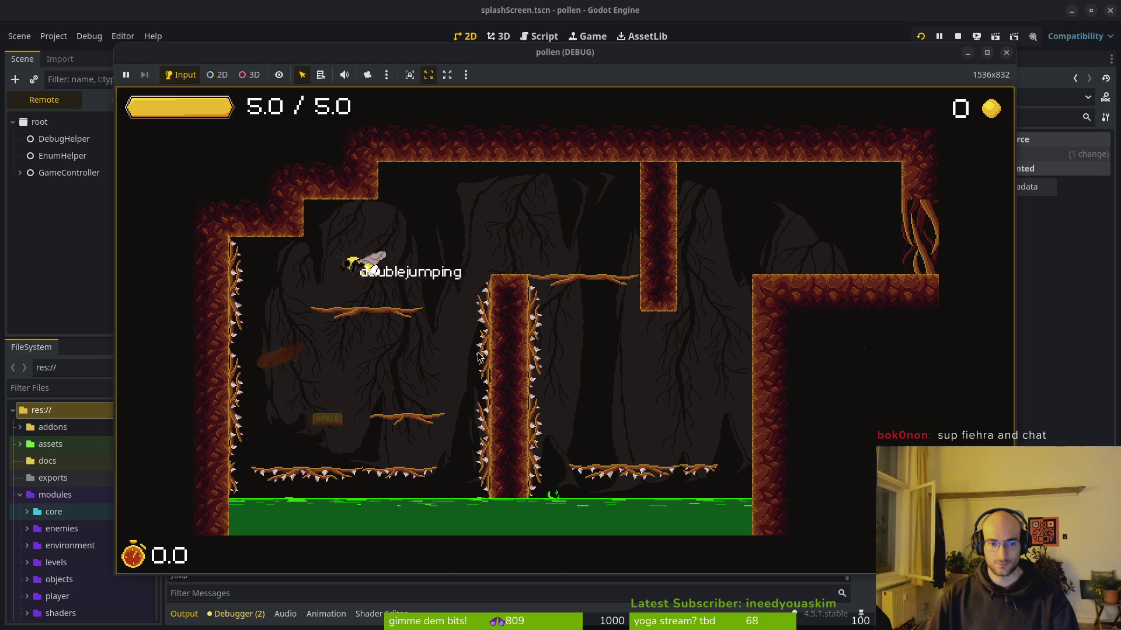
{"action": "key", "text": "Right"}
{"action": "key", "text": "space"}
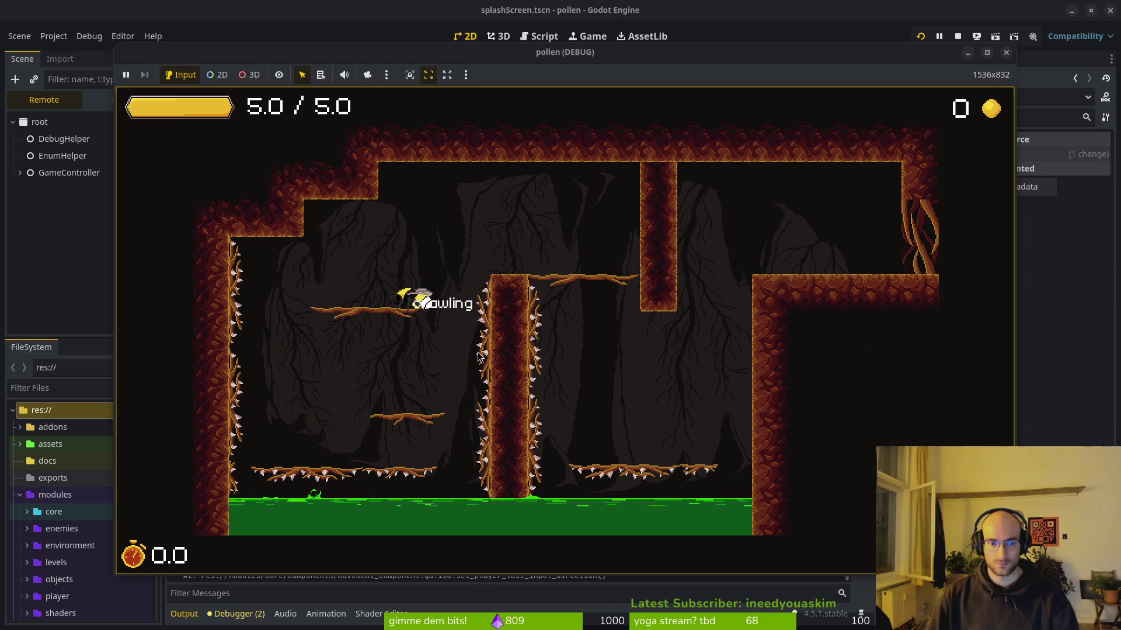
{"action": "key", "text": "Right"}
{"action": "key", "text": "space"}
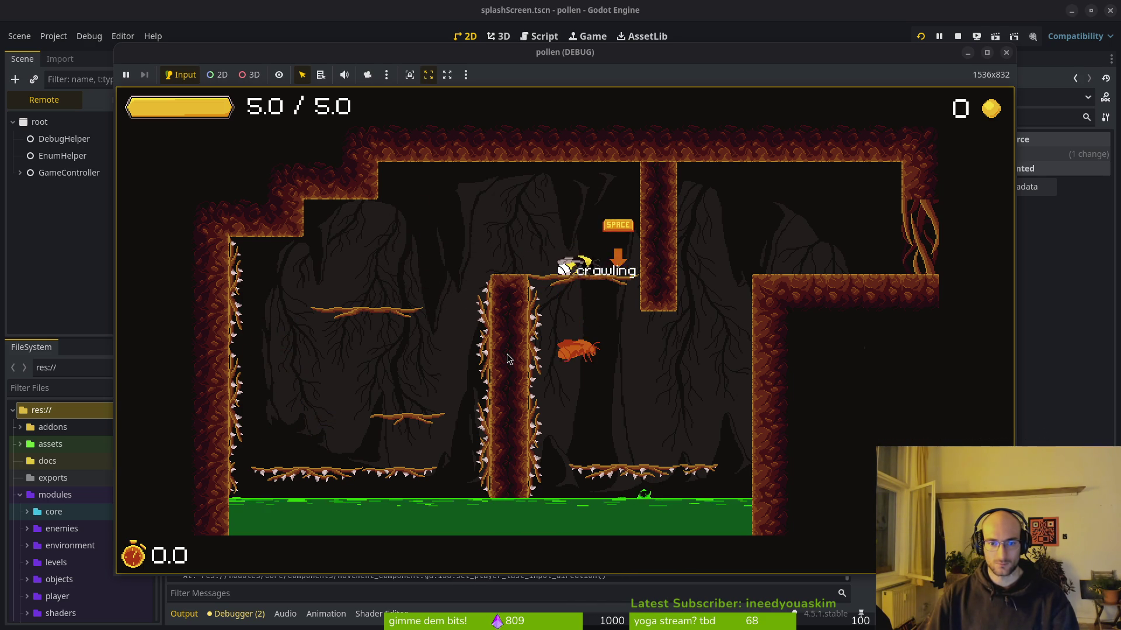
{"action": "key", "text": "space"}
{"action": "key", "text": "space"}
Step: Climb over the ledge into the next room, jumping up and slashing the worm
{"action": "key", "text": "w"}
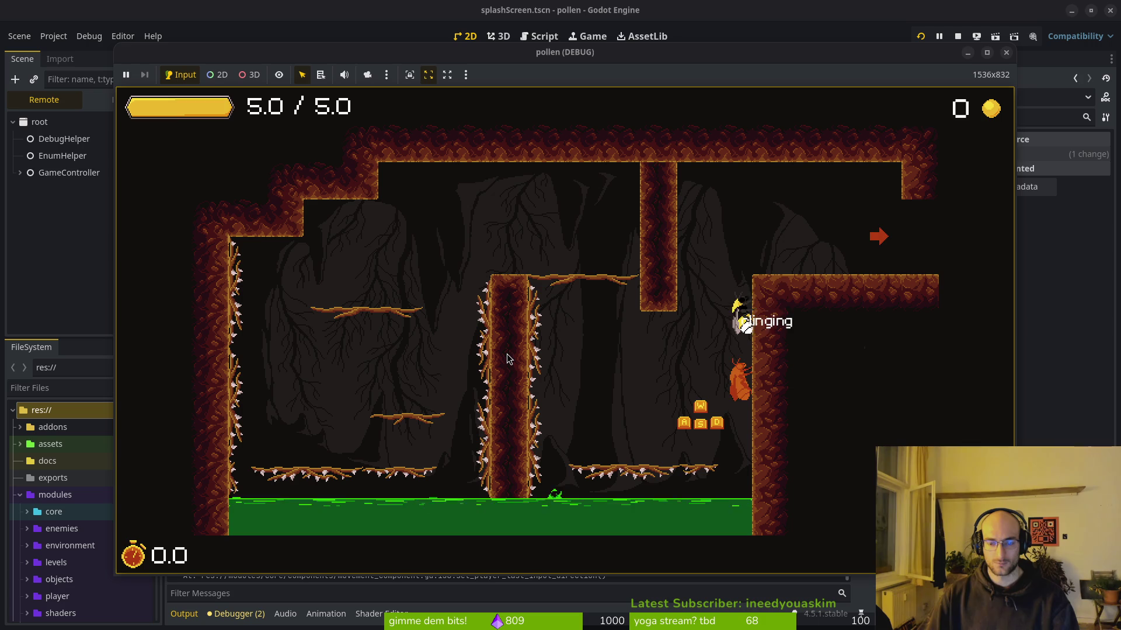
{"action": "key", "text": "d"}
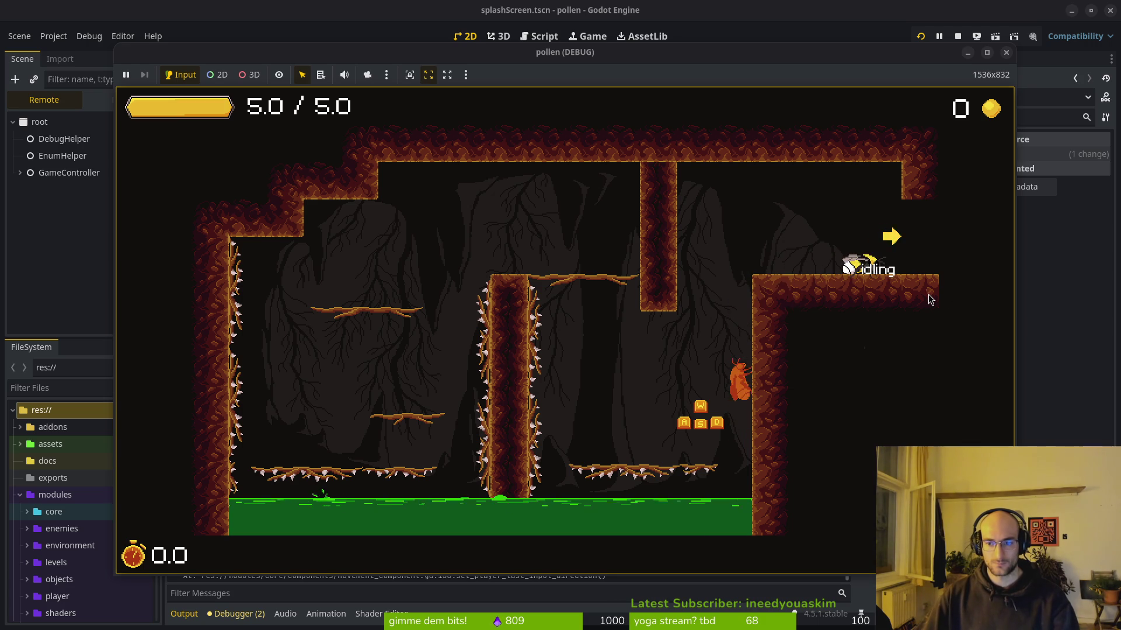
{"action": "key", "text": "d"}
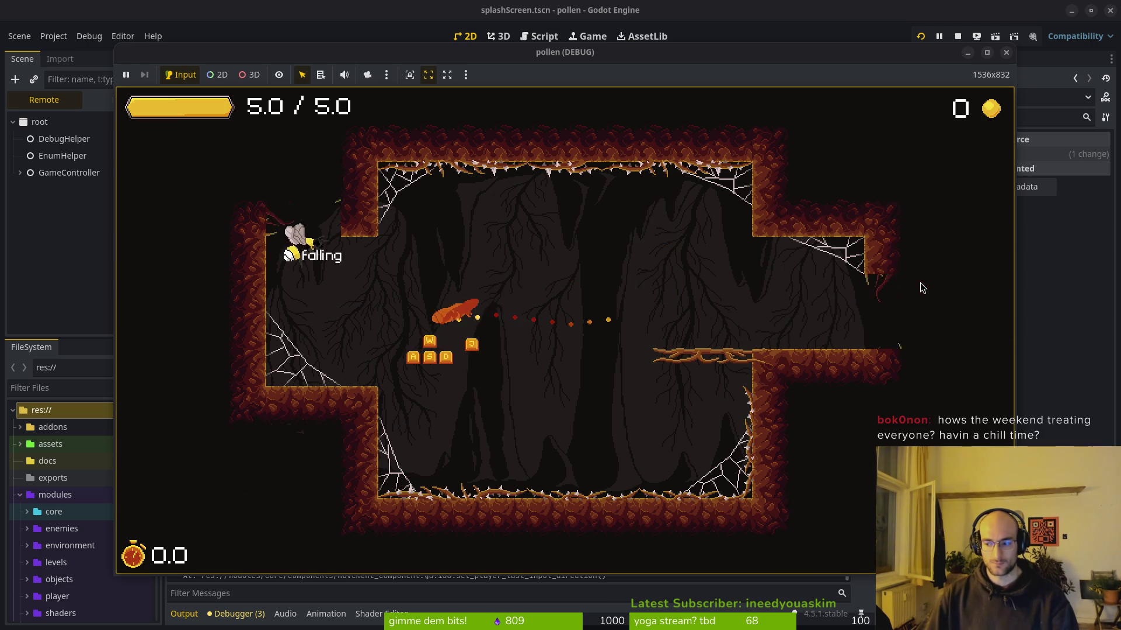
{"action": "key", "text": "d"}
{"action": "key", "text": "j"}
{"action": "key", "text": "j"}
{"action": "key", "text": "d"}
{"action": "key", "text": "k"}
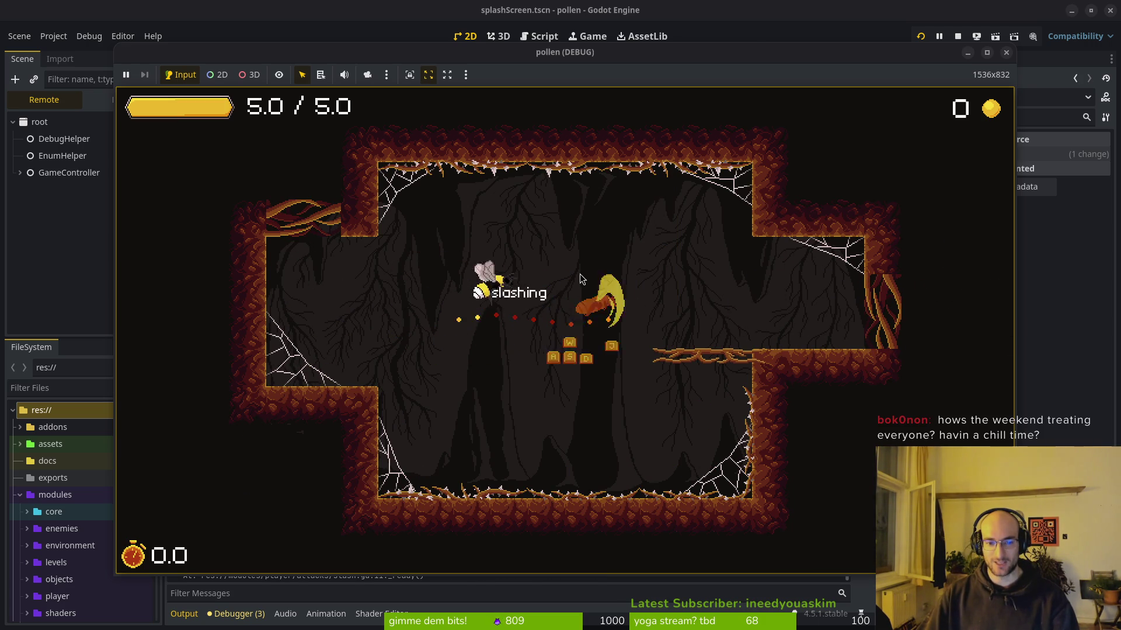
{"action": "key", "text": "d"}
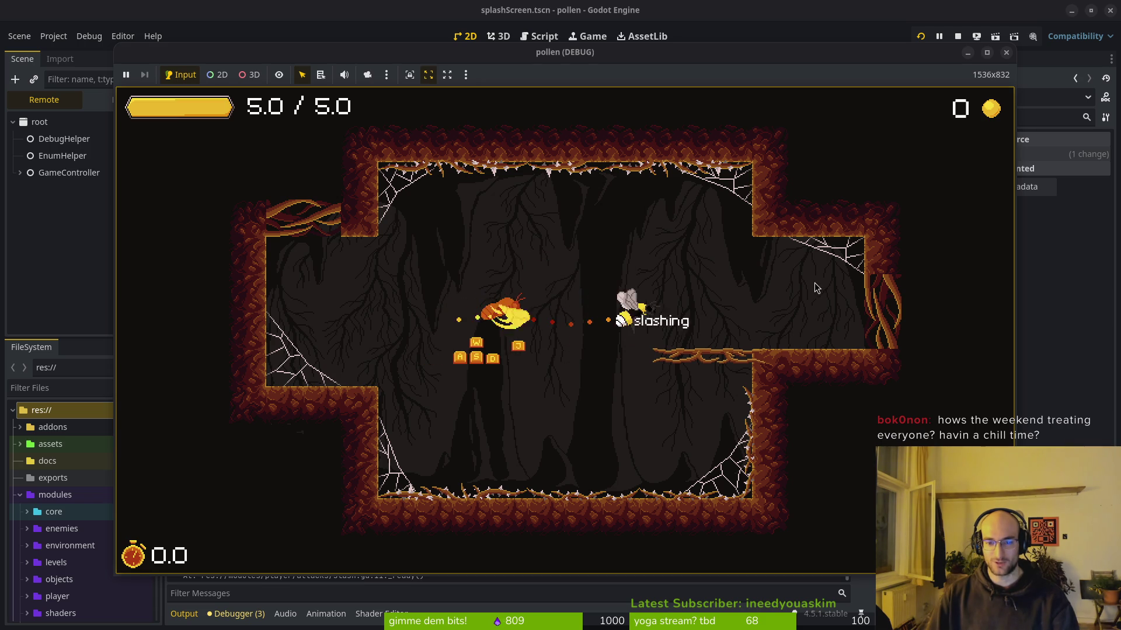
{"action": "key", "text": "d"}
{"action": "key", "text": "k"}
{"action": "key", "text": "j"}
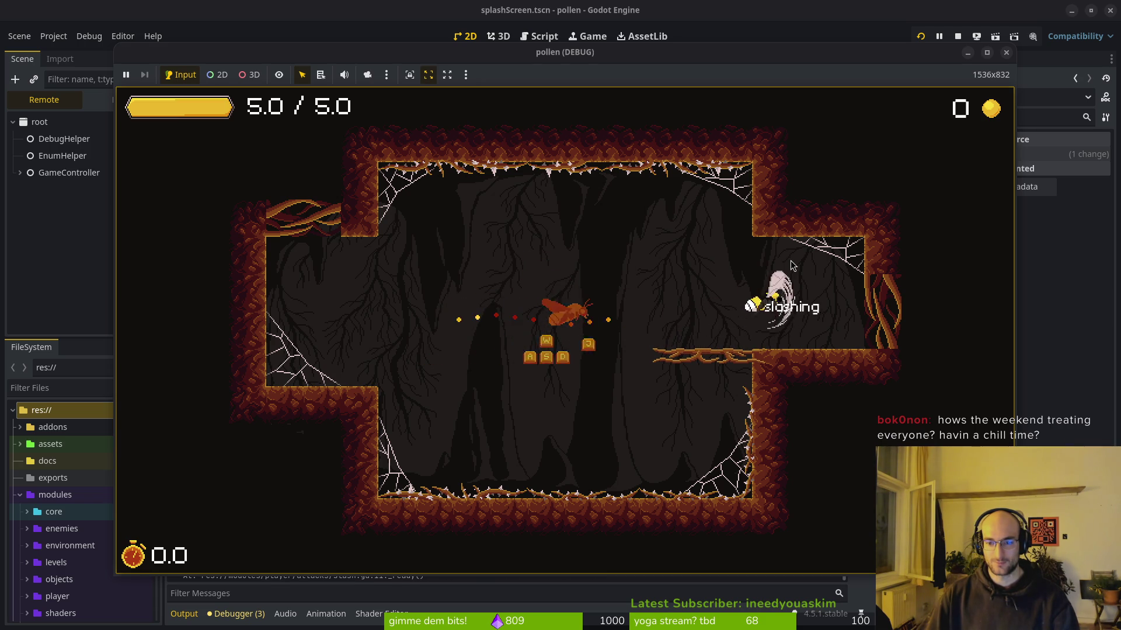
Step: Maneuver the bee between ledges, slashing near the lower middle and escaping after a hit
{"action": "key", "text": "a"}
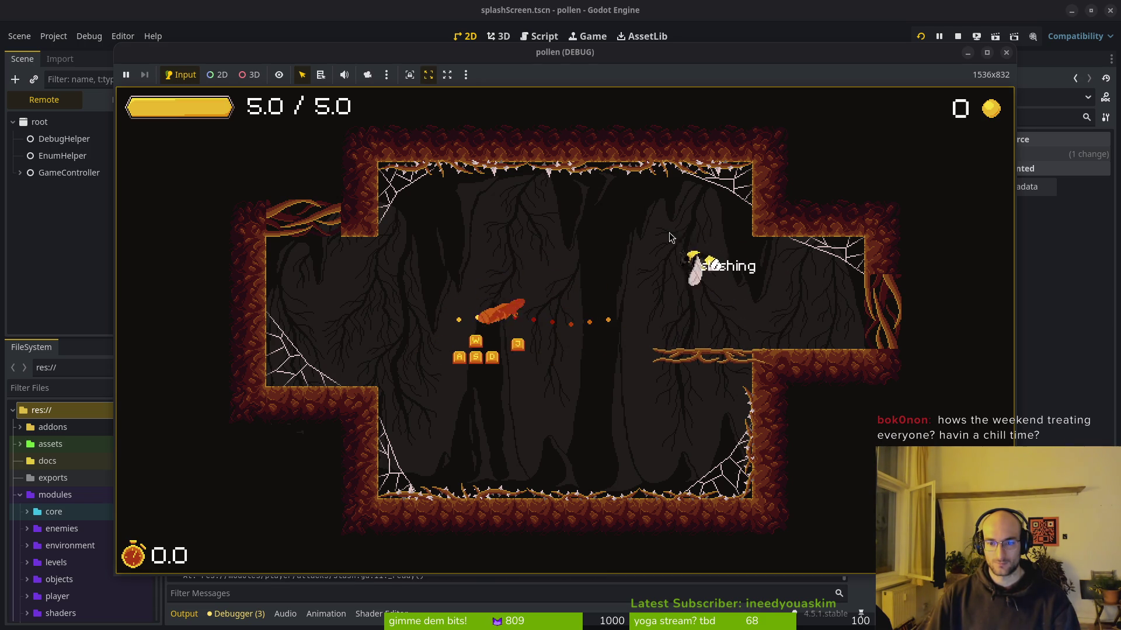
{"action": "key", "text": "d"}
{"action": "key", "text": "k"}
{"action": "key", "text": "a"}
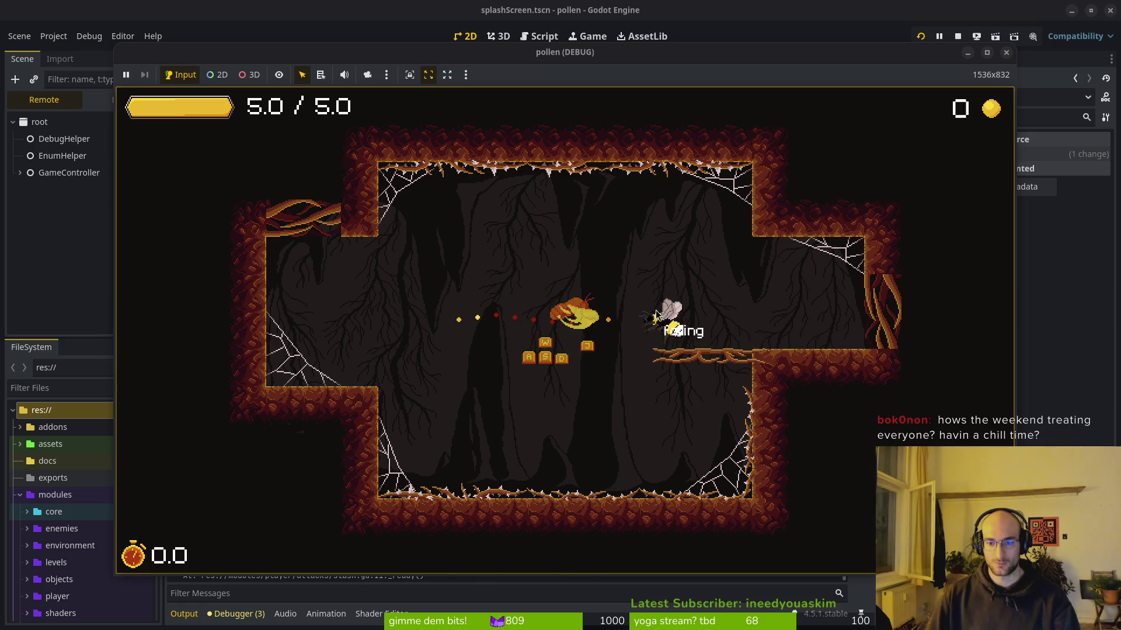
{"action": "key", "text": "k"}
{"action": "key", "text": "j"}
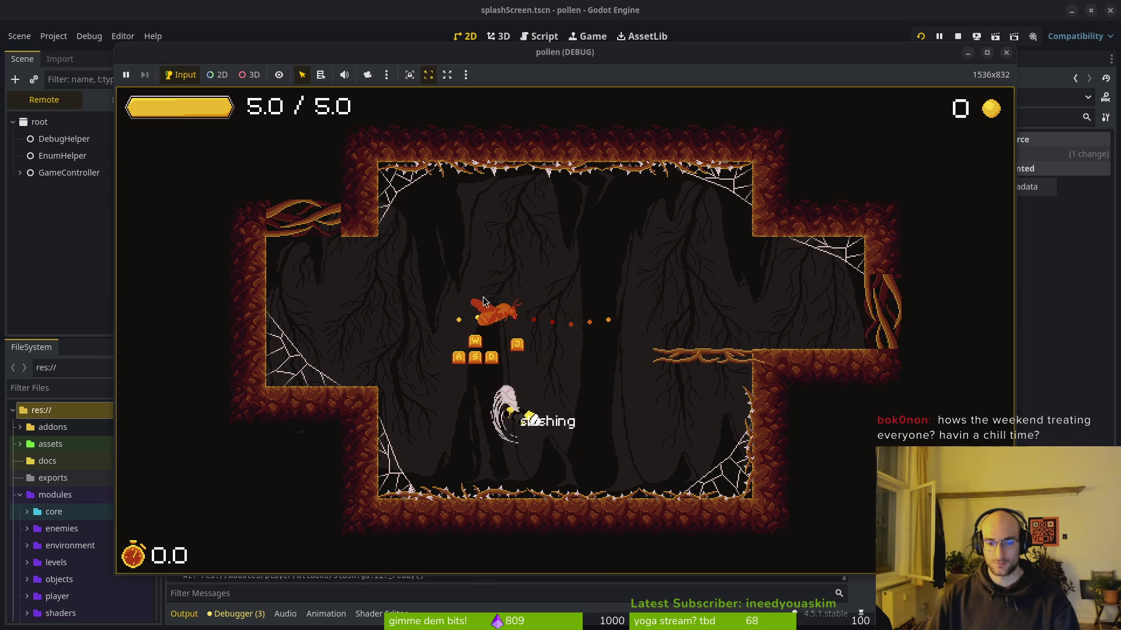
{"action": "key", "text": "k"}
{"action": "key", "text": "a"}
{"action": "key", "text": "k"}
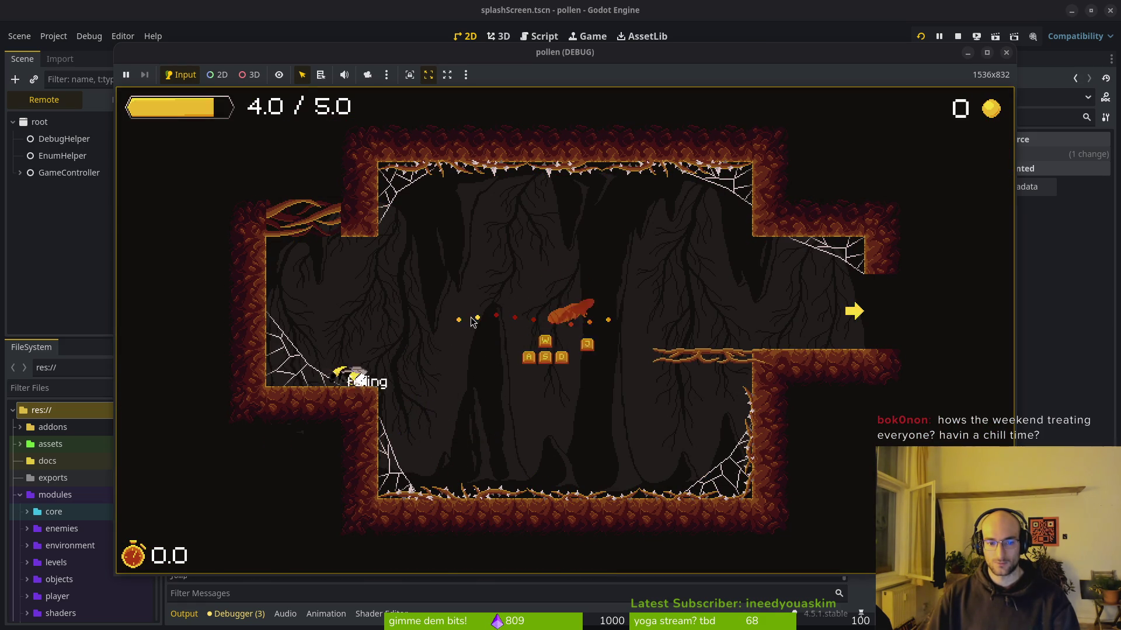
Step: Slash the moth, dash onto the right ledge, then close the game and open resource search
{"action": "key", "text": "d"}
{"action": "key", "text": "k"}
{"action": "key", "text": "k"}
{"action": "key", "text": "d"}
{"action": "key", "text": "j"}
{"action": "key", "text": "l"}
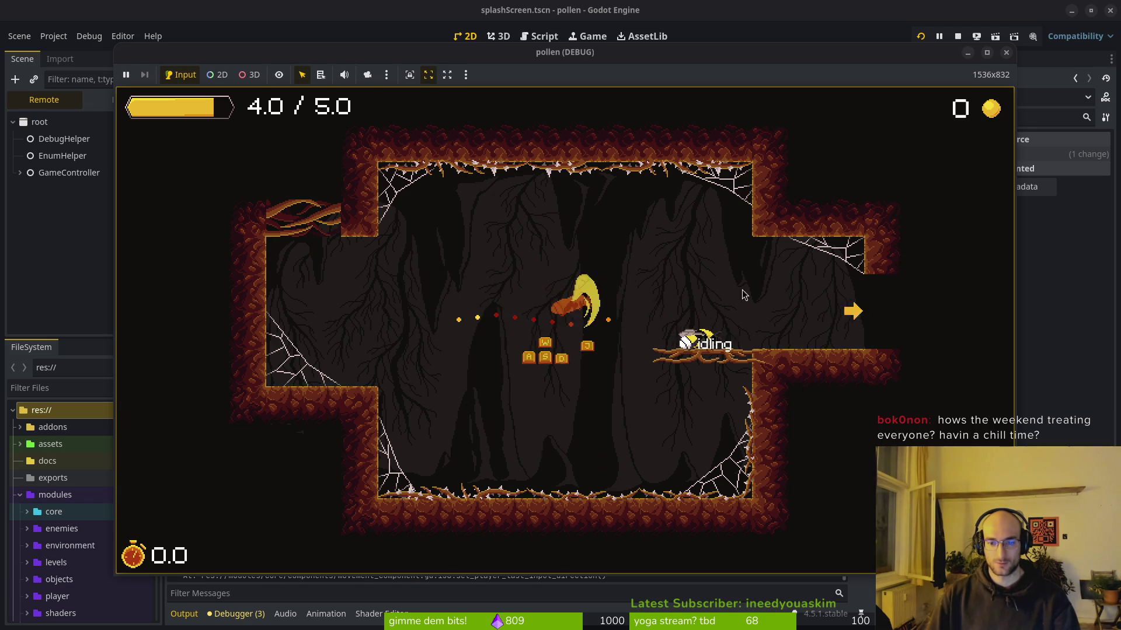
{"action": "key", "text": "F8"}
{"action": "key", "text": "shift+alt+o"}
Step: Open tutorial_2.tscn by searching 'tut2ts' and switch the Scene dock to Local
{"action": "type", "text": "tut2ts"}
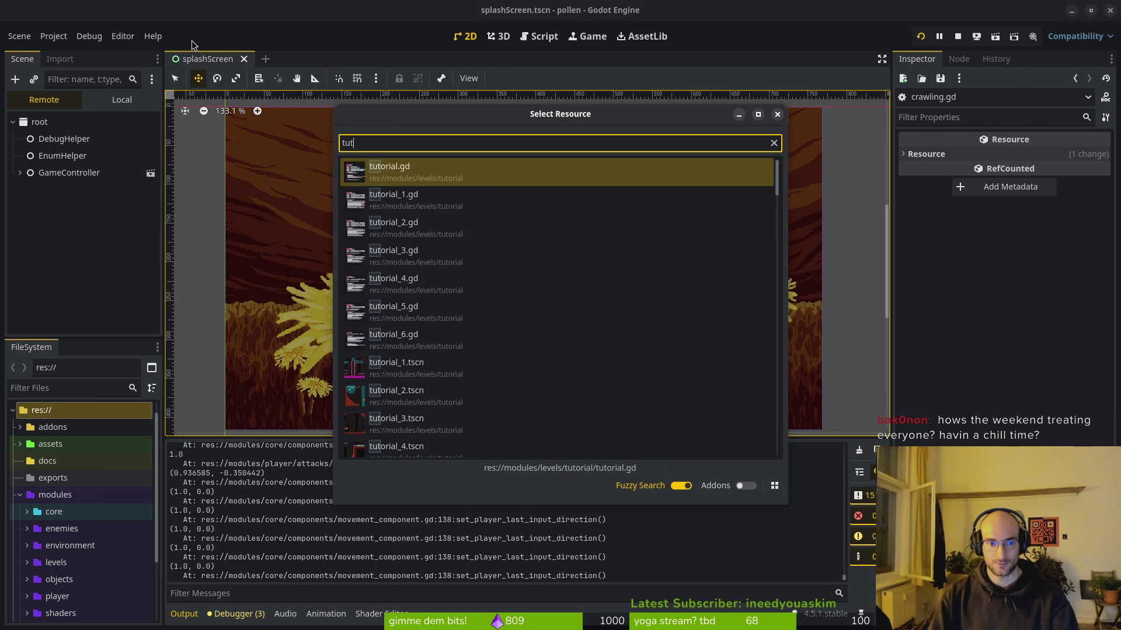
{"action": "key", "text": "Return"}
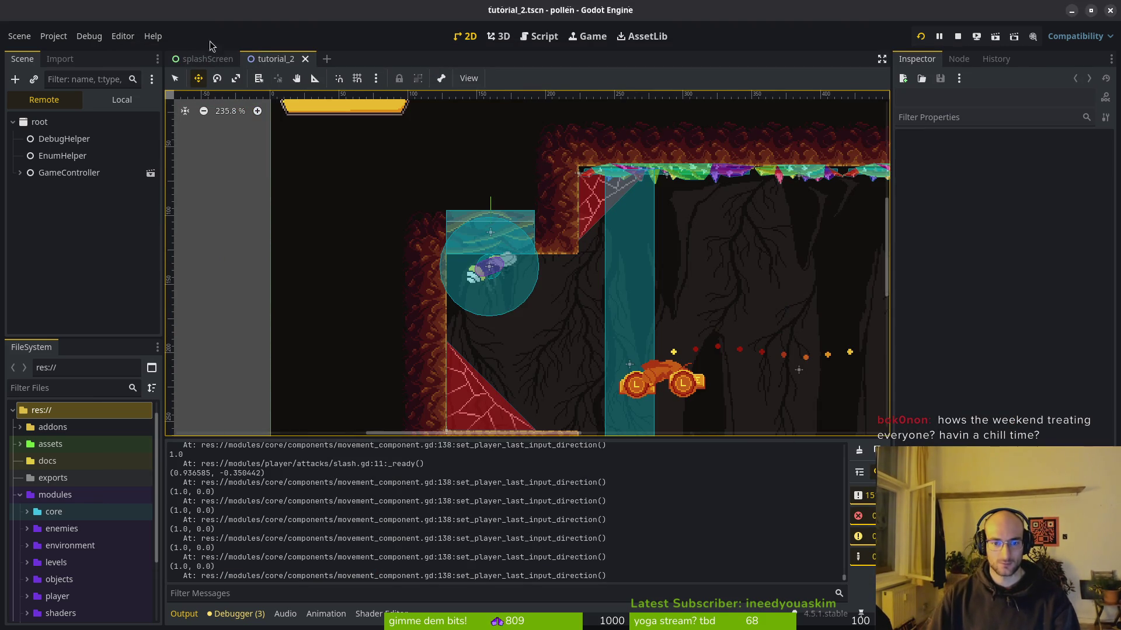
{"action": "scroll", "coordinate": [789, 386], "scroll_direction": "down", "scroll_amount": 1}
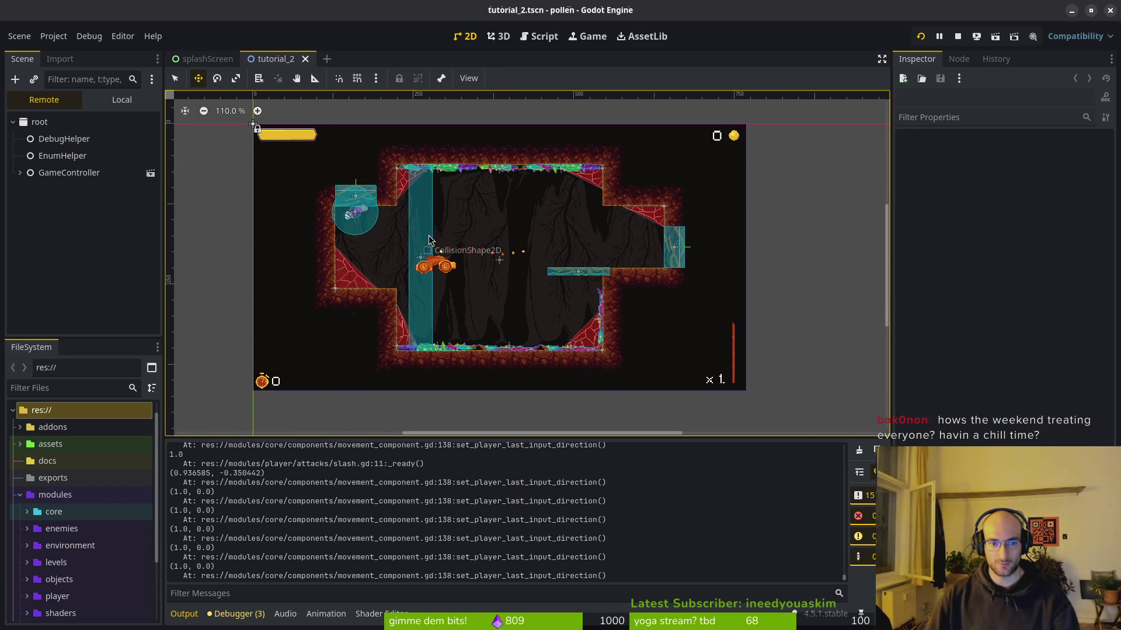
{"action": "left_click", "coordinate": [109, 102]}
Step: Inspect the platform, decorations, gate and entry nodes, then hints > opengate's CollisionShape2D
{"action": "left_click", "coordinate": [62, 295]}
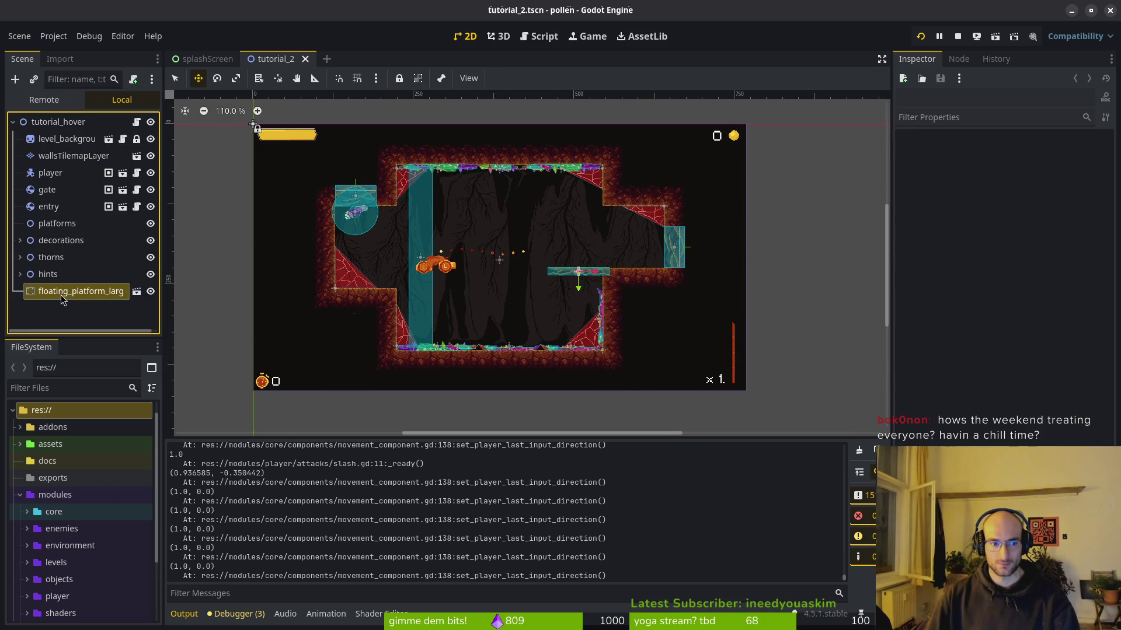
{"action": "left_click", "coordinate": [61, 240]}
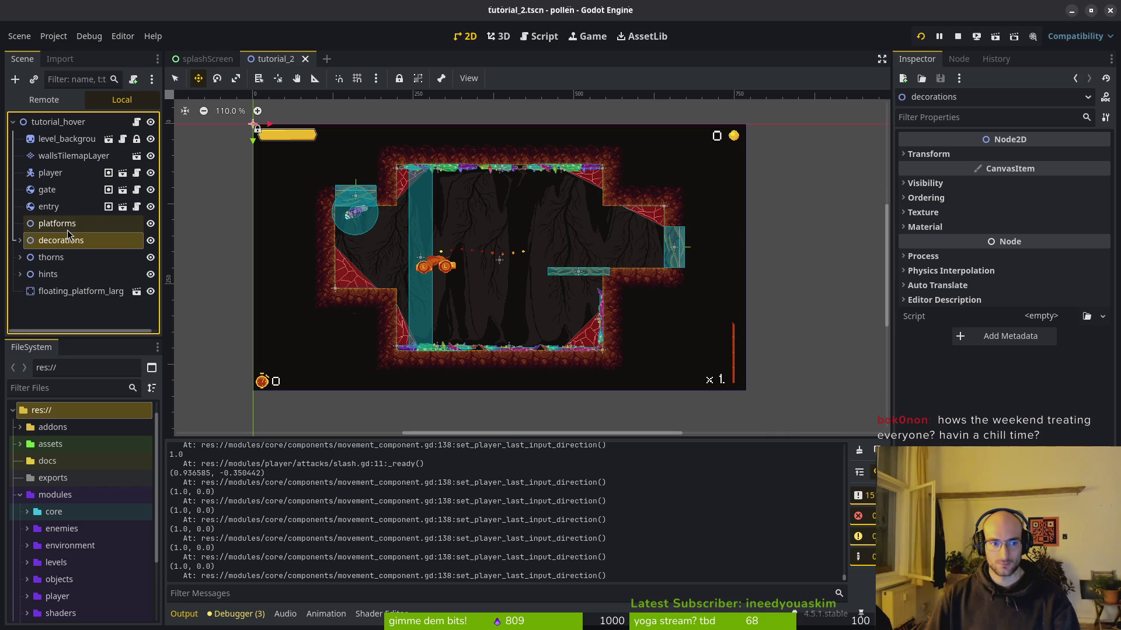
{"action": "left_click", "coordinate": [68, 230]}
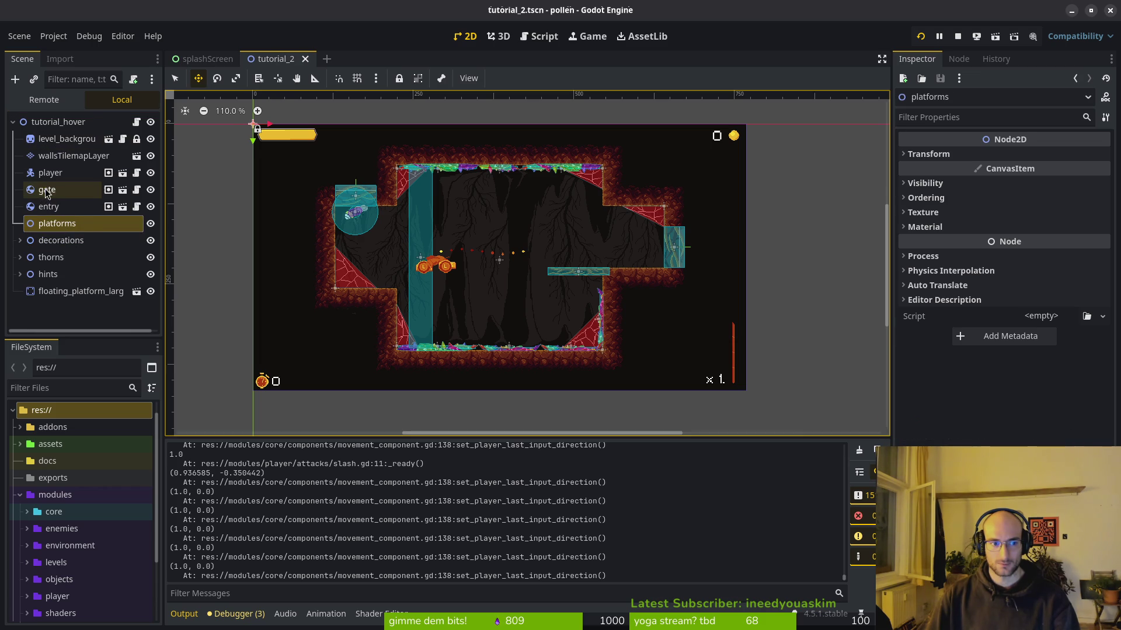
{"action": "left_click", "coordinate": [47, 193]}
{"action": "left_click", "coordinate": [57, 207]}
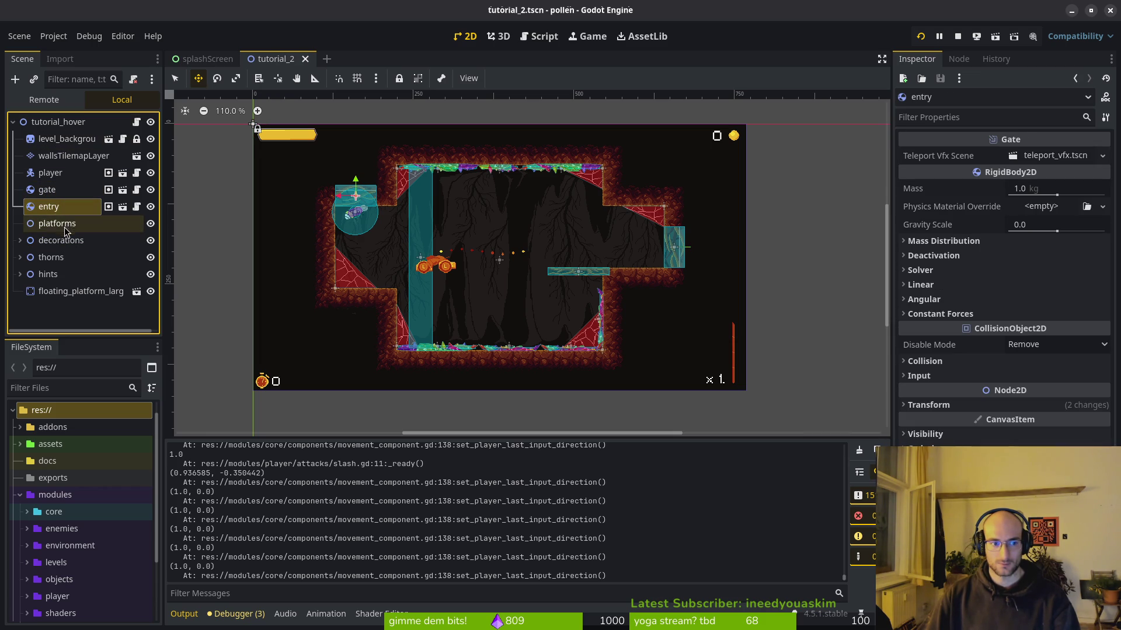
{"action": "left_click", "coordinate": [21, 275]}
{"action": "left_click", "coordinate": [61, 290]}
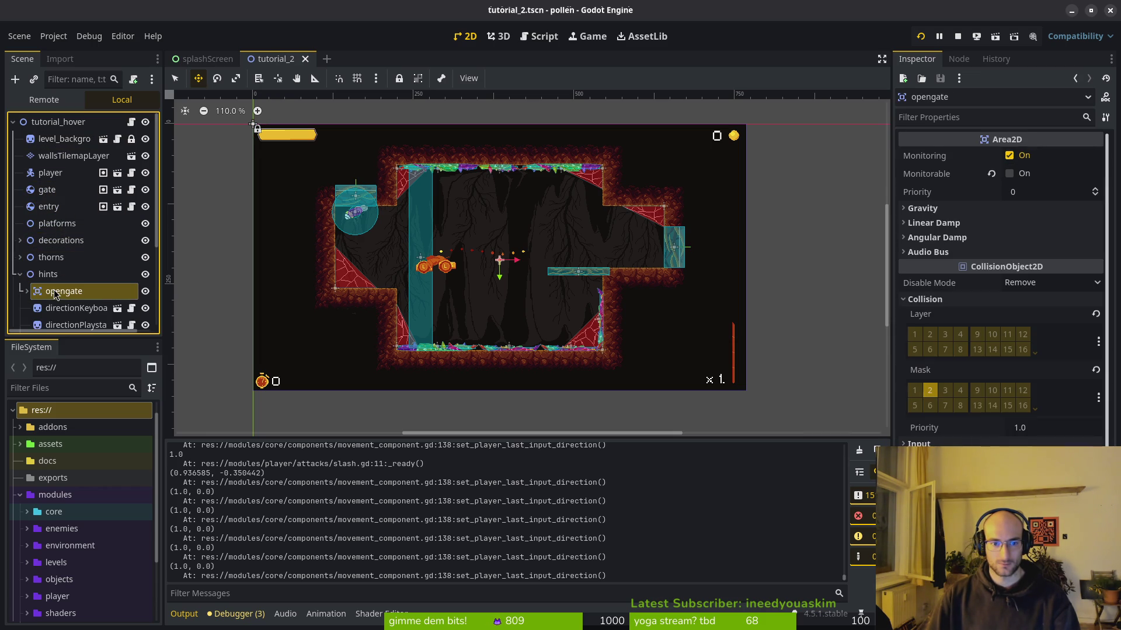
{"action": "scroll", "coordinate": [455, 216], "scroll_direction": "up", "scroll_amount": 5}
{"action": "left_click", "coordinate": [27, 292]}
{"action": "left_click", "coordinate": [67, 309]}
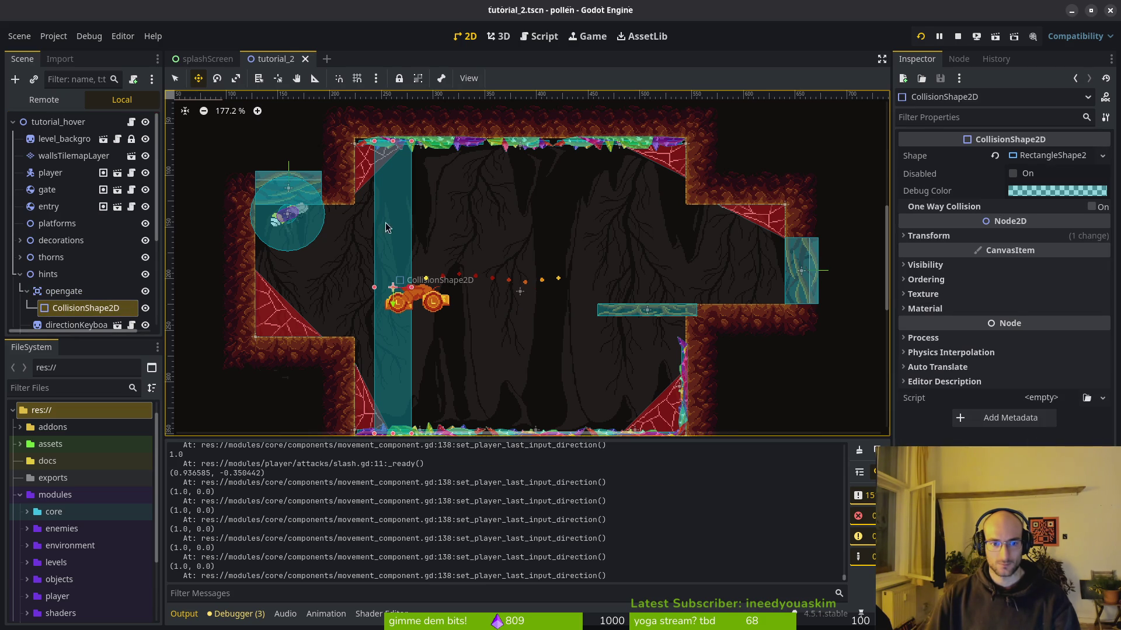
Step: Turn off Debug > Visible Collision Shapes
{"action": "left_click", "coordinate": [91, 38]}
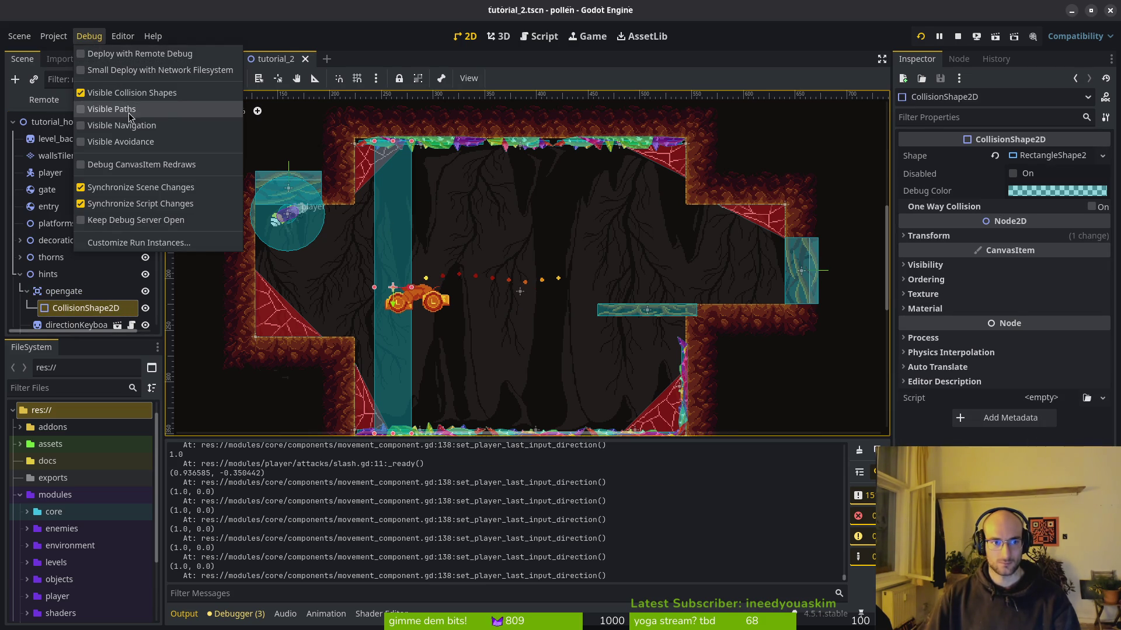
{"action": "left_click", "coordinate": [153, 94]}
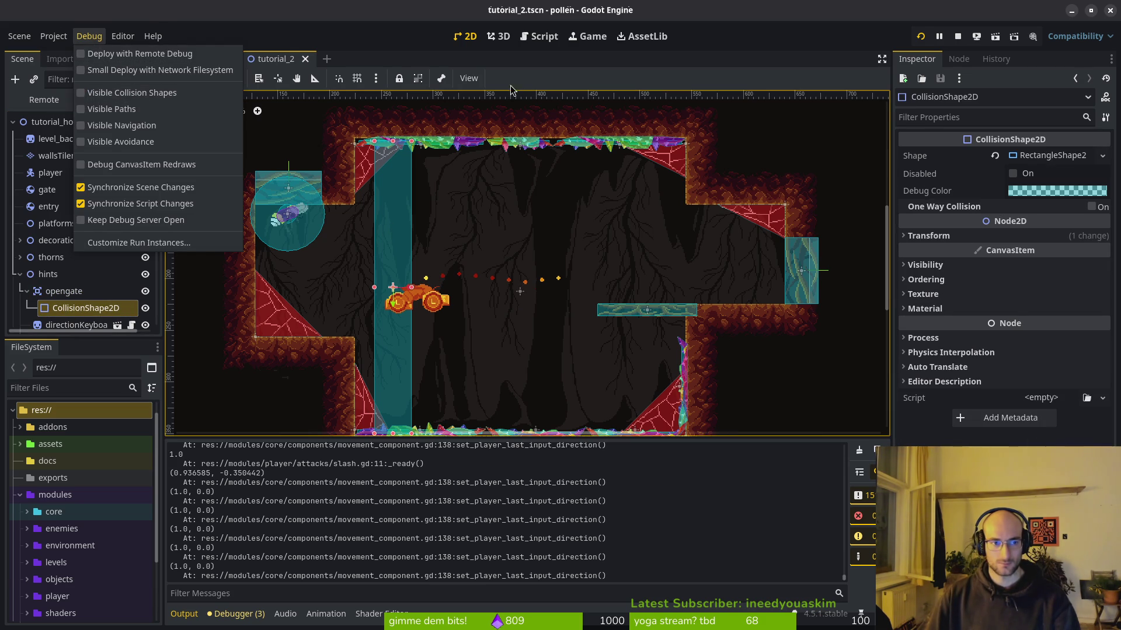
{"action": "left_click", "coordinate": [402, 69]}
Step: Open modules/core/globals/debug.helper.gd in Neovim via the fuzzy file finder ('debgh')
{"action": "key", "text": "alt+Tab"}
{"action": "key", "text": "space"}
{"action": "key", "text": "f"}
{"action": "key", "text": "f"}
{"action": "type", "text": "debgh"}
{"action": "key", "text": "Return"}
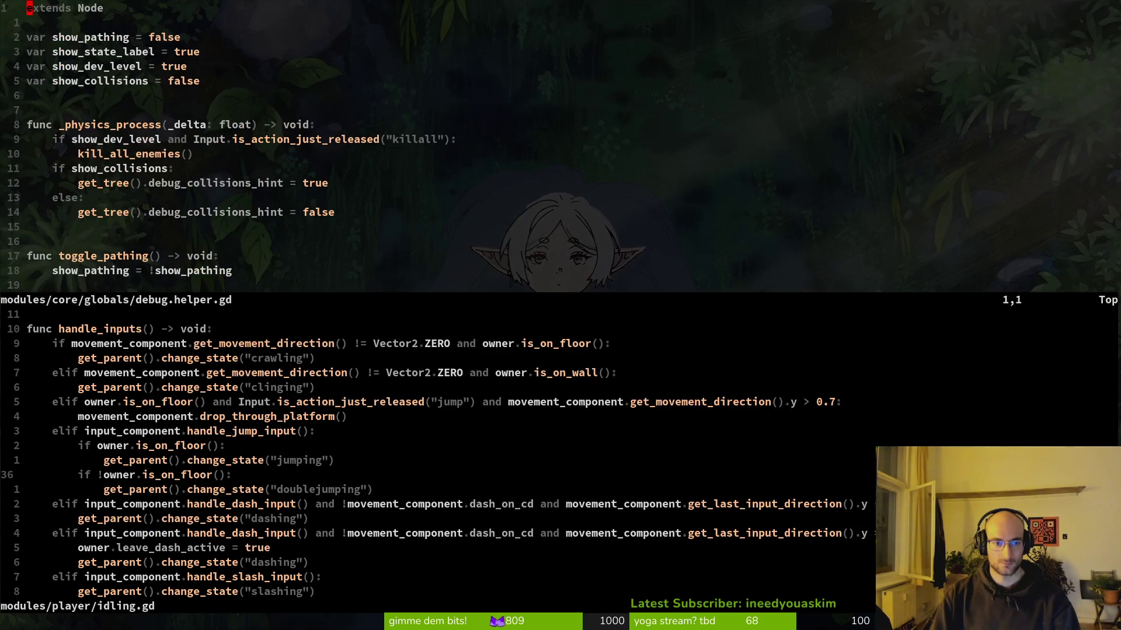
Step: Change show_collisions from false to true and save the script with :w
{"action": "type", "text": "cwtrue"}
{"action": "key", "text": "Escape"}
{"action": "type", "text": ":w"}
{"action": "key", "text": "Return"}
{"action": "key", "text": "alt+Tab"}
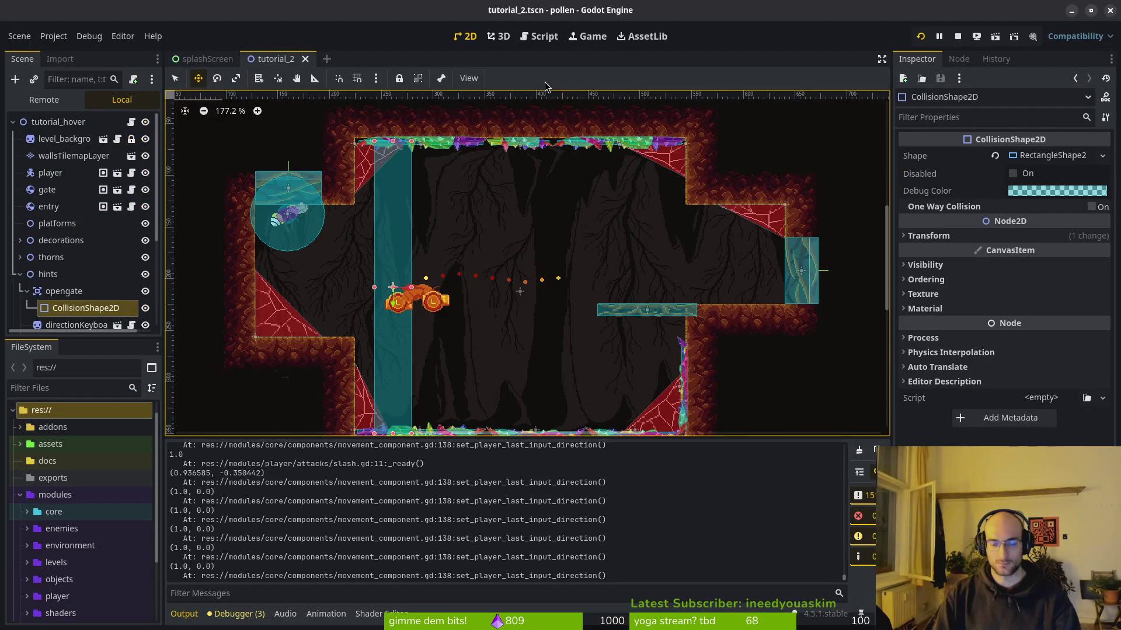
Step: Stop and relaunch the game, then start the tutorial level from the title menu
{"action": "left_click", "coordinate": [958, 36]}
{"action": "left_click", "coordinate": [920, 36]}
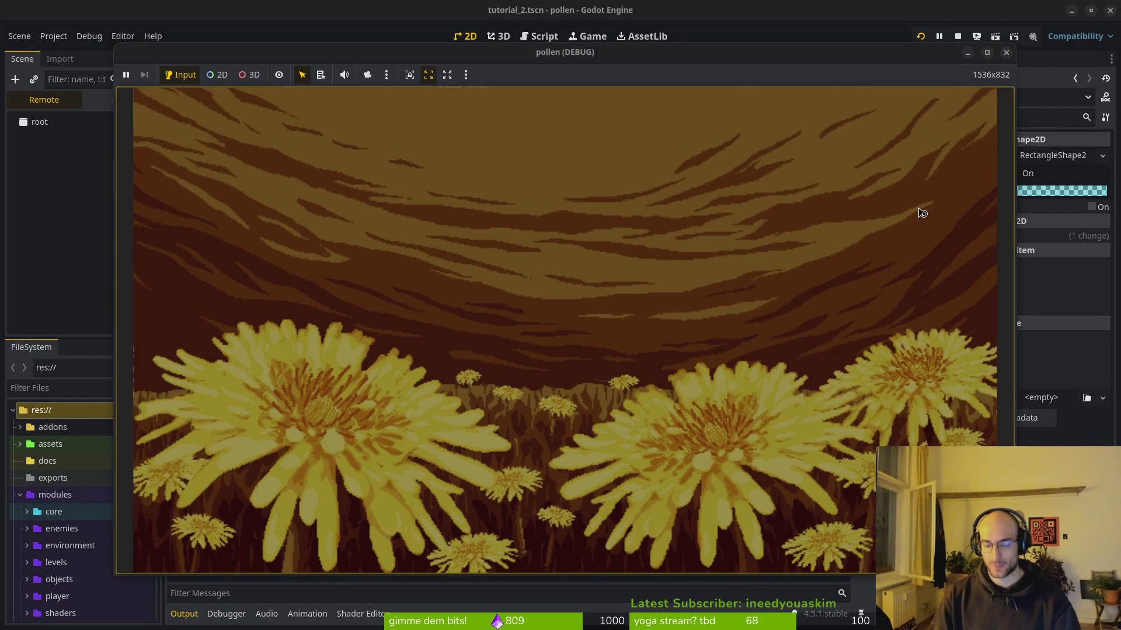
{"action": "key", "text": "Return"}
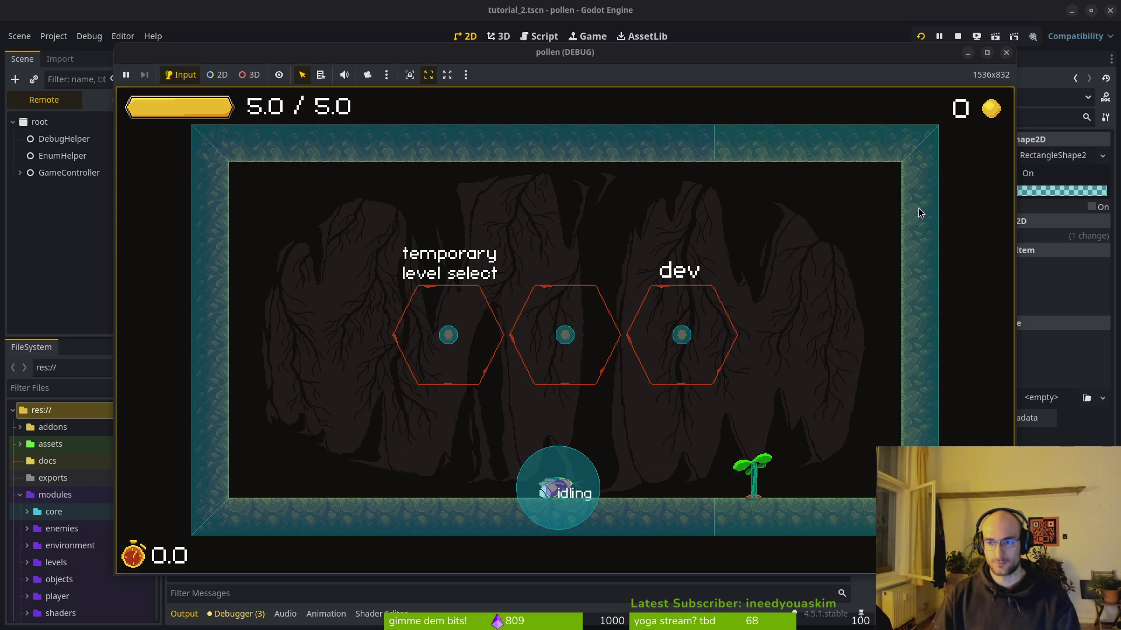
{"action": "left_click", "coordinate": [921, 36]}
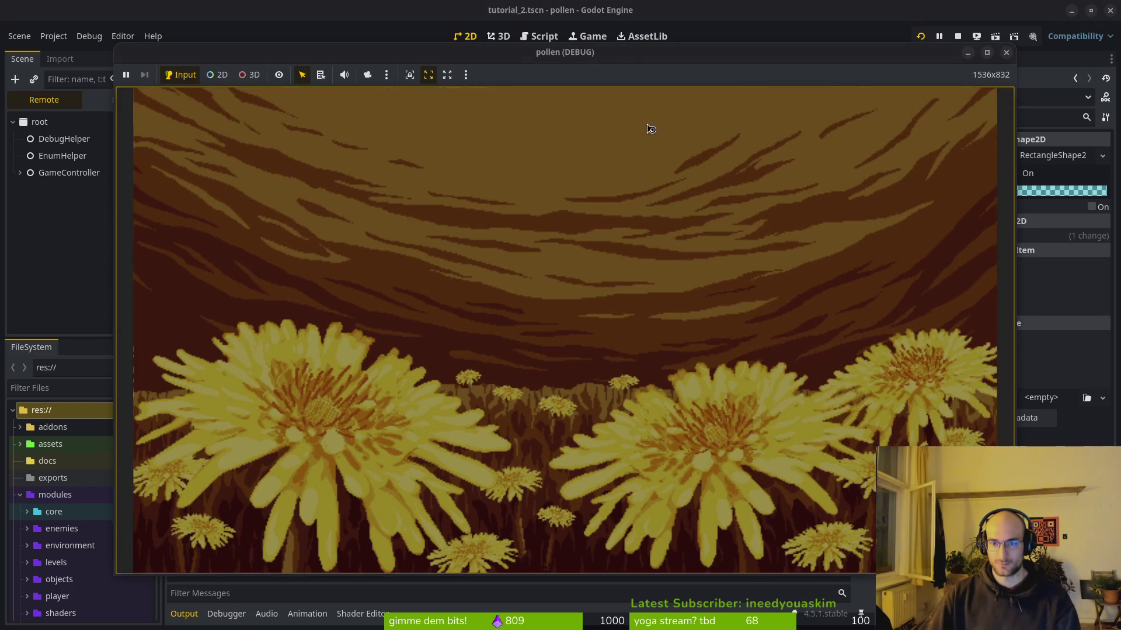
{"action": "key", "text": "Return"}
Step: Double-jump to the upper platform and crawl along it onto the lower-right platform
{"action": "key", "text": "Right"}
{"action": "key", "text": "space"}
{"action": "key", "text": "space"}
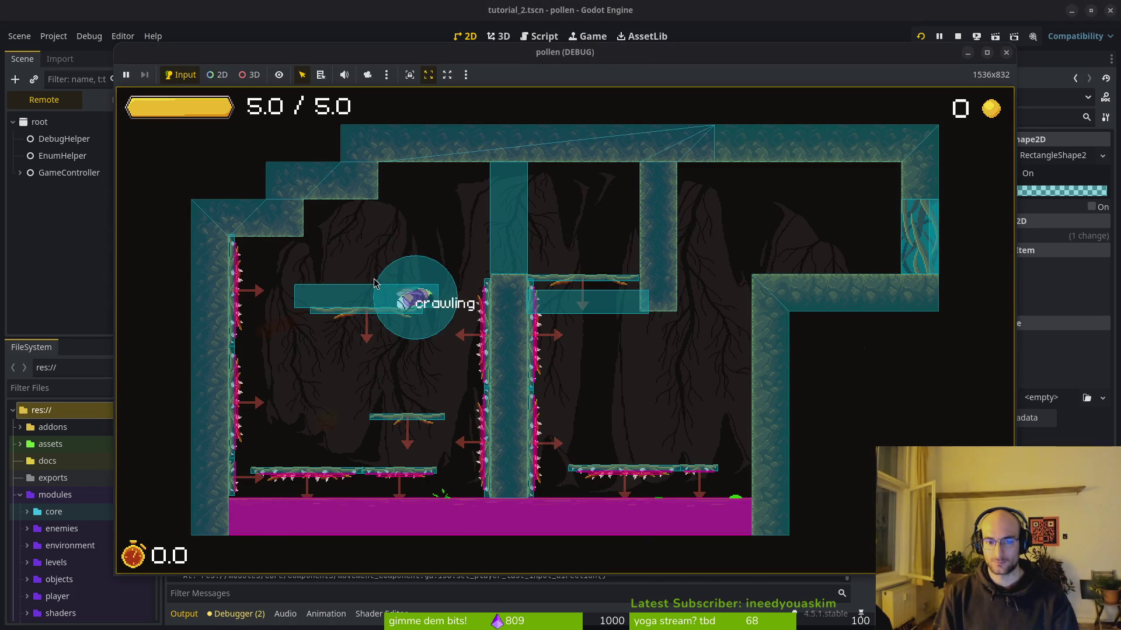
{"action": "key", "text": "space"}
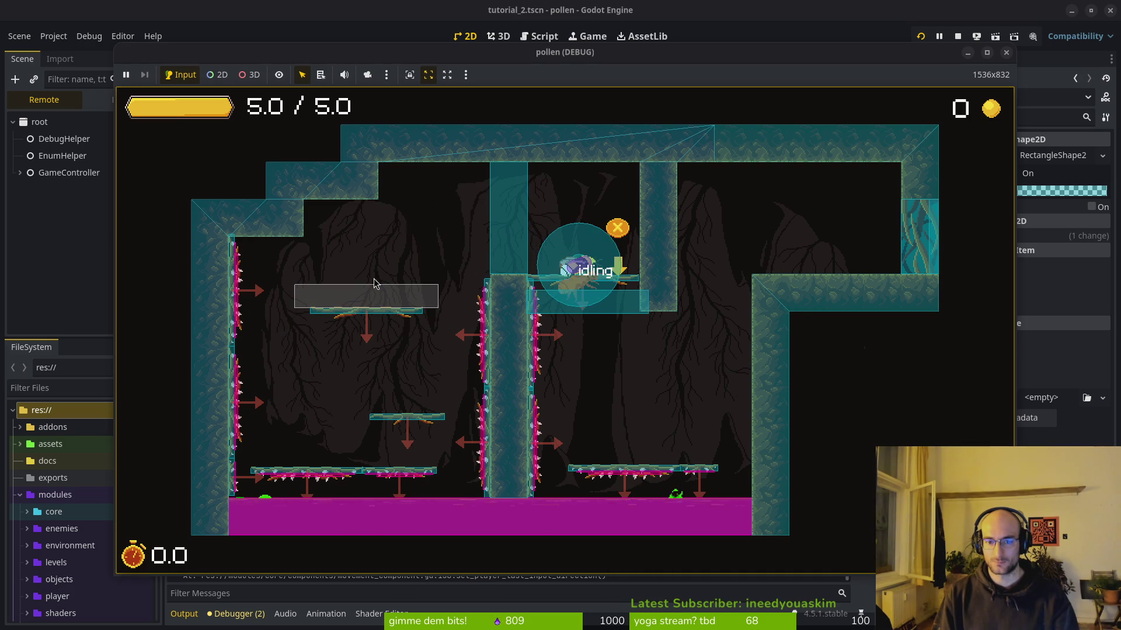
{"action": "key", "text": "Left"}
{"action": "key", "text": "Right"}
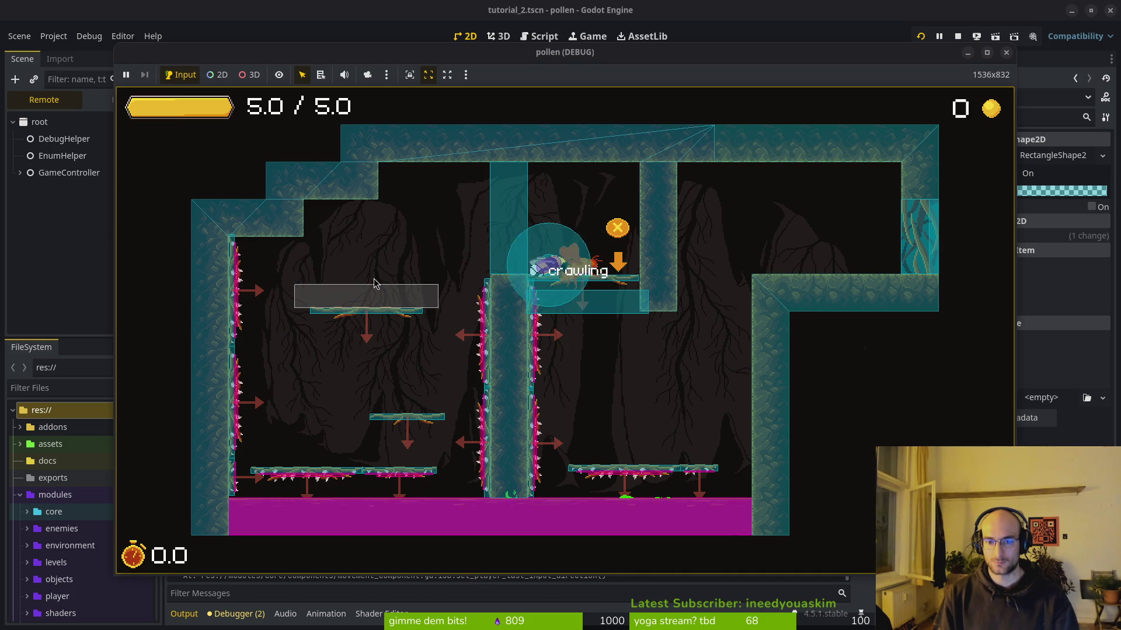
{"action": "key", "text": "Right"}
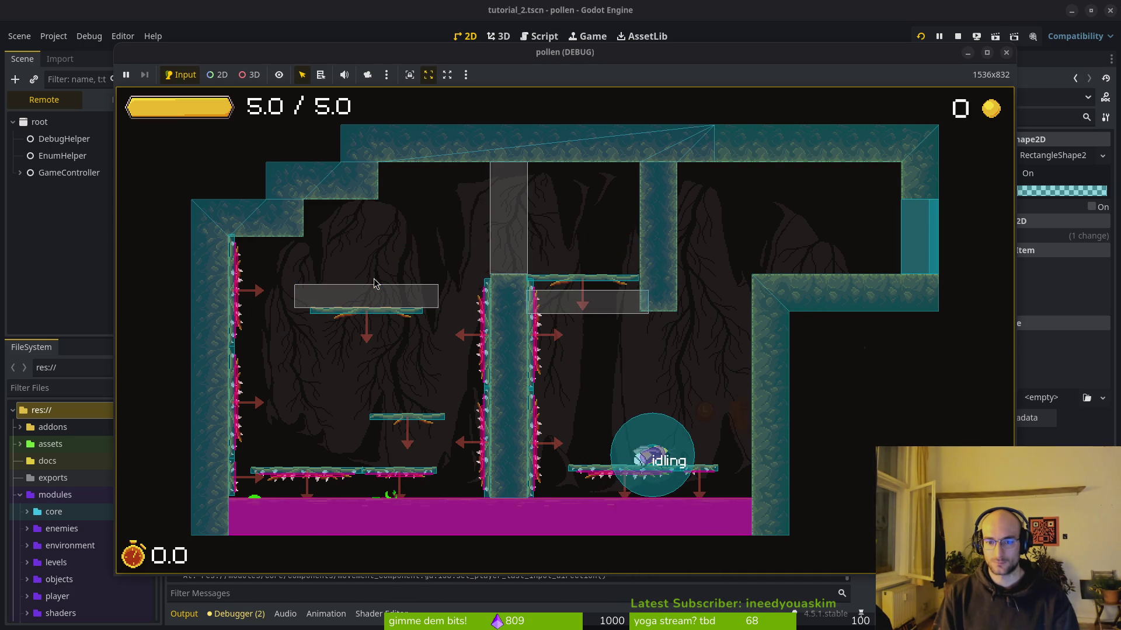
Step: Cling and climb the right wall, exit into the next room, and slash while falling
{"action": "key", "text": "space"}
{"action": "key", "text": "Up"}
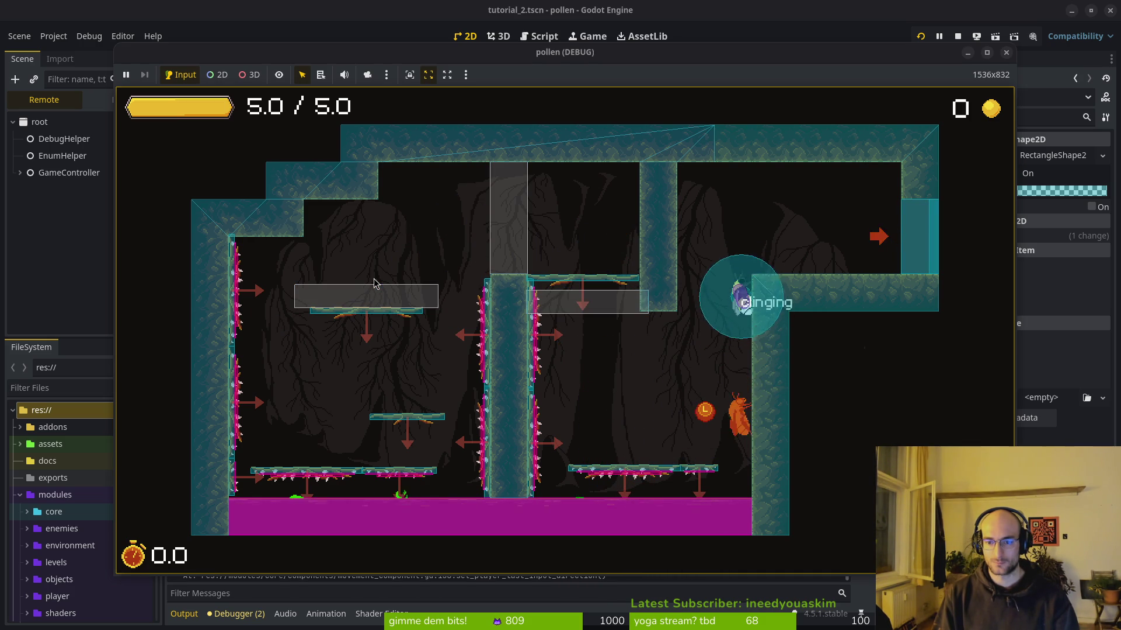
{"action": "key", "text": "Right"}
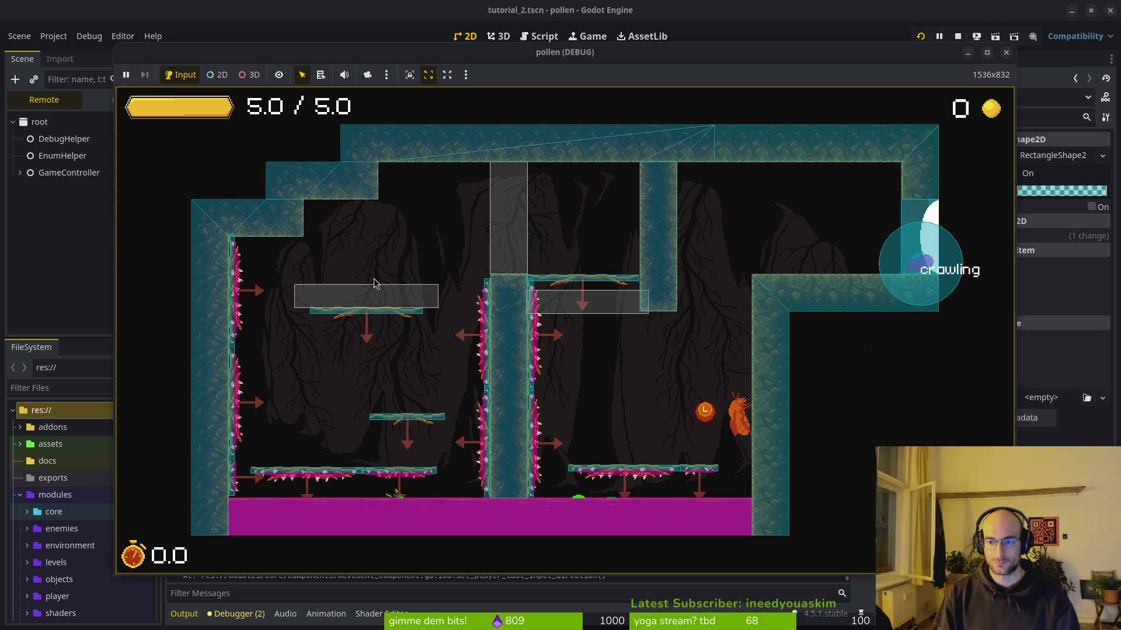
{"action": "key", "text": "space"}
{"action": "key", "text": "space"}
{"action": "key", "text": "Right"}
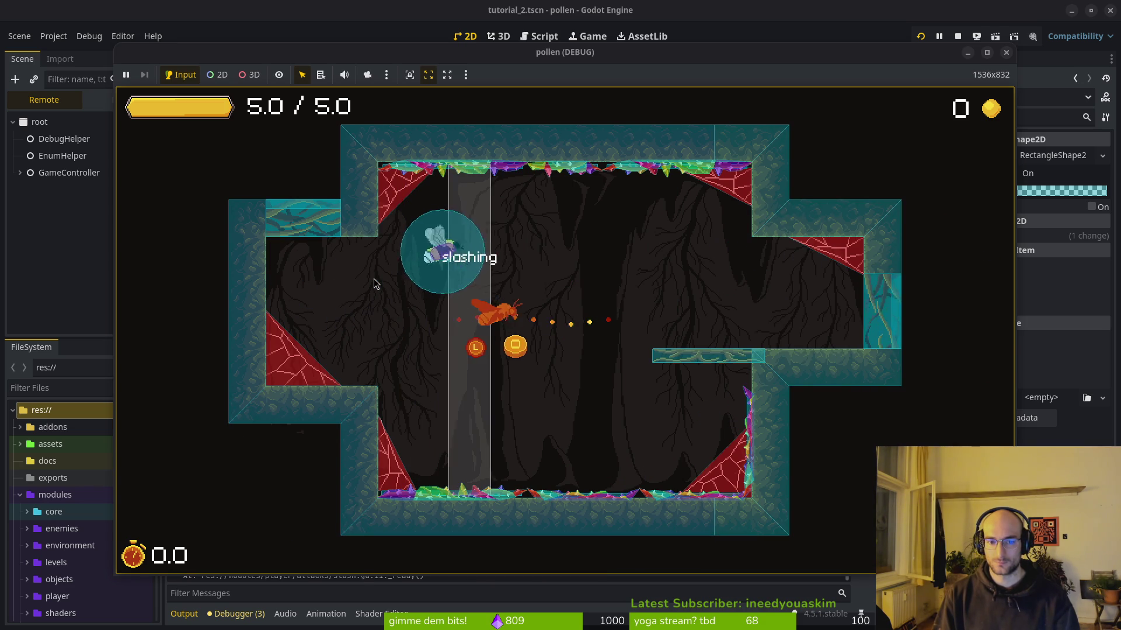
{"action": "key", "text": "x"}
{"action": "key", "text": "Right"}
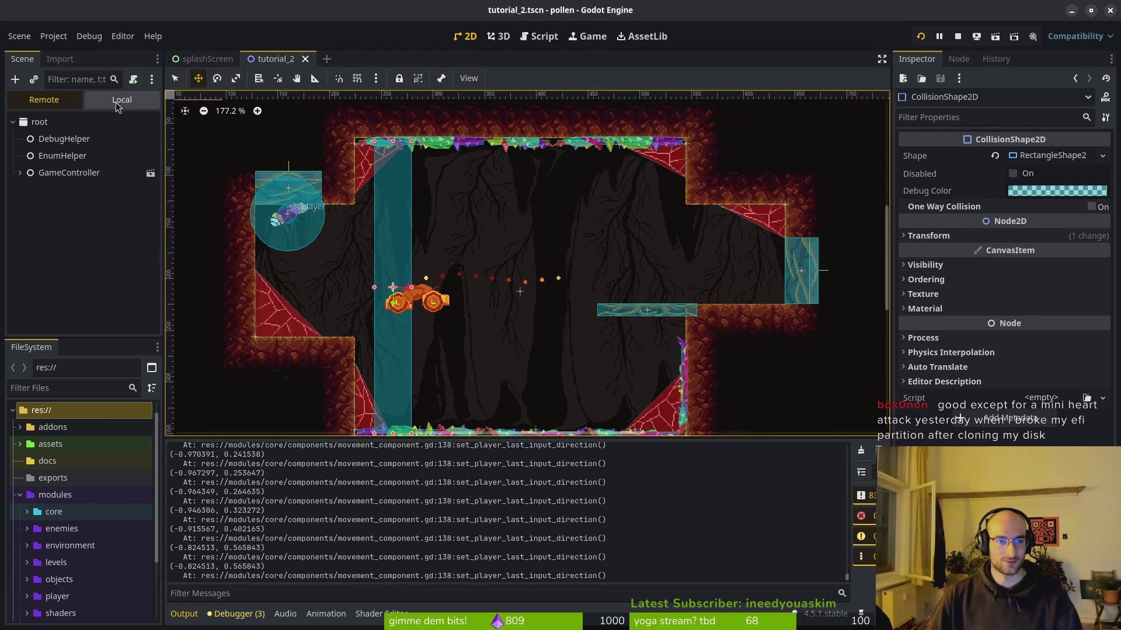
{"action": "left_click", "coordinate": [118, 107]}
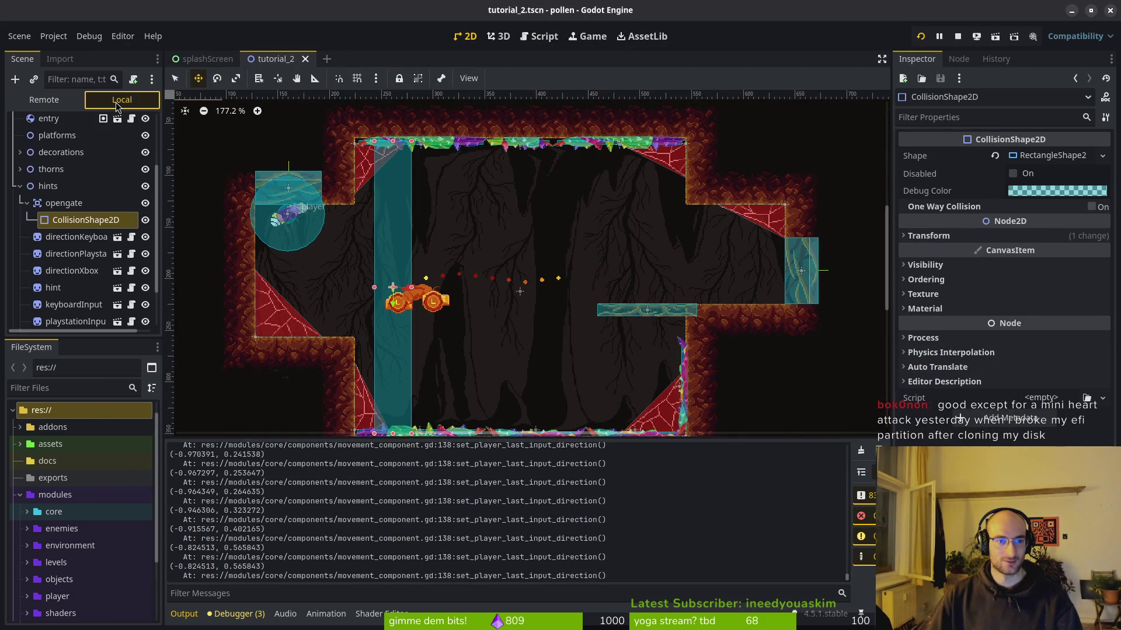
Step: Reparent opengate from hints to the tutorial_hover root and save tutorial_2.tscn
{"action": "left_click", "coordinate": [26, 203]}
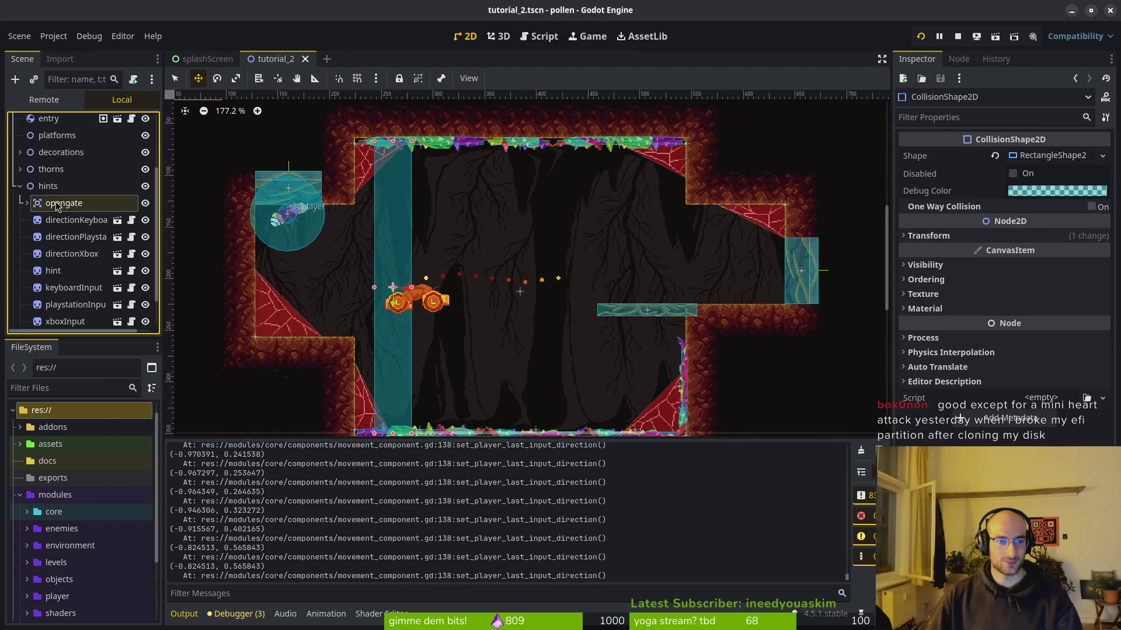
{"action": "left_click_drag", "start_coordinate": [61, 206], "coordinate": [77, 180]}
{"action": "key", "text": "ctrl+s"}
{"action": "key", "text": "ctrl+s"}
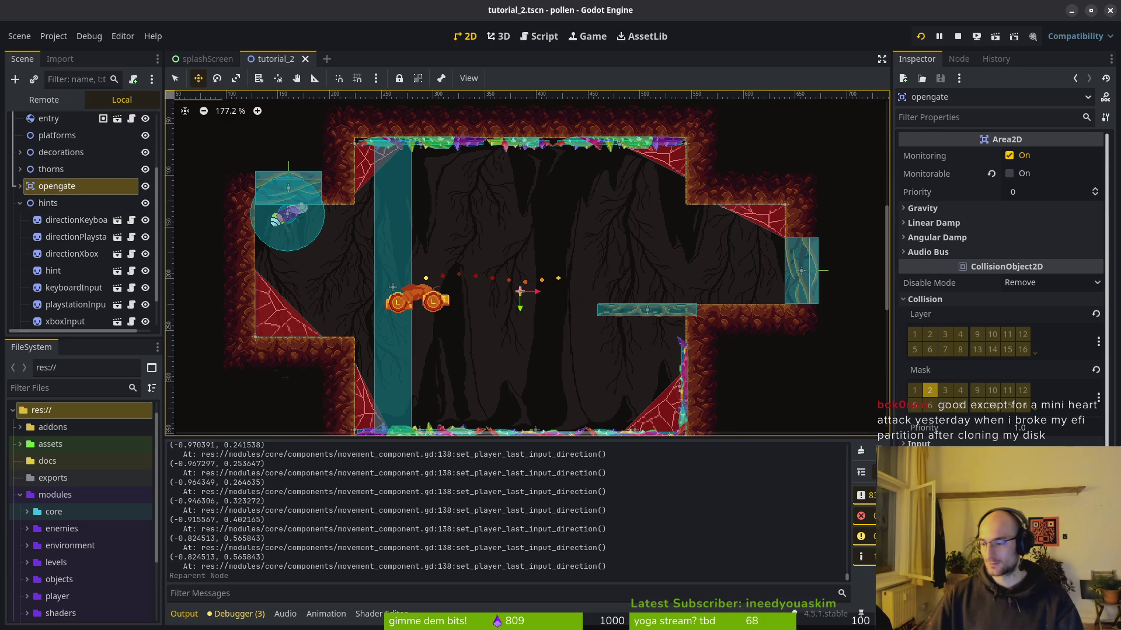
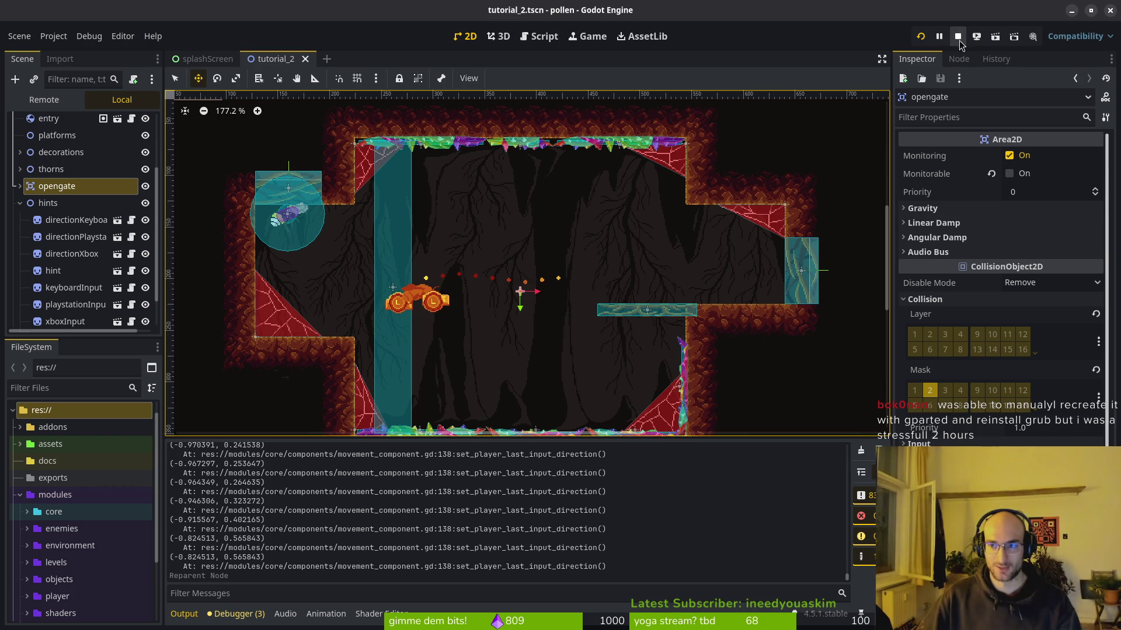
Step: Restart, stop and relaunch the game, then start playing from the main menu
{"action": "left_click", "coordinate": [920, 37]}
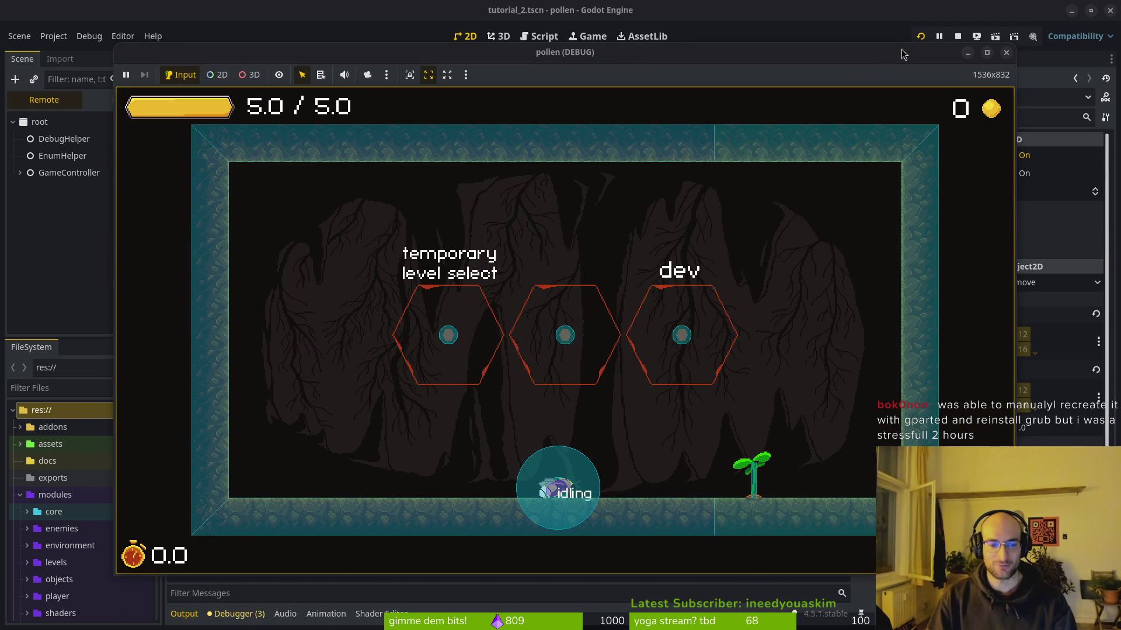
{"action": "key", "text": "F8"}
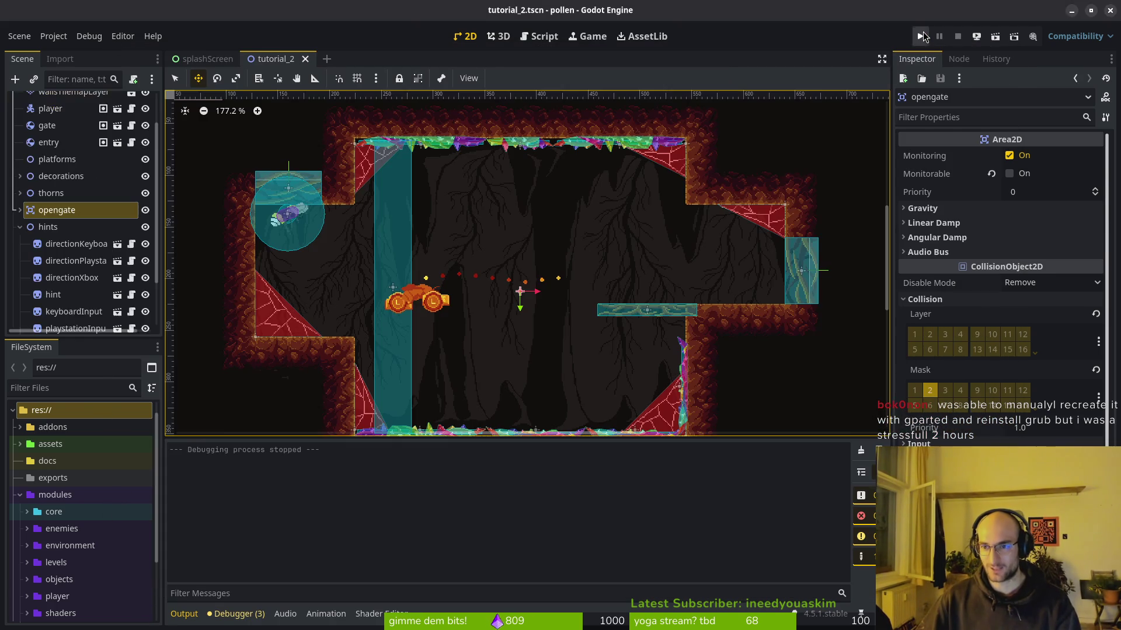
{"action": "left_click", "coordinate": [915, 37]}
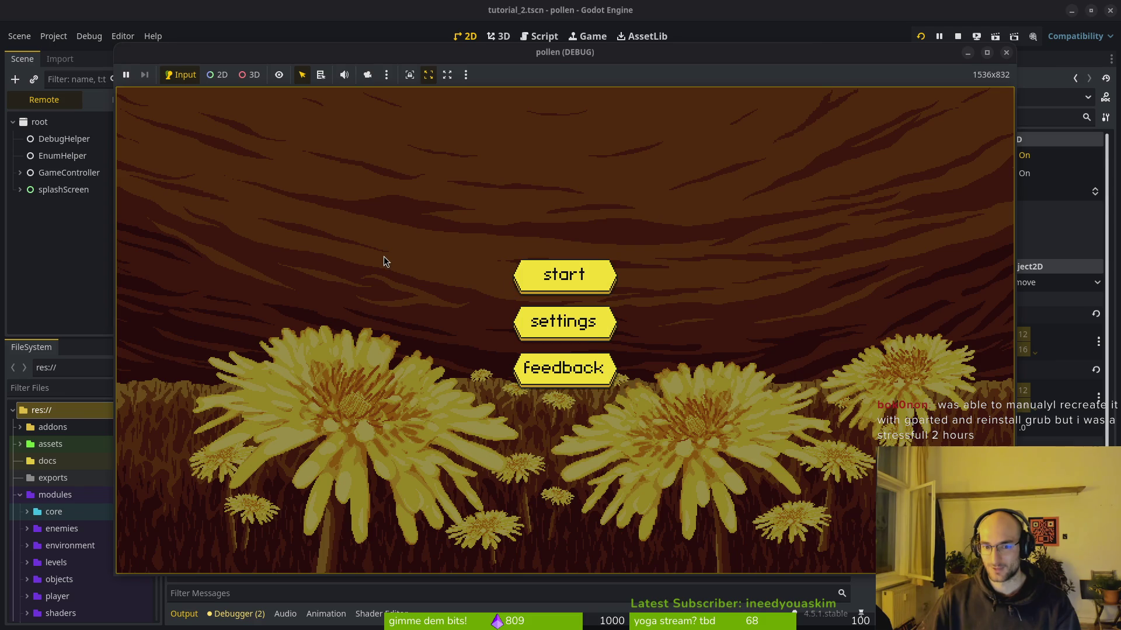
{"action": "key", "text": "space"}
{"action": "key", "text": "space"}
{"action": "key", "text": "space"}
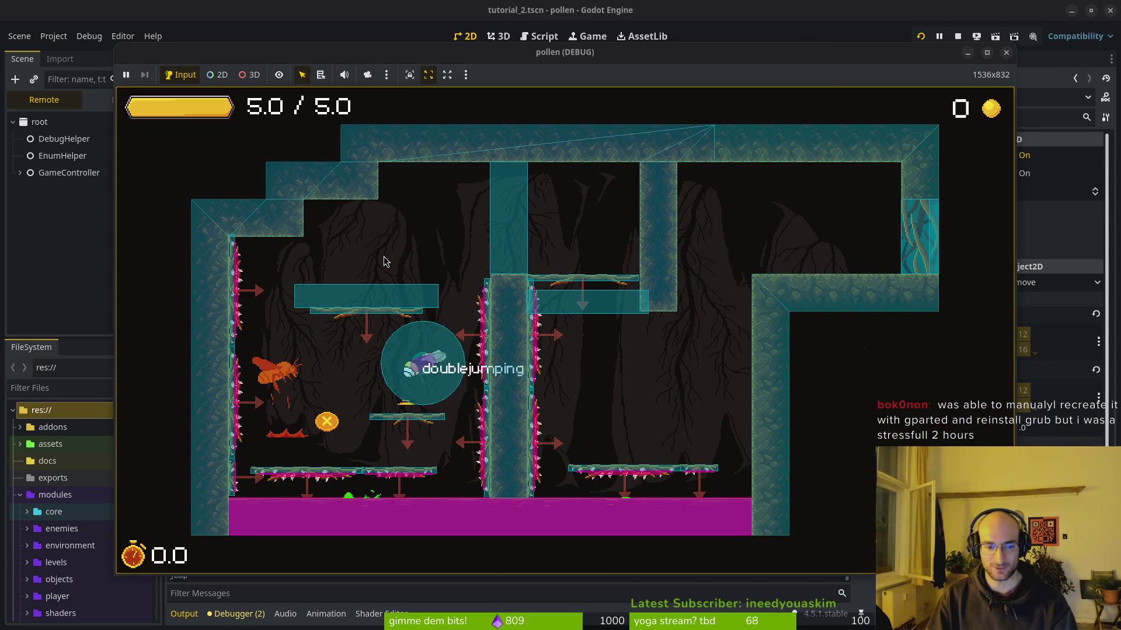
Step: Play through tutorial_2's lower and middle platforms, gliding left and right and jumping up
{"action": "key", "text": "Left"}
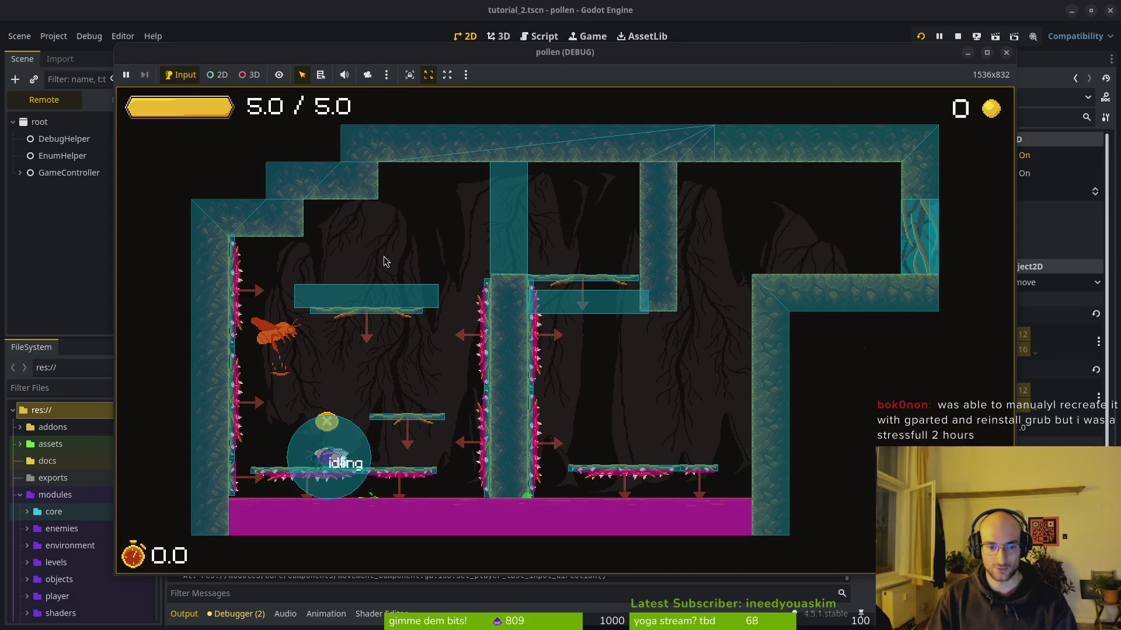
{"action": "key", "text": "Right"}
{"action": "key", "text": "space"}
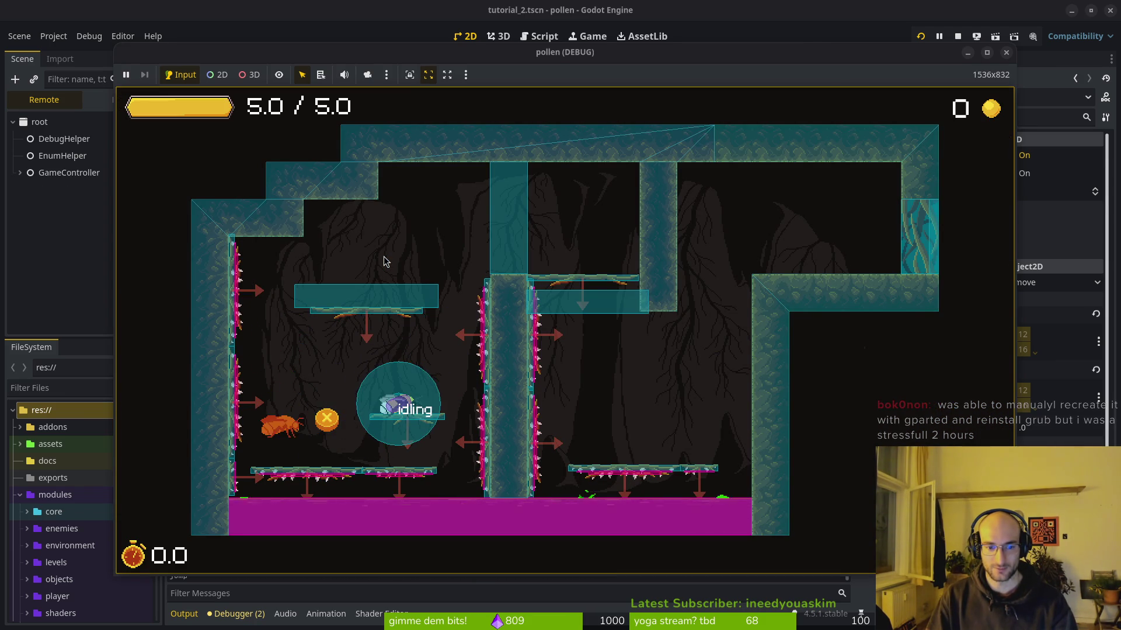
{"action": "key", "text": "space"}
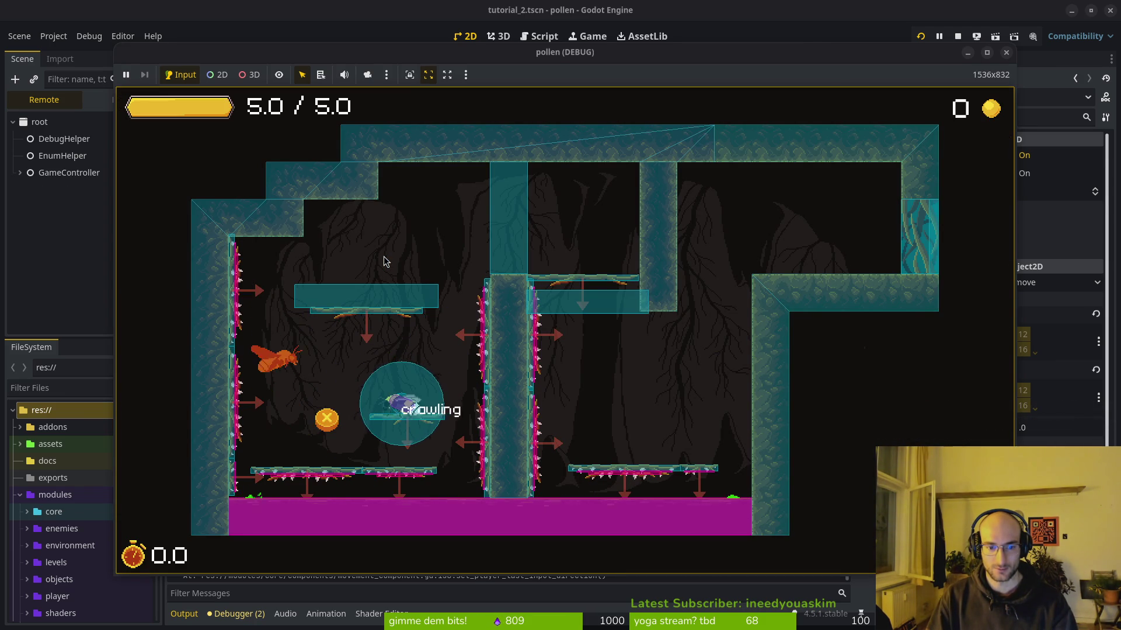
{"action": "key", "text": "Left"}
{"action": "key", "text": "space"}
{"action": "key", "text": "Right"}
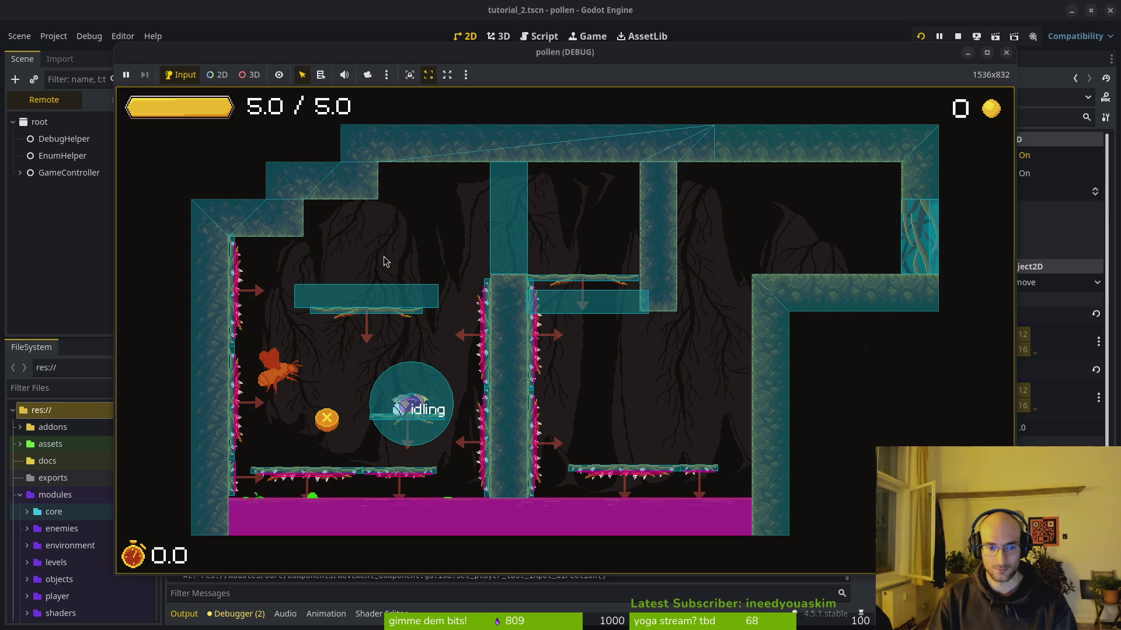
{"action": "key", "text": "Left"}
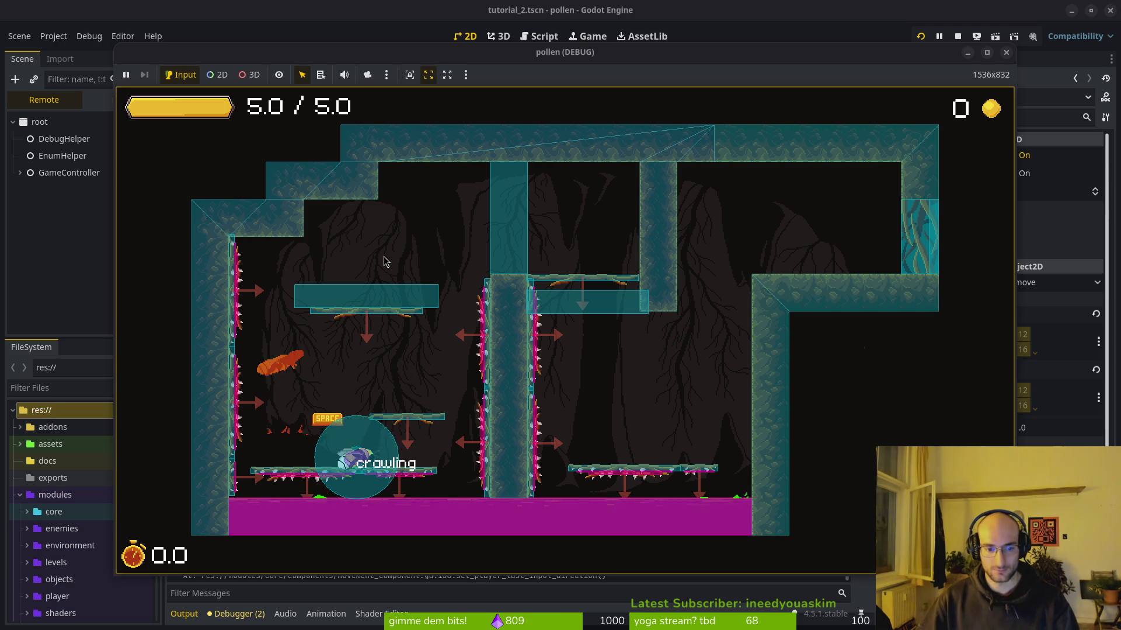
{"action": "key", "text": "space"}
{"action": "key", "text": "Right"}
Step: Double-jump past the spiked platform to the gate and crouch there, triggering the area_entered error
{"action": "key", "text": "Left"}
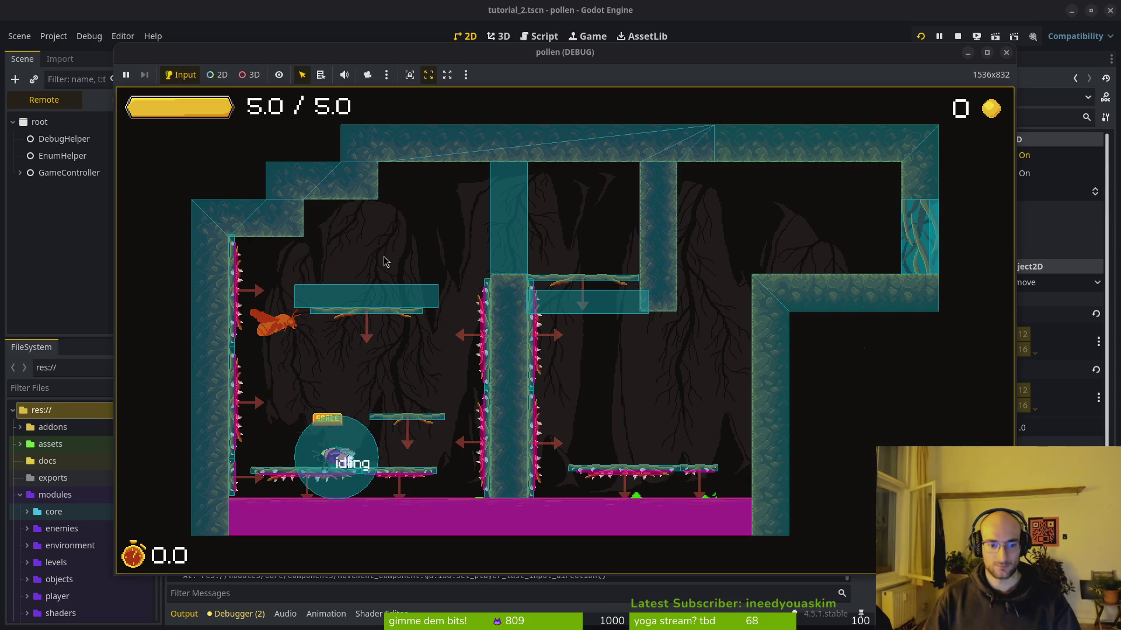
{"action": "key", "text": "Right"}
{"action": "key", "text": "space"}
{"action": "key", "text": "space"}
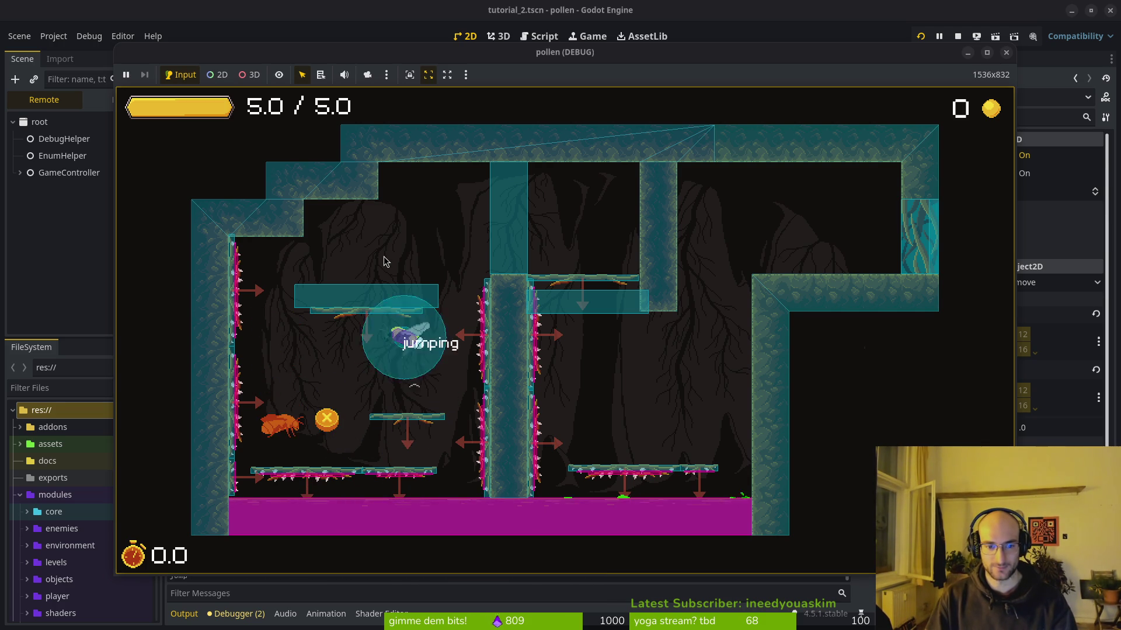
{"action": "key", "text": "Left"}
{"action": "key", "text": "Right"}
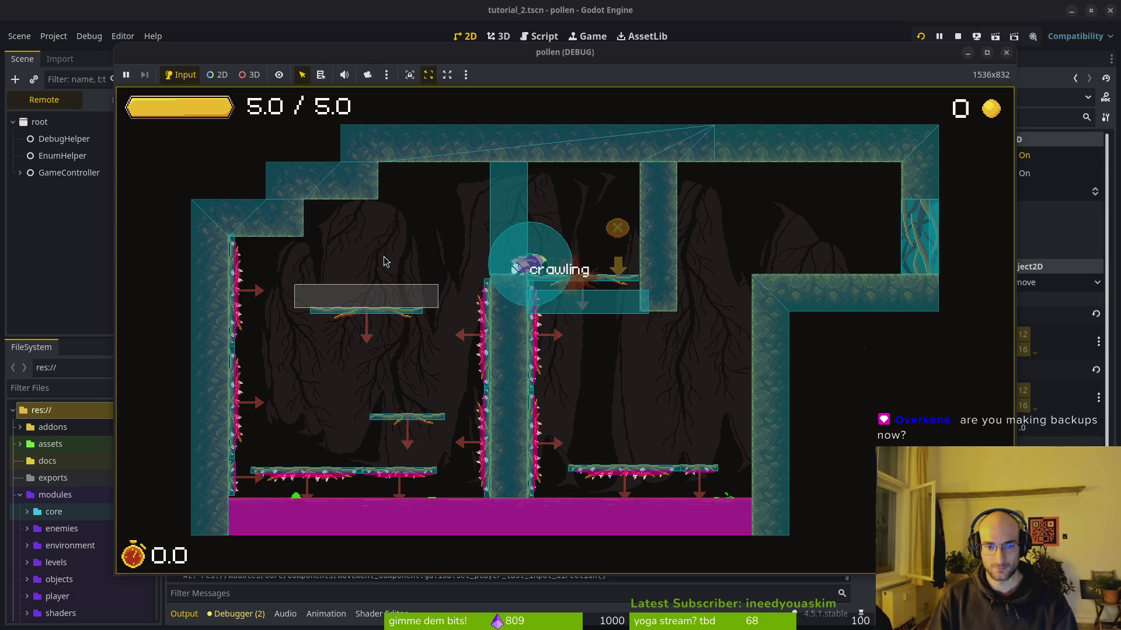
{"action": "key", "text": "Right"}
{"action": "key", "text": "space"}
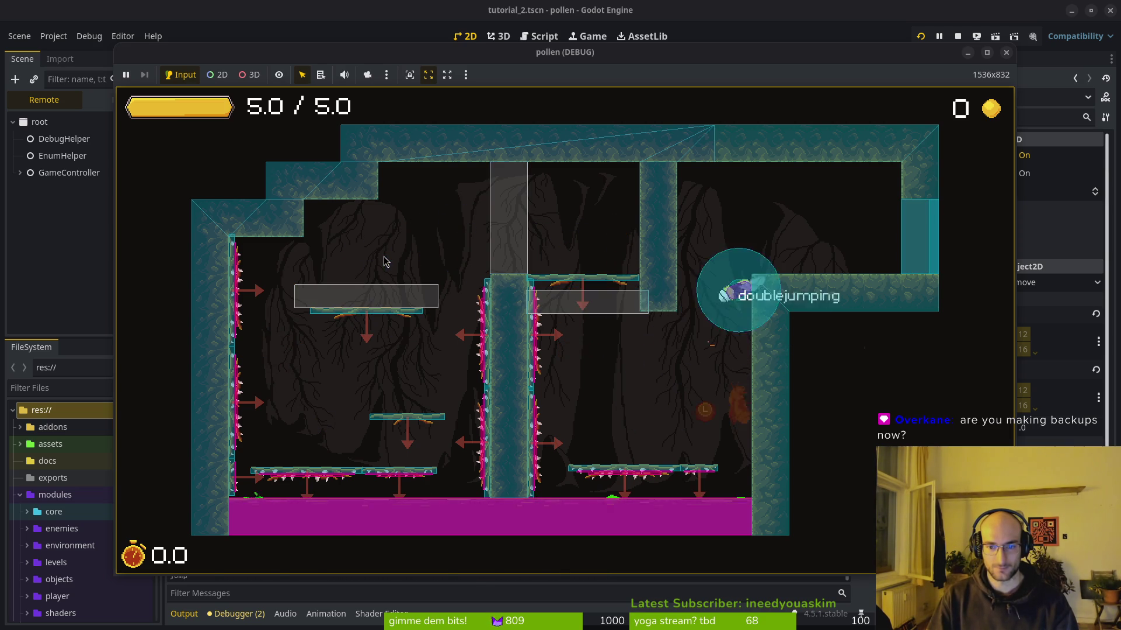
{"action": "key", "text": "Right"}
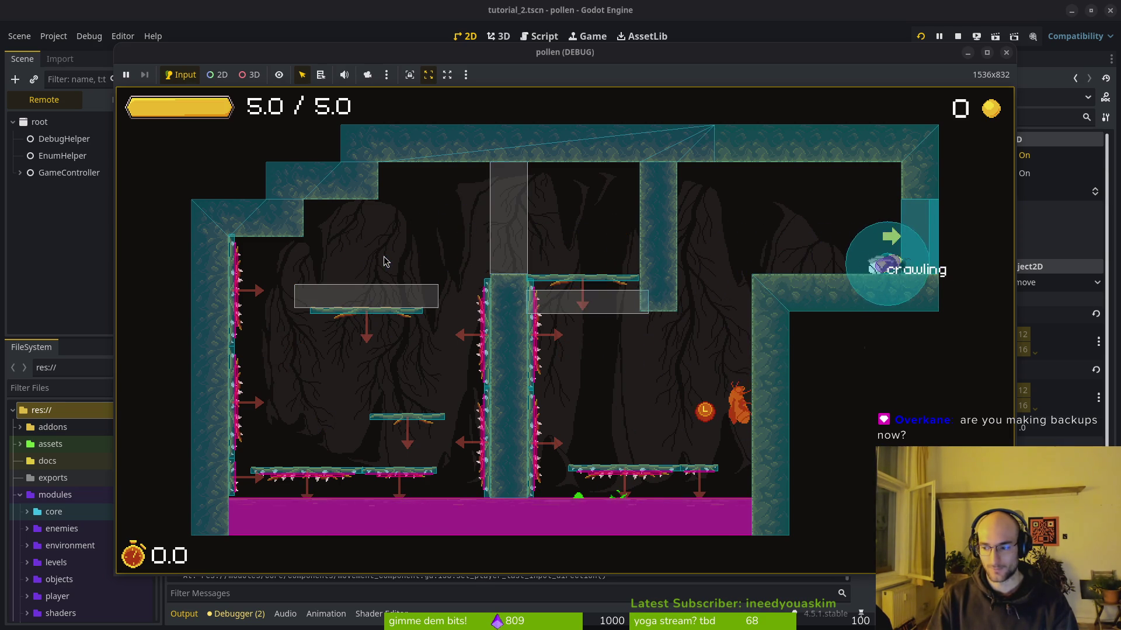
{"action": "key", "text": "Down"}
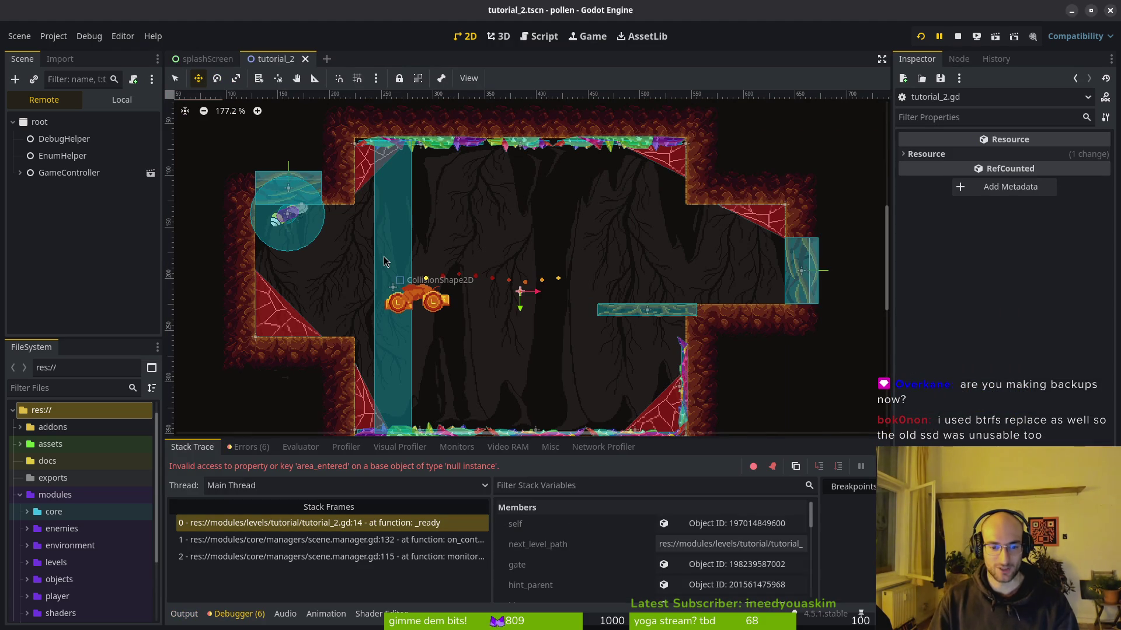
Step: Open tutorial_2.gd in Neovim by filtering the file finder for 'tu'
{"action": "key", "text": "alt+Tab"}
{"action": "key", "text": "space"}
{"action": "key", "text": "f"}
{"action": "key", "text": "f"}
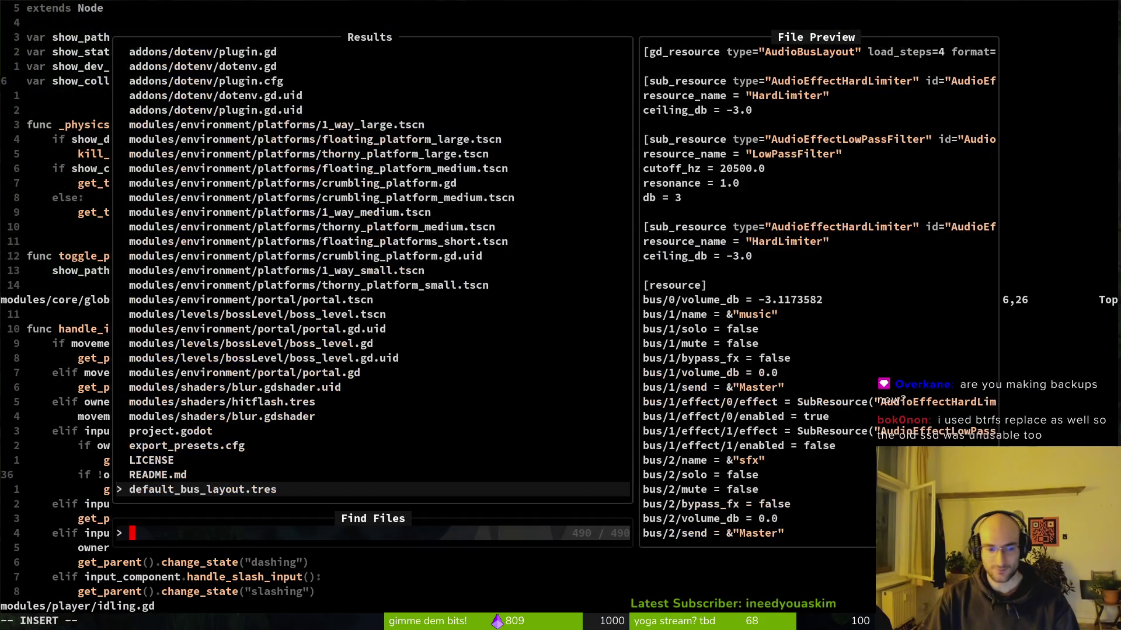
{"action": "type", "text": "tu"}
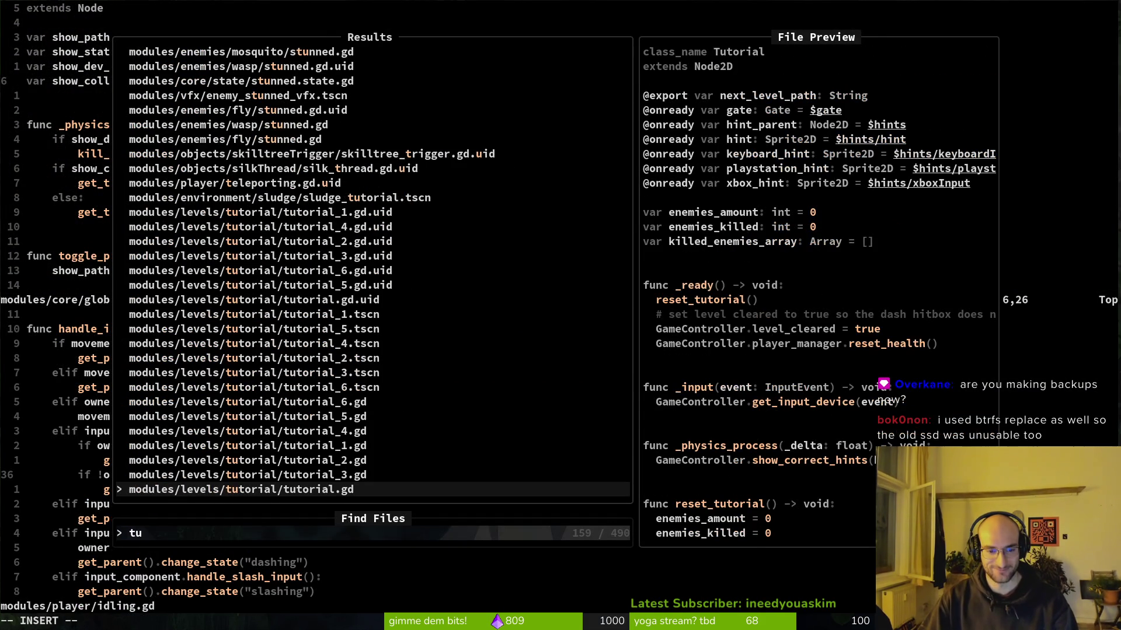
{"action": "key", "text": "Up"}
{"action": "key", "text": "Up"}
{"action": "key", "text": "Return"}
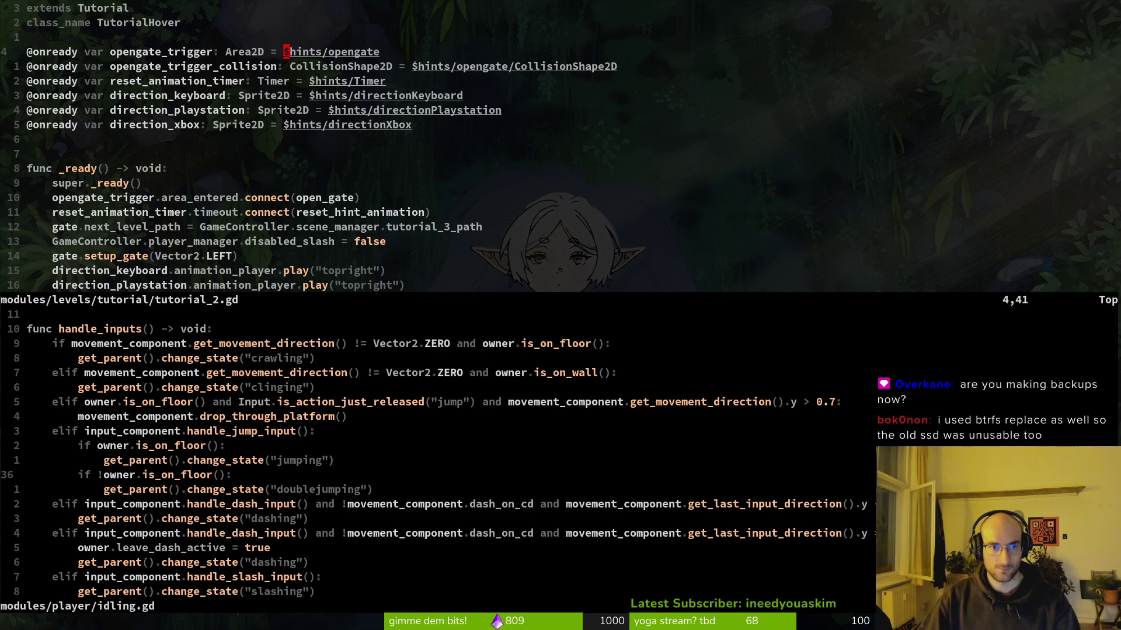
Step: Remove 'hints/' from the opengate and CollisionShape2D paths and save with :w
{"action": "key", "text": "c"}
{"action": "key", "text": "f"}
{"action": "key", "text": "slash"}
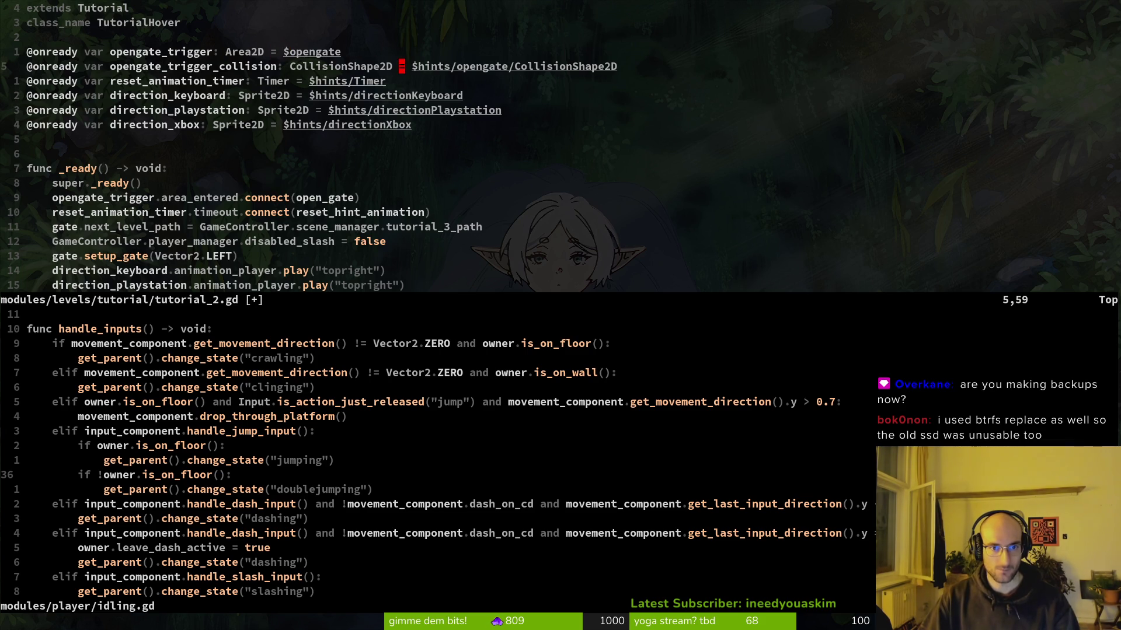
{"action": "key", "text": "period"}
{"action": "type", "text": ":w"}
{"action": "key", "text": "Return"}
{"action": "type", "text": ":w"}
{"action": "key", "text": "Return"}
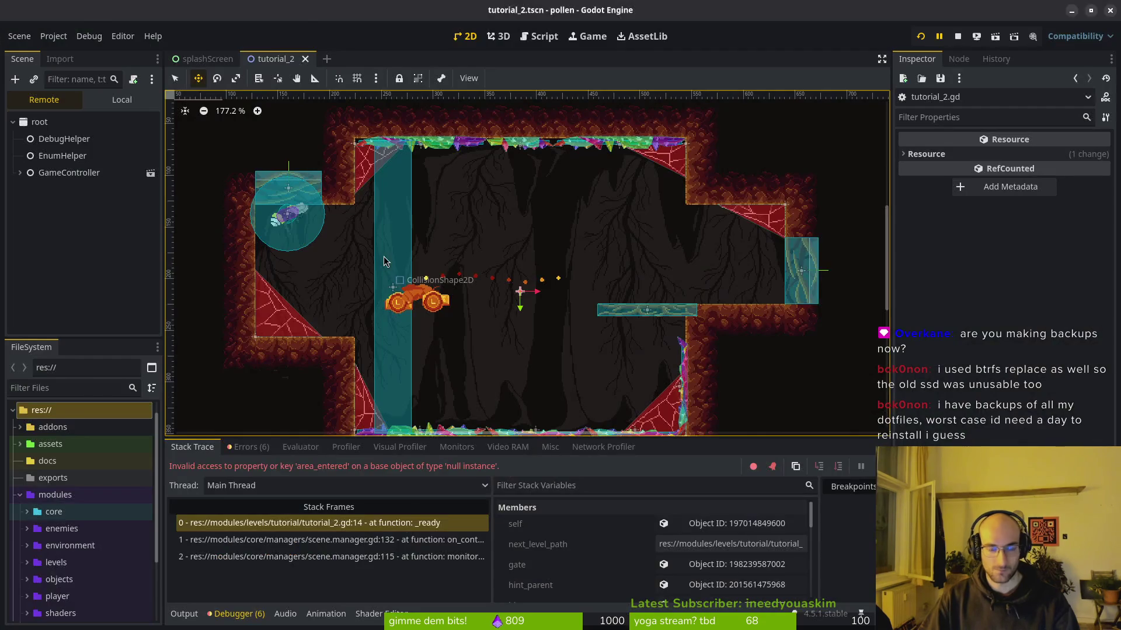
Step: Stop the crashed session, relaunch with F5, start, and jump across the gaps to the right wall
{"action": "key", "text": "F8"}
{"action": "key", "text": "F5"}
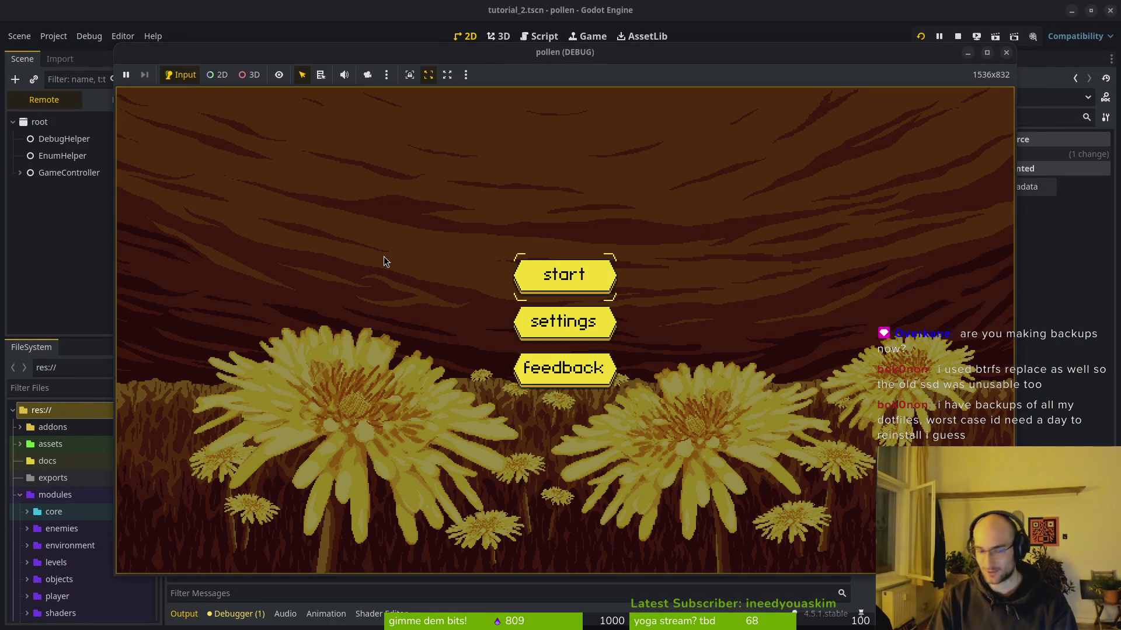
{"action": "key", "text": "Return"}
{"action": "key", "text": "Right"}
{"action": "key", "text": "space"}
{"action": "key", "text": "space"}
{"action": "key", "text": "Right"}
{"action": "key", "text": "space"}
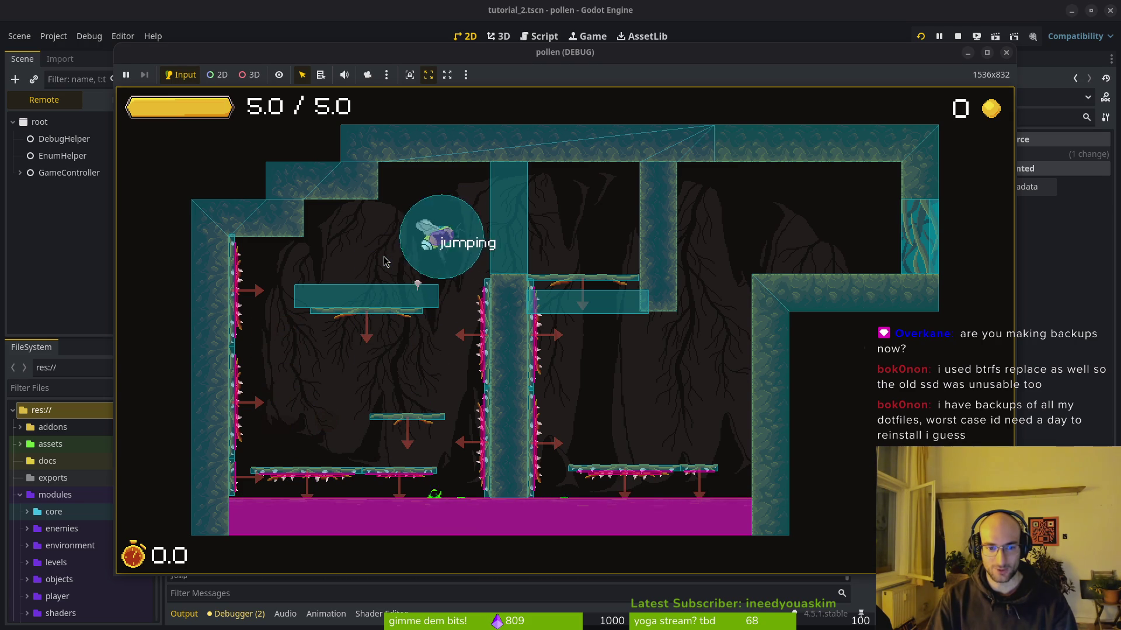
{"action": "key", "text": "space"}
{"action": "key", "text": "Right"}
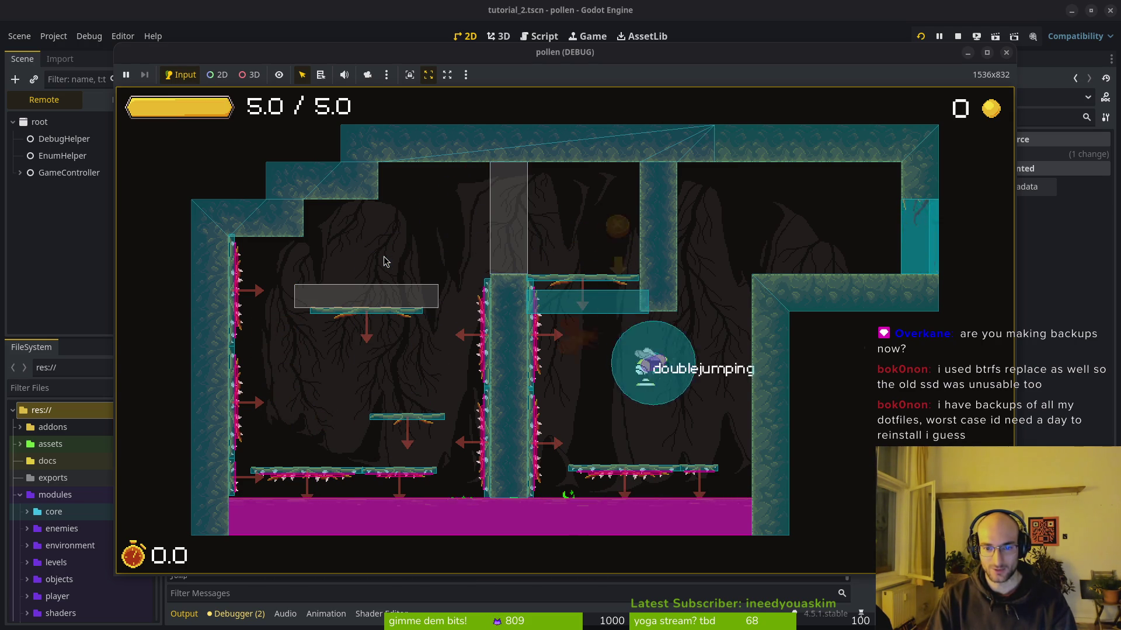
Step: Climb to the ledge, pass through the gate into the next room, then close the game
{"action": "key", "text": "Up"}
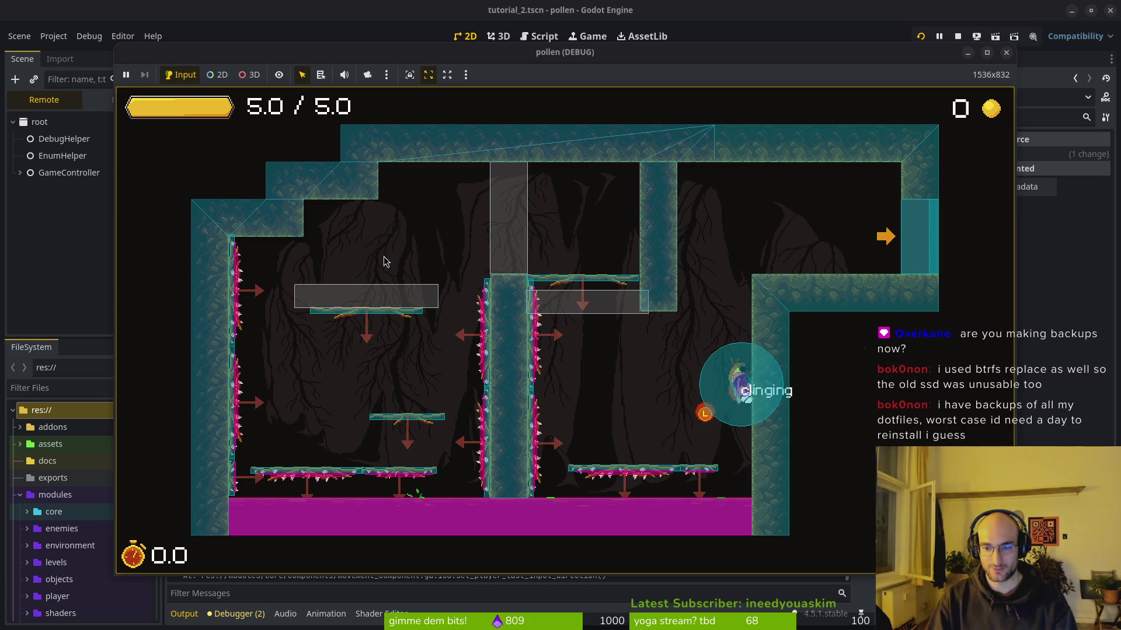
{"action": "key", "text": "Right"}
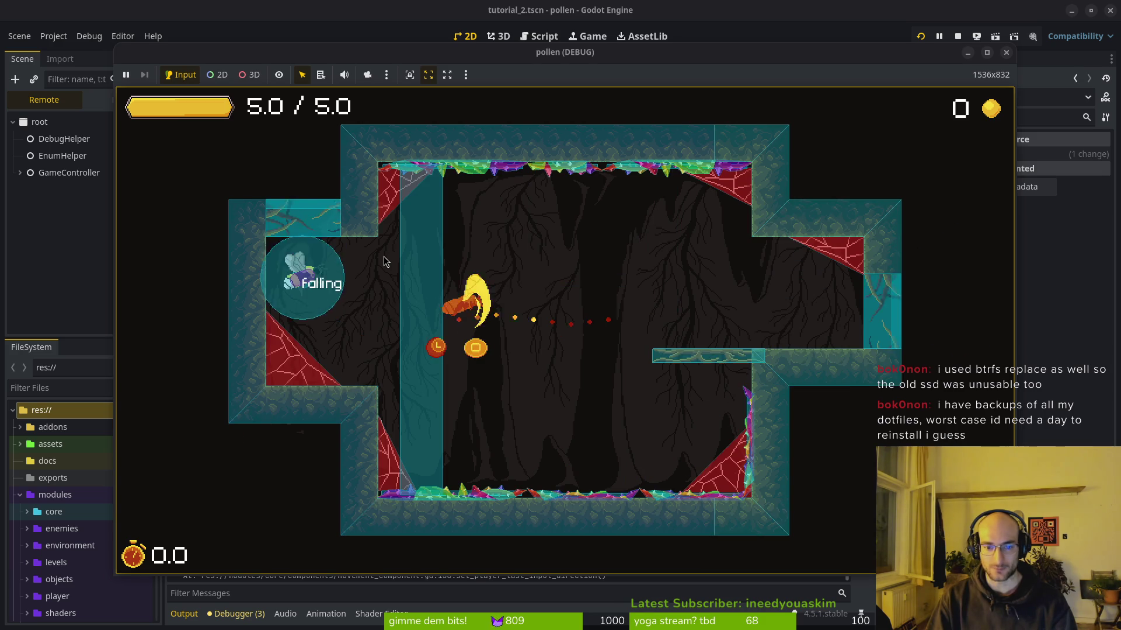
{"action": "key", "text": "Up"}
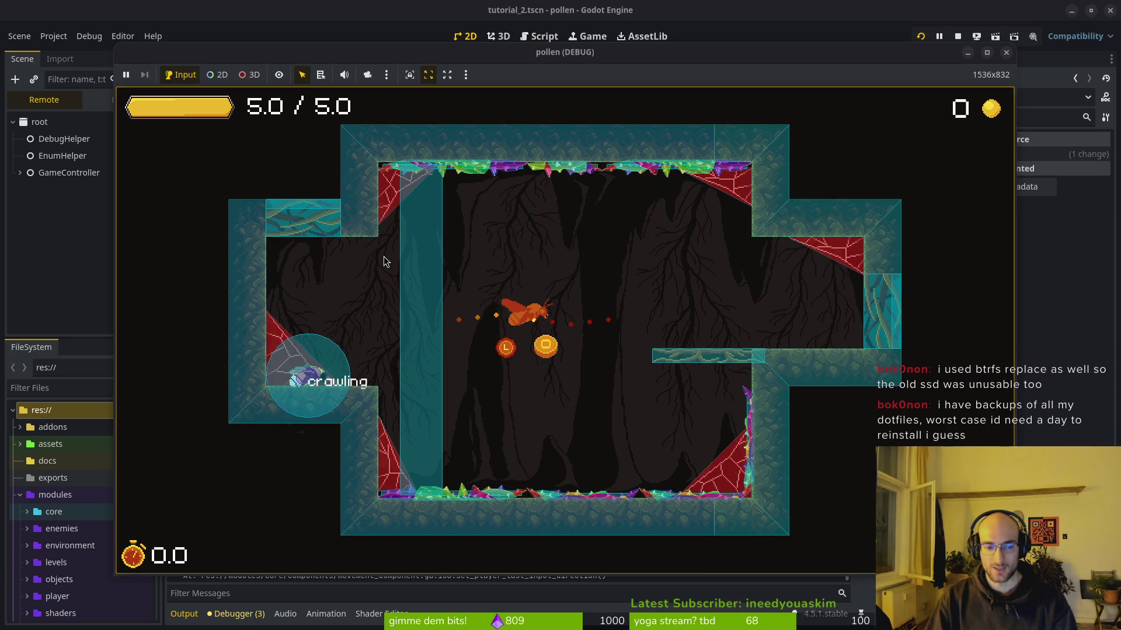
{"action": "key", "text": "space"}
{"action": "key", "text": "x"}
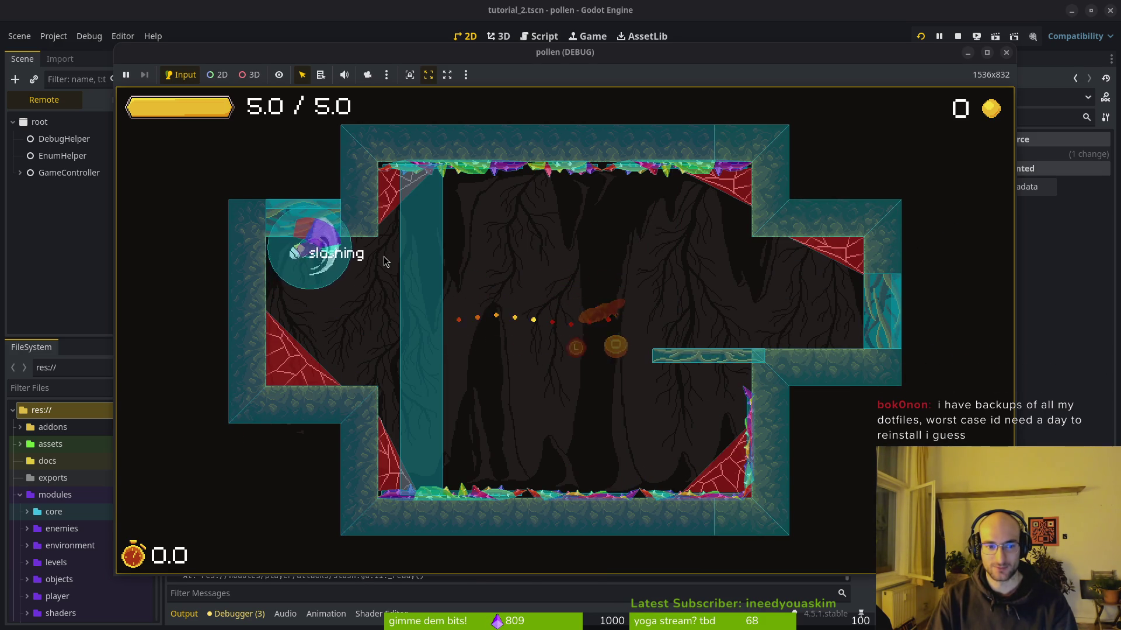
{"action": "key", "text": "Right"}
{"action": "key", "text": "space"}
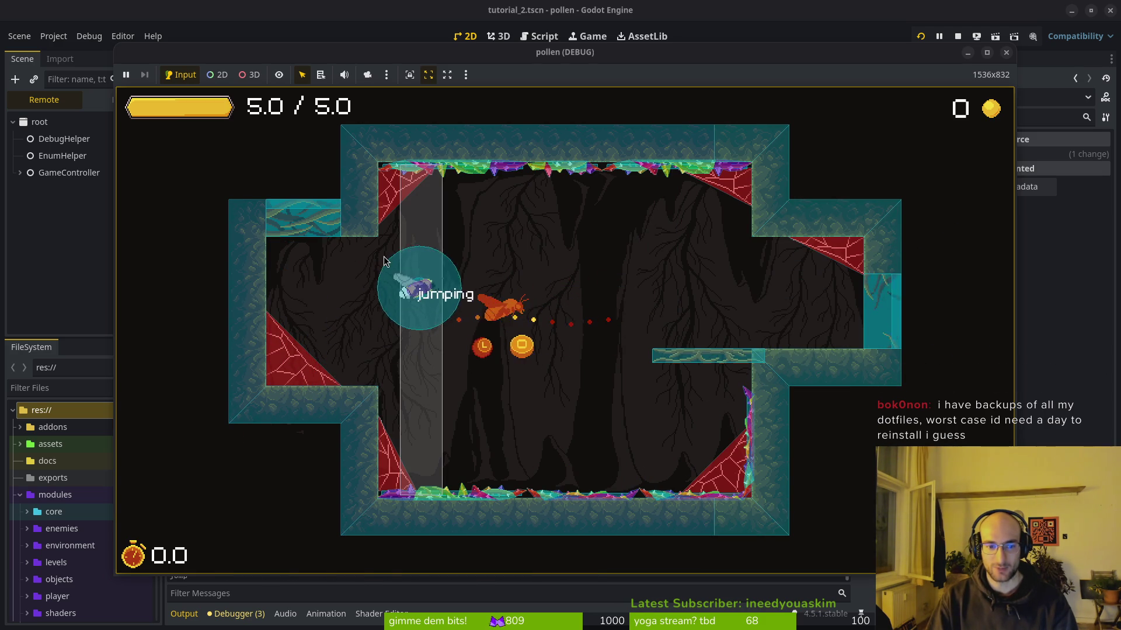
{"action": "key", "text": "x"}
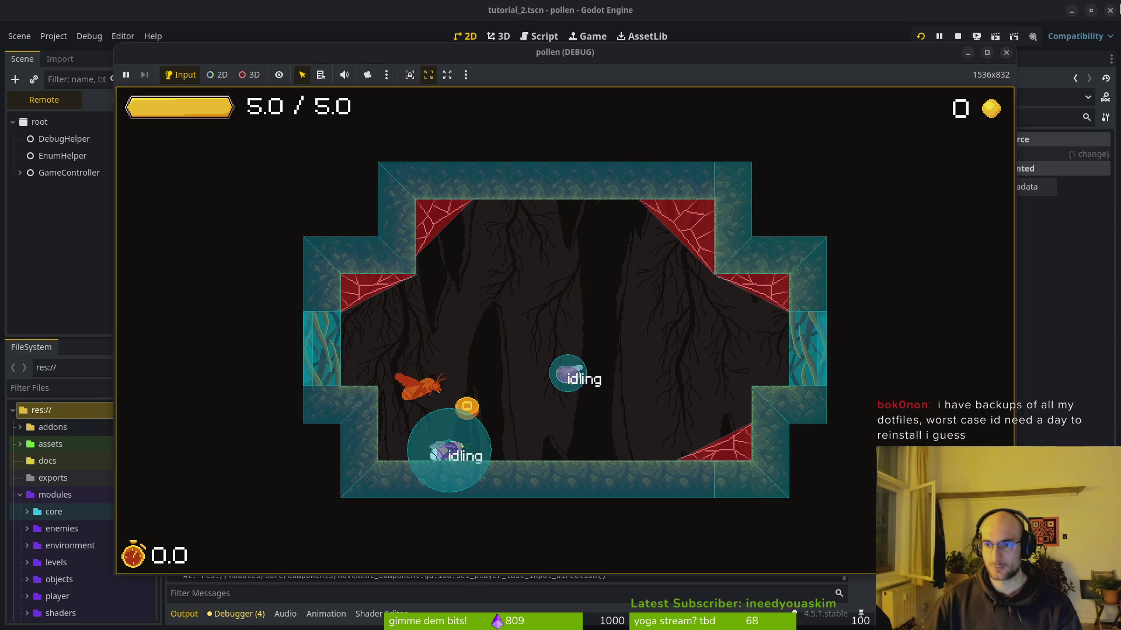
{"action": "left_click", "coordinate": [1006, 52]}
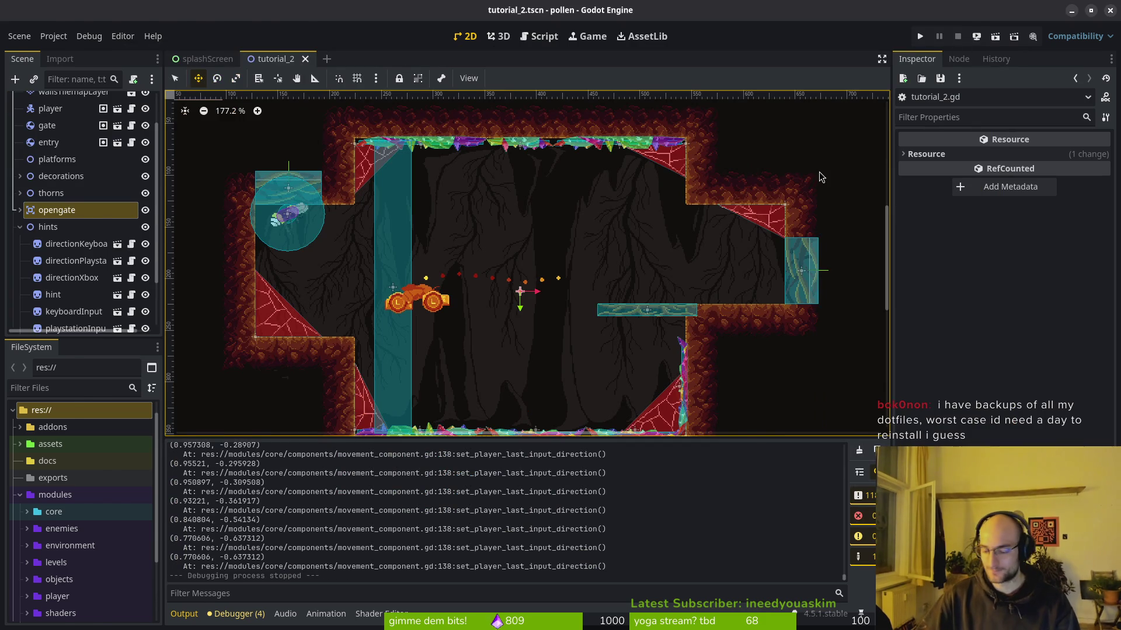
Step: Switch to crawling.gd with :bn, undo the stray dashing-branch edits, and save
{"action": "key", "text": "alt+Tab"}
{"action": "type", "text": ":bn"}
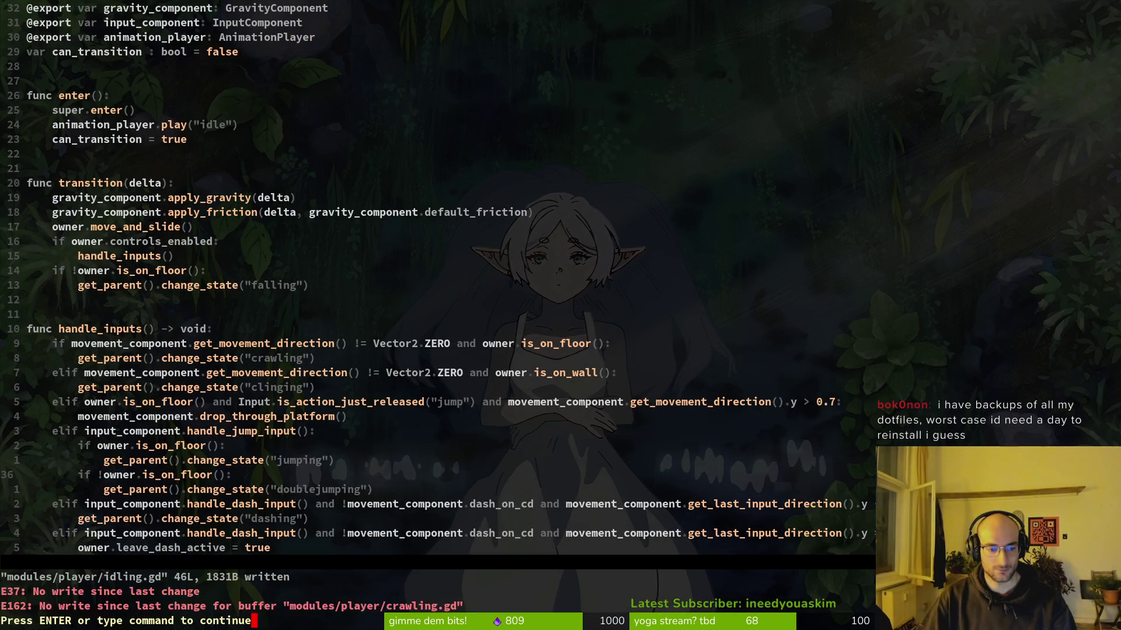
{"action": "key", "text": "Return"}
{"action": "key", "text": "u"}
{"action": "key", "text": "ctrl+r"}
{"action": "key", "text": "ctrl+r"}
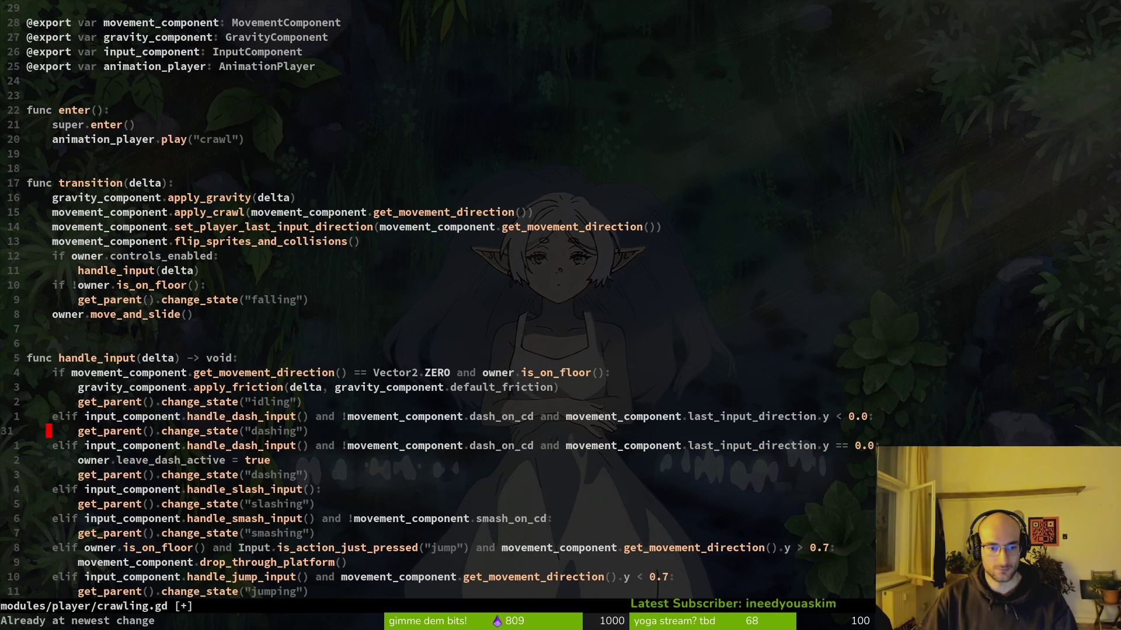
{"action": "key", "text": "u"}
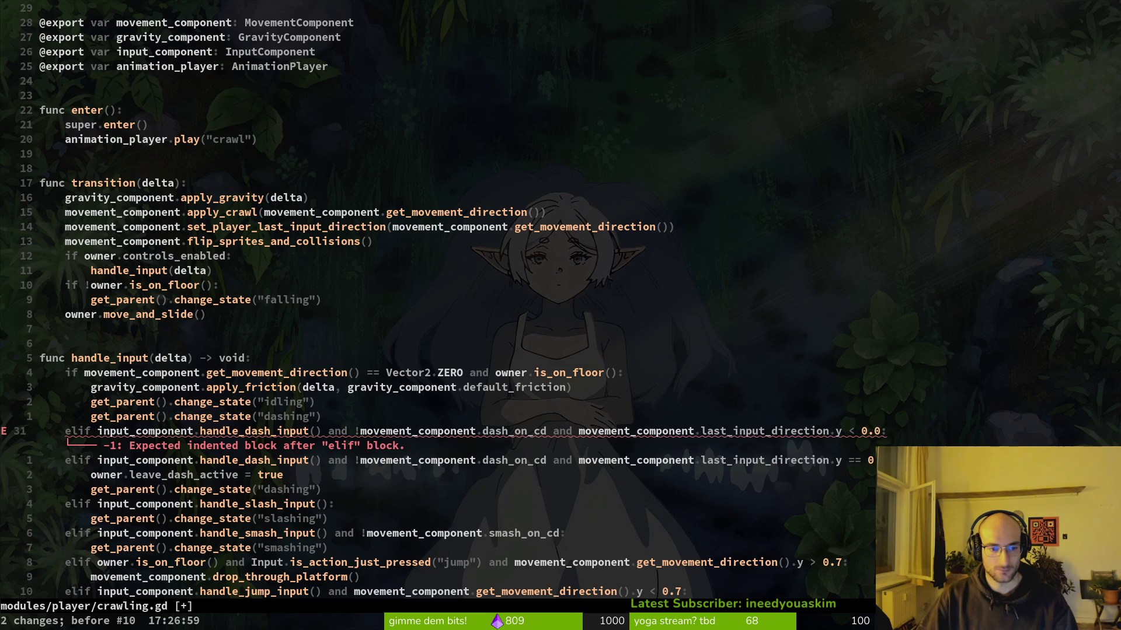
{"action": "key", "text": "u"}
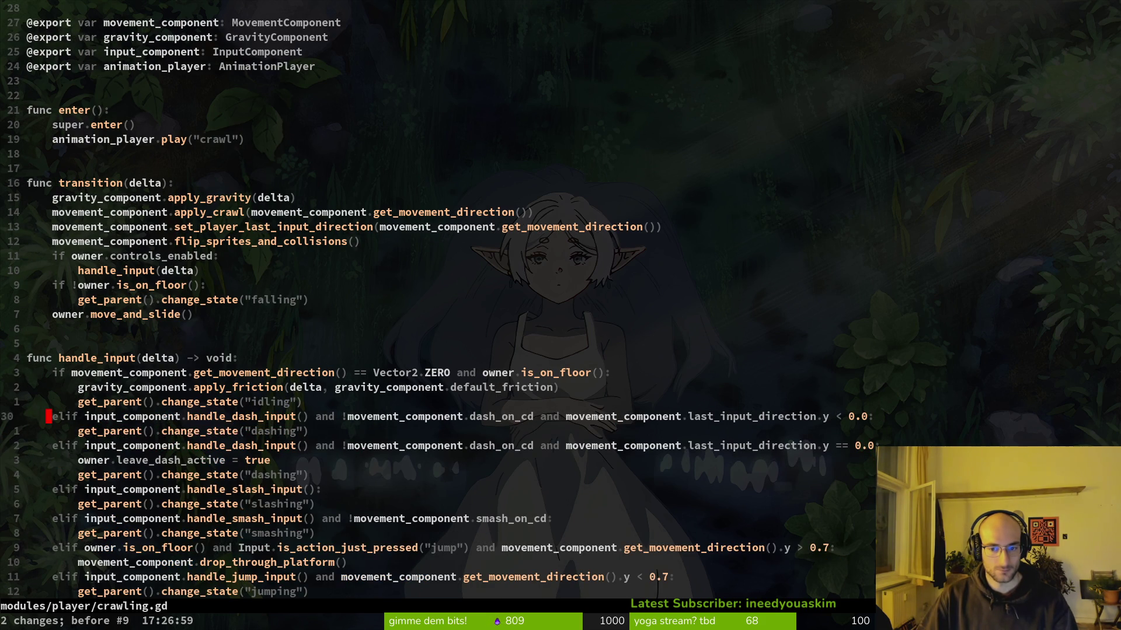
{"action": "type", "text": ":w"}
{"action": "key", "text": "Return"}
Step: Restore get_movement_direction in the handle_input check, save and quit, then run tig status
{"action": "key", "text": "u"}
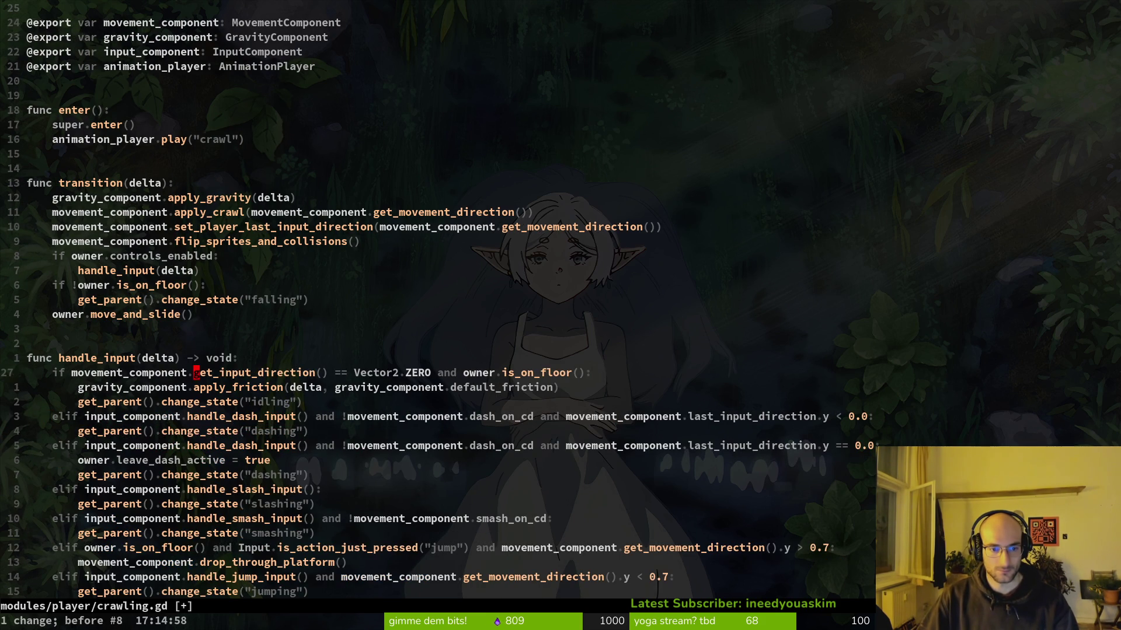
{"action": "key", "text": "ctrl+r"}
{"action": "type", "text": ":w"}
{"action": "key", "text": "Return"}
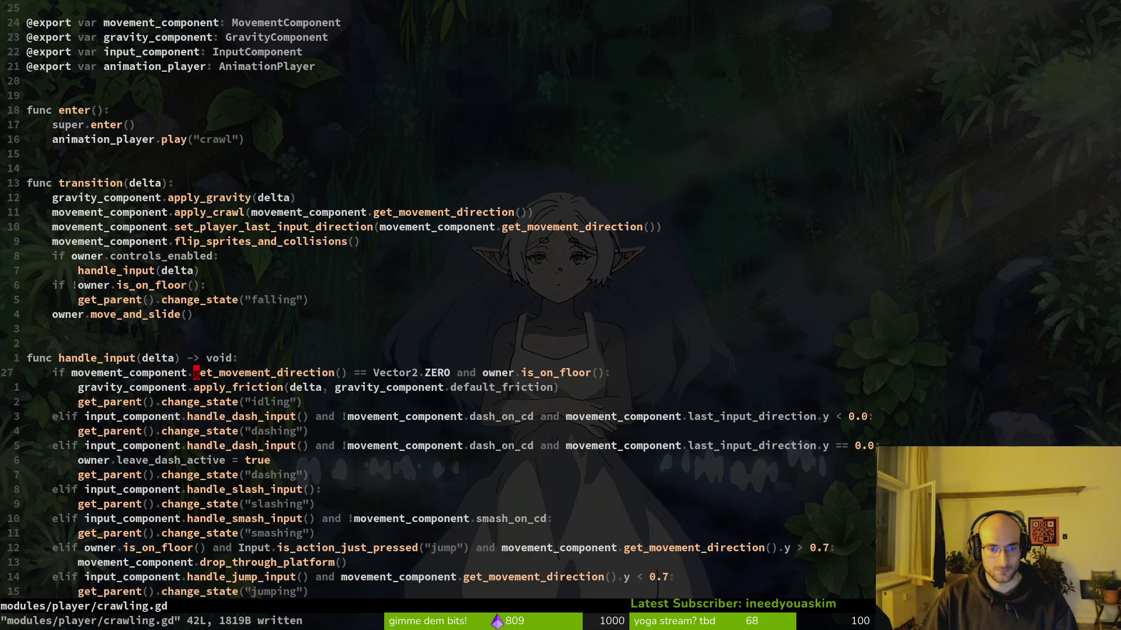
{"action": "type", "text": ":wq"}
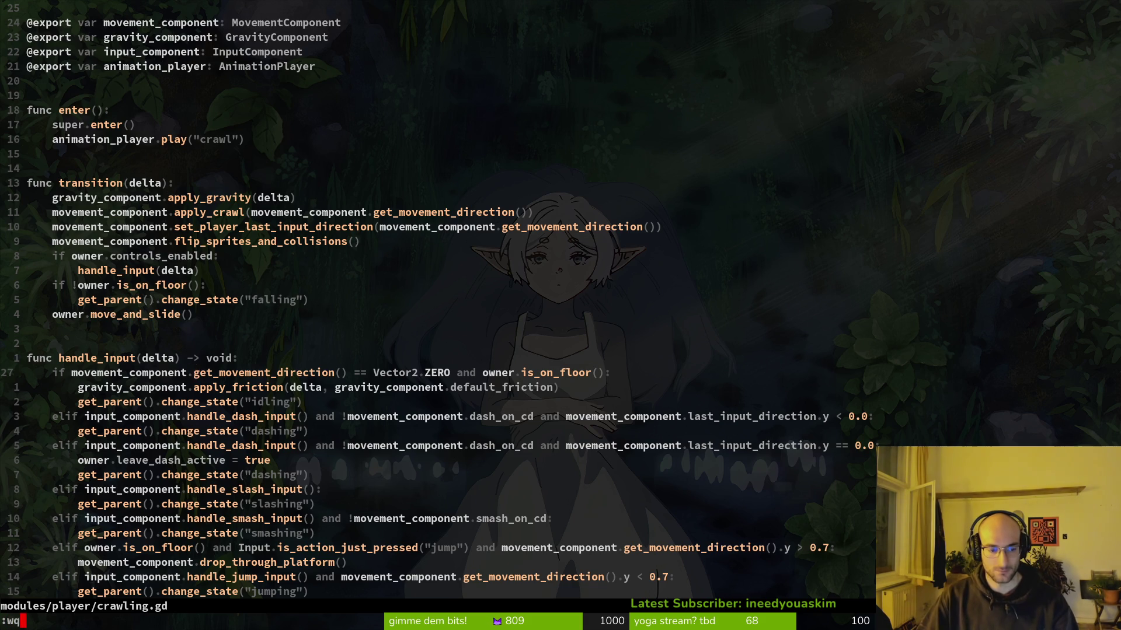
{"action": "key", "text": "Return"}
{"action": "type", "text": "tig status"}
{"action": "key", "text": "Return"}
Step: Review the changed files' diffs in tig and unstage movement_component.gd
{"action": "key", "text": "Down"}
{"action": "key", "text": "Down"}
{"action": "key", "text": "u"}
{"action": "key", "text": "Return"}
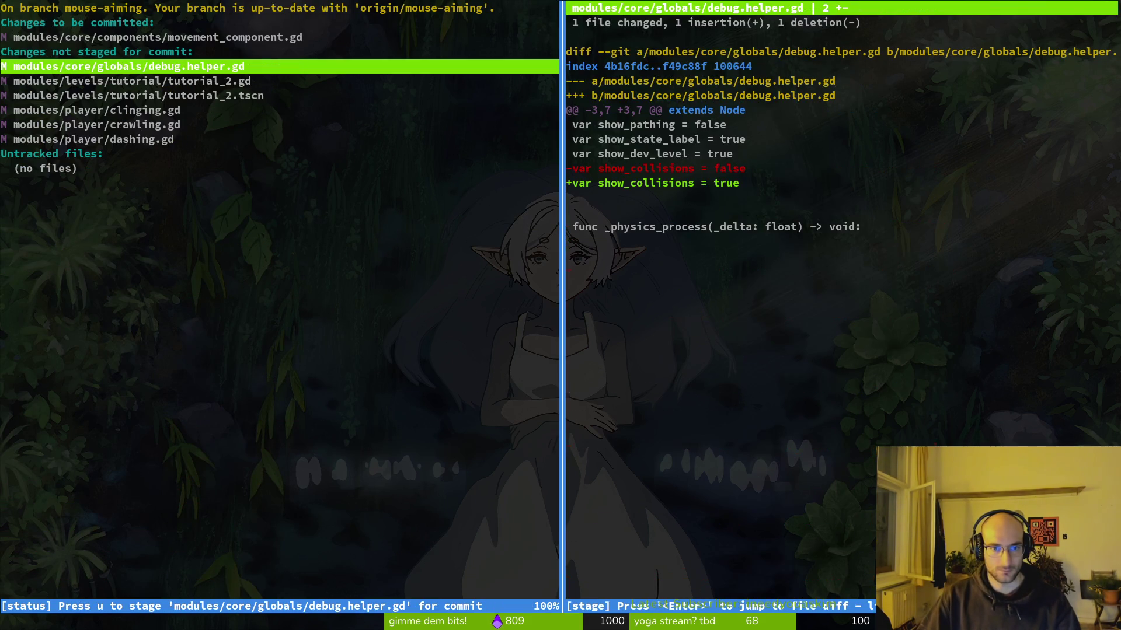
{"action": "key", "text": "q"}
{"action": "key", "text": "Down"}
{"action": "key", "text": "Return"}
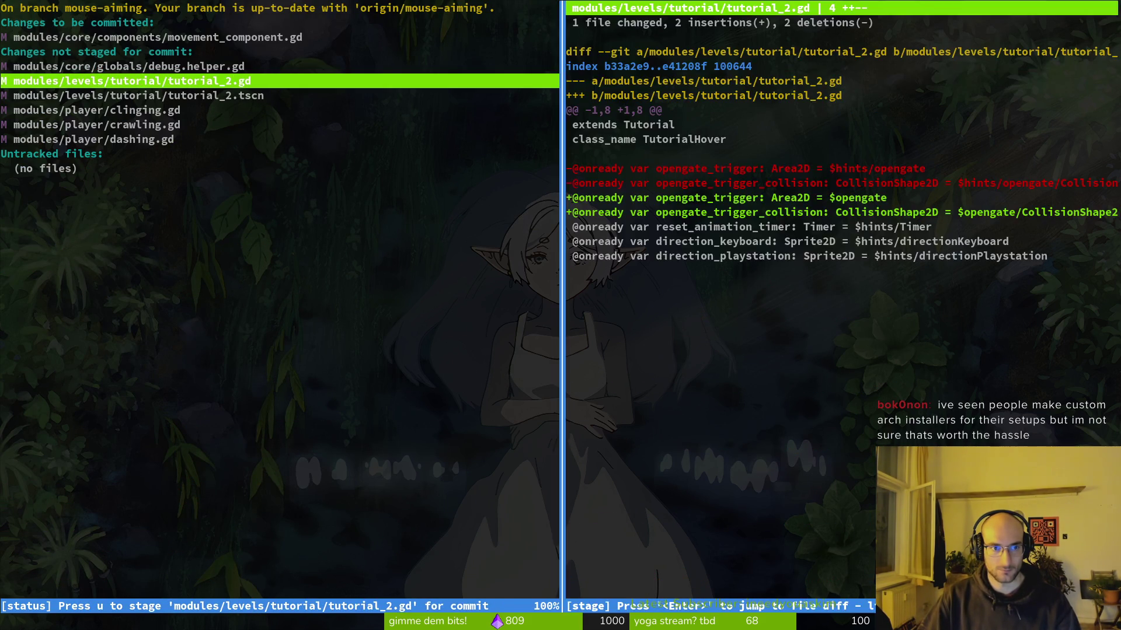
{"action": "key", "text": "q"}
{"action": "key", "text": "Up"}
{"action": "key", "text": "Up"}
{"action": "key", "text": "Up"}
{"action": "key", "text": "Return"}
Step: Stage tutorial_2.gd and tutorial_2.tscn and commit them as the tutorial 2 reorder
{"action": "key", "text": "Down"}
{"action": "key", "text": "Down"}
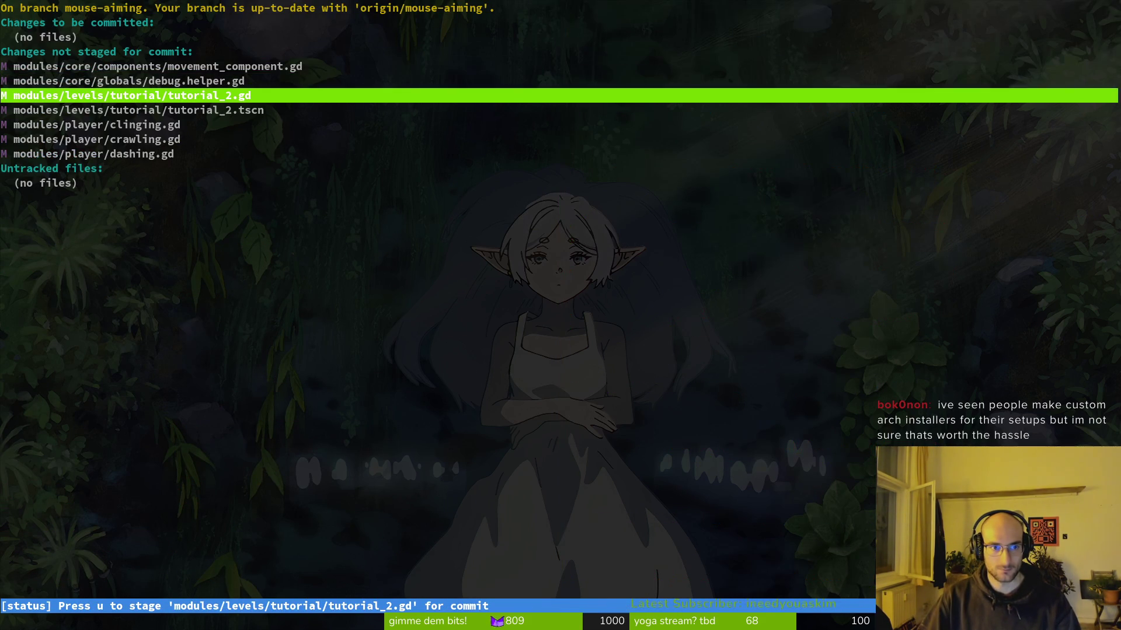
{"action": "key", "text": "Return"}
{"action": "key", "text": "u"}
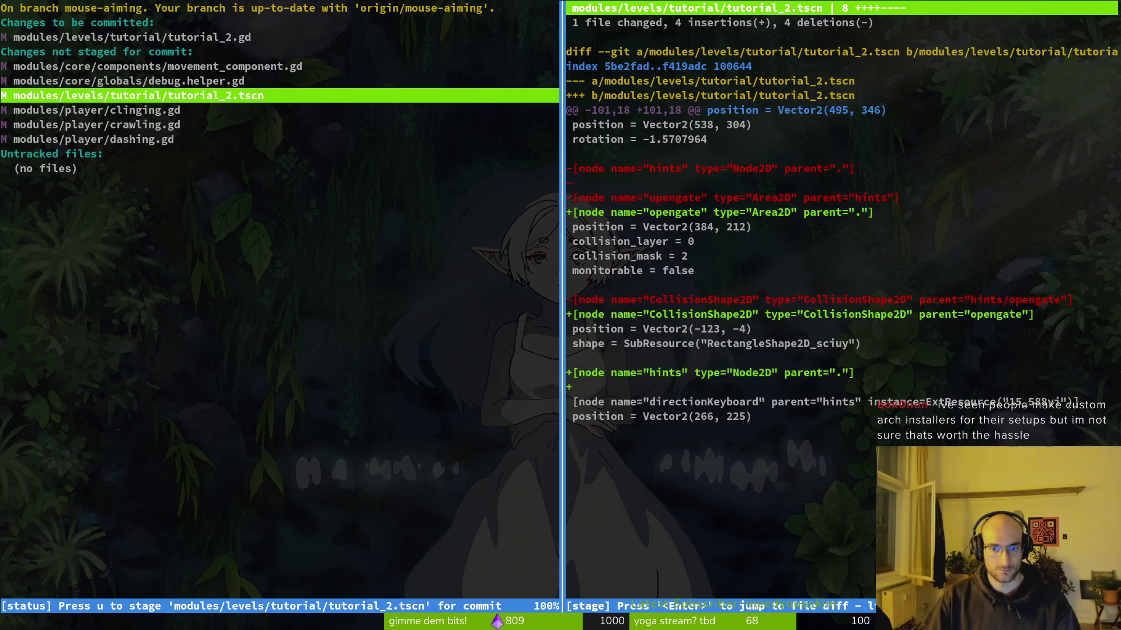
{"action": "key", "text": "u"}
{"action": "key", "text": "q"}
{"action": "key", "text": "Down"}
{"action": "key", "text": "Down"}
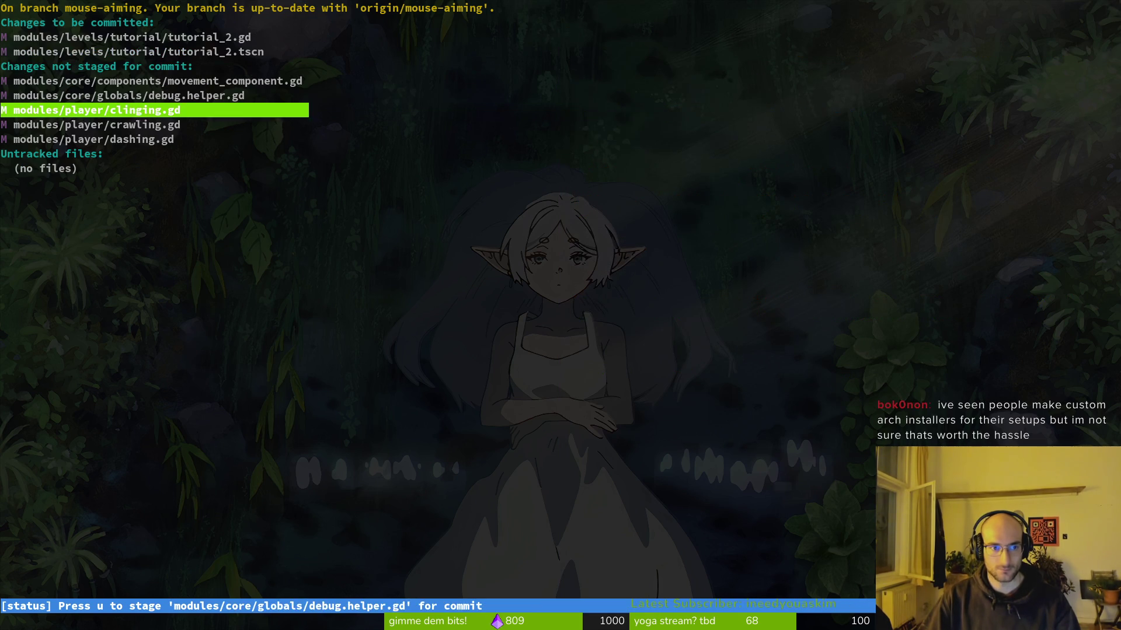
{"action": "type", "text": "qgit commit -m \""}
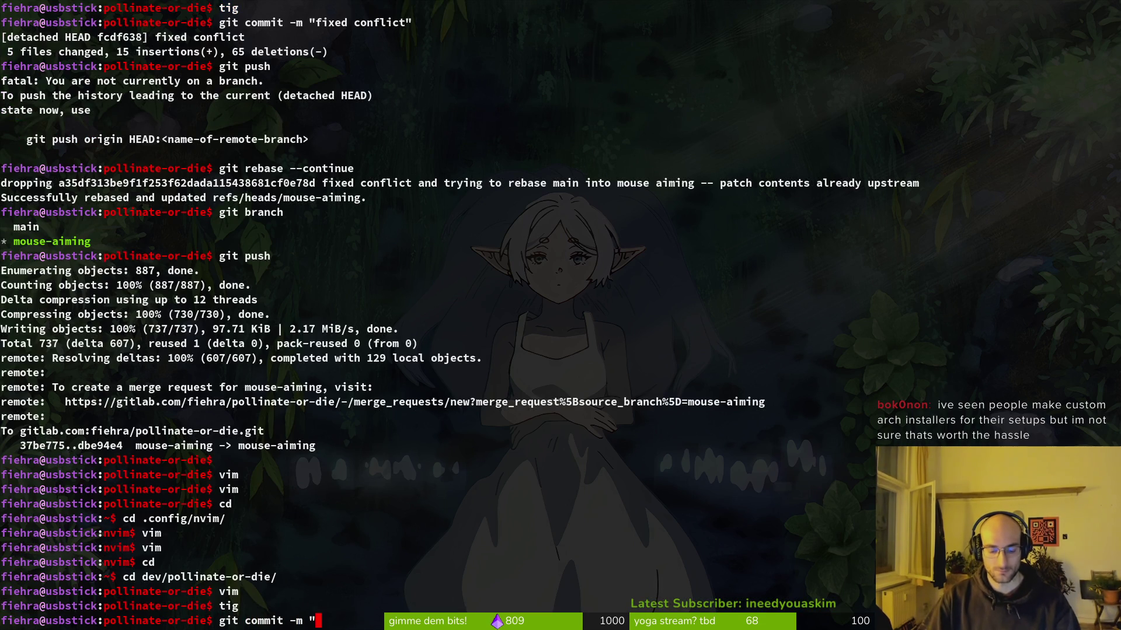
{"action": "type", "text": "reorder"}
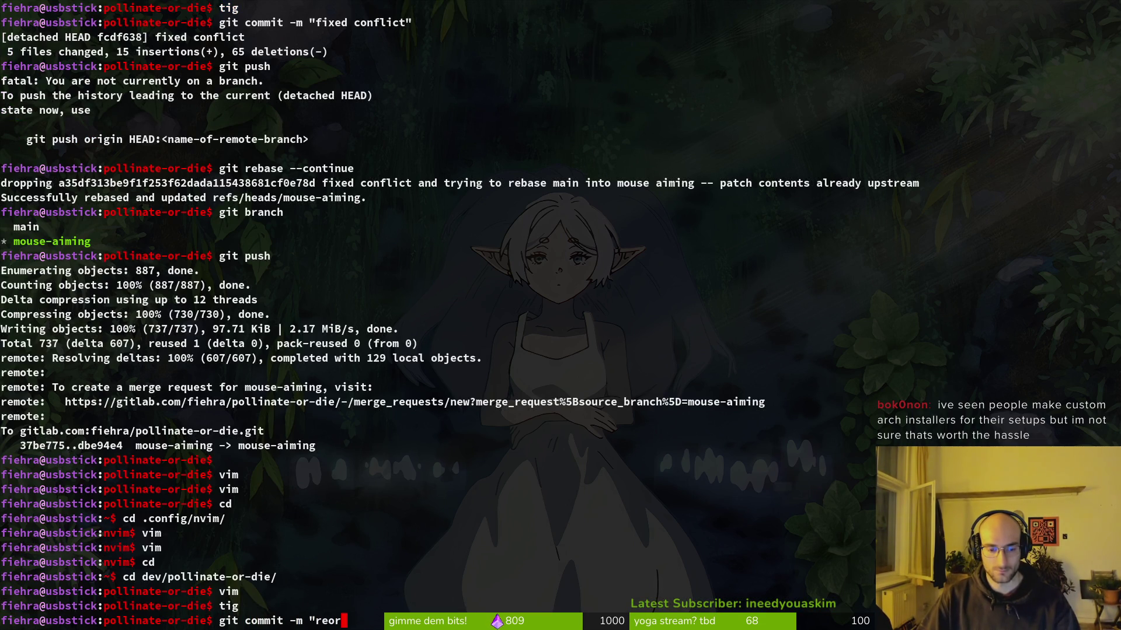
{"action": "key", "text": "BackSpace"}
{"action": "key", "text": "BackSpace"}
{"action": "type", "text": "ered s"}
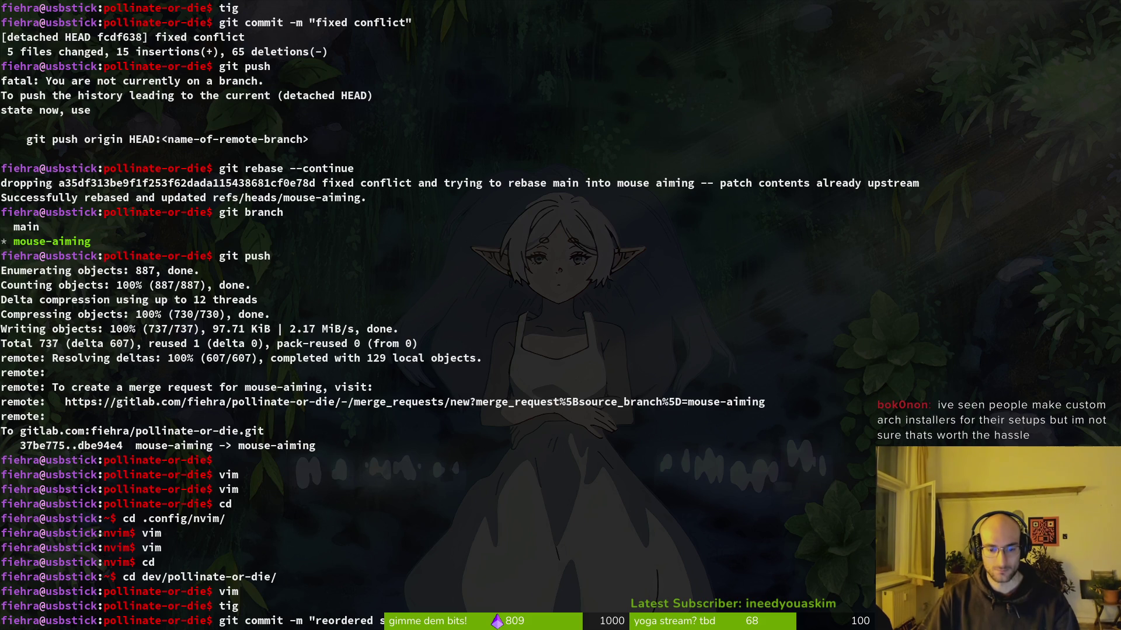
{"action": "type", "text": " pollen"}
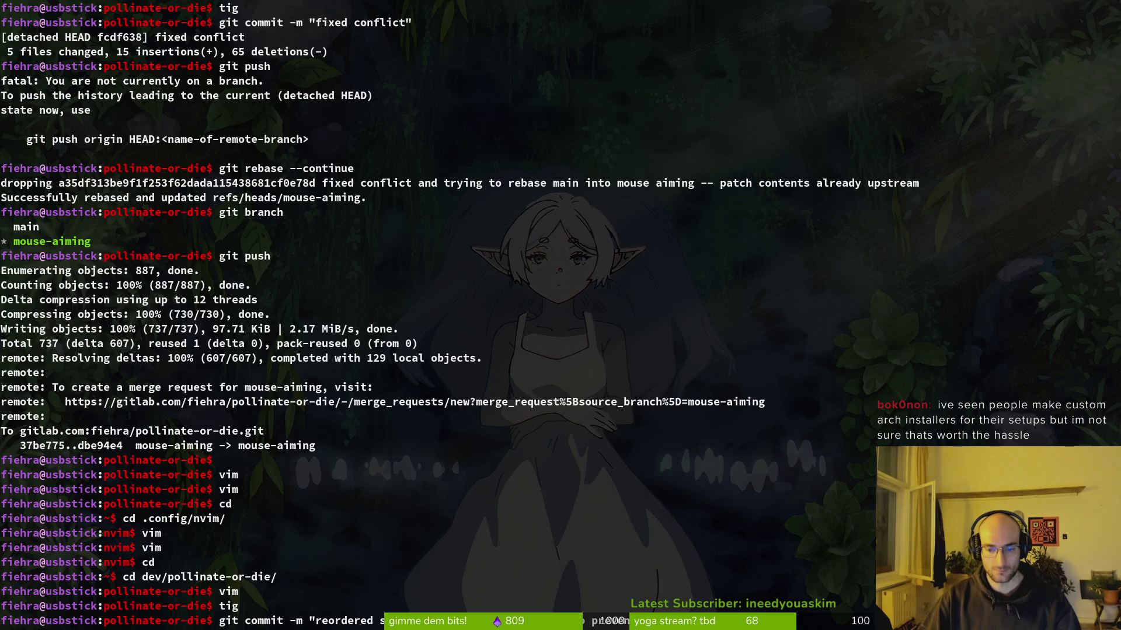
{"action": "key", "text": "Return"}
Step: Stage movement_component.gd plus the clinging, crawling and dashing scripts, commit 'fixed mouse aiming', and push
{"action": "type", "text": "tig"}
{"action": "key", "text": "Return"}
{"action": "key", "text": "s"}
{"action": "key", "text": "Down"}
{"action": "key", "text": "Return"}
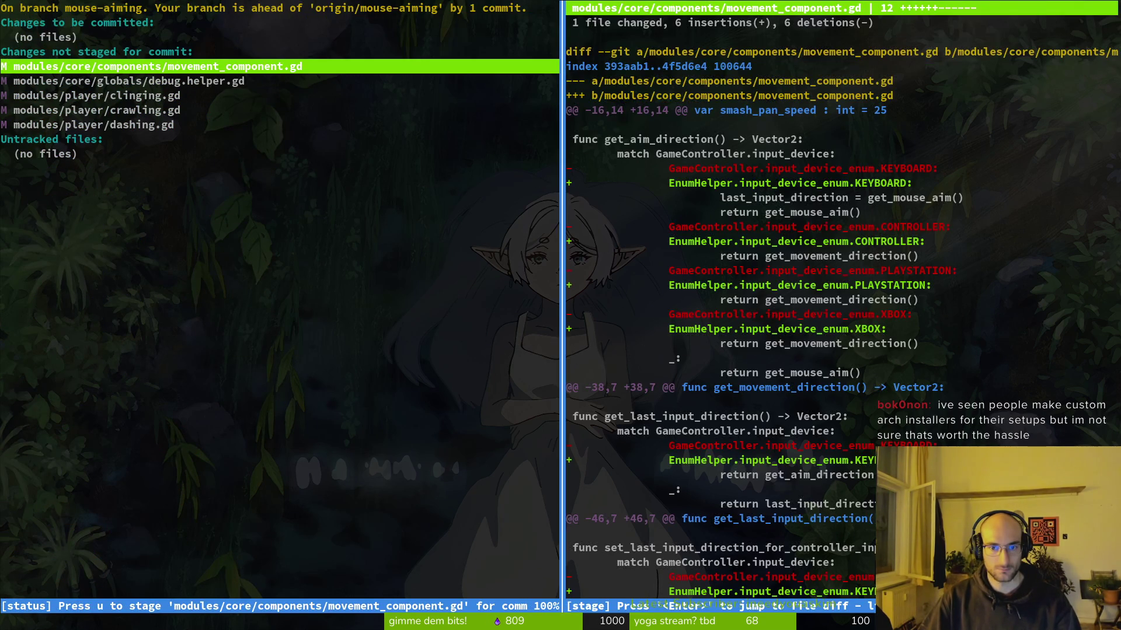
{"action": "key", "text": "u"}
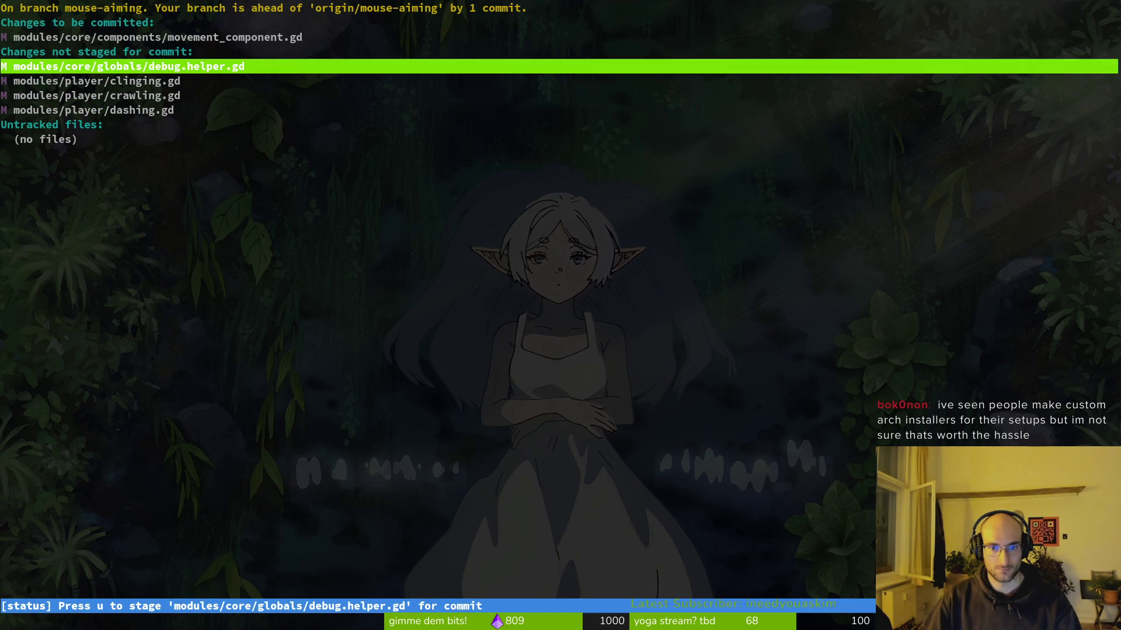
{"action": "key", "text": "Down"}
{"action": "key", "text": "Down"}
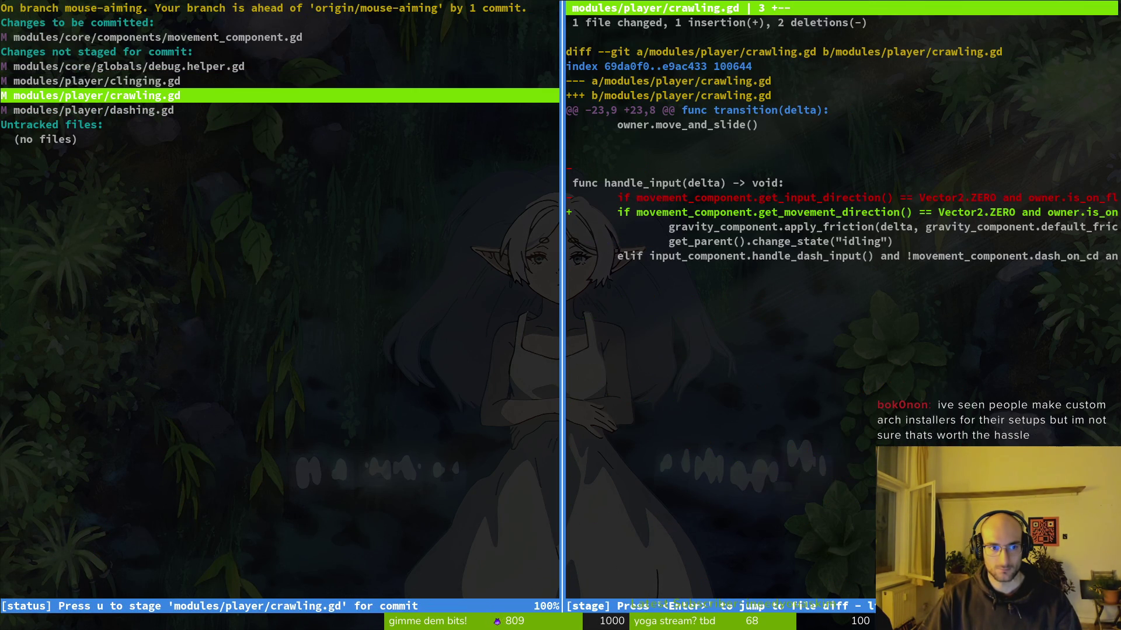
{"action": "key", "text": "Down"}
{"action": "key", "text": "u"}
{"action": "key", "text": "u"}
{"action": "key", "text": "u"}
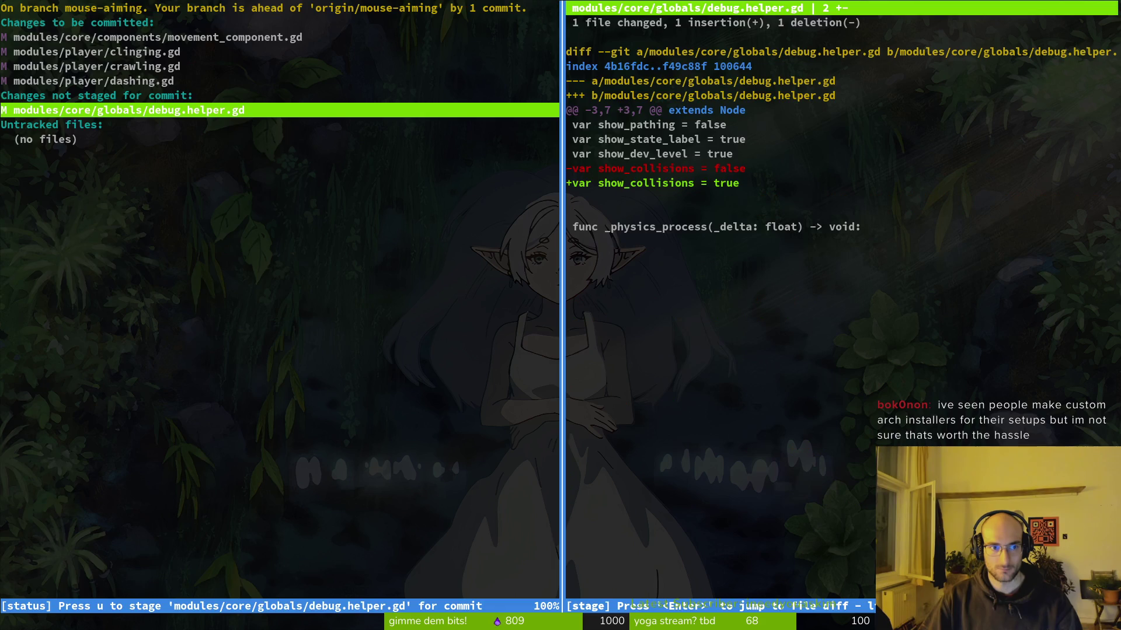
{"action": "type", "text": "qgit commit -m \""}
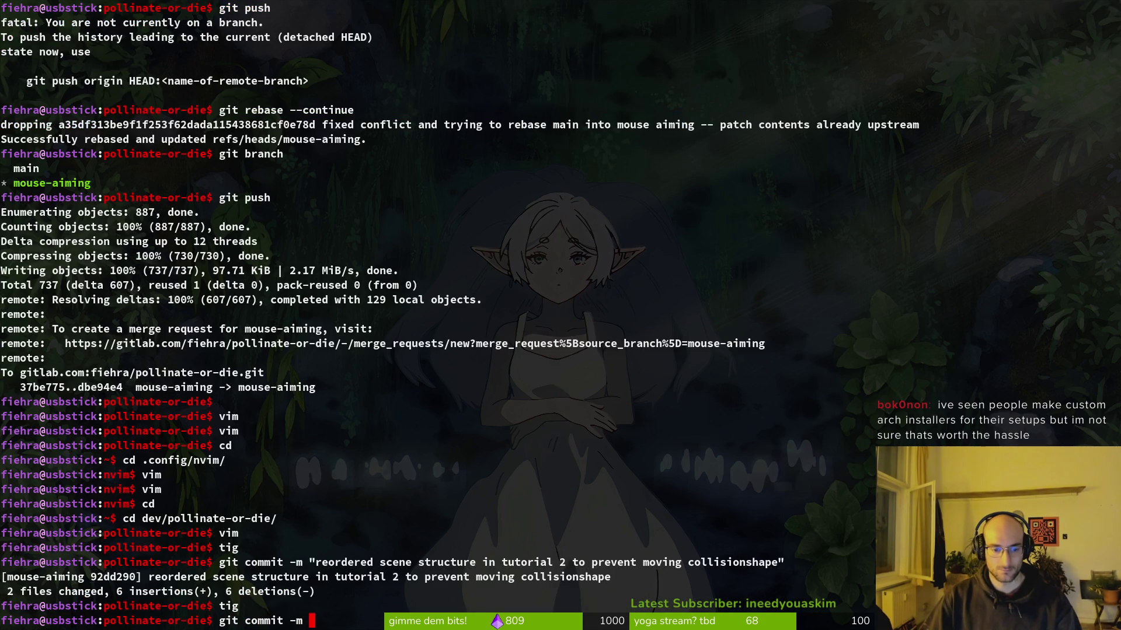
{"action": "type", "text": "fixed mouse"}
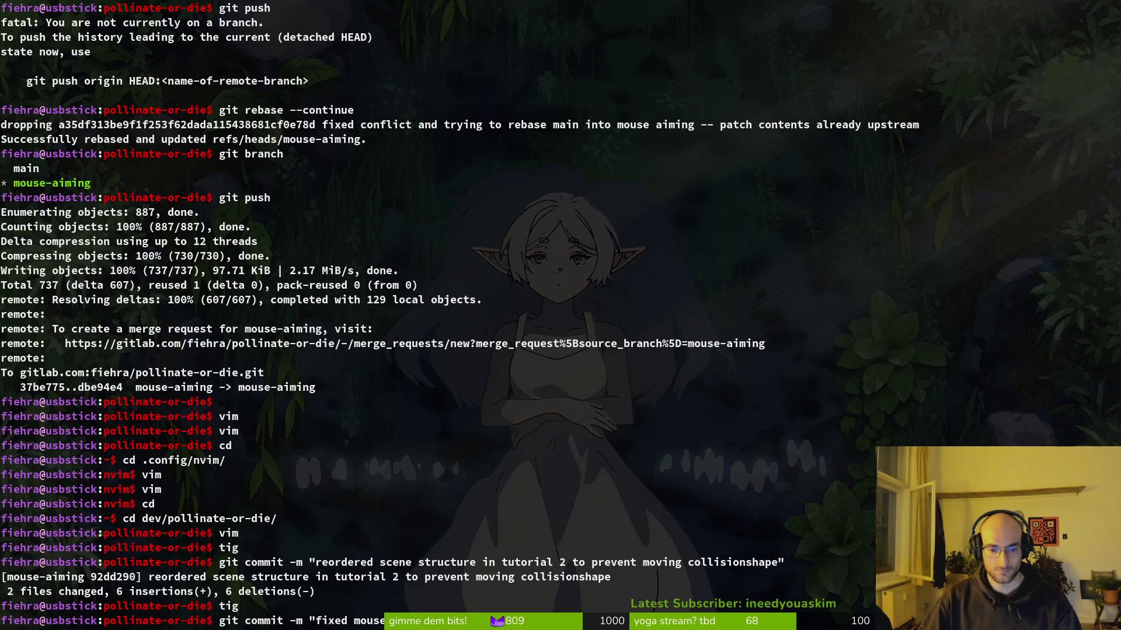
{"action": "key", "text": "Return"}
{"action": "type", "text": "git push"}
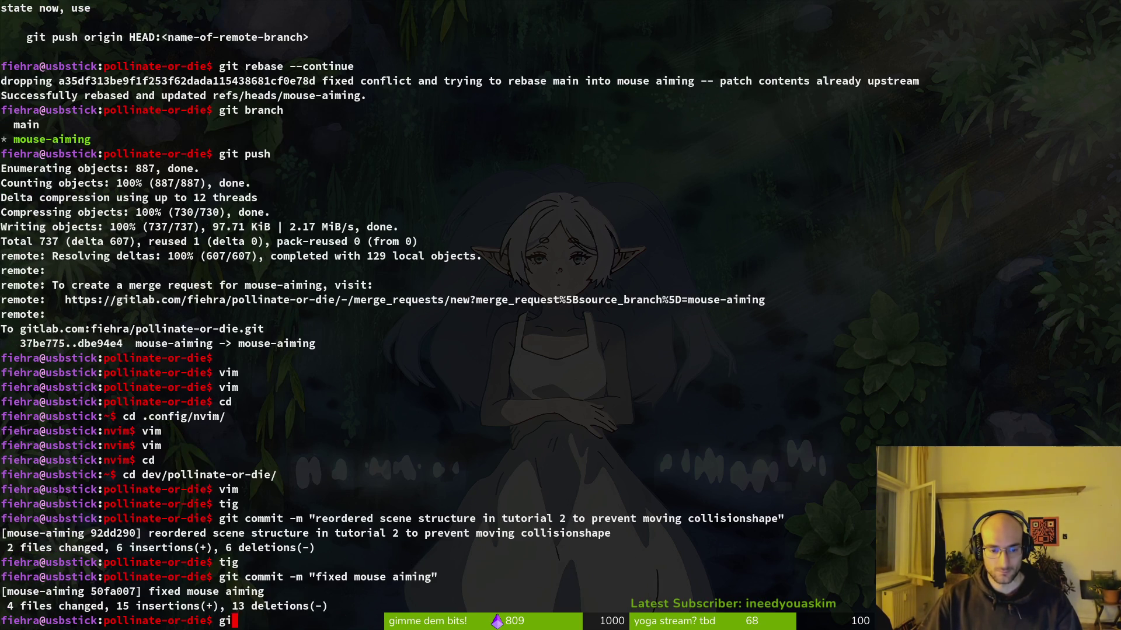
{"action": "key", "text": "Return"}
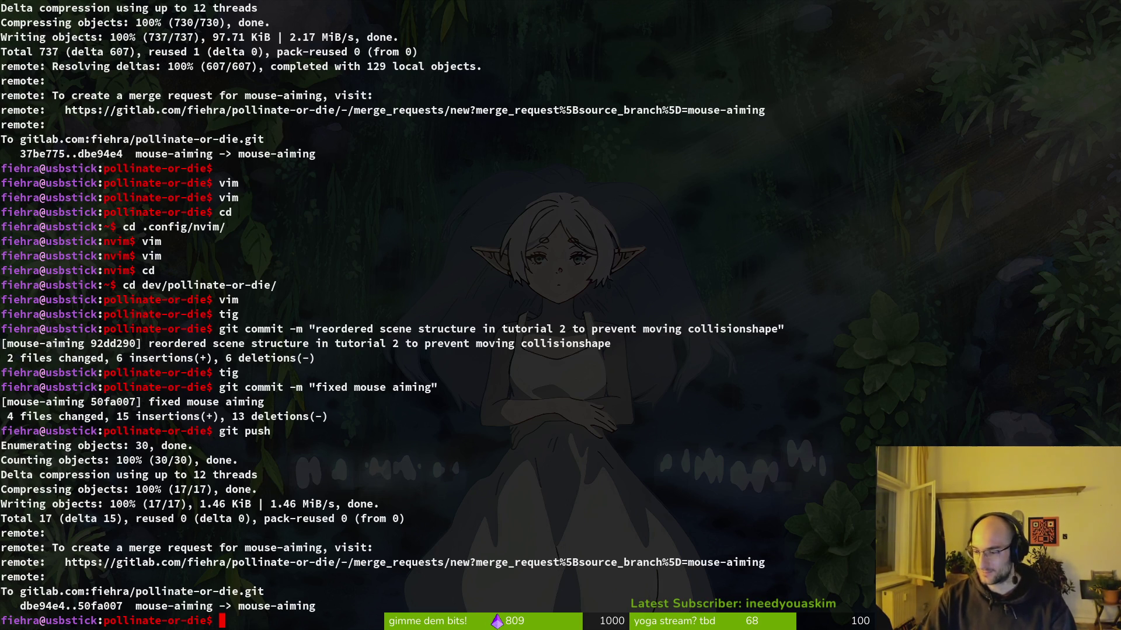
Step: Check the remaining debug.helper.gd diff in tig status, then quit and return to Godot
{"action": "type", "text": "tig"}
{"action": "key", "text": "Return"}
{"action": "key", "text": "Down"}
{"action": "key", "text": "Down"}
{"action": "key", "text": "Down"}
{"action": "key", "text": "Down"}
{"action": "key", "text": "Return"}
{"action": "key", "text": "q"}
{"action": "key", "text": "q"}
{"action": "key", "text": "alt+Tab"}
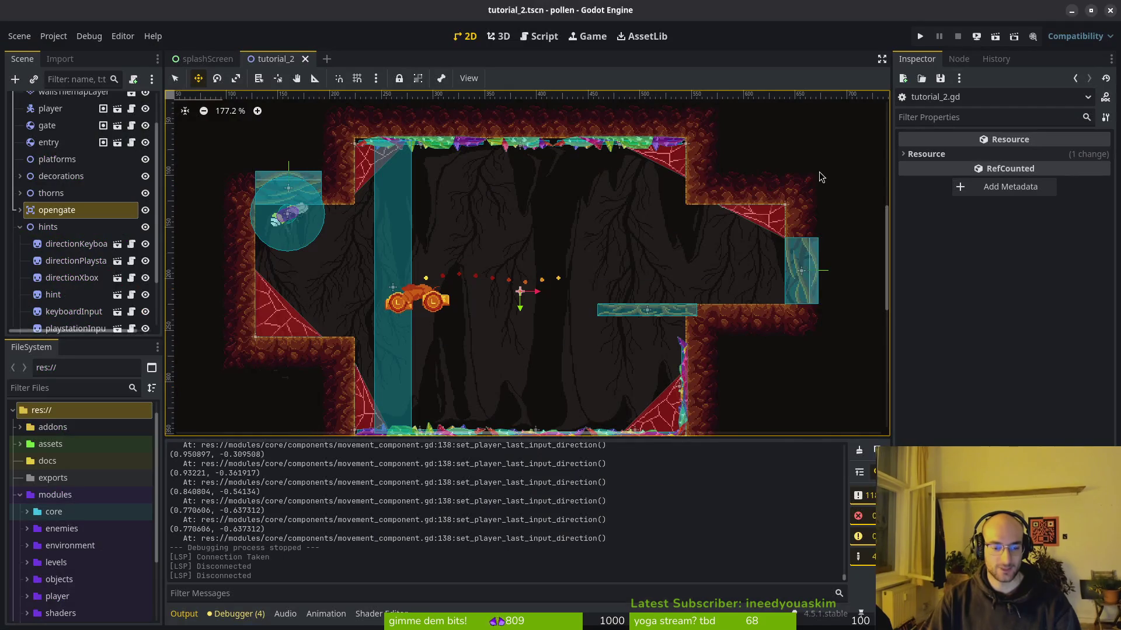
Step: Run the game with F5, start it, and walk the player left and up the level select room's wall
{"action": "key", "text": "F5"}
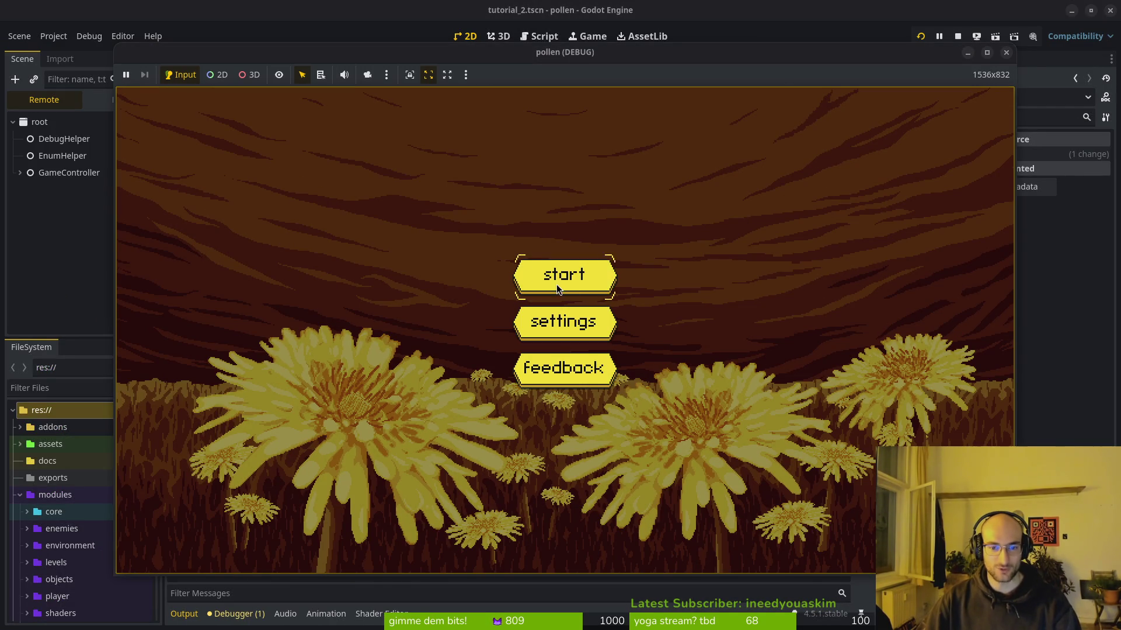
{"action": "left_click", "coordinate": [555, 285]}
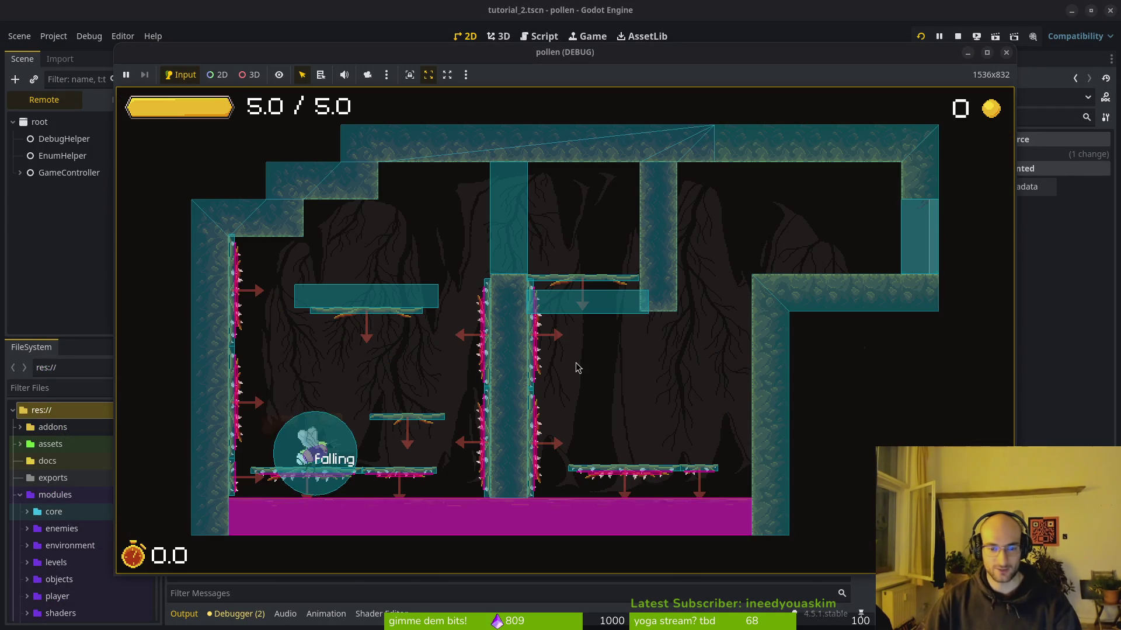
{"action": "key", "text": "a"}
{"action": "left_click", "coordinate": [311, 379]}
{"action": "key", "text": "a"}
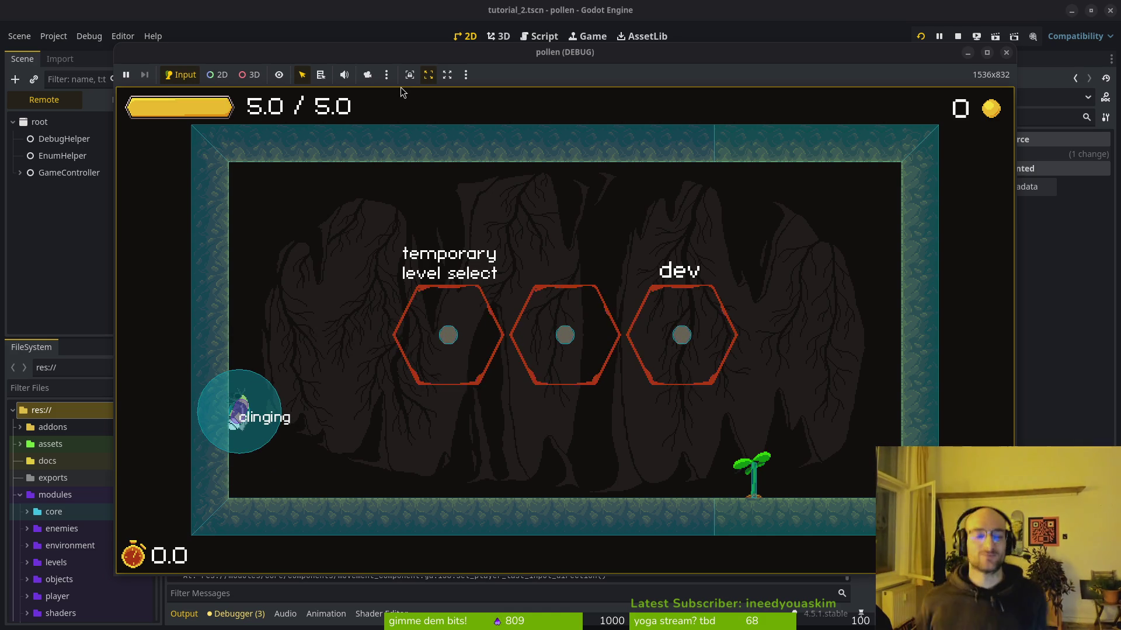
{"action": "left_click_drag", "start_coordinate": [616, 51], "coordinate": [615, 12]}
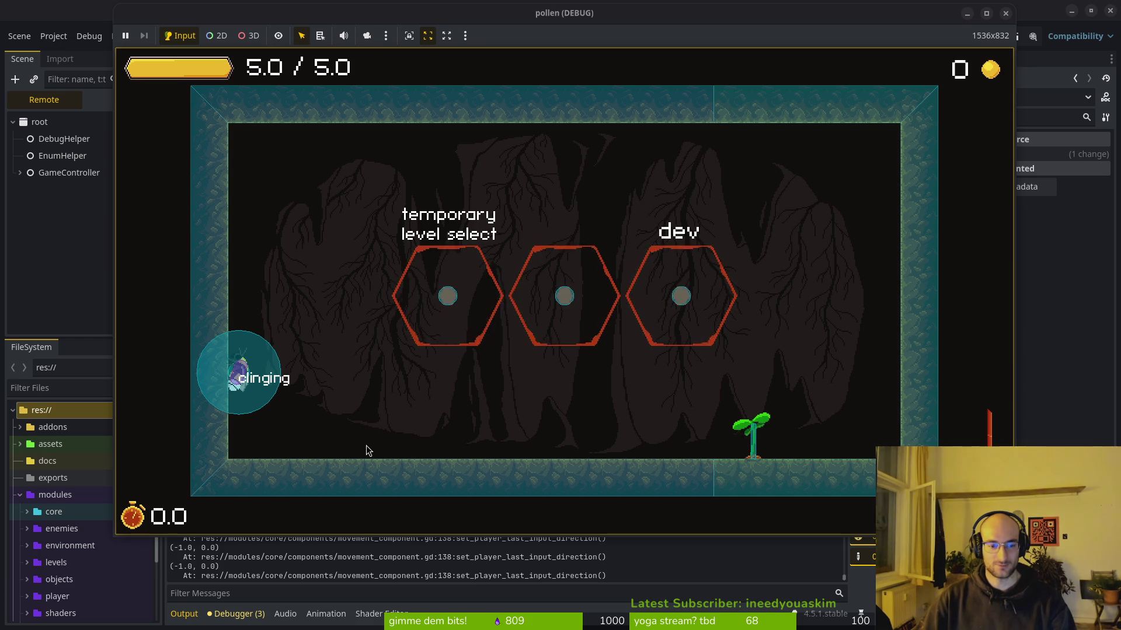
{"action": "key", "text": "w"}
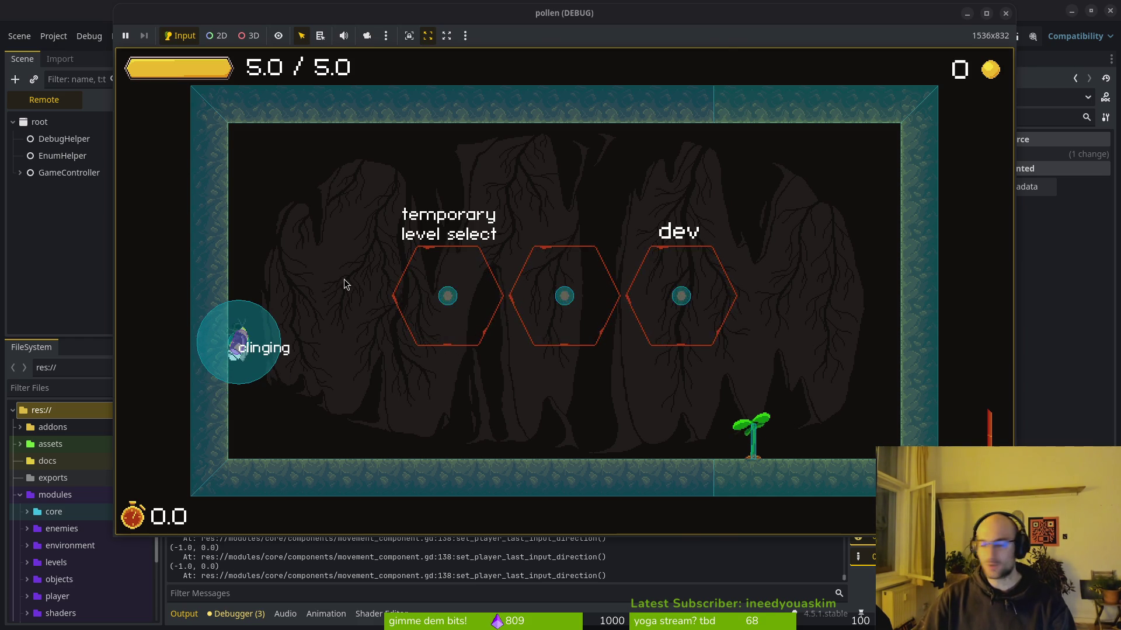
{"action": "key", "text": "alt+Tab"}
Step: Glance at the commit history and status in tig, then launch vim in the project
{"action": "type", "text": "tig"}
{"action": "key", "text": "Return"}
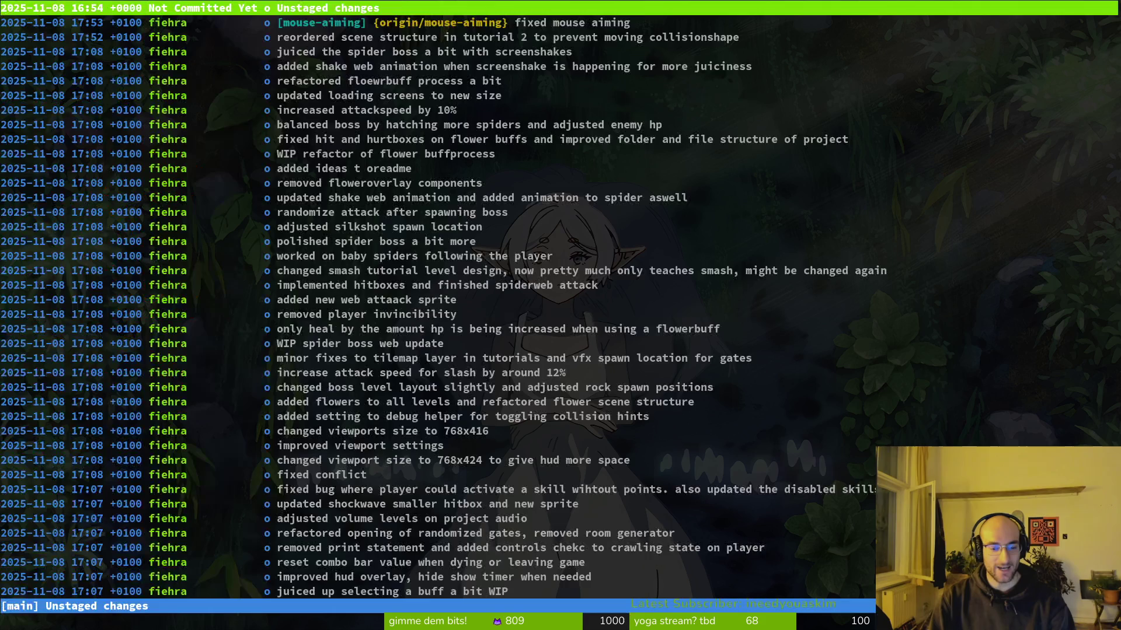
{"action": "key", "text": "s"}
{"action": "key", "text": "q"}
{"action": "key", "text": "q"}
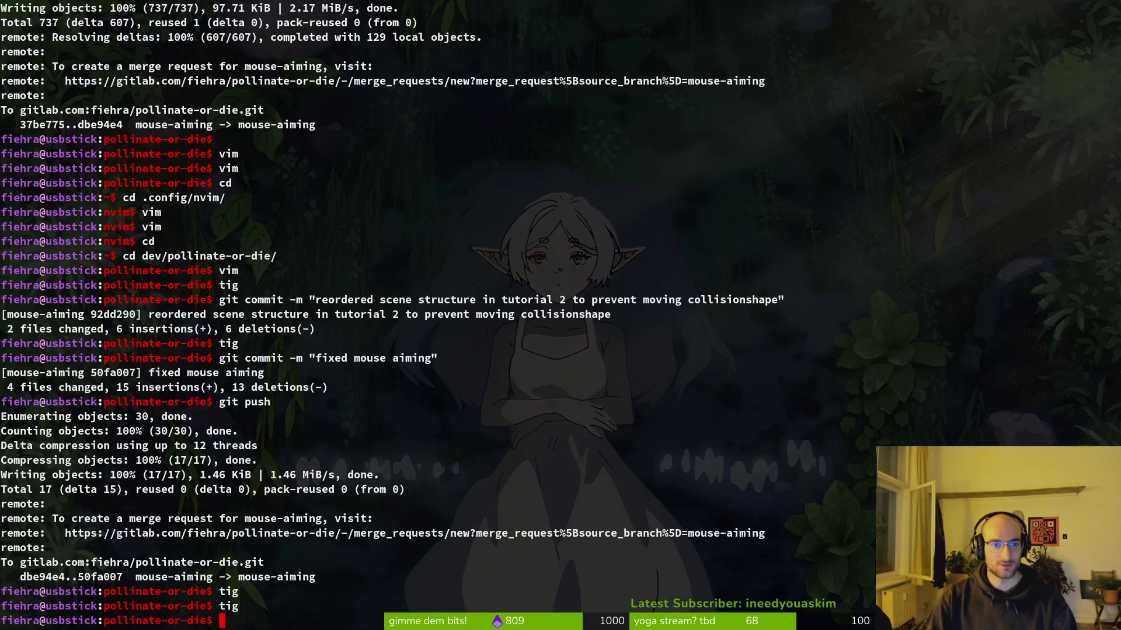
{"action": "type", "text": "vim"}
{"action": "key", "text": "Return"}
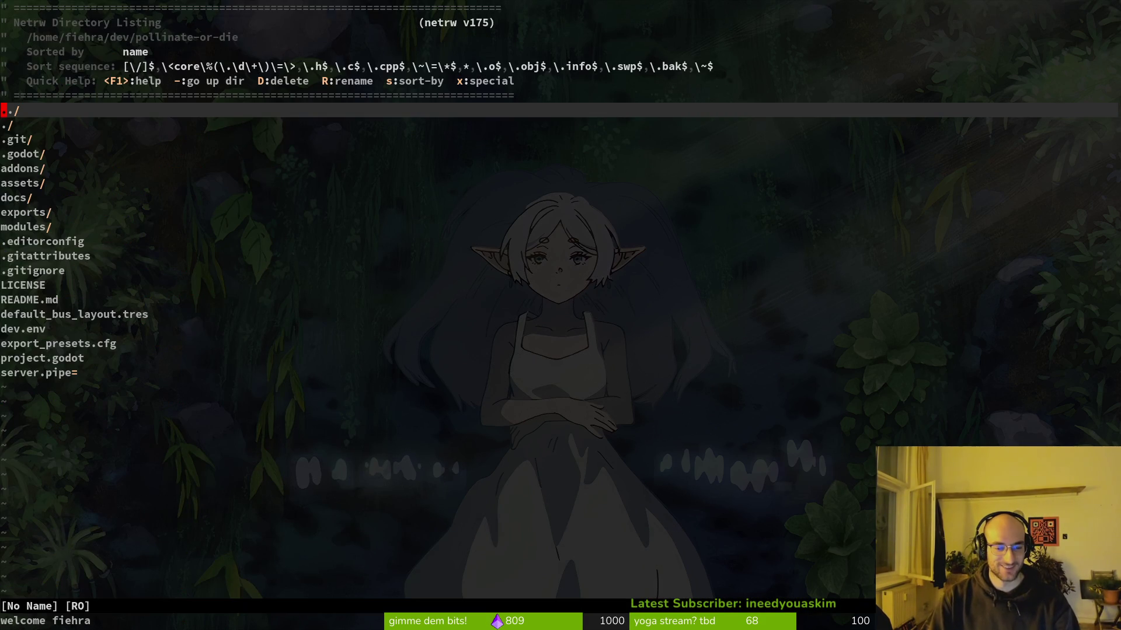
Step: Open clinging.gd via the 'cling' file search, jump 23 lines down and undo to restore eight lines
{"action": "key", "text": "ctrl+p"}
{"action": "type", "text": "cling"}
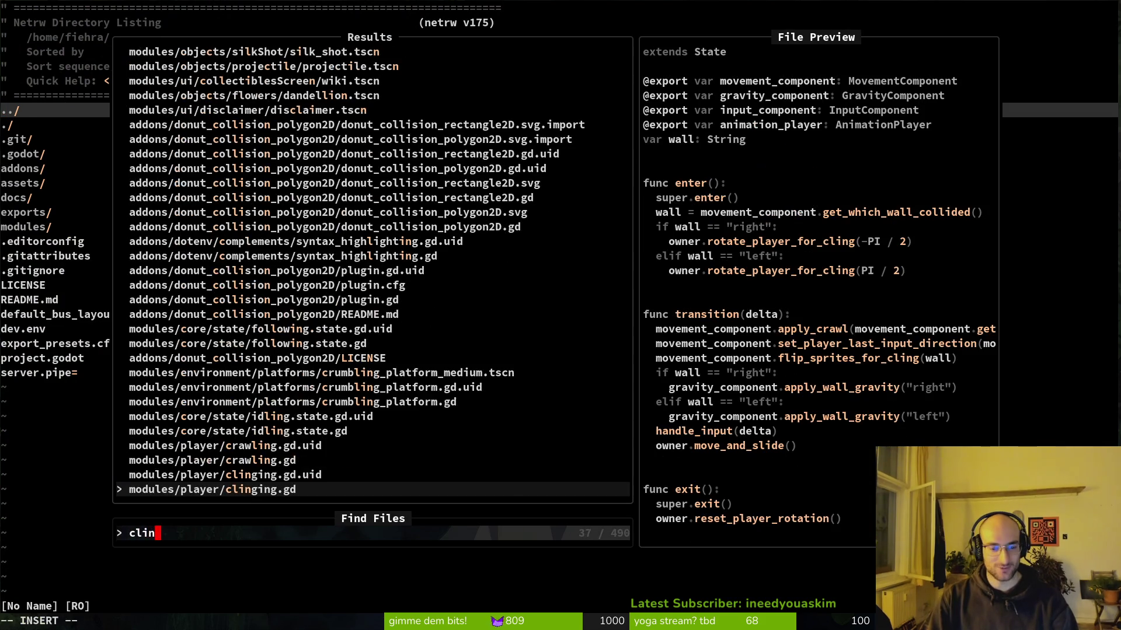
{"action": "key", "text": "Return"}
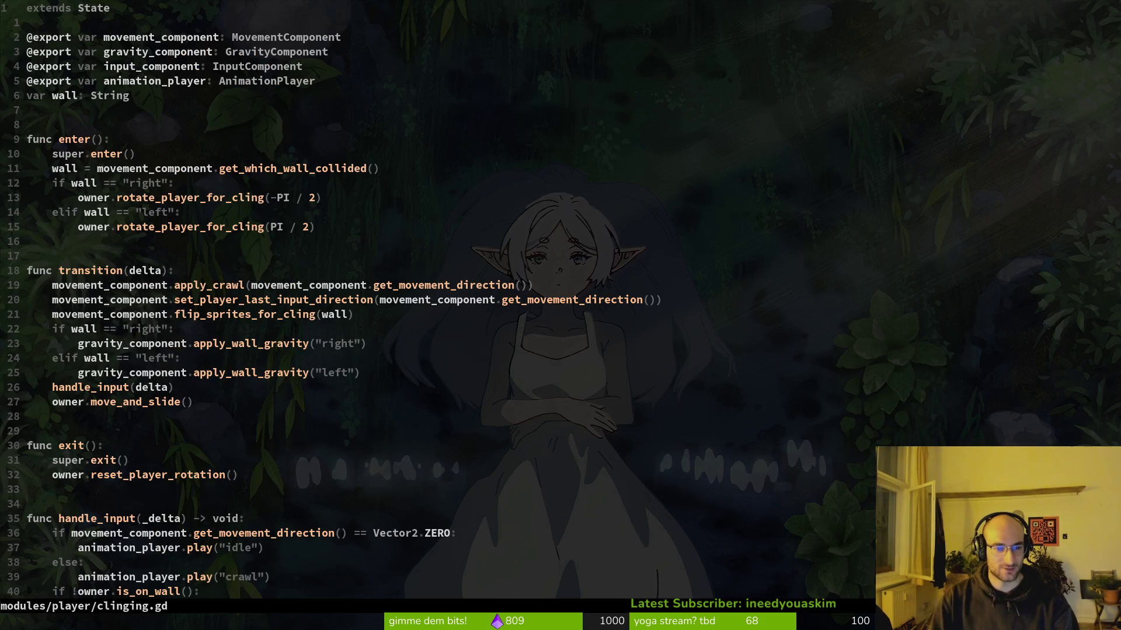
{"action": "key", "text": "2"}
{"action": "key", "text": "3"}
{"action": "key", "text": "j"}
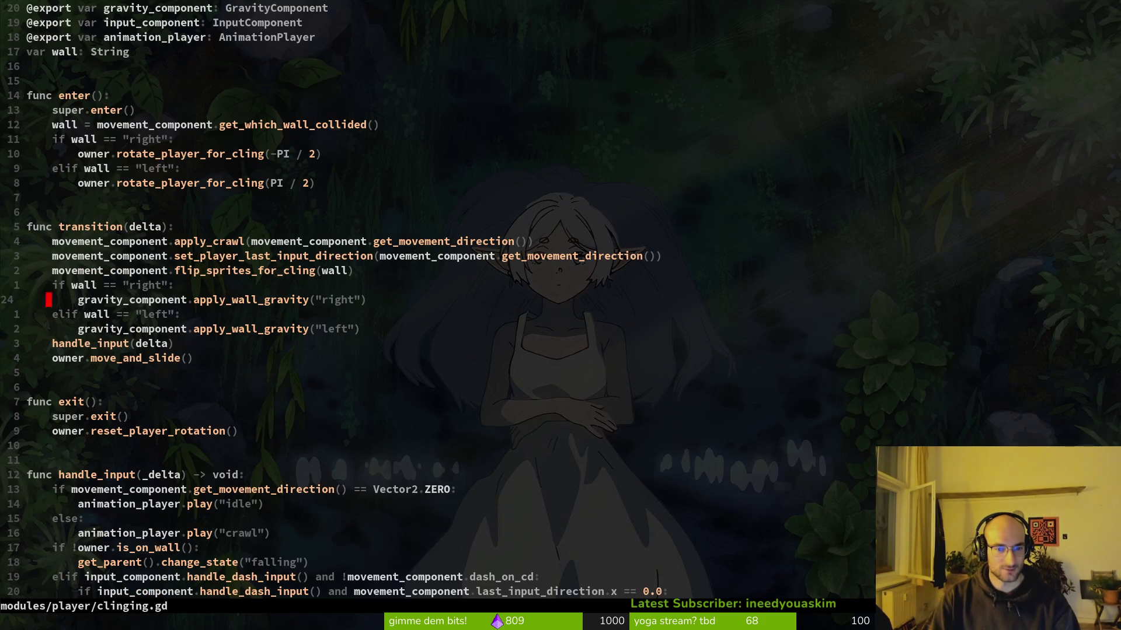
{"action": "key", "text": "u"}
{"action": "key", "text": "alt+Tab"}
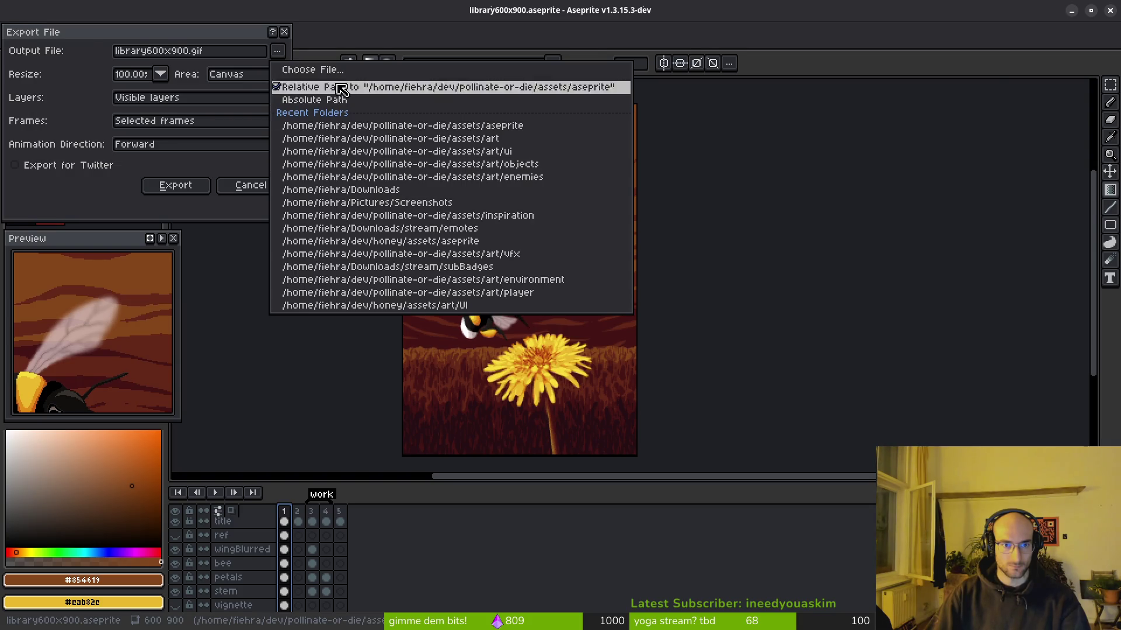
Step: Browse the export location to the pollinate-or-die/assets/art folder
{"action": "left_click", "coordinate": [338, 71]}
{"action": "left_click", "coordinate": [55, 52]}
{"action": "left_click", "coordinate": [40, 111]}
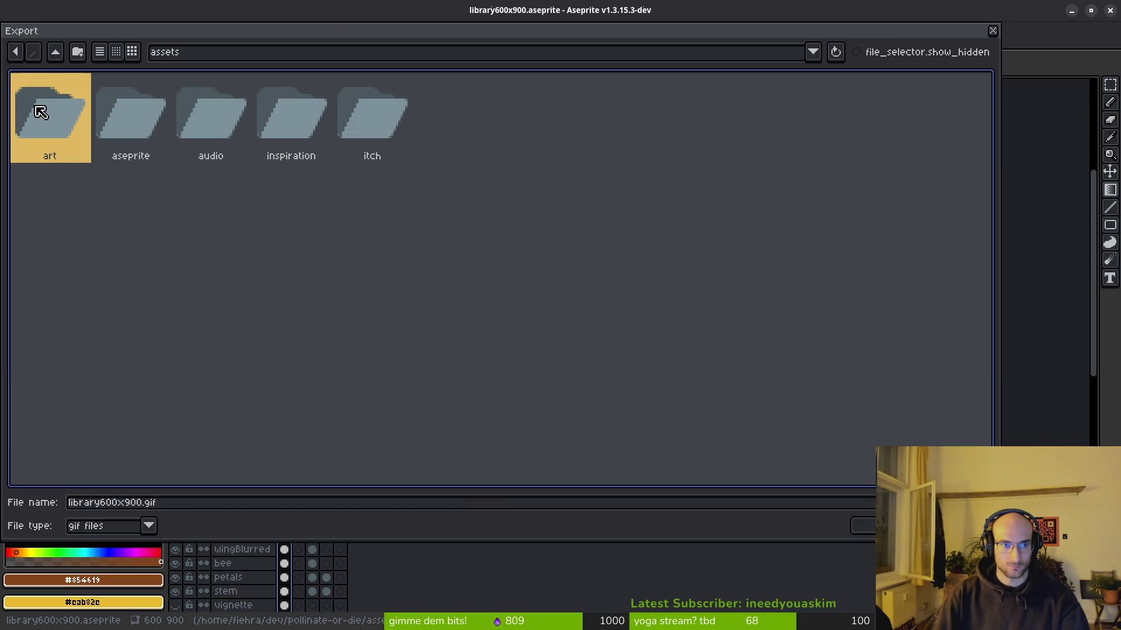
{"action": "left_click", "coordinate": [55, 53]}
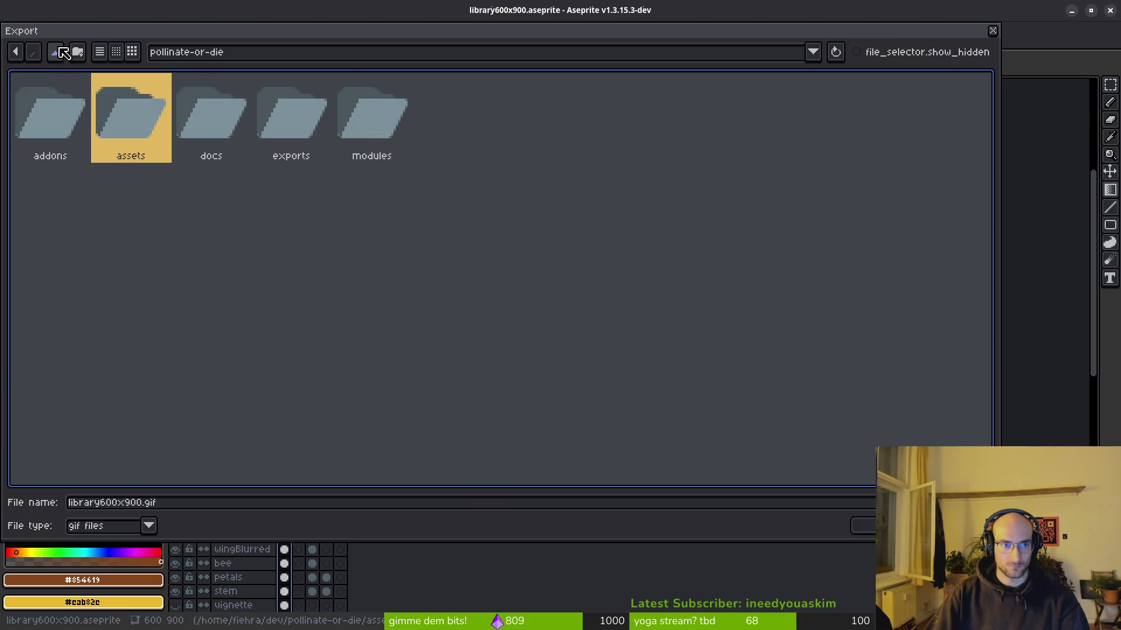
{"action": "left_click", "coordinate": [58, 50]}
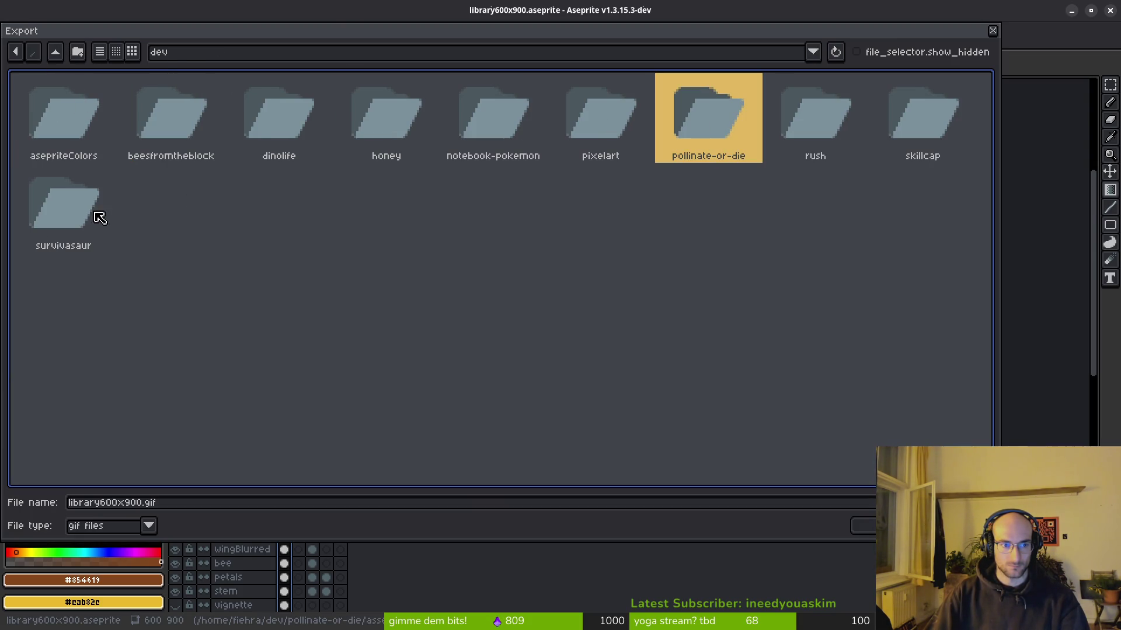
{"action": "double_click", "coordinate": [704, 119]}
{"action": "double_click", "coordinate": [117, 118]}
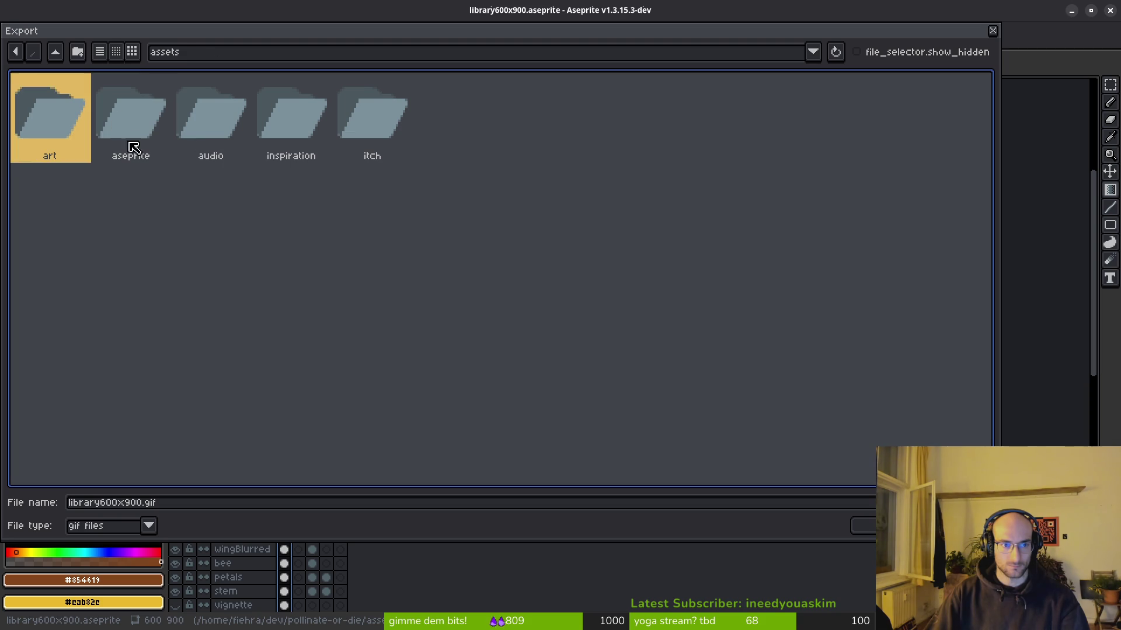
{"action": "double_click", "coordinate": [56, 116]}
Step: Export library600x900.png as a png file, dismiss the format warning, and open Files
{"action": "left_click", "coordinate": [150, 528]}
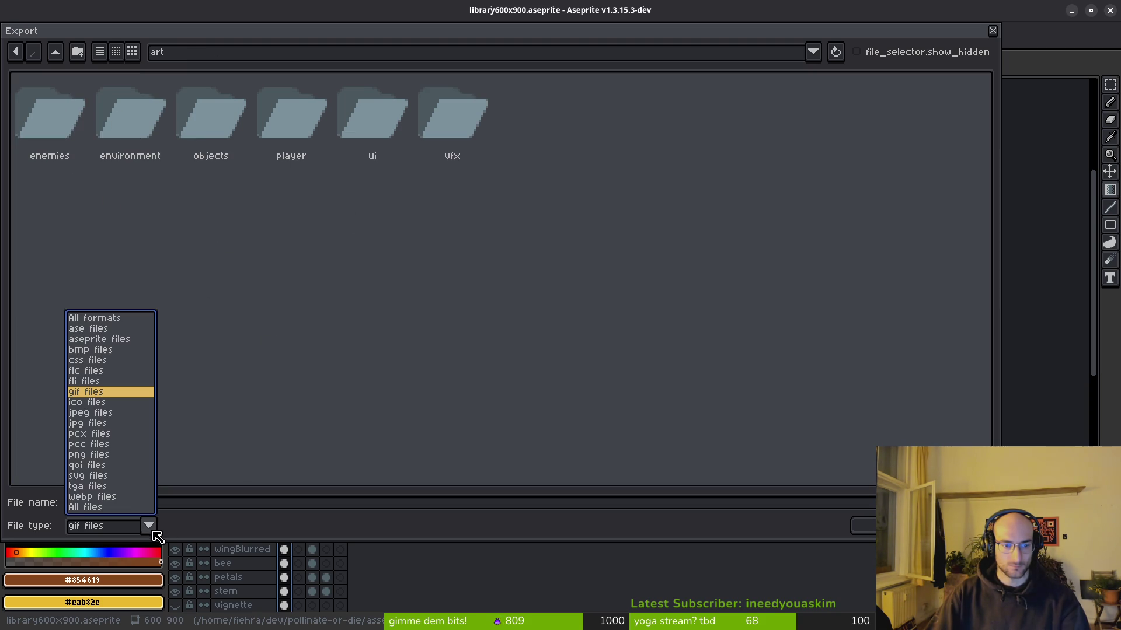
{"action": "left_click", "coordinate": [93, 456]}
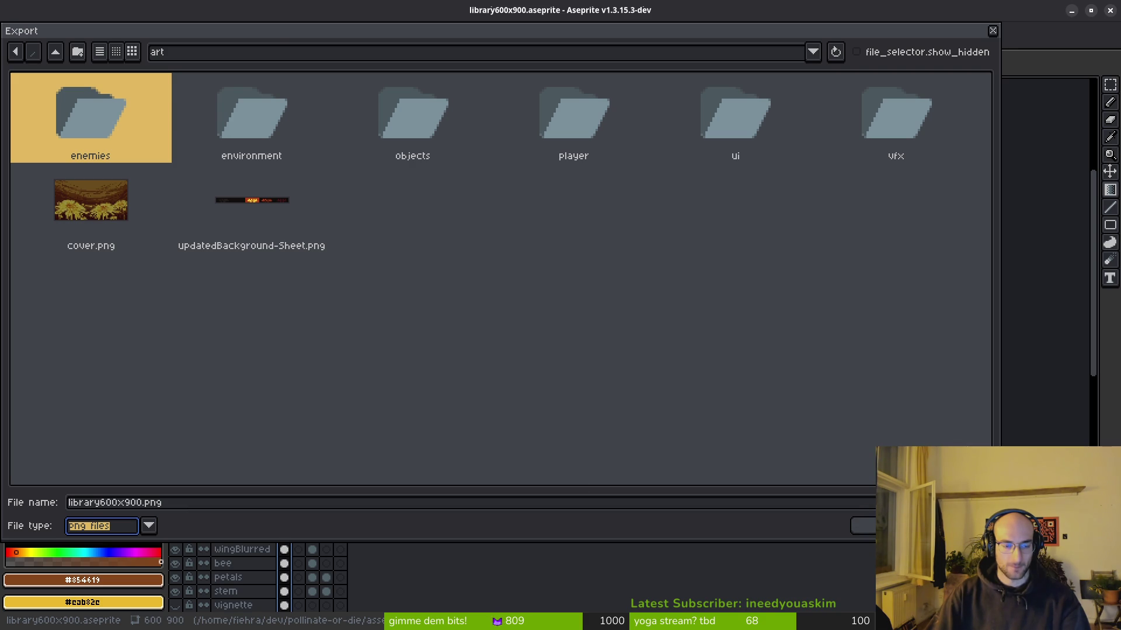
{"action": "left_click", "coordinate": [881, 525]}
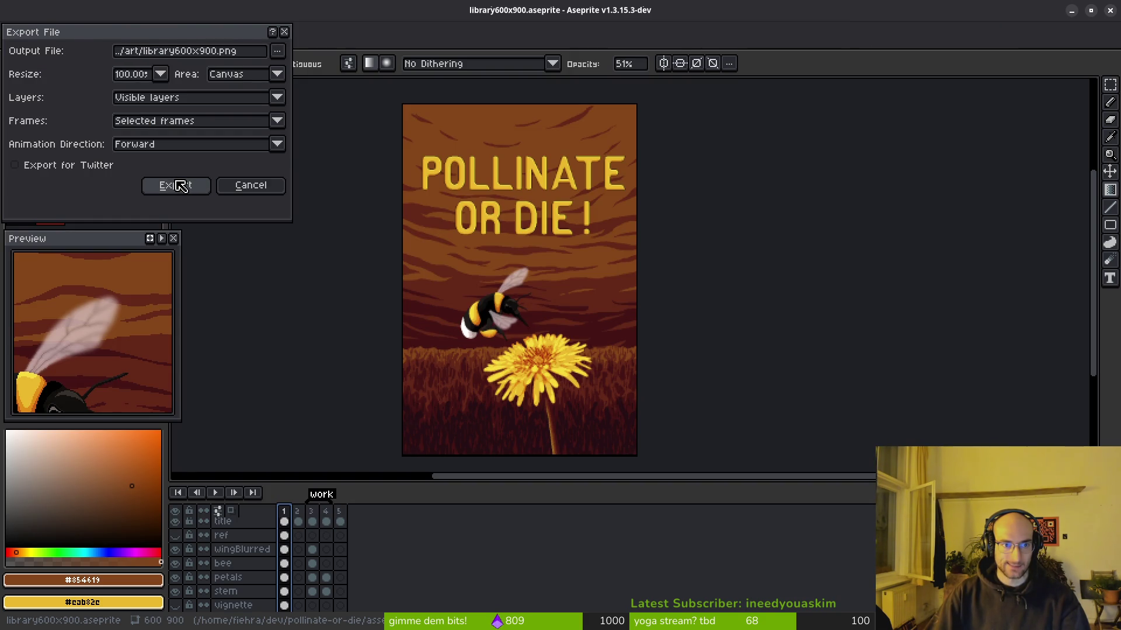
{"action": "left_click", "coordinate": [178, 186]}
{"action": "left_click", "coordinate": [527, 399]}
{"action": "key", "text": "super+e"}
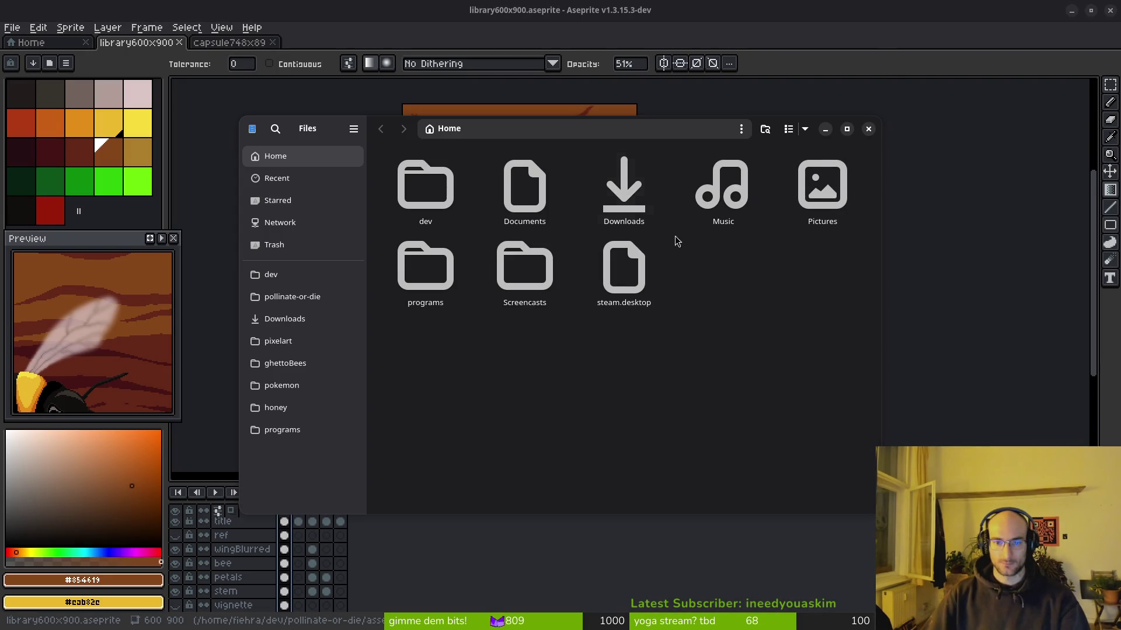
Step: Cut library600x900.png from the pollinate-or-die/assets/art folder
{"action": "left_click", "coordinate": [292, 297]}
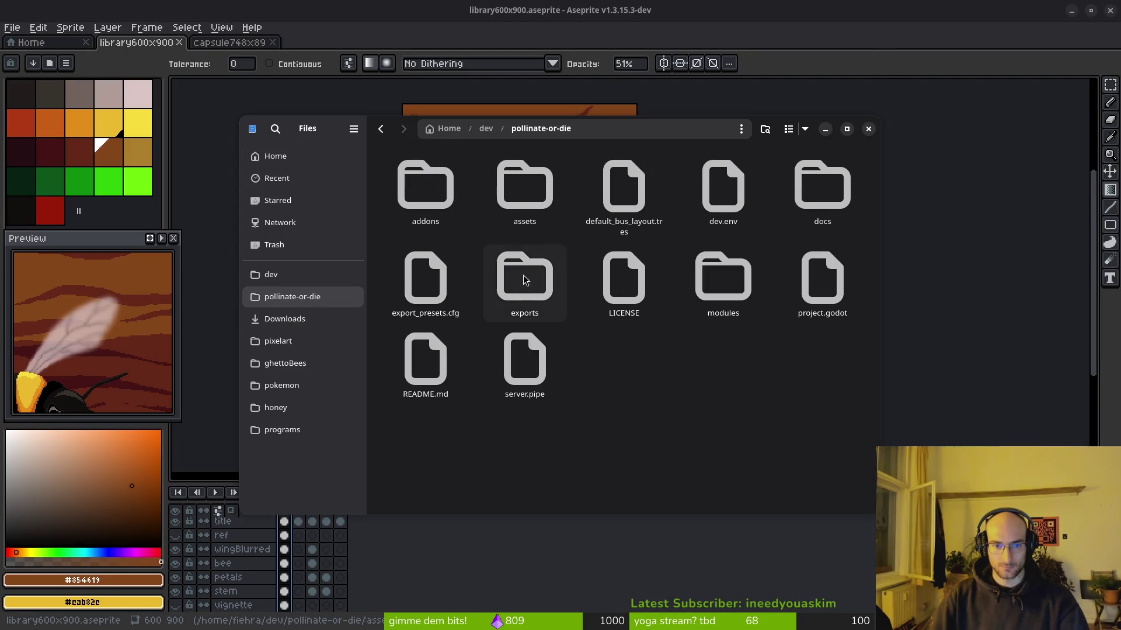
{"action": "double_click", "coordinate": [524, 186]}
{"action": "double_click", "coordinate": [425, 185]}
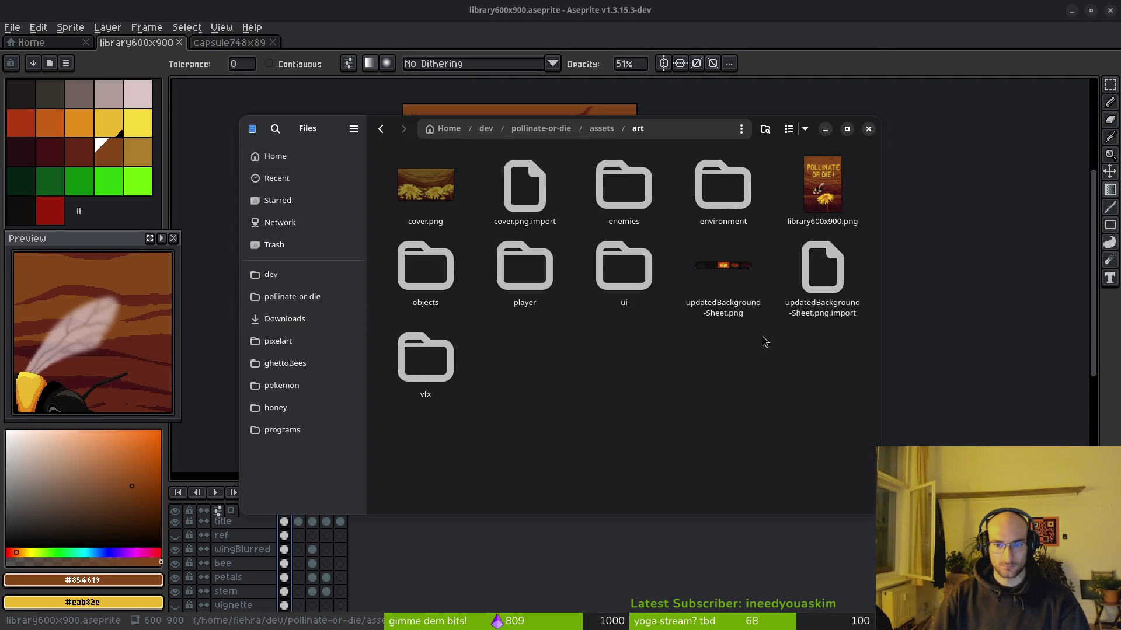
{"action": "left_click", "coordinate": [822, 187]}
{"action": "key", "text": "ctrl+x"}
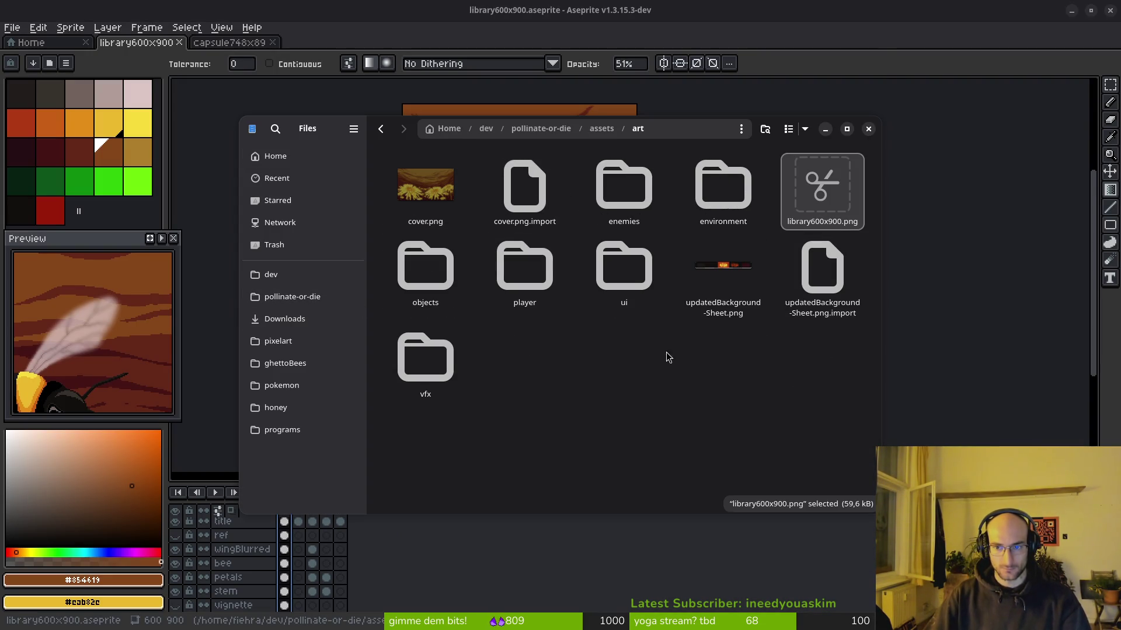
Step: Paste the png into Downloads and close the file manager
{"action": "left_click", "coordinate": [291, 296]}
{"action": "left_click", "coordinate": [284, 318]}
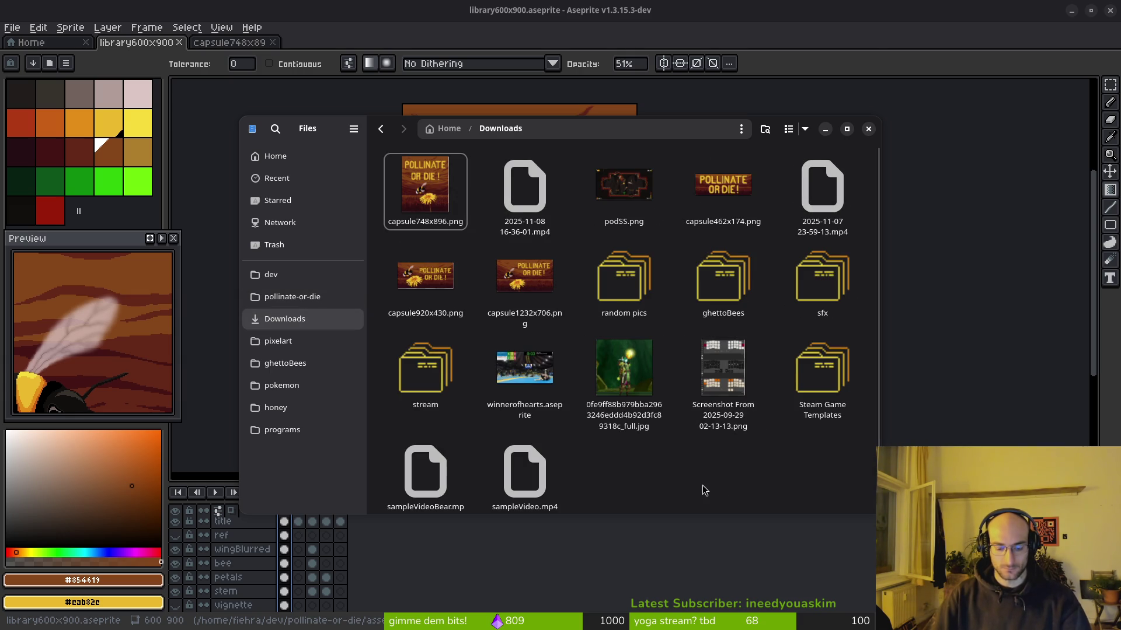
{"action": "key", "text": "ctrl+v"}
{"action": "key", "text": "alt+F4"}
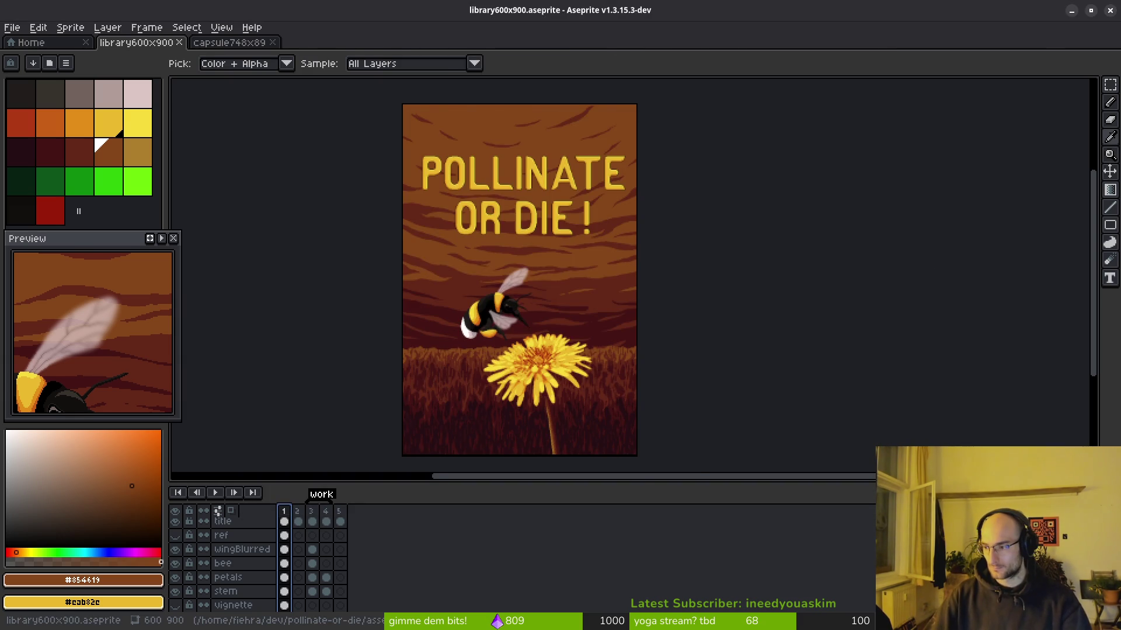
{"action": "key", "text": "alt+Tab"}
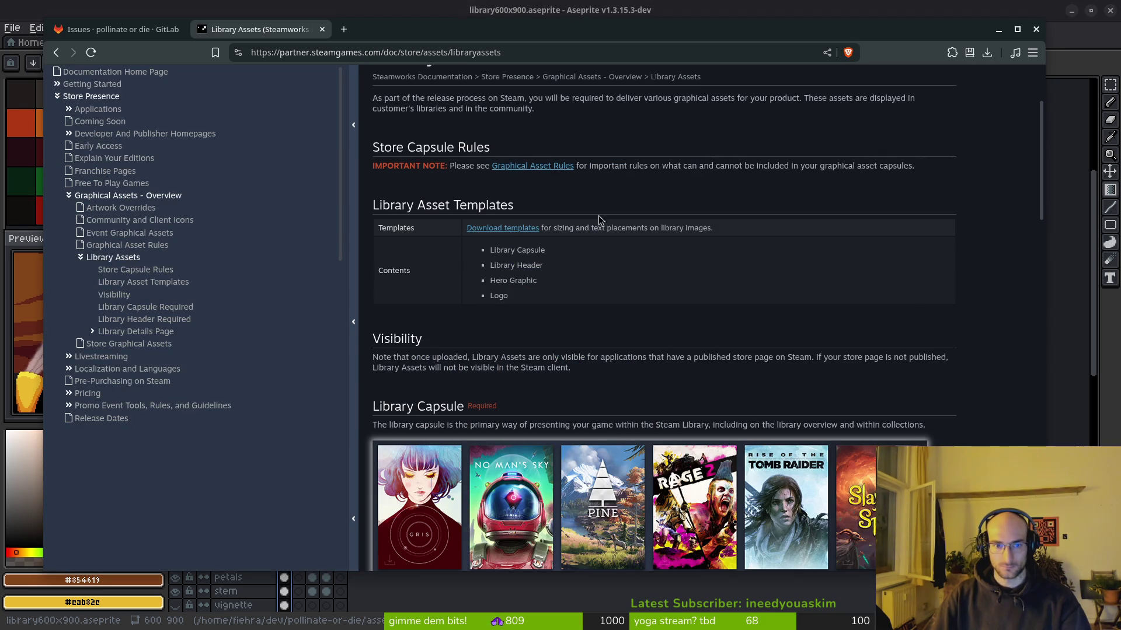
Step: Scroll the Steamworks Library Assets page down to the Library Hero size, 3840px x 1240px
{"action": "scroll", "coordinate": [593, 208], "scroll_direction": "down", "scroll_amount": 4}
{"action": "scroll", "coordinate": [508, 293], "scroll_direction": "down", "scroll_amount": 4}
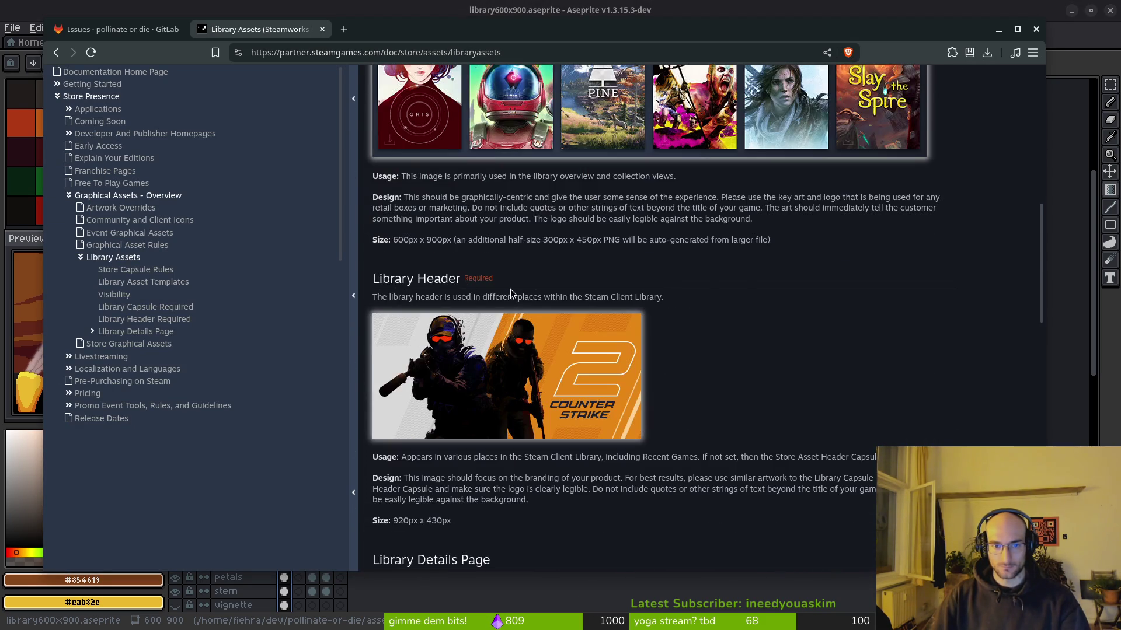
{"action": "scroll", "coordinate": [509, 294], "scroll_direction": "up", "scroll_amount": 3}
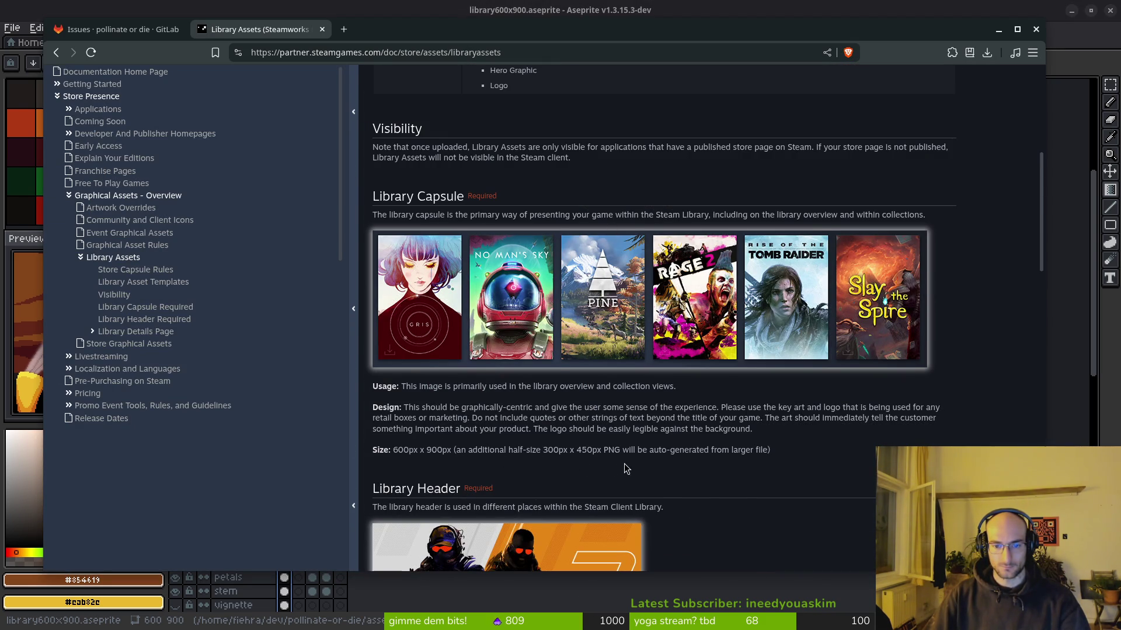
{"action": "scroll", "coordinate": [631, 462], "scroll_direction": "down", "scroll_amount": 1}
{"action": "scroll", "coordinate": [631, 462], "scroll_direction": "down", "scroll_amount": 1}
{"action": "scroll", "coordinate": [467, 324], "scroll_direction": "down", "scroll_amount": 1}
{"action": "scroll", "coordinate": [477, 416], "scroll_direction": "down", "scroll_amount": 3}
{"action": "scroll", "coordinate": [514, 382], "scroll_direction": "down", "scroll_amount": 2}
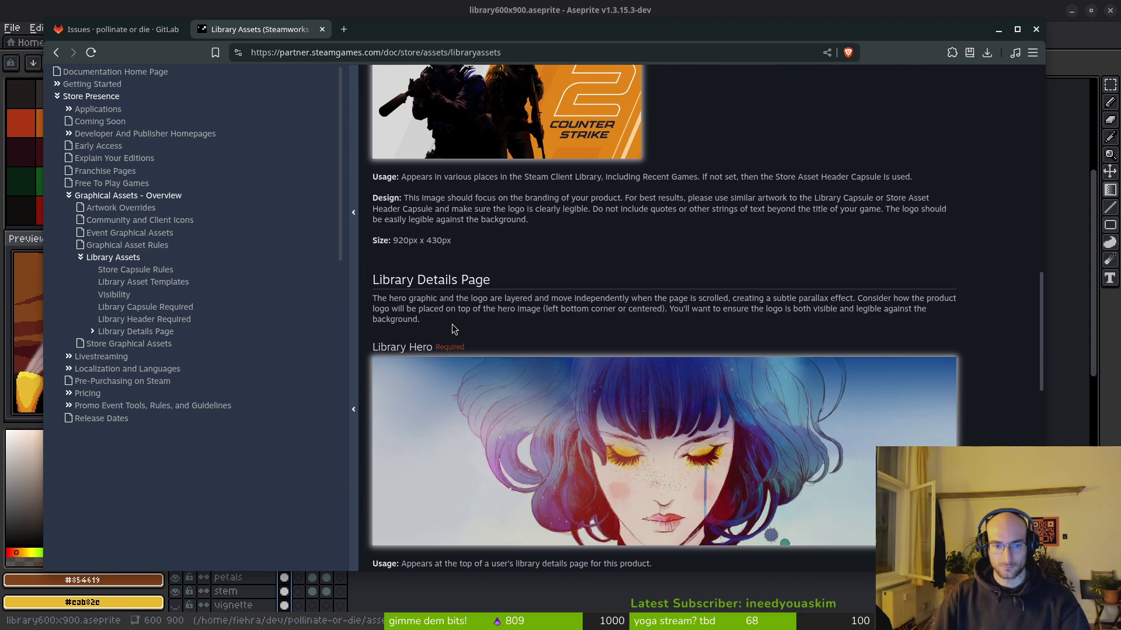
{"action": "scroll", "coordinate": [461, 333], "scroll_direction": "down", "scroll_amount": 2}
Step: Show Aseprite's recent-files home screen, compare with the Steamworks page, then switch to Godot
{"action": "key", "text": "alt+Tab"}
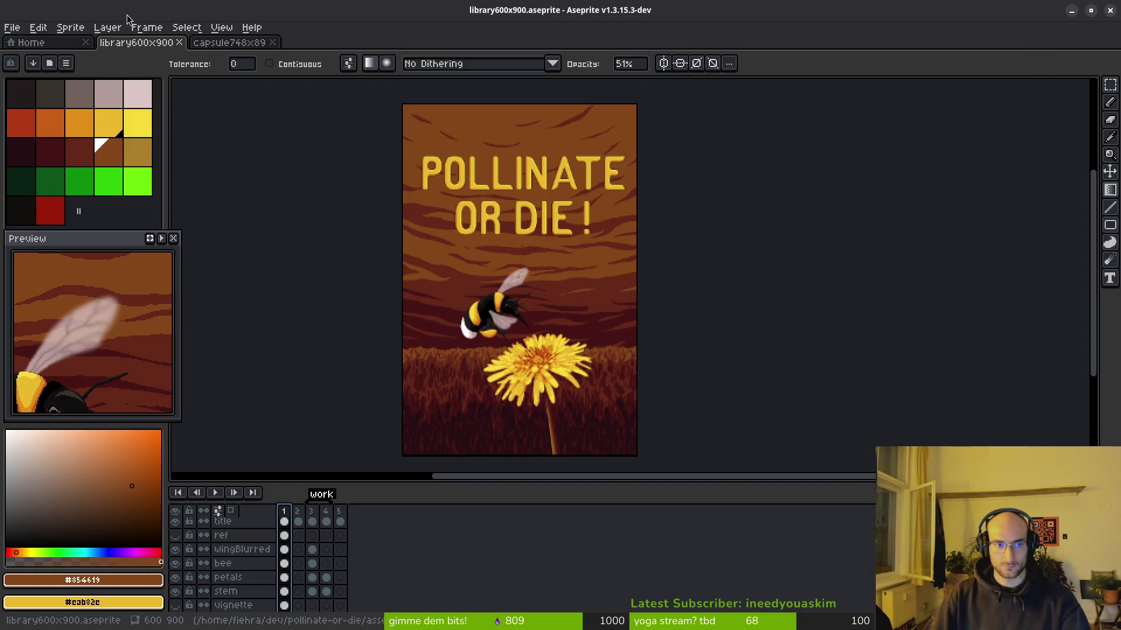
{"action": "left_click", "coordinate": [31, 42]}
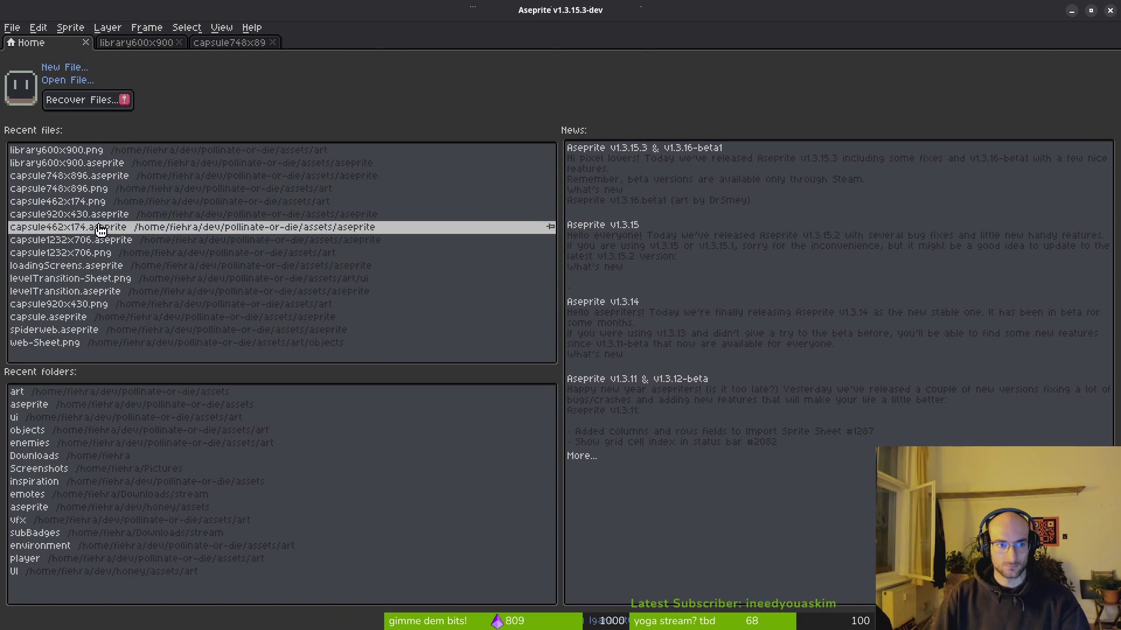
{"action": "key", "text": "alt+Tab"}
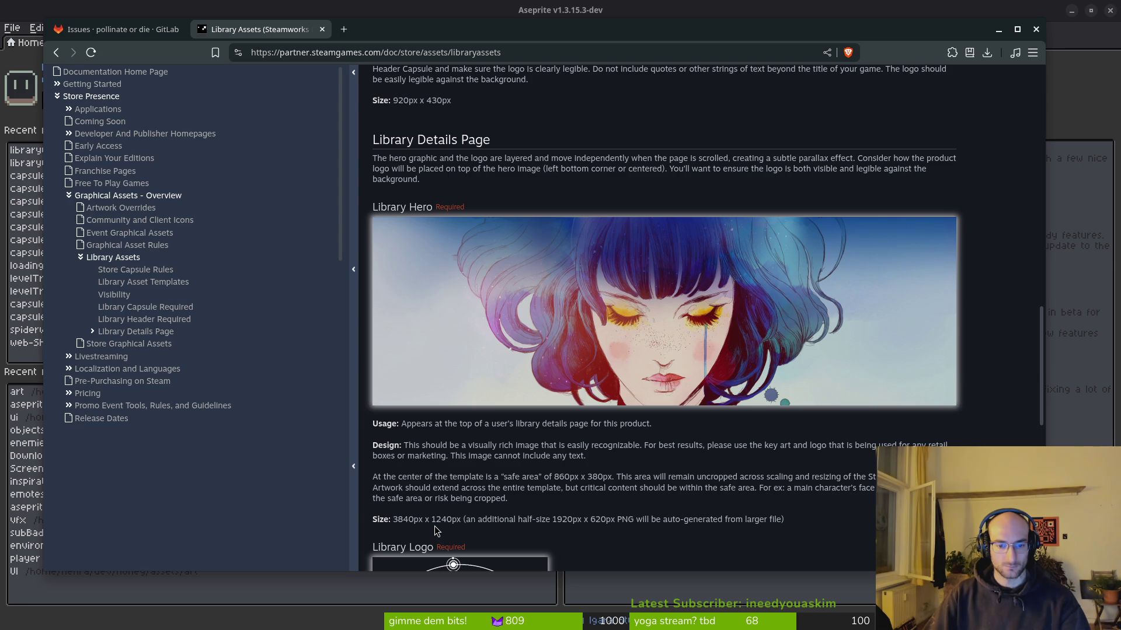
{"action": "key", "text": "alt+Tab"}
{"action": "key", "text": "alt+Tab"}
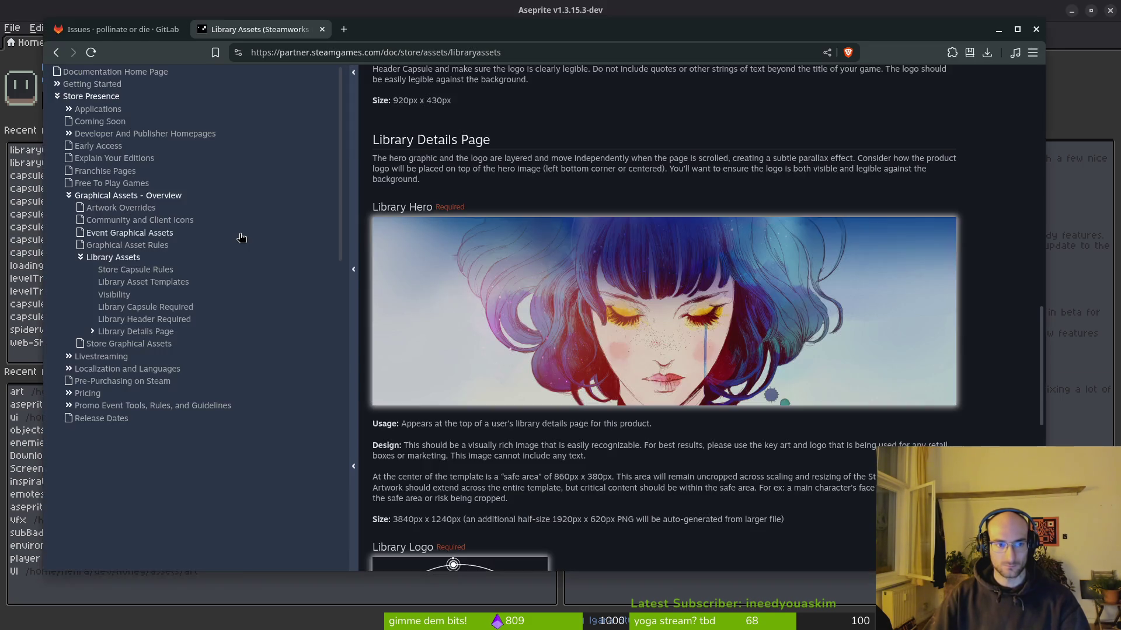
{"action": "key", "text": "alt+Tab"}
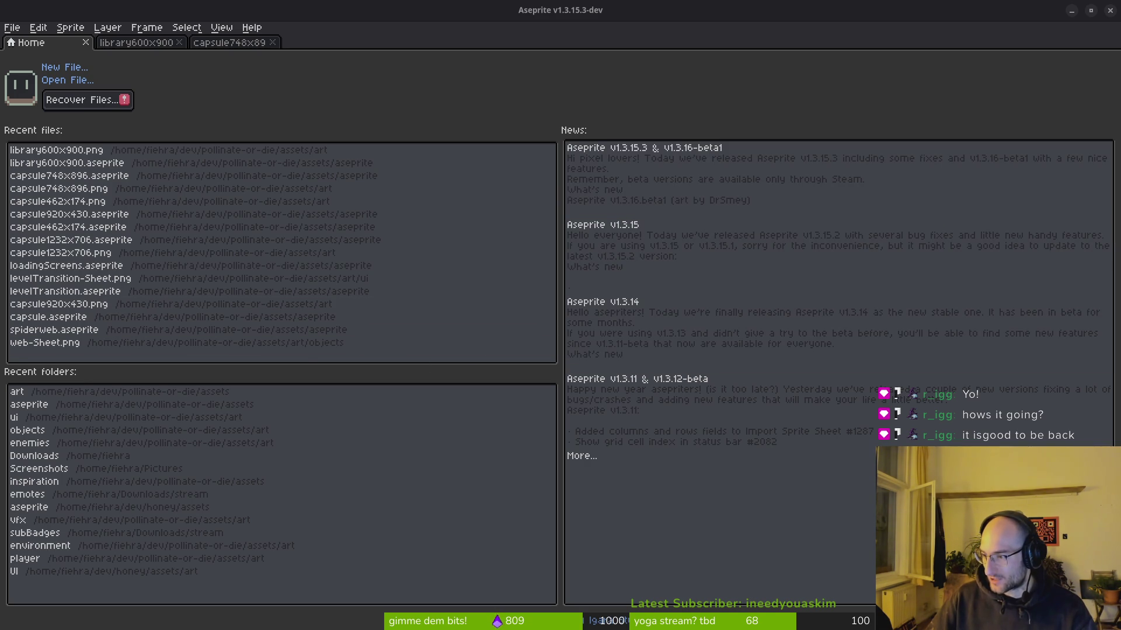
{"action": "key", "text": "alt+Tab"}
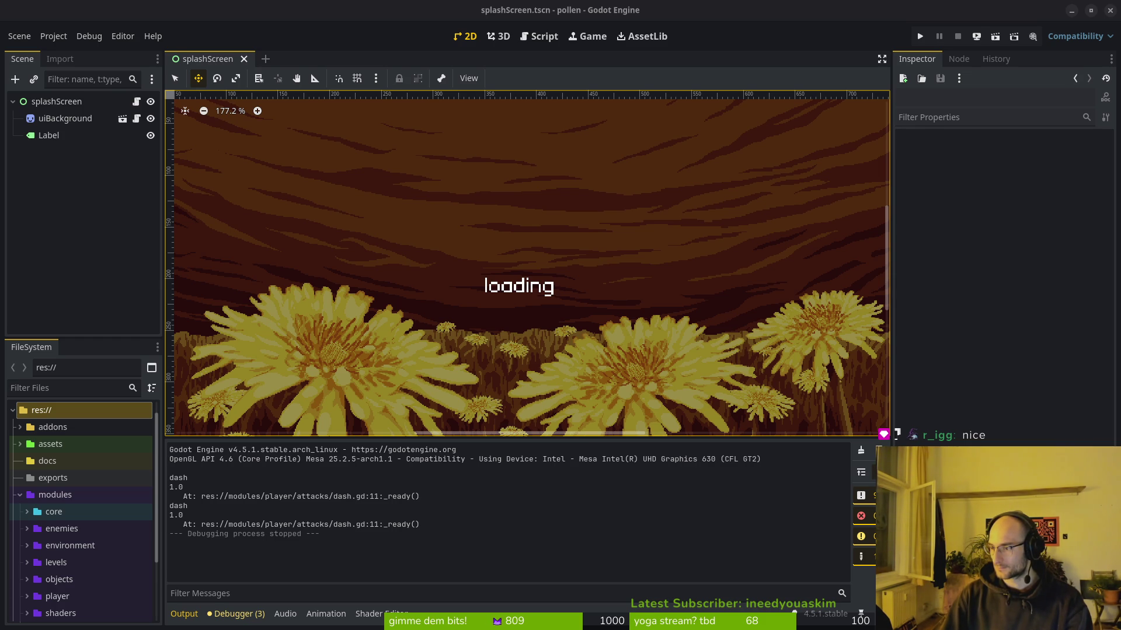
{"action": "key", "text": "alt+Tab"}
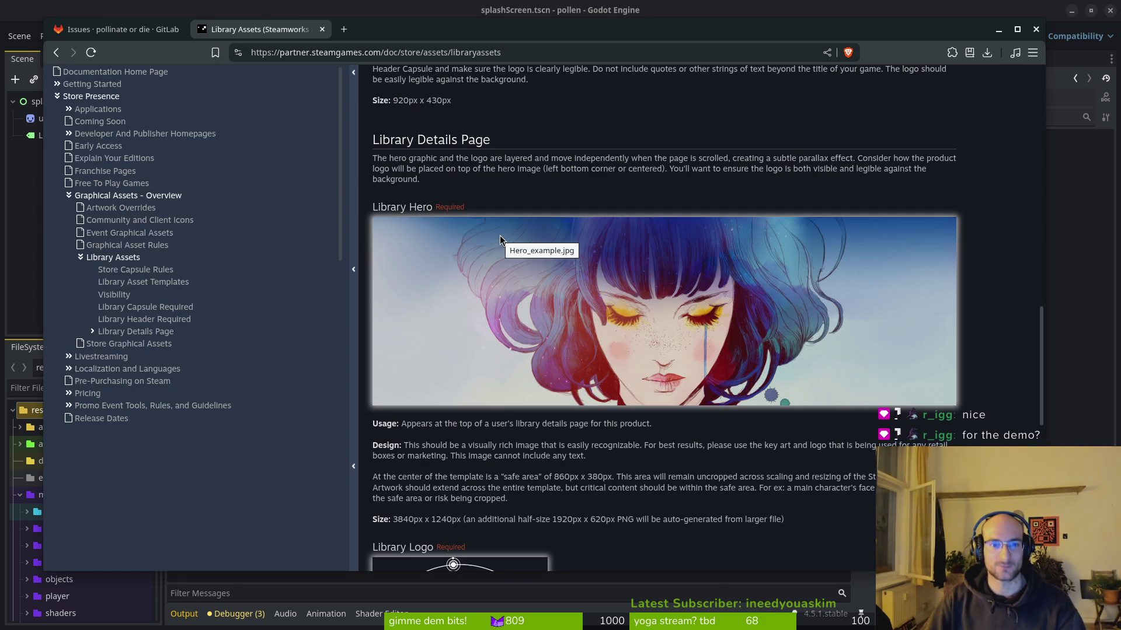
{"action": "scroll", "coordinate": [498, 221], "scroll_direction": "up", "scroll_amount": 5}
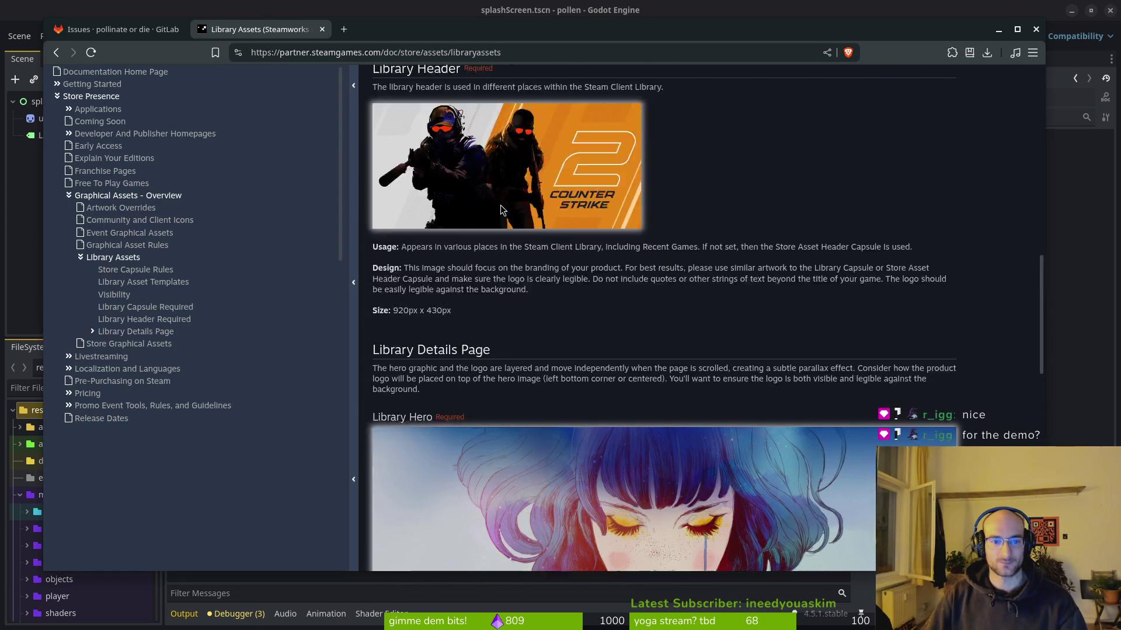
{"action": "scroll", "coordinate": [497, 225], "scroll_direction": "up", "scroll_amount": 1}
{"action": "key", "text": "alt+Tab"}
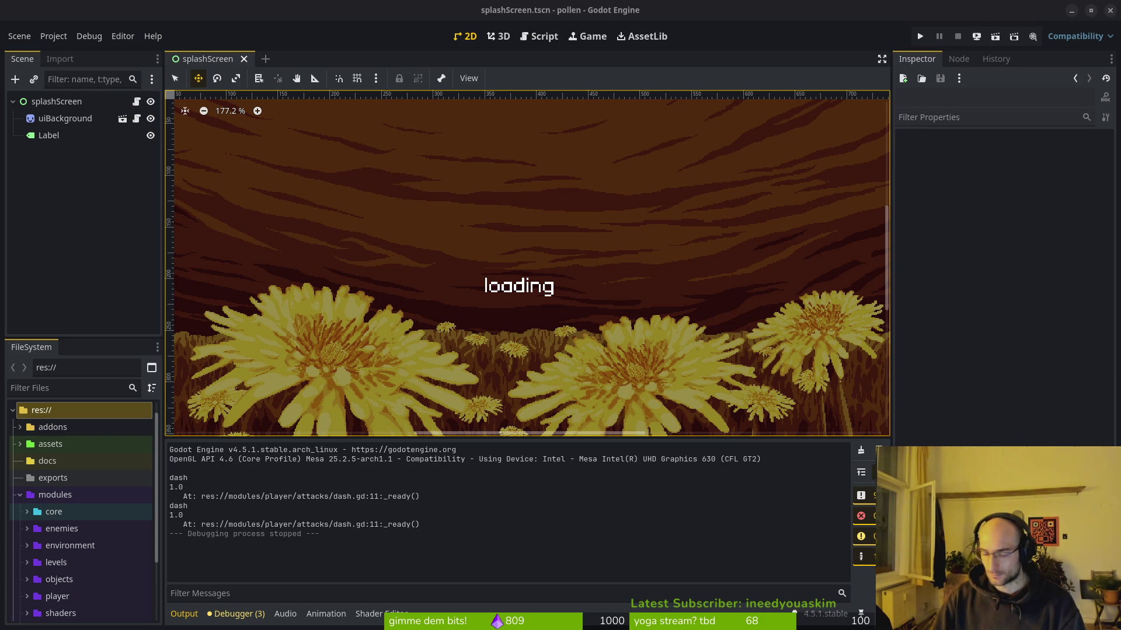
{"action": "key", "text": "alt+Tab"}
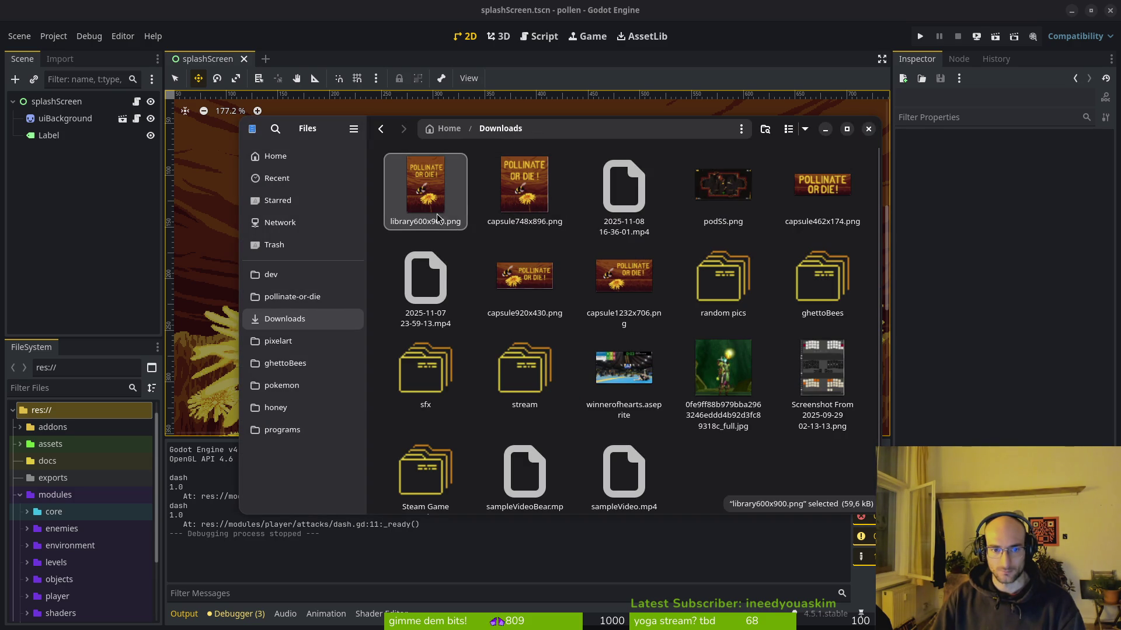
Step: Leave the file manager and open capsule1232x706.aseprite from Aseprite's Recent files
{"action": "key", "text": "alt+Tab"}
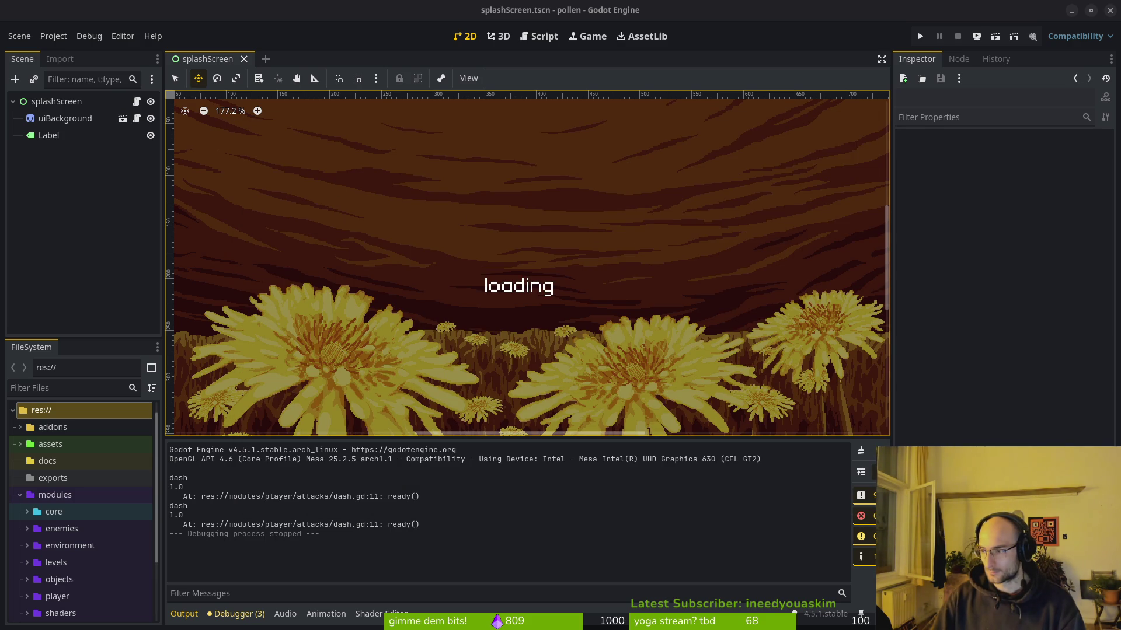
{"action": "key", "text": "alt+Tab"}
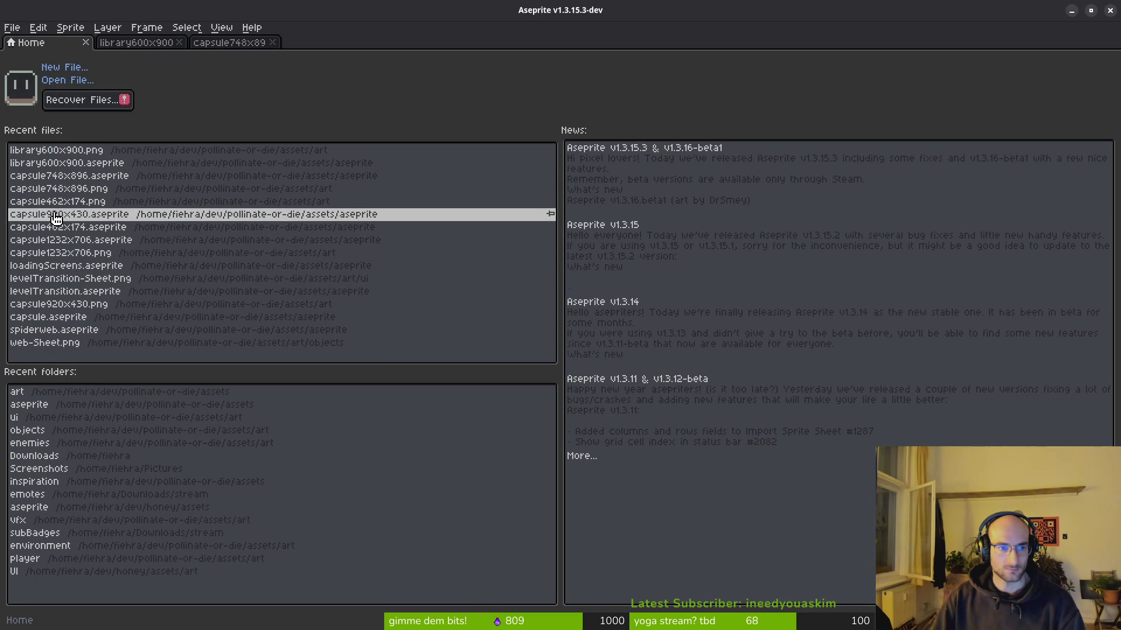
{"action": "left_click", "coordinate": [77, 247]}
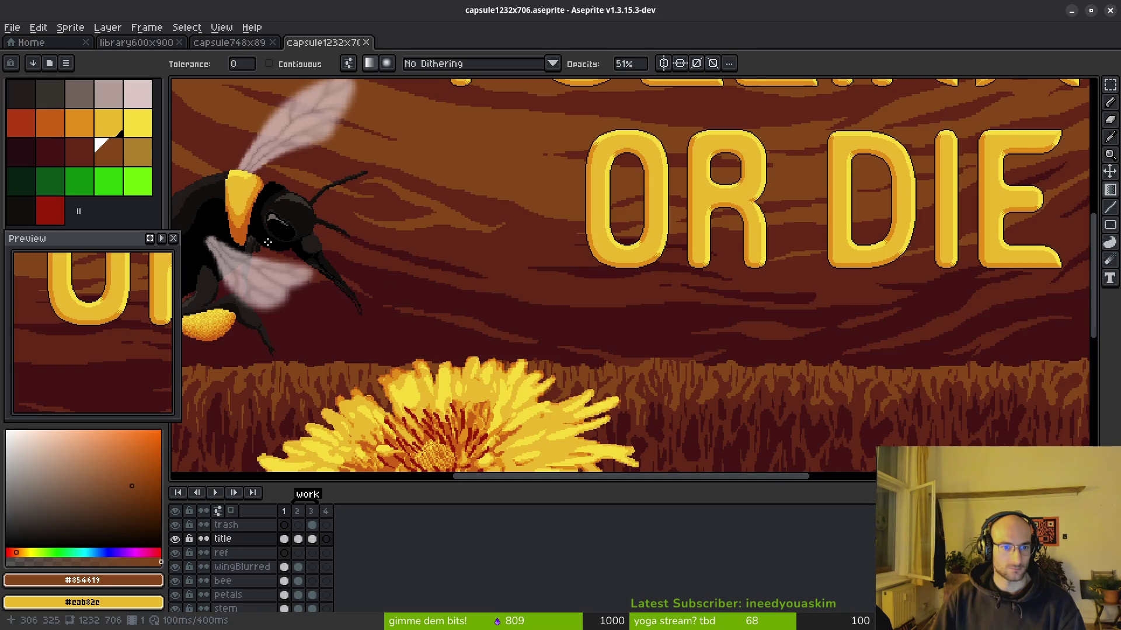
{"action": "scroll", "coordinate": [268, 242], "scroll_direction": "up", "scroll_amount": 3}
{"action": "scroll", "coordinate": [499, 263], "scroll_direction": "down", "scroll_amount": 5}
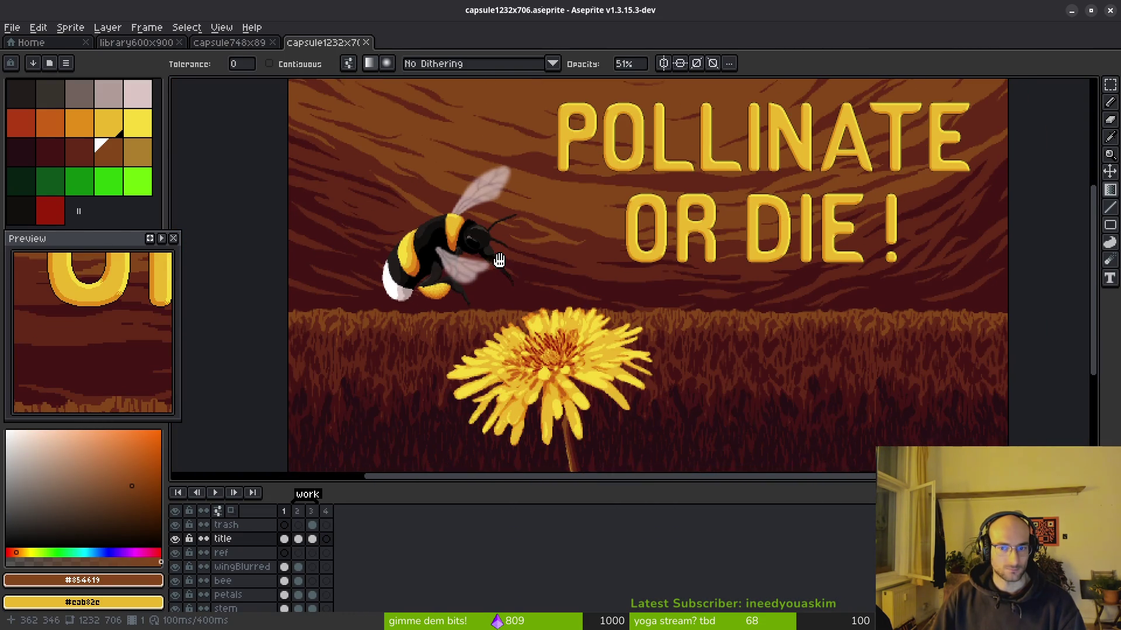
{"action": "scroll", "coordinate": [499, 263], "scroll_direction": "down", "scroll_amount": 2}
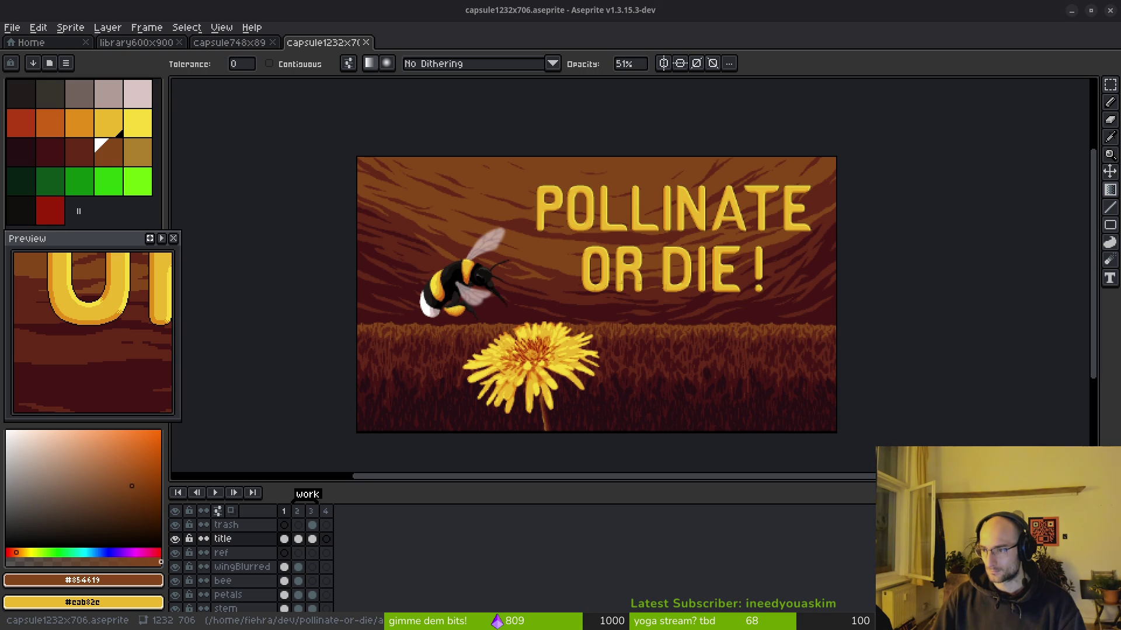
{"action": "left_click_drag", "start_coordinate": [631, 309], "coordinate": [589, 284]}
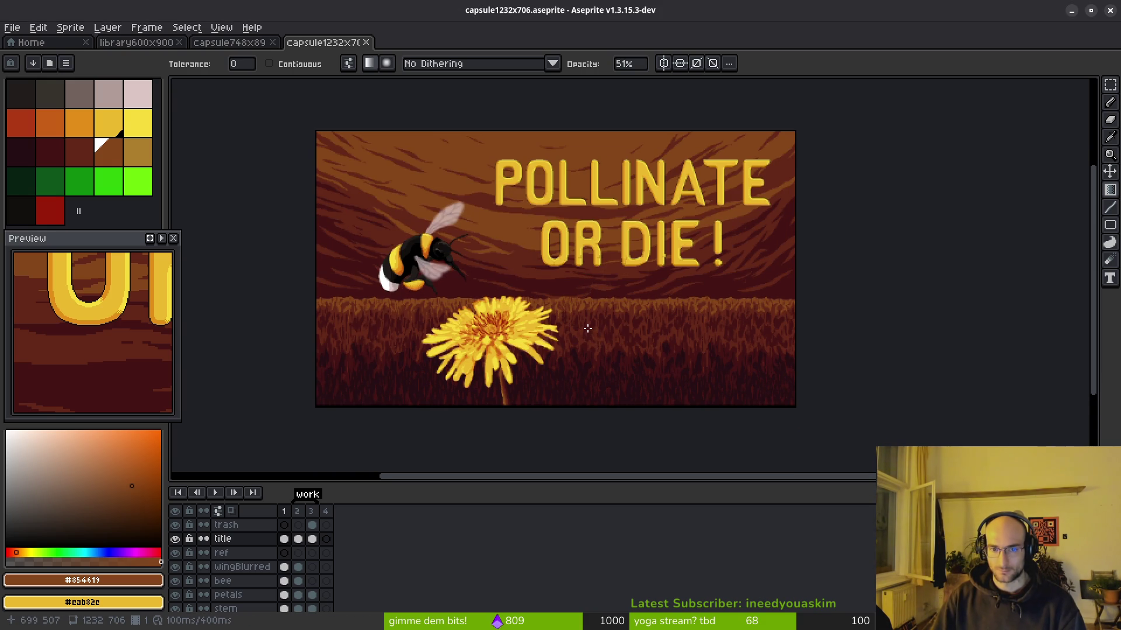
{"action": "left_click", "coordinate": [66, 29]}
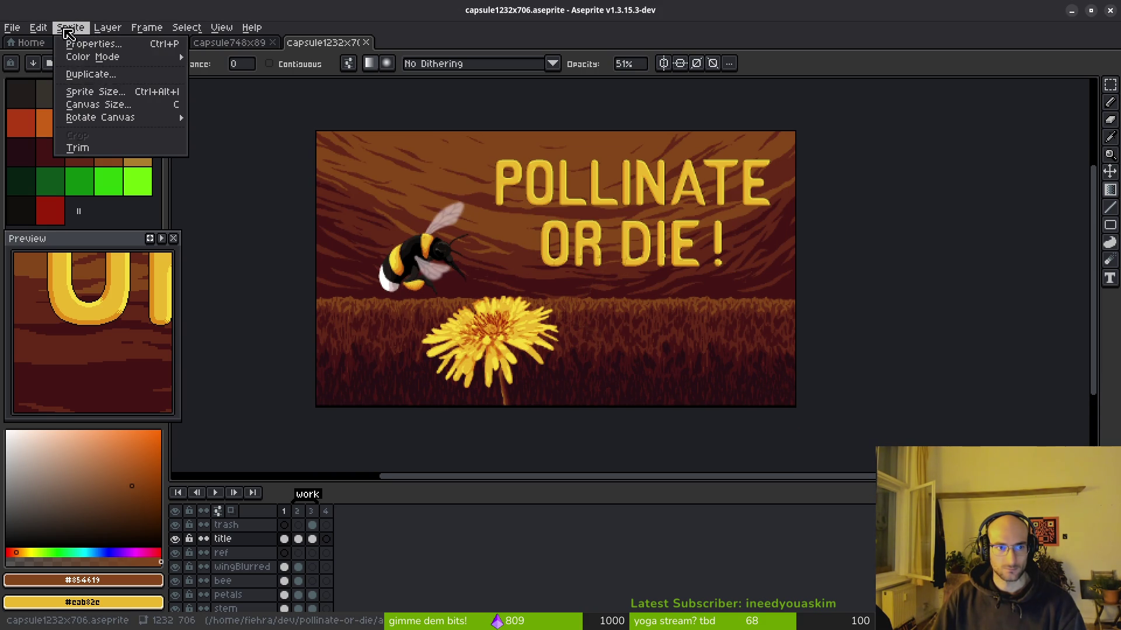
Step: Resize the capsule canvas to width 3840 and height 1240, keeping the artwork centred
{"action": "left_click", "coordinate": [82, 103]}
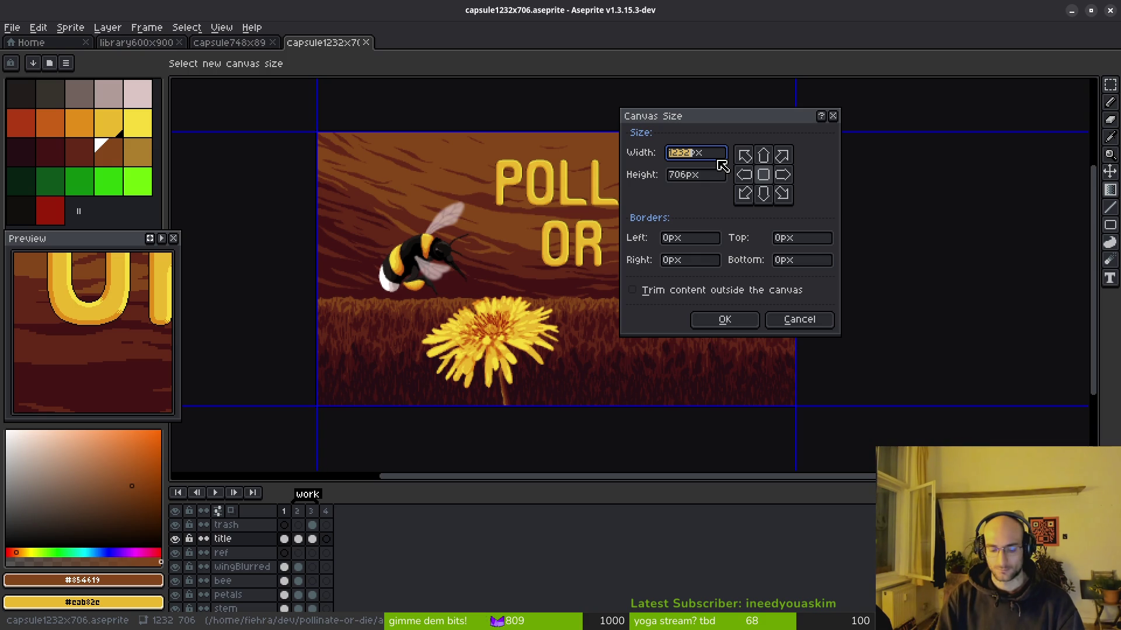
{"action": "type", "text": "3840"}
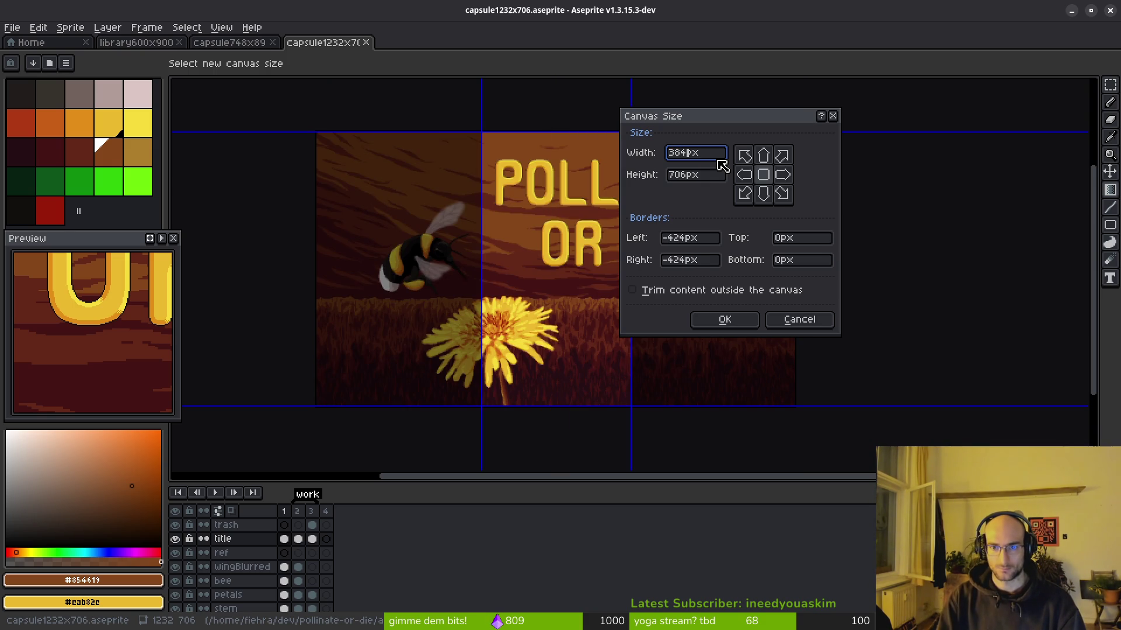
{"action": "key", "text": "Tab"}
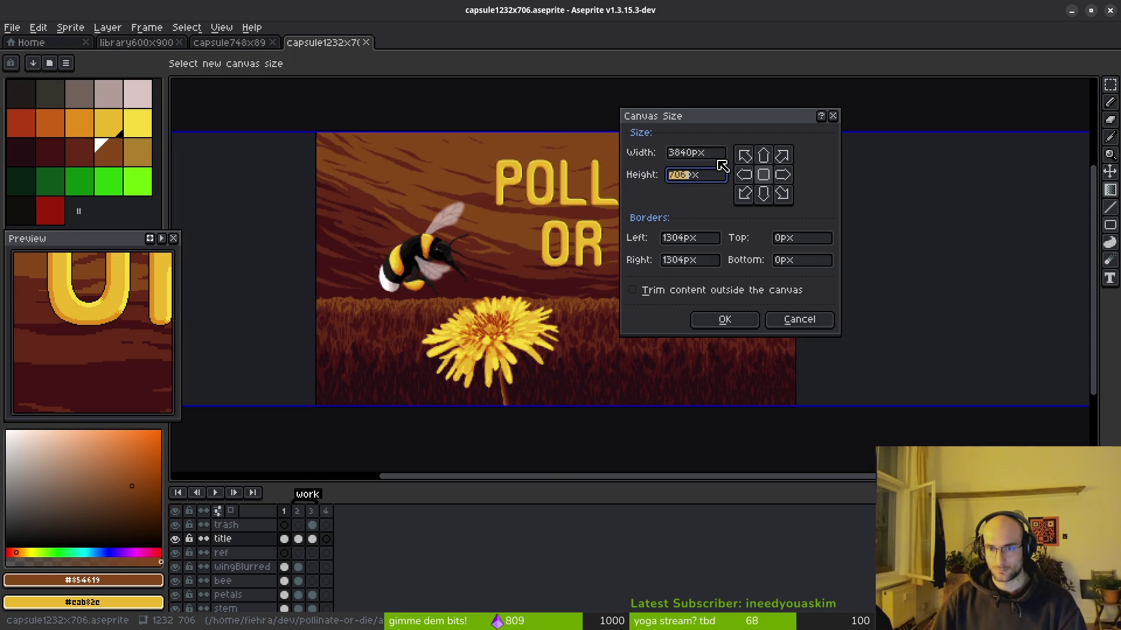
{"action": "type", "text": "1290"}
{"action": "key", "text": "BackSpace"}
{"action": "key", "text": "BackSpace"}
{"action": "type", "text": "80"}
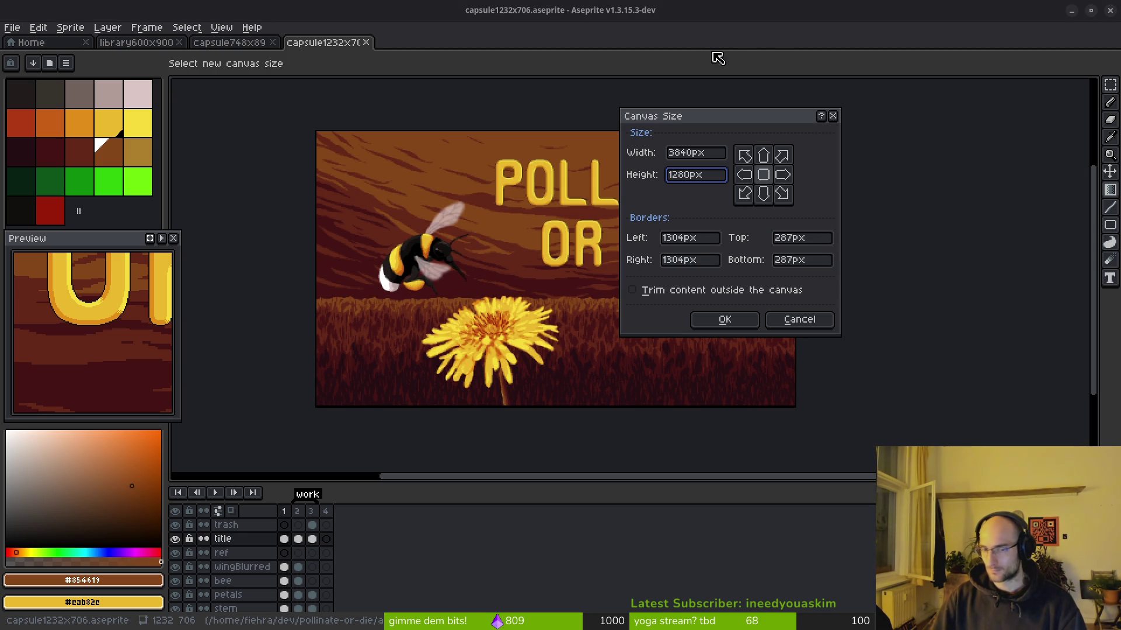
{"action": "left_click", "coordinate": [680, 175]}
{"action": "type", "text": "r"}
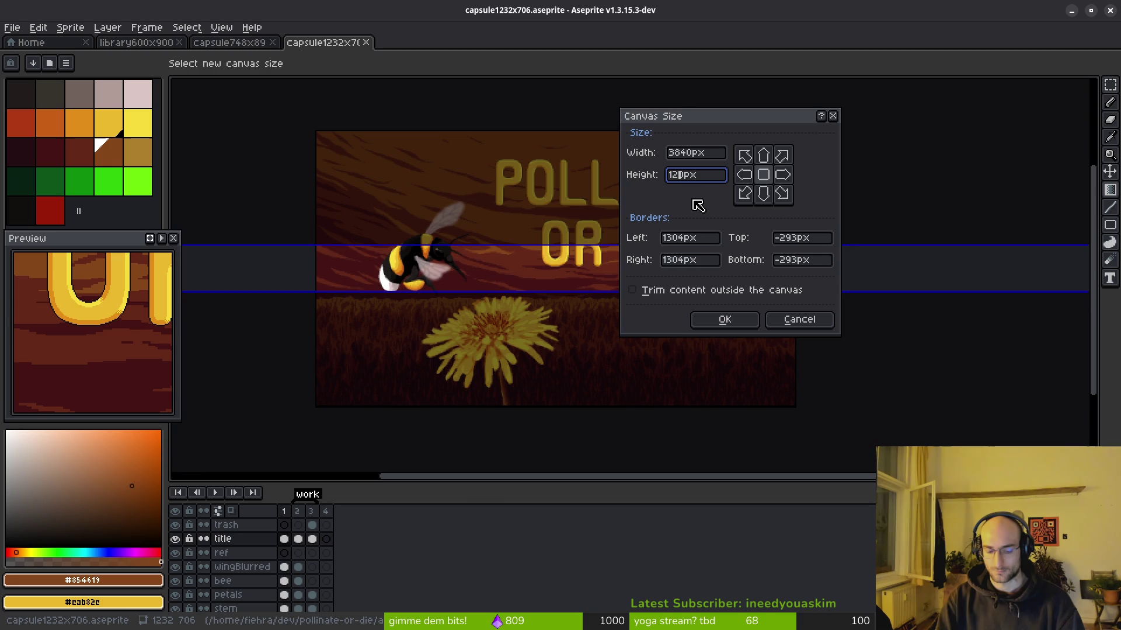
{"action": "key", "text": "BackSpace"}
{"action": "type", "text": "4"}
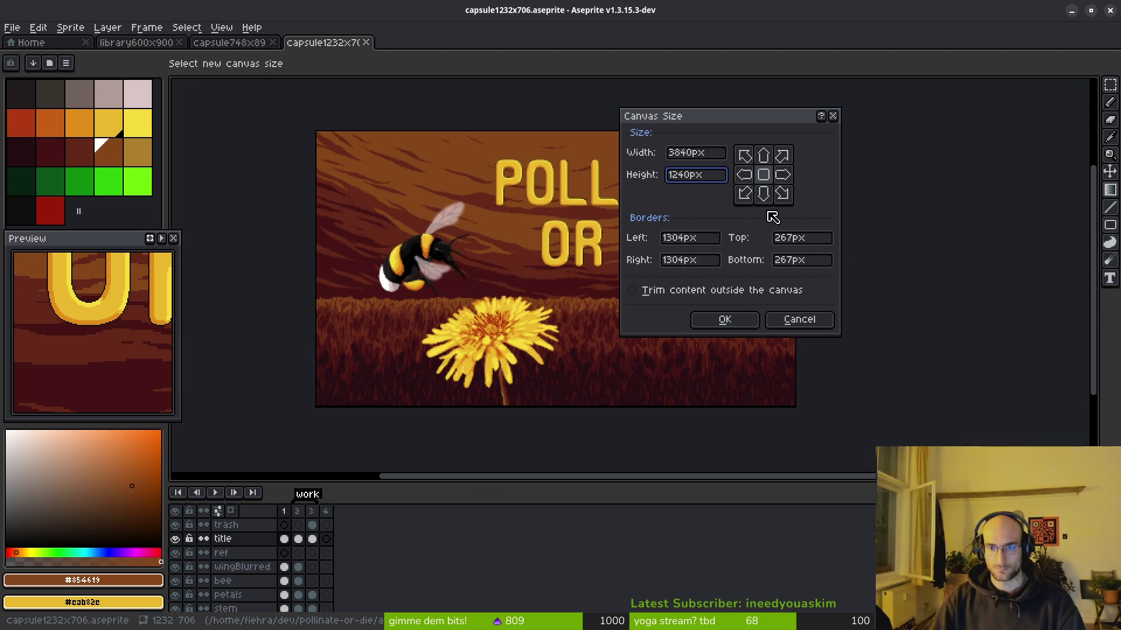
{"action": "left_click", "coordinate": [709, 320]}
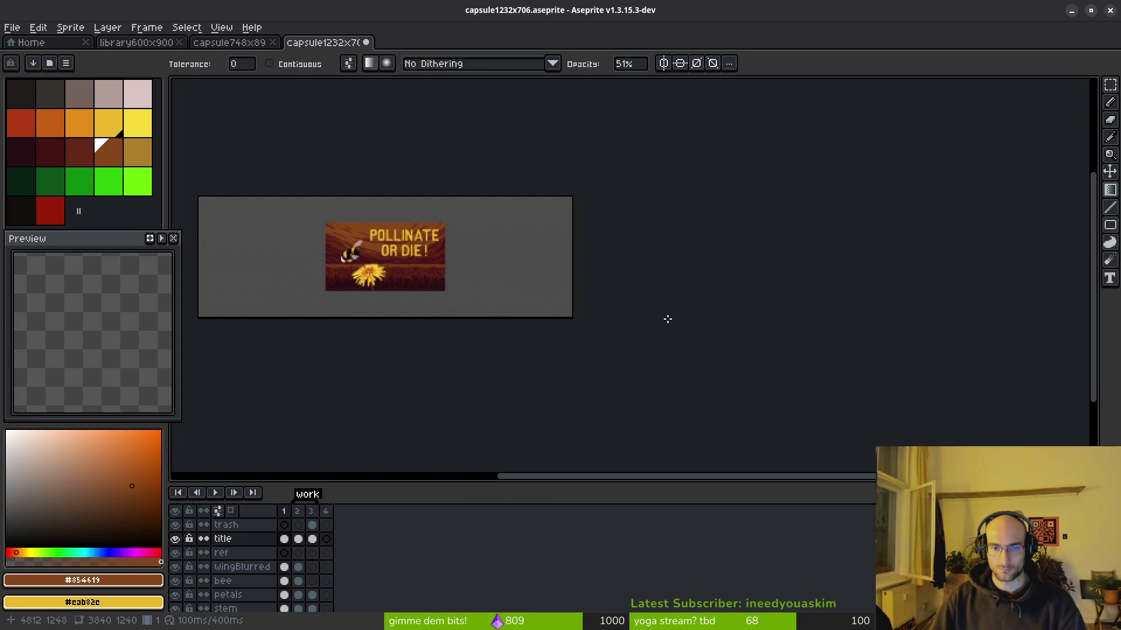
Step: Marquee-select the original 1232x706 picture area on the enlarged canvas
{"action": "scroll", "coordinate": [453, 279], "scroll_direction": "up", "scroll_amount": 1}
{"action": "scroll", "coordinate": [453, 279], "scroll_direction": "up", "scroll_amount": 4}
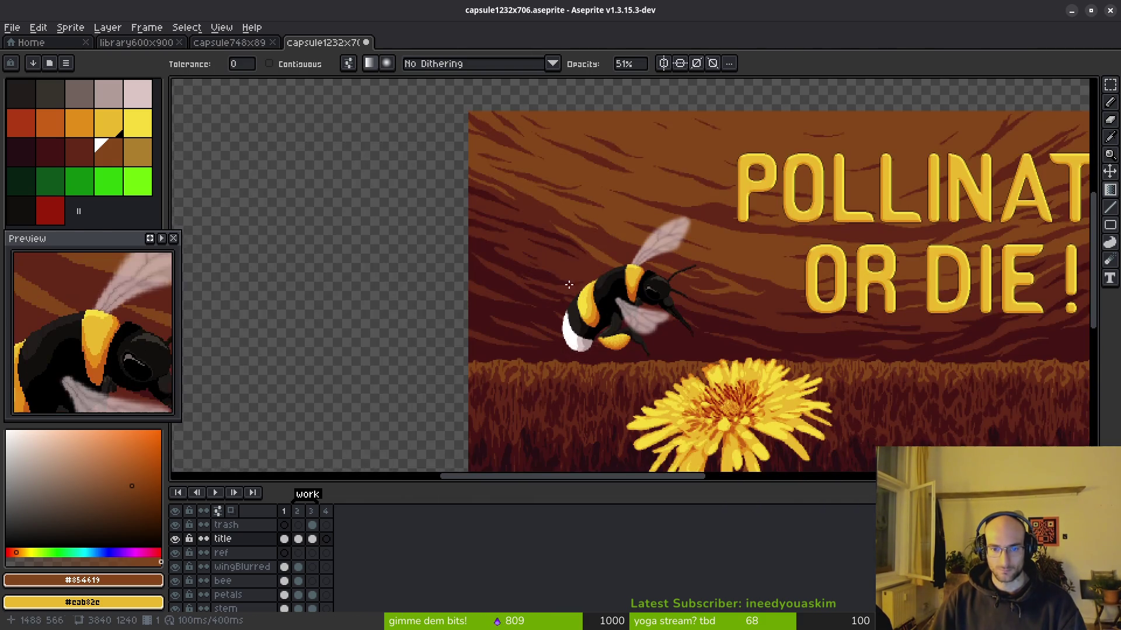
{"action": "key", "text": "m"}
{"action": "scroll", "coordinate": [533, 254], "scroll_direction": "up", "scroll_amount": 3}
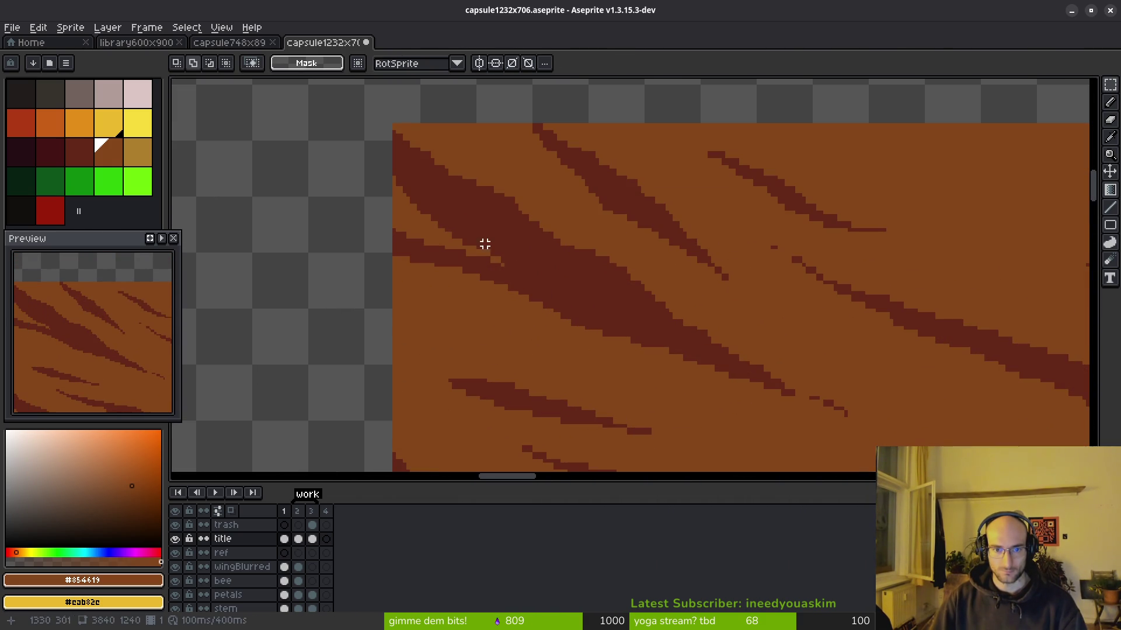
{"action": "mouse_move", "coordinate": [393, 124]}
{"action": "left_mouse_down"}
{"action": "mouse_move", "coordinate": [928, 402]}
{"action": "mouse_move", "coordinate": [813, 353]}
{"action": "mouse_move", "coordinate": [891, 403]}
{"action": "left_mouse_up"}
{"action": "scroll", "coordinate": [443, 156], "scroll_direction": "down", "scroll_amount": 4}
{"action": "scroll", "coordinate": [913, 402], "scroll_direction": "down", "scroll_amount": 2}
{"action": "scroll", "coordinate": [920, 403], "scroll_direction": "up", "scroll_amount": 4}
{"action": "scroll", "coordinate": [813, 353], "scroll_direction": "up", "scroll_amount": 4}
{"action": "scroll", "coordinate": [692, 351], "scroll_direction": "down", "scroll_amount": 6}
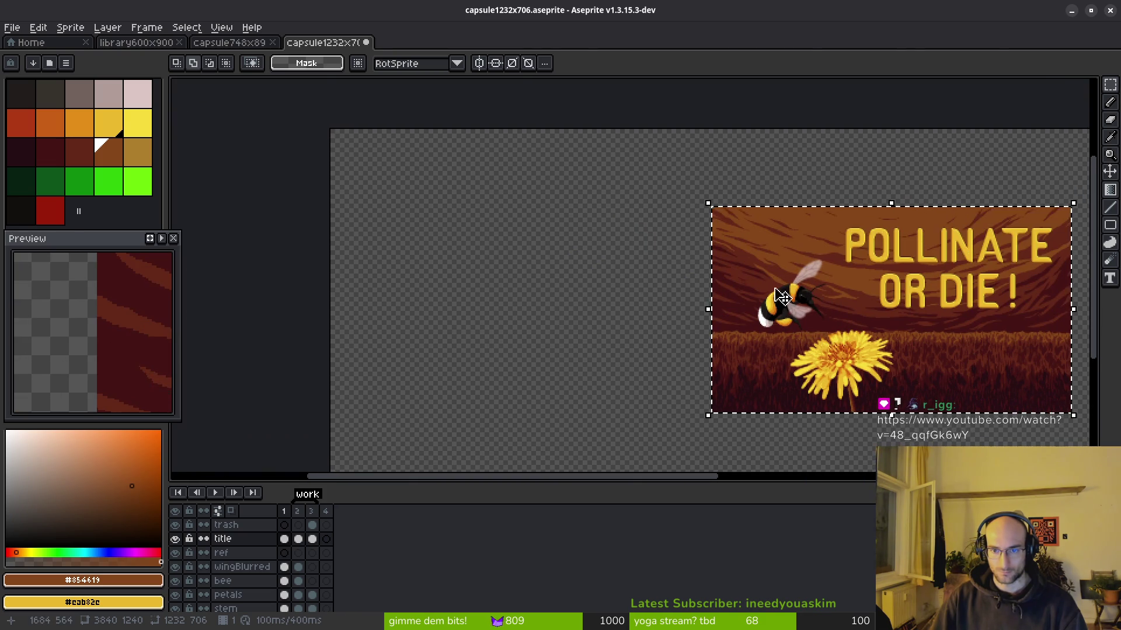
Step: Try moving the title, cancel it, recentre the view and pick the sky layer's frame 1 cel
{"action": "mouse_move", "coordinate": [821, 334]}
{"action": "left_mouse_down"}
{"action": "mouse_move", "coordinate": [416, 216]}
{"action": "mouse_move", "coordinate": [646, 288]}
{"action": "left_mouse_up"}
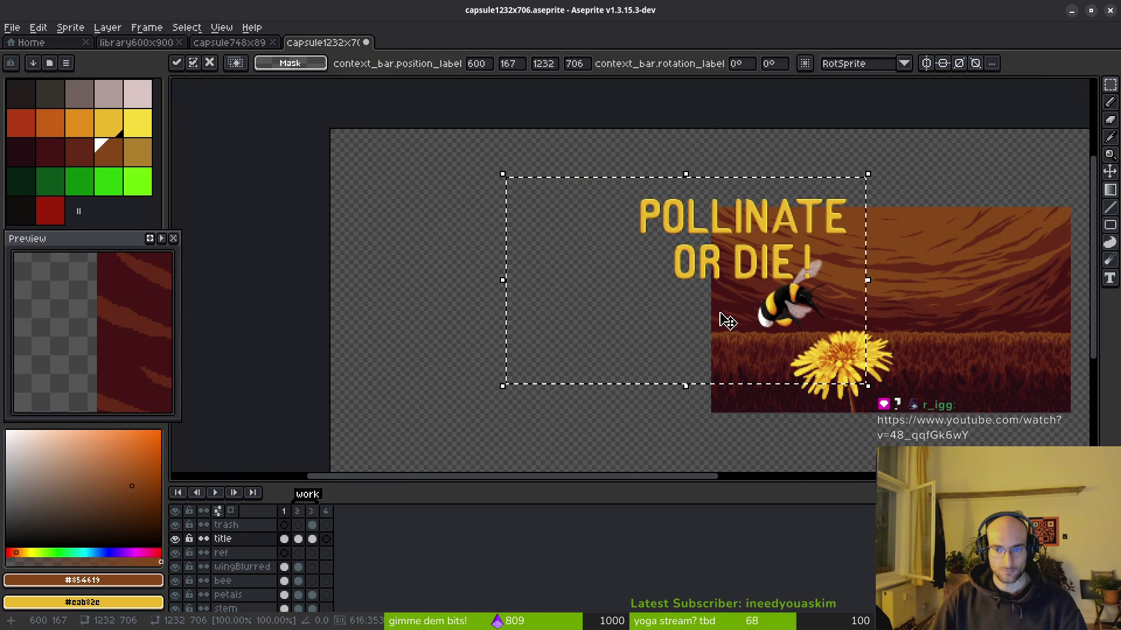
{"action": "key", "text": "Escape"}
{"action": "mouse_move", "coordinate": [783, 370]}
{"action": "left_mouse_down"}
{"action": "mouse_move", "coordinate": [599, 299]}
{"action": "mouse_move", "coordinate": [609, 316]}
{"action": "left_mouse_up"}
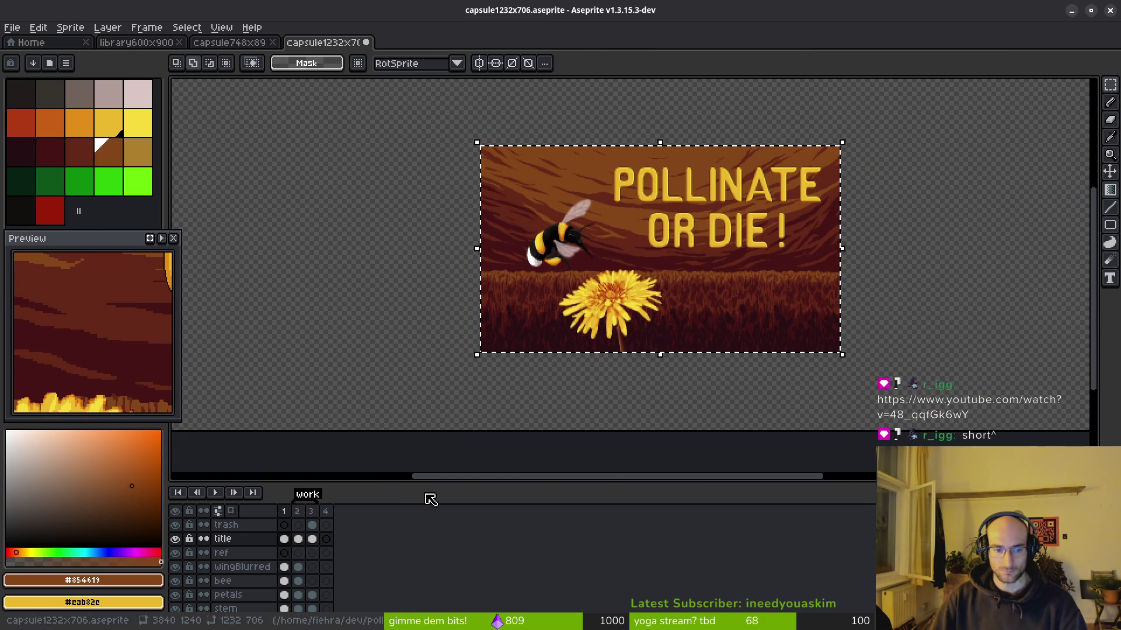
{"action": "left_click_drag", "start_coordinate": [286, 549], "coordinate": [285, 596]}
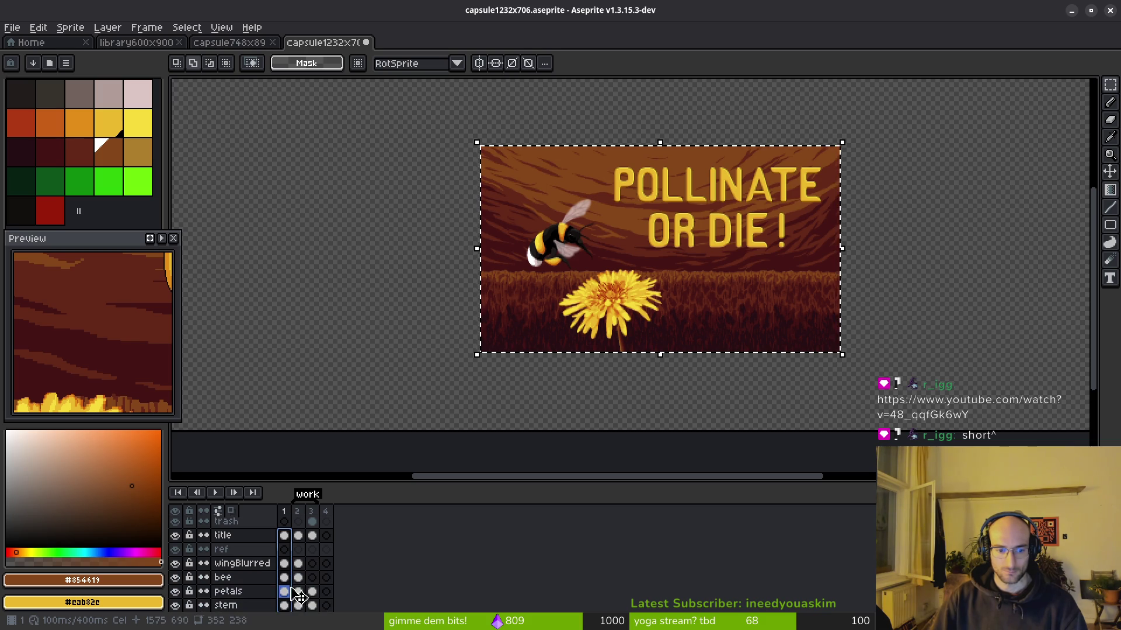
{"action": "scroll", "coordinate": [287, 592], "scroll_direction": "down", "scroll_amount": 3}
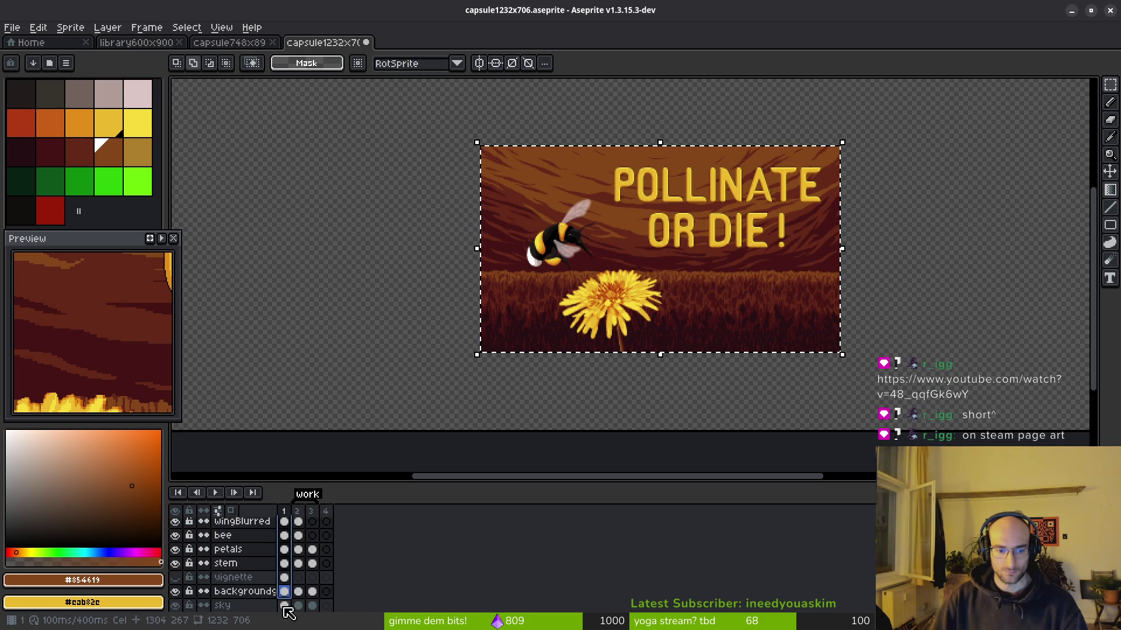
{"action": "left_click", "coordinate": [285, 605]}
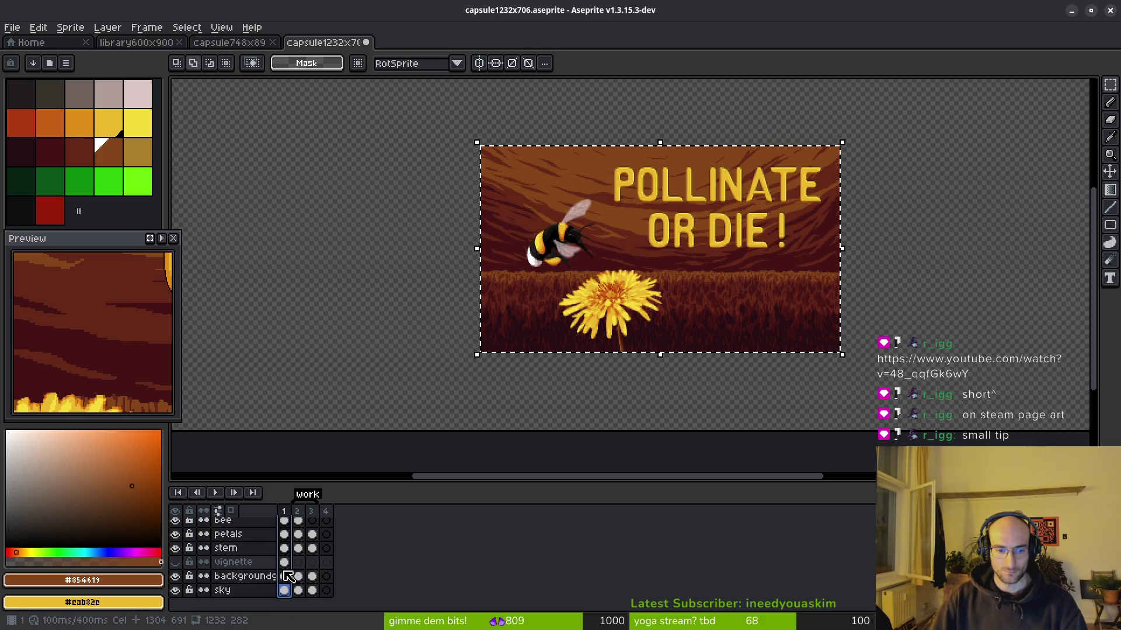
Step: Move the sky to the canvas's top-left corner and enlarge it to 1426x817
{"action": "scroll", "coordinate": [295, 560], "scroll_direction": "up", "scroll_amount": 3}
{"action": "mouse_move", "coordinate": [554, 302]}
{"action": "left_mouse_down"}
{"action": "mouse_move", "coordinate": [590, 347]}
{"action": "mouse_move", "coordinate": [547, 368]}
{"action": "mouse_move", "coordinate": [597, 355]}
{"action": "mouse_move", "coordinate": [787, 350]}
{"action": "left_mouse_up"}
{"action": "mouse_move", "coordinate": [839, 325]}
{"action": "left_mouse_down"}
{"action": "mouse_move", "coordinate": [513, 265]}
{"action": "mouse_move", "coordinate": [467, 246]}
{"action": "mouse_move", "coordinate": [483, 240]}
{"action": "mouse_move", "coordinate": [483, 255]}
{"action": "left_mouse_up"}
{"action": "scroll", "coordinate": [343, 143], "scroll_direction": "up", "scroll_amount": 3}
{"action": "mouse_move", "coordinate": [518, 393]}
{"action": "left_mouse_down"}
{"action": "mouse_move", "coordinate": [502, 278]}
{"action": "mouse_move", "coordinate": [480, 240]}
{"action": "left_mouse_up"}
{"action": "scroll", "coordinate": [621, 375], "scroll_direction": "down", "scroll_amount": 5}
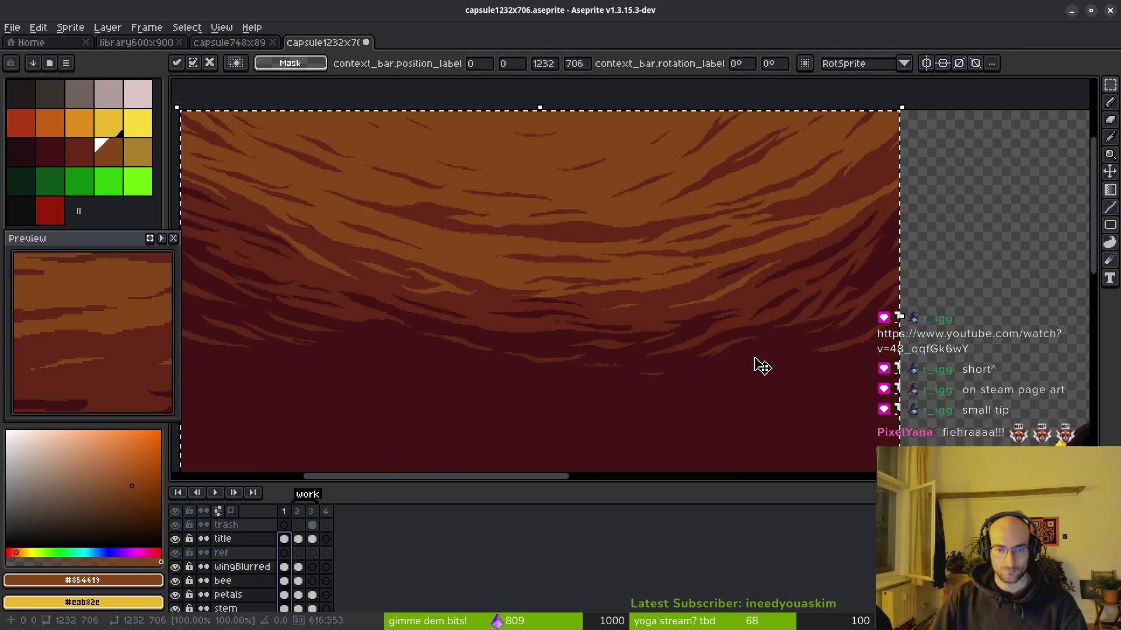
{"action": "scroll", "coordinate": [601, 309], "scroll_direction": "down", "scroll_amount": 4}
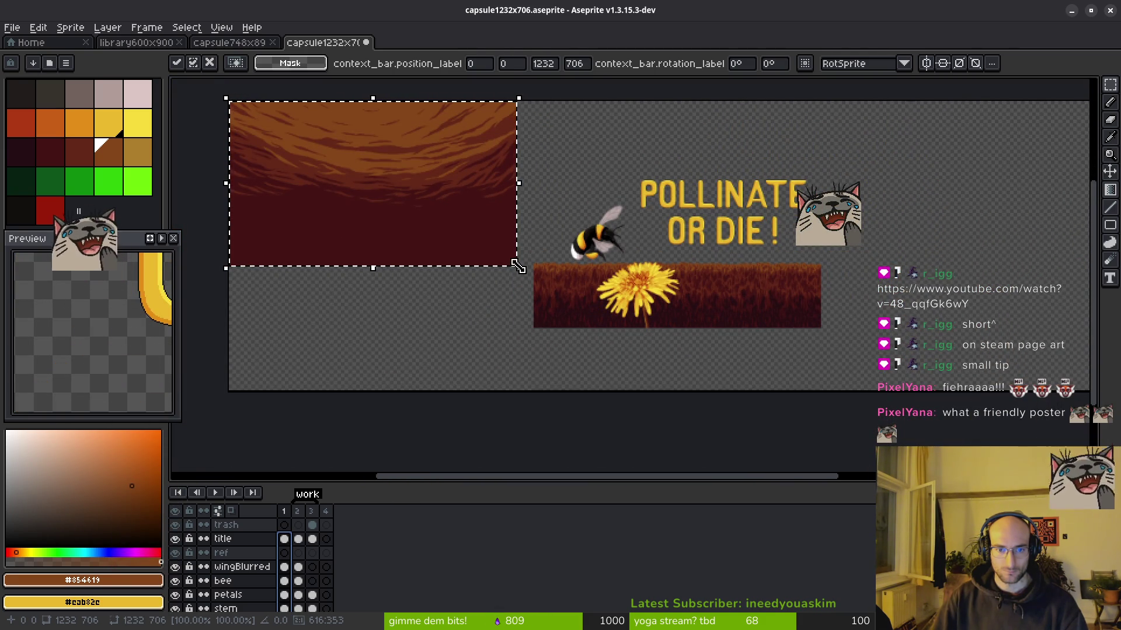
{"action": "mouse_move", "coordinate": [517, 266]}
{"action": "left_mouse_down"}
{"action": "mouse_move", "coordinate": [583, 318]}
{"action": "mouse_move", "coordinate": [604, 257]}
{"action": "mouse_move", "coordinate": [770, 362]}
{"action": "mouse_move", "coordinate": [938, 396]}
{"action": "mouse_move", "coordinate": [633, 329]}
{"action": "mouse_move", "coordinate": [780, 370]}
{"action": "mouse_move", "coordinate": [355, 253]}
{"action": "mouse_move", "coordinate": [472, 277]}
{"action": "left_mouse_up"}
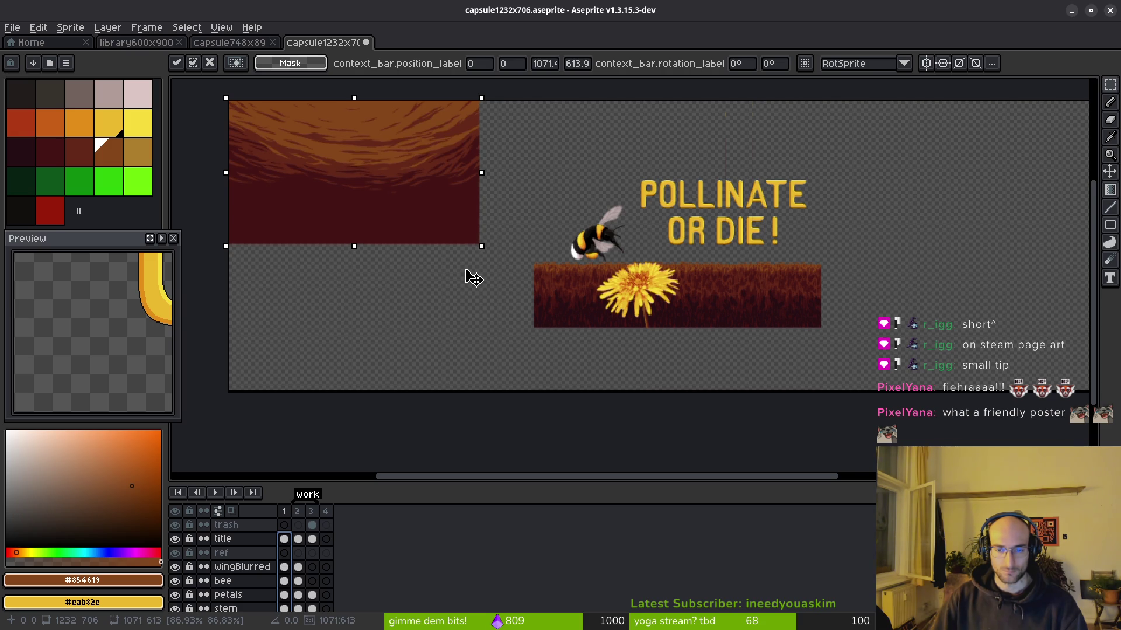
Step: Cancel the sky resize, clear the selection, and bring the Steamworks documentation into view
{"action": "key", "text": "Escape"}
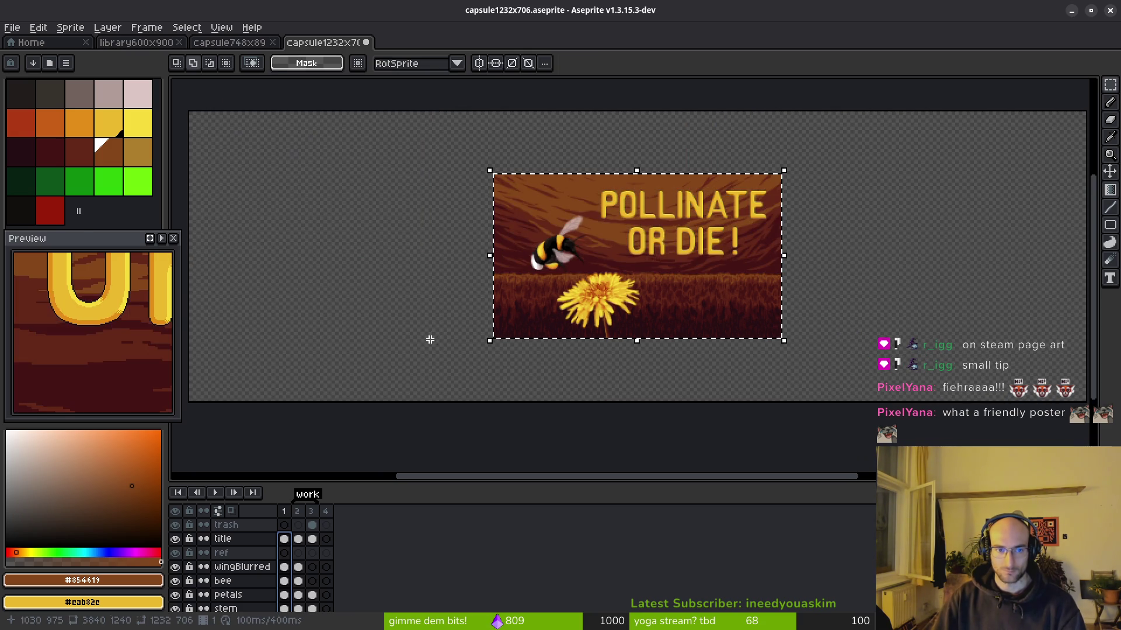
{"action": "key", "text": "ctrl+d"}
{"action": "scroll", "coordinate": [645, 300], "scroll_direction": "down", "scroll_amount": 1}
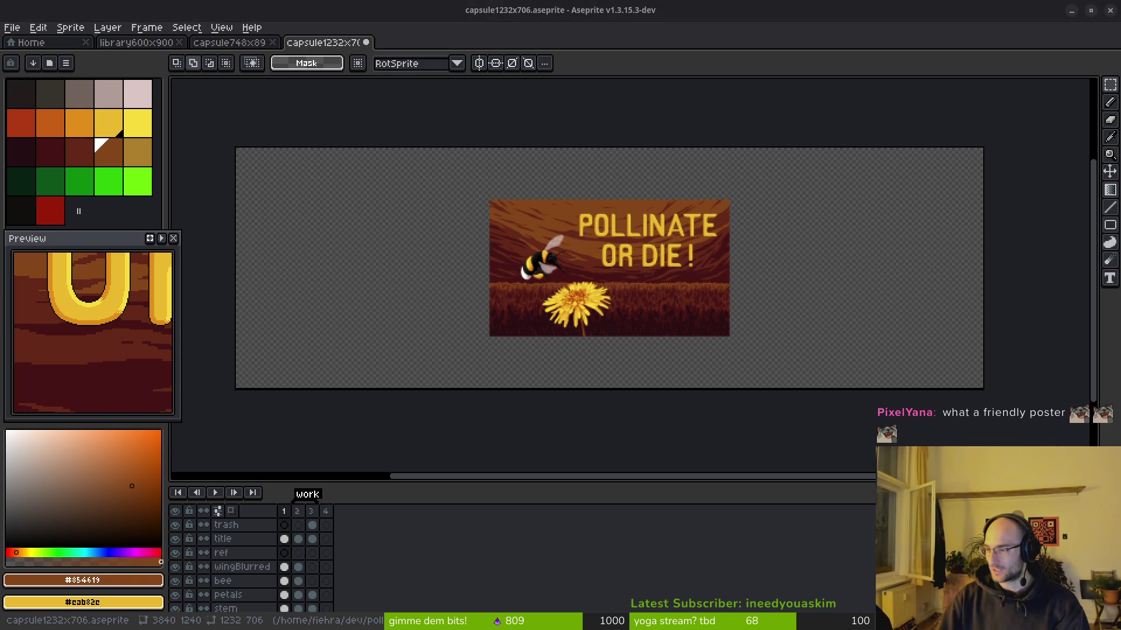
{"action": "left_click_drag", "start_coordinate": [1109, 221], "coordinate": [767, 222]}
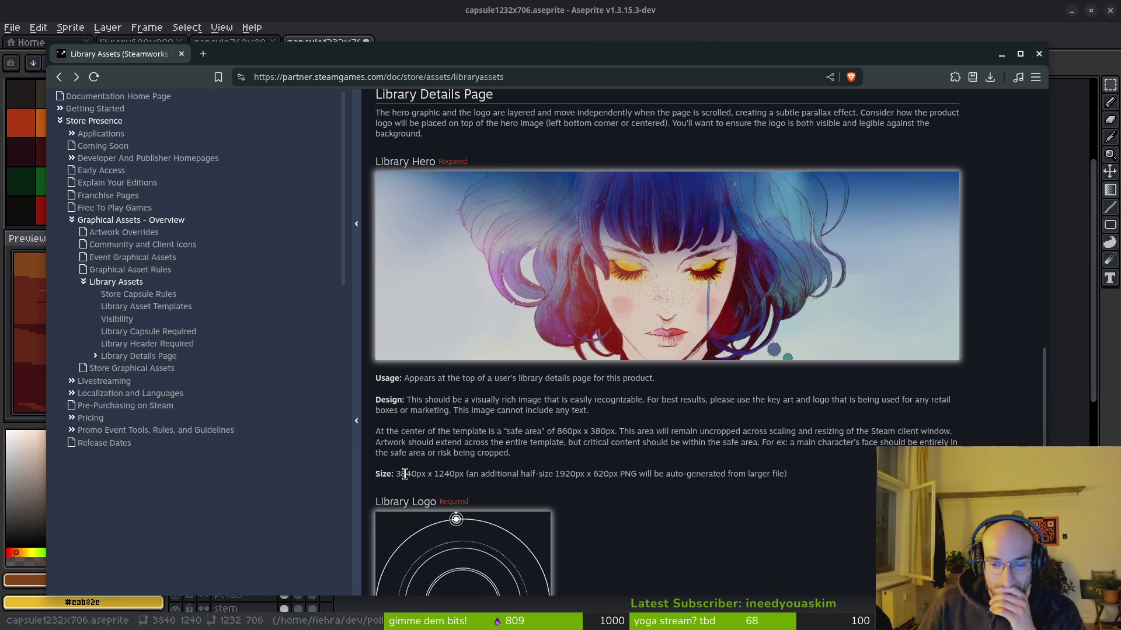
Step: Hide the Steamworks documentation browser to bring Aseprite back to the front
{"action": "key", "text": "super+s"}
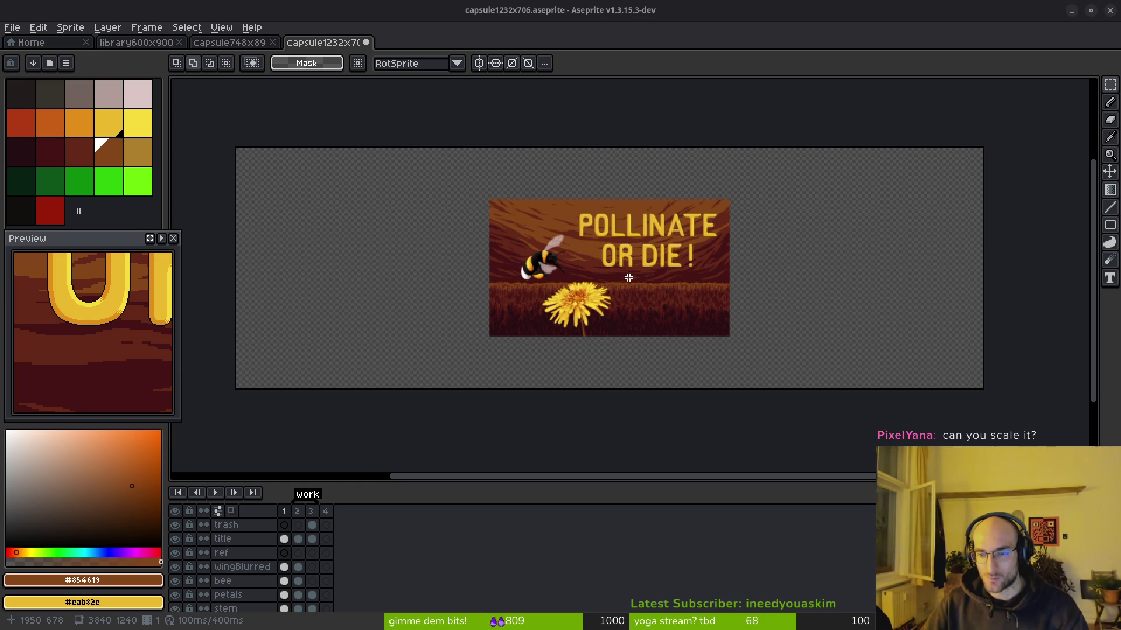
Step: Marquee-select the original 1232x706 artwork area on the canvas
{"action": "scroll", "coordinate": [487, 201], "scroll_direction": "up", "scroll_amount": 6}
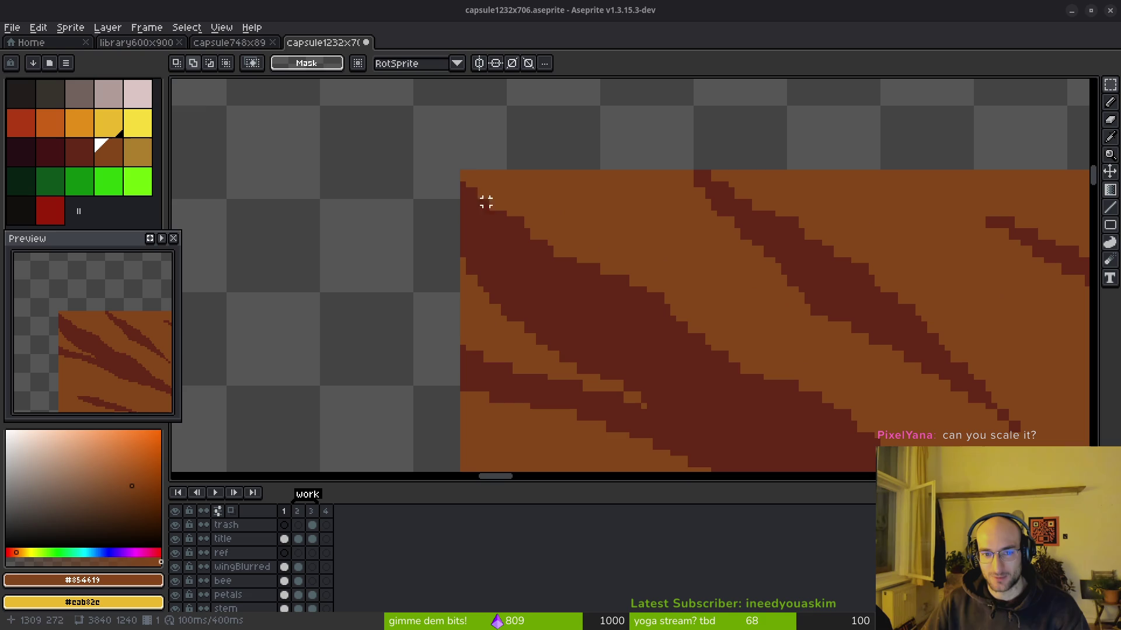
{"action": "scroll", "coordinate": [584, 263], "scroll_direction": "down", "scroll_amount": 5}
{"action": "mouse_move", "coordinate": [462, 168]}
{"action": "left_mouse_down"}
{"action": "mouse_move", "coordinate": [746, 358]}
{"action": "mouse_move", "coordinate": [1022, 442]}
{"action": "mouse_move", "coordinate": [743, 383]}
{"action": "mouse_move", "coordinate": [500, 243]}
{"action": "mouse_move", "coordinate": [513, 243]}
{"action": "mouse_move", "coordinate": [505, 274]}
{"action": "mouse_move", "coordinate": [490, 268]}
{"action": "mouse_move", "coordinate": [528, 246]}
{"action": "left_mouse_up"}
{"action": "scroll", "coordinate": [1018, 439], "scroll_direction": "down", "scroll_amount": 2}
{"action": "scroll", "coordinate": [992, 432], "scroll_direction": "up", "scroll_amount": 5}
{"action": "scroll", "coordinate": [566, 274], "scroll_direction": "down", "scroll_amount": 4}
{"action": "scroll", "coordinate": [513, 243], "scroll_direction": "up", "scroll_amount": 3}
{"action": "scroll", "coordinate": [496, 270], "scroll_direction": "up", "scroll_amount": 2}
{"action": "scroll", "coordinate": [444, 226], "scroll_direction": "down", "scroll_amount": 2}
{"action": "scroll", "coordinate": [608, 280], "scroll_direction": "up", "scroll_amount": 4}
{"action": "scroll", "coordinate": [567, 248], "scroll_direction": "up", "scroll_amount": 3}
Step: Set up the Pencil with a bright lime colour and a 1px brush
{"action": "key", "text": "b"}
{"action": "scroll", "coordinate": [560, 200], "scroll_direction": "up", "scroll_amount": 2}
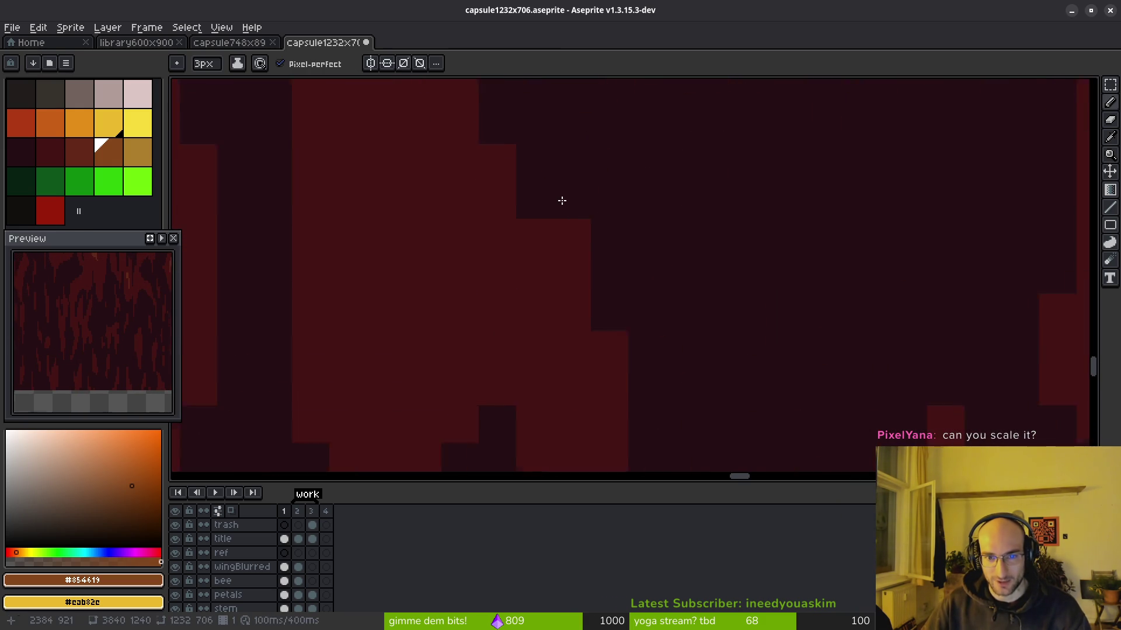
{"action": "left_click", "coordinate": [138, 181]}
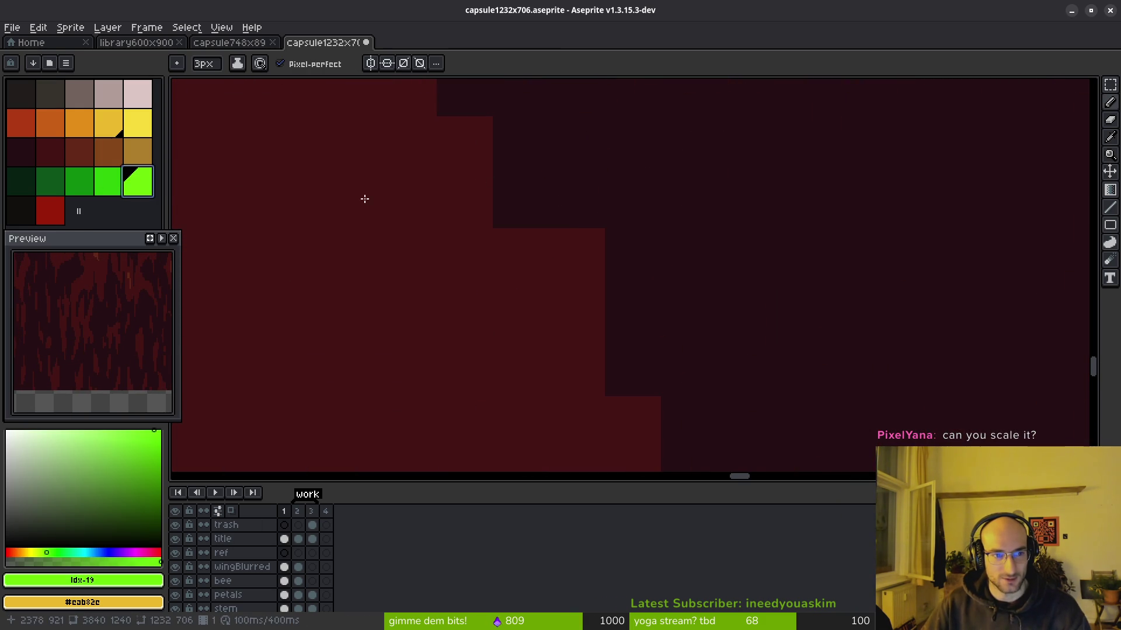
{"action": "scroll", "coordinate": [287, 551], "scroll_direction": "down", "scroll_amount": 2}
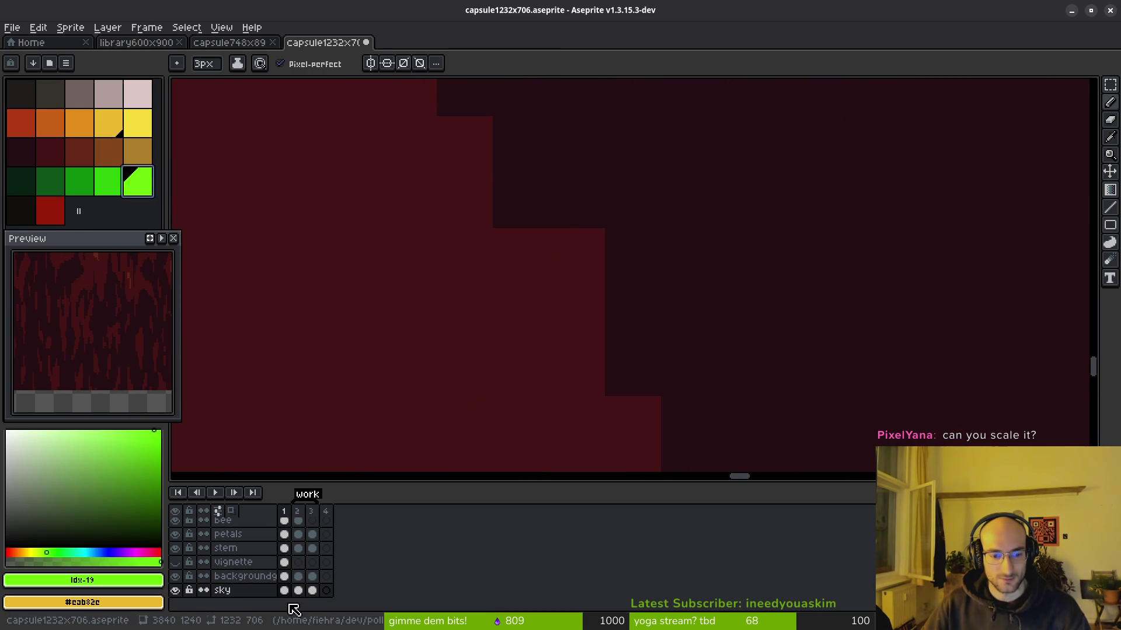
{"action": "key", "text": "b"}
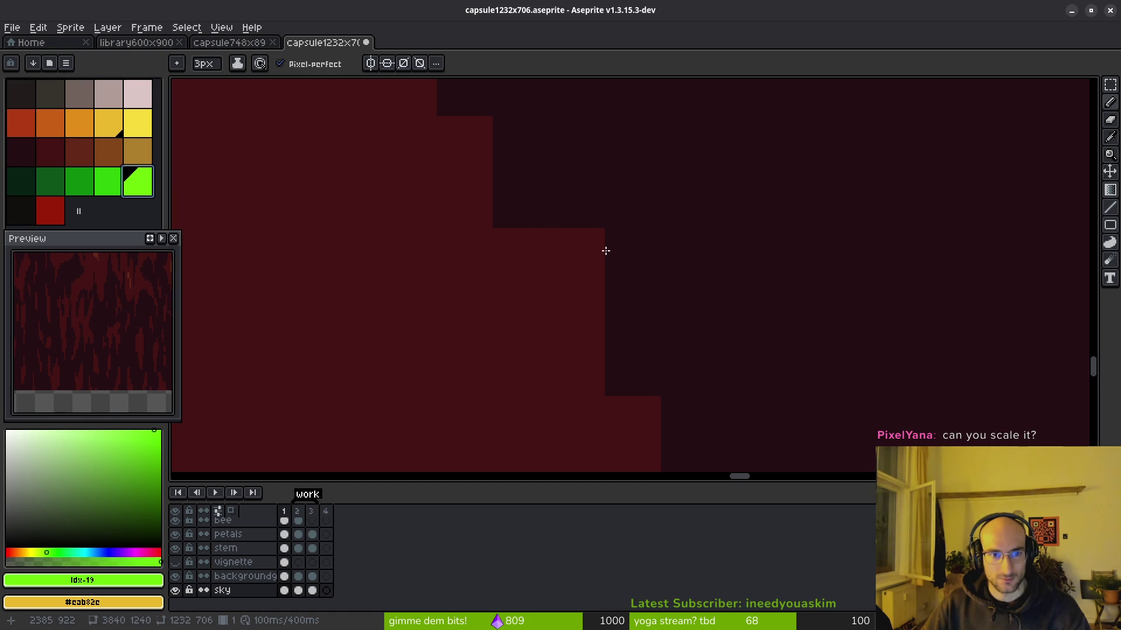
{"action": "scroll", "coordinate": [597, 252], "scroll_direction": "down", "scroll_amount": 5}
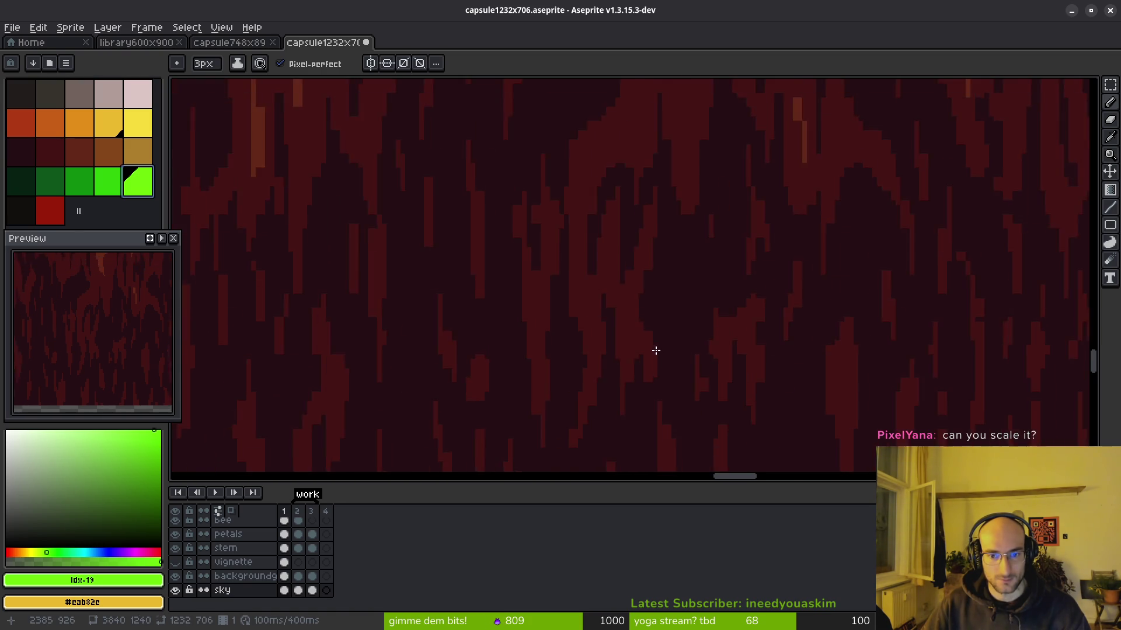
{"action": "scroll", "coordinate": [603, 268], "scroll_direction": "up", "scroll_amount": 8}
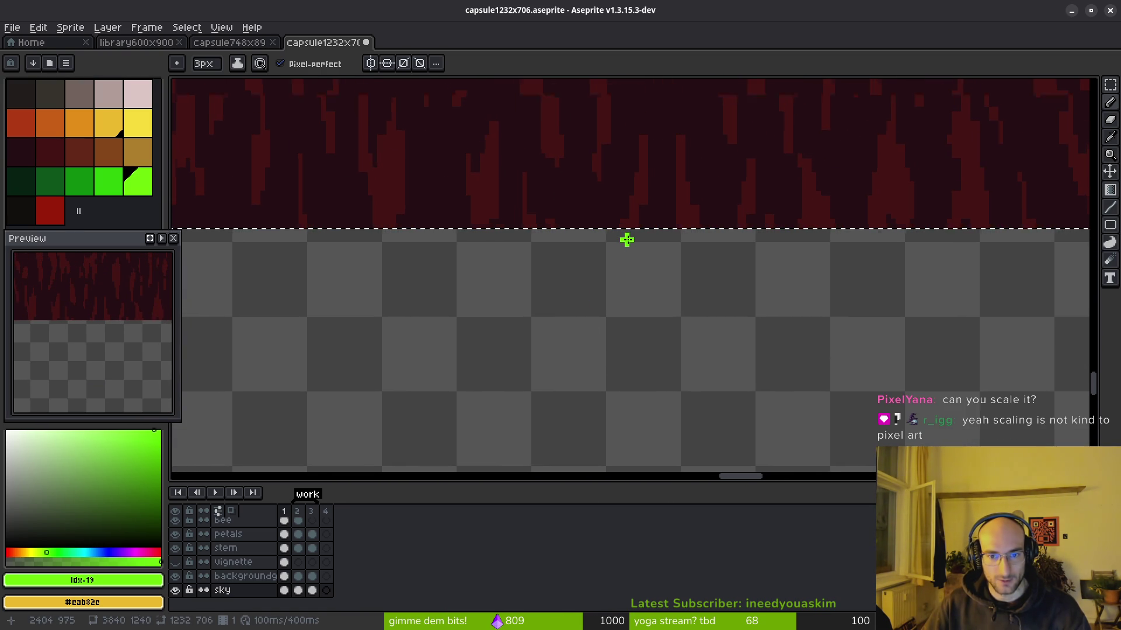
{"action": "key", "text": "minus"}
{"action": "key", "text": "minus"}
{"action": "scroll", "coordinate": [632, 234], "scroll_direction": "up", "scroll_amount": 1}
{"action": "scroll", "coordinate": [608, 214], "scroll_direction": "down", "scroll_amount": 8}
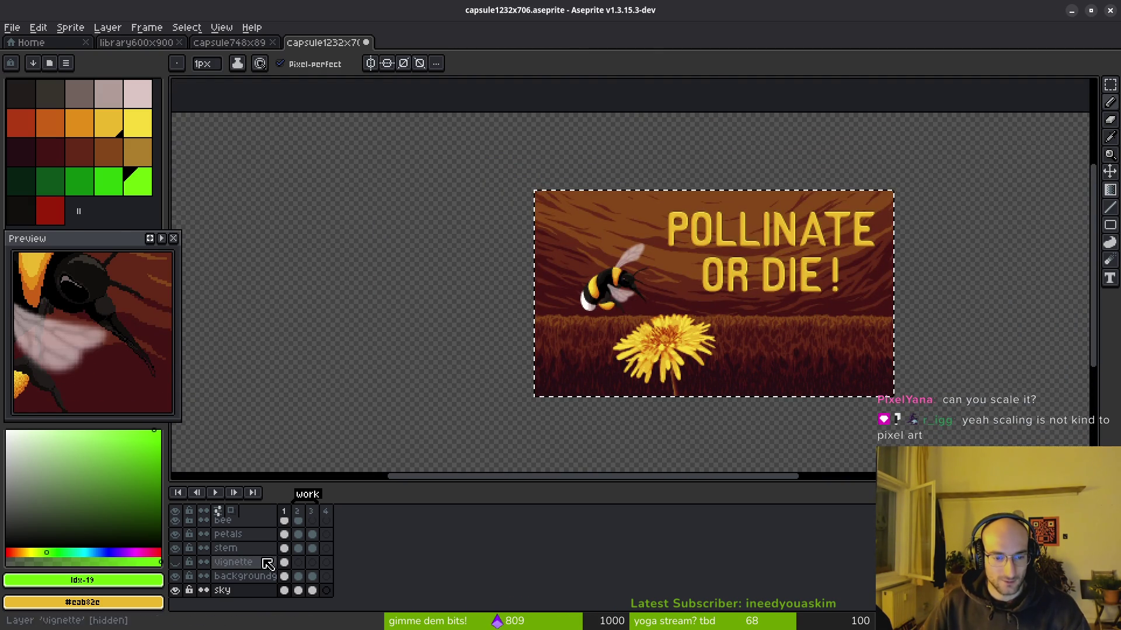
{"action": "scroll", "coordinate": [268, 561], "scroll_direction": "up", "scroll_amount": 3}
Step: Step through the title and wingBlurred layers down to the sky layer's cel
{"action": "left_click", "coordinate": [285, 536]}
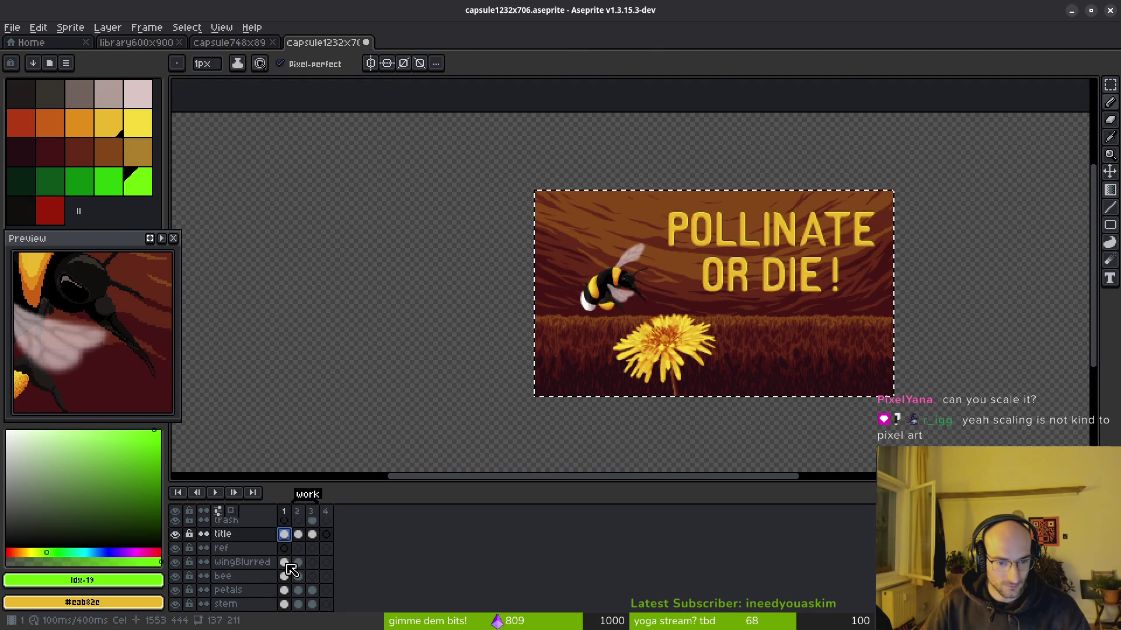
{"action": "left_click", "coordinate": [286, 563]}
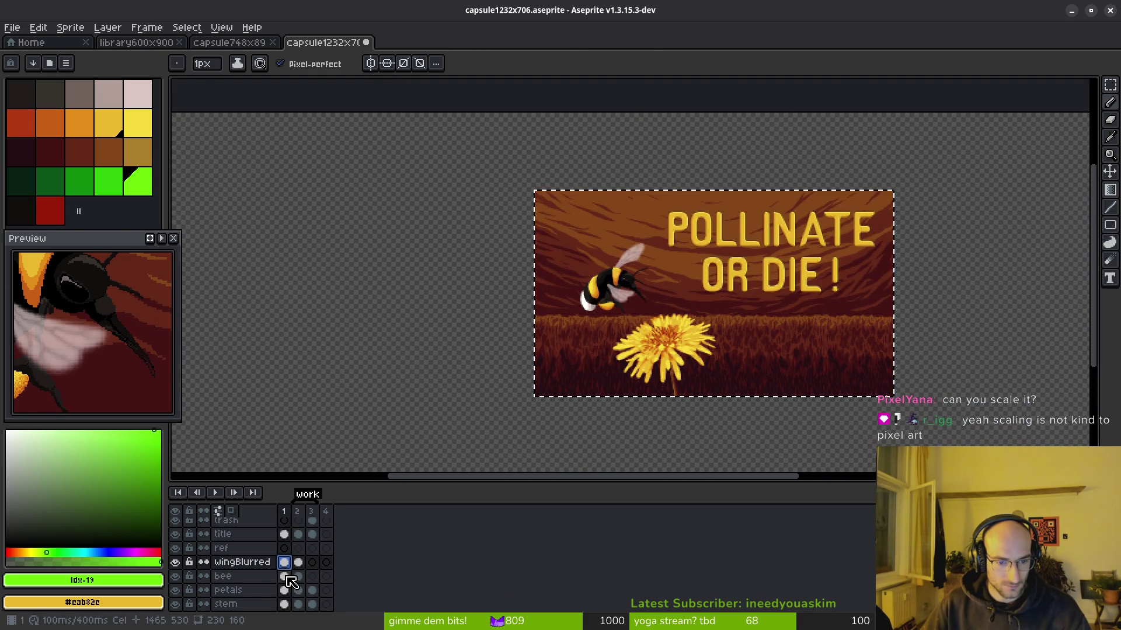
{"action": "scroll", "coordinate": [290, 582], "scroll_direction": "down", "scroll_amount": 3}
{"action": "left_click", "coordinate": [290, 589]}
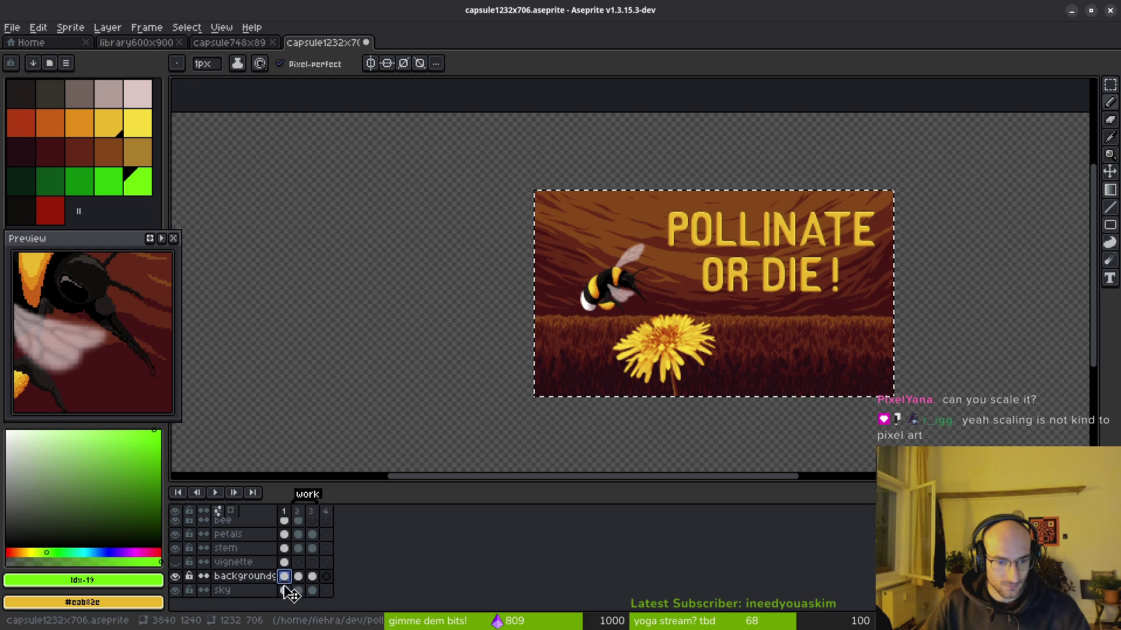
Step: Move the sky to the top-left corner and scale it to fill the 3840x1240 canvas
{"action": "mouse_move", "coordinate": [690, 319]}
{"action": "left_mouse_down"}
{"action": "mouse_move", "coordinate": [626, 313]}
{"action": "mouse_move", "coordinate": [723, 338]}
{"action": "mouse_move", "coordinate": [442, 272]}
{"action": "mouse_move", "coordinate": [695, 328]}
{"action": "left_mouse_up"}
{"action": "scroll", "coordinate": [640, 327], "scroll_direction": "up", "scroll_amount": 4}
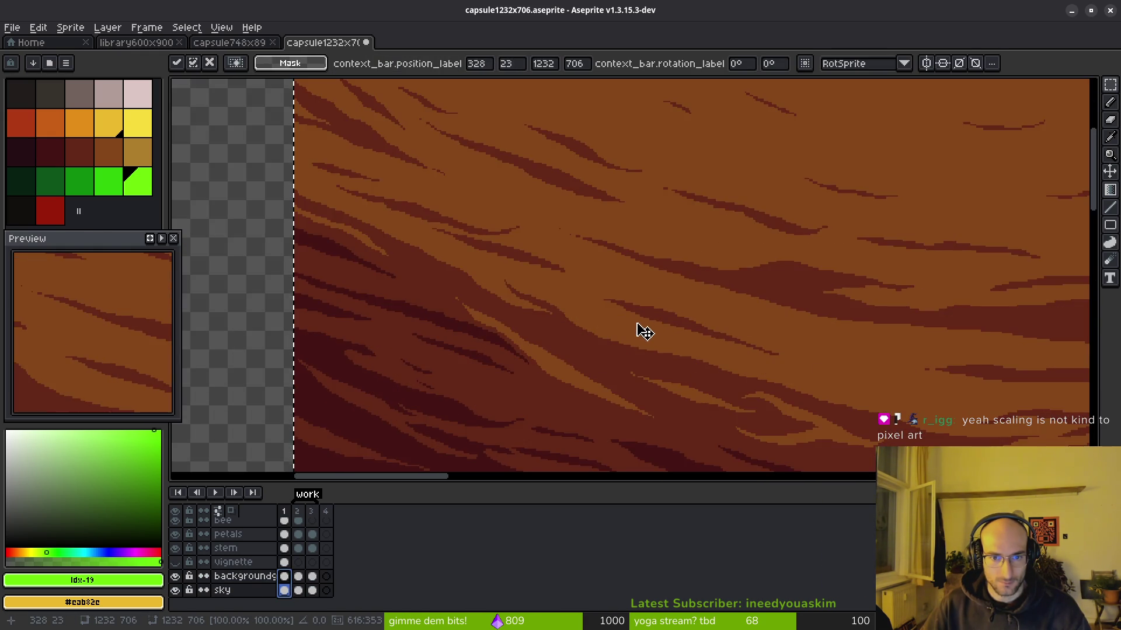
{"action": "mouse_move", "coordinate": [736, 426]}
{"action": "left_mouse_down"}
{"action": "mouse_move", "coordinate": [440, 305]}
{"action": "mouse_move", "coordinate": [771, 368]}
{"action": "mouse_move", "coordinate": [623, 343]}
{"action": "mouse_move", "coordinate": [509, 340]}
{"action": "mouse_move", "coordinate": [505, 330]}
{"action": "left_mouse_up"}
{"action": "scroll", "coordinate": [757, 393], "scroll_direction": "down", "scroll_amount": 3}
{"action": "scroll", "coordinate": [665, 320], "scroll_direction": "down", "scroll_amount": 2}
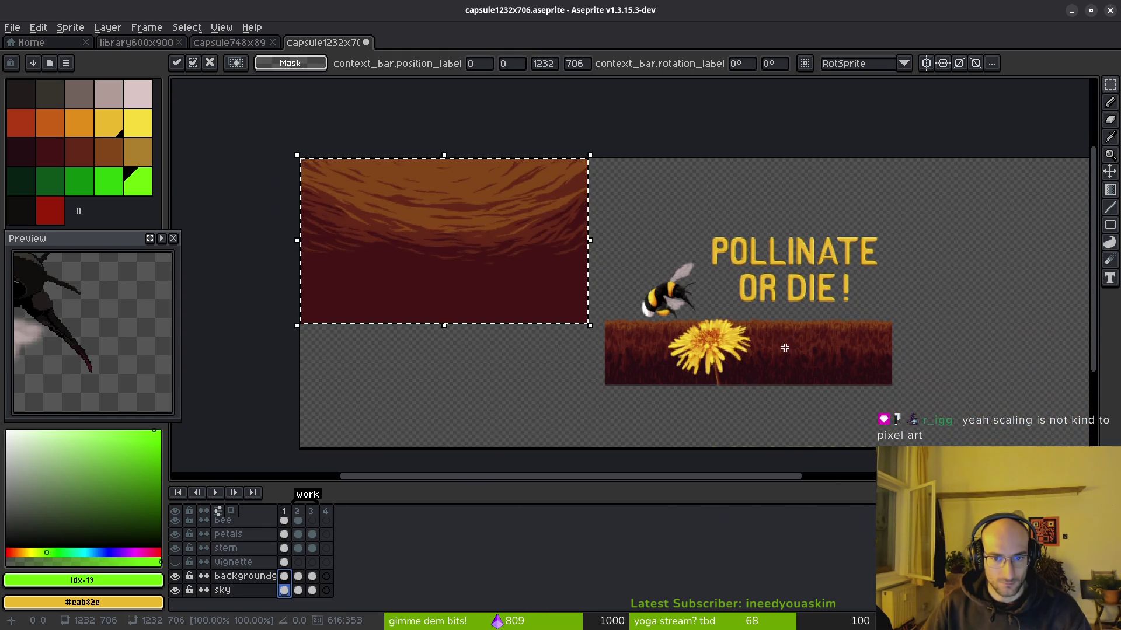
{"action": "scroll", "coordinate": [780, 346], "scroll_direction": "right", "scroll_amount": 5}
{"action": "mouse_move", "coordinate": [414, 283]}
{"action": "left_mouse_down"}
{"action": "mouse_move", "coordinate": [1008, 395]}
{"action": "mouse_move", "coordinate": [1044, 443]}
{"action": "mouse_move", "coordinate": [993, 380]}
{"action": "mouse_move", "coordinate": [920, 433]}
{"action": "mouse_move", "coordinate": [920, 382]}
{"action": "mouse_move", "coordinate": [973, 426]}
{"action": "mouse_move", "coordinate": [983, 334]}
{"action": "mouse_move", "coordinate": [973, 393]}
{"action": "mouse_move", "coordinate": [1004, 395]}
{"action": "mouse_move", "coordinate": [1016, 415]}
{"action": "mouse_move", "coordinate": [1008, 420]}
{"action": "mouse_move", "coordinate": [906, 335]}
{"action": "left_mouse_up"}
{"action": "type", "text": "1240"}
{"action": "scroll", "coordinate": [708, 276], "scroll_direction": "down", "scroll_amount": 1}
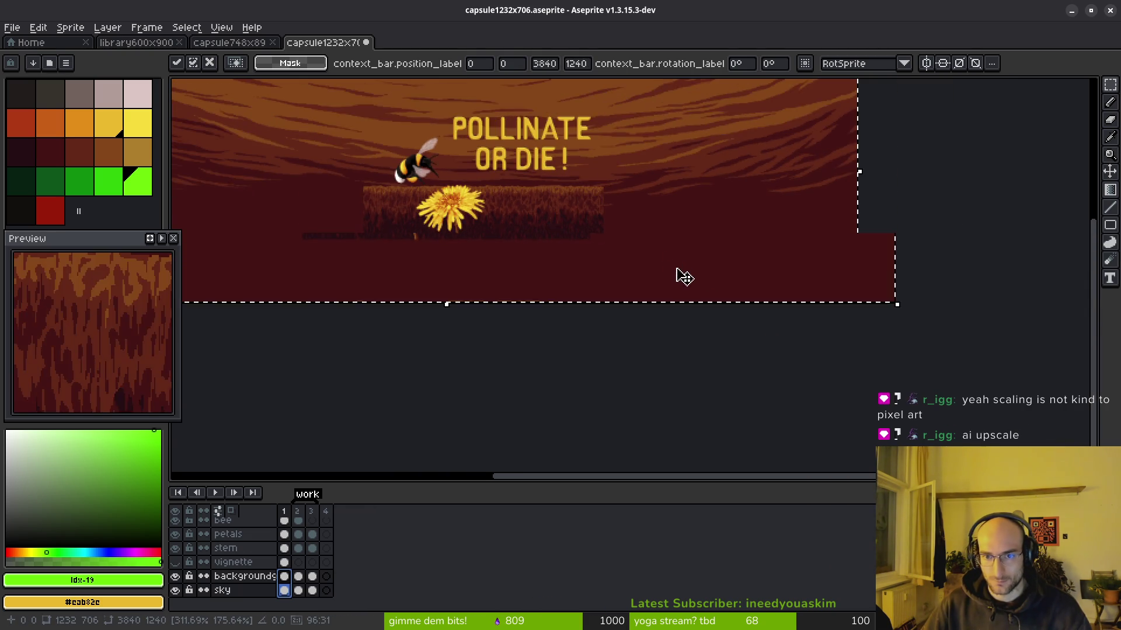
{"action": "key", "text": "Return"}
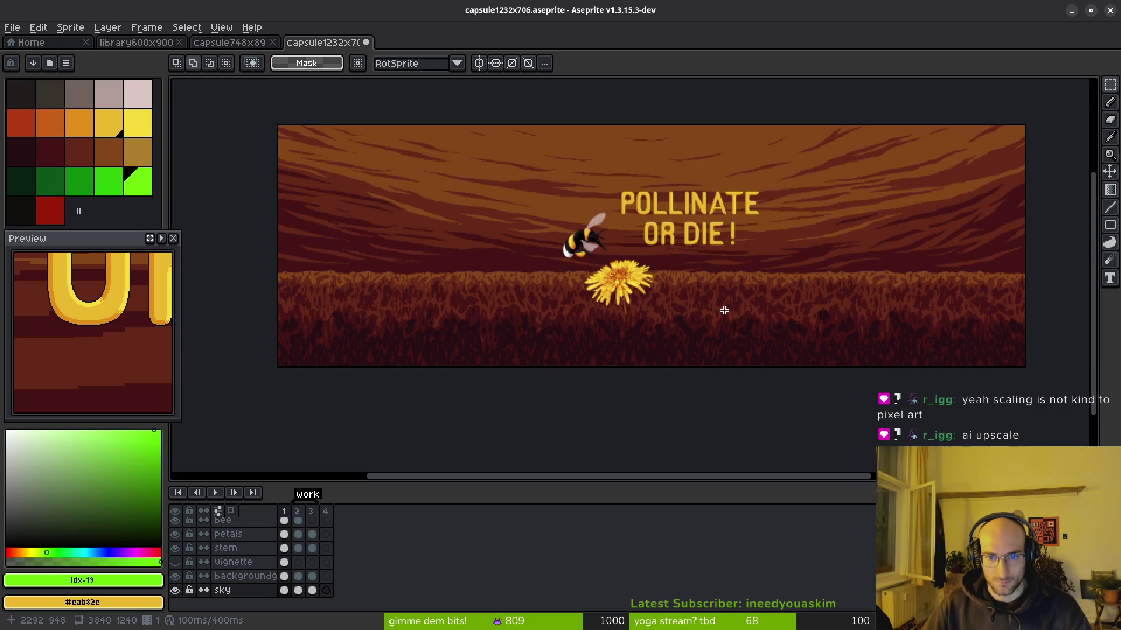
Step: Sample dark red #431414 and paint dark pixels into the backgrounds layer texture
{"action": "scroll", "coordinate": [645, 283], "scroll_direction": "up", "scroll_amount": 4}
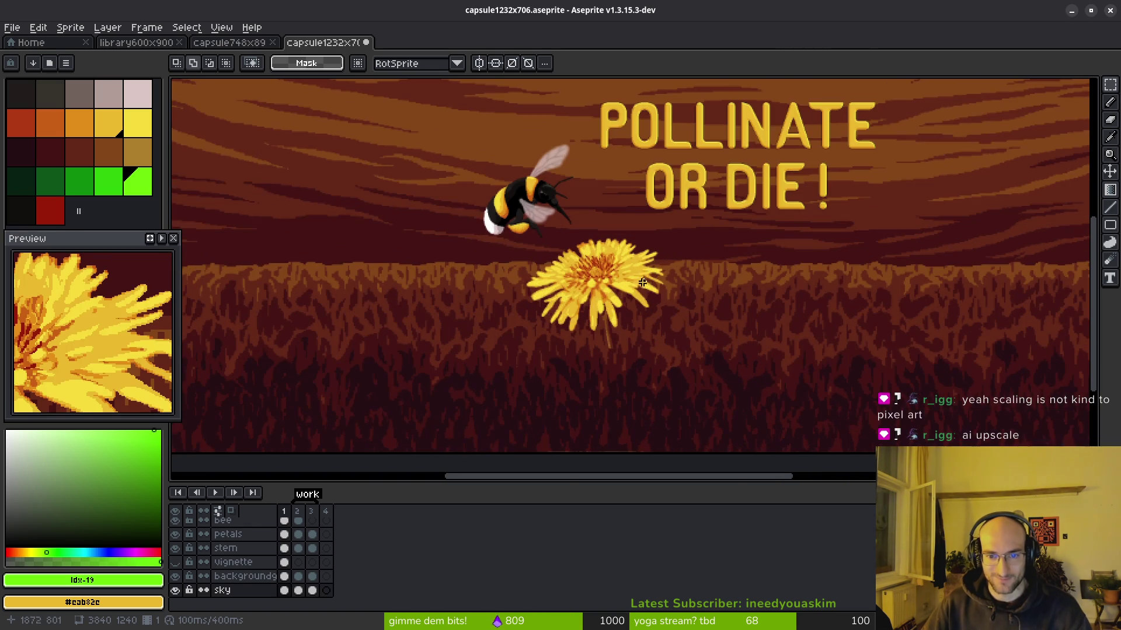
{"action": "scroll", "coordinate": [616, 267], "scroll_direction": "down", "scroll_amount": 3}
{"action": "scroll", "coordinate": [613, 243], "scroll_direction": "up", "scroll_amount": 5}
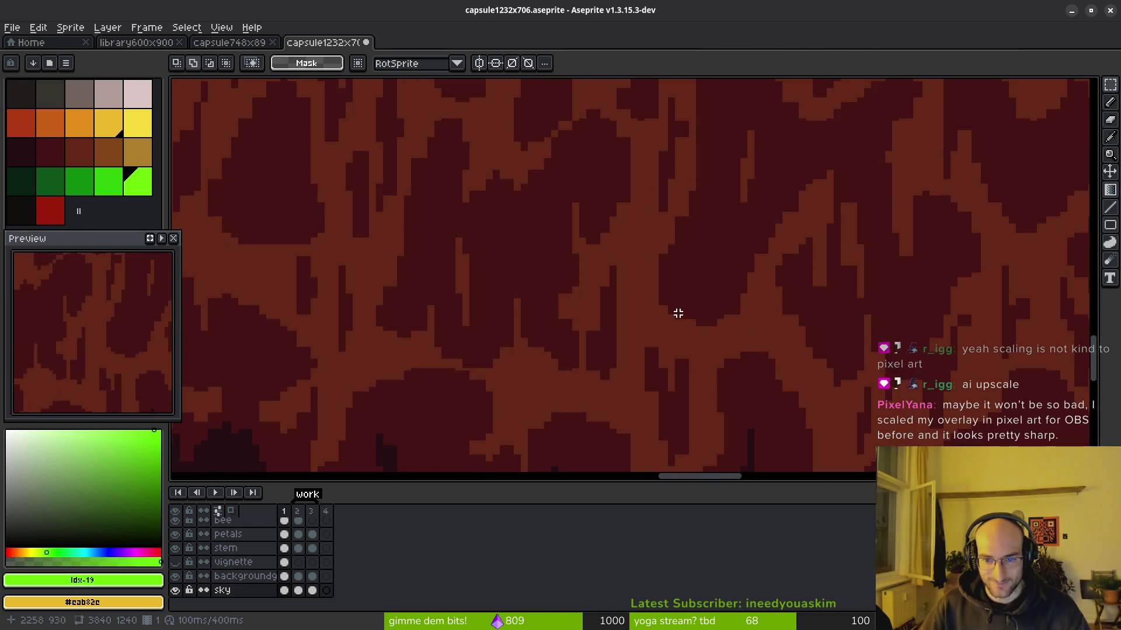
{"action": "key", "text": "f"}
{"action": "left_click", "coordinate": [670, 317], "text": "alt"}
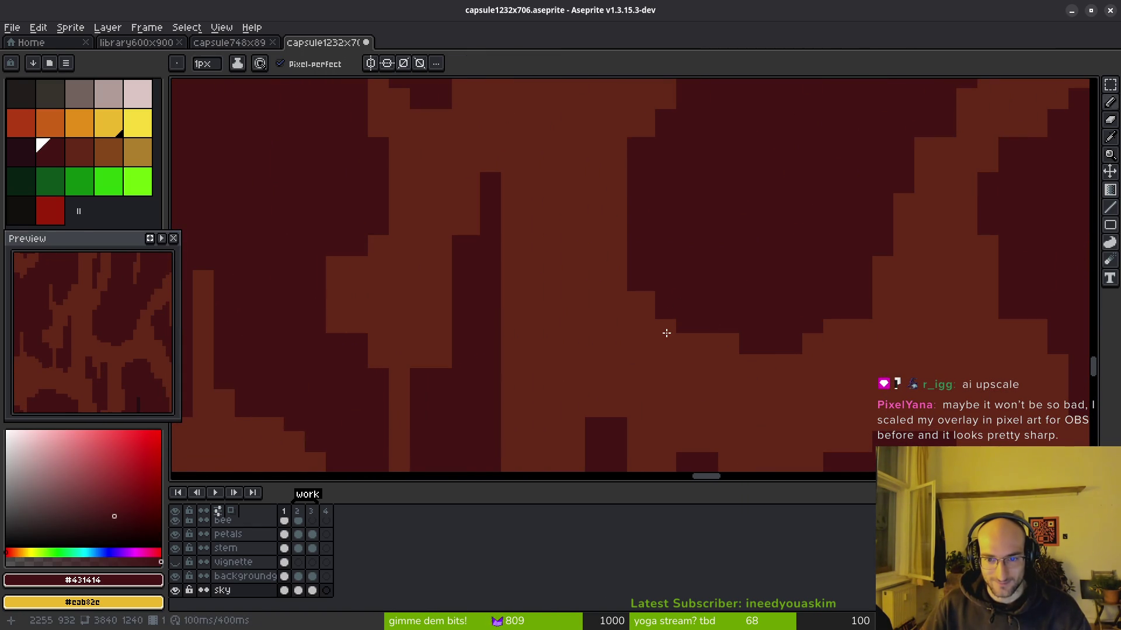
{"action": "left_click", "coordinate": [284, 576]}
{"action": "scroll", "coordinate": [677, 330], "scroll_direction": "up", "scroll_amount": 2}
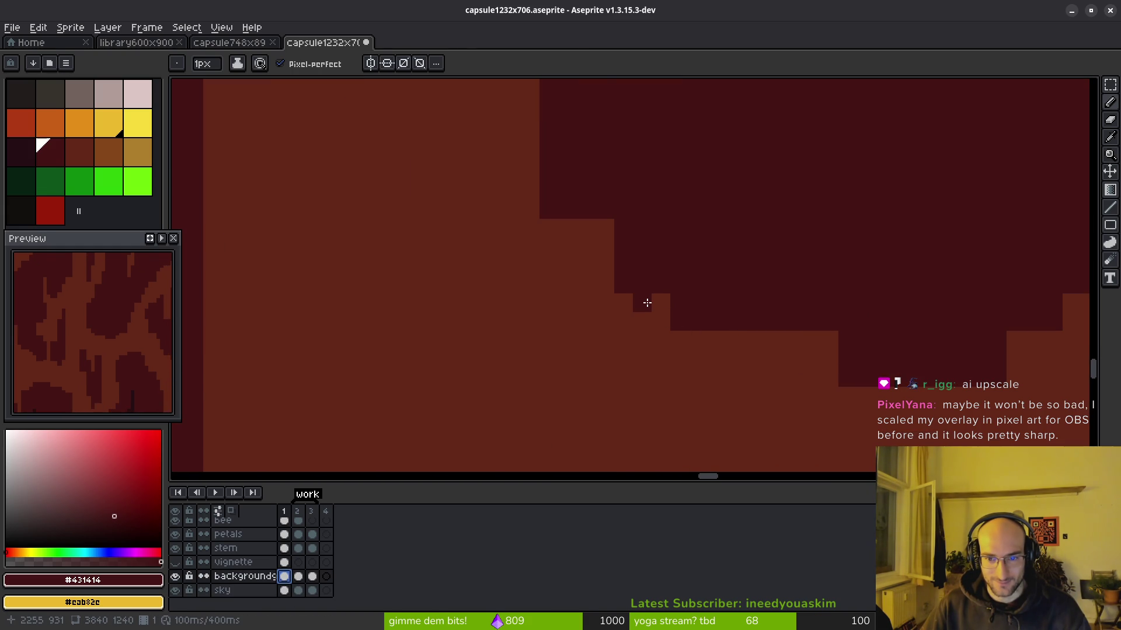
{"action": "key", "text": "ctrl+z"}
{"action": "left_click", "coordinate": [606, 234]}
{"action": "left_click", "coordinate": [594, 241]}
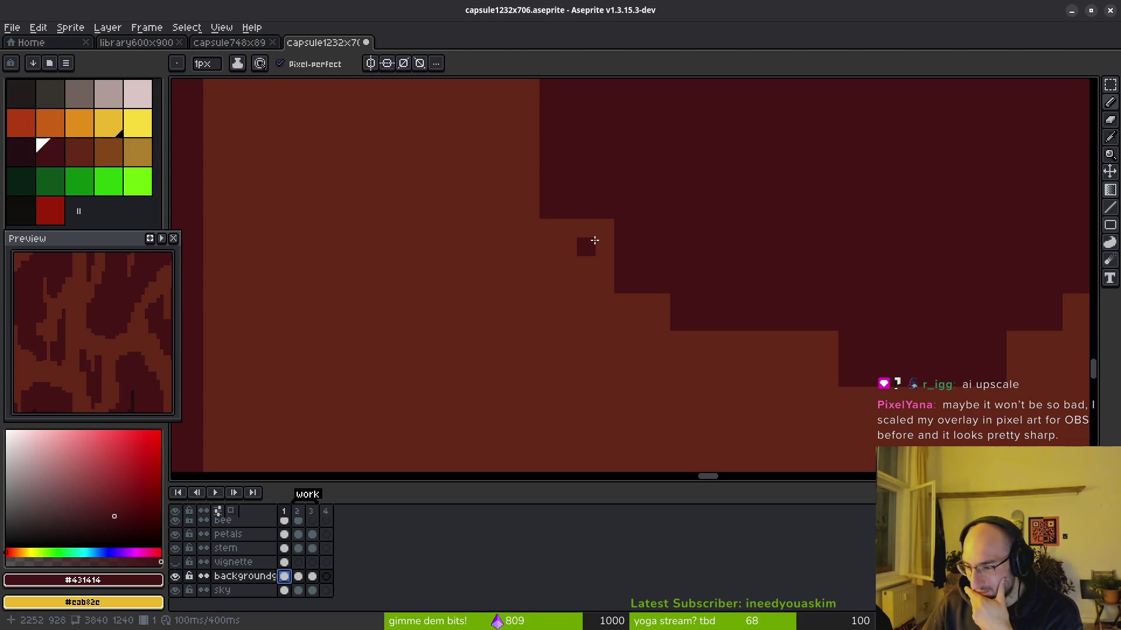
Step: Draw a dark diagonal staircase edge across the background texture
{"action": "scroll", "coordinate": [613, 239], "scroll_direction": "down", "scroll_amount": 5}
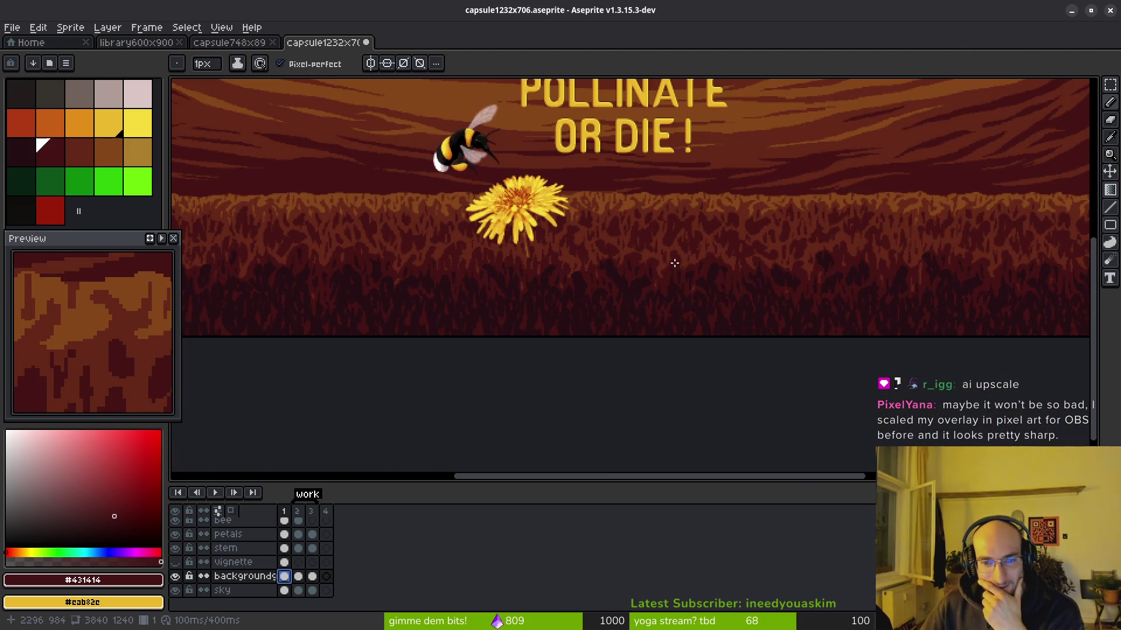
{"action": "scroll", "coordinate": [659, 280], "scroll_direction": "up", "scroll_amount": 6}
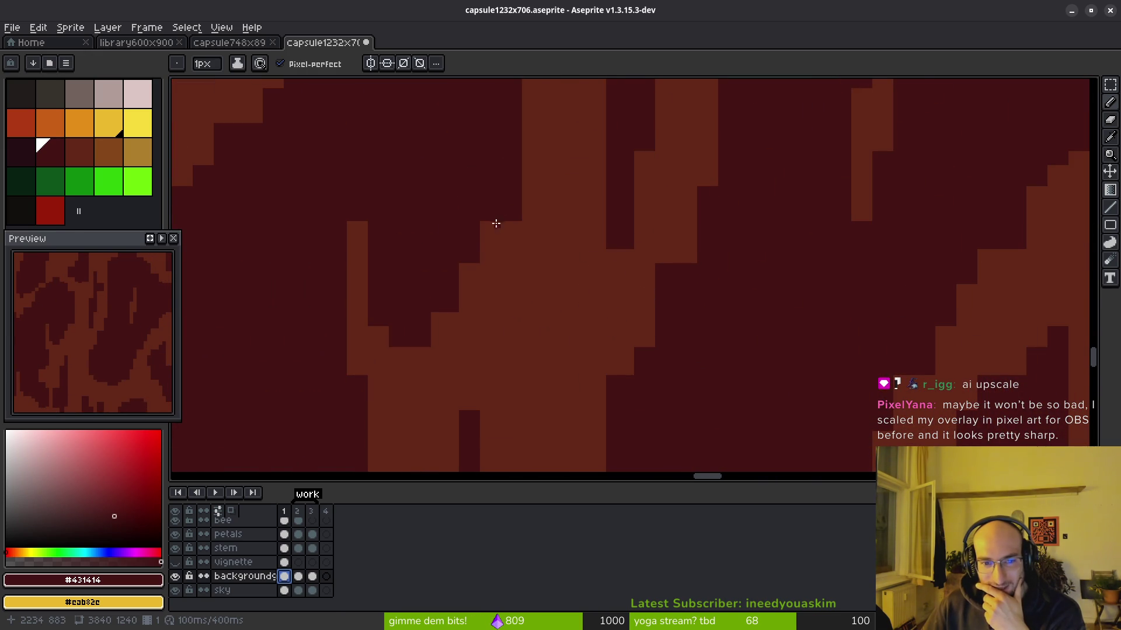
{"action": "scroll", "coordinate": [611, 280], "scroll_direction": "down", "scroll_amount": 2}
{"action": "left_click_drag", "start_coordinate": [631, 270], "coordinate": [500, 471]}
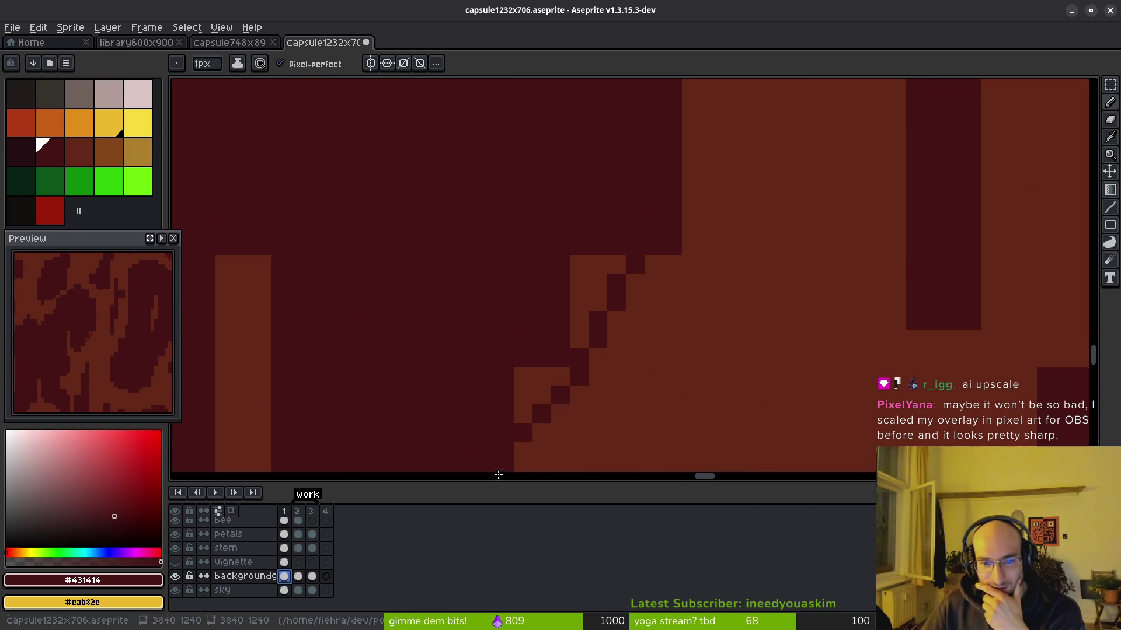
Step: Pan across the scene to inspect the banner's left side up close
{"action": "scroll", "coordinate": [537, 383], "scroll_direction": "down", "scroll_amount": 4}
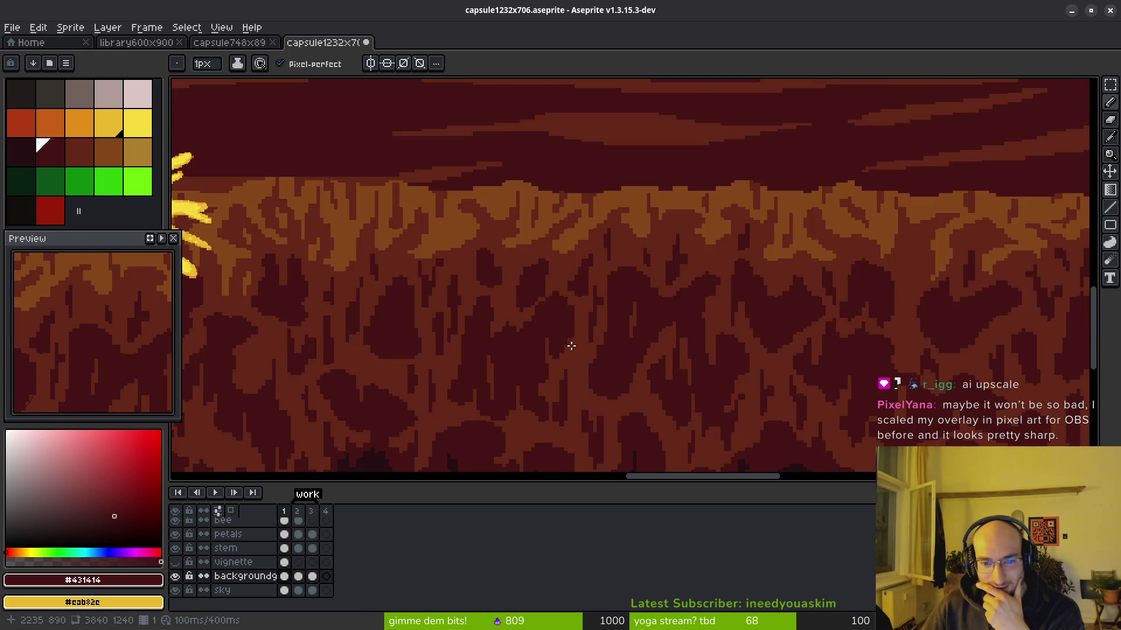
{"action": "scroll", "coordinate": [571, 343], "scroll_direction": "down", "scroll_amount": 5}
{"action": "mouse_move", "coordinate": [572, 325]}
{"action": "left_mouse_down"}
{"action": "mouse_move", "coordinate": [735, 288]}
{"action": "mouse_move", "coordinate": [940, 294]}
{"action": "left_mouse_up"}
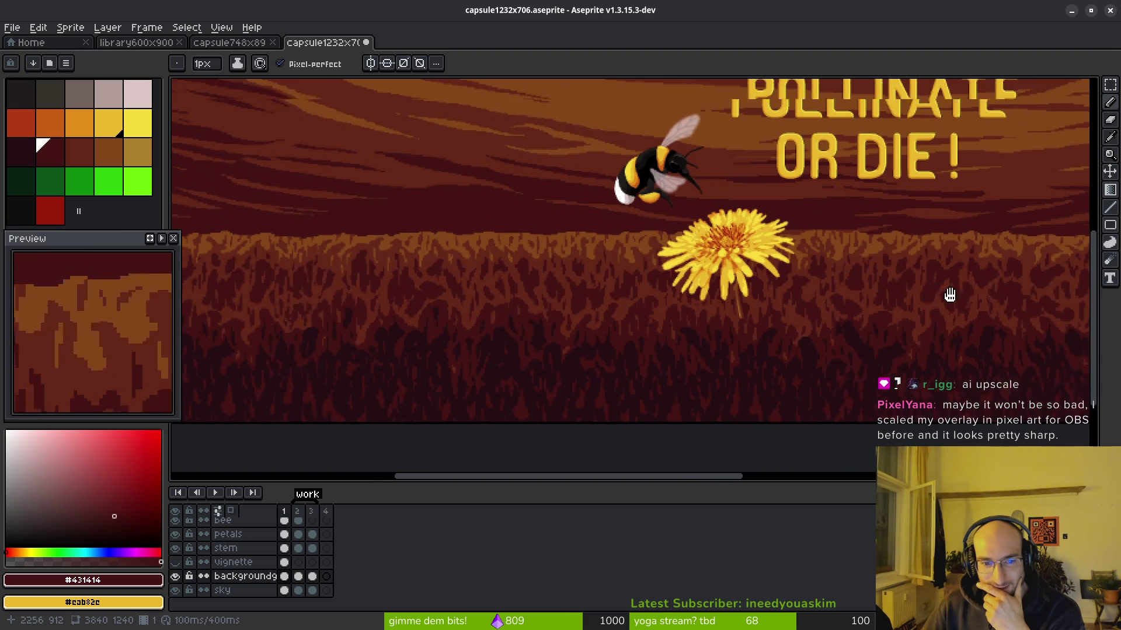
{"action": "scroll", "coordinate": [939, 295], "scroll_direction": "left", "scroll_amount": 2}
{"action": "scroll", "coordinate": [750, 333], "scroll_direction": "left", "scroll_amount": 7}
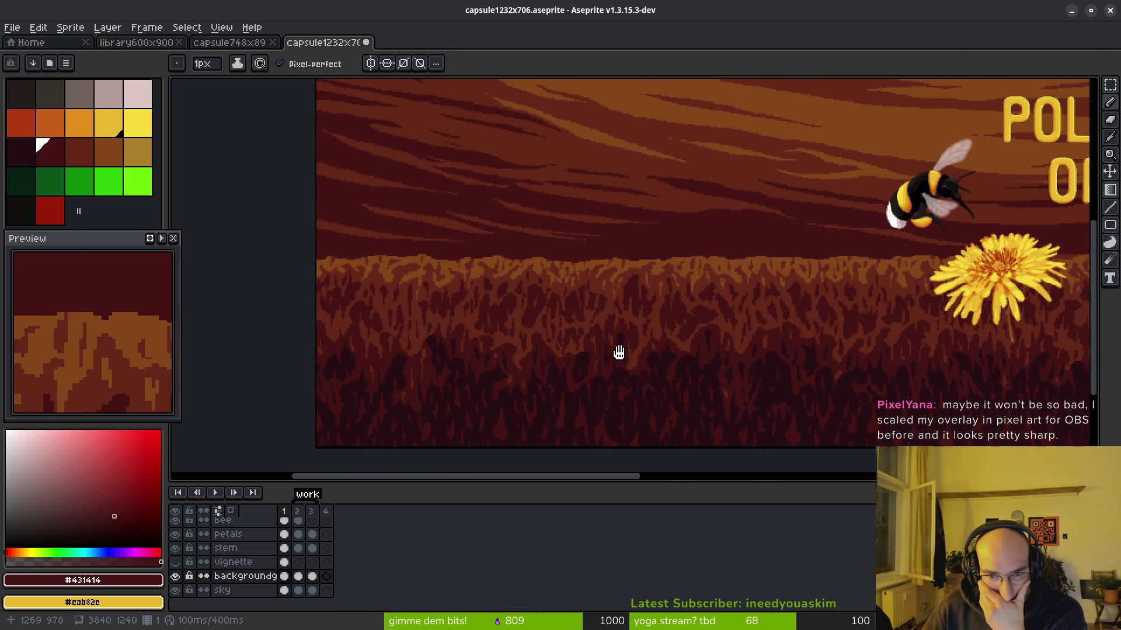
{"action": "scroll", "coordinate": [568, 333], "scroll_direction": "down", "scroll_amount": 2}
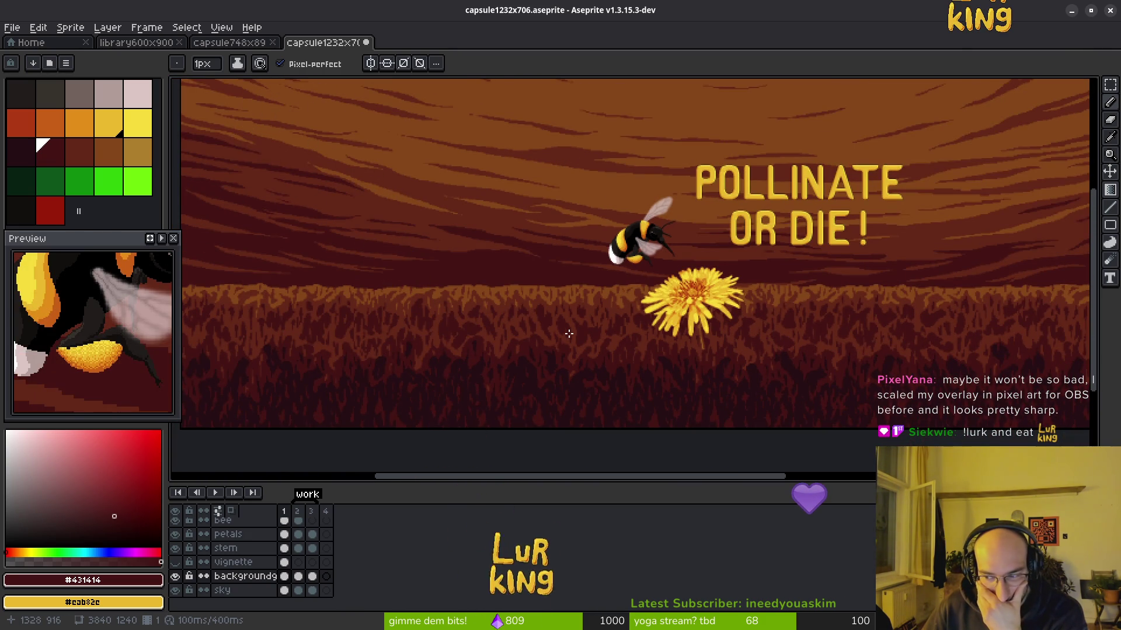
{"action": "scroll", "coordinate": [768, 363], "scroll_direction": "right", "scroll_amount": 3}
{"action": "scroll", "coordinate": [767, 363], "scroll_direction": "up", "scroll_amount": 1}
{"action": "mouse_move", "coordinate": [767, 363]}
{"action": "left_mouse_down"}
{"action": "mouse_move", "coordinate": [733, 333]}
{"action": "mouse_move", "coordinate": [572, 358]}
{"action": "mouse_move", "coordinate": [467, 350]}
{"action": "left_mouse_up"}
{"action": "scroll", "coordinate": [708, 338], "scroll_direction": "down", "scroll_amount": 1}
{"action": "left_click_drag", "start_coordinate": [709, 337], "coordinate": [712, 337]}
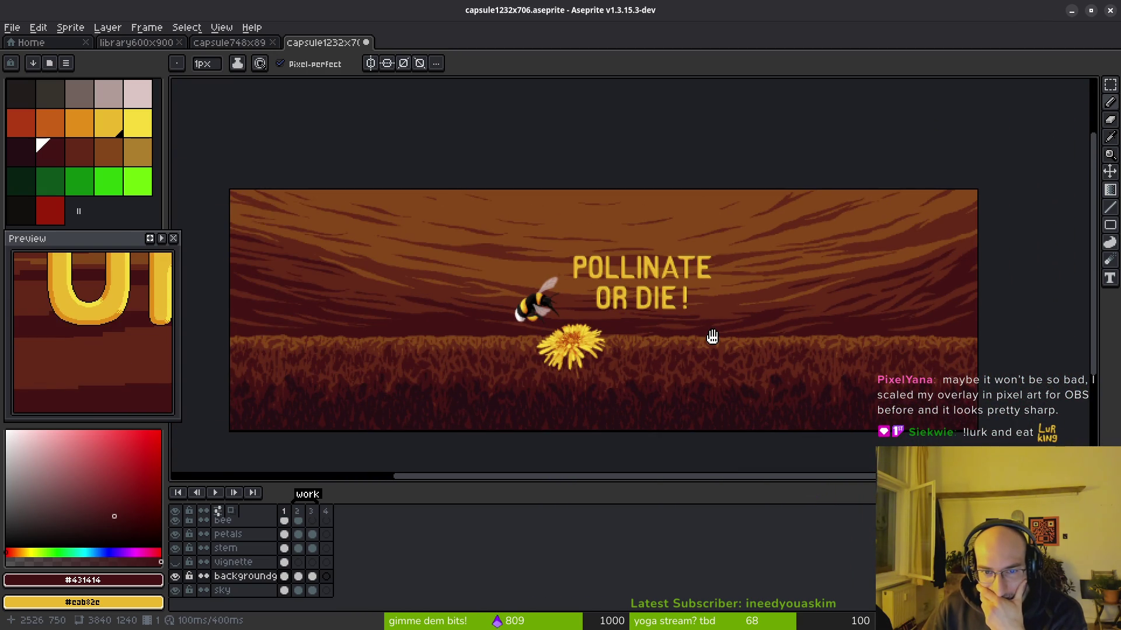
{"action": "scroll", "coordinate": [712, 338], "scroll_direction": "up", "scroll_amount": 8}
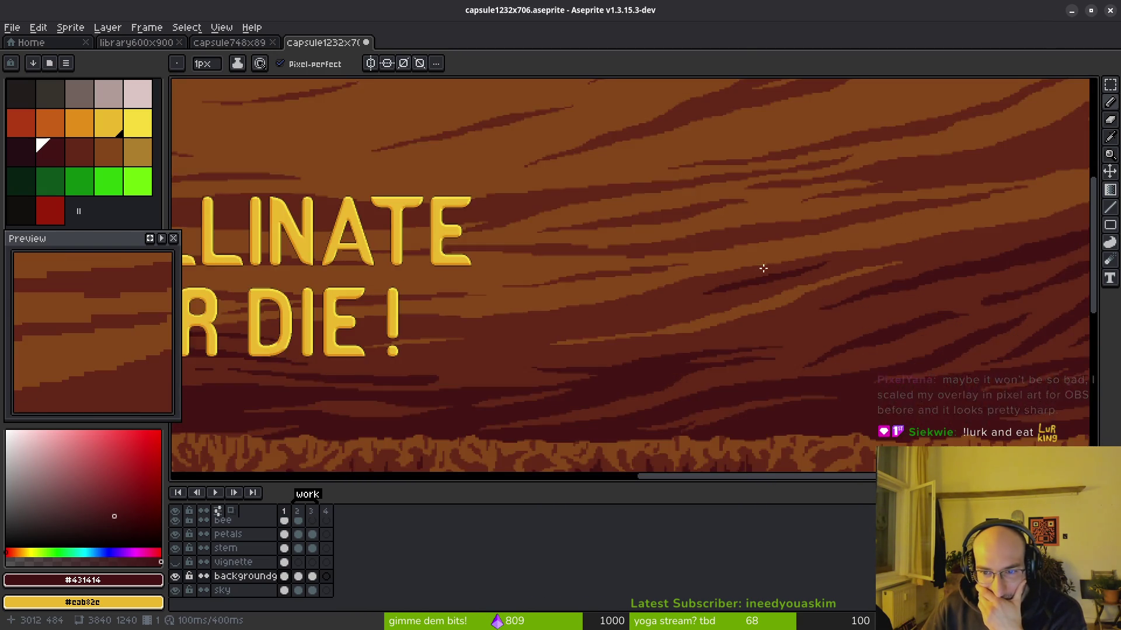
Step: Zoom in and out over the sky bands to check them closely
{"action": "mouse_move", "coordinate": [520, 355]}
{"action": "left_mouse_down"}
{"action": "mouse_move", "coordinate": [818, 292]}
{"action": "mouse_move", "coordinate": [502, 358]}
{"action": "mouse_move", "coordinate": [425, 321]}
{"action": "mouse_move", "coordinate": [709, 267]}
{"action": "left_mouse_up"}
{"action": "scroll", "coordinate": [525, 327], "scroll_direction": "down", "scroll_amount": 8}
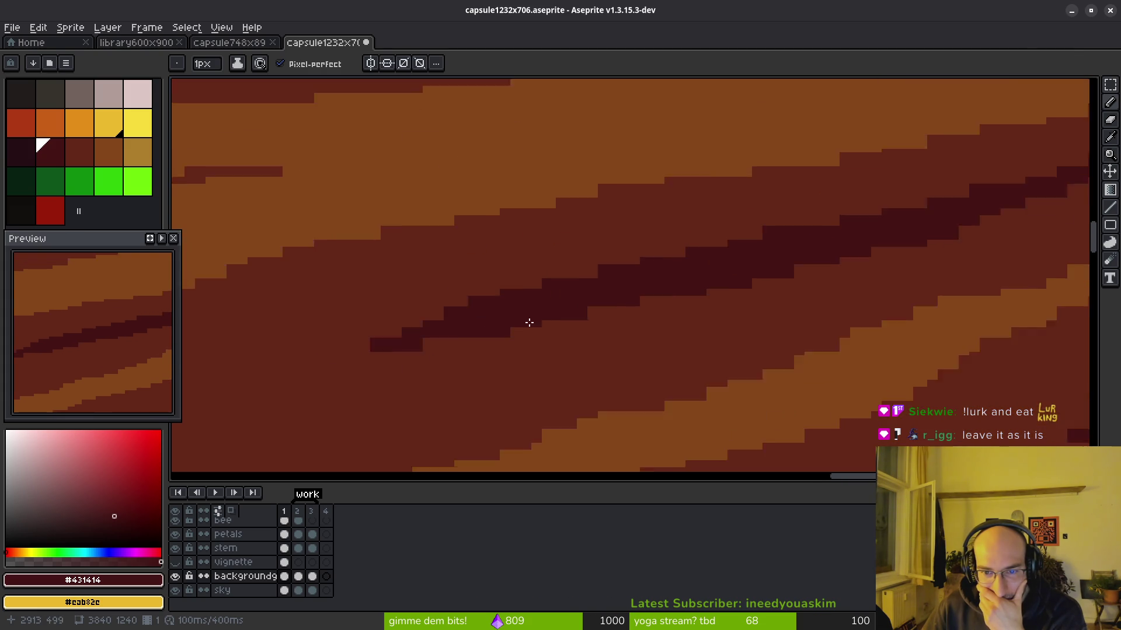
{"action": "scroll", "coordinate": [526, 332], "scroll_direction": "down", "scroll_amount": 1}
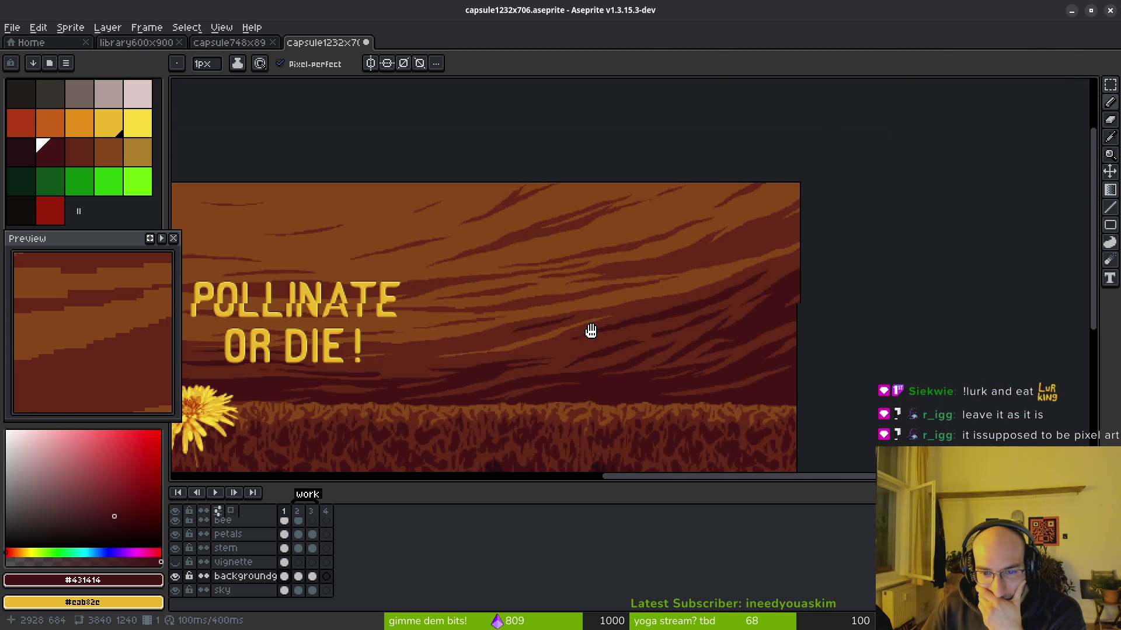
{"action": "scroll", "coordinate": [547, 367], "scroll_direction": "down", "scroll_amount": 5}
{"action": "scroll", "coordinate": [548, 367], "scroll_direction": "left", "scroll_amount": 8}
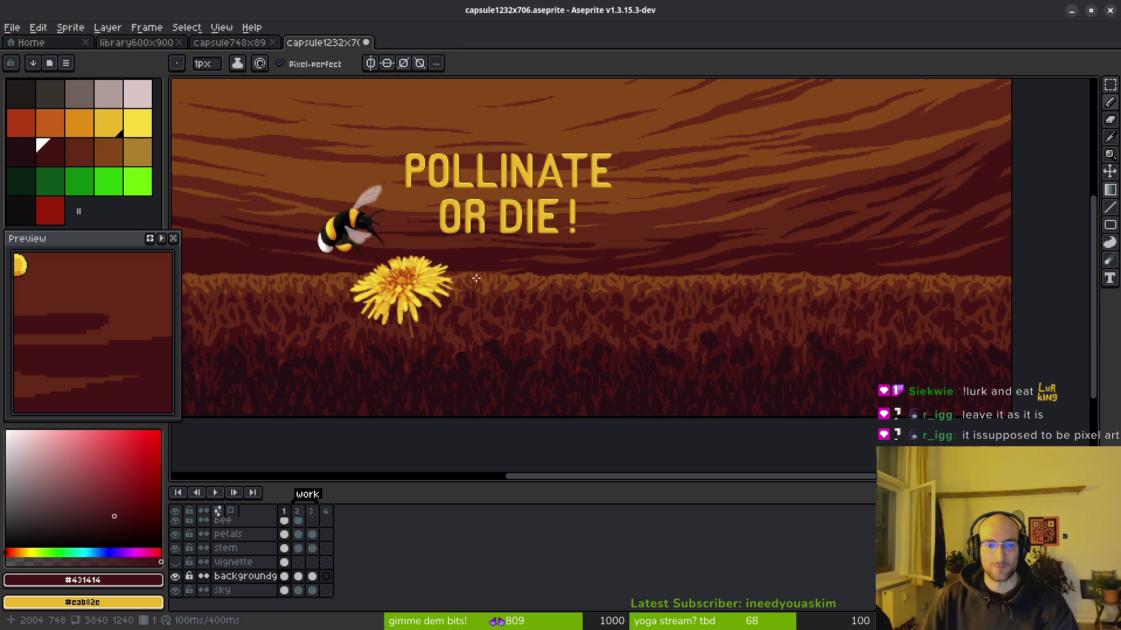
{"action": "scroll", "coordinate": [546, 357], "scroll_direction": "up", "scroll_amount": 3}
{"action": "scroll", "coordinate": [543, 353], "scroll_direction": "down", "scroll_amount": 5}
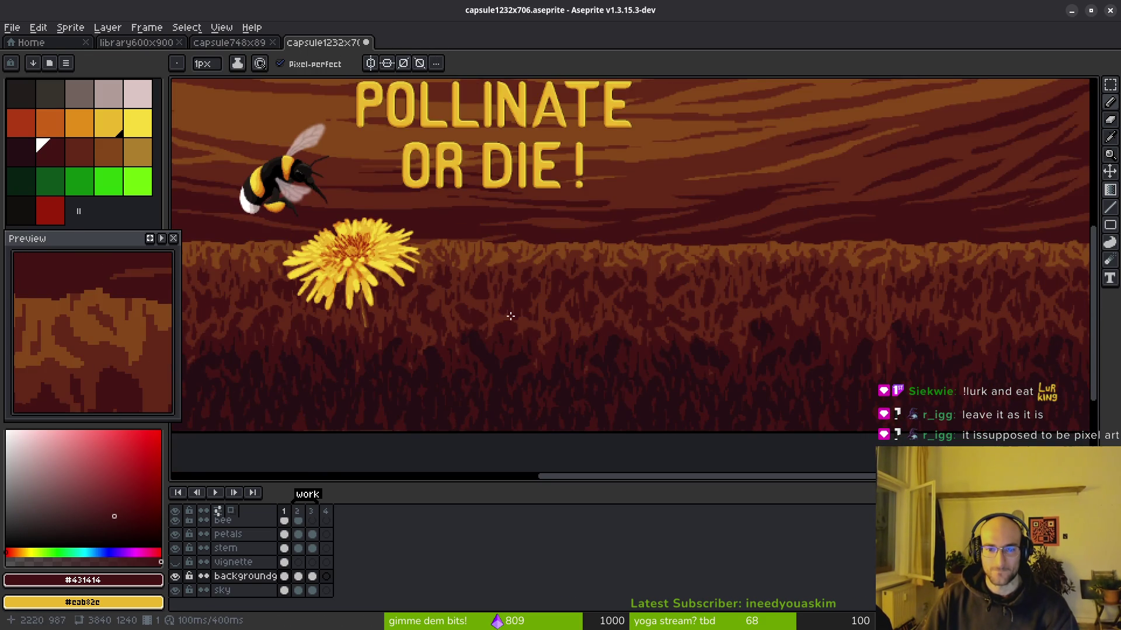
{"action": "scroll", "coordinate": [425, 248], "scroll_direction": "up", "scroll_amount": 4}
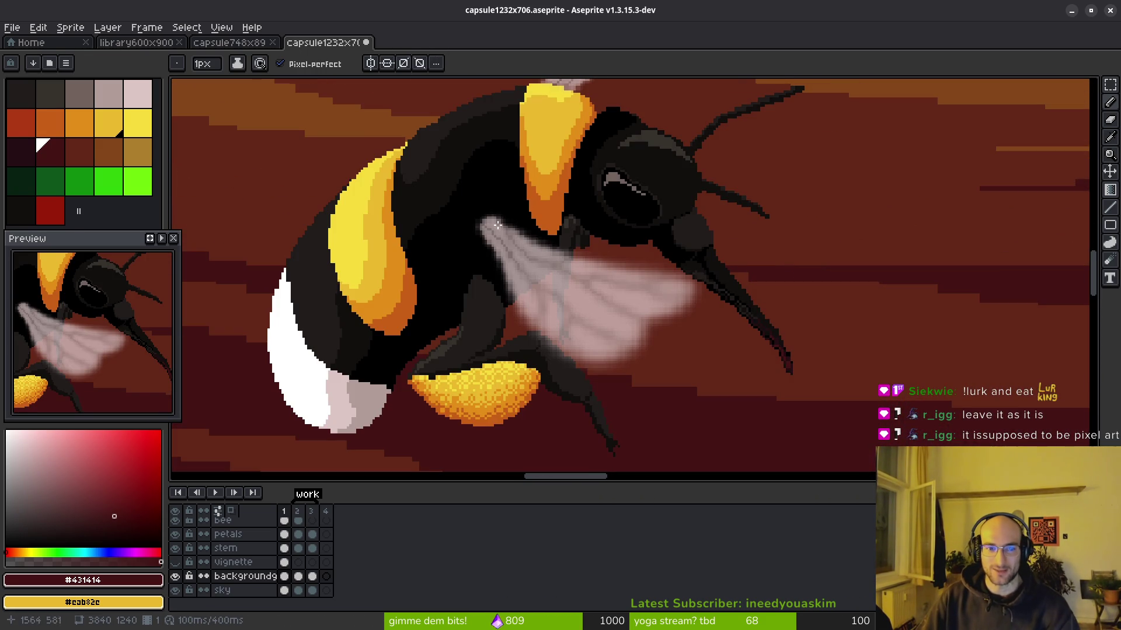
{"action": "scroll", "coordinate": [499, 203], "scroll_direction": "down", "scroll_amount": 5}
{"action": "scroll", "coordinate": [645, 250], "scroll_direction": "up", "scroll_amount": 1}
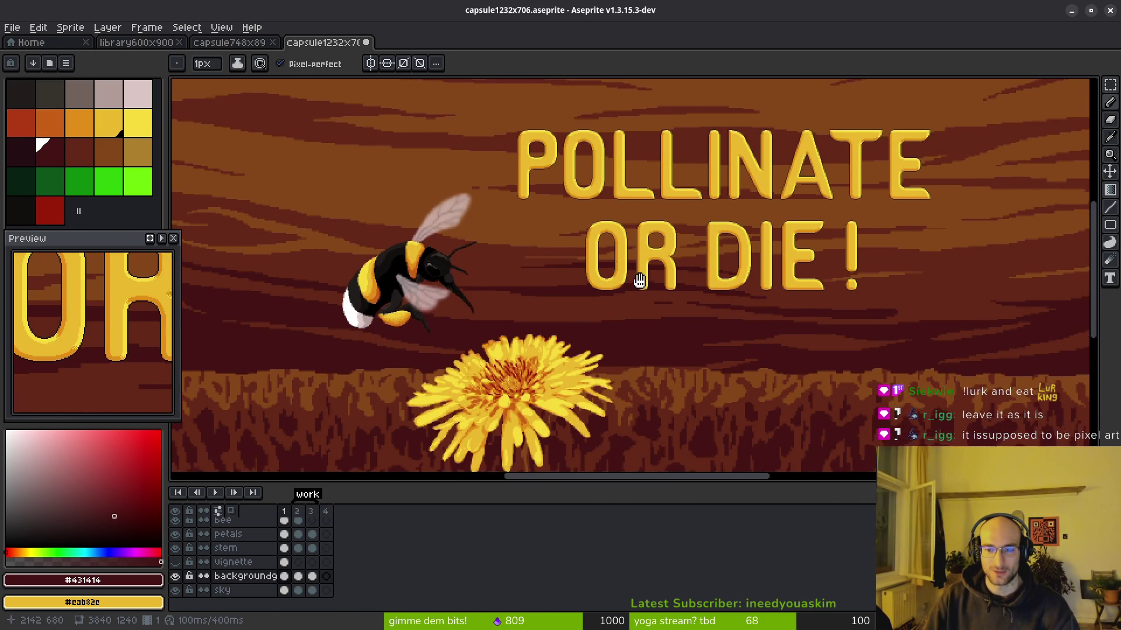
{"action": "scroll", "coordinate": [654, 309], "scroll_direction": "up", "scroll_amount": 3}
{"action": "scroll", "coordinate": [622, 310], "scroll_direction": "up", "scroll_amount": 3}
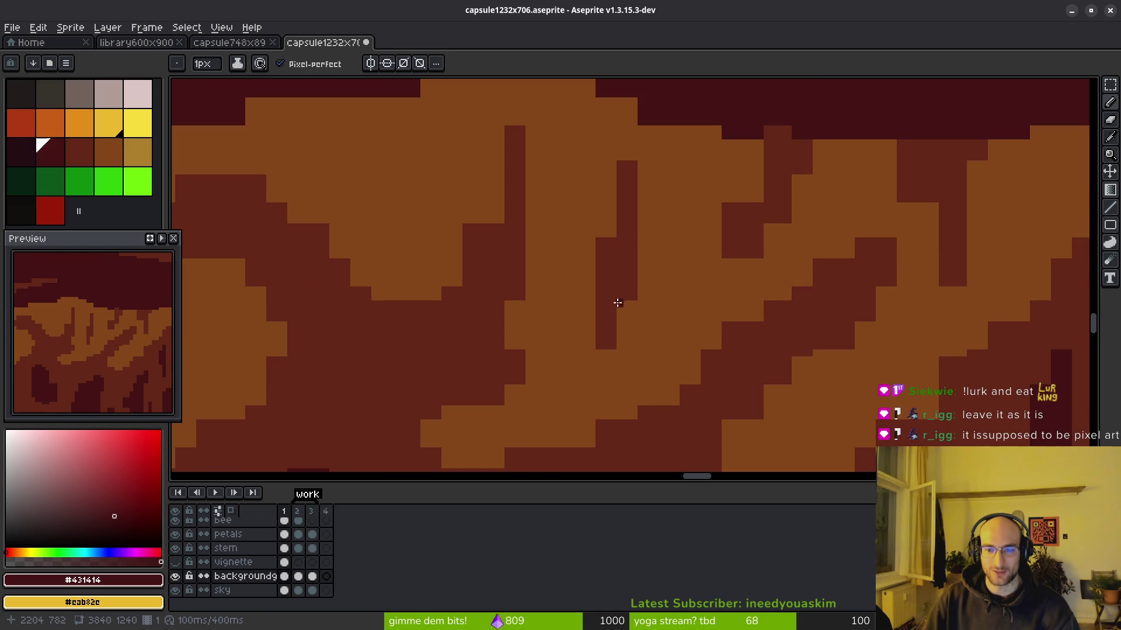
{"action": "scroll", "coordinate": [607, 283], "scroll_direction": "down", "scroll_amount": 6}
Step: Save the artwork to capsule1232x706.aseprite with Ctrl+S
{"action": "key", "text": "v"}
{"action": "key", "text": "b"}
{"action": "key", "text": "ctrl+s"}
Step: Recheck the sky stripes, then open and dismiss the Save As file browser
{"action": "scroll", "coordinate": [530, 293], "scroll_direction": "left", "scroll_amount": 5}
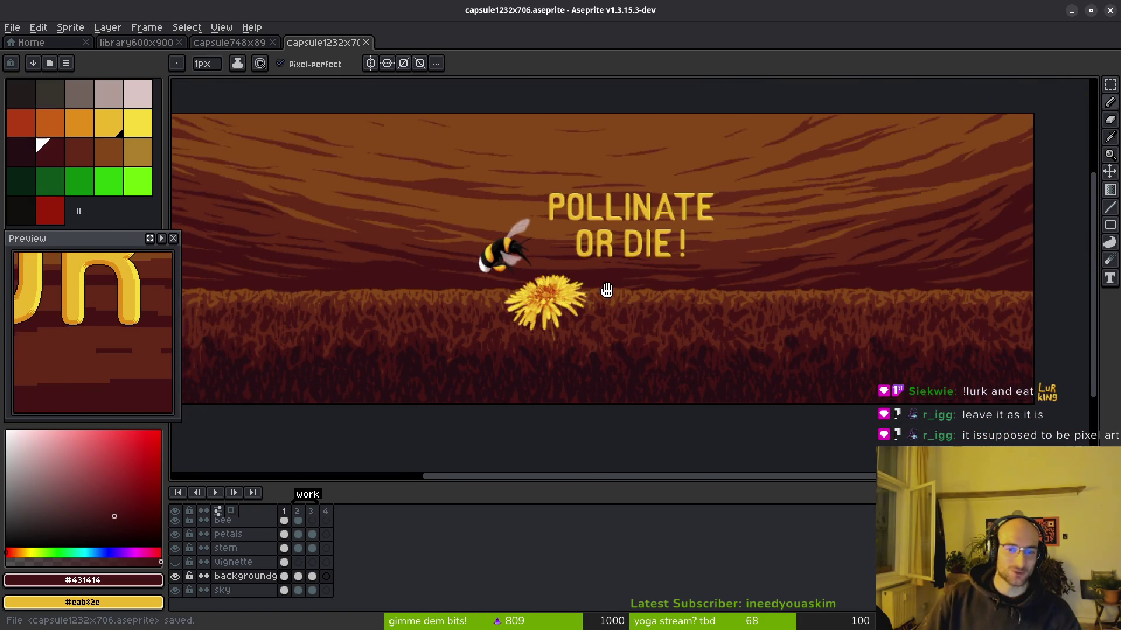
{"action": "scroll", "coordinate": [413, 195], "scroll_direction": "up", "scroll_amount": 5}
{"action": "mouse_move", "coordinate": [525, 222]}
{"action": "left_mouse_down"}
{"action": "mouse_move", "coordinate": [578, 218]}
{"action": "mouse_move", "coordinate": [546, 268]}
{"action": "left_mouse_up"}
{"action": "scroll", "coordinate": [645, 287], "scroll_direction": "up", "scroll_amount": 1}
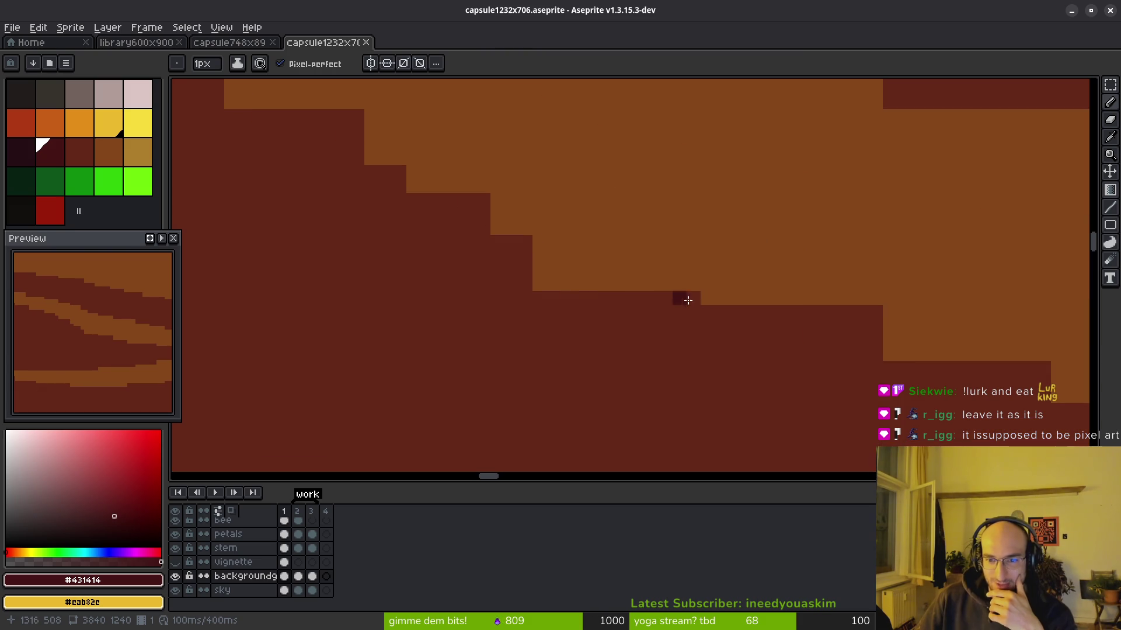
{"action": "scroll", "coordinate": [479, 257], "scroll_direction": "down", "scroll_amount": 4}
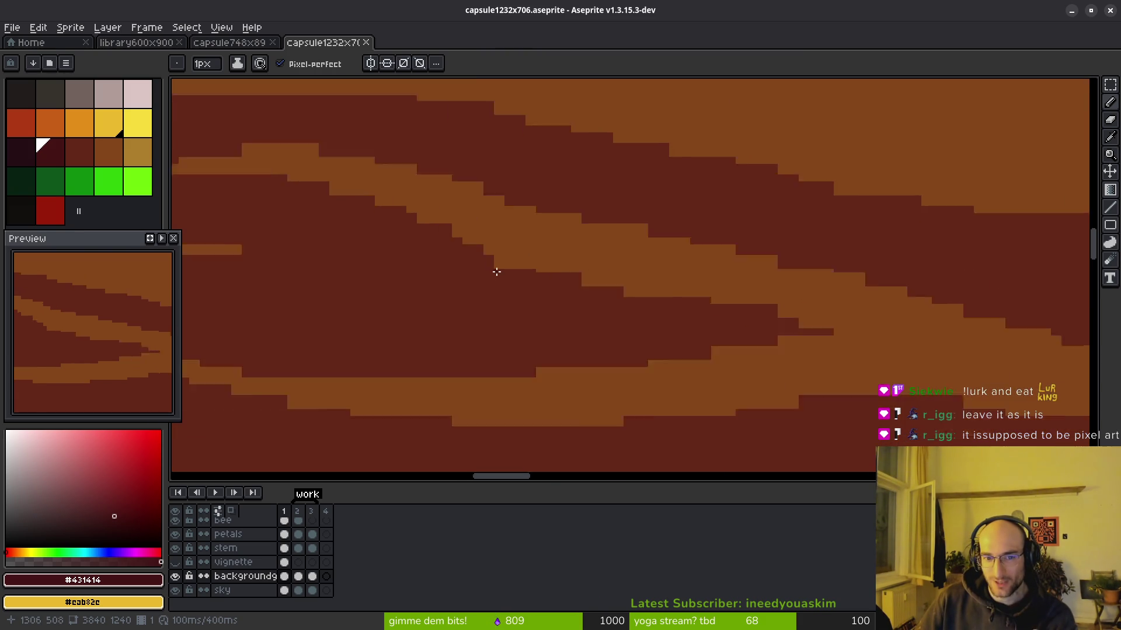
{"action": "scroll", "coordinate": [584, 269], "scroll_direction": "up", "scroll_amount": 1}
{"action": "scroll", "coordinate": [607, 289], "scroll_direction": "down", "scroll_amount": 2}
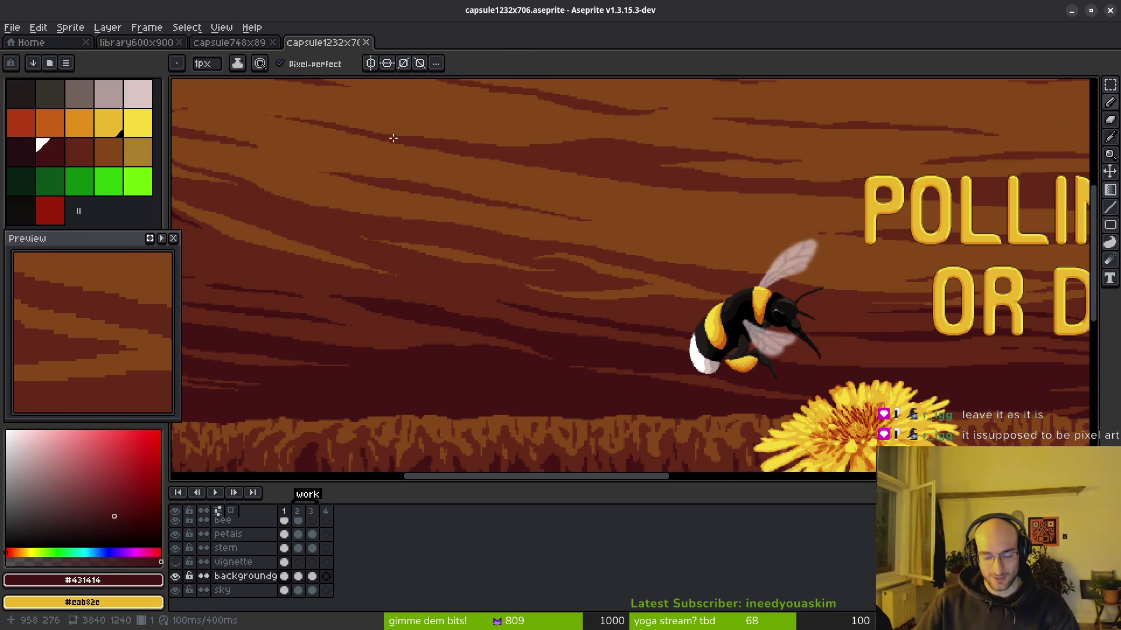
{"action": "key", "text": "ctrl+shift+s"}
{"action": "key", "text": "Escape"}
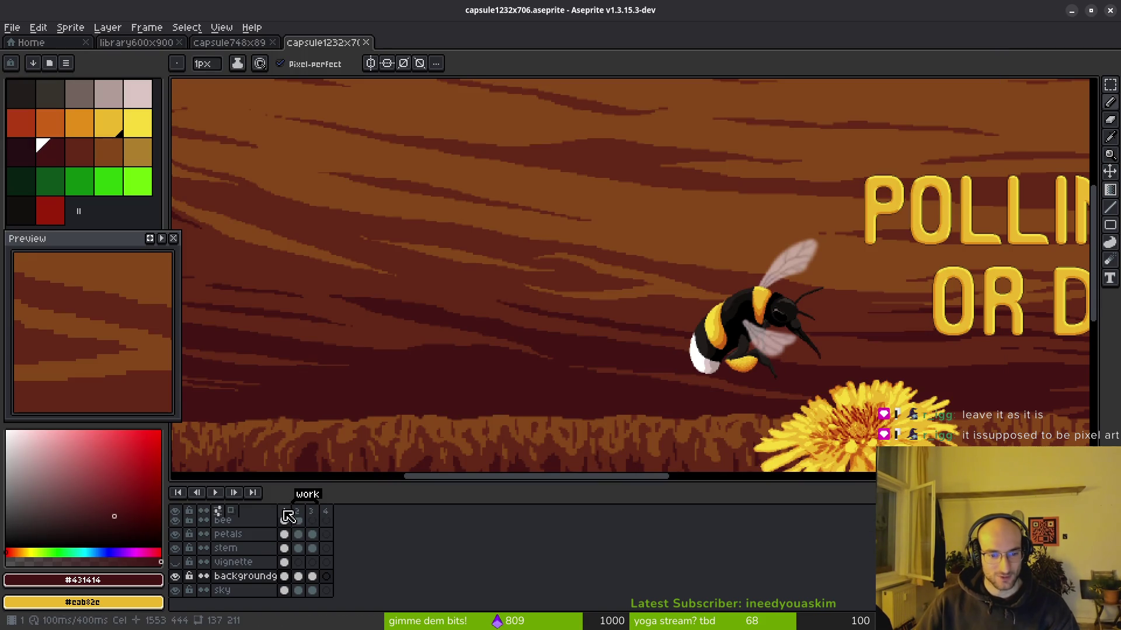
Step: Select the first frame, then open and cancel the Export settings
{"action": "left_click", "coordinate": [307, 494]}
{"action": "key", "text": "ctrl+alt+shift+s"}
{"action": "left_click", "coordinate": [273, 52]}
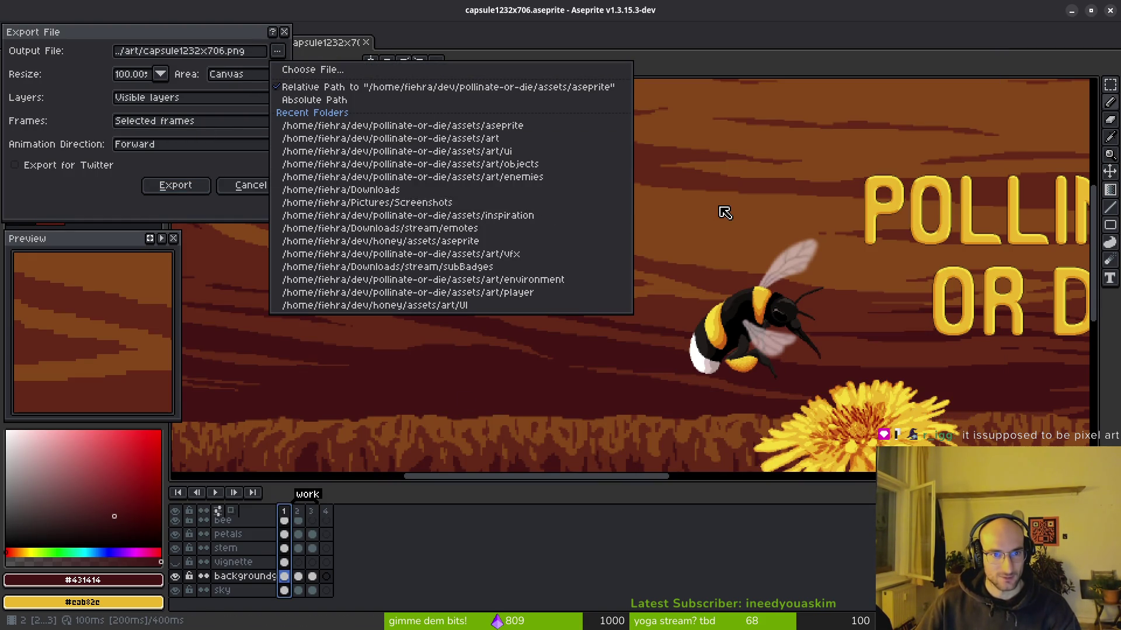
{"action": "key", "text": "Escape"}
{"action": "key", "text": "Escape"}
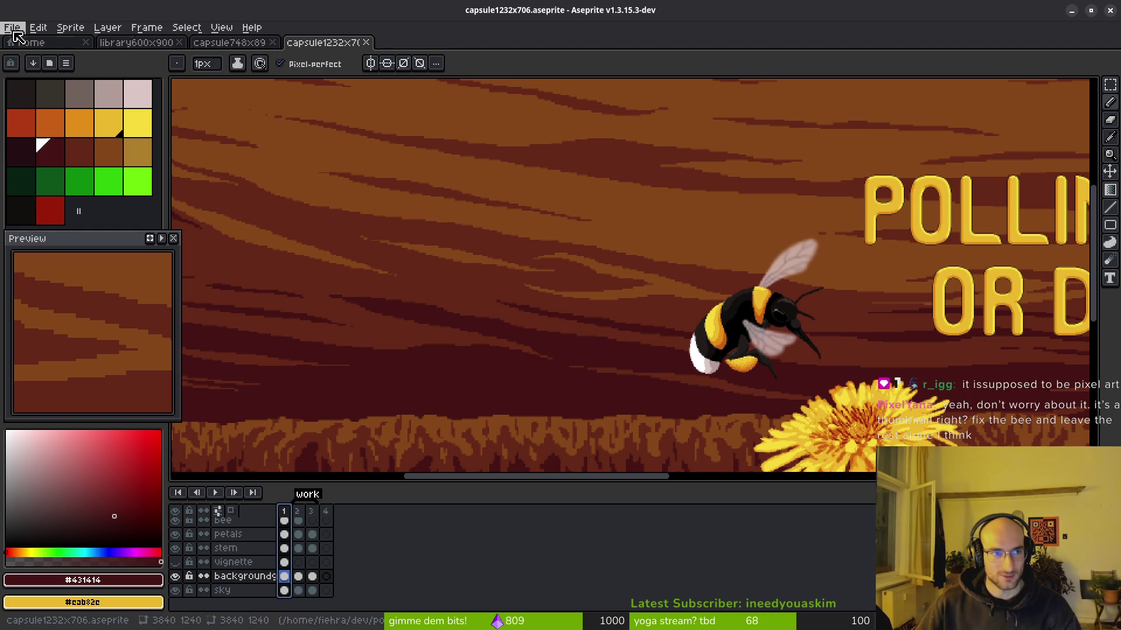
Step: Begin a Save As with a 'libra' file name, then cancel it
{"action": "left_click", "coordinate": [12, 27]}
{"action": "left_click", "coordinate": [59, 107]}
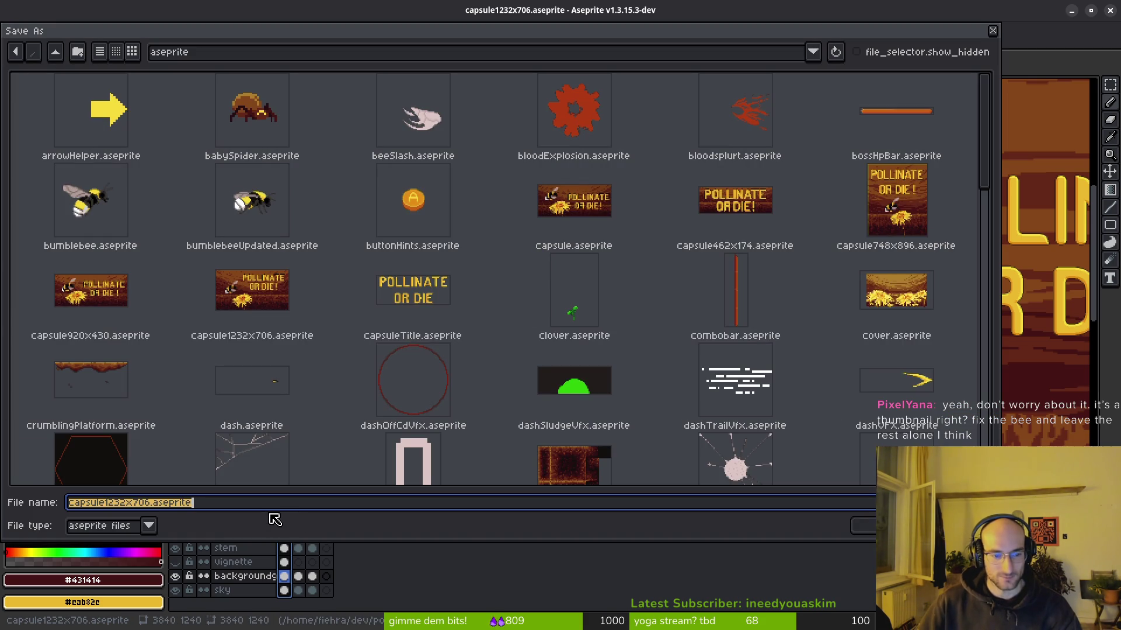
{"action": "type", "text": "libra"}
{"action": "left_click", "coordinate": [274, 520]}
{"action": "key", "text": "Escape"}
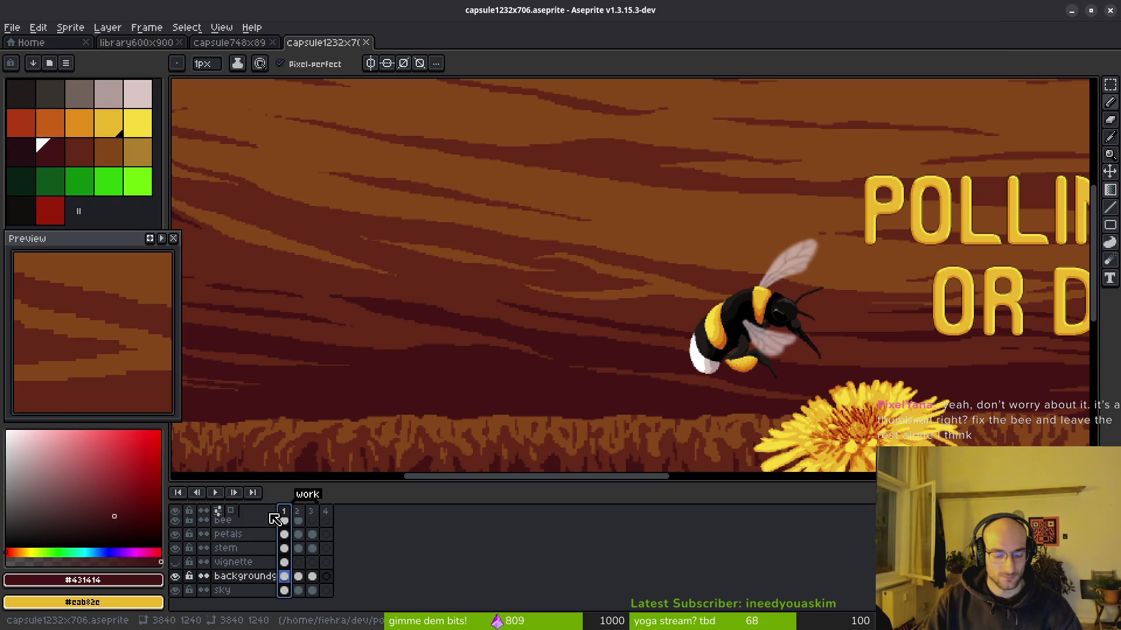
Step: Save the artwork as library3840x1240.aseprite
{"action": "left_click", "coordinate": [11, 28]}
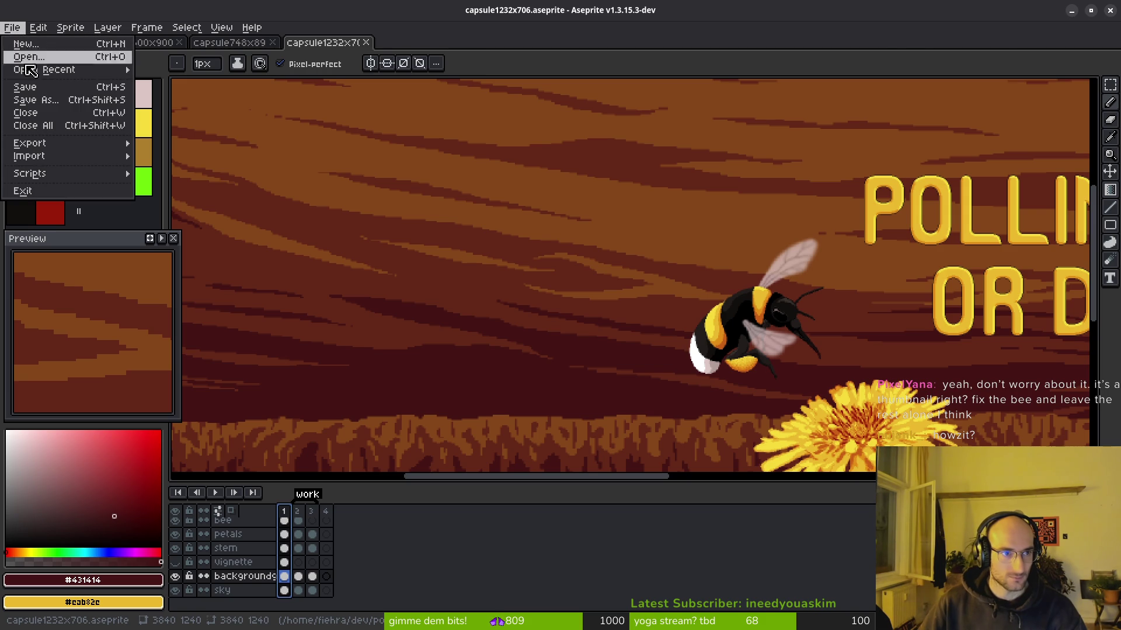
{"action": "left_click", "coordinate": [39, 102]}
{"action": "type", "text": "library600x900.aseprite"}
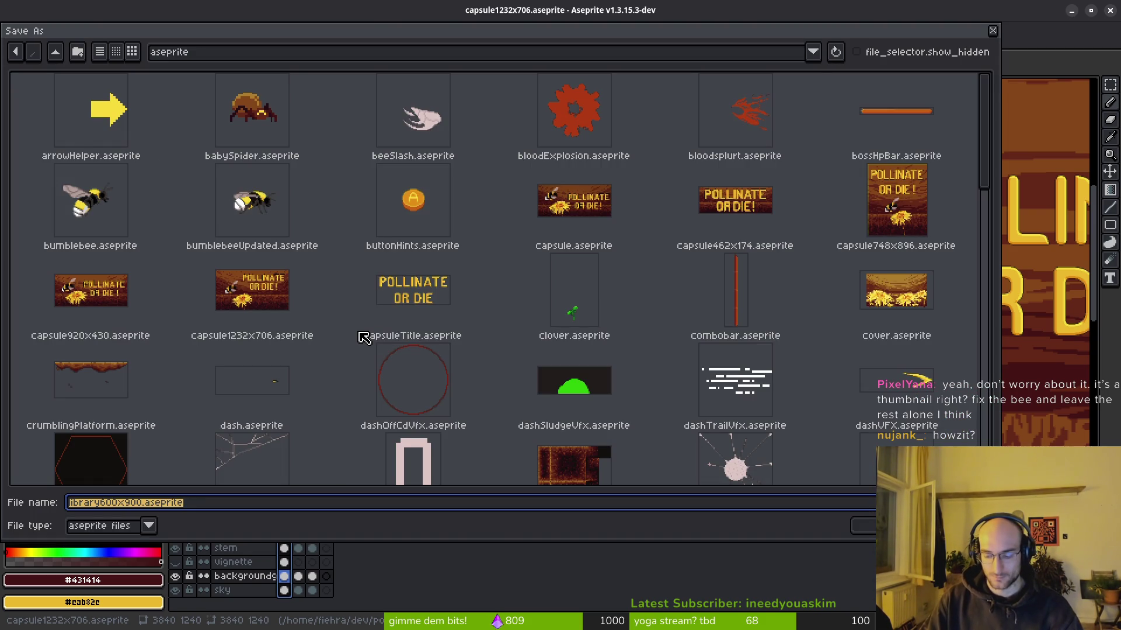
{"action": "key", "text": "Right"}
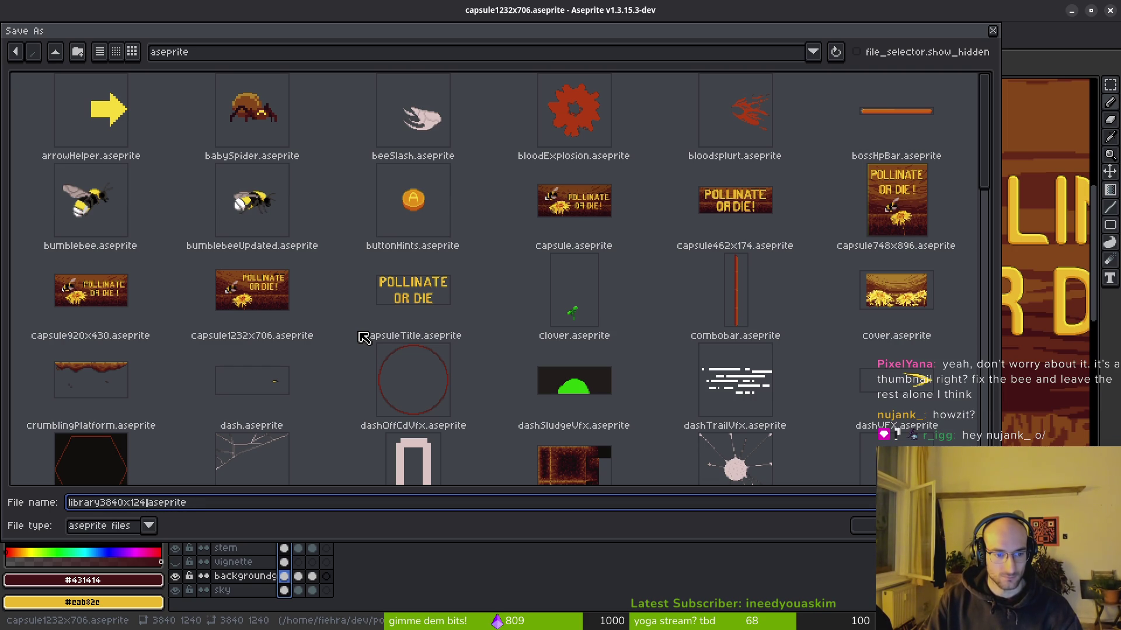
{"action": "key", "text": "Return"}
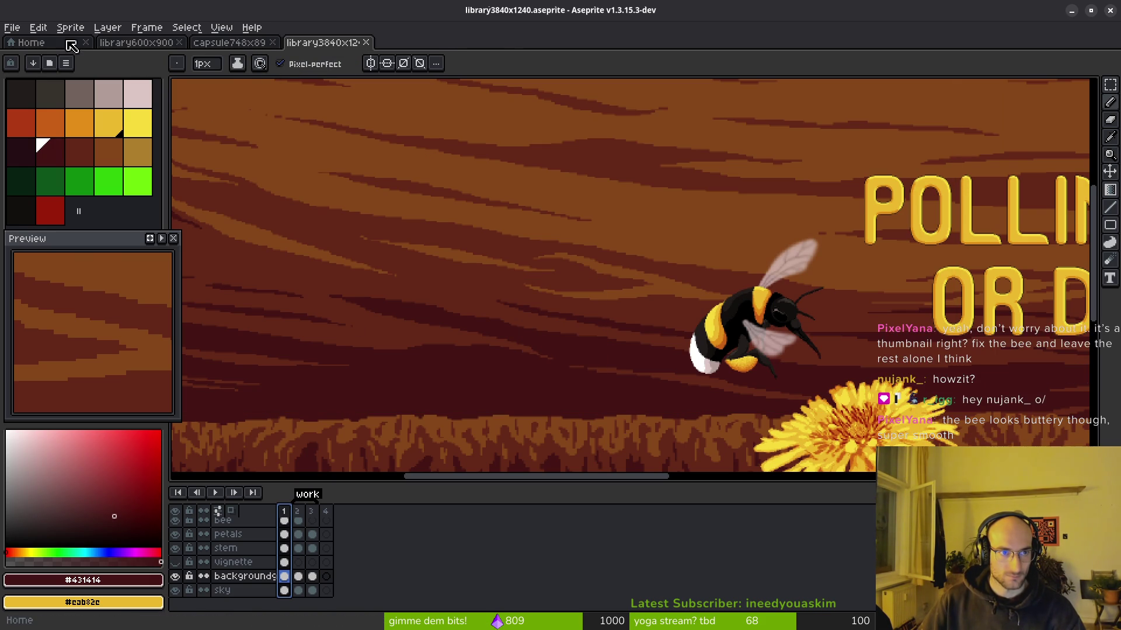
Step: Reopen capsule1232x706.aseprite from the Home page's recent files and look it over
{"action": "left_click", "coordinate": [29, 43]}
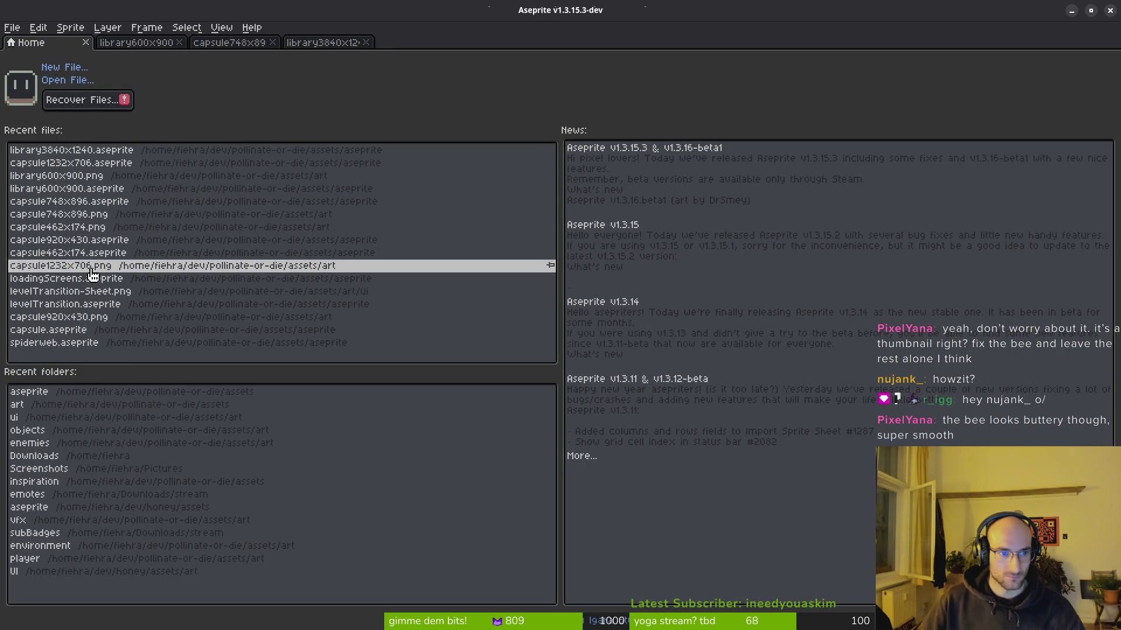
{"action": "left_click", "coordinate": [76, 163]}
{"action": "scroll", "coordinate": [525, 291], "scroll_direction": "down", "scroll_amount": 3}
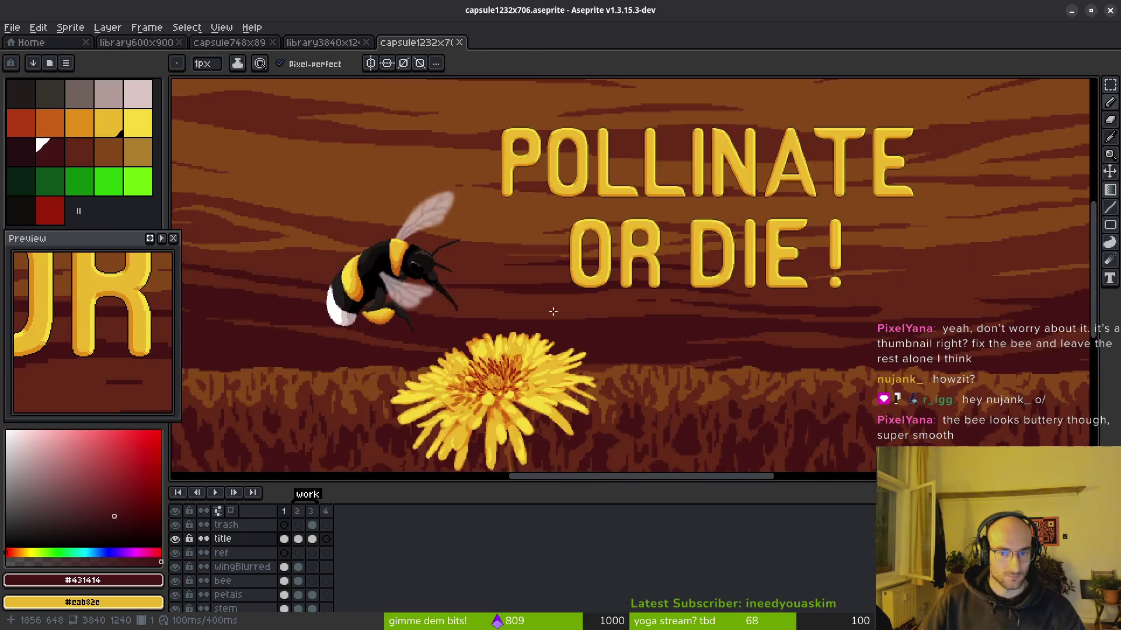
{"action": "scroll", "coordinate": [560, 314], "scroll_direction": "down", "scroll_amount": 2}
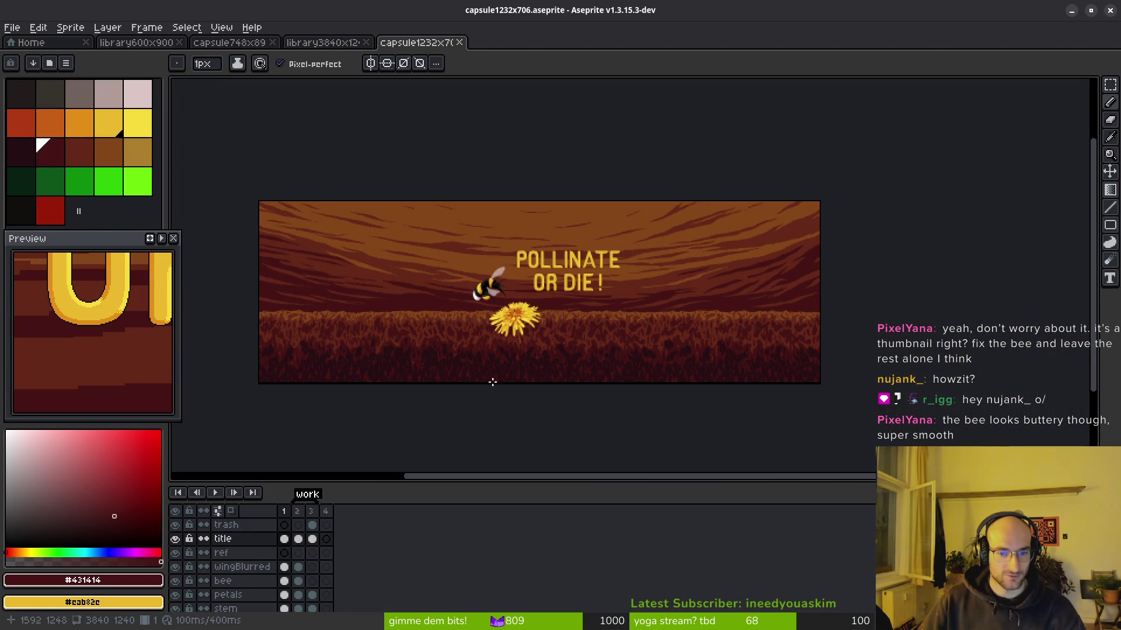
{"action": "left_click_drag", "start_coordinate": [524, 336], "coordinate": [542, 344]}
{"action": "scroll", "coordinate": [559, 337], "scroll_direction": "up", "scroll_amount": 1}
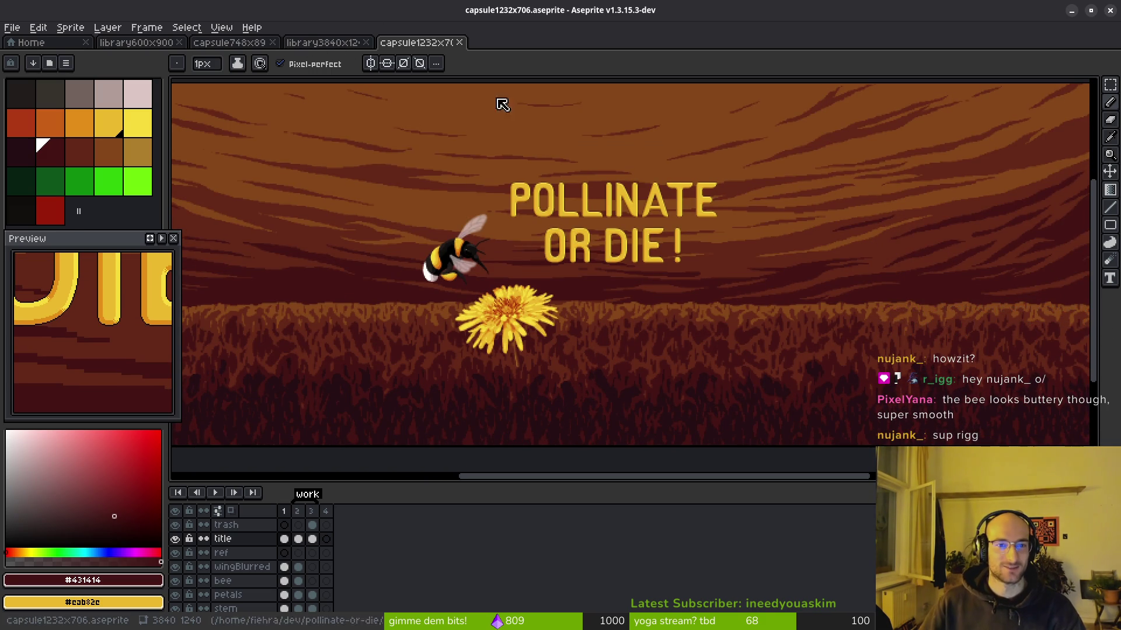
{"action": "scroll", "coordinate": [627, 260], "scroll_direction": "down", "scroll_amount": 1}
{"action": "left_click_drag", "start_coordinate": [632, 260], "coordinate": [628, 302]}
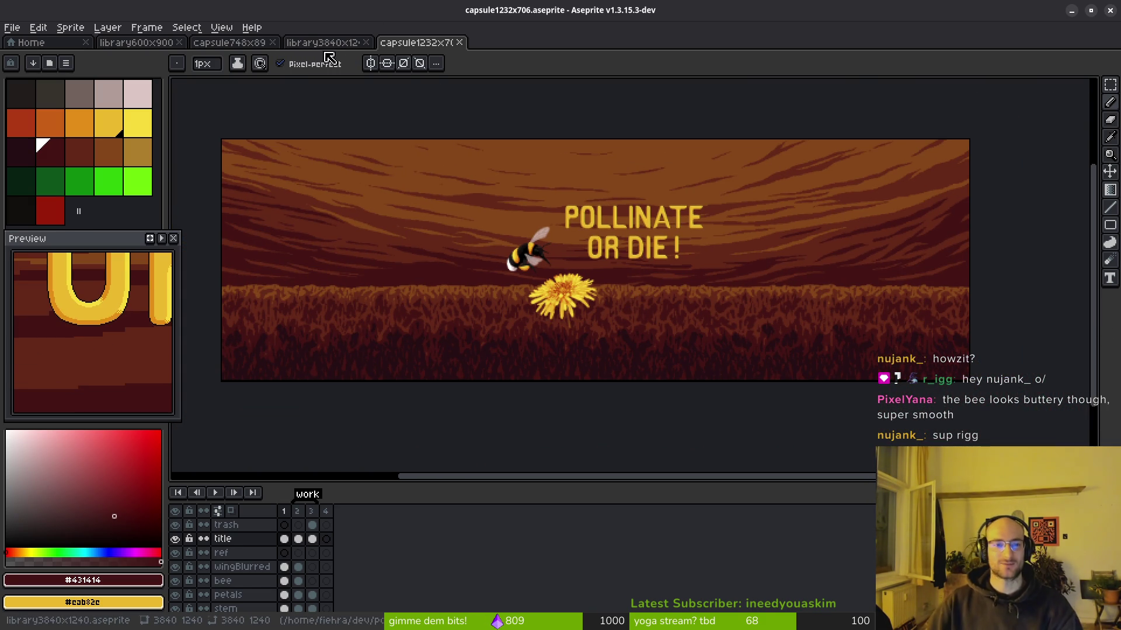
Step: In the library3840x1240 tab, restore the selection with undo and crop the sprite to it
{"action": "key", "text": "ctrl+shift+Tab"}
{"action": "key", "text": "alt+Down"}
{"action": "scroll", "coordinate": [632, 311], "scroll_direction": "down", "scroll_amount": 2}
{"action": "key", "text": "ctrl+z"}
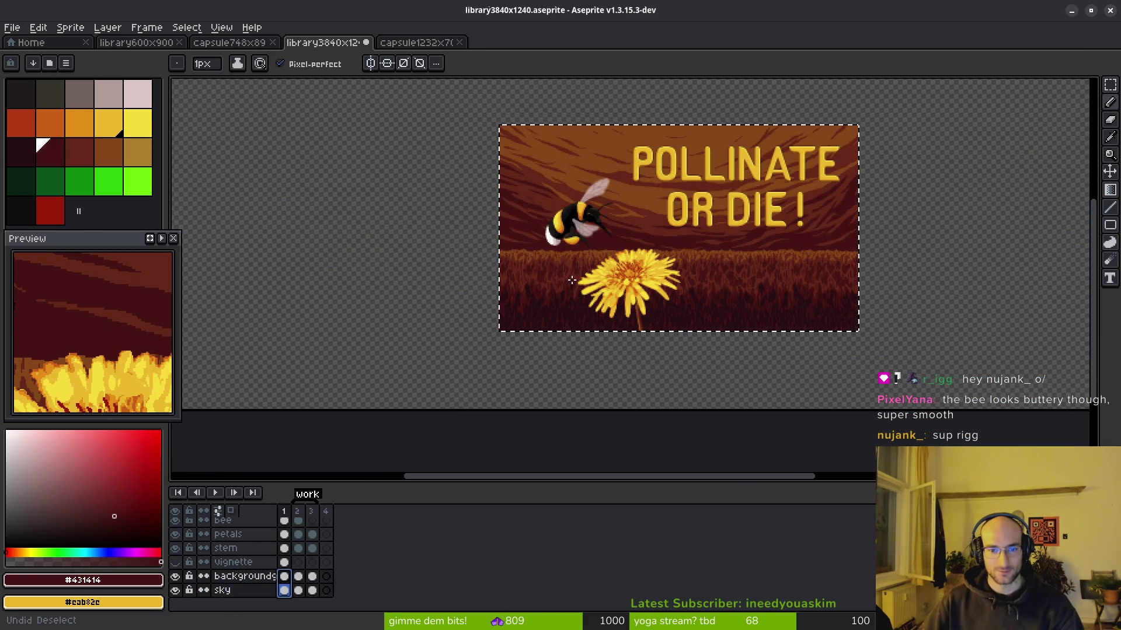
{"action": "key", "text": "ctrl+shift+x"}
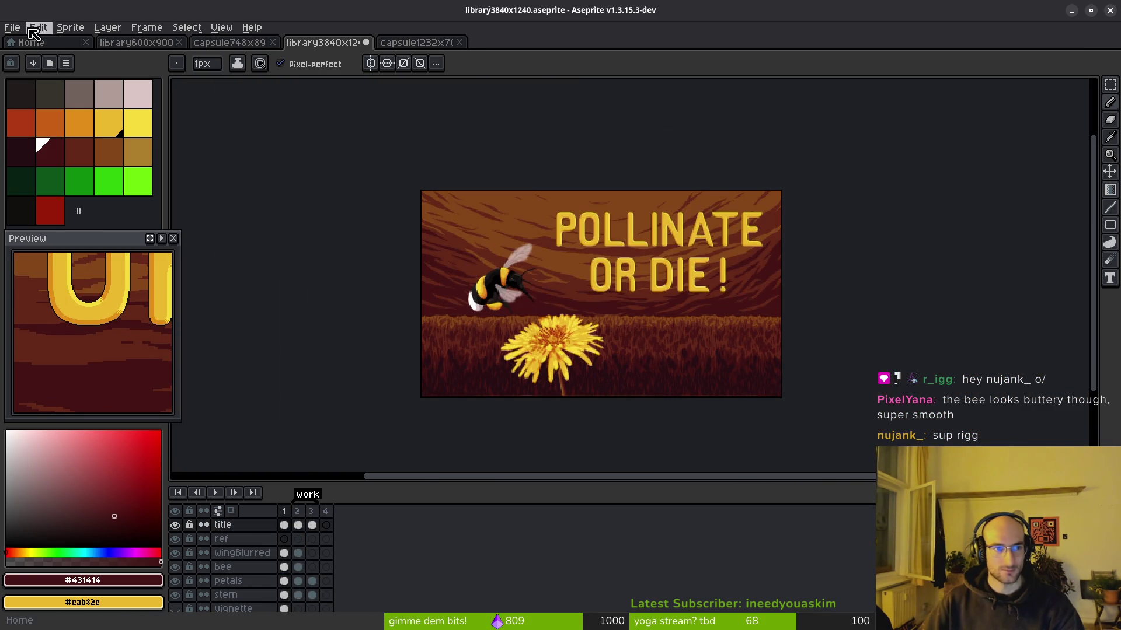
Step: Save the 1232x706 version over capsule1232x706.aseprite, confirming the overwrite
{"action": "left_click", "coordinate": [12, 27]}
{"action": "left_click", "coordinate": [57, 100]}
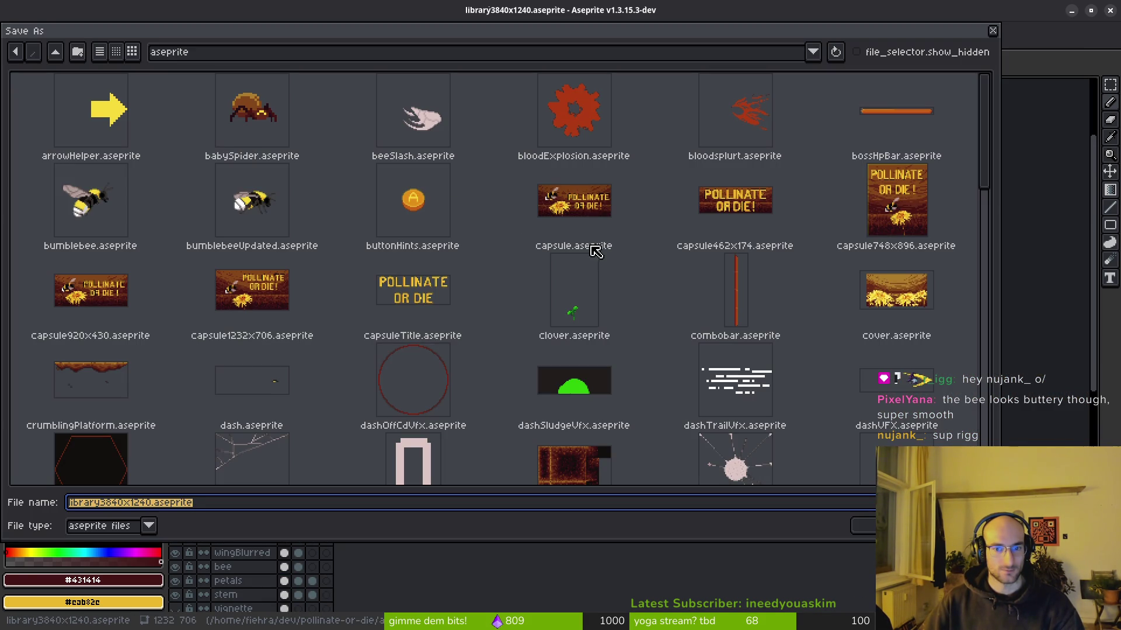
{"action": "left_click", "coordinate": [270, 300]}
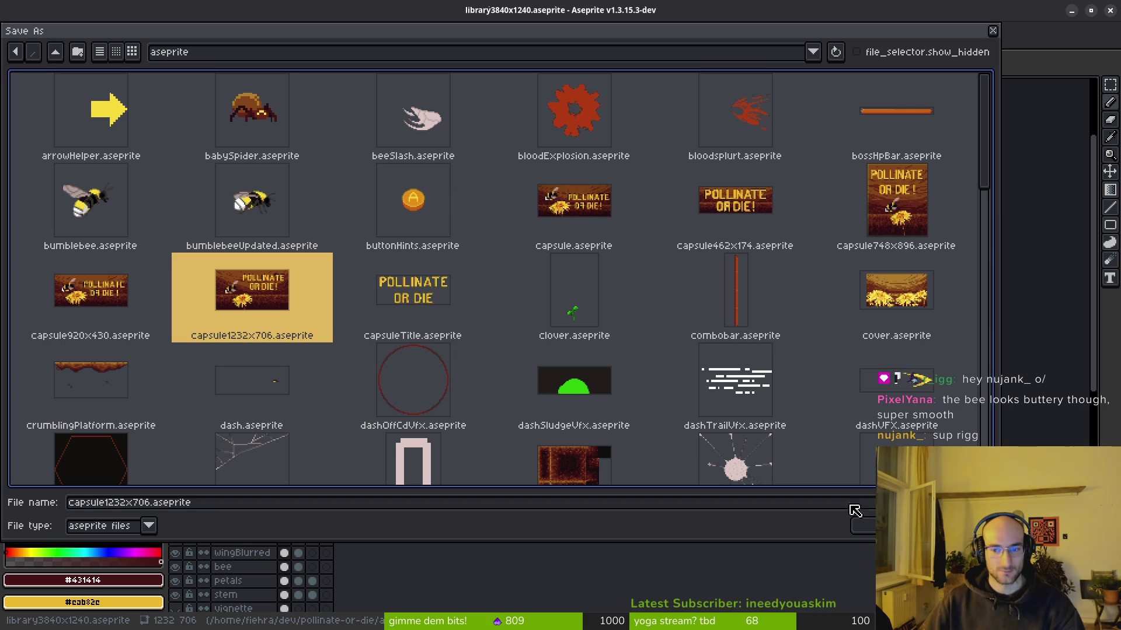
{"action": "left_click", "coordinate": [866, 529]}
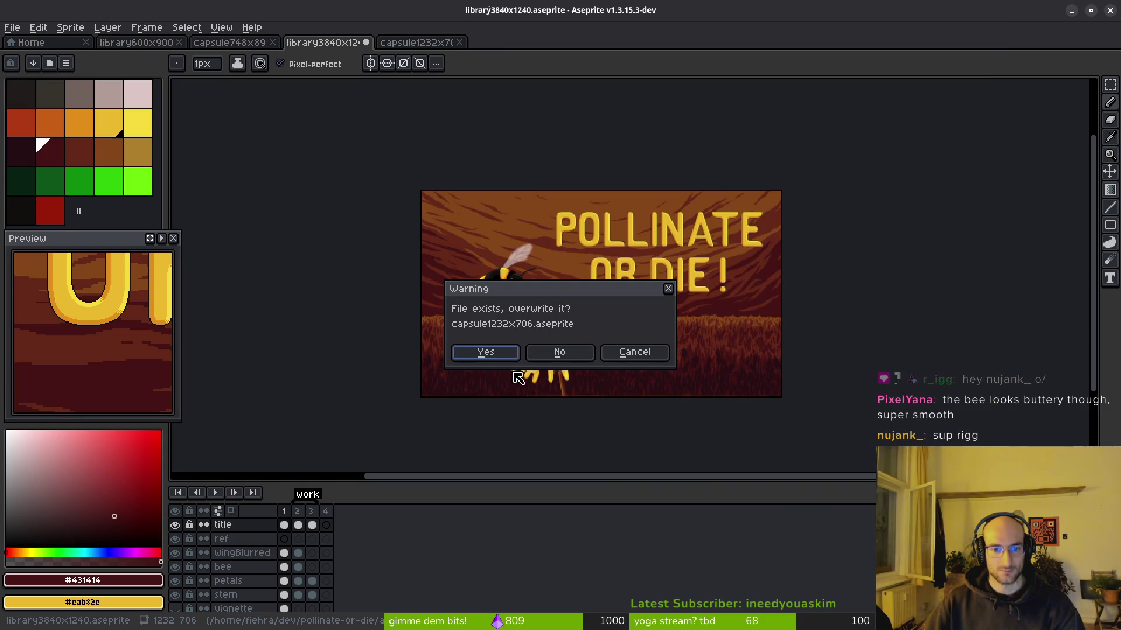
{"action": "left_click", "coordinate": [486, 353]}
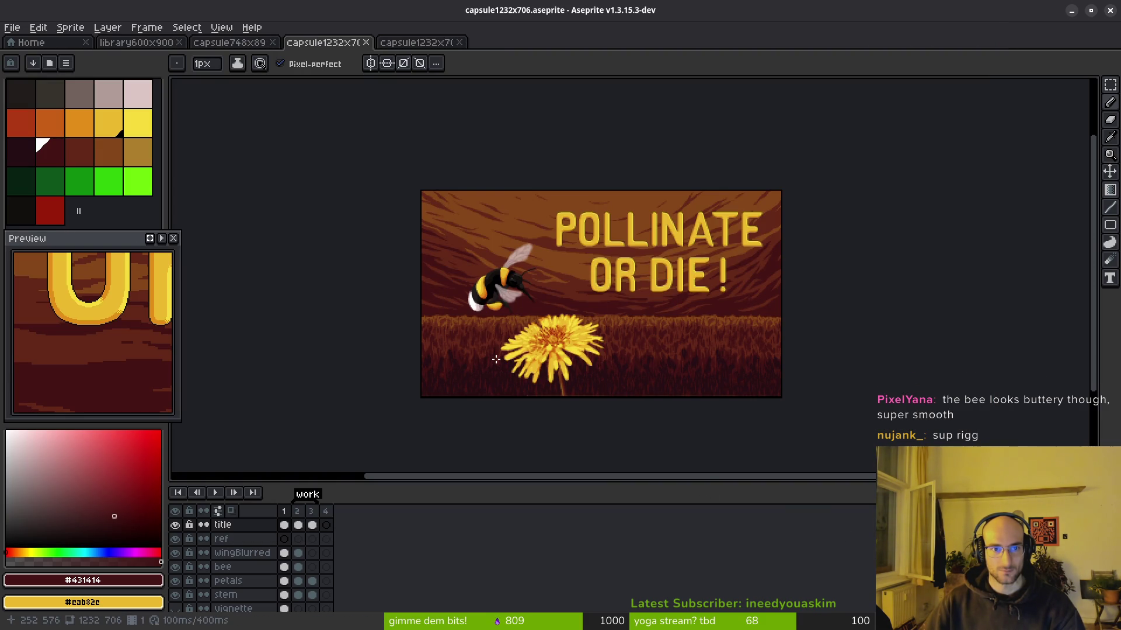
Step: Undo back to the 3840x1240 banner and save it over library3840x1240.aseprite
{"action": "key", "text": "ctrl+z"}
{"action": "key", "text": "ctrl+z"}
{"action": "key", "text": "ctrl+z"}
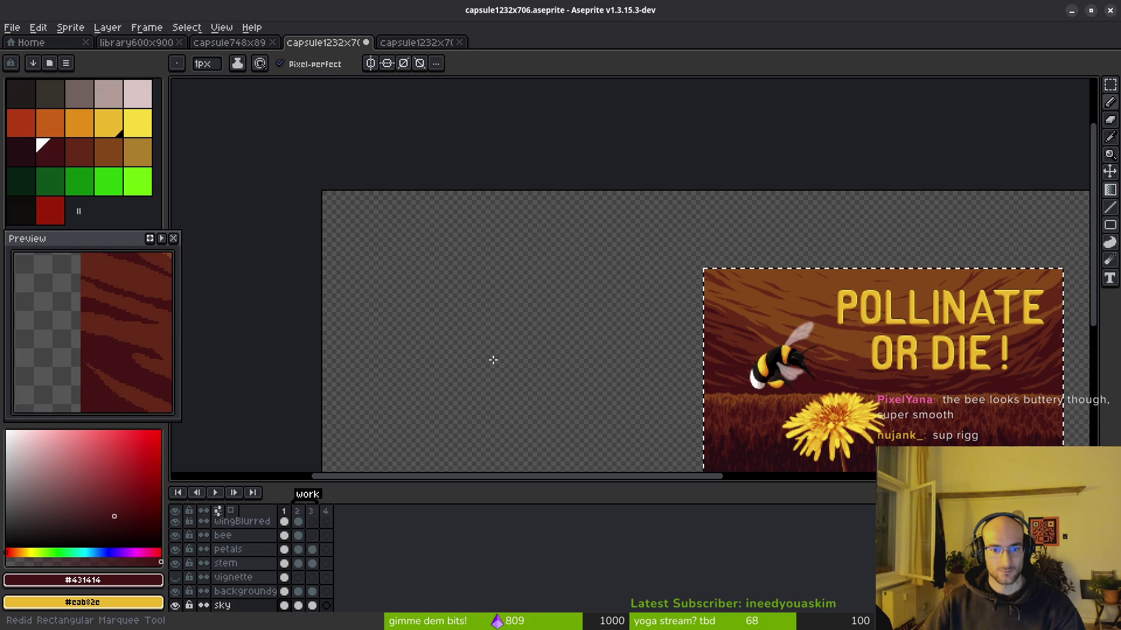
{"action": "scroll", "coordinate": [586, 323], "scroll_direction": "down", "scroll_amount": 4}
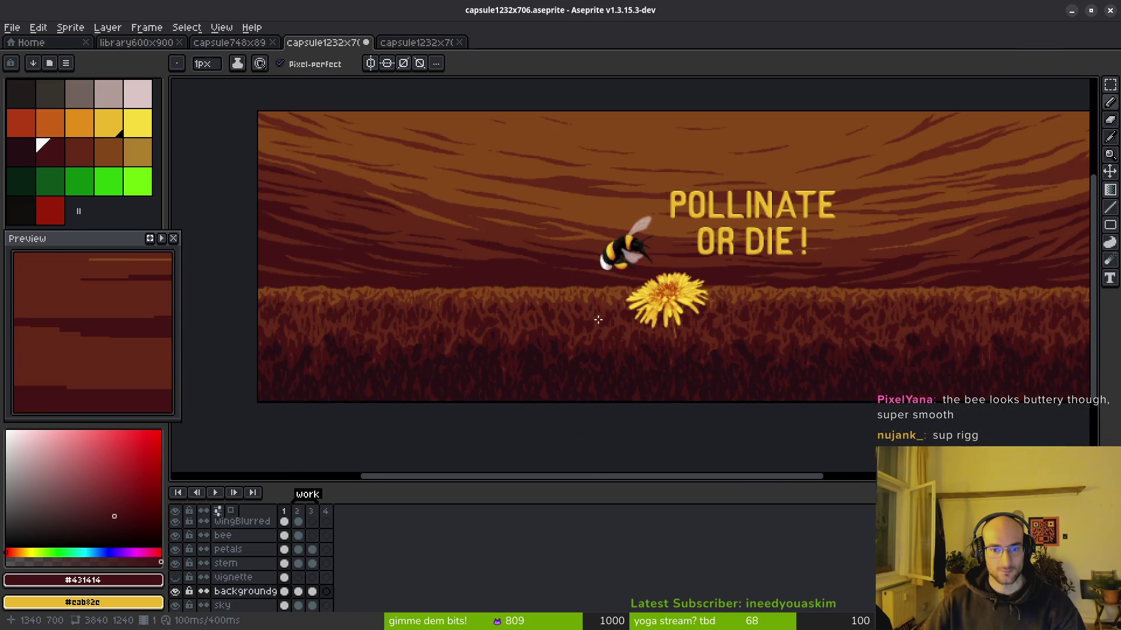
{"action": "left_click", "coordinate": [12, 28]}
{"action": "left_click", "coordinate": [35, 100]}
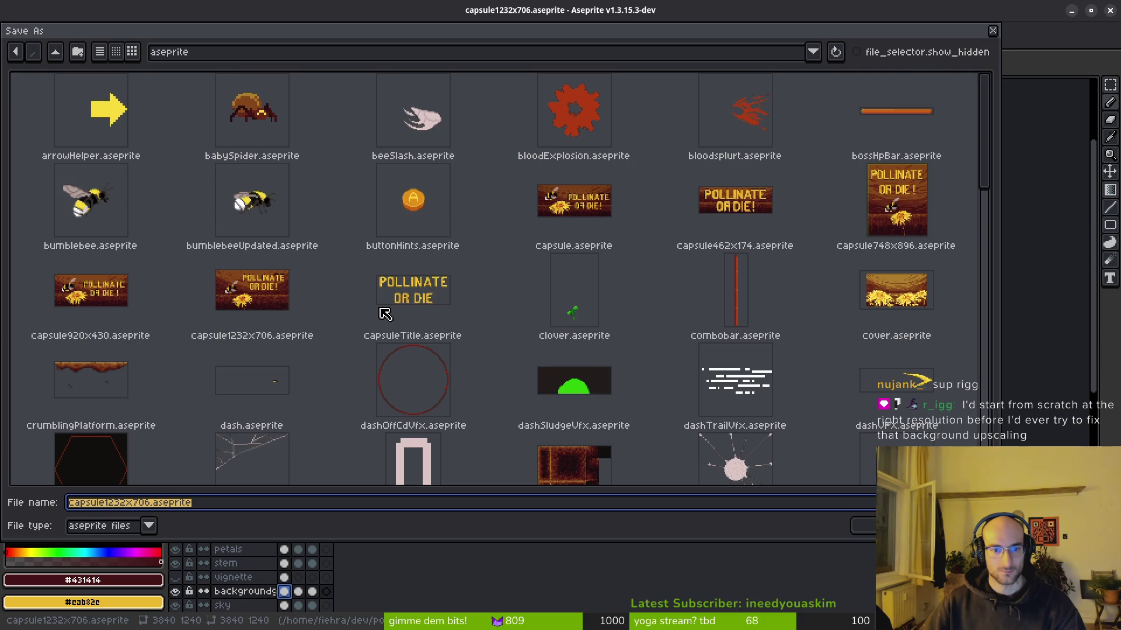
{"action": "scroll", "coordinate": [409, 315], "scroll_direction": "down", "scroll_amount": 5}
{"action": "scroll", "coordinate": [423, 318], "scroll_direction": "down", "scroll_amount": 3}
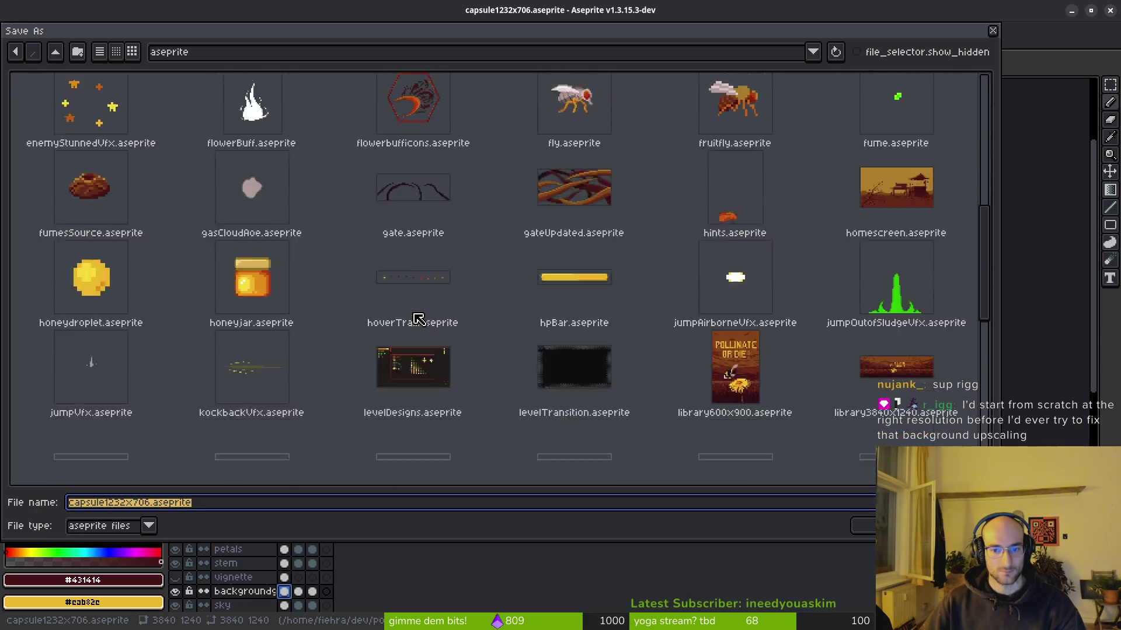
{"action": "left_click", "coordinate": [914, 292]}
{"action": "left_click", "coordinate": [862, 526]}
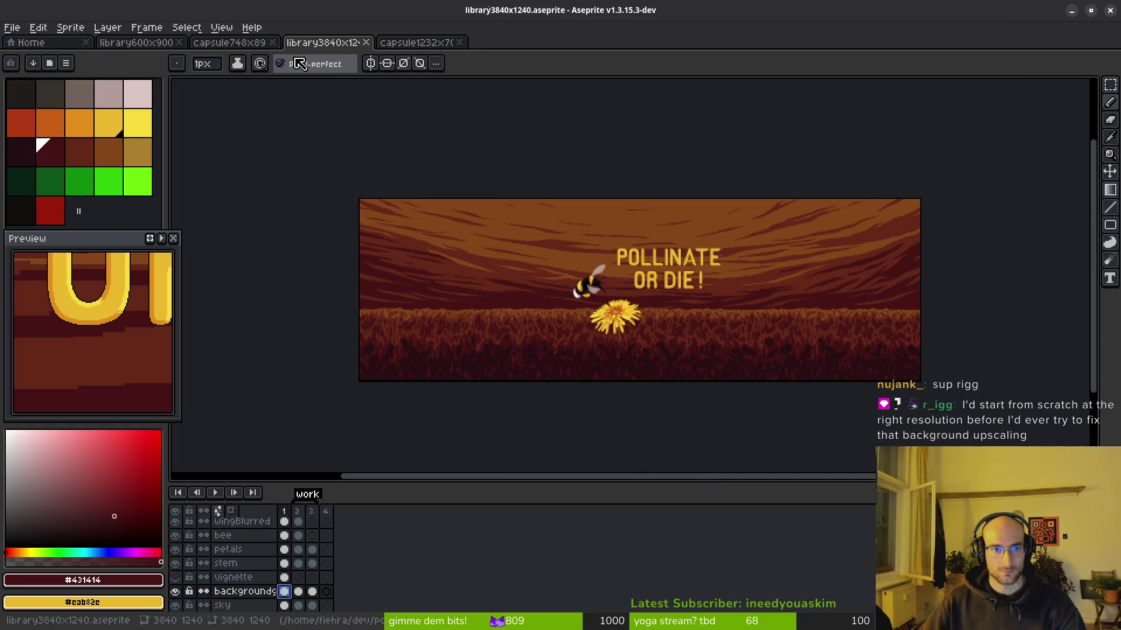
{"action": "left_click", "coordinate": [450, 48]}
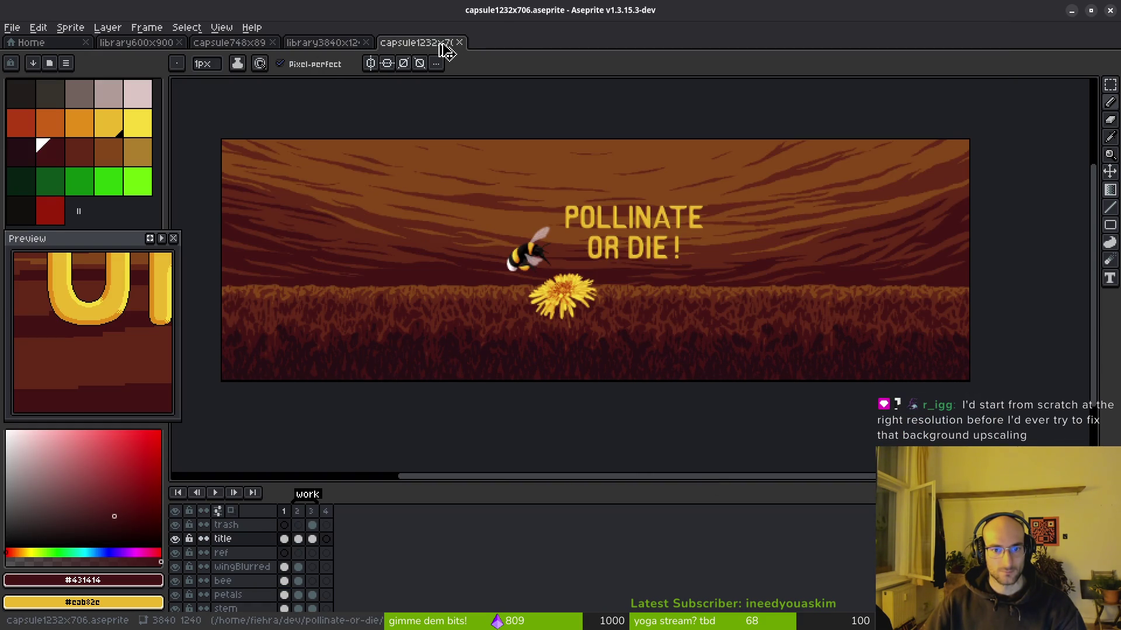
Step: Close all open sprites and reopen capsule1232x706.aseprite from recent files
{"action": "key", "text": "ctrl+w"}
{"action": "left_click", "coordinate": [231, 46]}
{"action": "key", "text": "ctrl+w"}
{"action": "key", "text": "ctrl+w"}
{"action": "key", "text": "ctrl+w"}
{"action": "left_click", "coordinate": [86, 165]}
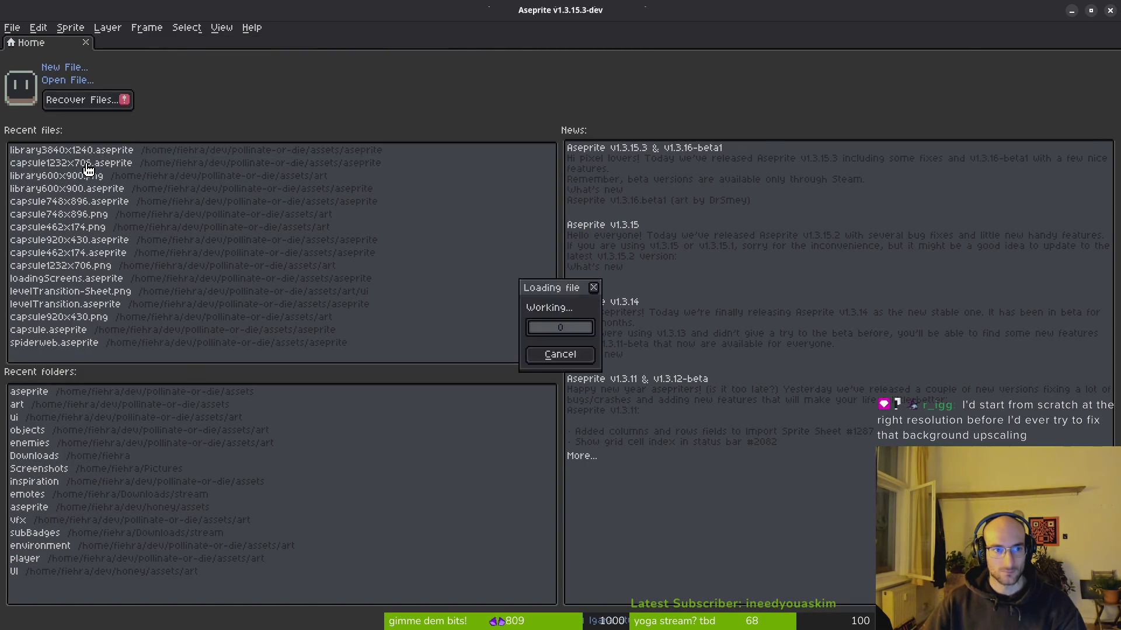
Step: Close the capsule tab and reopen library3840x1240.aseprite from recent files
{"action": "scroll", "coordinate": [506, 298], "scroll_direction": "down", "scroll_amount": 3}
{"action": "scroll", "coordinate": [506, 298], "scroll_direction": "up", "scroll_amount": 2}
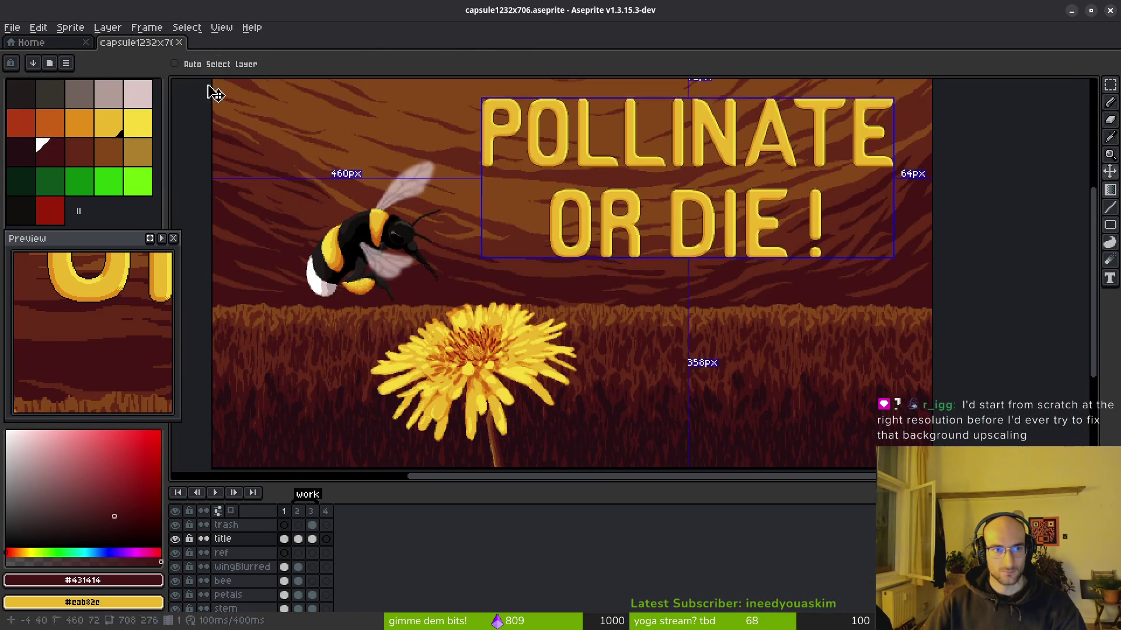
{"action": "key", "text": "ctrl+w"}
{"action": "left_click", "coordinate": [88, 164]}
Step: Zoom to the bee and draw a rectangular marquee around it
{"action": "scroll", "coordinate": [576, 315], "scroll_direction": "down", "scroll_amount": 4}
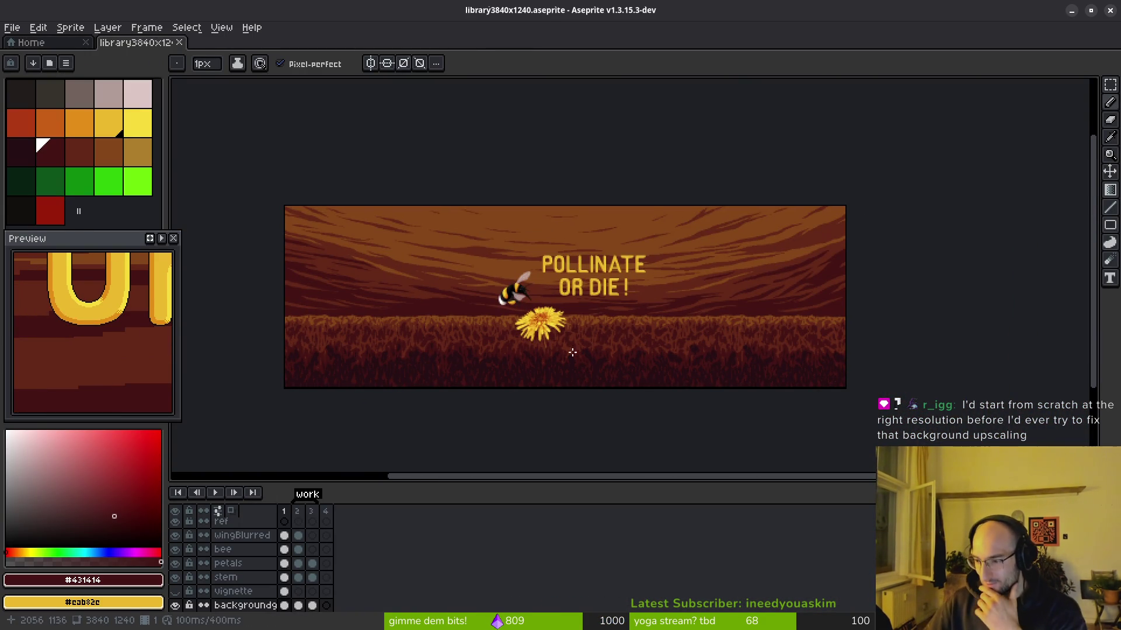
{"action": "scroll", "coordinate": [610, 304], "scroll_direction": "up", "scroll_amount": 3}
{"action": "left_click_drag", "start_coordinate": [487, 270], "coordinate": [649, 270]}
{"action": "scroll", "coordinate": [461, 292], "scroll_direction": "up", "scroll_amount": 4}
{"action": "scroll", "coordinate": [490, 294], "scroll_direction": "down", "scroll_amount": 4}
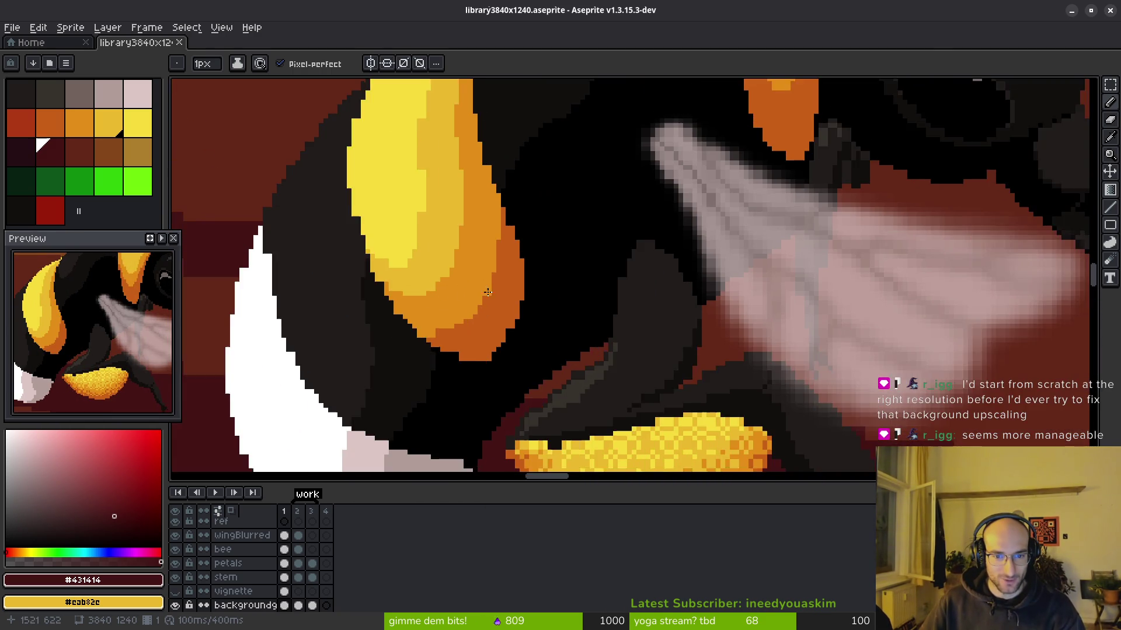
{"action": "scroll", "coordinate": [542, 260], "scroll_direction": "up", "scroll_amount": 1}
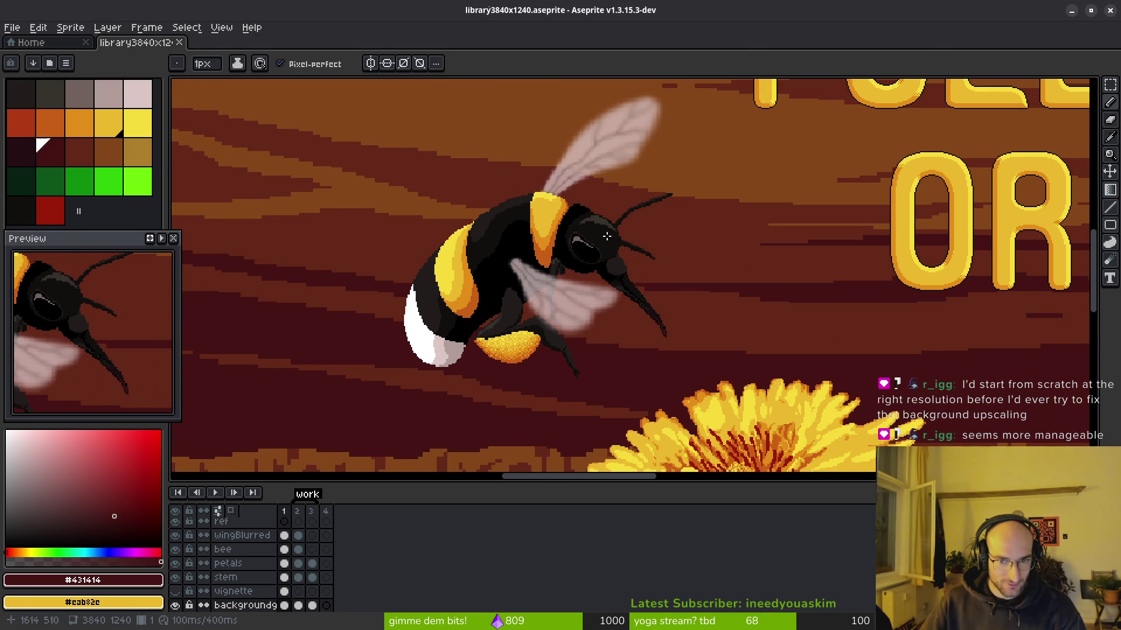
{"action": "scroll", "coordinate": [511, 221], "scroll_direction": "up", "scroll_amount": 1}
{"action": "key", "text": "m"}
{"action": "scroll", "coordinate": [510, 221], "scroll_direction": "down", "scroll_amount": 2}
{"action": "mouse_move", "coordinate": [441, 115]}
{"action": "left_mouse_down"}
{"action": "mouse_move", "coordinate": [599, 280]}
{"action": "mouse_move", "coordinate": [626, 290]}
{"action": "left_mouse_up"}
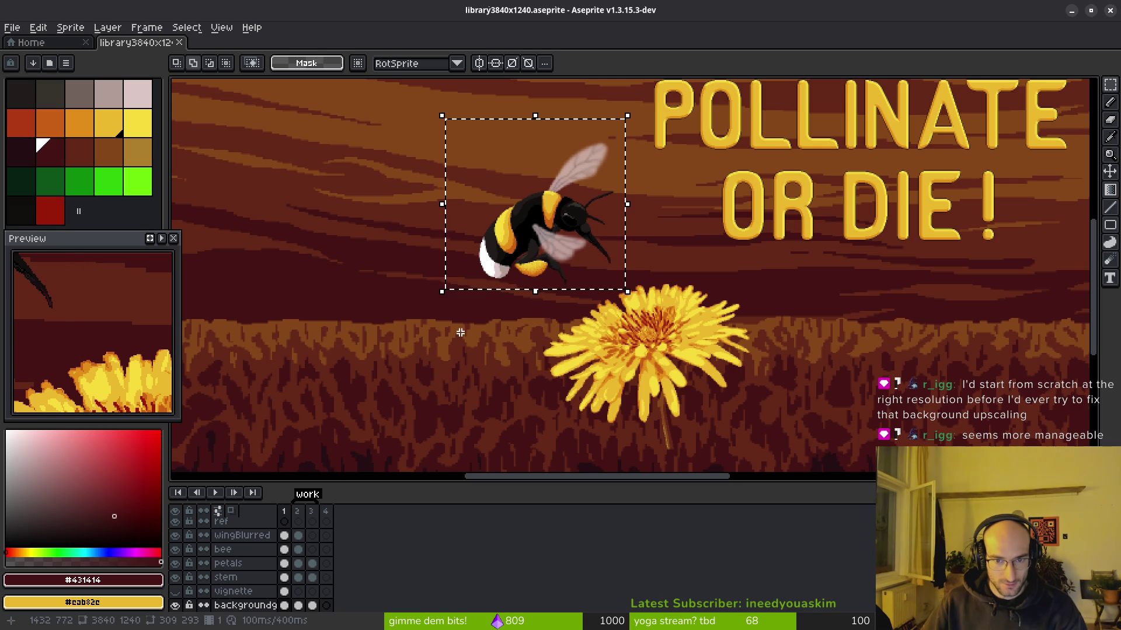
Step: Select both the wingBlurred and bee cels while keeping the marquee around the bee
{"action": "left_click", "coordinate": [284, 536]}
{"action": "left_click", "coordinate": [286, 551]}
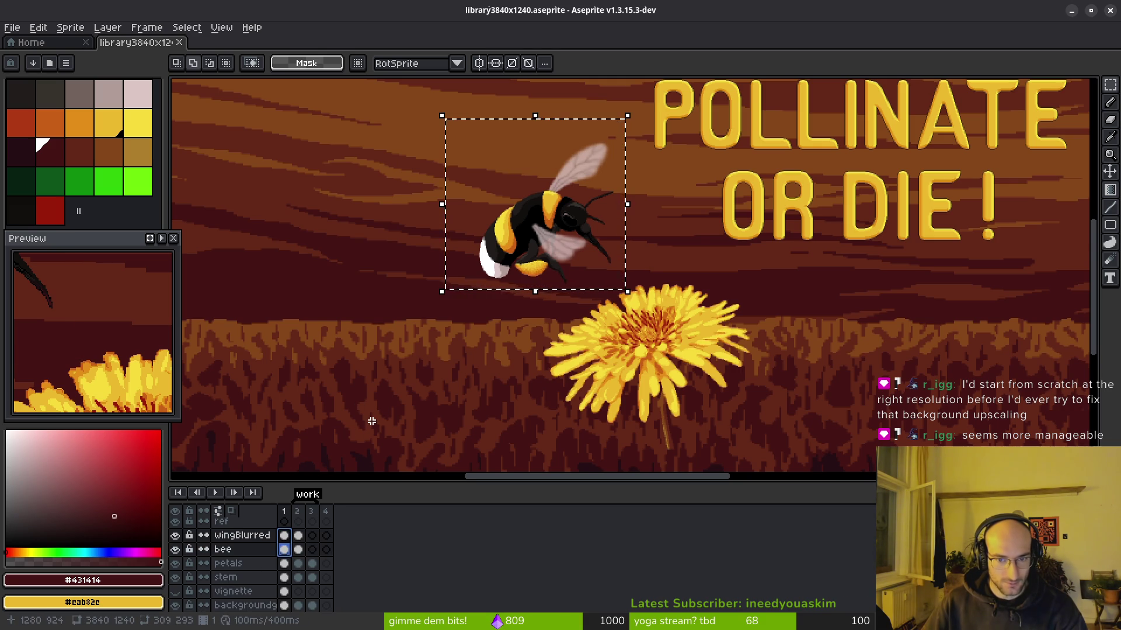
{"action": "scroll", "coordinate": [507, 292], "scroll_direction": "down", "scroll_amount": 2}
{"action": "scroll", "coordinate": [664, 318], "scroll_direction": "up", "scroll_amount": 1}
{"action": "scroll", "coordinate": [664, 318], "scroll_direction": "up", "scroll_amount": 2}
{"action": "scroll", "coordinate": [665, 318], "scroll_direction": "left", "scroll_amount": 2}
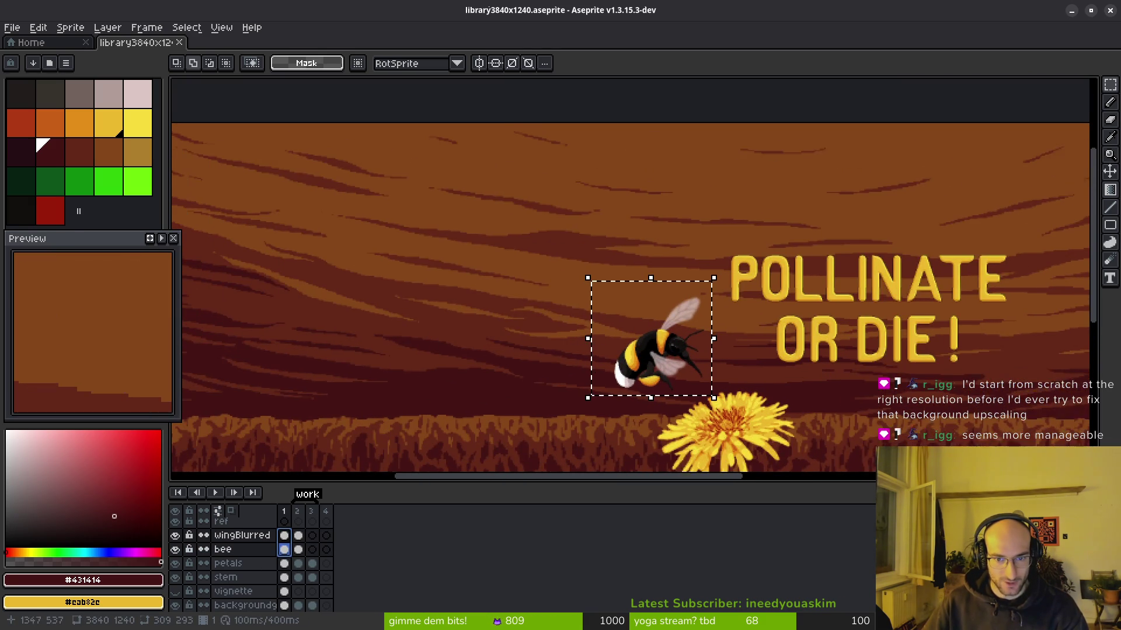
{"action": "left_click", "coordinate": [592, 283]}
{"action": "key", "text": "ctrl+z"}
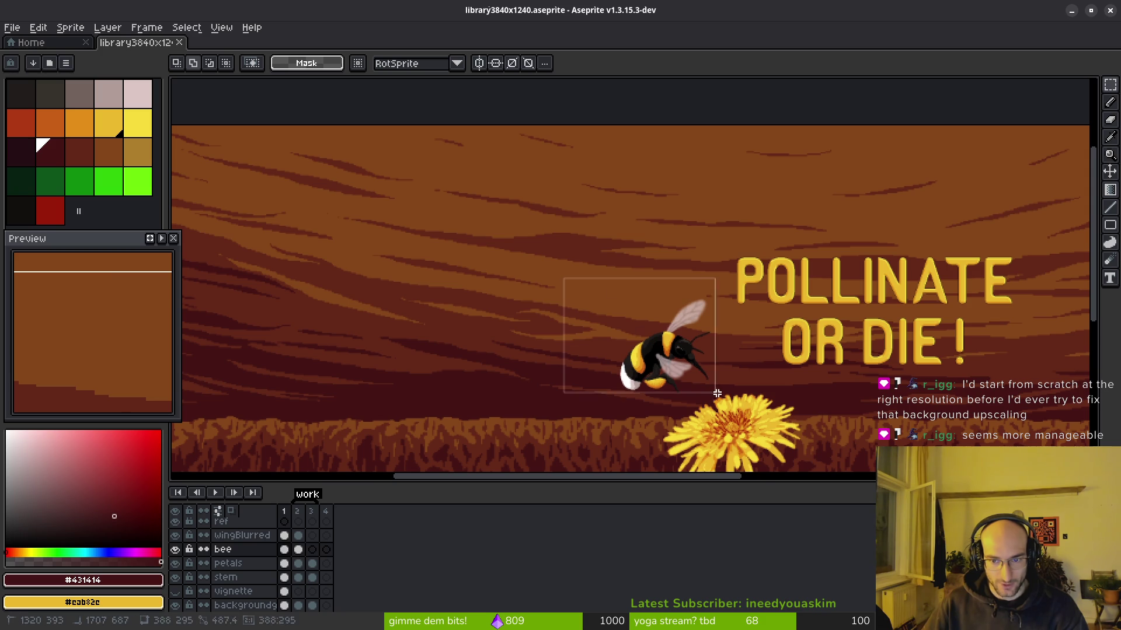
{"action": "left_click", "coordinate": [286, 552]}
{"action": "left_click_drag", "start_coordinate": [290, 557], "coordinate": [286, 535]}
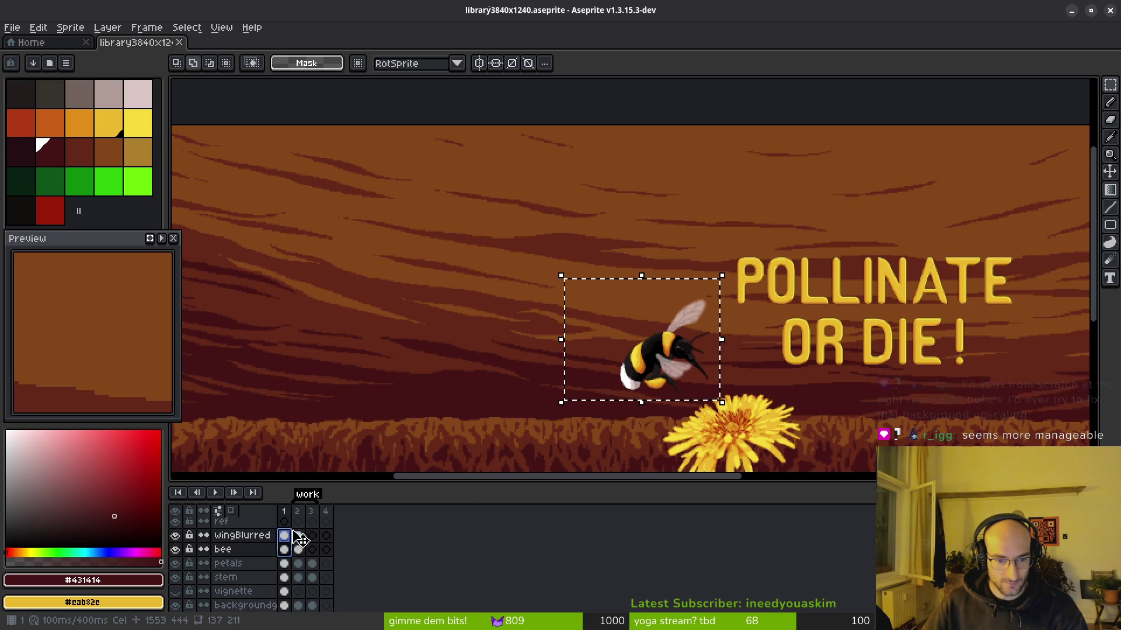
Step: Scale the bee and wings up, shift the wings down about 124 px, and apply
{"action": "mouse_move", "coordinate": [559, 275]}
{"action": "left_mouse_down"}
{"action": "mouse_move", "coordinate": [392, 155]}
{"action": "mouse_move", "coordinate": [250, 118]}
{"action": "mouse_move", "coordinate": [269, 141]}
{"action": "left_mouse_up"}
{"action": "scroll", "coordinate": [437, 225], "scroll_direction": "down", "scroll_amount": 2}
{"action": "mouse_move", "coordinate": [461, 209]}
{"action": "left_mouse_down"}
{"action": "mouse_move", "coordinate": [483, 318]}
{"action": "mouse_move", "coordinate": [457, 281]}
{"action": "left_mouse_up"}
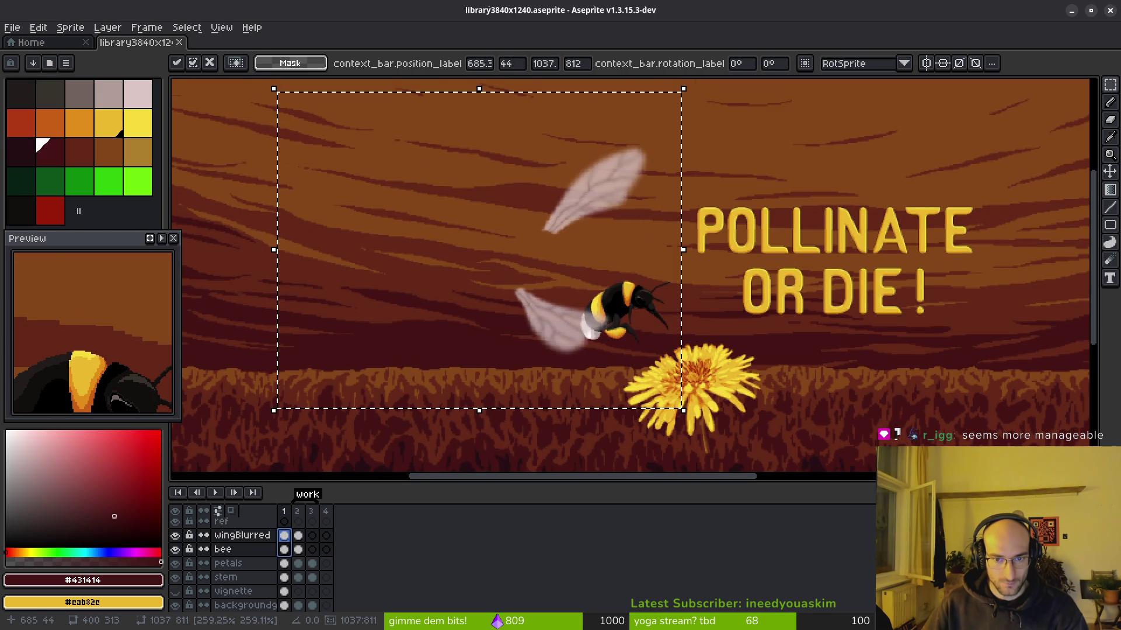
{"action": "key", "text": "ctrl+d"}
{"action": "scroll", "coordinate": [534, 366], "scroll_direction": "down", "scroll_amount": 1}
{"action": "scroll", "coordinate": [534, 366], "scroll_direction": "down", "scroll_amount": 2}
{"action": "scroll", "coordinate": [528, 362], "scroll_direction": "up", "scroll_amount": 4}
{"action": "scroll", "coordinate": [452, 320], "scroll_direction": "up", "scroll_amount": 3}
{"action": "scroll", "coordinate": [463, 331], "scroll_direction": "down", "scroll_amount": 2}
{"action": "scroll", "coordinate": [443, 333], "scroll_direction": "down", "scroll_amount": 1}
{"action": "scroll", "coordinate": [589, 278], "scroll_direction": "down", "scroll_amount": 4}
{"action": "scroll", "coordinate": [531, 233], "scroll_direction": "up", "scroll_amount": 5}
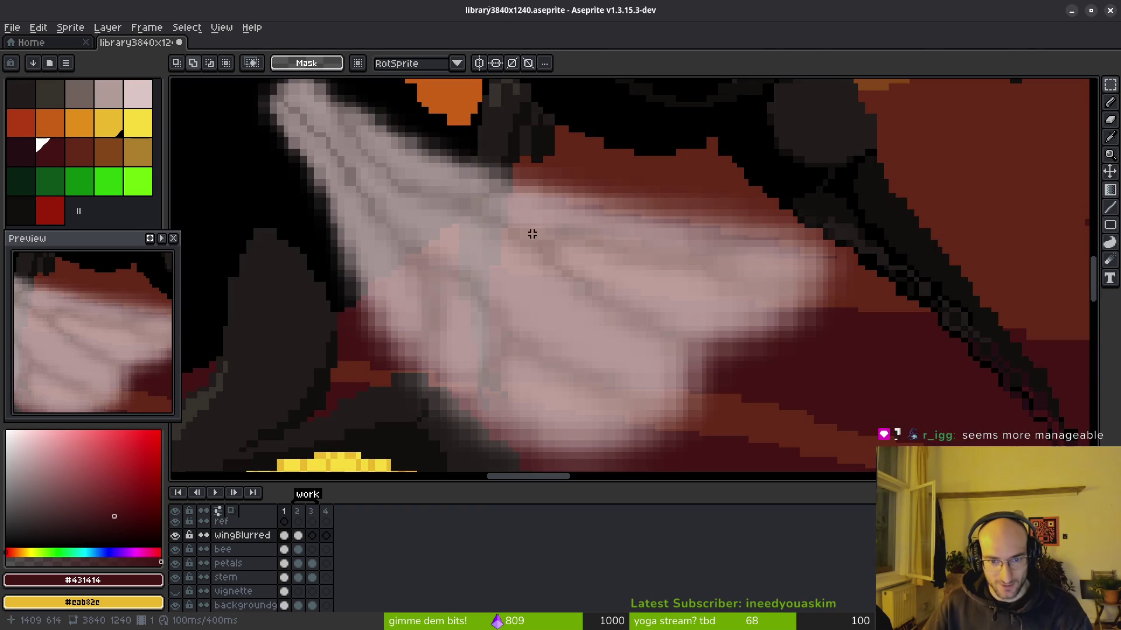
Step: Blur the enlarged wing edges into the red background with the 44px, 48% Blur Tool
{"action": "scroll", "coordinate": [490, 263], "scroll_direction": "down", "scroll_amount": 1}
{"action": "scroll", "coordinate": [395, 252], "scroll_direction": "up", "scroll_amount": 1}
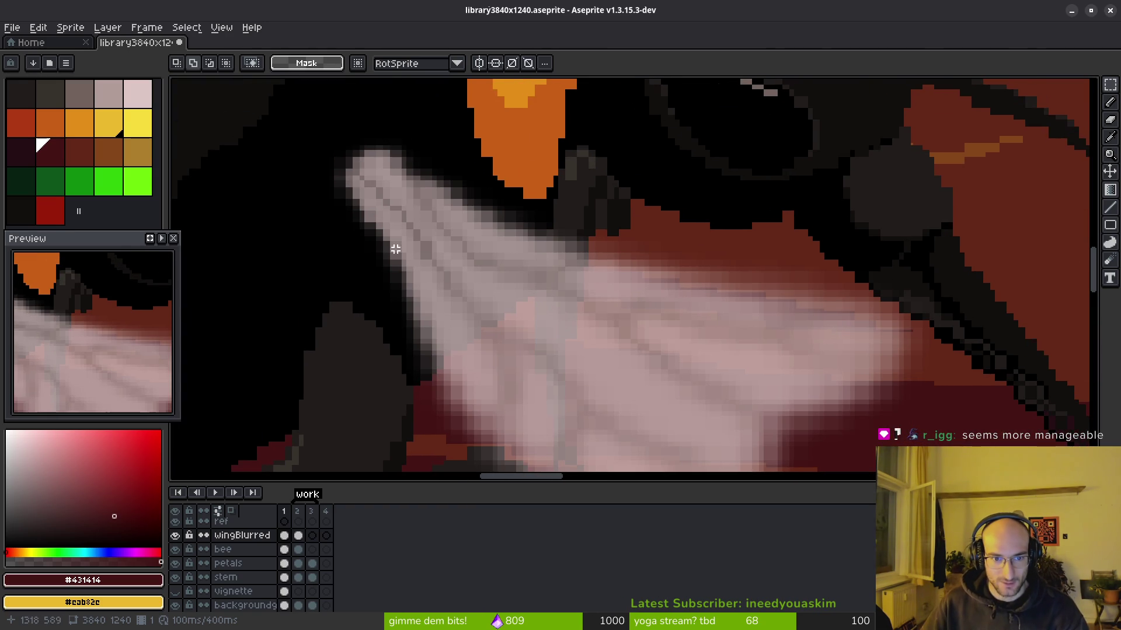
{"action": "left_click", "coordinate": [1110, 259]}
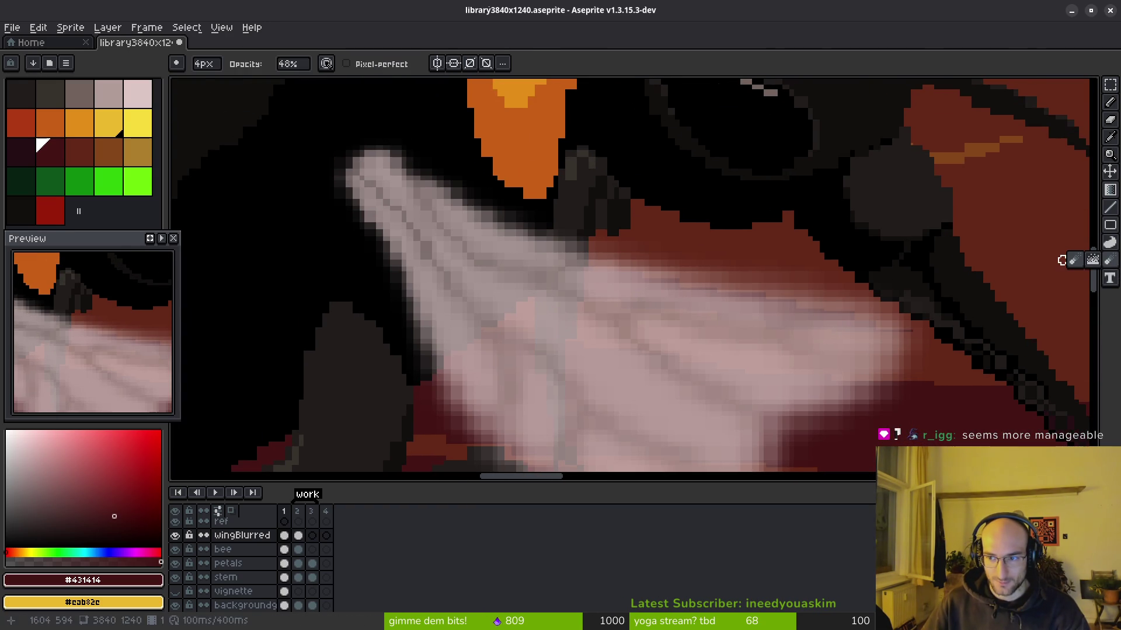
{"action": "scroll", "coordinate": [777, 307], "scroll_direction": "up", "scroll_amount": 20}
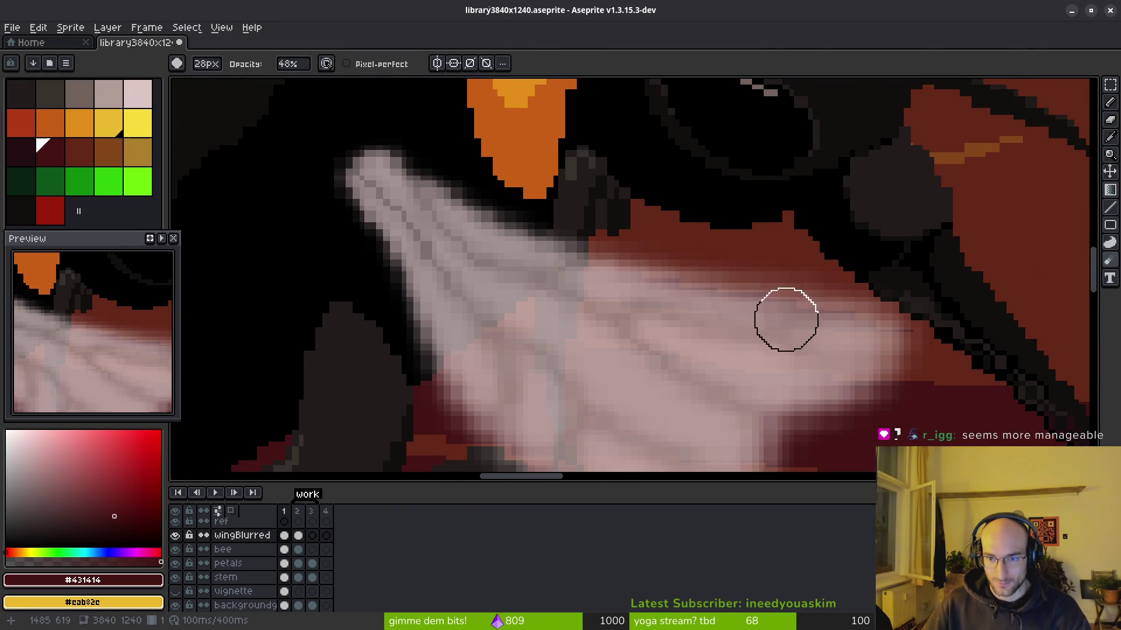
{"action": "mouse_move", "coordinate": [841, 314]}
{"action": "left_mouse_down"}
{"action": "mouse_move", "coordinate": [880, 327]}
{"action": "mouse_move", "coordinate": [887, 350]}
{"action": "mouse_move", "coordinate": [868, 393]}
{"action": "mouse_move", "coordinate": [846, 297]}
{"action": "mouse_move", "coordinate": [593, 268]}
{"action": "mouse_move", "coordinate": [418, 175]}
{"action": "left_mouse_up"}
{"action": "scroll", "coordinate": [689, 210], "scroll_direction": "down", "scroll_amount": 5}
{"action": "mouse_move", "coordinate": [825, 250]}
{"action": "left_mouse_down"}
{"action": "mouse_move", "coordinate": [808, 277]}
{"action": "mouse_move", "coordinate": [685, 357]}
{"action": "mouse_move", "coordinate": [523, 268]}
{"action": "mouse_move", "coordinate": [446, 130]}
{"action": "mouse_move", "coordinate": [626, 349]}
{"action": "mouse_move", "coordinate": [706, 383]}
{"action": "mouse_move", "coordinate": [845, 310]}
{"action": "mouse_move", "coordinate": [921, 252]}
{"action": "mouse_move", "coordinate": [953, 183]}
{"action": "mouse_move", "coordinate": [775, 130]}
{"action": "mouse_move", "coordinate": [805, 195]}
{"action": "mouse_move", "coordinate": [615, 135]}
{"action": "mouse_move", "coordinate": [530, 183]}
{"action": "mouse_move", "coordinate": [642, 340]}
{"action": "left_mouse_up"}
Step: Blur further along the wing's lower and outer edges on the wingBlurred layer
{"action": "scroll", "coordinate": [607, 346], "scroll_direction": "up", "scroll_amount": 2}
{"action": "scroll", "coordinate": [806, 195], "scroll_direction": "up", "scroll_amount": 2}
{"action": "scroll", "coordinate": [580, 217], "scroll_direction": "down", "scroll_amount": 3}
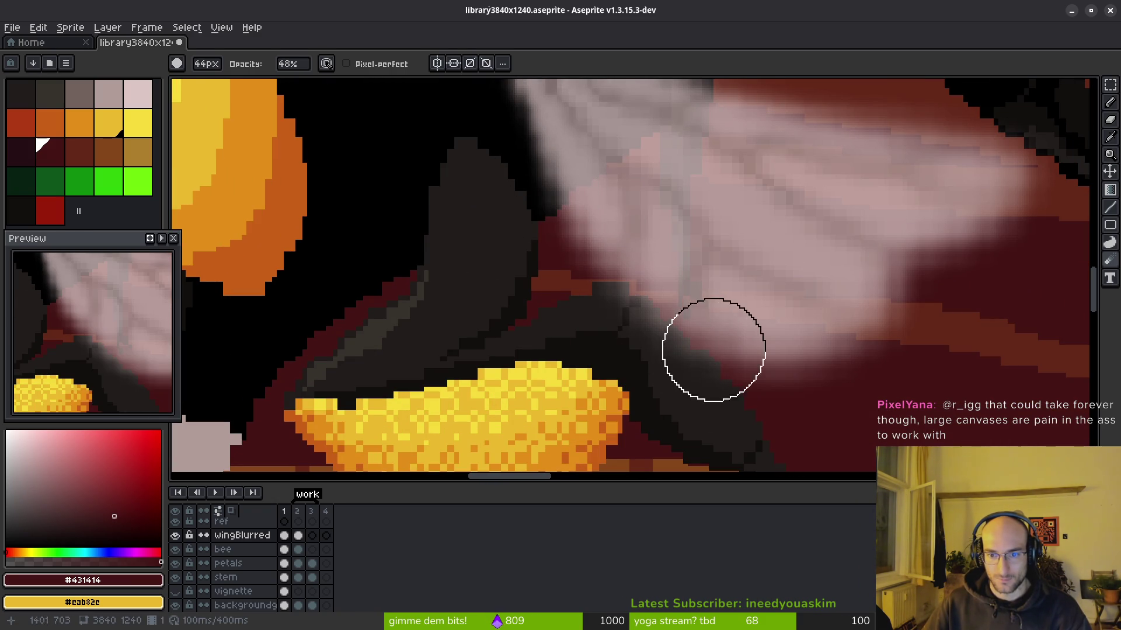
{"action": "mouse_move", "coordinate": [550, 220]}
{"action": "left_mouse_down"}
{"action": "mouse_move", "coordinate": [540, 155]}
{"action": "mouse_move", "coordinate": [715, 350]}
{"action": "mouse_move", "coordinate": [1013, 210]}
{"action": "left_mouse_up"}
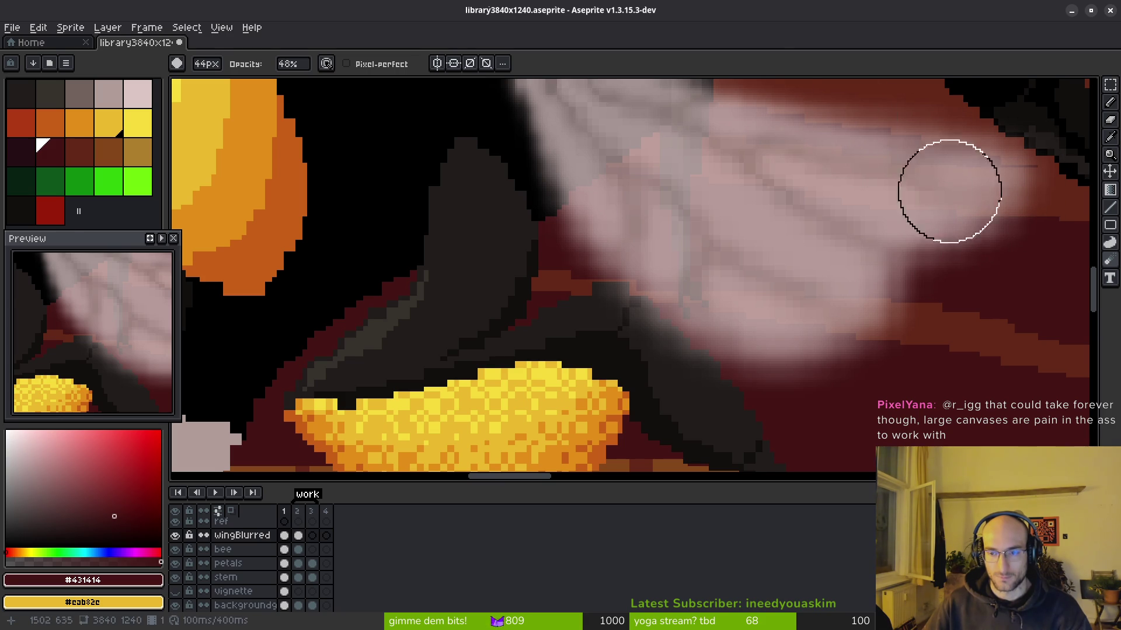
{"action": "scroll", "coordinate": [934, 175], "scroll_direction": "down", "scroll_amount": 4}
{"action": "left_click_drag", "start_coordinate": [778, 349], "coordinate": [760, 347]}
{"action": "scroll", "coordinate": [760, 347], "scroll_direction": "right", "scroll_amount": 3}
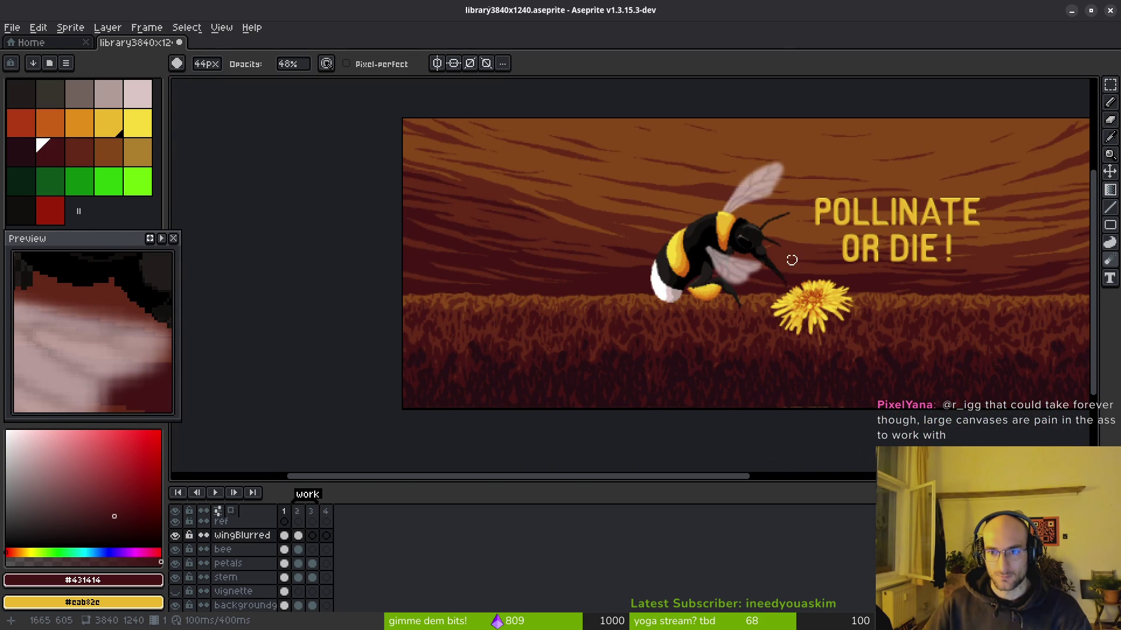
{"action": "scroll", "coordinate": [786, 300], "scroll_direction": "up", "scroll_amount": 5}
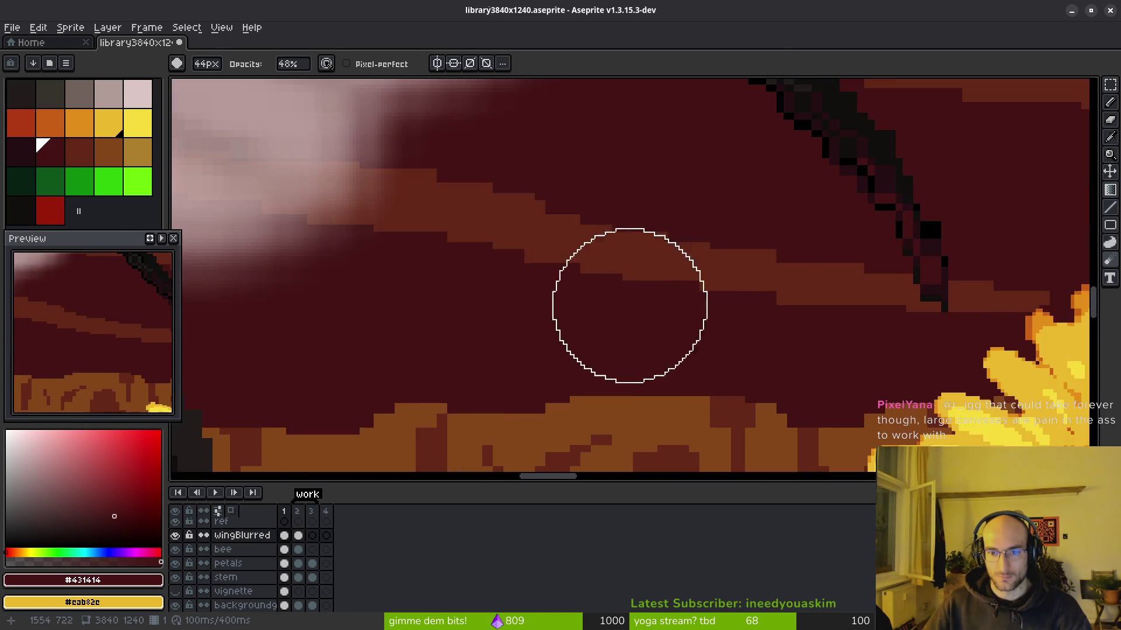
{"action": "left_click_drag", "start_coordinate": [628, 303], "coordinate": [801, 395]}
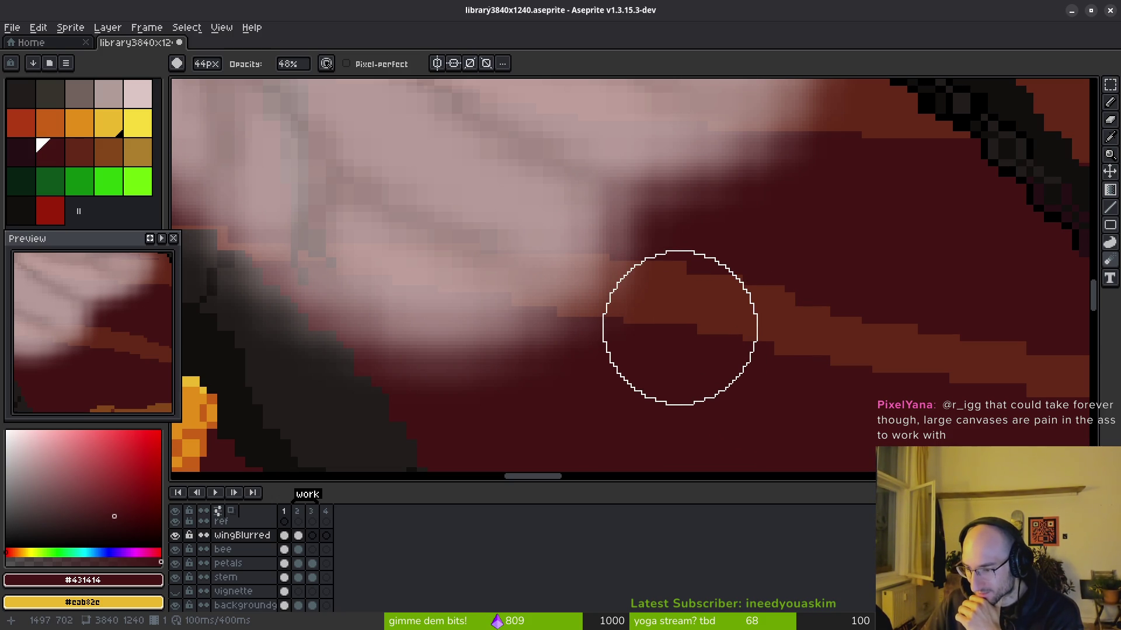
{"action": "scroll", "coordinate": [676, 321], "scroll_direction": "down", "scroll_amount": 5}
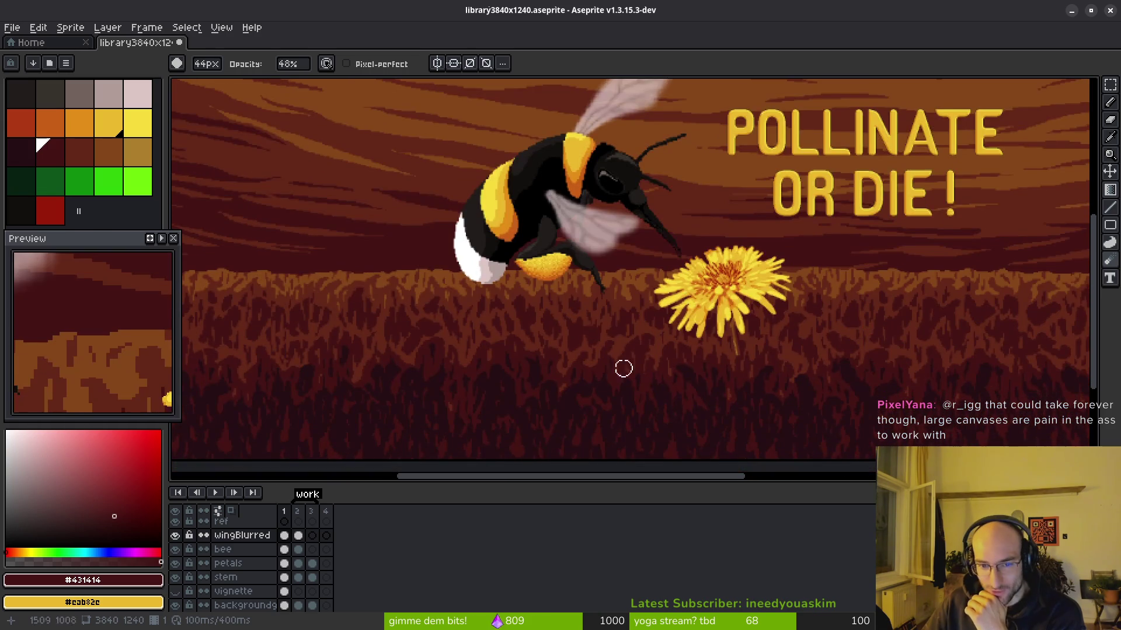
Step: Draw a test V-shaped stroke on the grass with the 1px pixel-perfect pencil
{"action": "scroll", "coordinate": [435, 368], "scroll_direction": "up", "scroll_amount": 5}
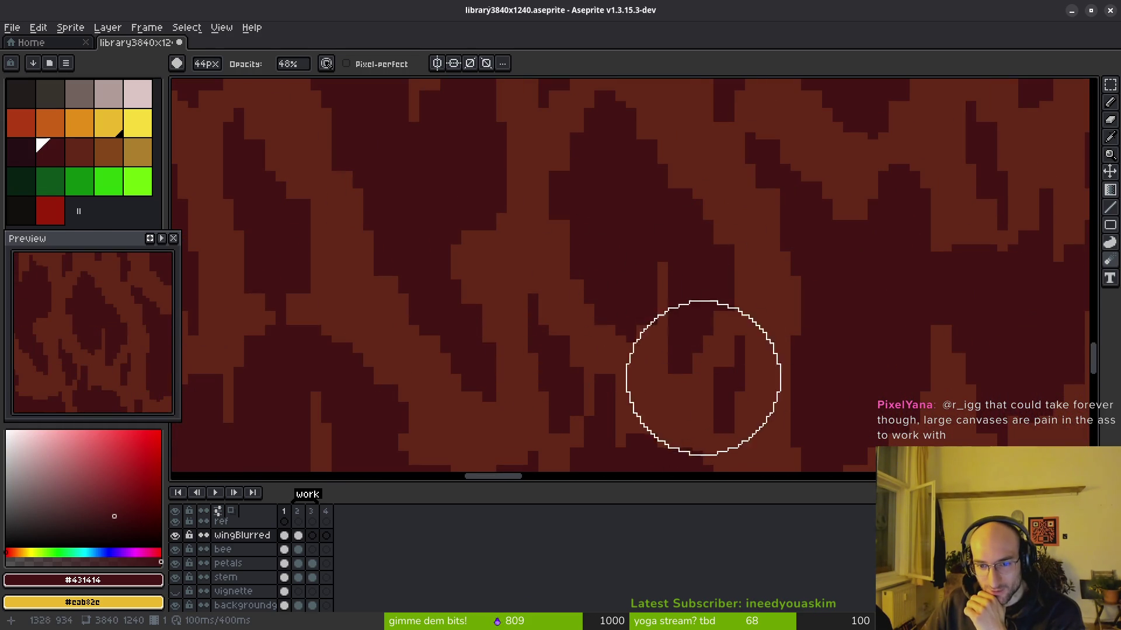
{"action": "scroll", "coordinate": [684, 322], "scroll_direction": "up", "scroll_amount": 1}
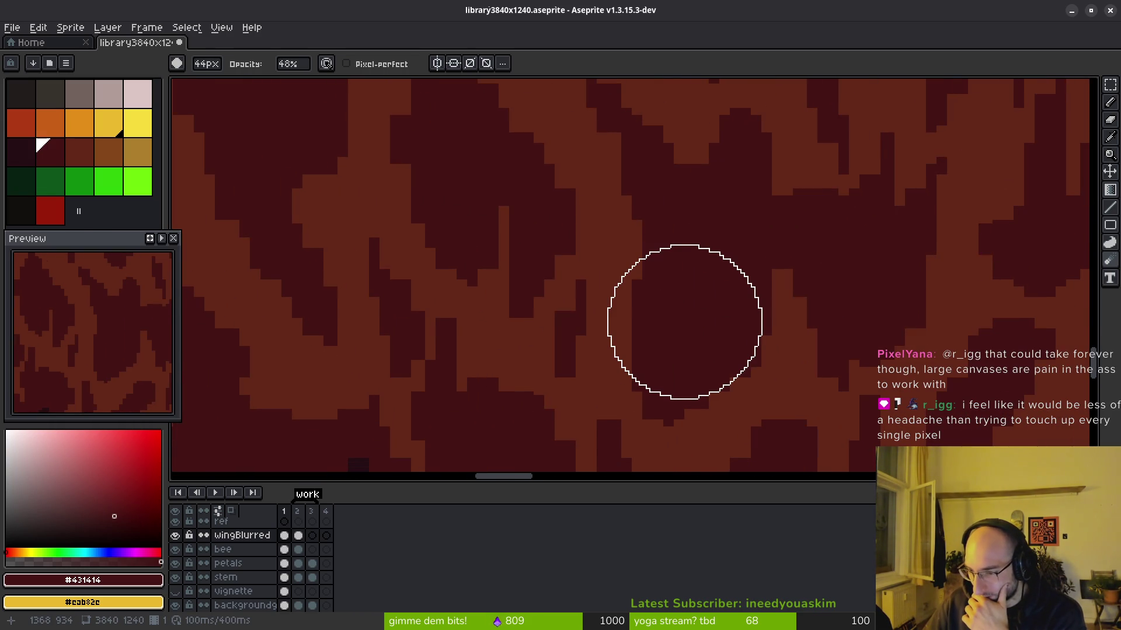
{"action": "scroll", "coordinate": [642, 270], "scroll_direction": "down", "scroll_amount": 2}
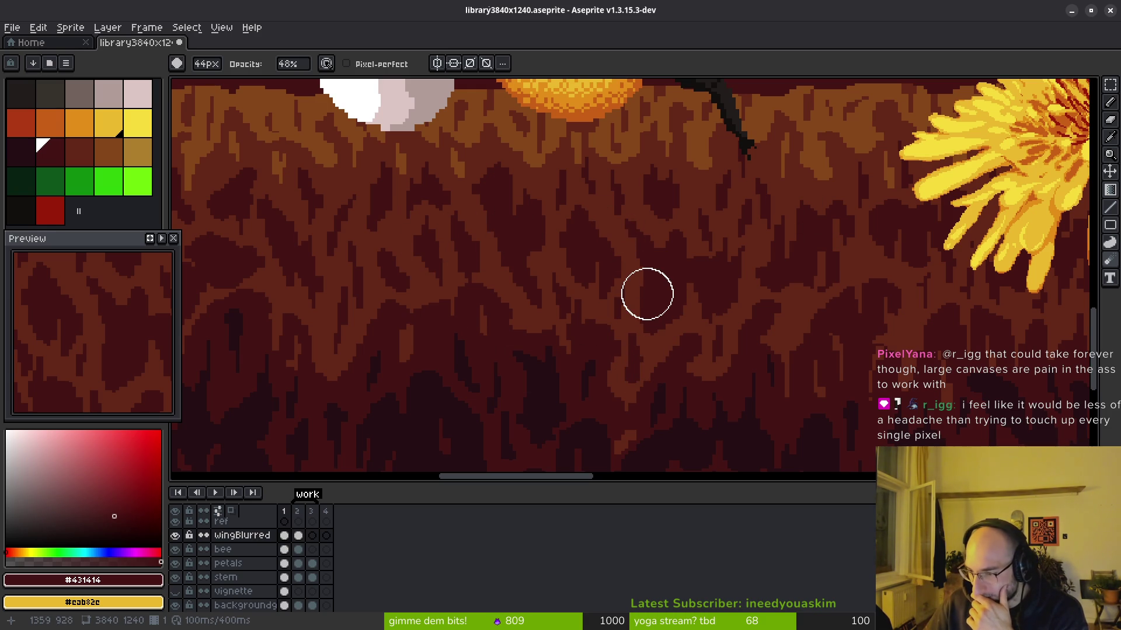
{"action": "scroll", "coordinate": [542, 332], "scroll_direction": "left", "scroll_amount": 5}
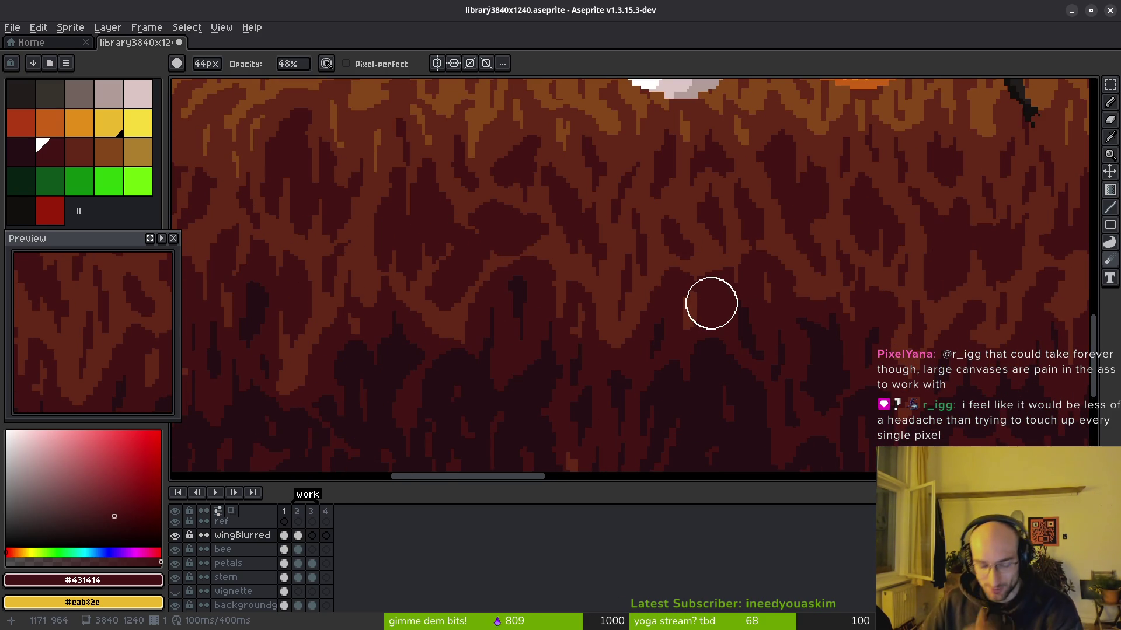
{"action": "key", "text": "b"}
{"action": "scroll", "coordinate": [528, 278], "scroll_direction": "up", "scroll_amount": 3}
{"action": "mouse_move", "coordinate": [477, 226]}
{"action": "left_mouse_down"}
{"action": "mouse_move", "coordinate": [517, 193]}
{"action": "mouse_move", "coordinate": [491, 282]}
{"action": "left_mouse_up"}
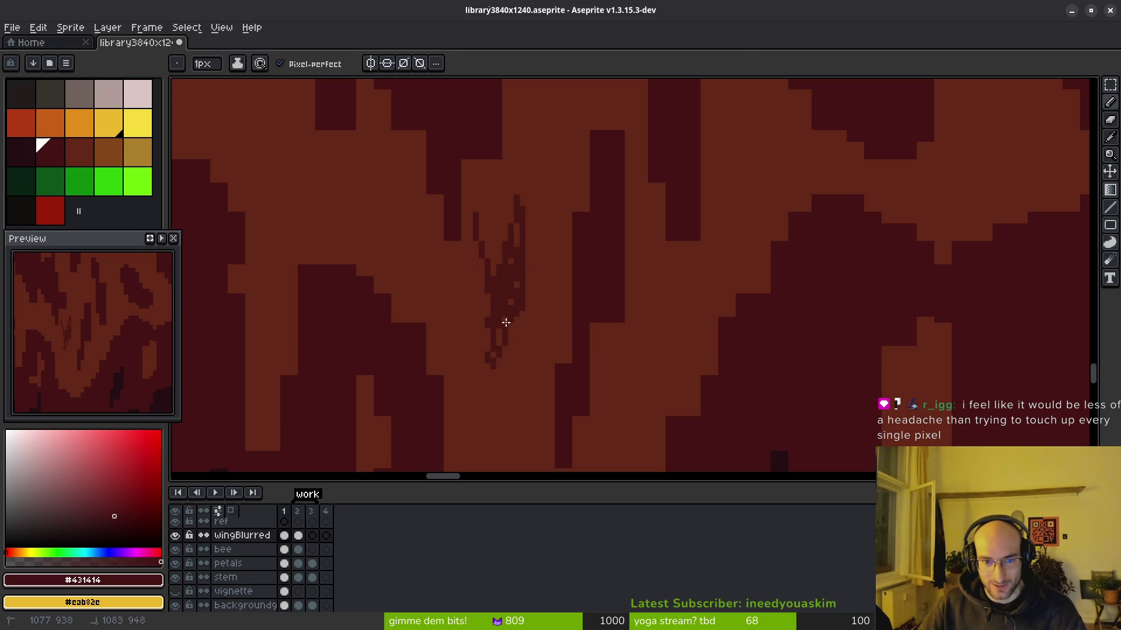
Step: Select the test stroke with the Magic Wand, remove it, save, and switch to Godot
{"action": "key", "text": "w"}
{"action": "left_click", "coordinate": [500, 290]}
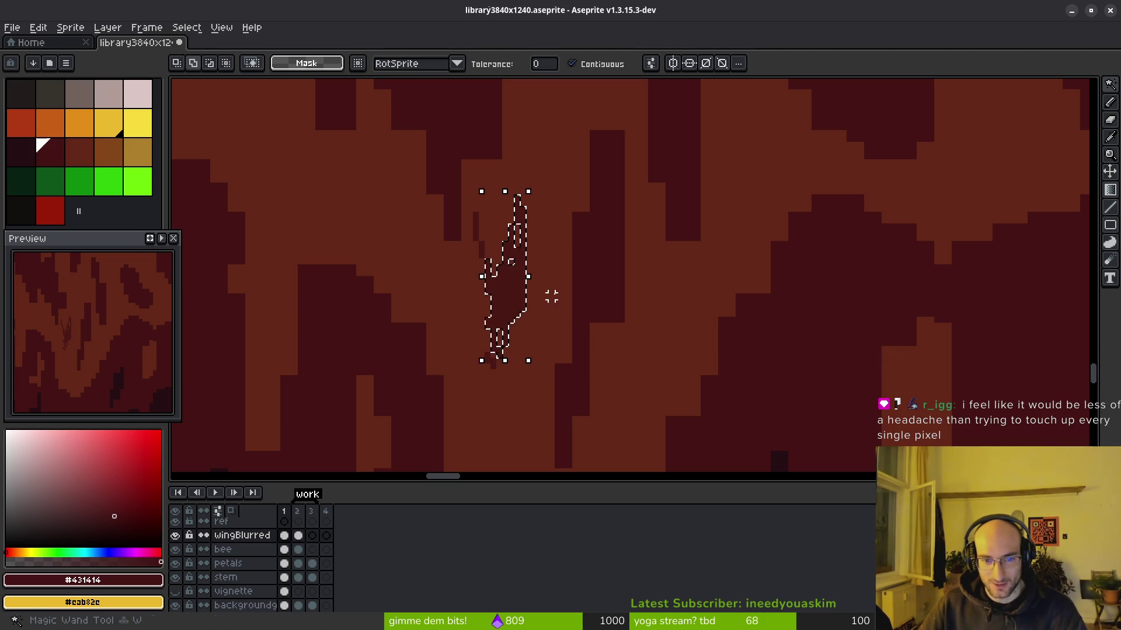
{"action": "key", "text": "ctrl+z"}
{"action": "key", "text": "ctrl+z"}
{"action": "key", "text": "ctrl+s"}
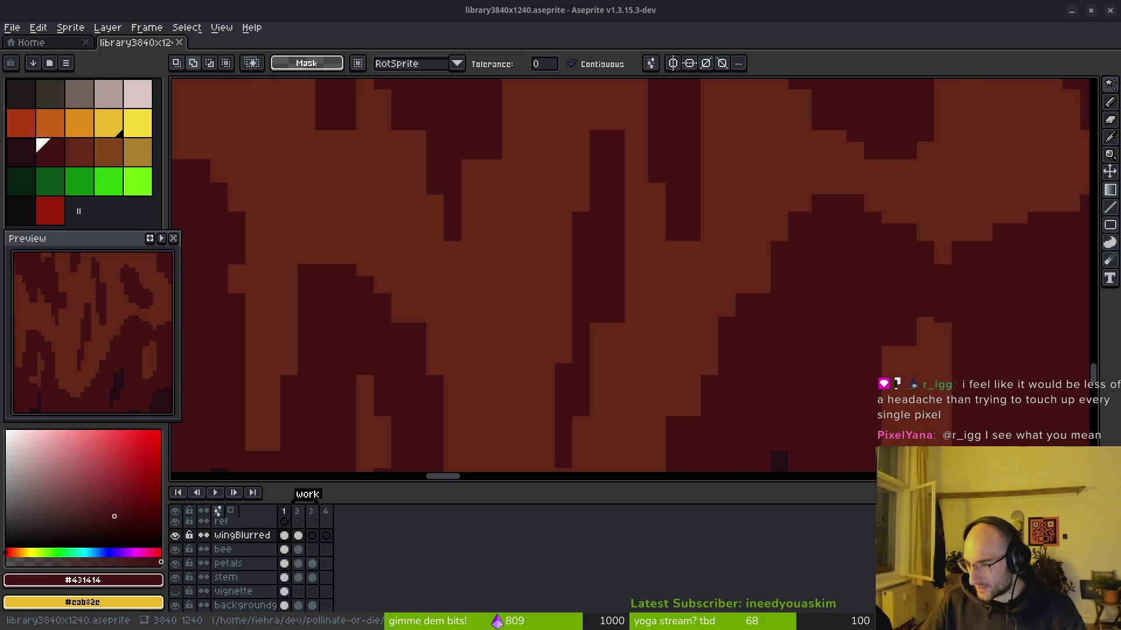
{"action": "key", "text": "alt+Tab"}
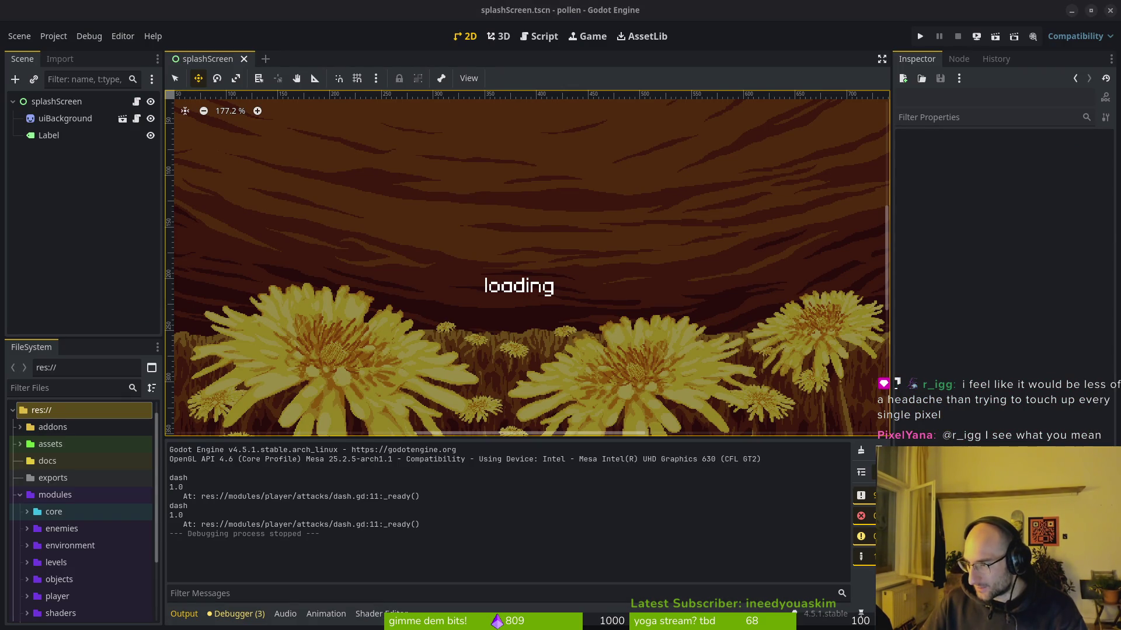
Step: Review the Library Hero requirements in the Steamworks library assets documentation
{"action": "key", "text": "alt+Tab"}
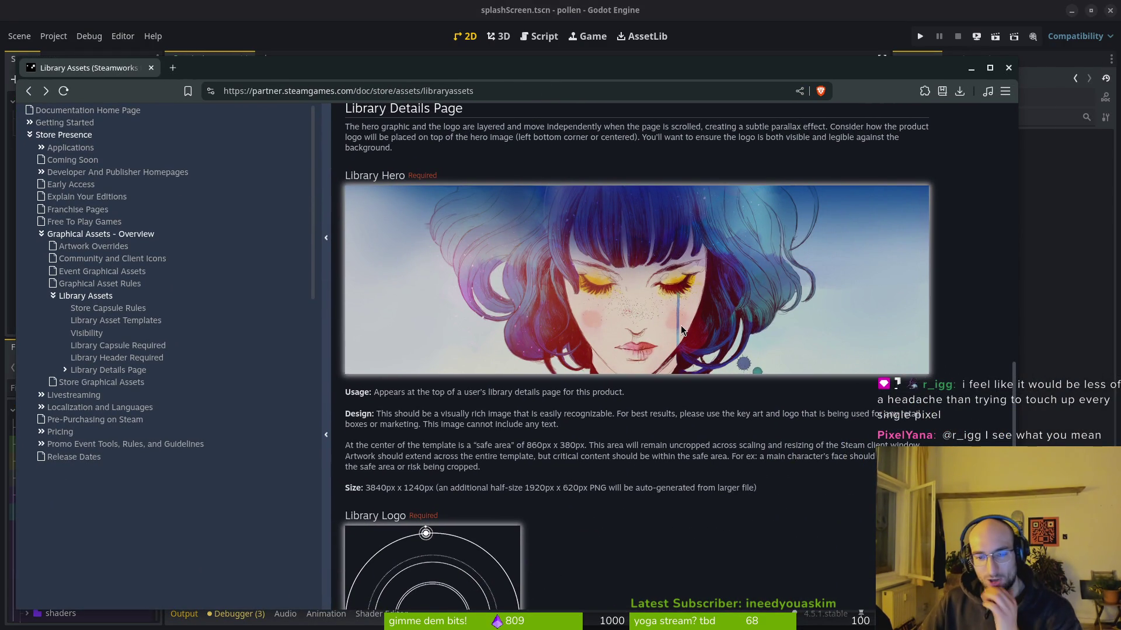
{"action": "scroll", "coordinate": [584, 304], "scroll_direction": "up", "scroll_amount": 2}
{"action": "scroll", "coordinate": [625, 390], "scroll_direction": "down", "scroll_amount": 5}
{"action": "scroll", "coordinate": [645, 402], "scroll_direction": "up", "scroll_amount": 3}
{"action": "scroll", "coordinate": [626, 357], "scroll_direction": "up", "scroll_amount": 8}
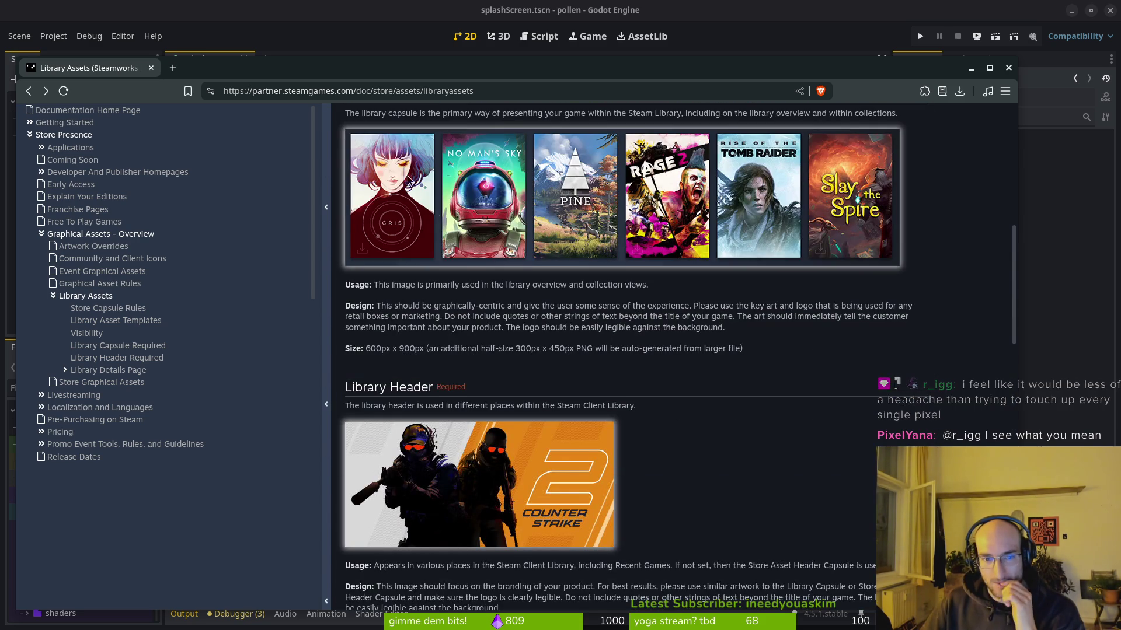
{"action": "scroll", "coordinate": [631, 359], "scroll_direction": "down", "scroll_amount": 5}
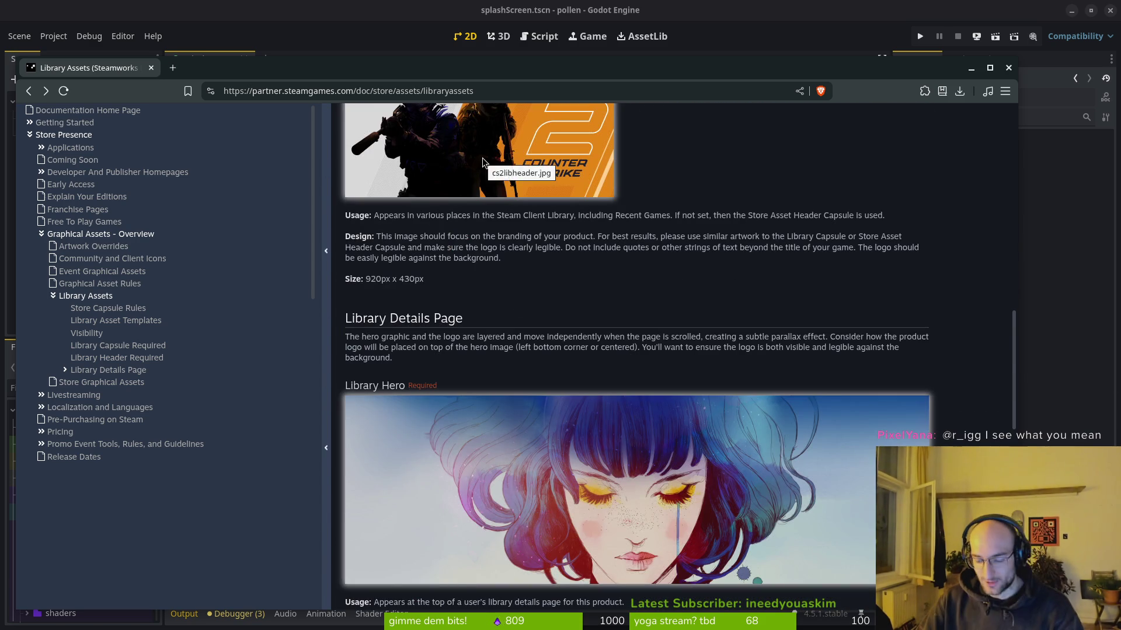
Step: Bring up the Steam client and open its game Library
{"action": "key", "text": "super+w"}
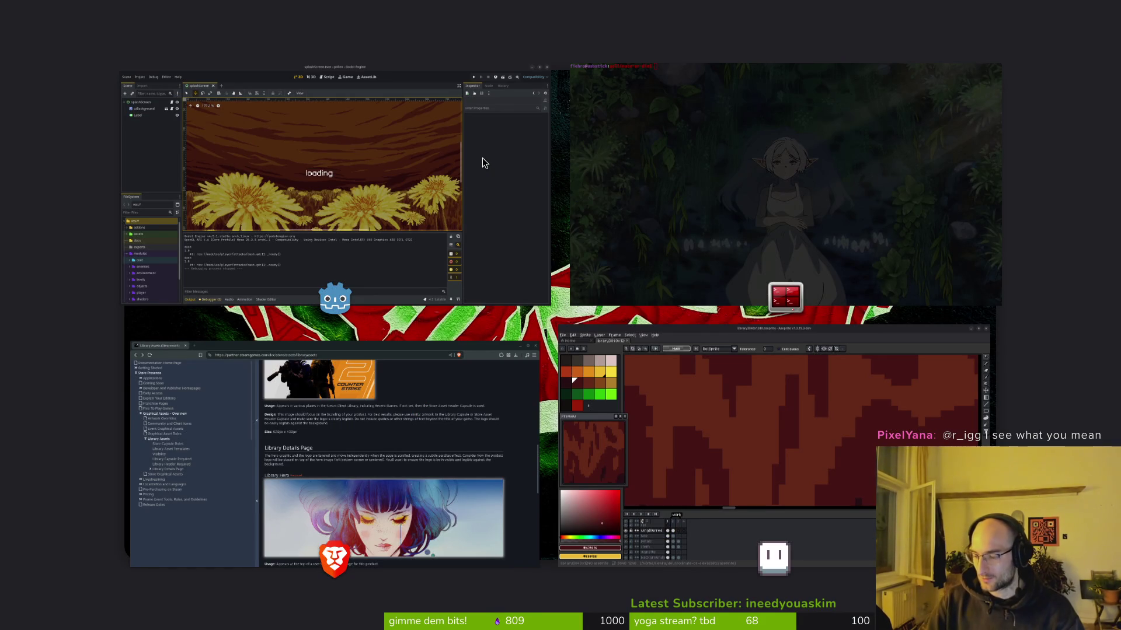
{"action": "key", "text": "Escape"}
{"action": "left_click", "coordinate": [292, 156]}
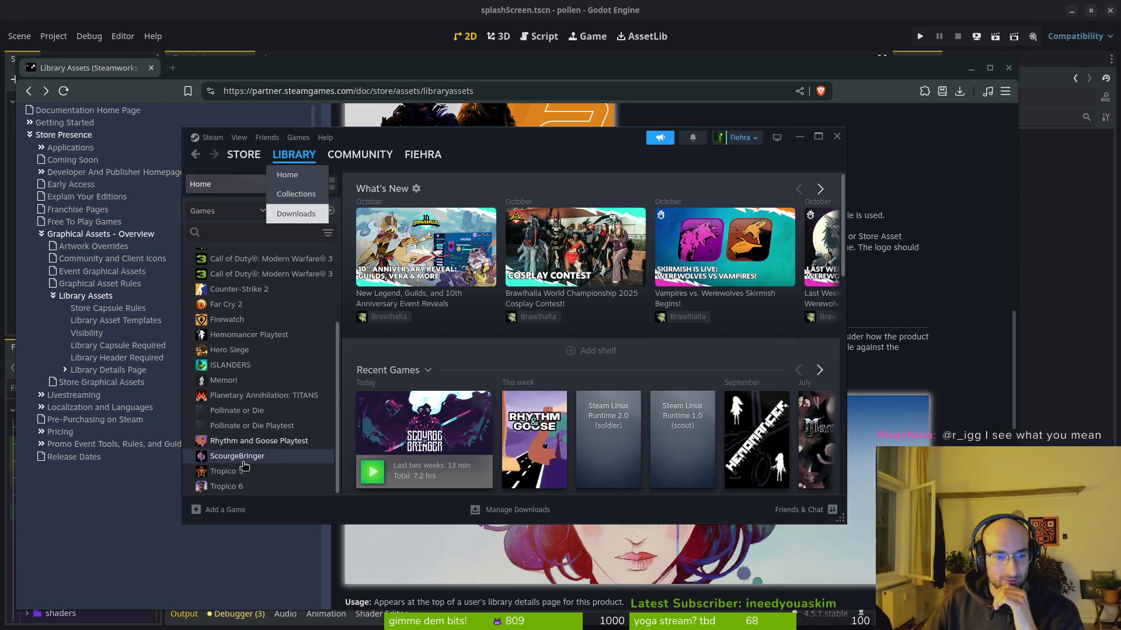
Step: View the library hero art of ScourgeBringer, Hero Siege, Memori and Far Cry 2
{"action": "left_click", "coordinate": [243, 462]}
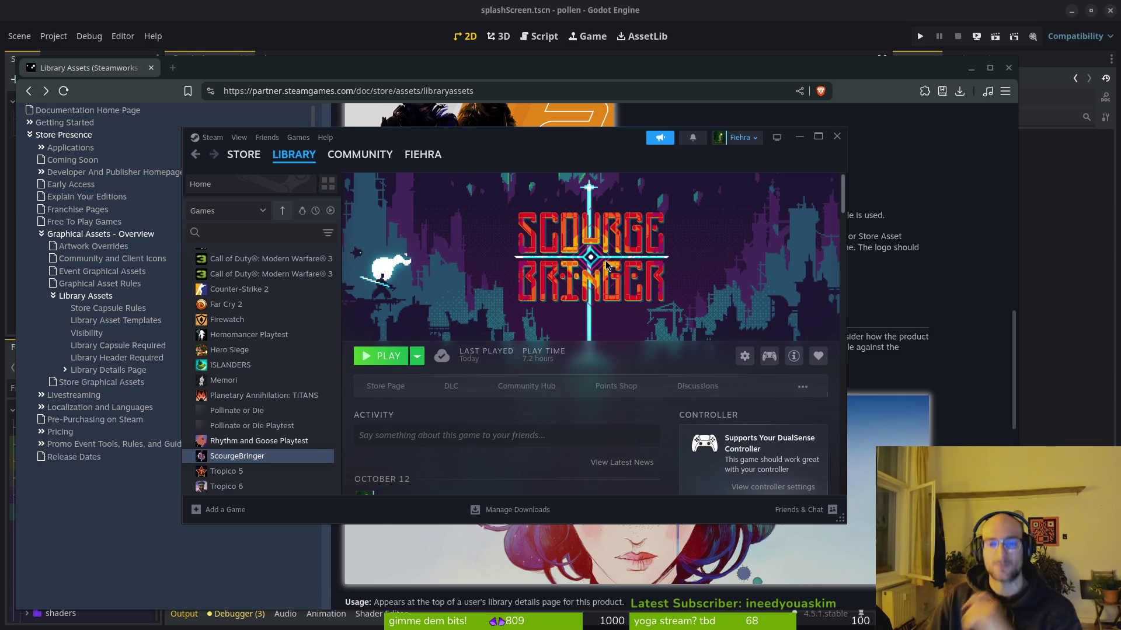
{"action": "key", "text": "alt+Tab"}
{"action": "key", "text": "alt+Tab"}
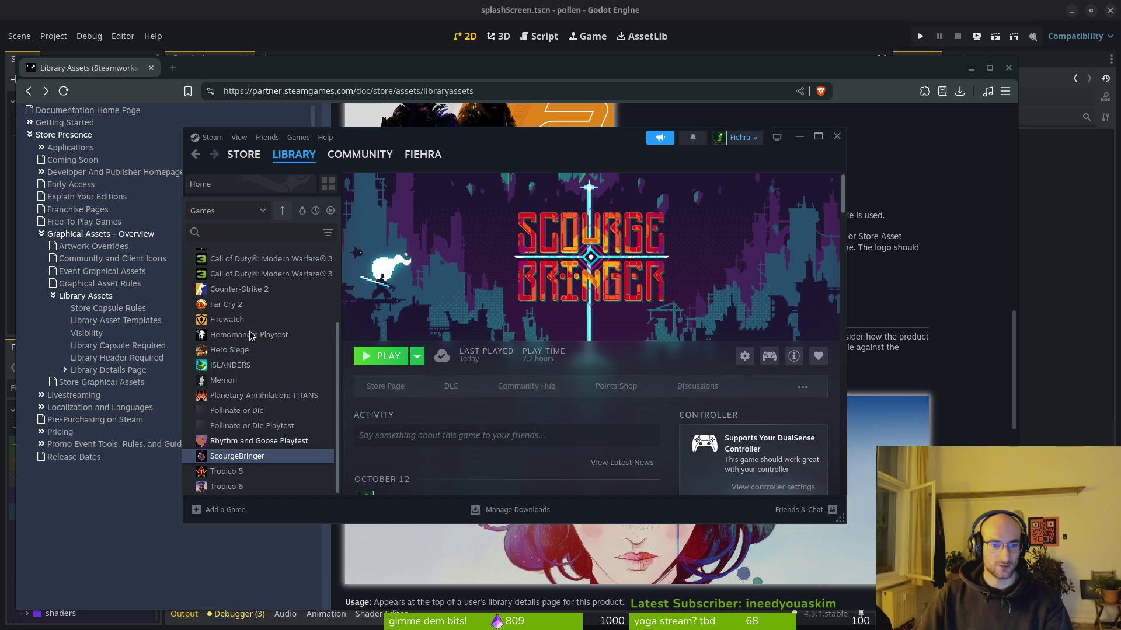
{"action": "left_click", "coordinate": [236, 351]}
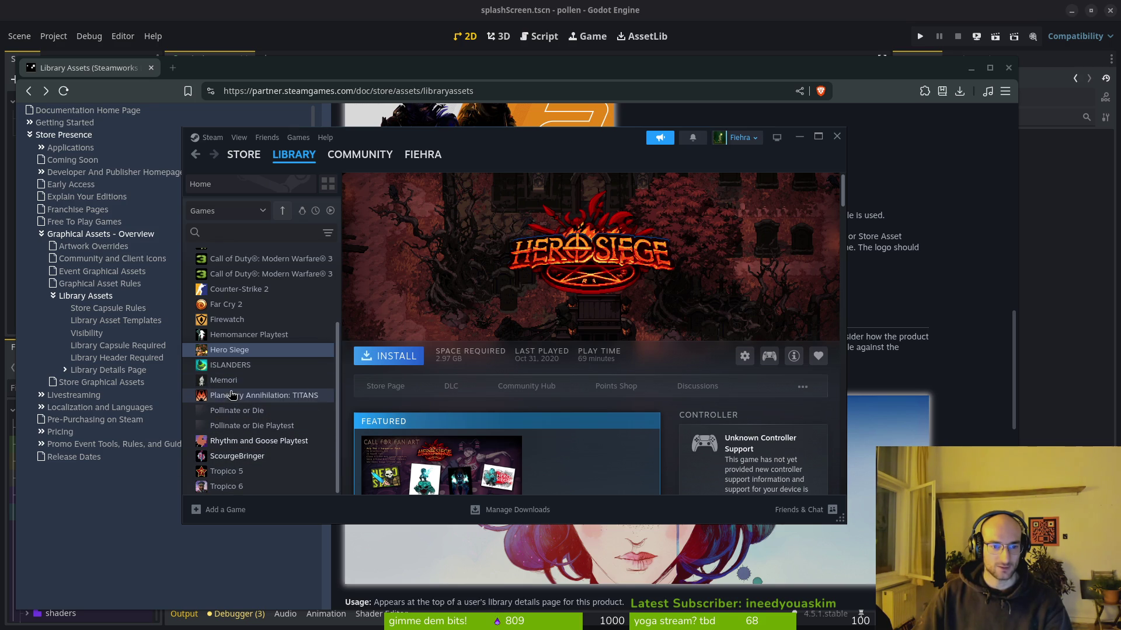
{"action": "left_click", "coordinate": [242, 381]}
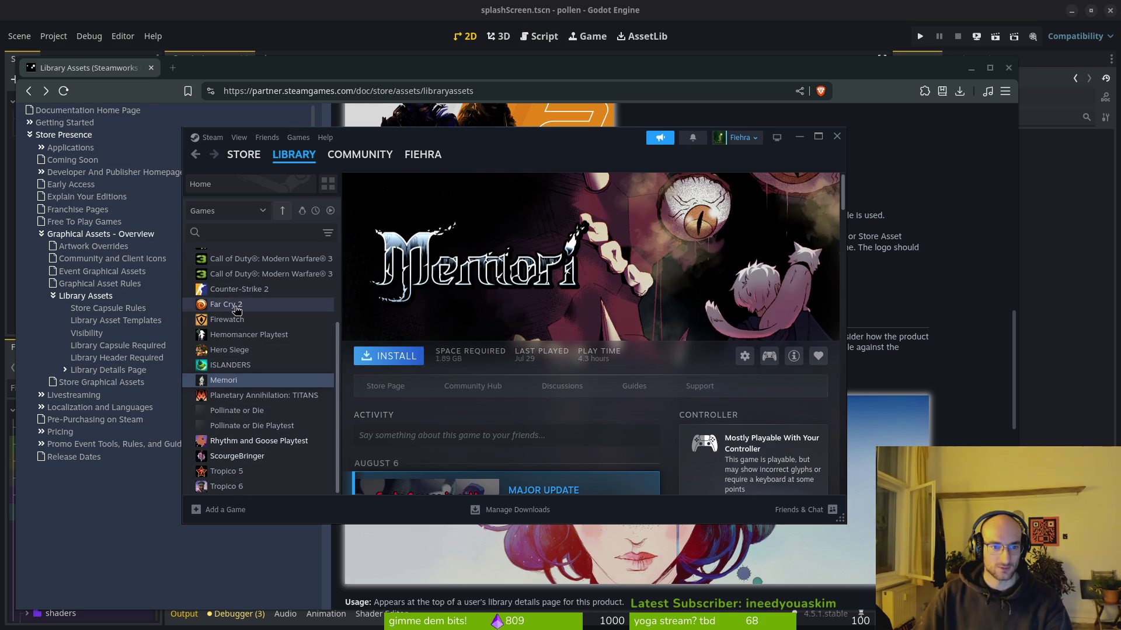
{"action": "left_click", "coordinate": [236, 307]}
Step: Compare Firewatch and Brawlhalla heroes with the bare Pollinate or Die page, then return to the docs
{"action": "left_click", "coordinate": [233, 322]}
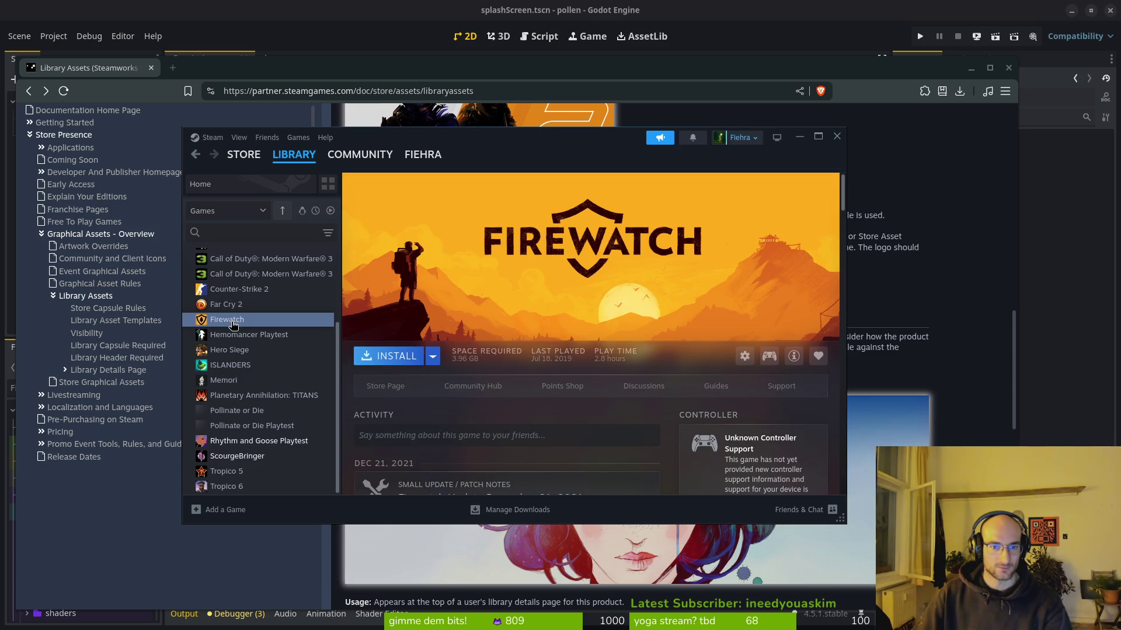
{"action": "scroll", "coordinate": [237, 330], "scroll_direction": "up", "scroll_amount": 4}
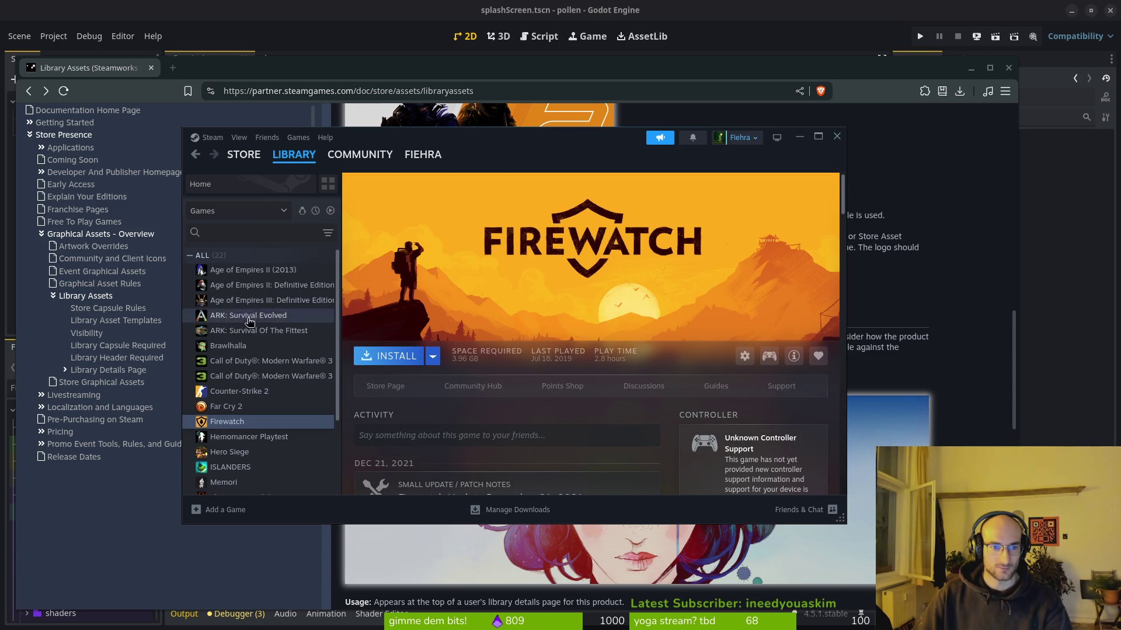
{"action": "left_click", "coordinate": [235, 347]}
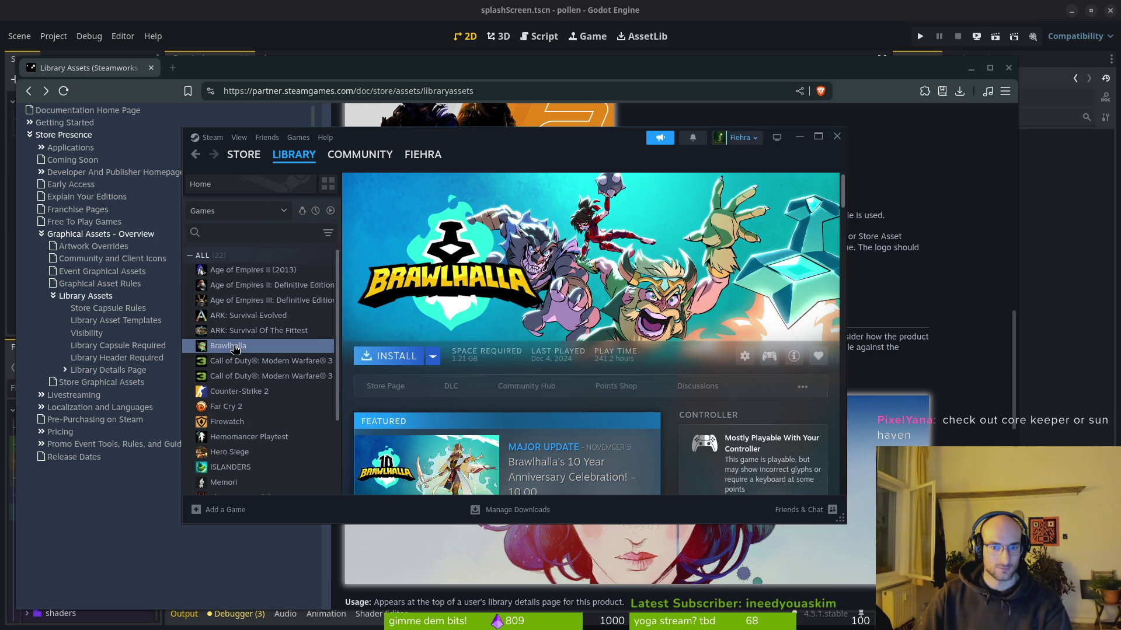
{"action": "scroll", "coordinate": [246, 347], "scroll_direction": "down", "scroll_amount": 3}
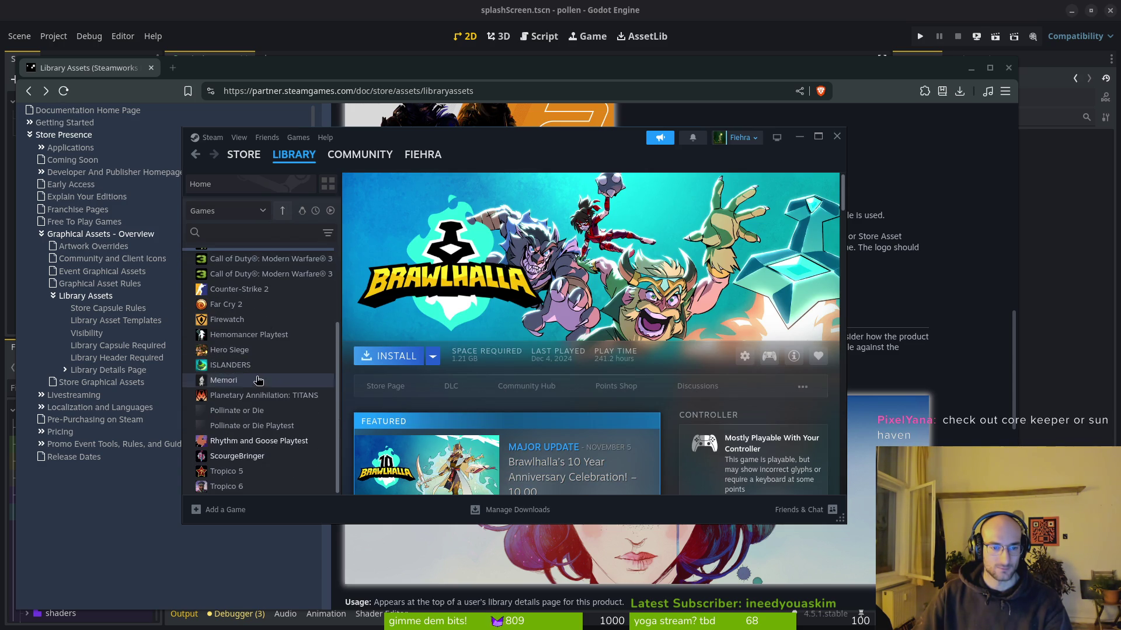
{"action": "left_click", "coordinate": [237, 410]}
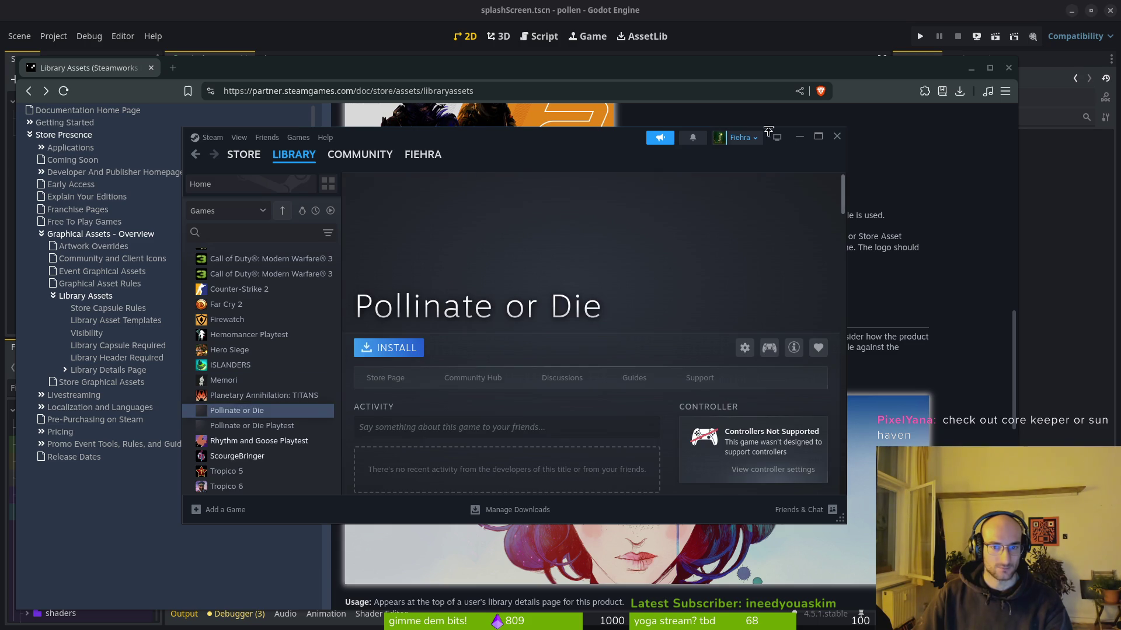
{"action": "key", "text": "alt+Tab"}
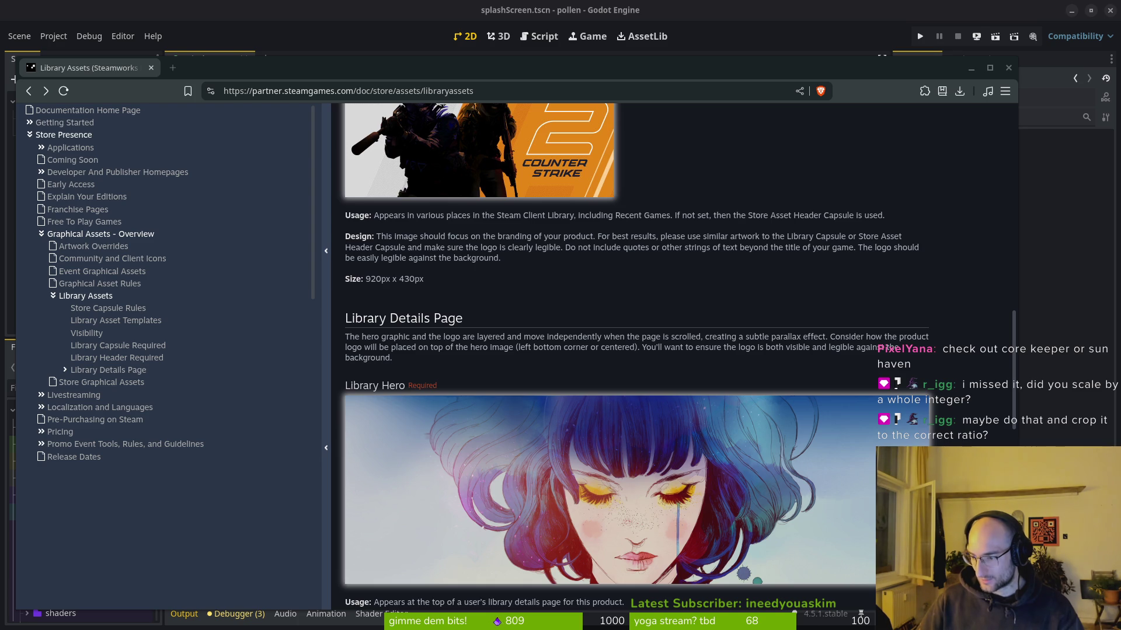
Step: Return to the Aseprite banner and zoom around the artwork
{"action": "key", "text": "alt+Tab"}
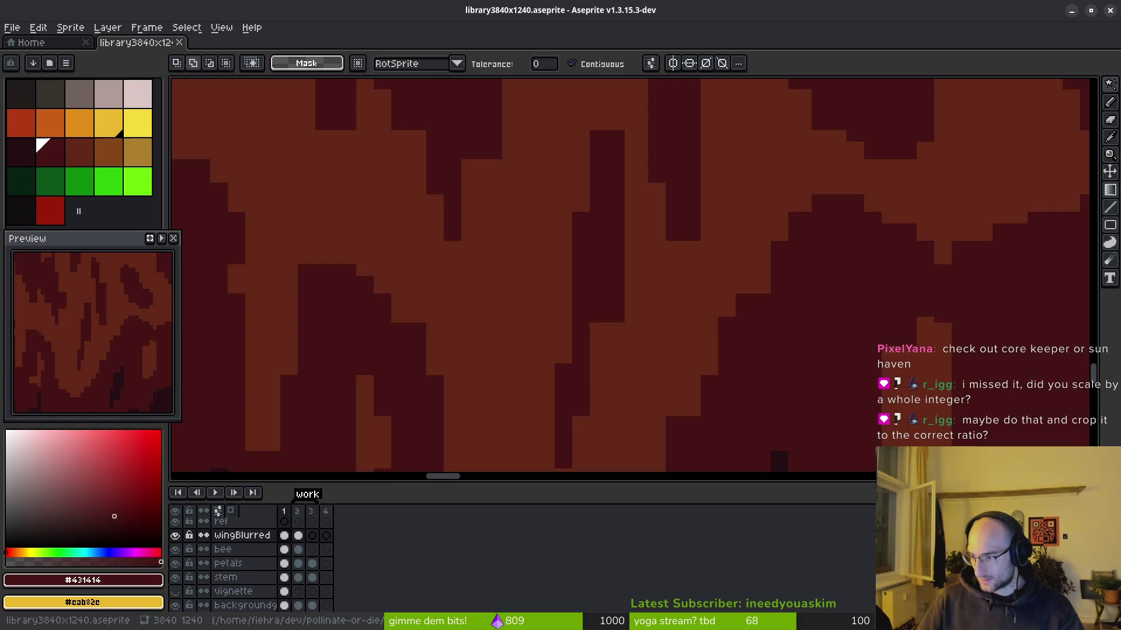
{"action": "scroll", "coordinate": [773, 325], "scroll_direction": "down", "scroll_amount": 8}
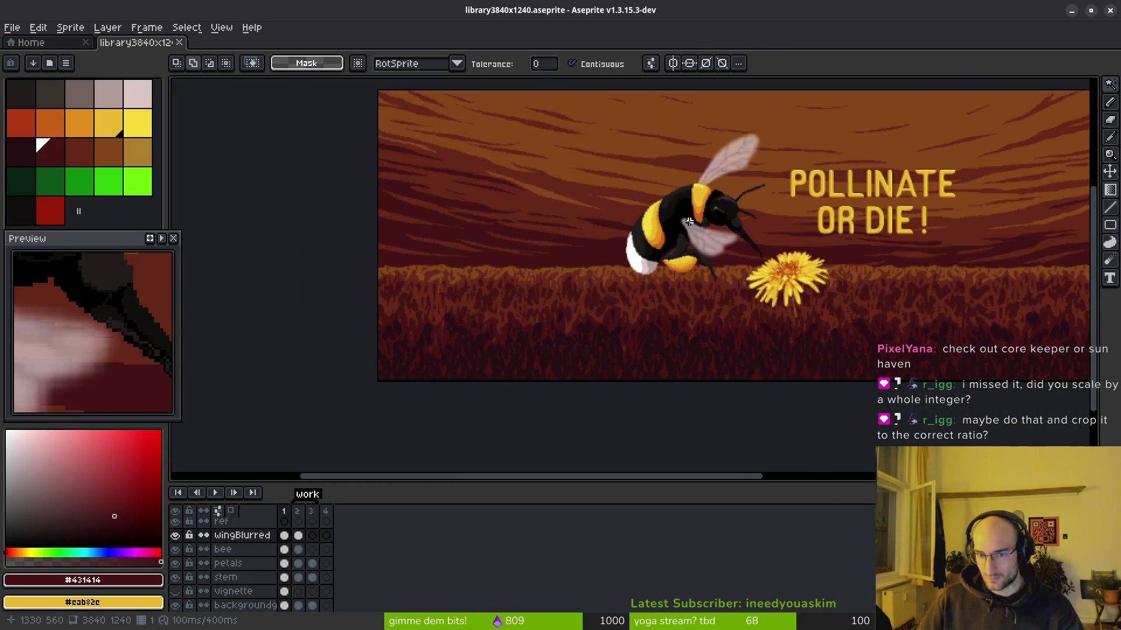
{"action": "scroll", "coordinate": [689, 222], "scroll_direction": "up", "scroll_amount": 4}
{"action": "scroll", "coordinate": [658, 243], "scroll_direction": "up", "scroll_amount": 2}
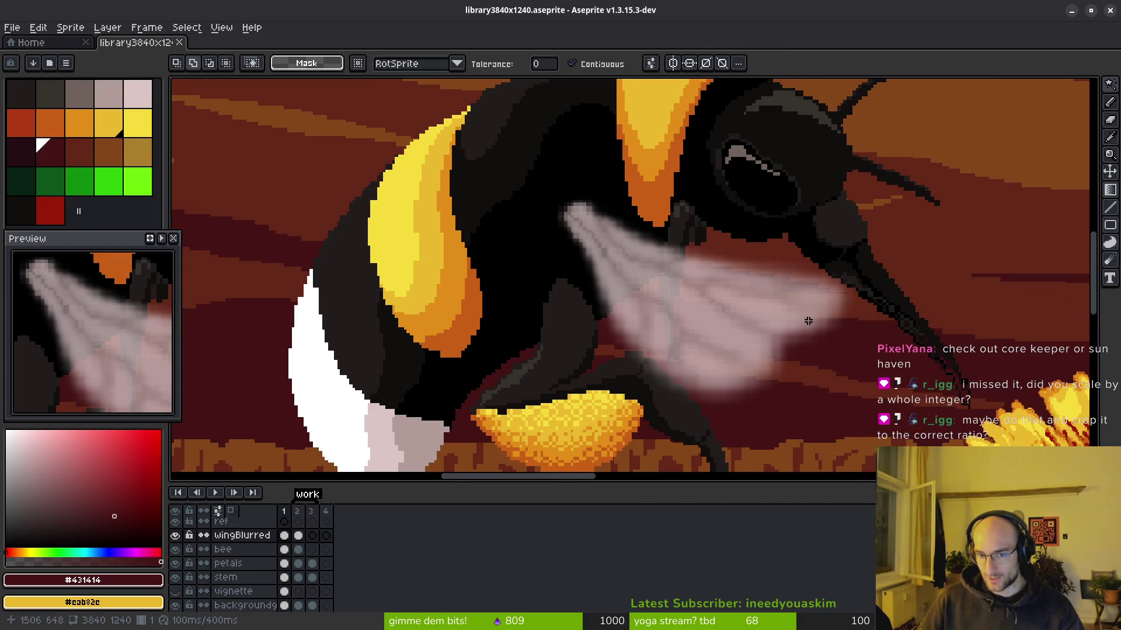
{"action": "scroll", "coordinate": [730, 300], "scroll_direction": "down", "scroll_amount": 5}
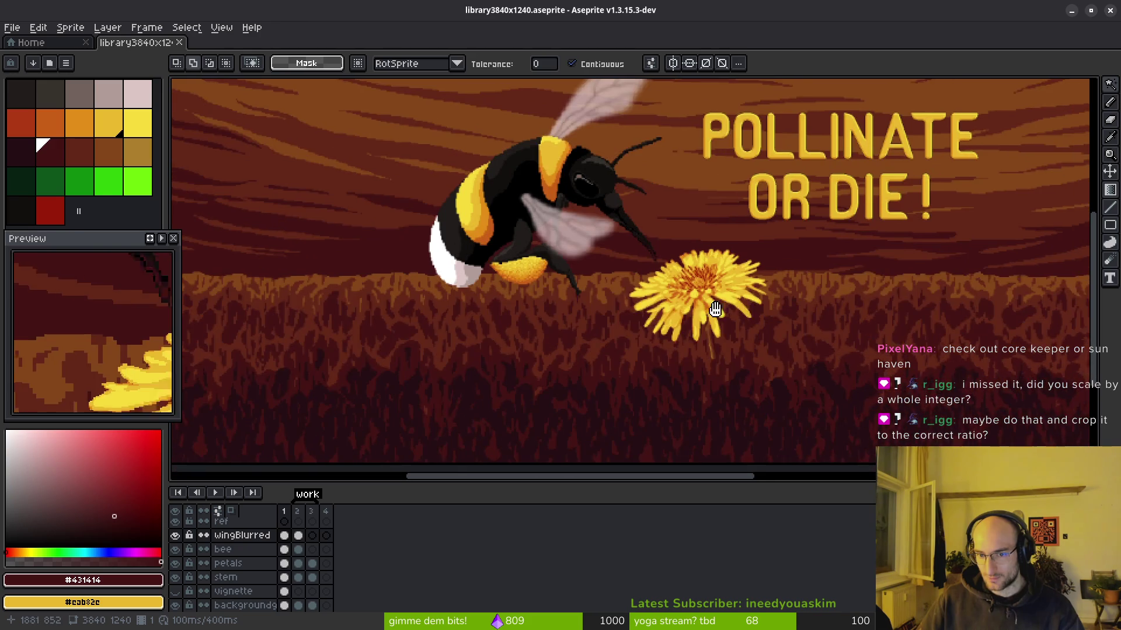
{"action": "left_click_drag", "start_coordinate": [716, 310], "coordinate": [705, 317]}
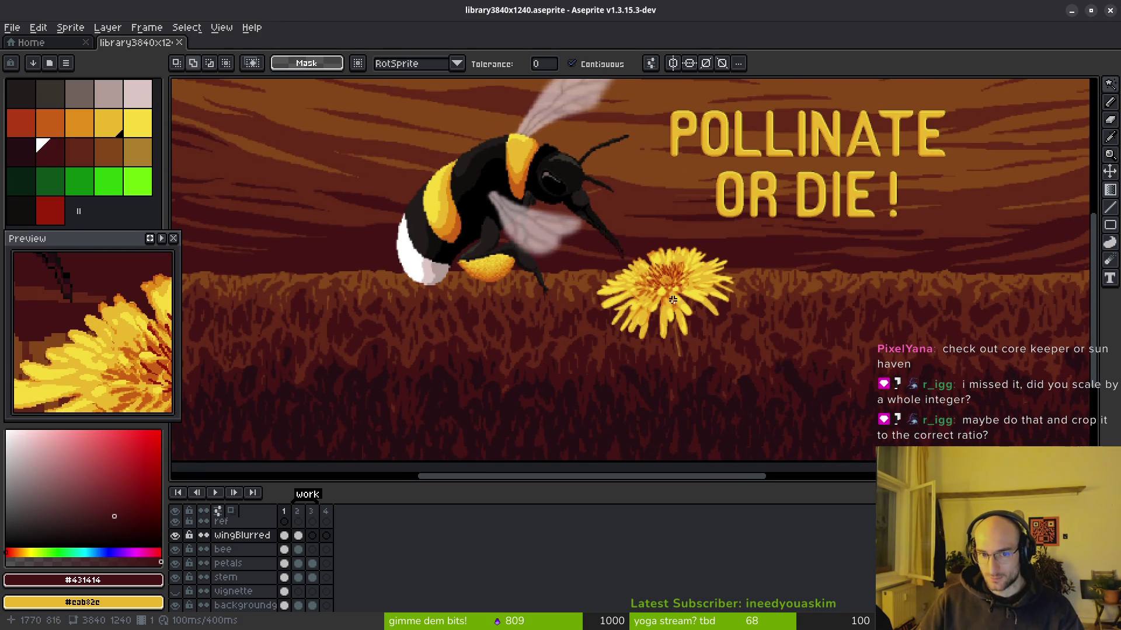
{"action": "scroll", "coordinate": [569, 235], "scroll_direction": "down", "scroll_amount": 2}
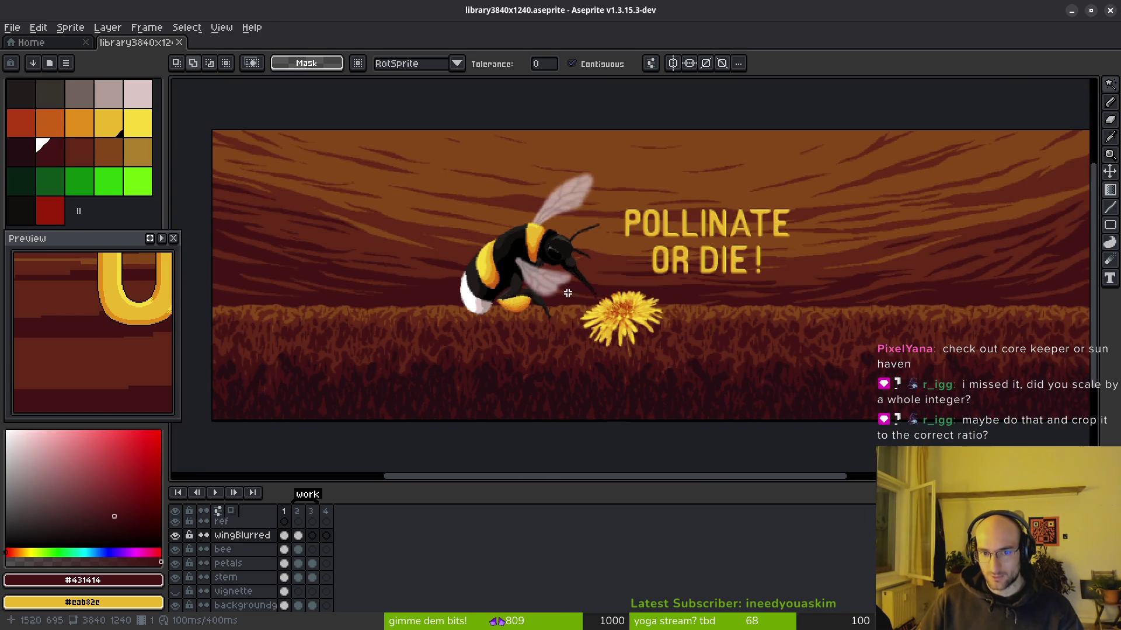
{"action": "scroll", "coordinate": [522, 264], "scroll_direction": "up", "scroll_amount": 2}
{"action": "scroll", "coordinate": [521, 264], "scroll_direction": "up", "scroll_amount": 3}
Step: Bring the bee's stripe and pollen basket into view and pick the bright yellow palette swatch
{"action": "mouse_move", "coordinate": [508, 265]}
{"action": "left_mouse_down"}
{"action": "mouse_move", "coordinate": [655, 300]}
{"action": "mouse_move", "coordinate": [628, 353]}
{"action": "mouse_move", "coordinate": [719, 311]}
{"action": "mouse_move", "coordinate": [703, 383]}
{"action": "left_mouse_up"}
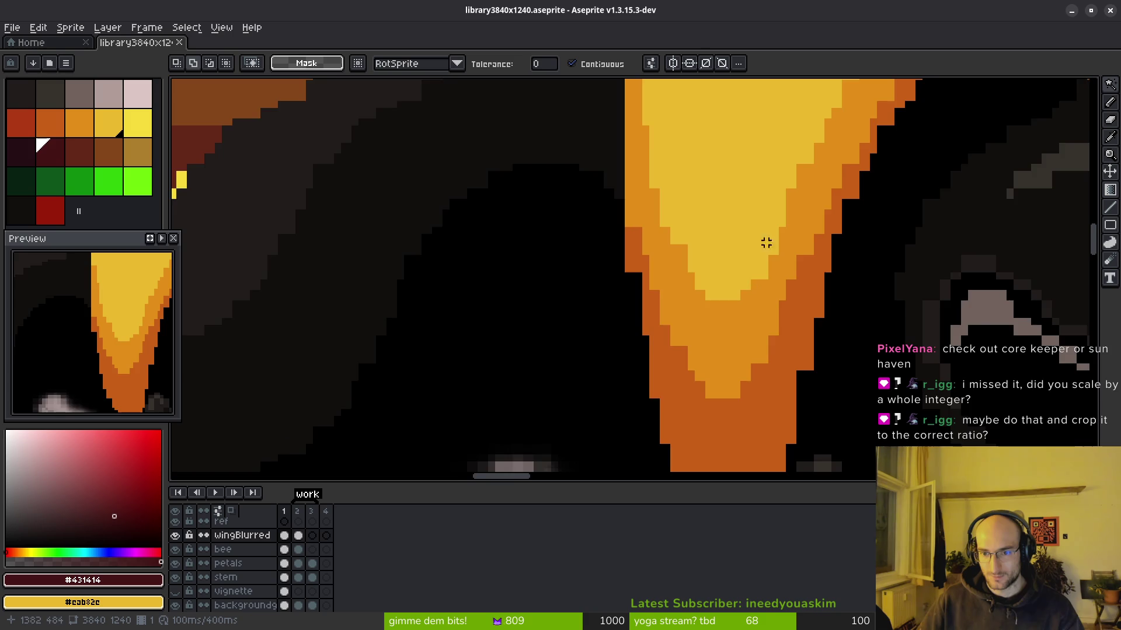
{"action": "left_click_drag", "start_coordinate": [763, 257], "coordinate": [704, 378]}
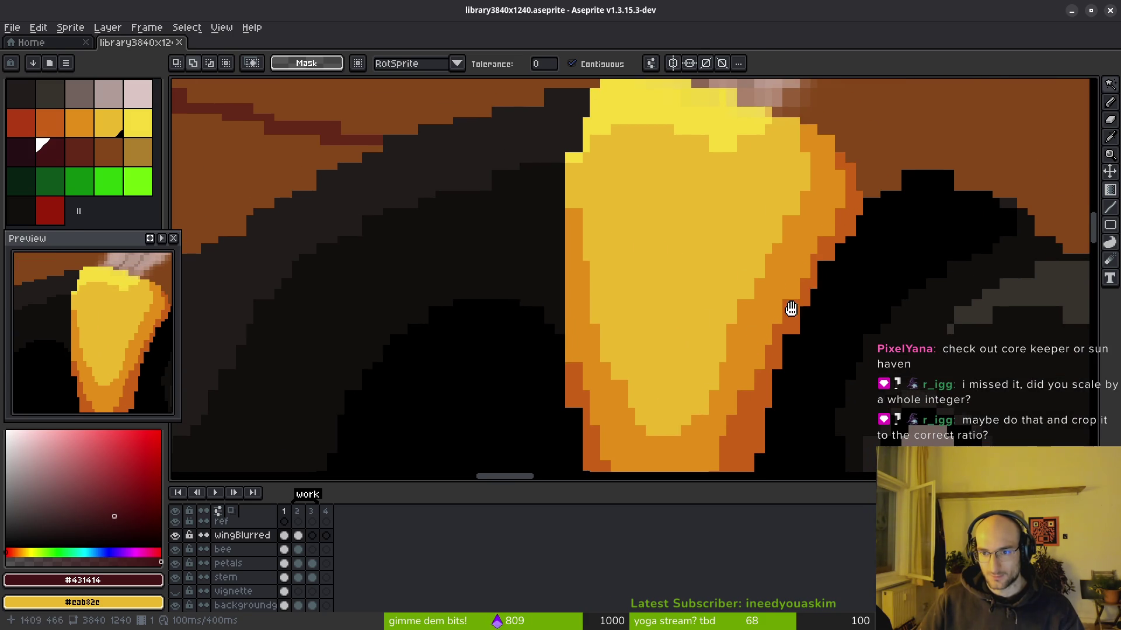
{"action": "scroll", "coordinate": [697, 210], "scroll_direction": "down", "scroll_amount": 3}
{"action": "scroll", "coordinate": [696, 211], "scroll_direction": "up", "scroll_amount": 3}
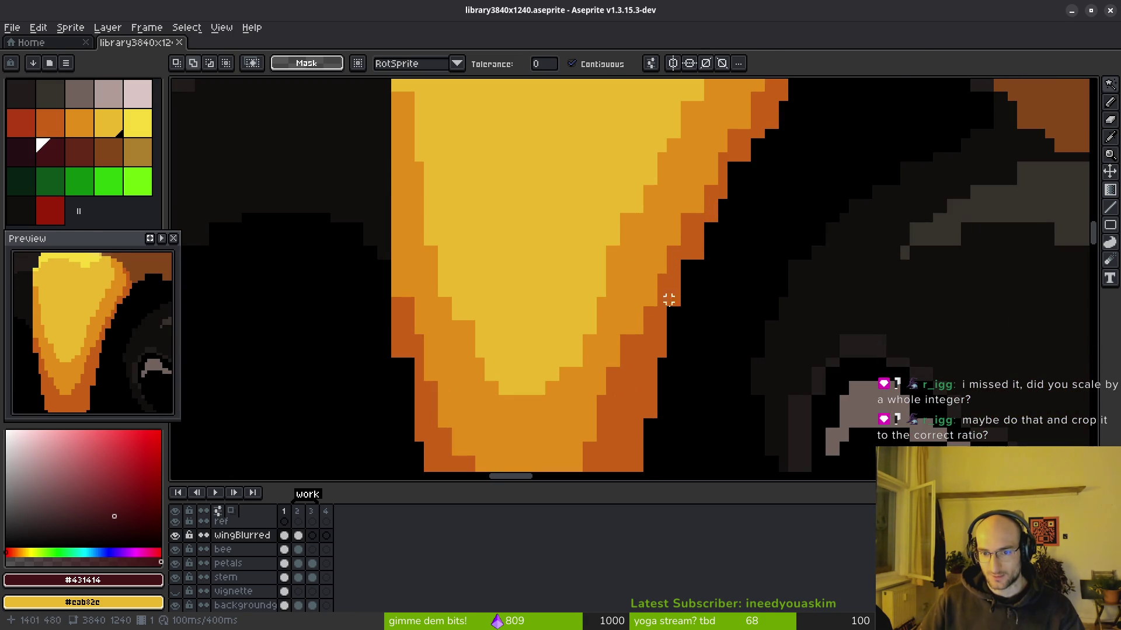
{"action": "scroll", "coordinate": [673, 283], "scroll_direction": "down", "scroll_amount": 4}
{"action": "scroll", "coordinate": [584, 275], "scroll_direction": "down", "scroll_amount": 2}
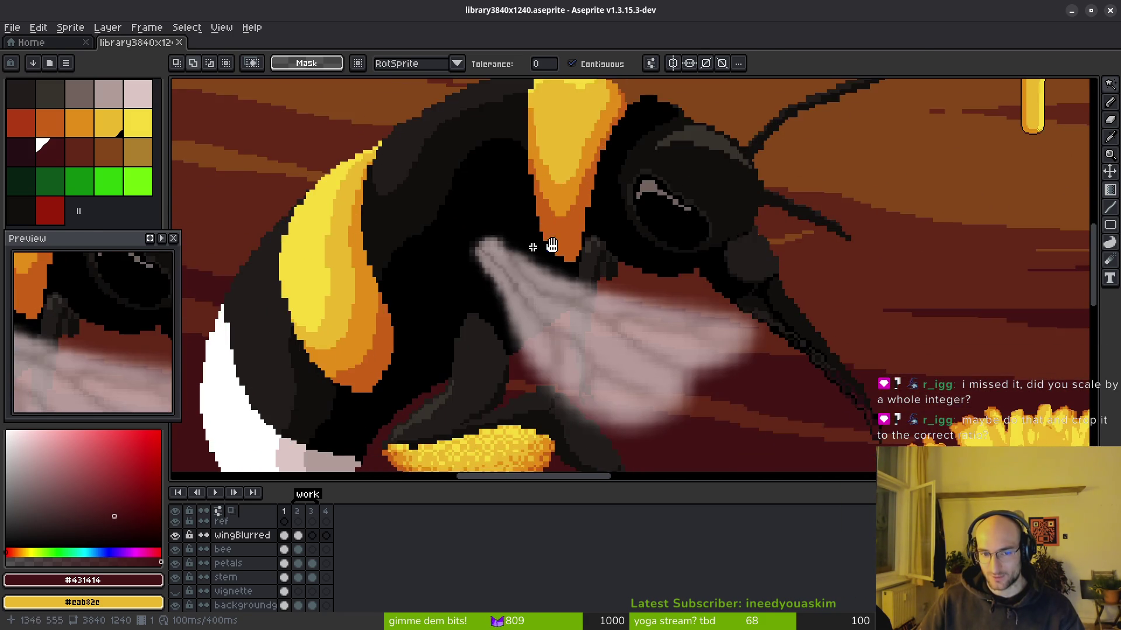
{"action": "scroll", "coordinate": [600, 325], "scroll_direction": "up", "scroll_amount": 1}
{"action": "left_click", "coordinate": [139, 124]}
{"action": "scroll", "coordinate": [716, 300], "scroll_direction": "up", "scroll_amount": 4}
{"action": "scroll", "coordinate": [642, 280], "scroll_direction": "up", "scroll_amount": 5}
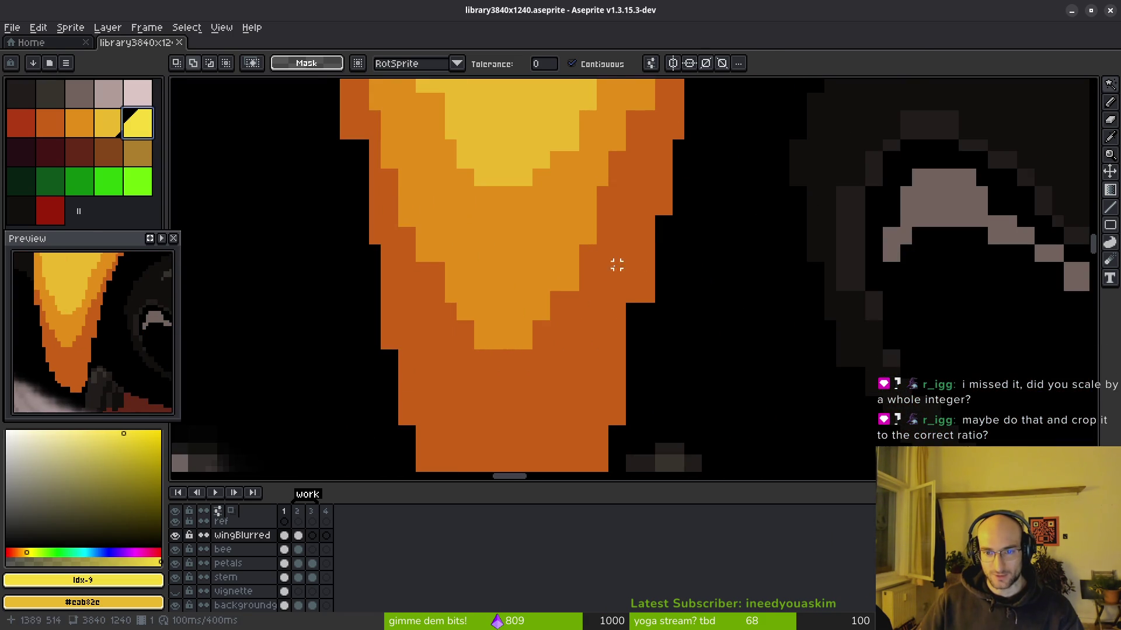
Step: Try a 5px pencil stroke of stripe yellow #eab82e over the orange edge, then undo it
{"action": "key", "text": "b"}
{"action": "key", "text": "plus"}
{"action": "key", "text": "plus"}
{"action": "key", "text": "plus"}
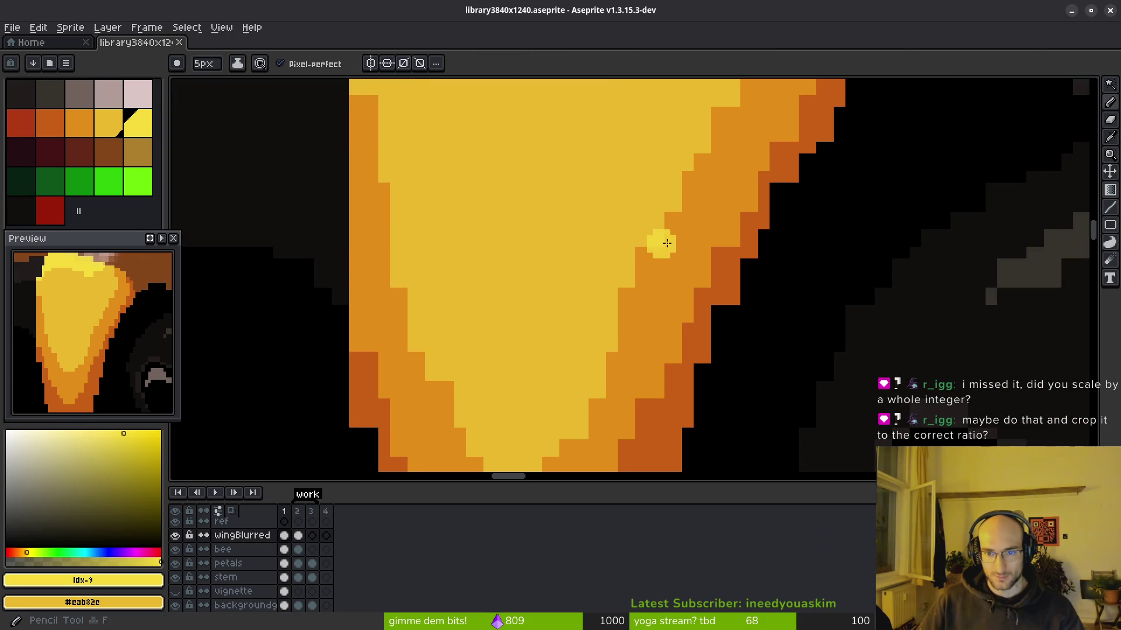
{"action": "left_click", "coordinate": [605, 207], "text": "alt"}
{"action": "left_click_drag", "start_coordinate": [605, 208], "coordinate": [633, 254]}
{"action": "scroll", "coordinate": [633, 254], "scroll_direction": "down", "scroll_amount": 3}
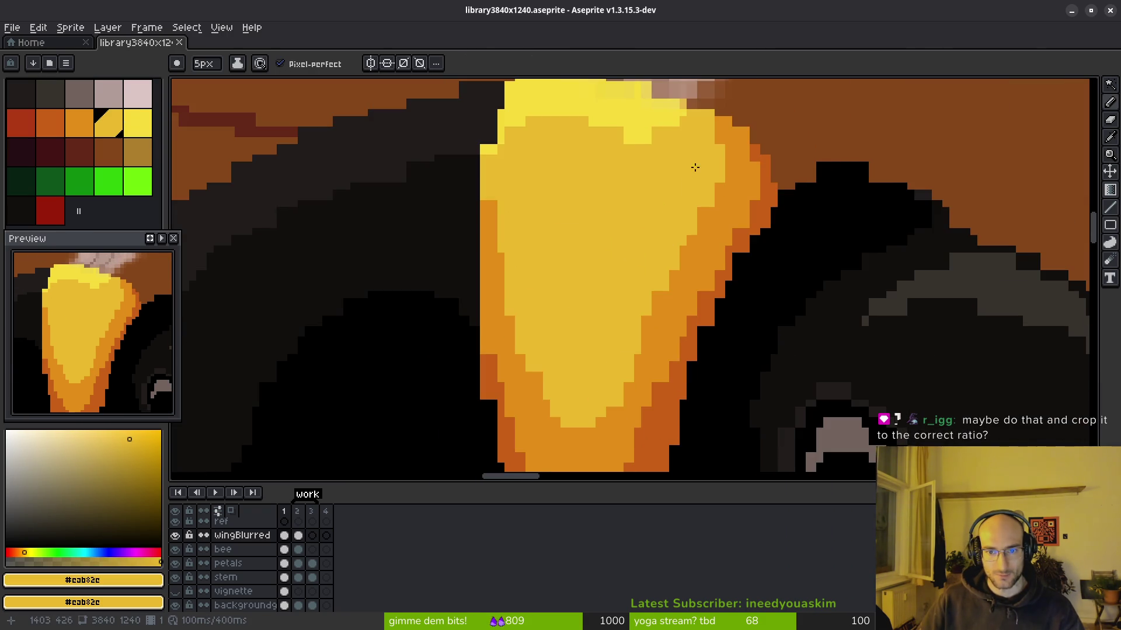
{"action": "scroll", "coordinate": [714, 120], "scroll_direction": "up", "scroll_amount": 3}
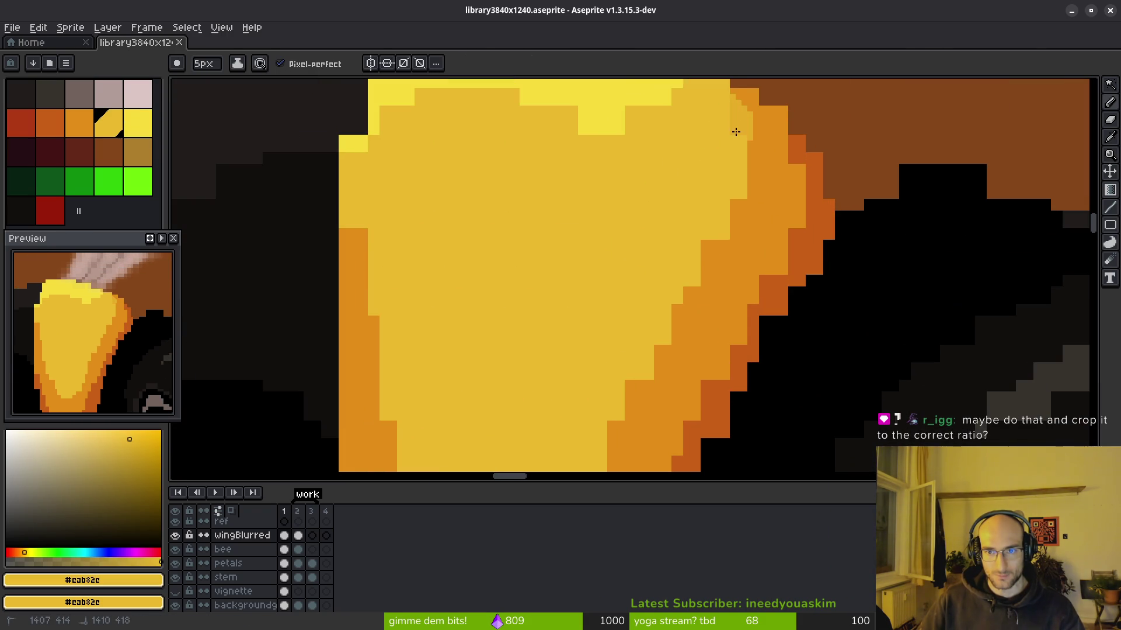
{"action": "key", "text": "ctrl+z"}
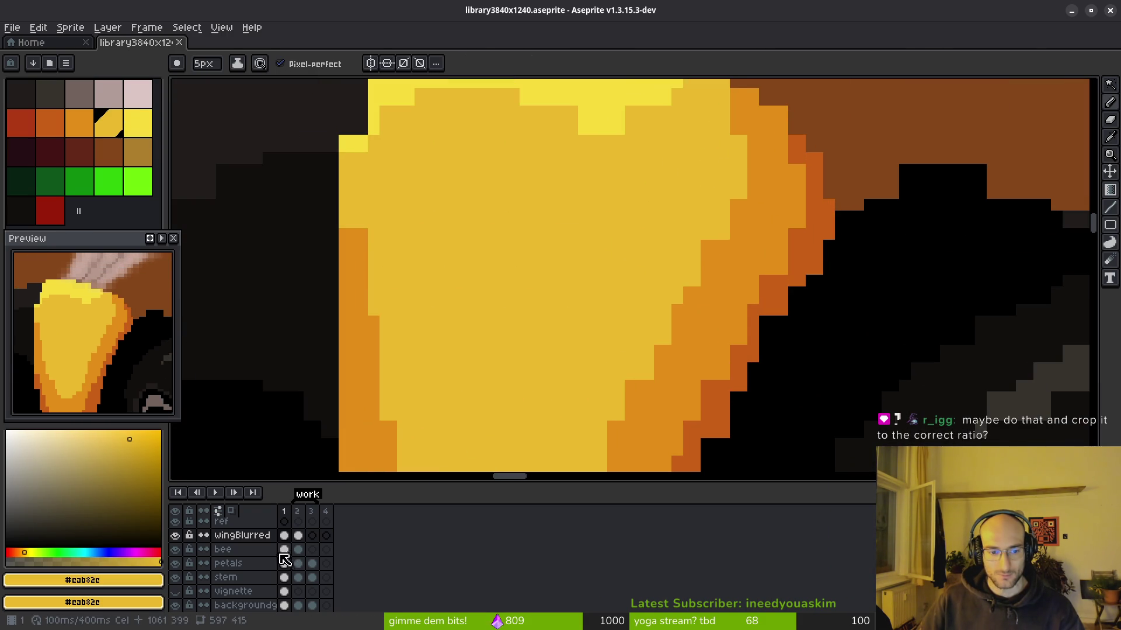
Step: On the bee layer, paint the stripe's darker orange along the yellow/orange boundary
{"action": "left_click", "coordinate": [284, 549]}
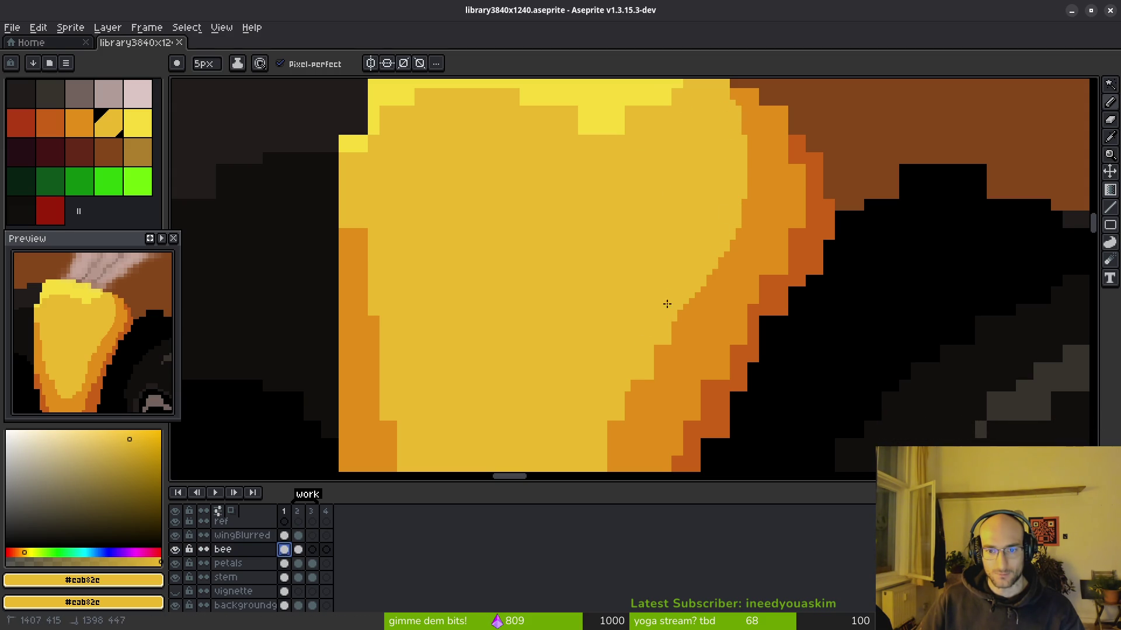
{"action": "left_click_drag", "start_coordinate": [610, 401], "coordinate": [660, 160]}
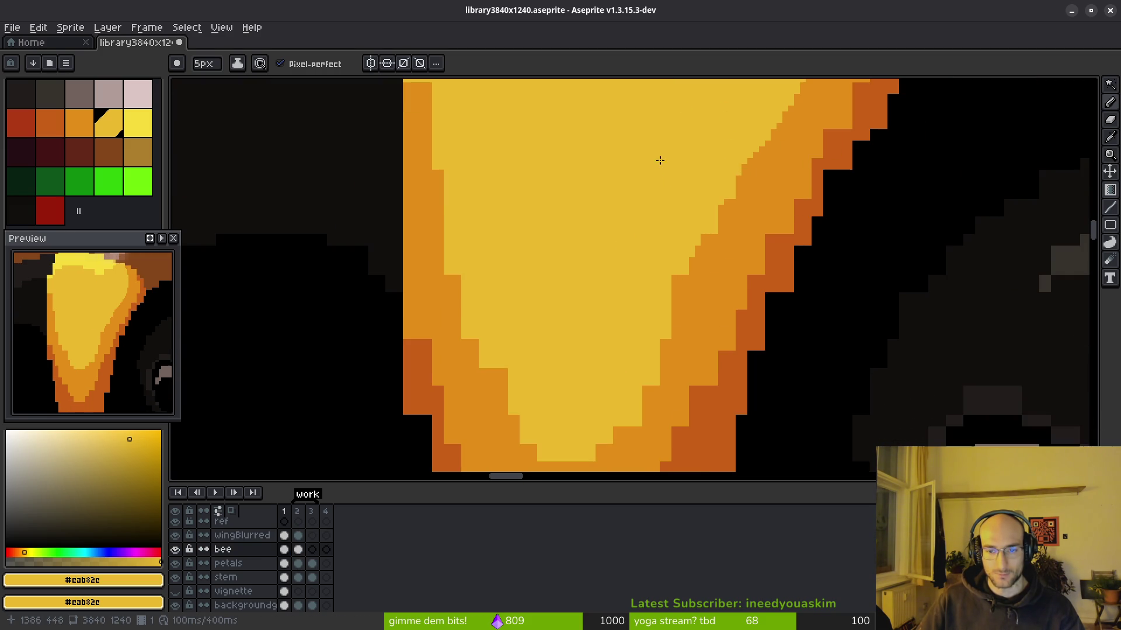
{"action": "right_click", "coordinate": [725, 270], "text": "alt"}
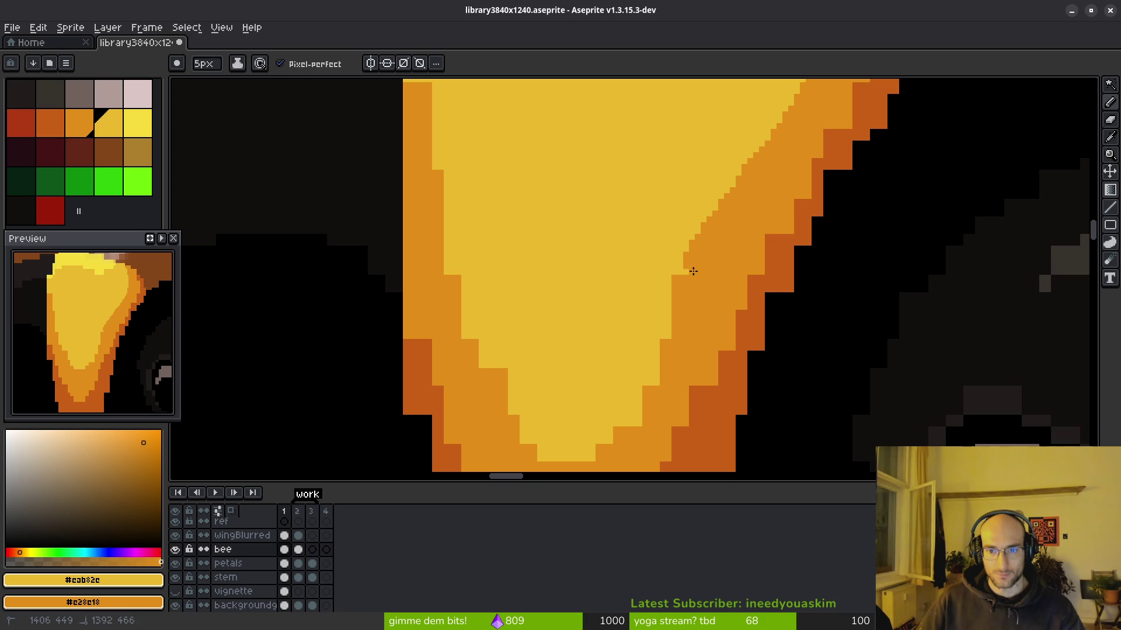
{"action": "left_click_drag", "start_coordinate": [700, 259], "coordinate": [646, 392]}
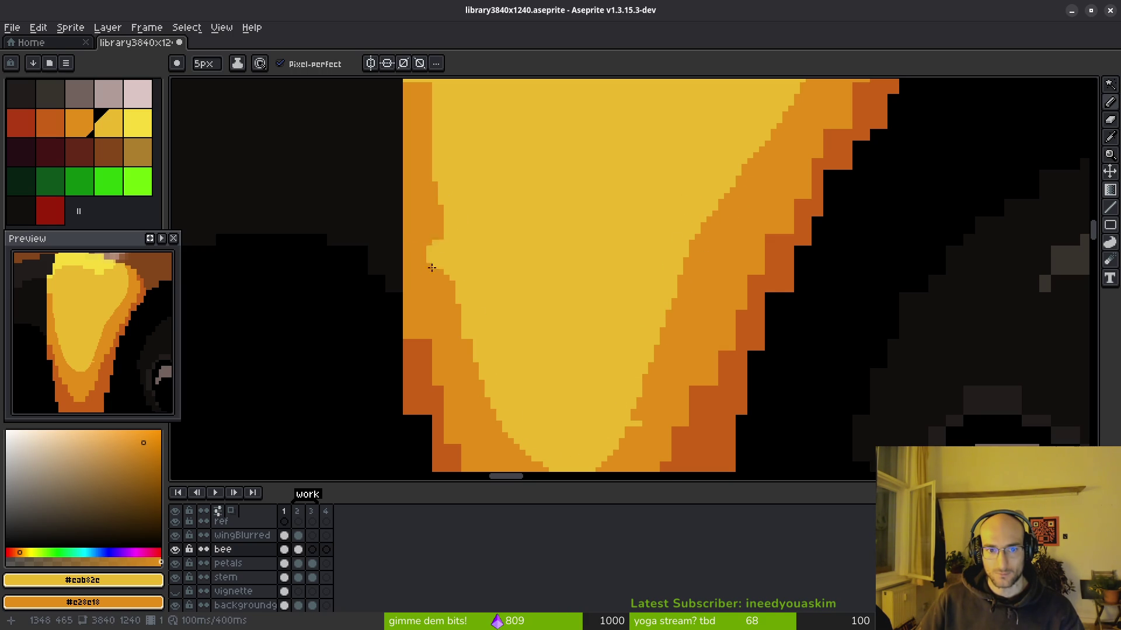
{"action": "left_click_drag", "start_coordinate": [422, 183], "coordinate": [432, 249]}
{"action": "left_click_drag", "start_coordinate": [447, 330], "coordinate": [453, 336]}
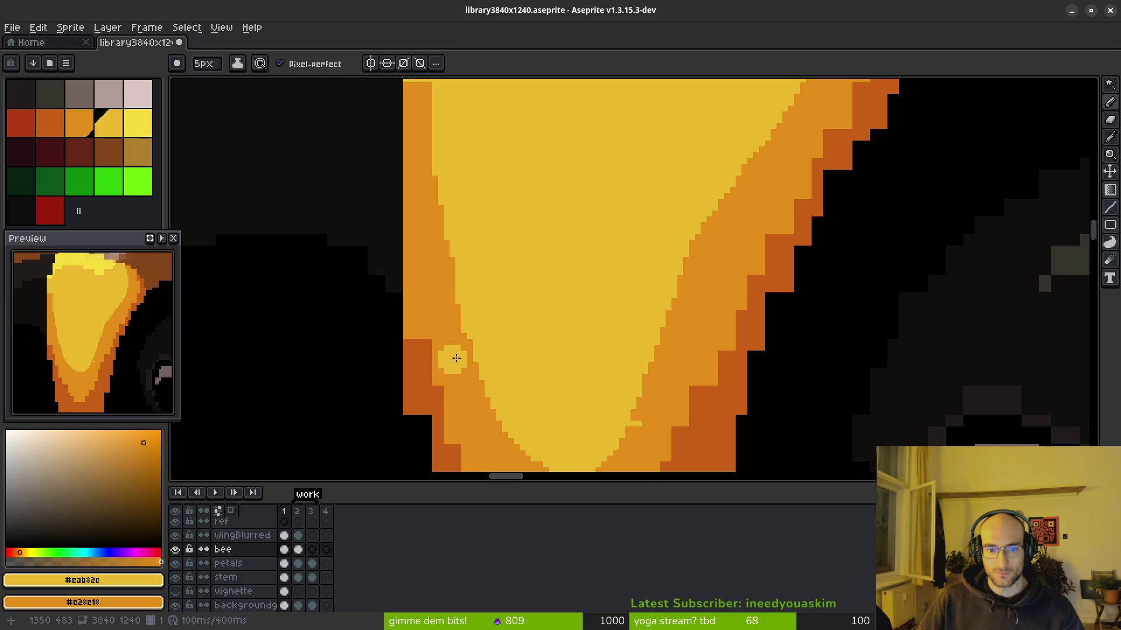
Step: Recentre on the bee's pollen basket and switch to the Jumble tool
{"action": "left_click_drag", "start_coordinate": [539, 333], "coordinate": [596, 272]}
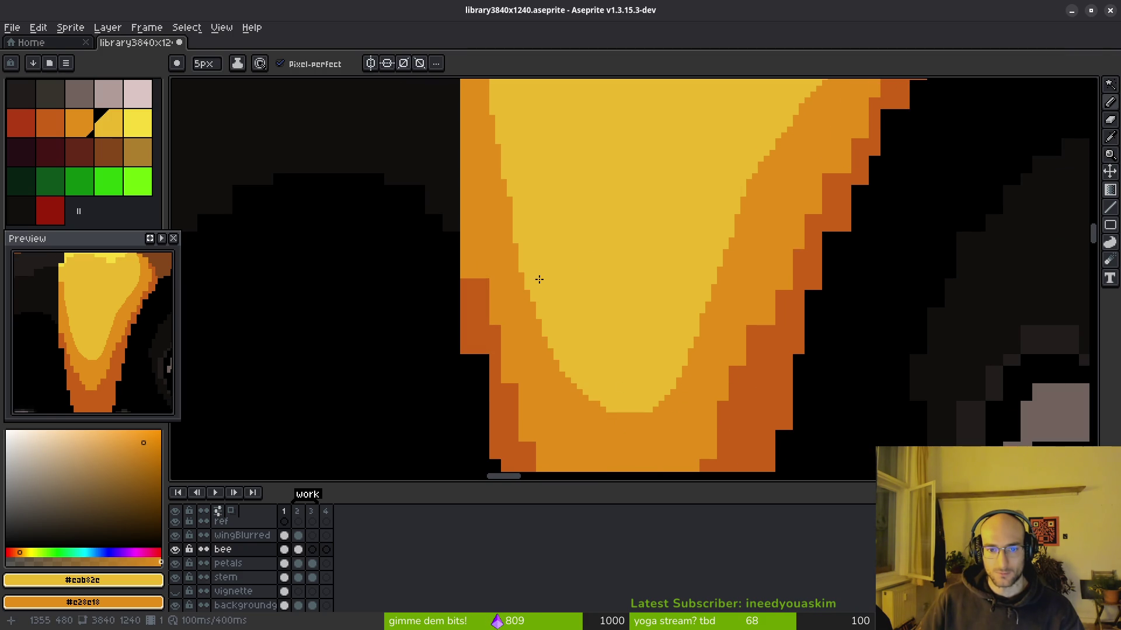
{"action": "mouse_move", "coordinate": [586, 178]}
{"action": "left_mouse_down"}
{"action": "mouse_move", "coordinate": [676, 370]}
{"action": "mouse_move", "coordinate": [635, 292]}
{"action": "left_mouse_up"}
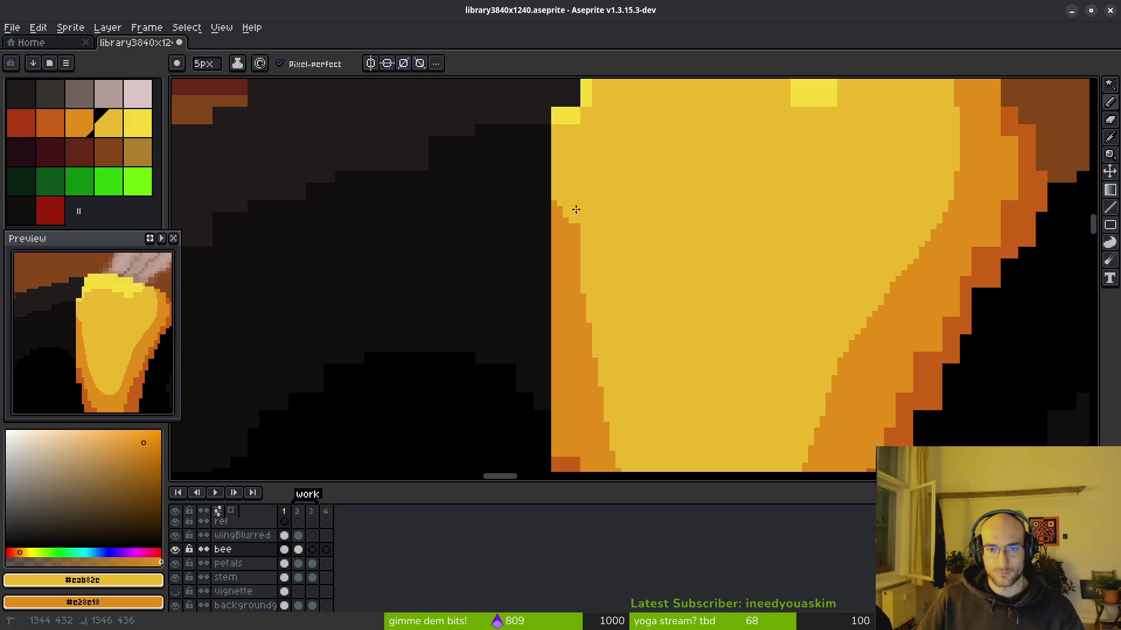
{"action": "scroll", "coordinate": [680, 291], "scroll_direction": "down", "scroll_amount": 5}
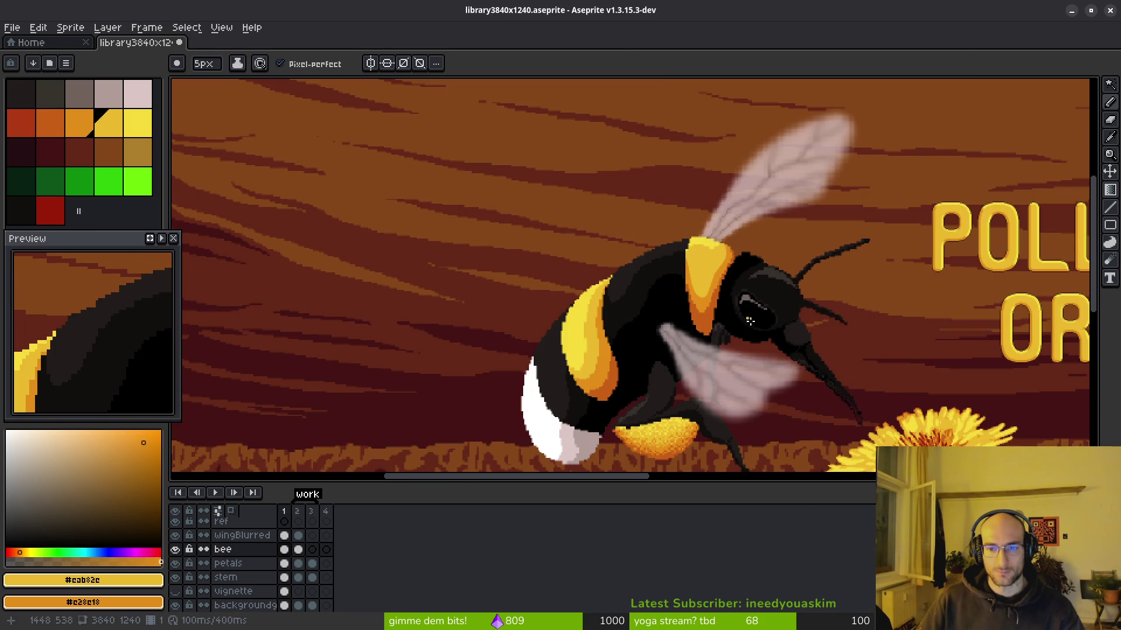
{"action": "scroll", "coordinate": [732, 341], "scroll_direction": "down", "scroll_amount": 3}
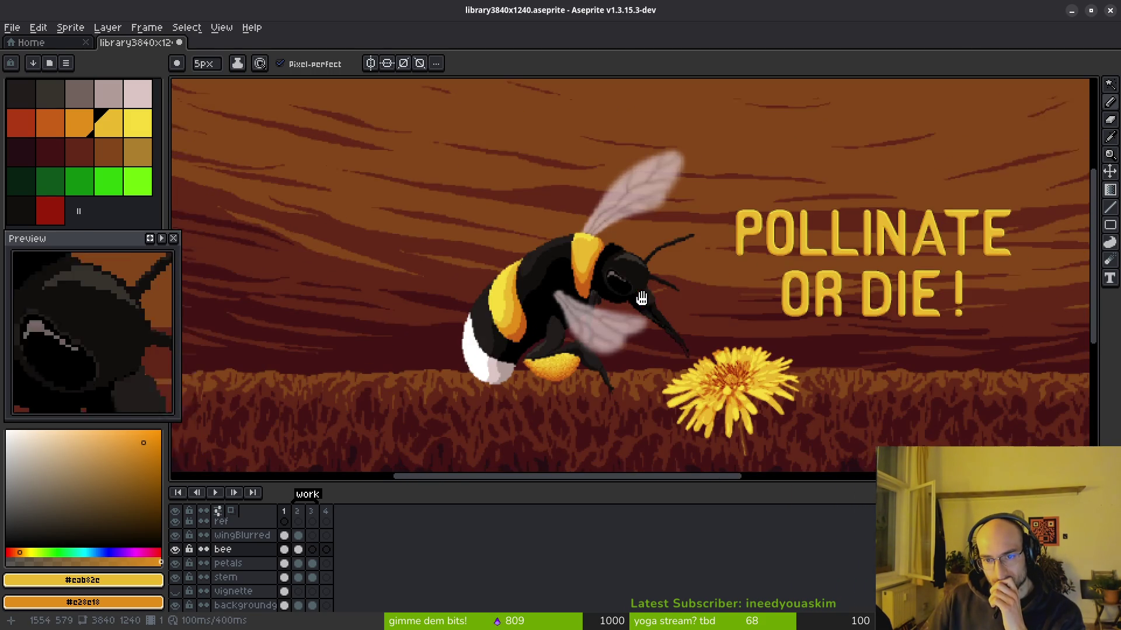
{"action": "left_click_drag", "start_coordinate": [642, 299], "coordinate": [628, 293]}
{"action": "scroll", "coordinate": [635, 290], "scroll_direction": "up", "scroll_amount": 1}
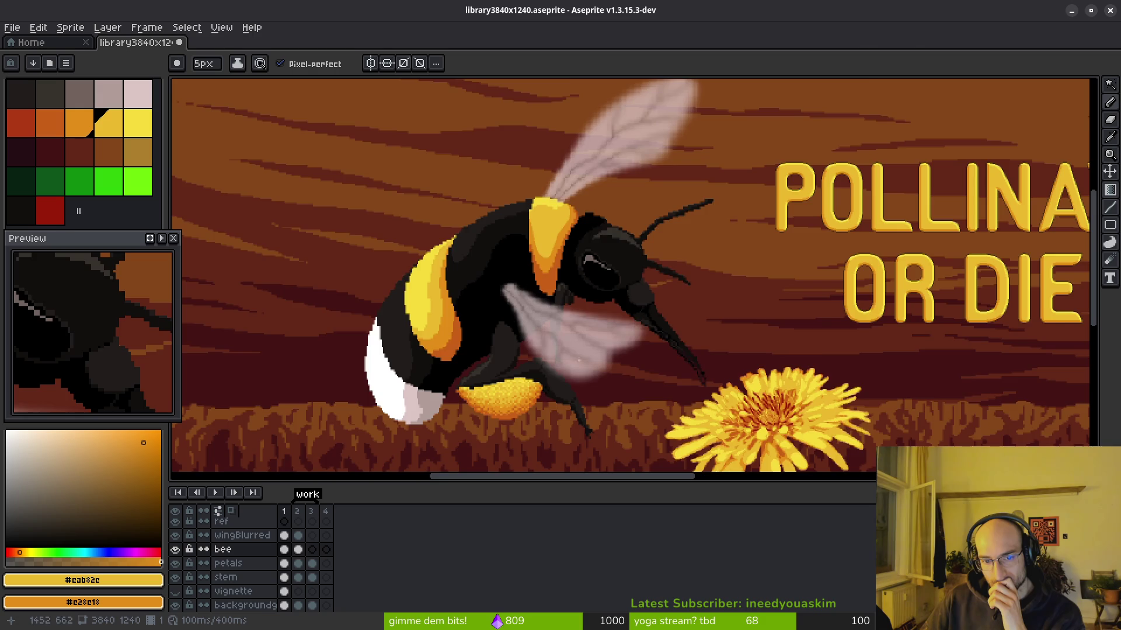
{"action": "scroll", "coordinate": [513, 393], "scroll_direction": "up", "scroll_amount": 3}
{"action": "scroll", "coordinate": [575, 368], "scroll_direction": "up", "scroll_amount": 2}
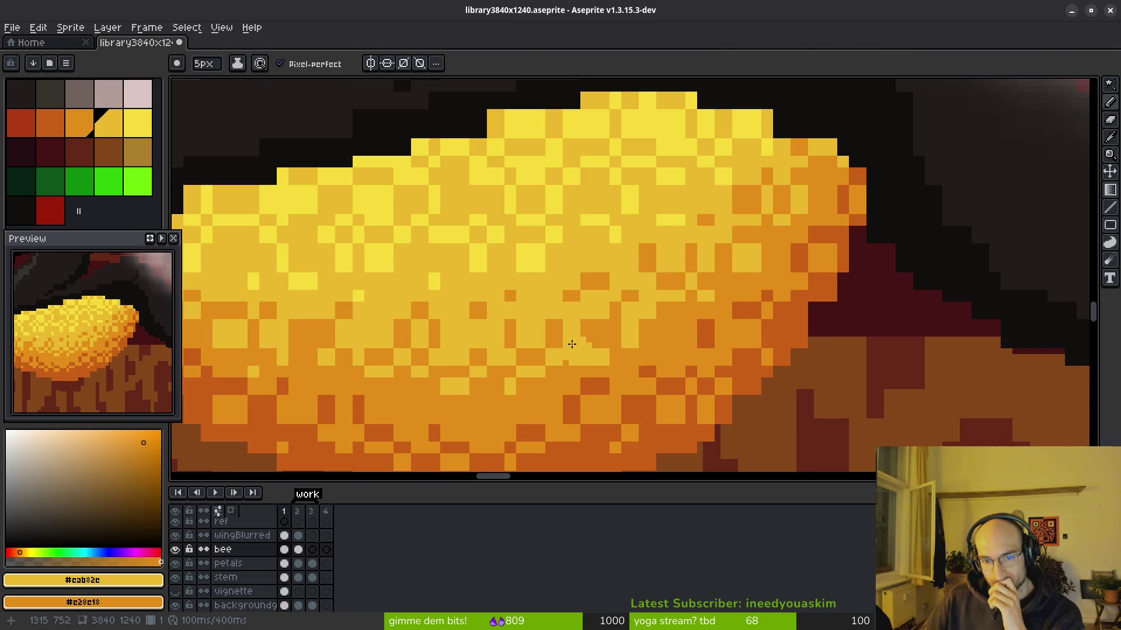
{"action": "left_click_drag", "start_coordinate": [511, 349], "coordinate": [615, 267]}
{"action": "left_click", "coordinate": [1109, 259]}
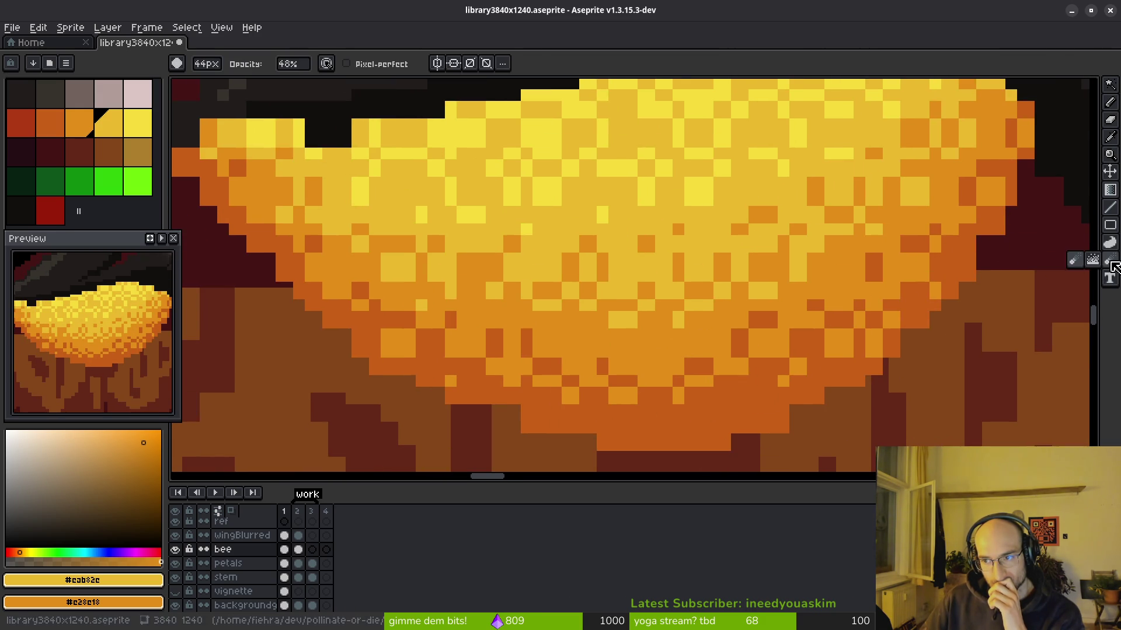
Step: Jumble bands of pollen pixels across the basket for texture
{"action": "scroll", "coordinate": [702, 289], "scroll_direction": "up", "scroll_amount": 8}
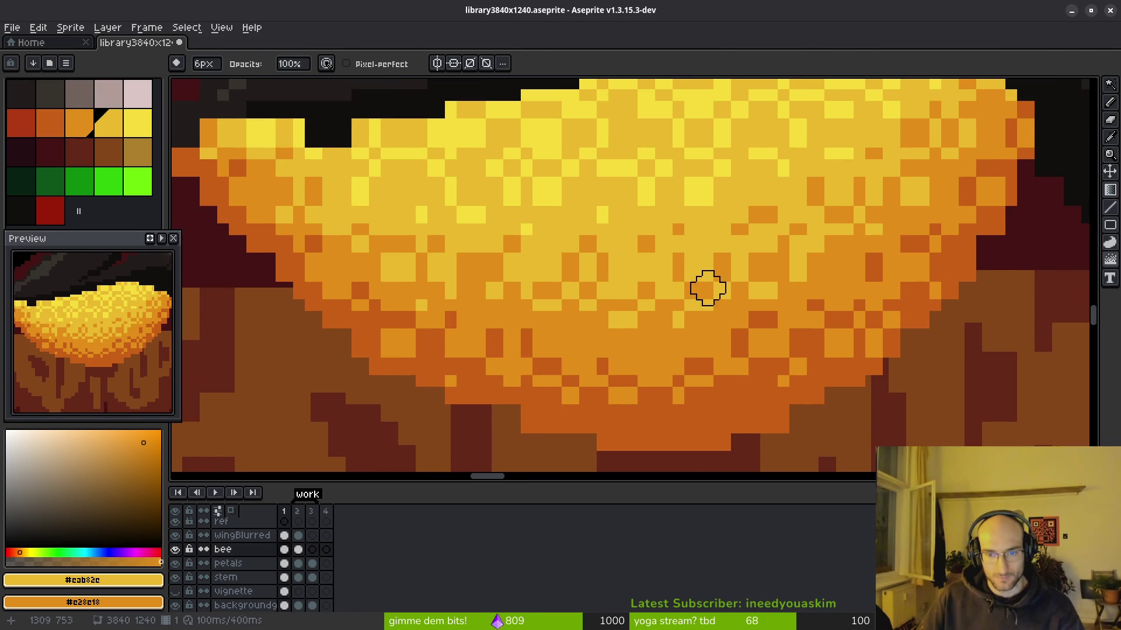
{"action": "left_click", "coordinate": [682, 286]}
{"action": "mouse_move", "coordinate": [682, 286]}
{"action": "left_mouse_down"}
{"action": "mouse_move", "coordinate": [573, 295]}
{"action": "mouse_move", "coordinate": [583, 280]}
{"action": "mouse_move", "coordinate": [420, 280]}
{"action": "mouse_move", "coordinate": [312, 233]}
{"action": "mouse_move", "coordinate": [237, 163]}
{"action": "mouse_move", "coordinate": [406, 318]}
{"action": "mouse_move", "coordinate": [656, 393]}
{"action": "mouse_move", "coordinate": [873, 317]}
{"action": "mouse_move", "coordinate": [971, 165]}
{"action": "mouse_move", "coordinate": [915, 181]}
{"action": "mouse_move", "coordinate": [754, 283]}
{"action": "mouse_move", "coordinate": [605, 326]}
{"action": "mouse_move", "coordinate": [501, 325]}
{"action": "left_mouse_up"}
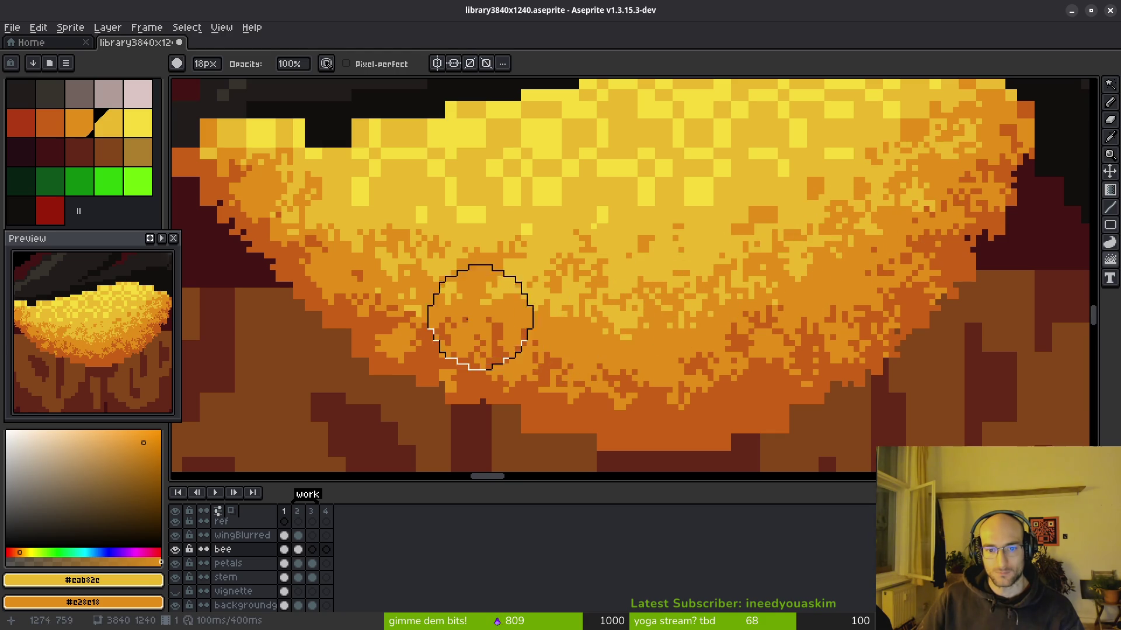
{"action": "left_click_drag", "start_coordinate": [540, 278], "coordinate": [637, 400]}
{"action": "mouse_move", "coordinate": [448, 324]}
{"action": "left_mouse_down"}
{"action": "mouse_move", "coordinate": [638, 350]}
{"action": "mouse_move", "coordinate": [1013, 225]}
{"action": "mouse_move", "coordinate": [863, 200]}
{"action": "mouse_move", "coordinate": [482, 295]}
{"action": "mouse_move", "coordinate": [368, 295]}
{"action": "left_mouse_up"}
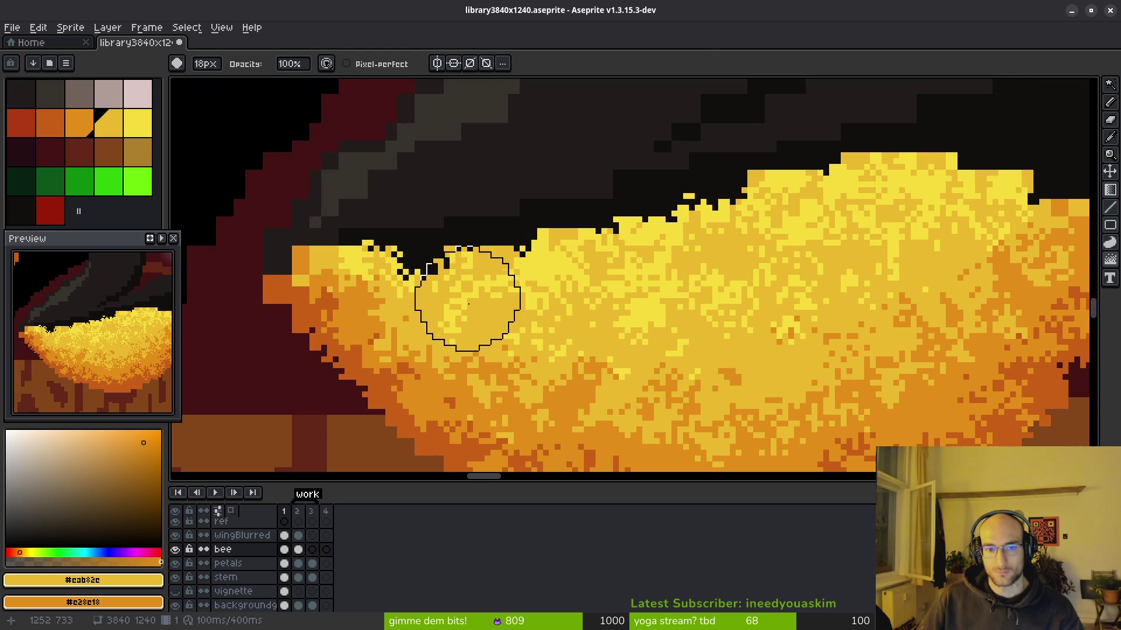
{"action": "left_click_drag", "start_coordinate": [828, 293], "coordinate": [545, 255]}
Step: Shrink the Jumble brush from 14px to 11px
{"action": "scroll", "coordinate": [759, 268], "scroll_direction": "down", "scroll_amount": 5}
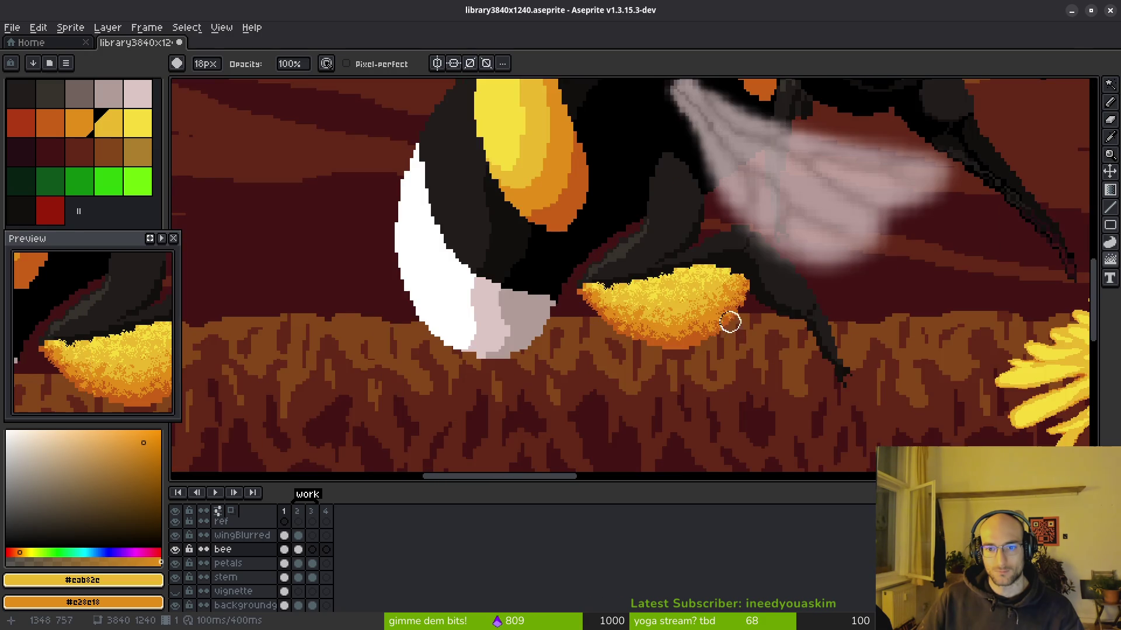
{"action": "scroll", "coordinate": [738, 348], "scroll_direction": "up", "scroll_amount": 3}
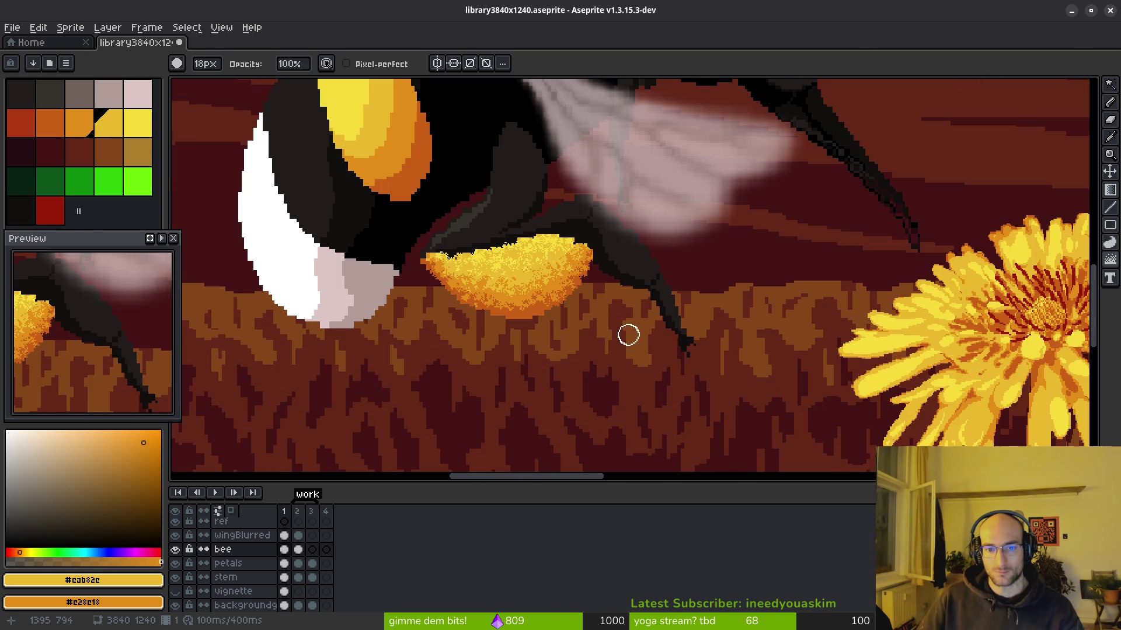
{"action": "scroll", "coordinate": [505, 304], "scroll_direction": "up", "scroll_amount": 4}
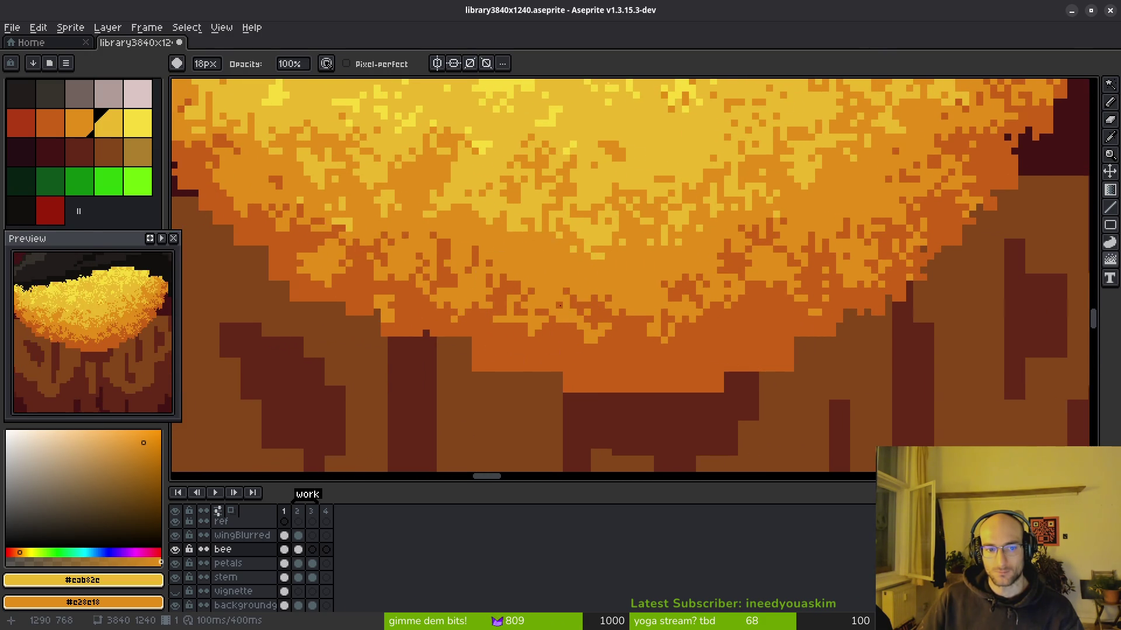
{"action": "key", "text": "minus"}
{"action": "key", "text": "minus"}
{"action": "key", "text": "minus"}
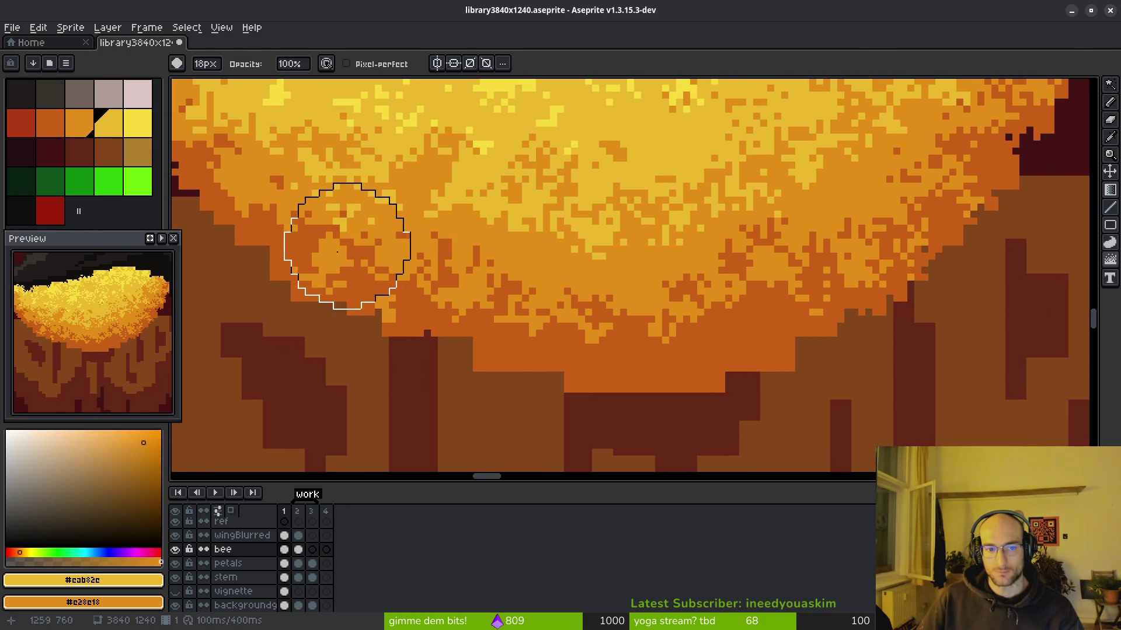
{"action": "key", "text": "minus"}
{"action": "key", "text": "minus"}
{"action": "key", "text": "minus"}
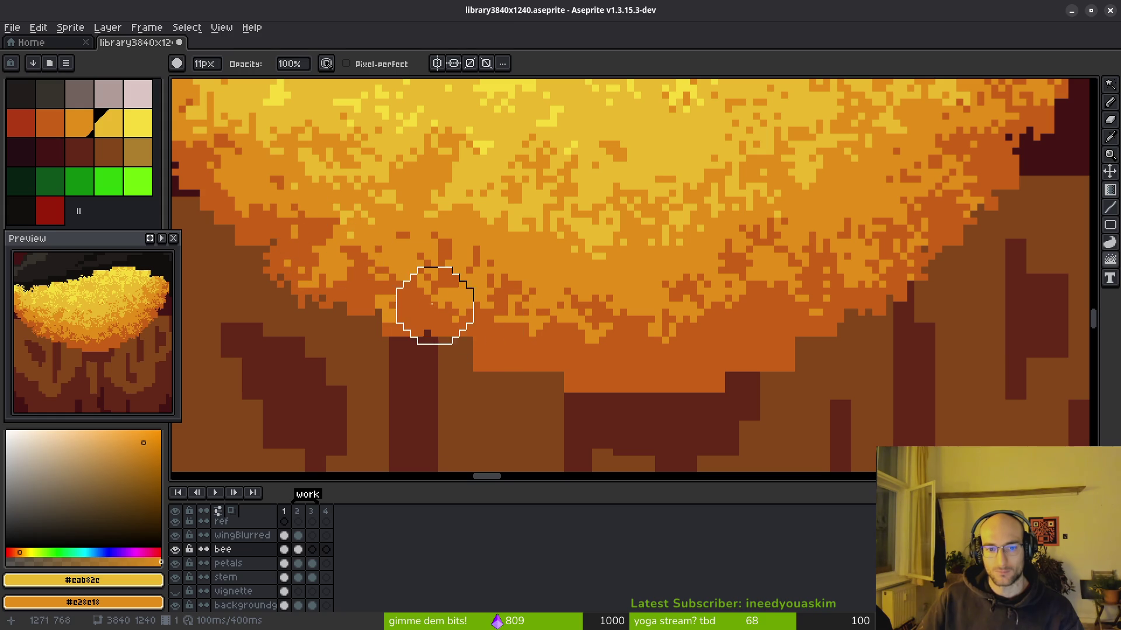
{"action": "scroll", "coordinate": [484, 328], "scroll_direction": "down", "scroll_amount": 5}
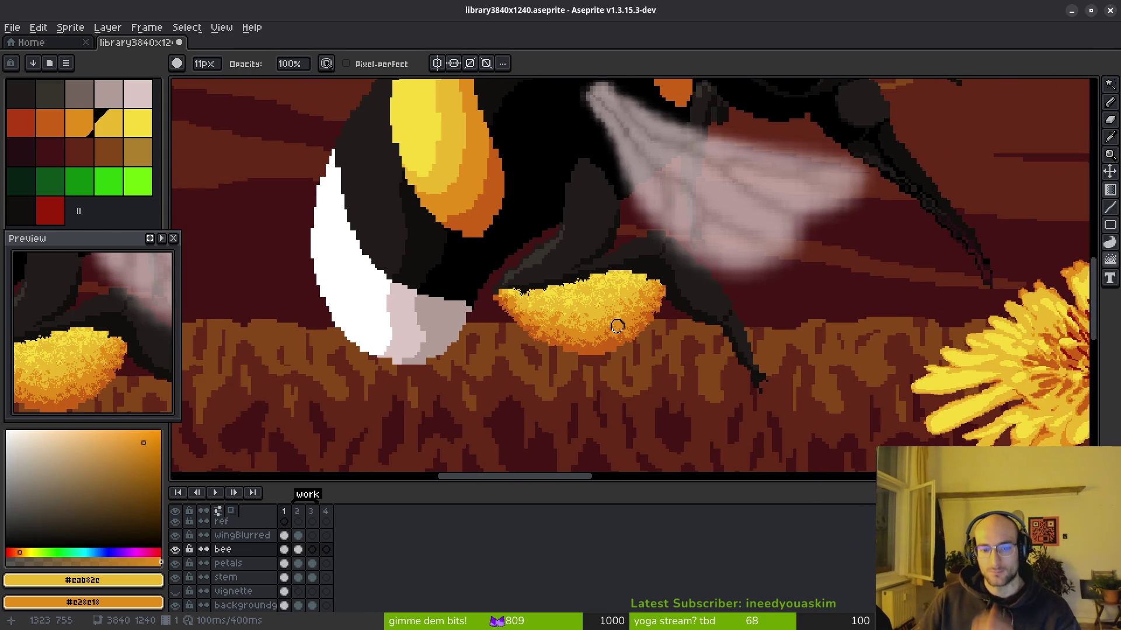
{"action": "scroll", "coordinate": [595, 299], "scroll_direction": "down", "scroll_amount": 1}
{"action": "scroll", "coordinate": [584, 360], "scroll_direction": "up", "scroll_amount": 3}
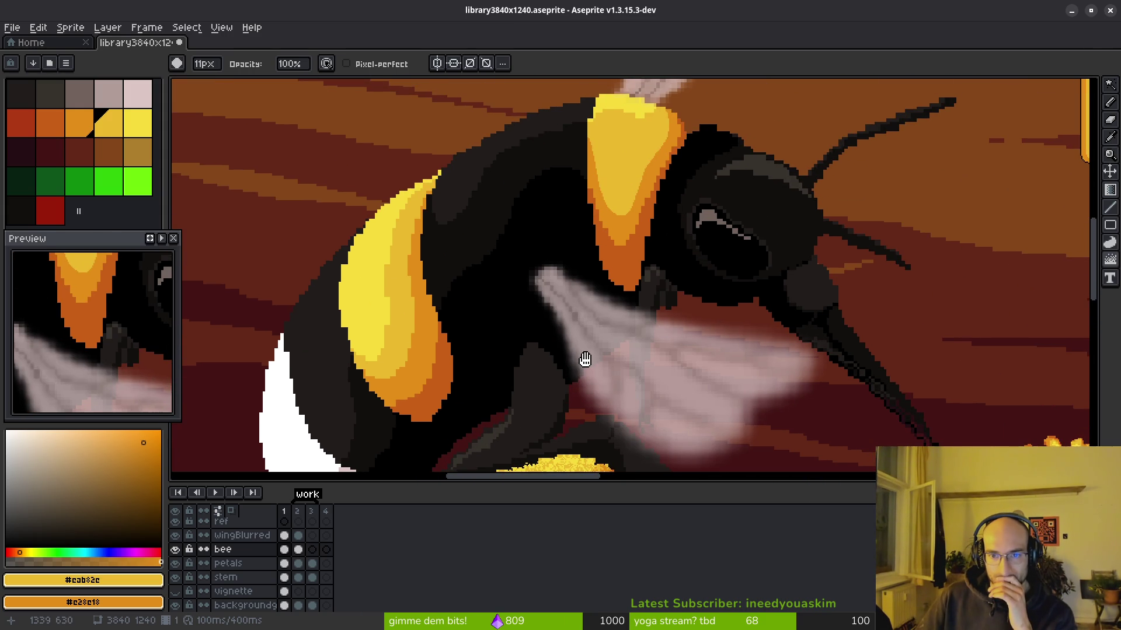
{"action": "scroll", "coordinate": [513, 257], "scroll_direction": "down", "scroll_amount": 4}
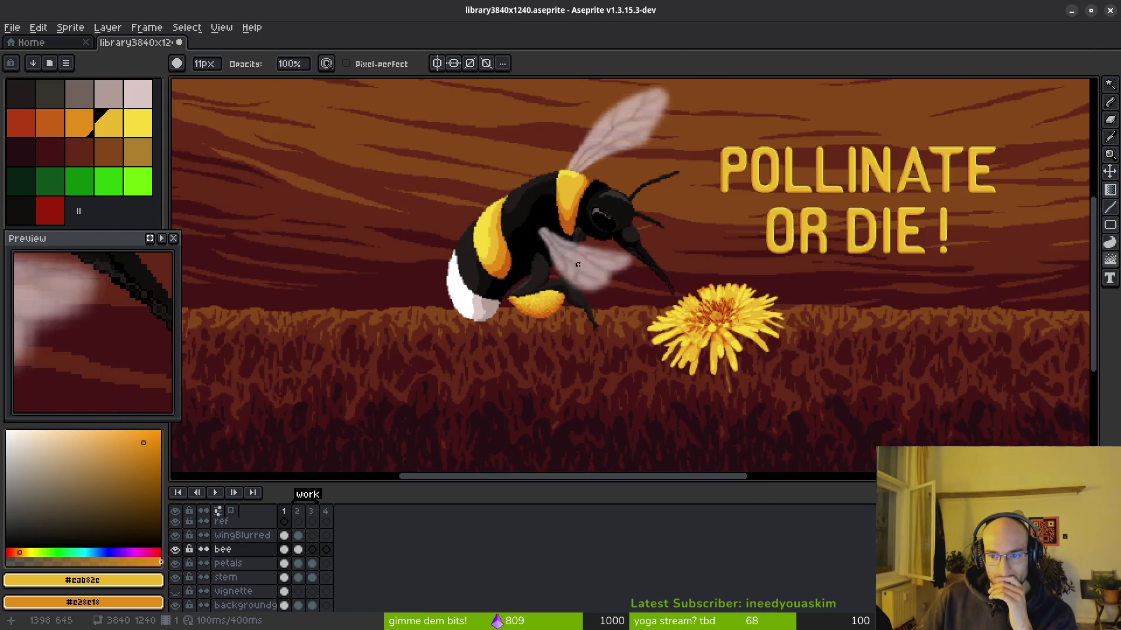
{"action": "scroll", "coordinate": [535, 267], "scroll_direction": "up", "scroll_amount": 3}
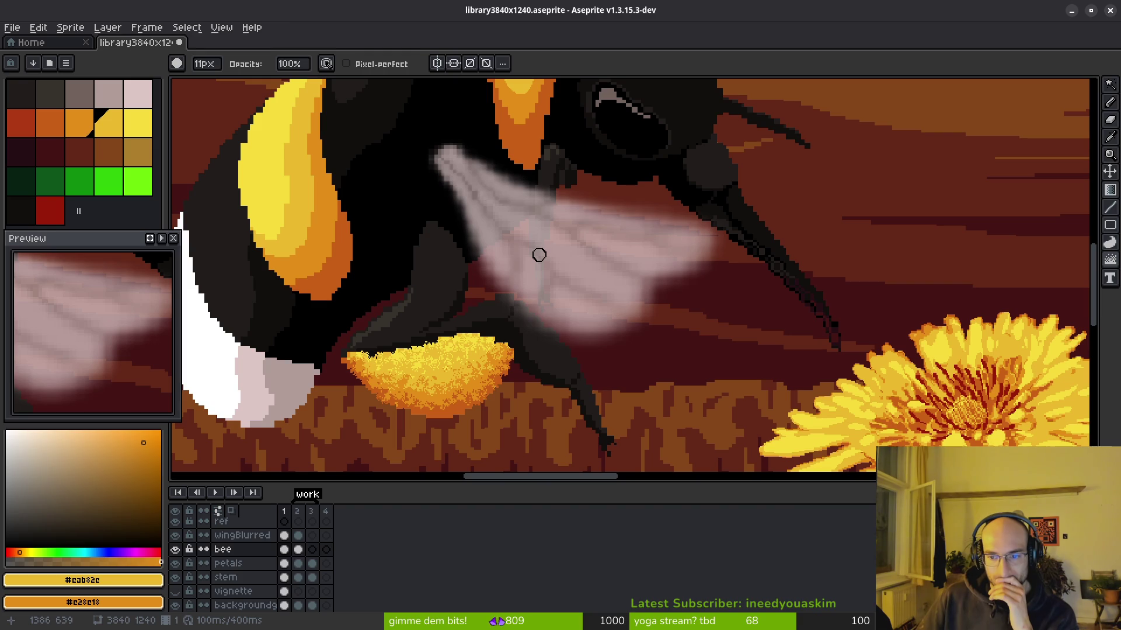
{"action": "scroll", "coordinate": [520, 298], "scroll_direction": "down", "scroll_amount": 3}
{"action": "scroll", "coordinate": [523, 315], "scroll_direction": "up", "scroll_amount": 3}
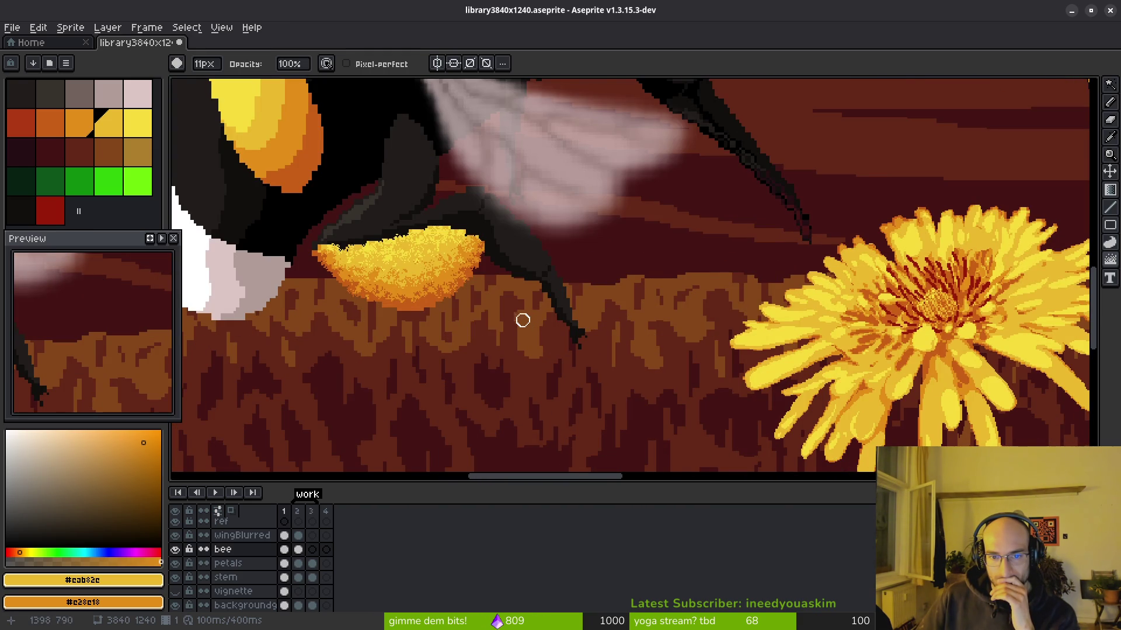
Step: Inspect the bee's legs and the banner, then undo the last pollen jumble stroke
{"action": "left_click_drag", "start_coordinate": [525, 327], "coordinate": [641, 376]}
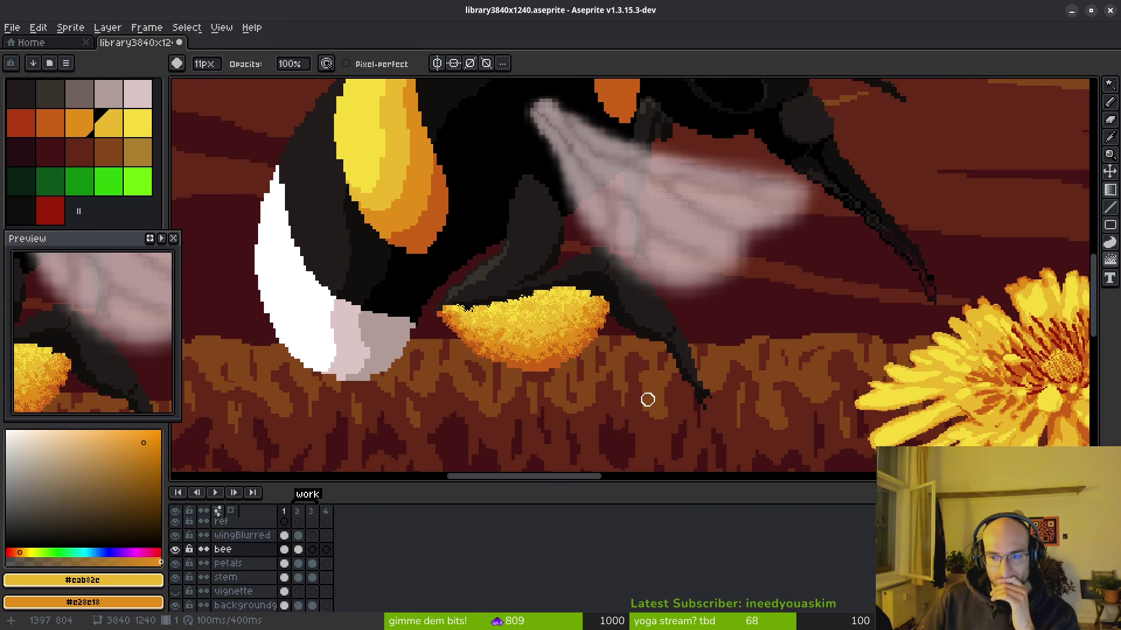
{"action": "scroll", "coordinate": [638, 387], "scroll_direction": "down", "scroll_amount": 3}
{"action": "scroll", "coordinate": [656, 275], "scroll_direction": "up", "scroll_amount": 3}
{"action": "scroll", "coordinate": [555, 243], "scroll_direction": "down", "scroll_amount": 2}
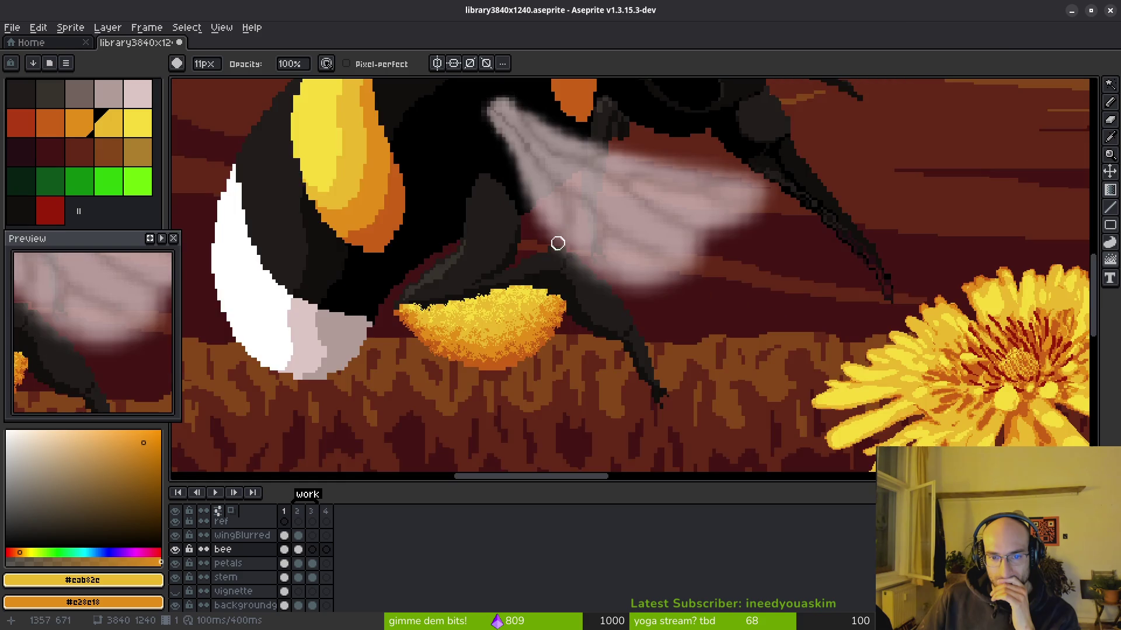
{"action": "scroll", "coordinate": [604, 257], "scroll_direction": "up", "scroll_amount": 2}
{"action": "scroll", "coordinate": [707, 227], "scroll_direction": "down", "scroll_amount": 3}
{"action": "scroll", "coordinate": [686, 290], "scroll_direction": "up", "scroll_amount": 1}
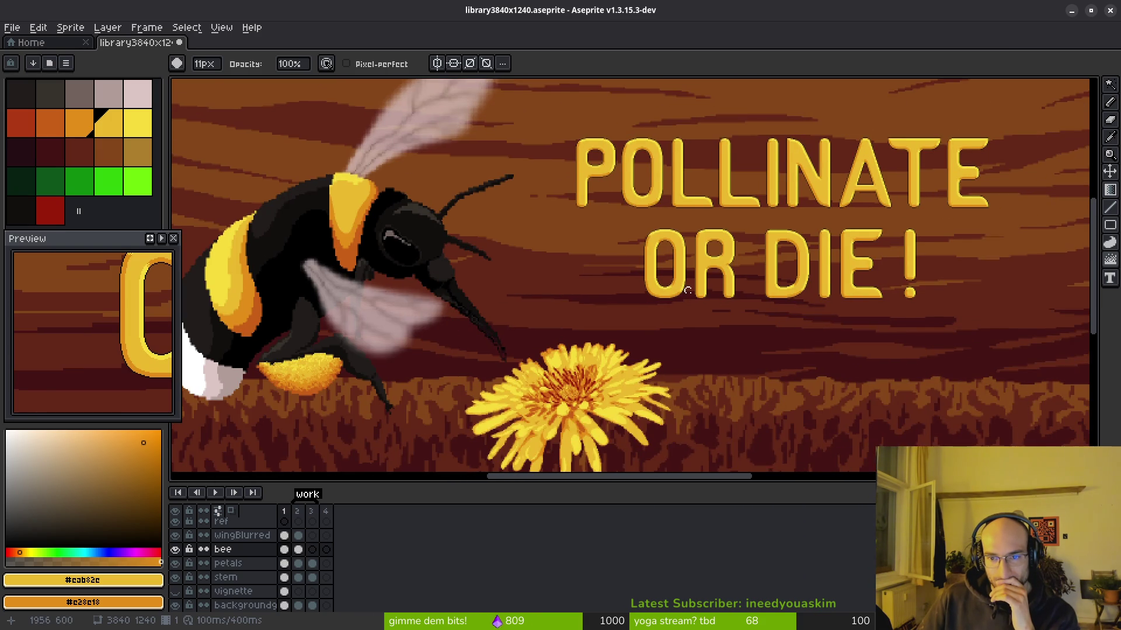
{"action": "scroll", "coordinate": [408, 368], "scroll_direction": "up", "scroll_amount": 3}
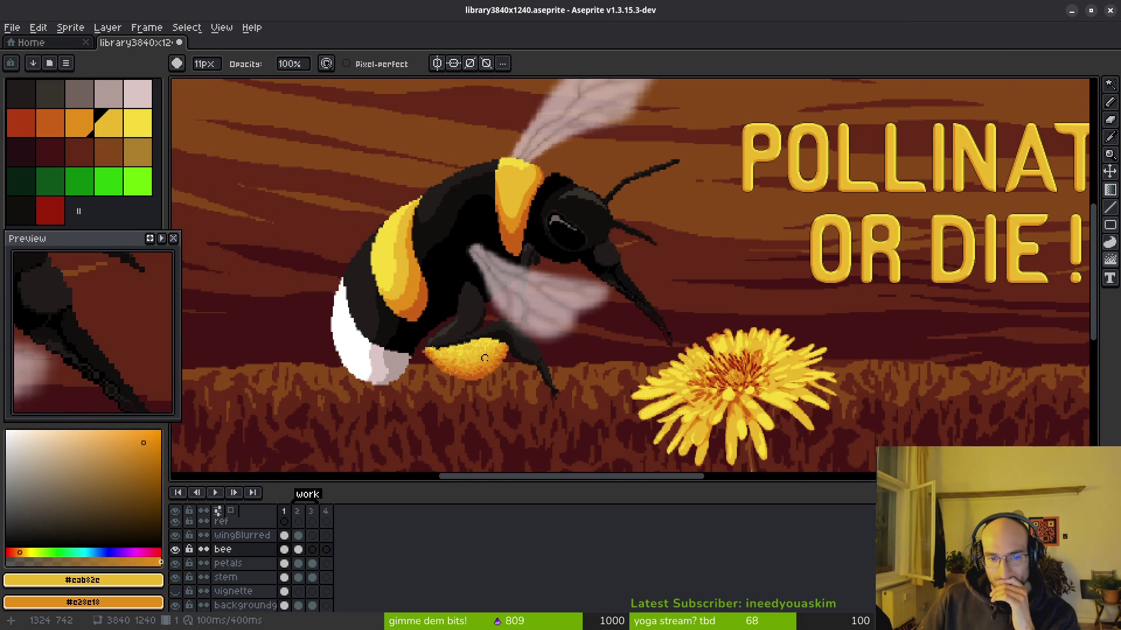
{"action": "scroll", "coordinate": [485, 361], "scroll_direction": "down", "scroll_amount": 4}
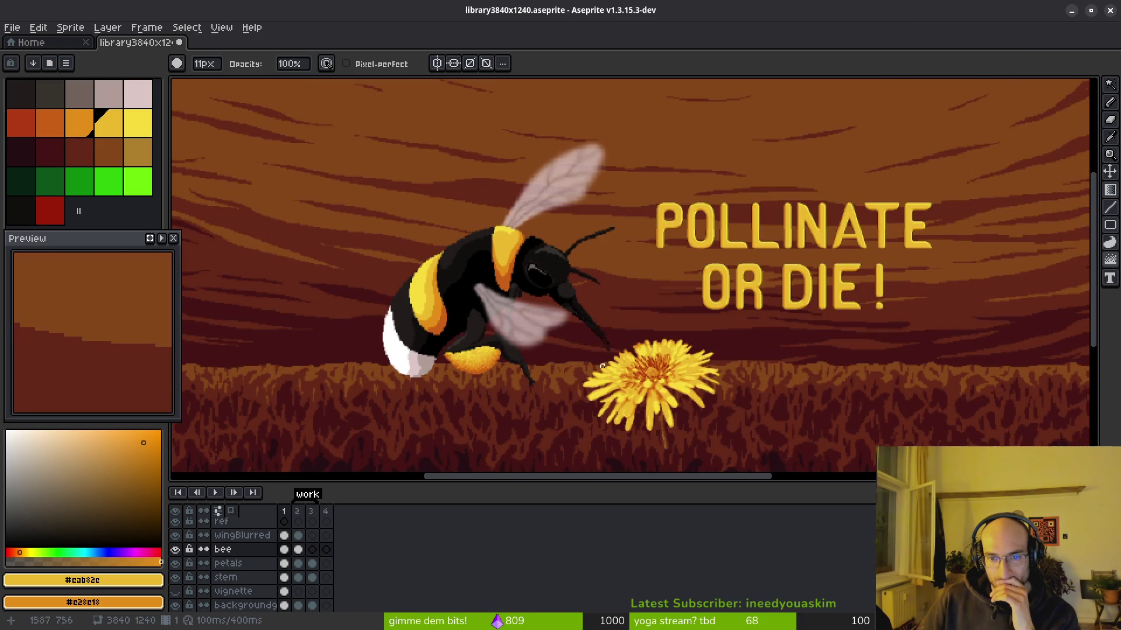
{"action": "scroll", "coordinate": [646, 300], "scroll_direction": "up", "scroll_amount": 1}
{"action": "scroll", "coordinate": [647, 299], "scroll_direction": "down", "scroll_amount": 1}
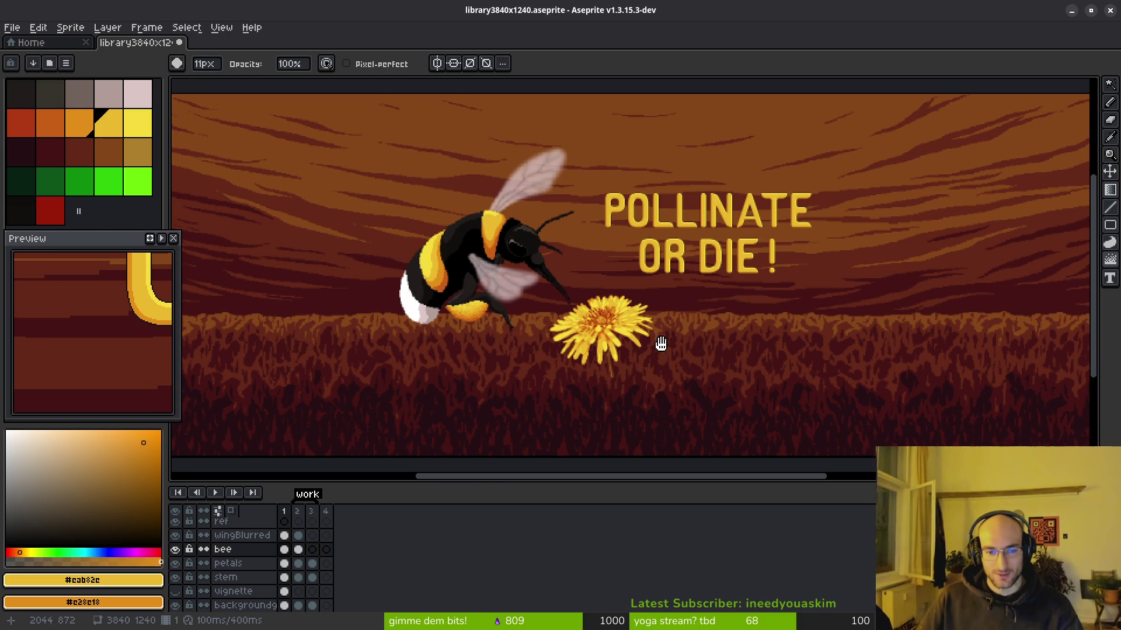
{"action": "scroll", "coordinate": [459, 312], "scroll_direction": "up", "scroll_amount": 4}
{"action": "key", "text": "ctrl+z"}
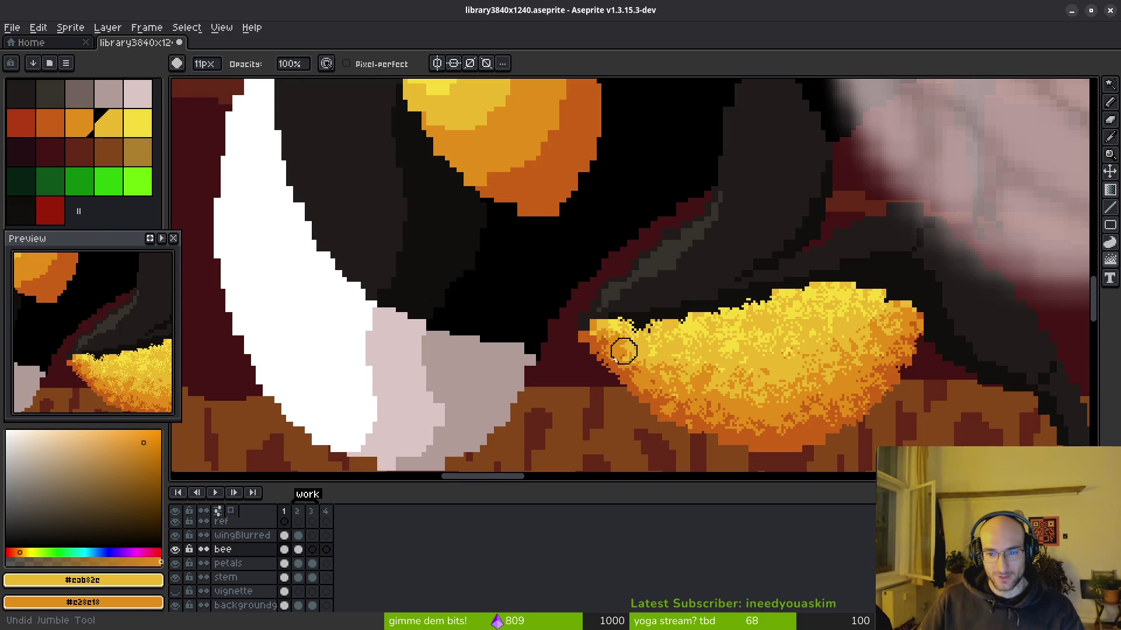
Step: Re-jumble the pollen texture across the basket
{"action": "mouse_move", "coordinate": [624, 351]}
{"action": "left_mouse_down"}
{"action": "mouse_move", "coordinate": [738, 401]}
{"action": "mouse_move", "coordinate": [856, 395]}
{"action": "left_mouse_up"}
{"action": "scroll", "coordinate": [611, 296], "scroll_direction": "down", "scroll_amount": 3}
{"action": "scroll", "coordinate": [611, 296], "scroll_direction": "down", "scroll_amount": 2}
{"action": "scroll", "coordinate": [689, 323], "scroll_direction": "up", "scroll_amount": 5}
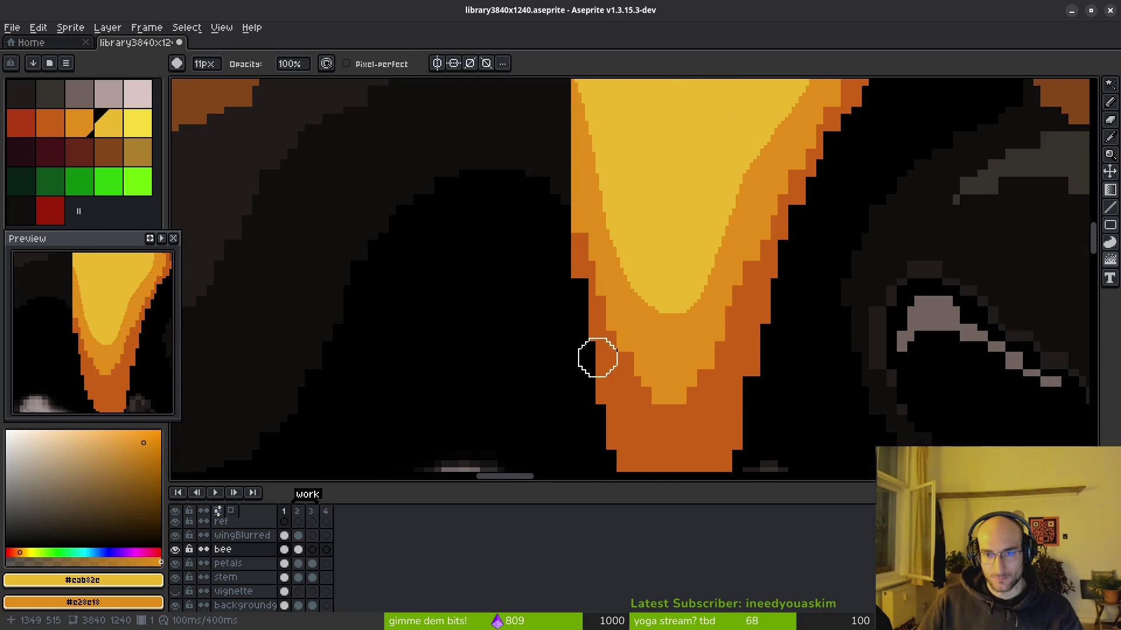
{"action": "scroll", "coordinate": [763, 353], "scroll_direction": "up", "scroll_amount": 4}
Step: Undo and redo the stray blur edits to restore the upper wing
{"action": "key", "text": "ctrl+z"}
{"action": "scroll", "coordinate": [747, 360], "scroll_direction": "down", "scroll_amount": 5}
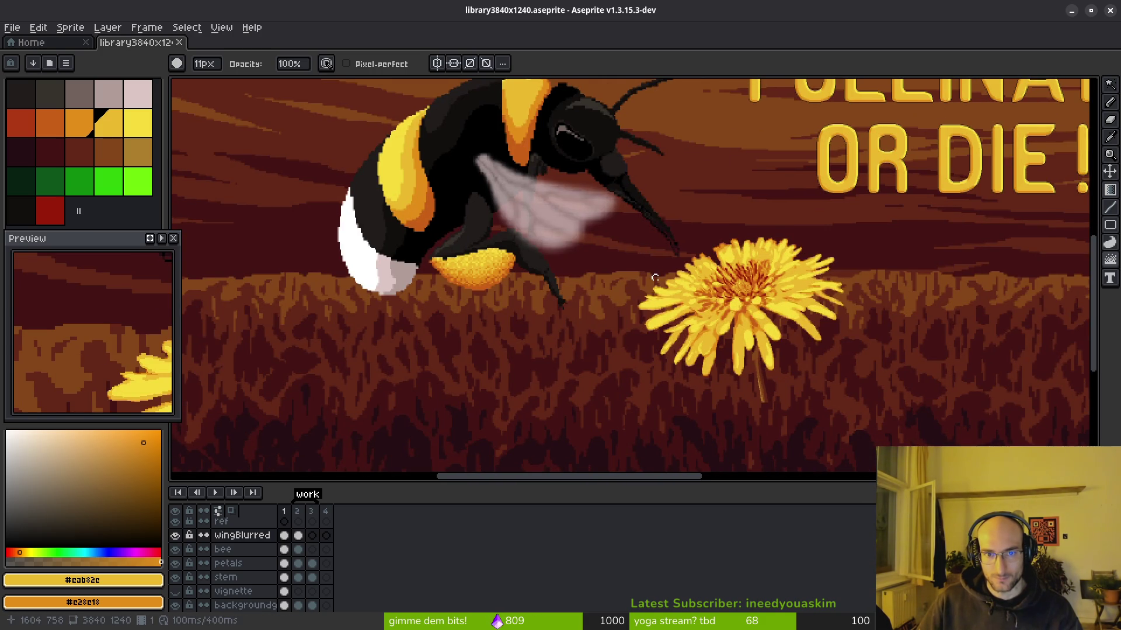
{"action": "key", "text": "ctrl+z"}
{"action": "scroll", "coordinate": [604, 238], "scroll_direction": "up", "scroll_amount": 4}
{"action": "key", "text": "ctrl+shift+z"}
{"action": "key", "text": "ctrl+shift+z"}
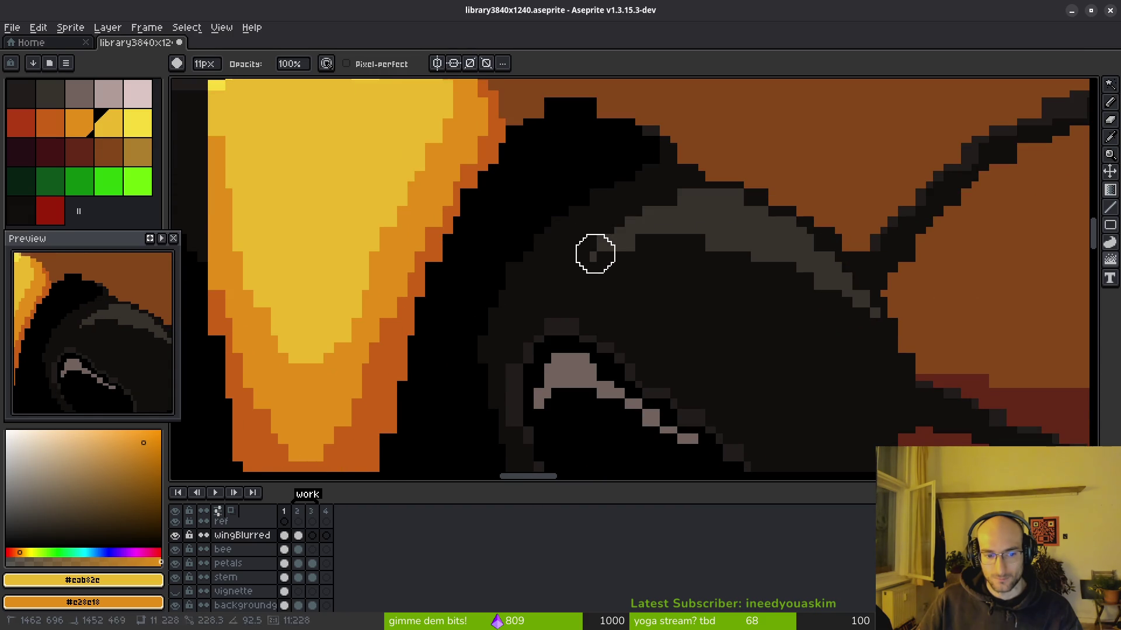
Step: Save library3840x1240.aseprite
{"action": "key", "text": "ctrl+z"}
{"action": "key", "text": "ctrl+s"}
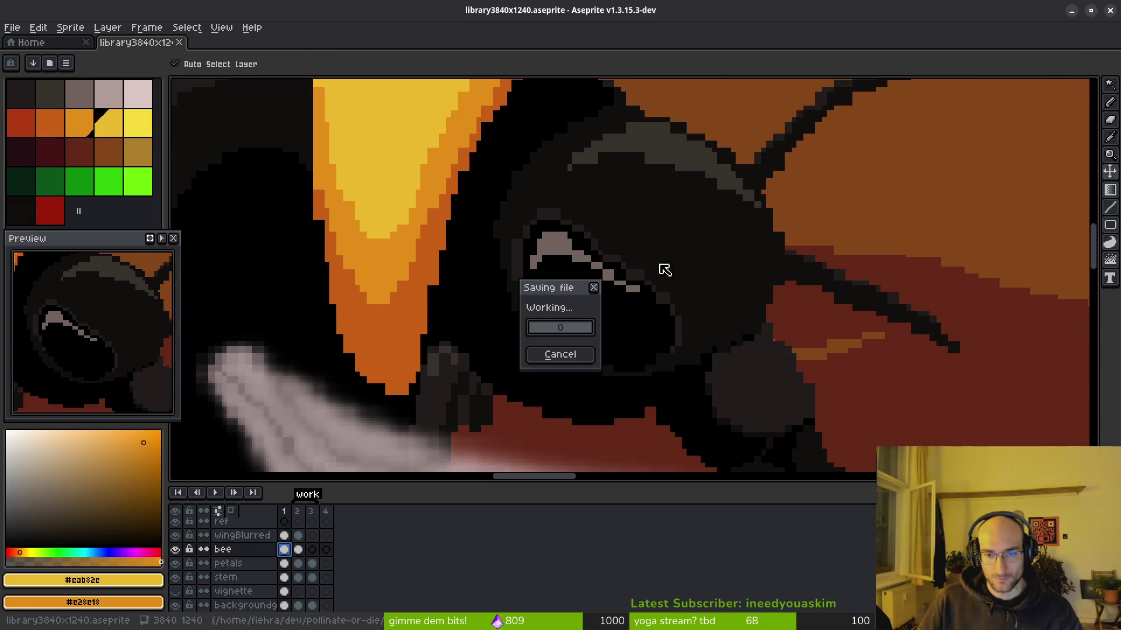
{"action": "scroll", "coordinate": [661, 297], "scroll_direction": "down", "scroll_amount": 5}
{"action": "key", "text": "ctrl+s"}
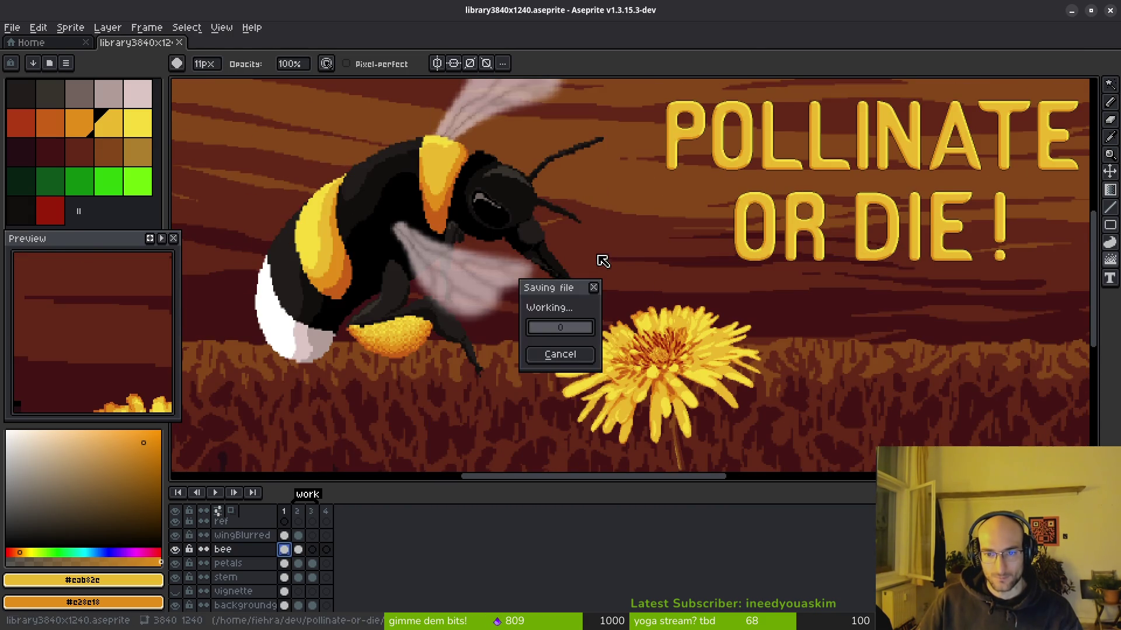
{"action": "scroll", "coordinate": [568, 253], "scroll_direction": "down", "scroll_amount": 4}
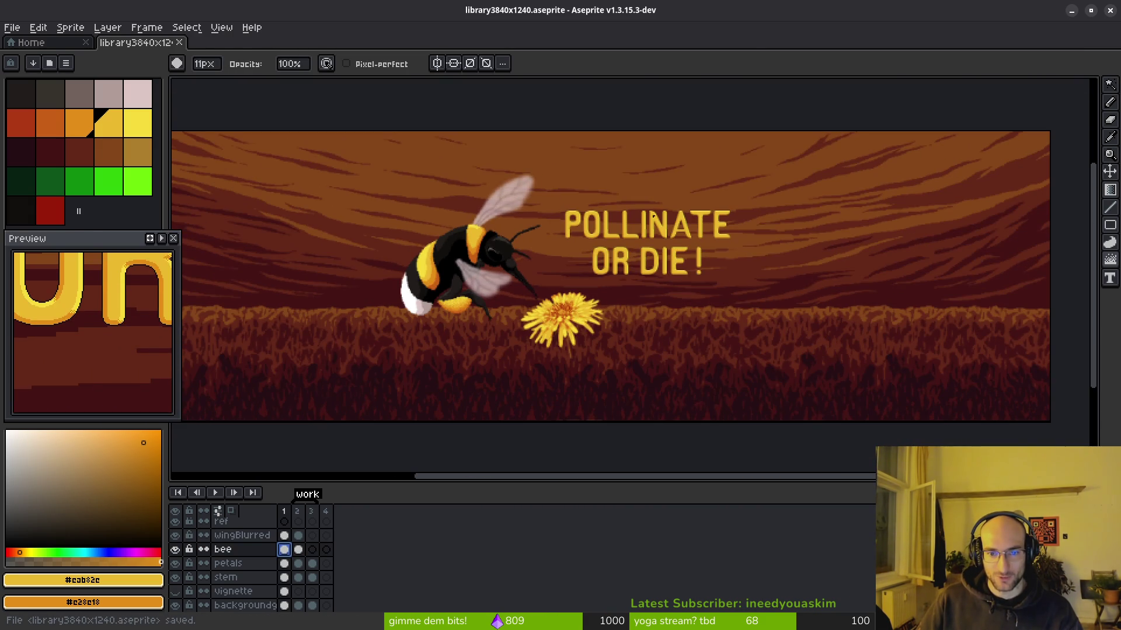
Step: Paste a copy of the POLLINATE OR DIE! title and move it to the right of the original
{"action": "key", "text": "ctrl+v"}
{"action": "mouse_move", "coordinate": [590, 259]}
{"action": "left_mouse_down"}
{"action": "mouse_move", "coordinate": [718, 259]}
{"action": "mouse_move", "coordinate": [584, 256]}
{"action": "mouse_move", "coordinate": [749, 247]}
{"action": "left_mouse_up"}
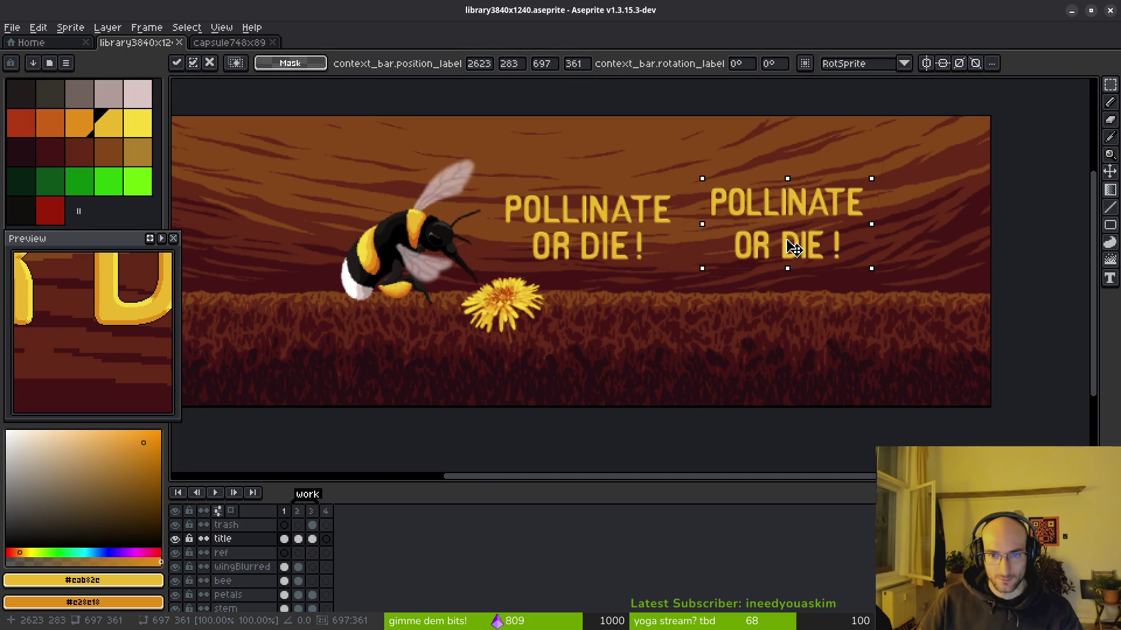
{"action": "scroll", "coordinate": [749, 247], "scroll_direction": "up", "scroll_amount": 5}
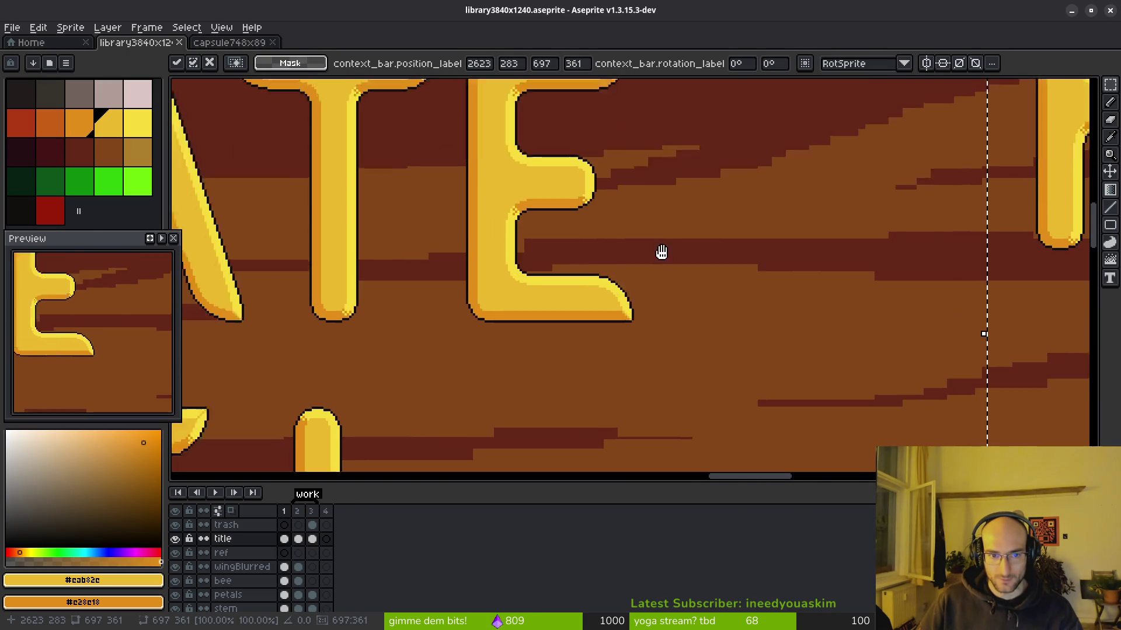
{"action": "key", "text": "Return"}
{"action": "scroll", "coordinate": [654, 288], "scroll_direction": "down", "scroll_amount": 5}
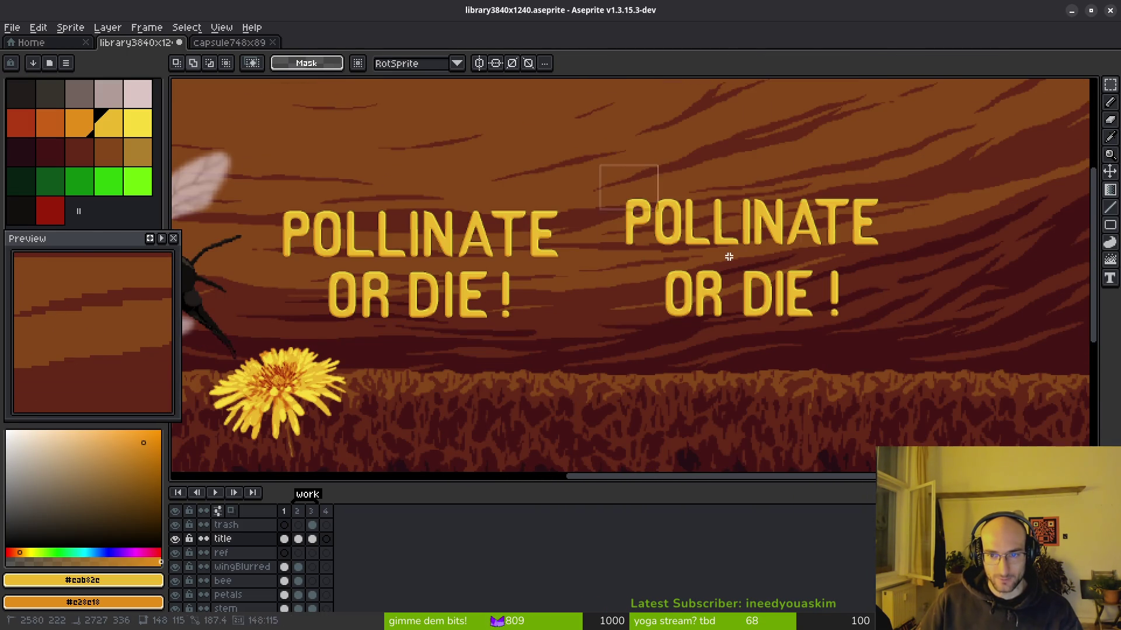
{"action": "left_click_drag", "start_coordinate": [598, 164], "coordinate": [893, 319]}
{"action": "left_click_drag", "start_coordinate": [770, 257], "coordinate": [947, 250]}
{"action": "mouse_move", "coordinate": [638, 282]}
{"action": "left_mouse_down"}
{"action": "mouse_move", "coordinate": [874, 253]}
{"action": "mouse_move", "coordinate": [646, 255]}
{"action": "left_mouse_up"}
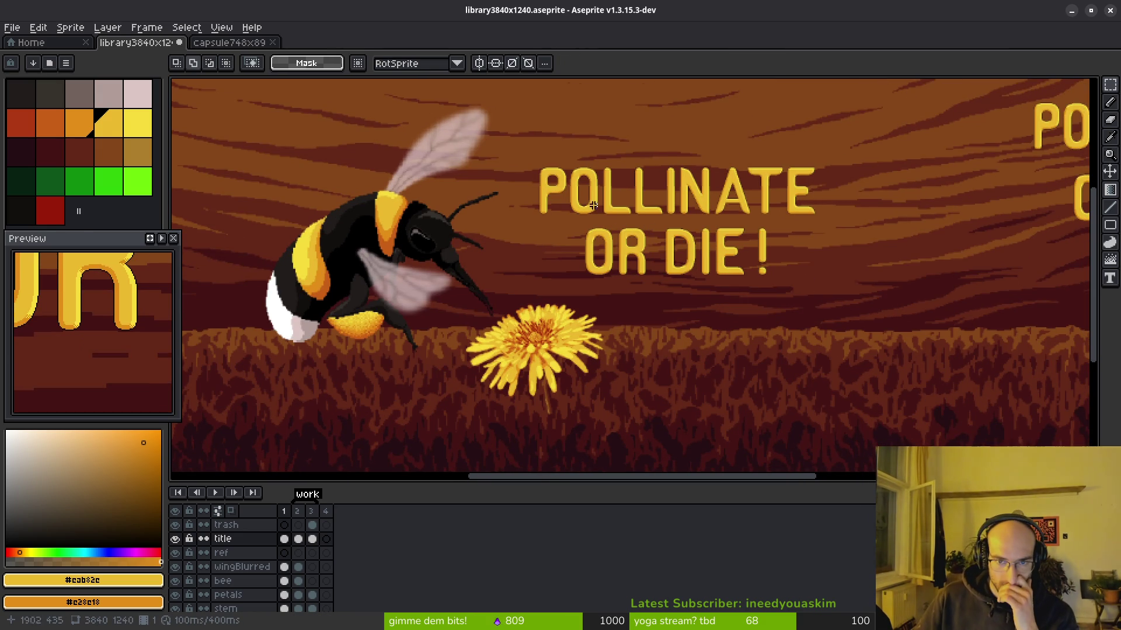
{"action": "left_click_drag", "start_coordinate": [822, 289], "coordinate": [831, 289]}
Step: Try enlarging the original title, then discard the scaling and clear the selection
{"action": "scroll", "coordinate": [759, 269], "scroll_direction": "up", "scroll_amount": 5}
{"action": "scroll", "coordinate": [759, 269], "scroll_direction": "right", "scroll_amount": 5}
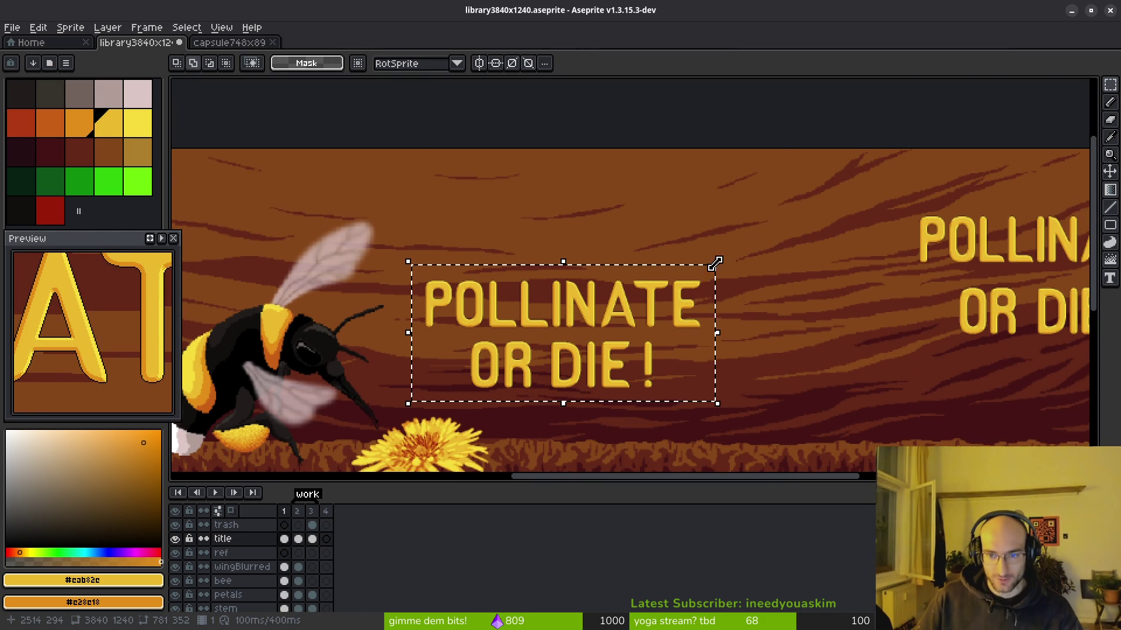
{"action": "mouse_move", "coordinate": [717, 262]}
{"action": "left_mouse_down"}
{"action": "mouse_move", "coordinate": [813, 187]}
{"action": "mouse_move", "coordinate": [920, 155]}
{"action": "mouse_move", "coordinate": [914, 177]}
{"action": "mouse_move", "coordinate": [926, 170]}
{"action": "left_mouse_up"}
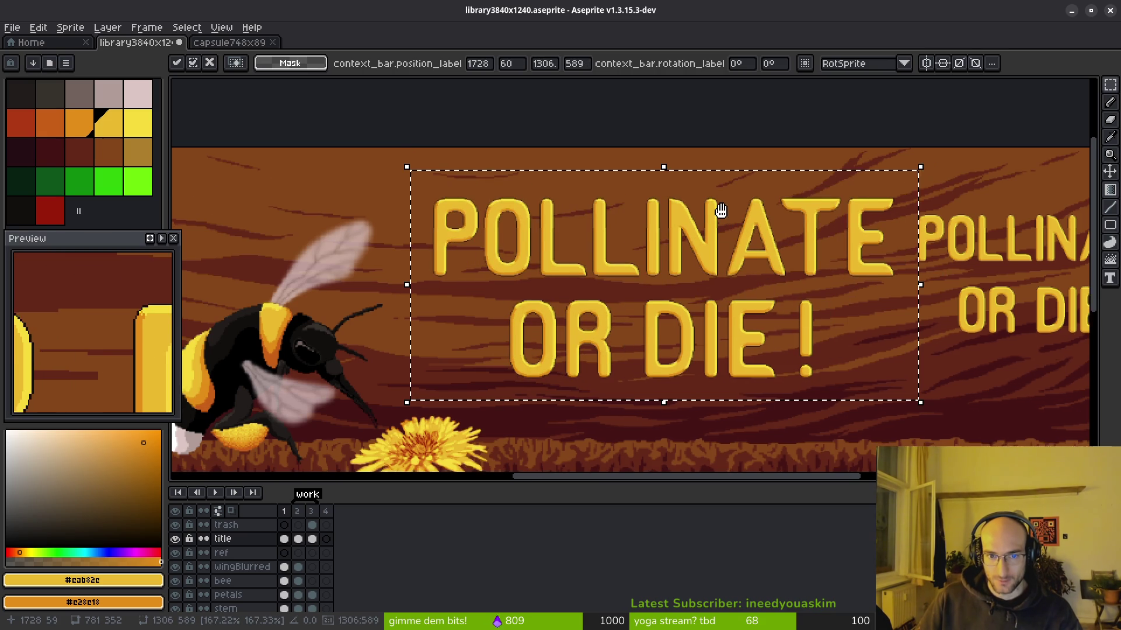
{"action": "scroll", "coordinate": [459, 196], "scroll_direction": "down", "scroll_amount": 2}
{"action": "scroll", "coordinate": [458, 195], "scroll_direction": "right", "scroll_amount": 1}
{"action": "scroll", "coordinate": [458, 195], "scroll_direction": "up", "scroll_amount": 3}
{"action": "scroll", "coordinate": [615, 325], "scroll_direction": "up", "scroll_amount": 2}
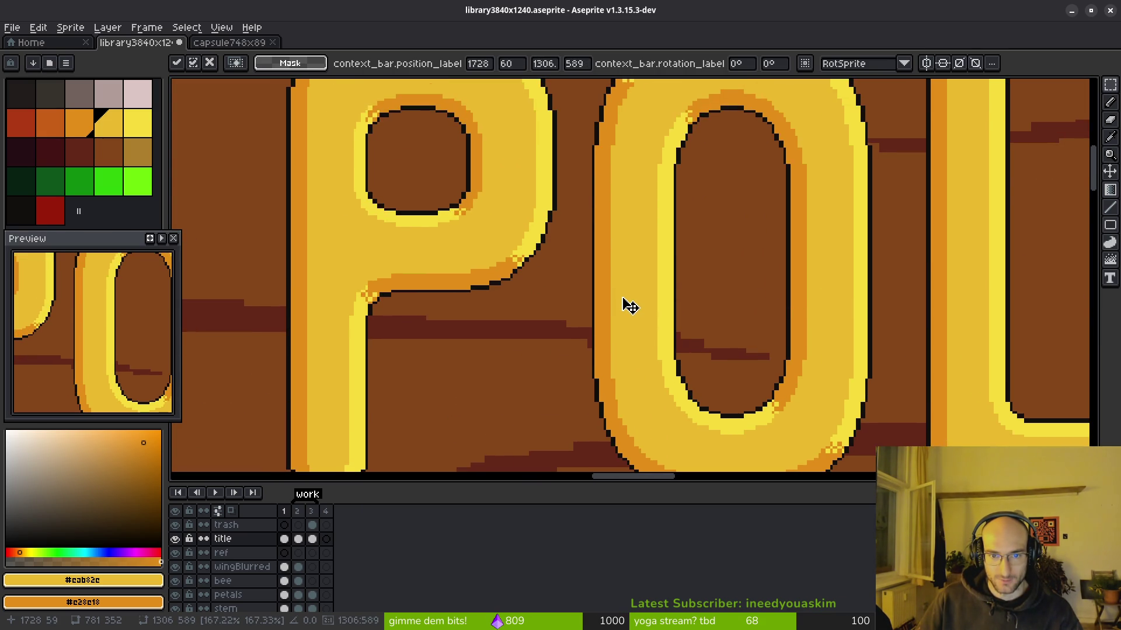
{"action": "scroll", "coordinate": [628, 307], "scroll_direction": "down", "scroll_amount": 1}
{"action": "scroll", "coordinate": [642, 309], "scroll_direction": "down", "scroll_amount": 2}
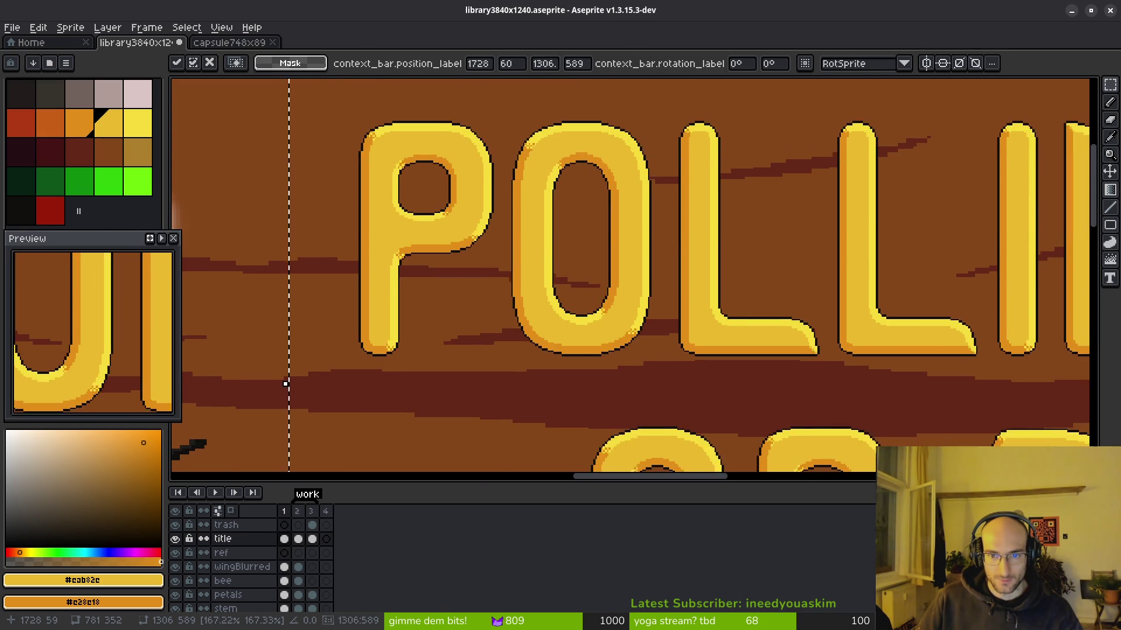
{"action": "key", "text": "Return"}
{"action": "scroll", "coordinate": [582, 260], "scroll_direction": "down", "scroll_amount": 4}
{"action": "key", "text": "ctrl+d"}
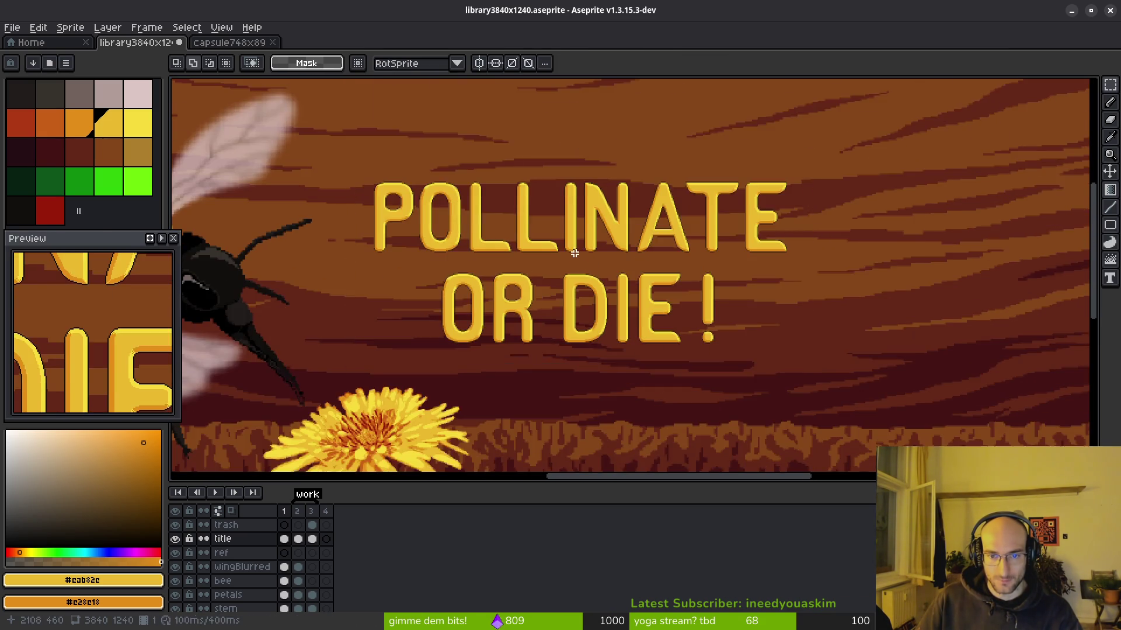
Step: Select the title letters with a non-contiguous Magic Wand, deselect, then show silhouettes on white
{"action": "scroll", "coordinate": [575, 251], "scroll_direction": "up", "scroll_amount": 4}
{"action": "key", "text": "w"}
{"action": "left_click", "coordinate": [591, 301]}
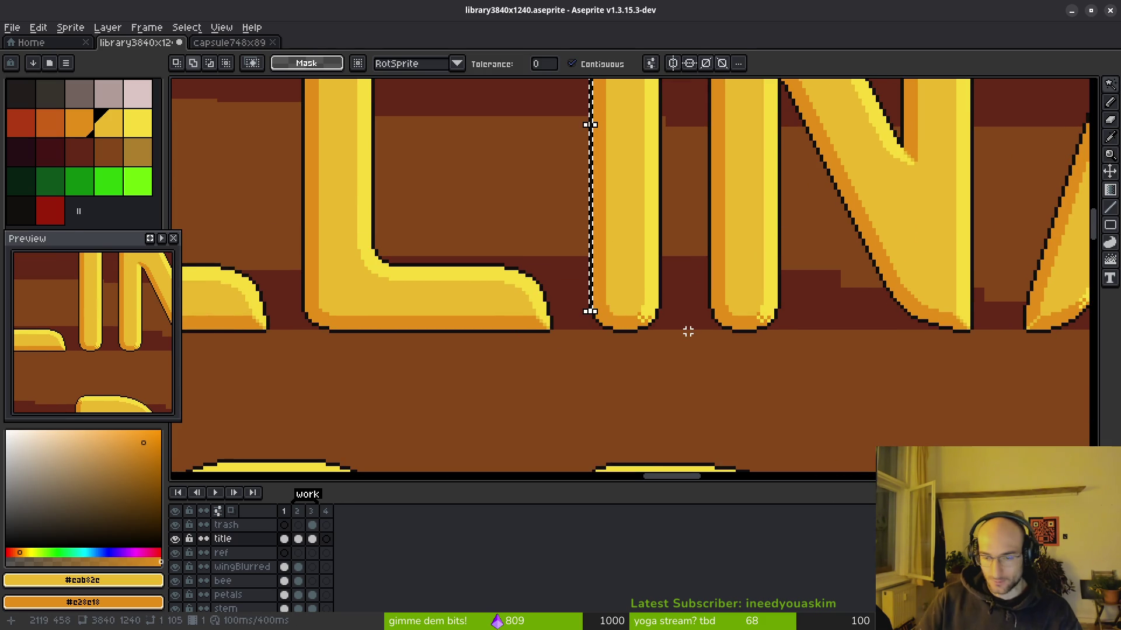
{"action": "left_click", "coordinate": [571, 64]}
{"action": "left_click", "coordinate": [590, 216]}
{"action": "scroll", "coordinate": [590, 215], "scroll_direction": "down", "scroll_amount": 4}
{"action": "mouse_move", "coordinate": [677, 333]}
{"action": "left_mouse_down"}
{"action": "mouse_move", "coordinate": [533, 230]}
{"action": "mouse_move", "coordinate": [545, 251]}
{"action": "mouse_move", "coordinate": [428, 271]}
{"action": "left_mouse_up"}
{"action": "key", "text": "ctrl+d"}
{"action": "scroll", "coordinate": [457, 253], "scroll_direction": "left", "scroll_amount": 3}
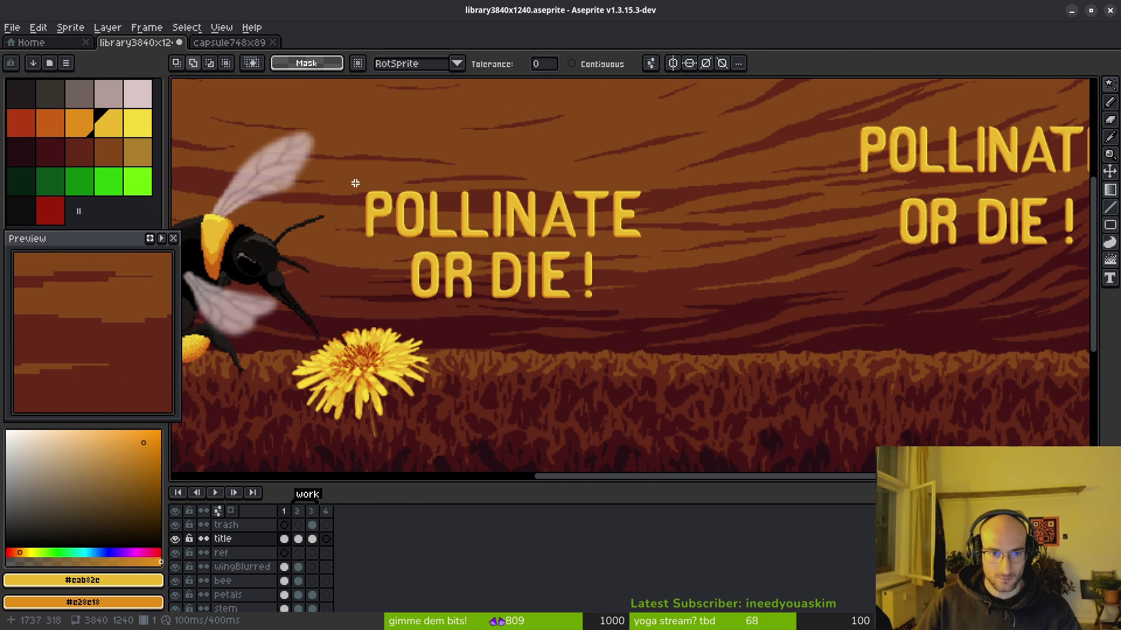
{"action": "key", "text": "ctrl+shift+h"}
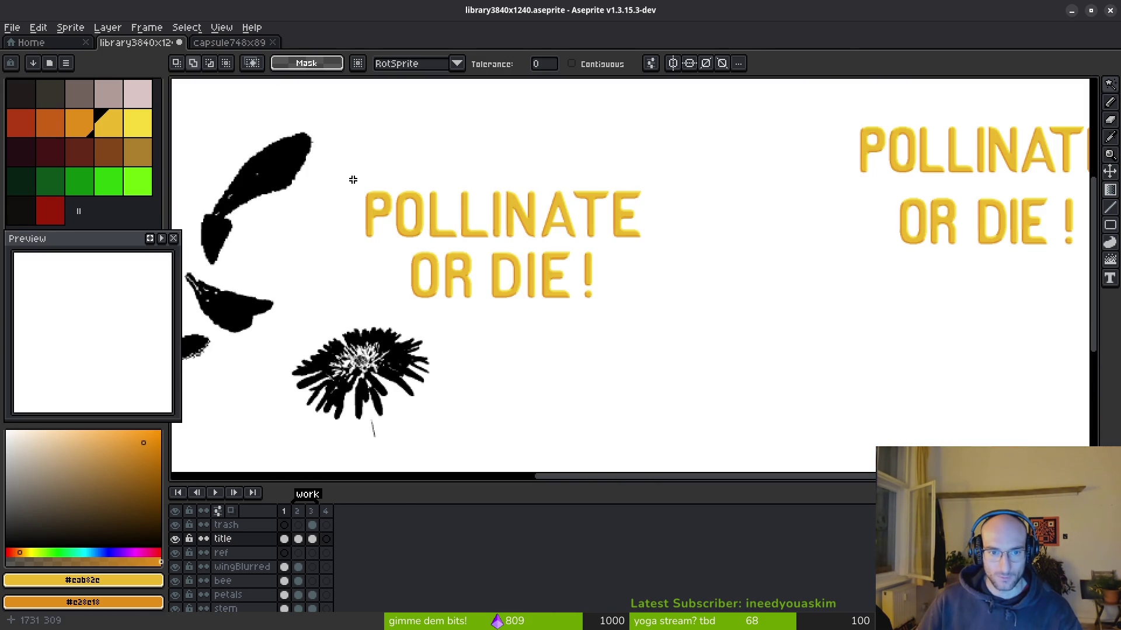
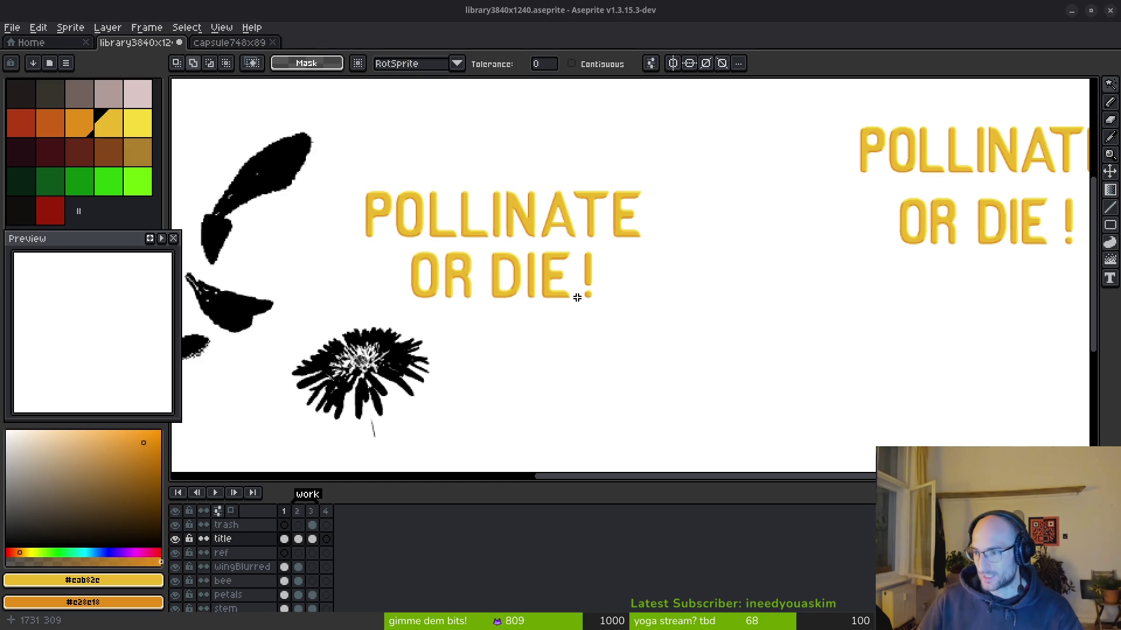
Step: Scale the large POLLINATE OR DIE! title up to about 974×417 and save
{"action": "key", "text": "alt+Tab"}
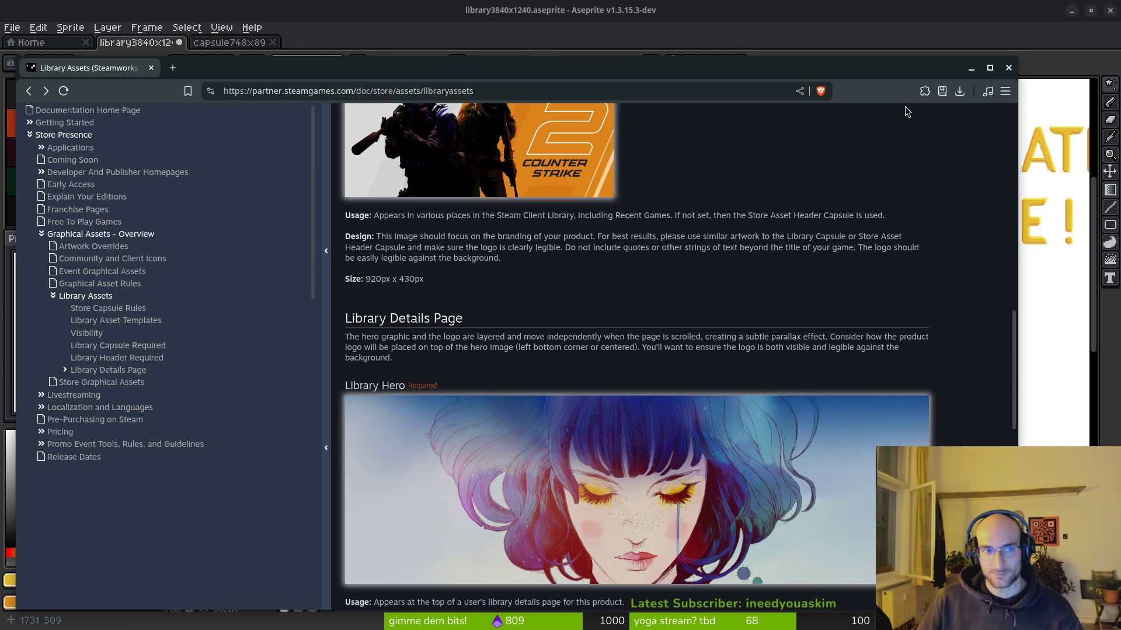
{"action": "key", "text": "alt+Tab"}
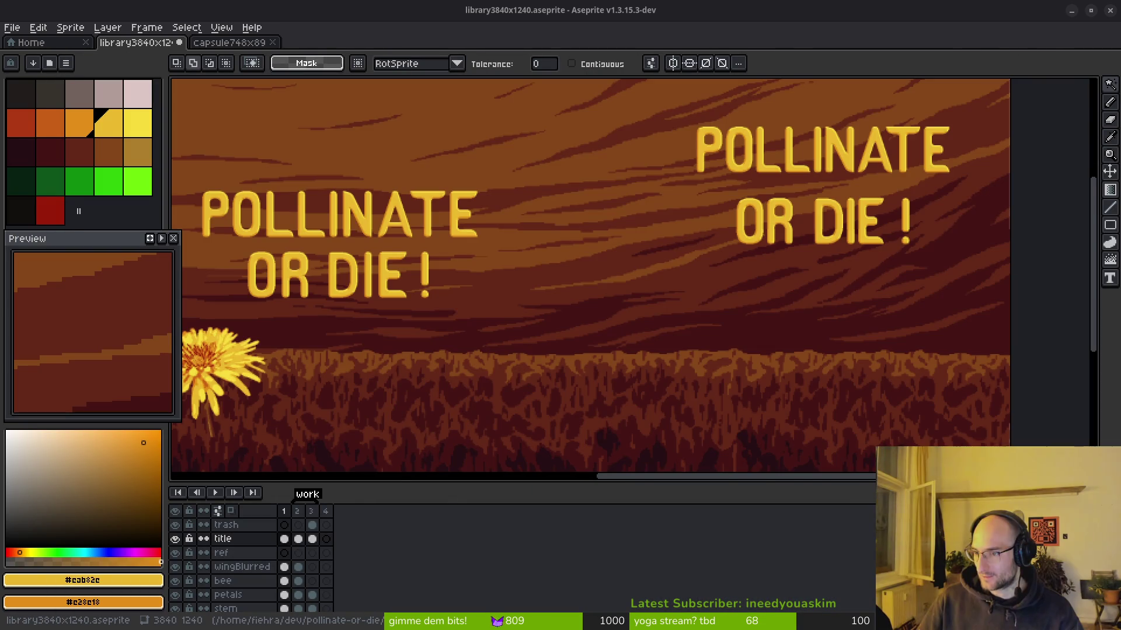
{"action": "scroll", "coordinate": [630, 213], "scroll_direction": "up", "scroll_amount": 1}
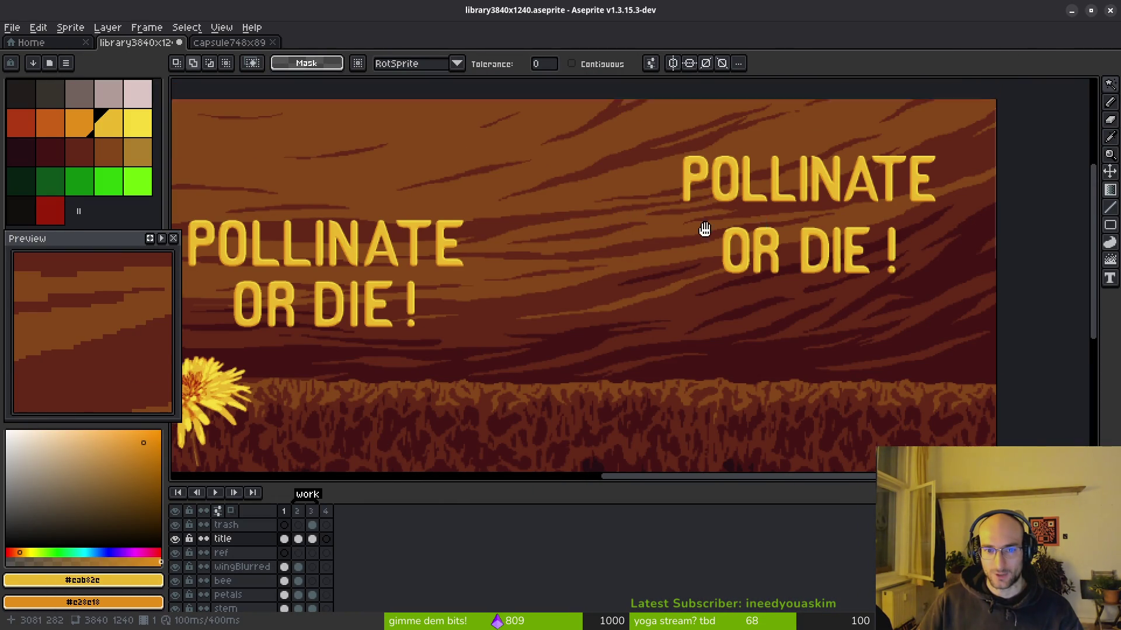
{"action": "scroll", "coordinate": [756, 225], "scroll_direction": "left", "scroll_amount": 3}
{"action": "key", "text": "m"}
{"action": "scroll", "coordinate": [638, 250], "scroll_direction": "left", "scroll_amount": 1}
{"action": "mouse_move", "coordinate": [327, 209]}
{"action": "left_mouse_down"}
{"action": "mouse_move", "coordinate": [461, 284]}
{"action": "mouse_move", "coordinate": [655, 346]}
{"action": "left_mouse_up"}
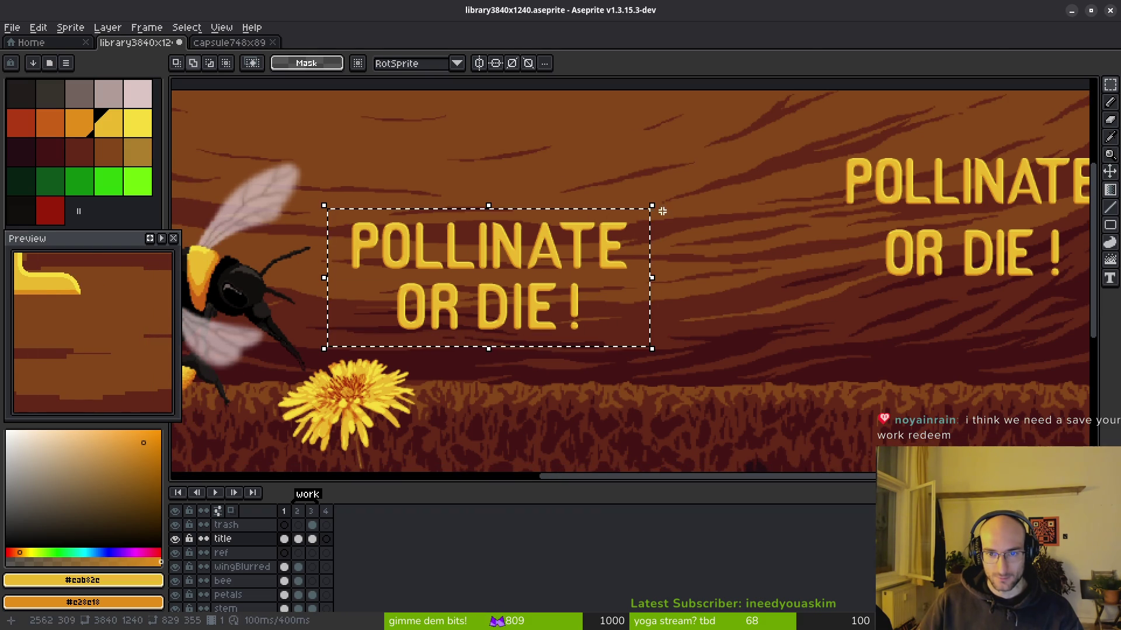
{"action": "mouse_move", "coordinate": [661, 201]}
{"action": "left_mouse_down"}
{"action": "mouse_move", "coordinate": [739, 177]}
{"action": "mouse_move", "coordinate": [853, 107]}
{"action": "mouse_move", "coordinate": [829, 107]}
{"action": "left_mouse_up"}
{"action": "key", "text": "Return"}
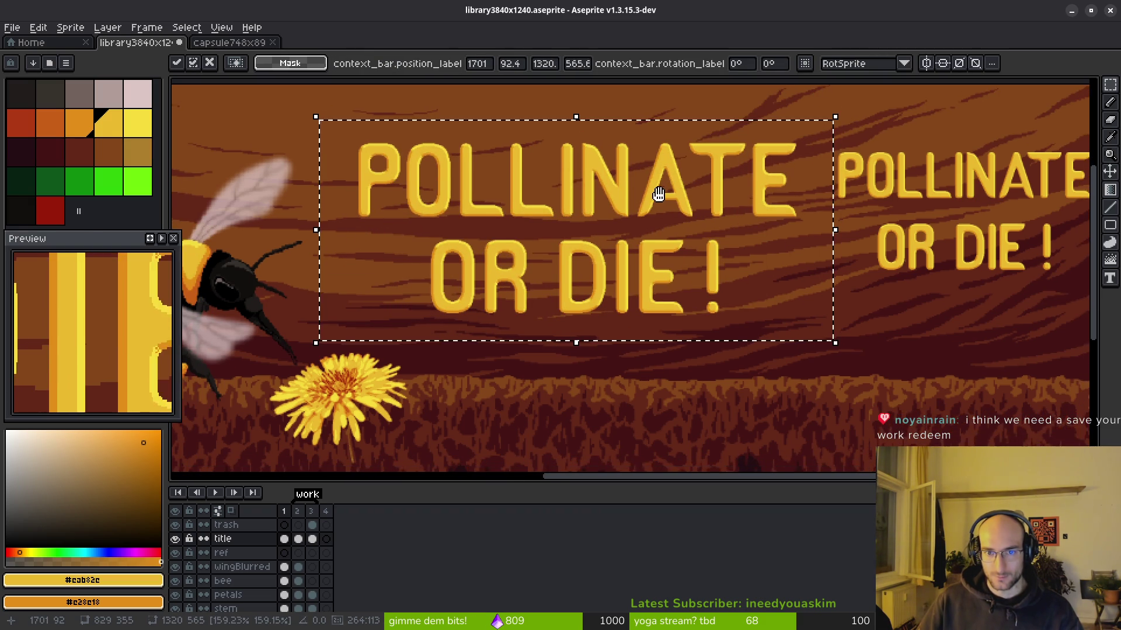
{"action": "key", "text": "ctrl+s"}
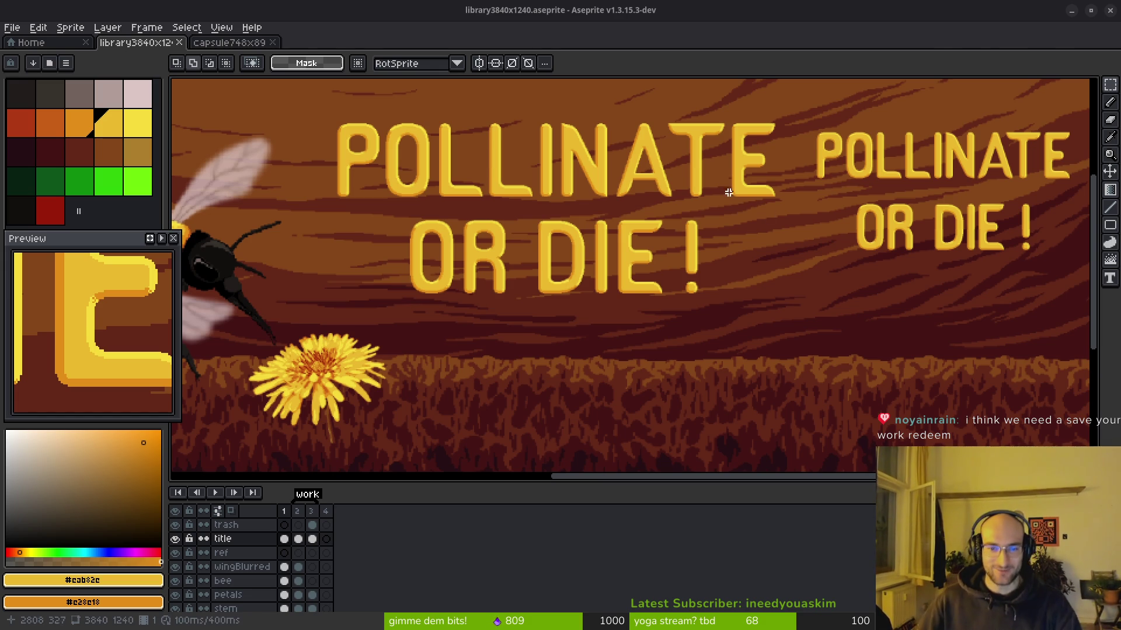
Step: Delete the smaller duplicate title and save the banner again
{"action": "left_click_drag", "start_coordinate": [738, 212], "coordinate": [774, 253]}
{"action": "left_click_drag", "start_coordinate": [709, 229], "coordinate": [720, 242]}
{"action": "scroll", "coordinate": [655, 257], "scroll_direction": "down", "scroll_amount": 1}
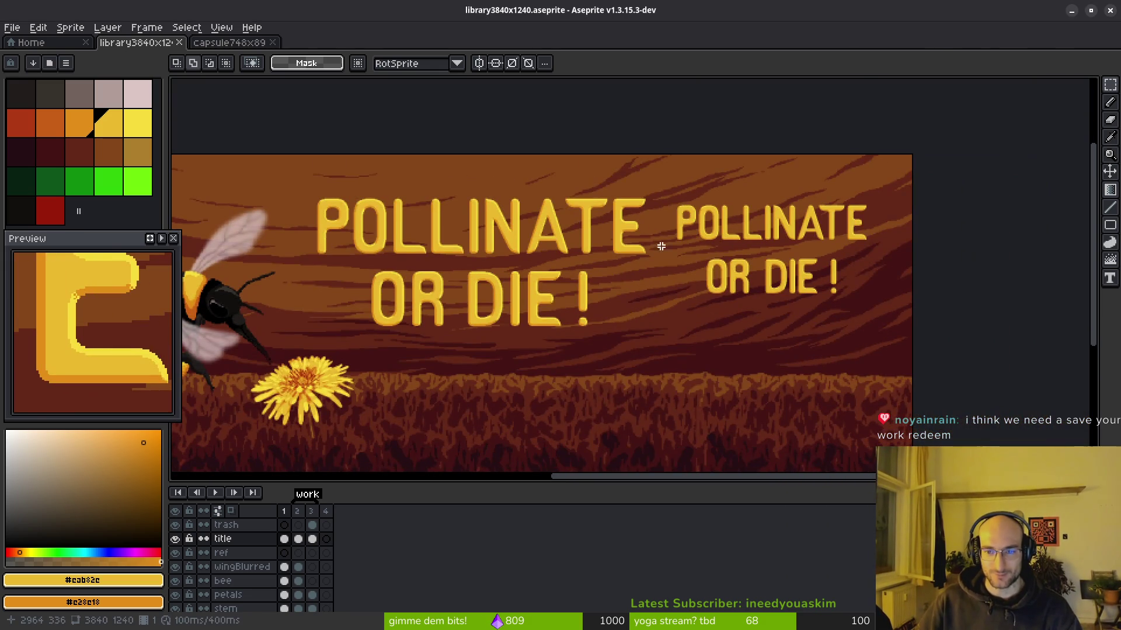
{"action": "left_click_drag", "start_coordinate": [661, 184], "coordinate": [893, 331]}
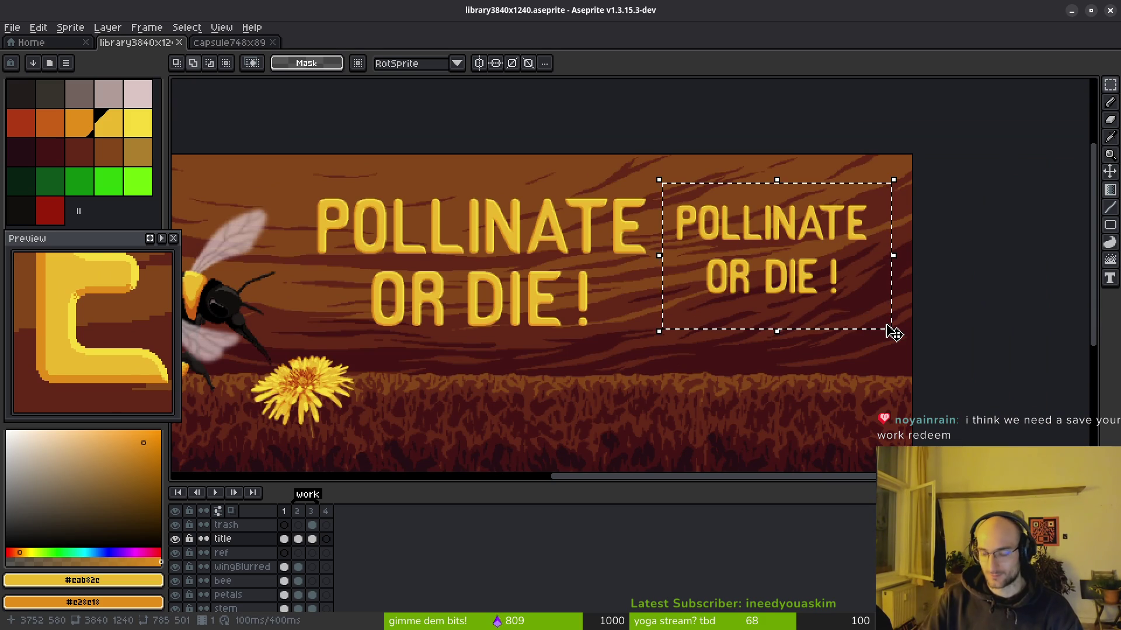
{"action": "key", "text": "Delete"}
{"action": "key", "text": "ctrl+s"}
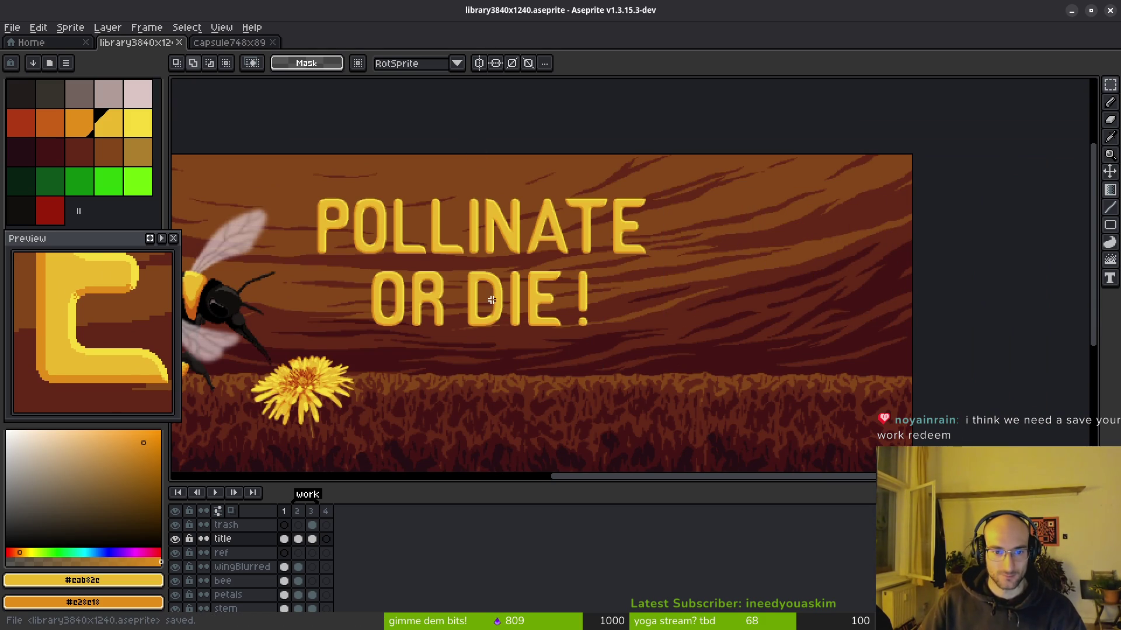
{"action": "scroll", "coordinate": [619, 264], "scroll_direction": "up", "scroll_amount": 1}
{"action": "scroll", "coordinate": [619, 265], "scroll_direction": "down", "scroll_amount": 3}
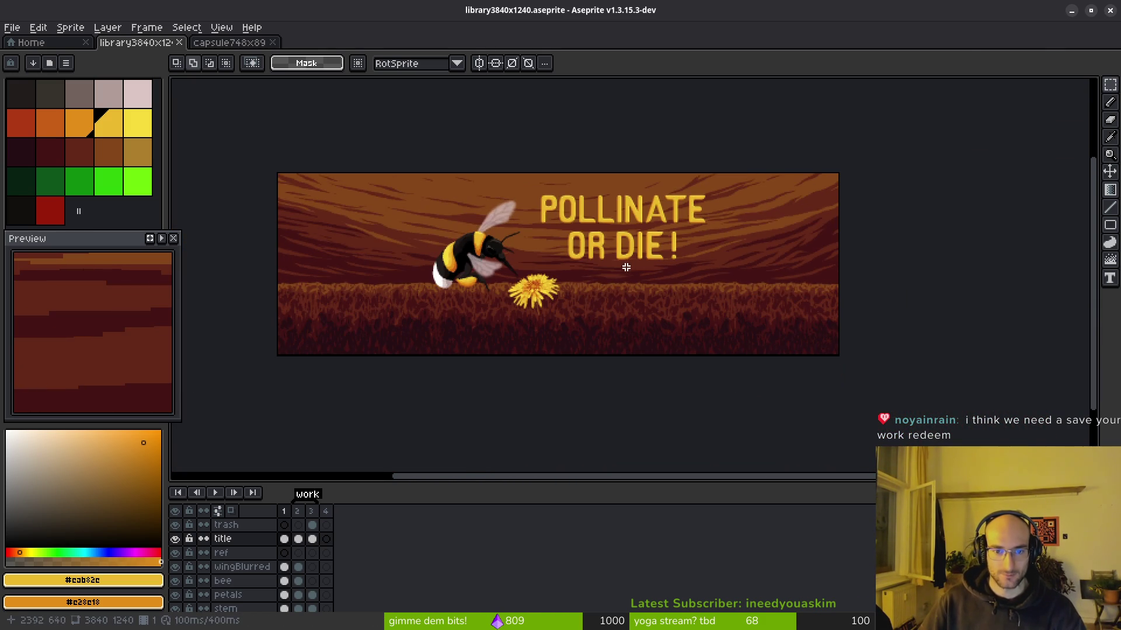
Step: Cut and paste the title, place it at about 2514, 84 on the right, and save
{"action": "scroll", "coordinate": [556, 269], "scroll_direction": "up", "scroll_amount": 1}
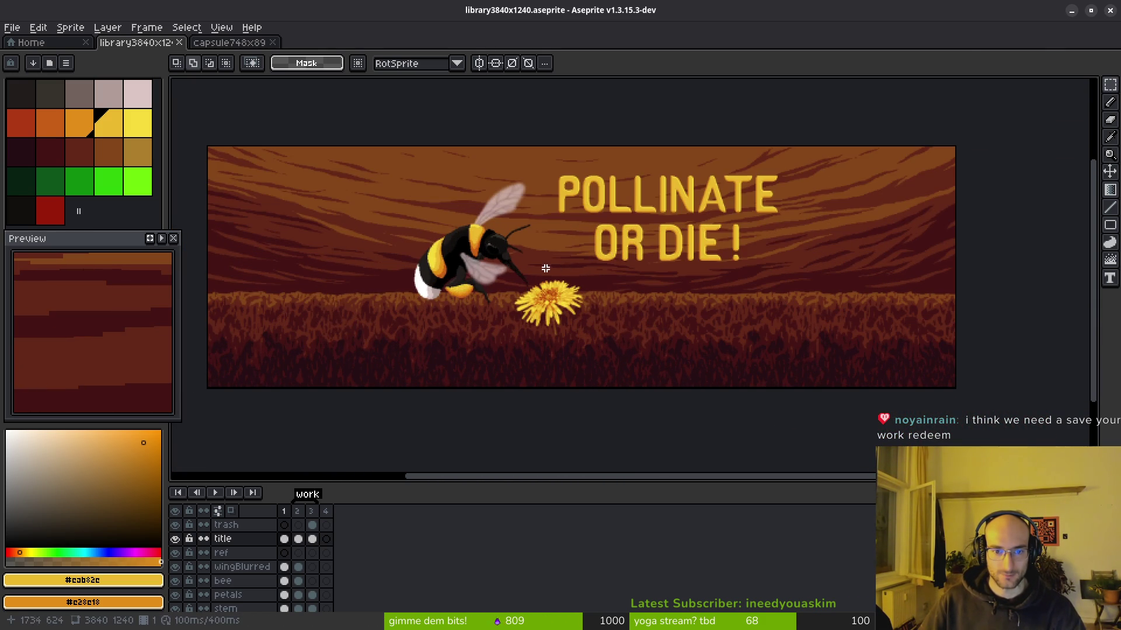
{"action": "left_click_drag", "start_coordinate": [384, 183], "coordinate": [539, 315]}
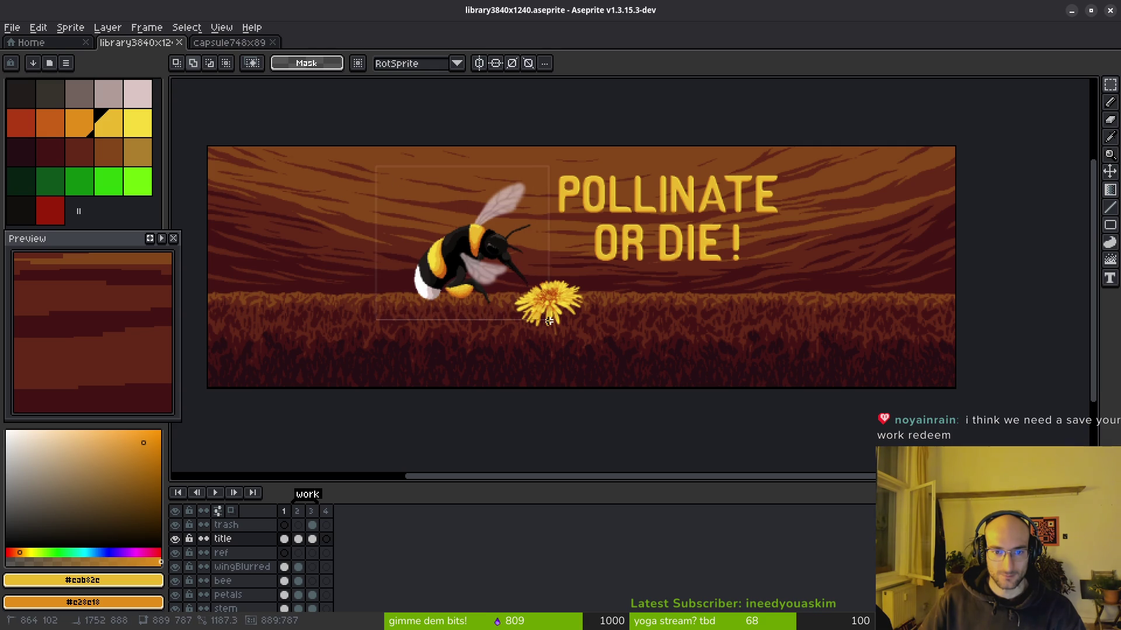
{"action": "key", "text": "ctrl+d"}
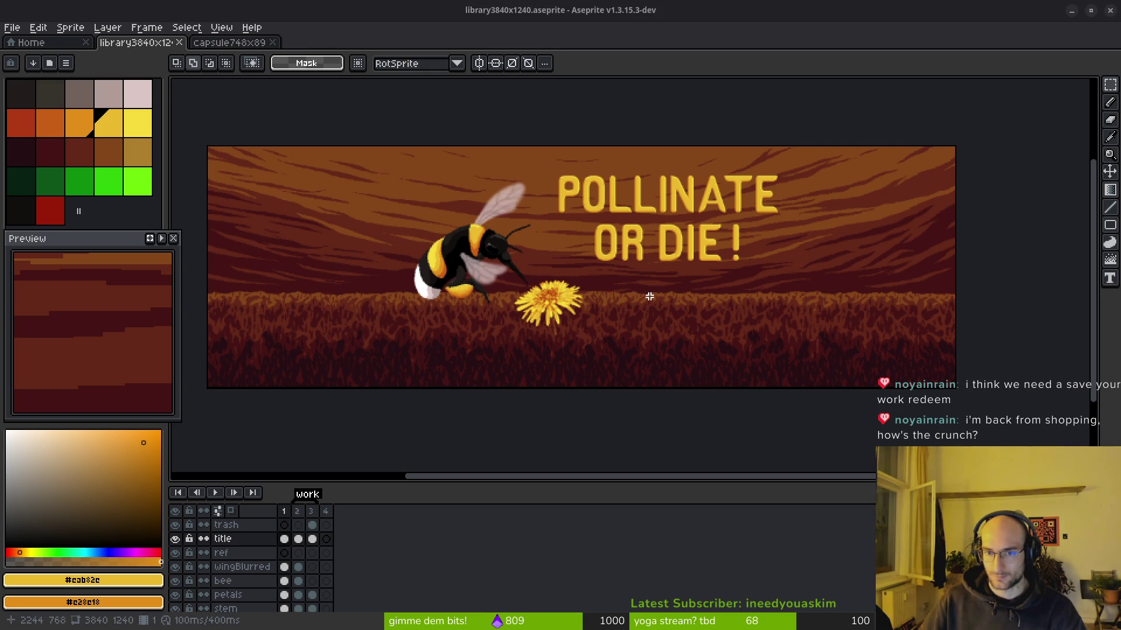
{"action": "left_click_drag", "start_coordinate": [495, 176], "coordinate": [780, 283]}
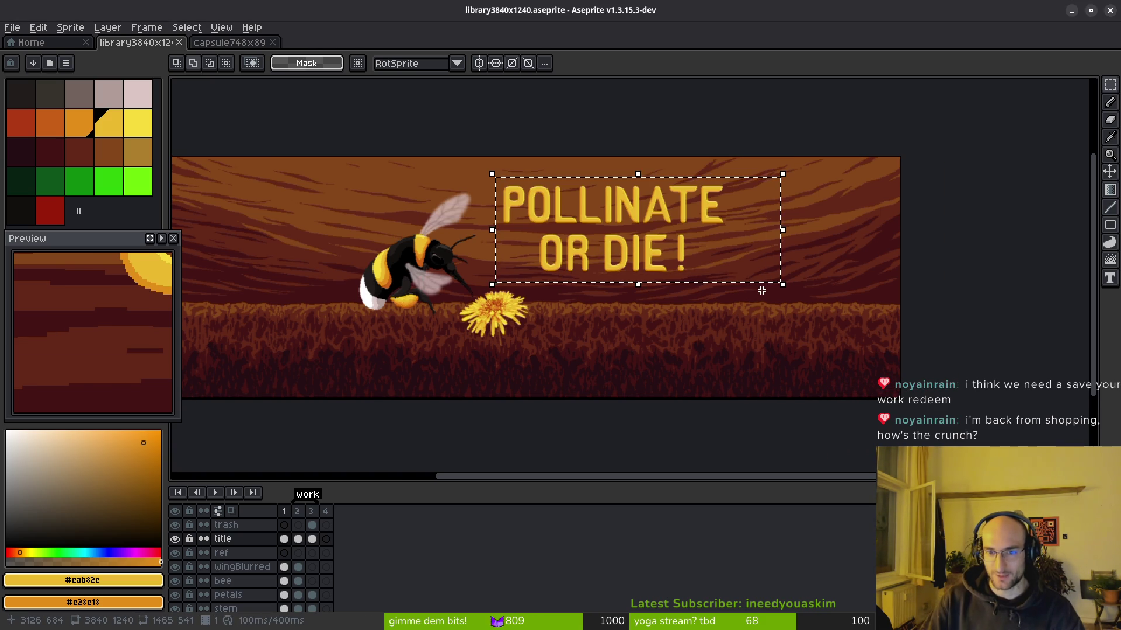
{"action": "key", "text": "ctrl+x"}
{"action": "key", "text": "ctrl+v"}
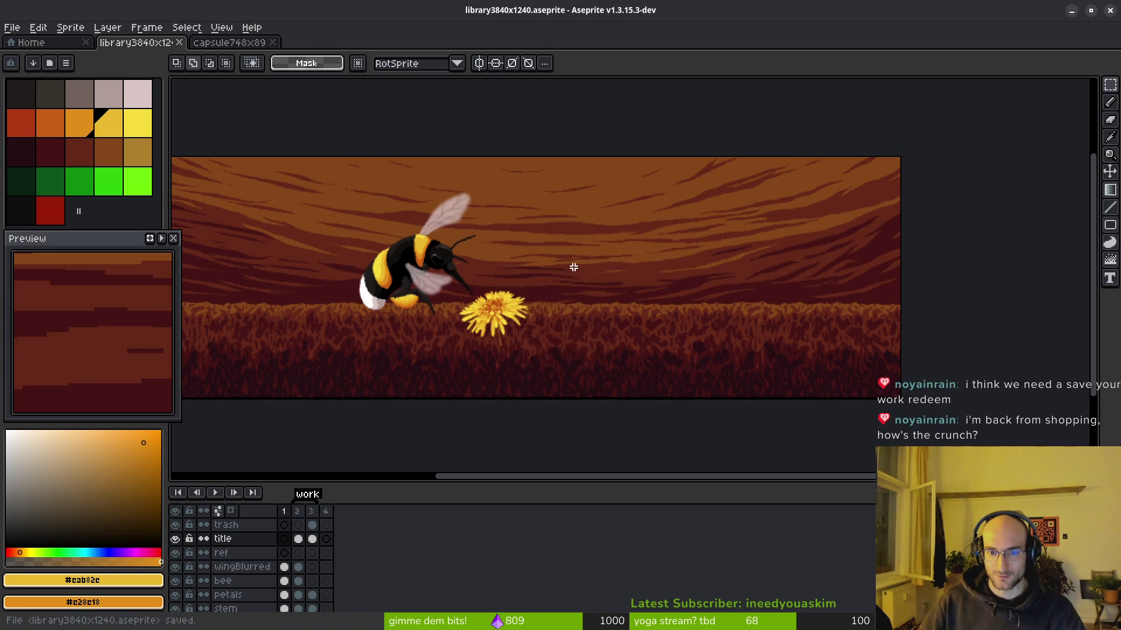
{"action": "mouse_move", "coordinate": [727, 229]}
{"action": "left_mouse_down"}
{"action": "mouse_move", "coordinate": [800, 232]}
{"action": "mouse_move", "coordinate": [741, 225]}
{"action": "mouse_move", "coordinate": [746, 245]}
{"action": "mouse_move", "coordinate": [733, 234]}
{"action": "left_mouse_up"}
{"action": "key", "text": "Return"}
{"action": "key", "text": "ctrl+s"}
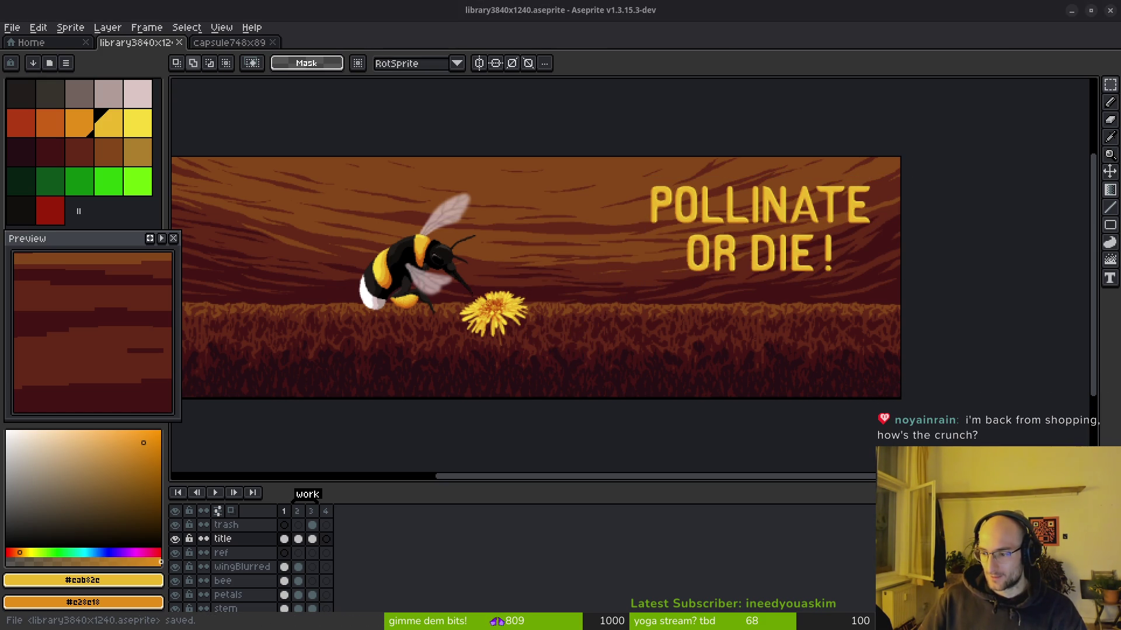
{"action": "scroll", "coordinate": [627, 317], "scroll_direction": "up", "scroll_amount": 3}
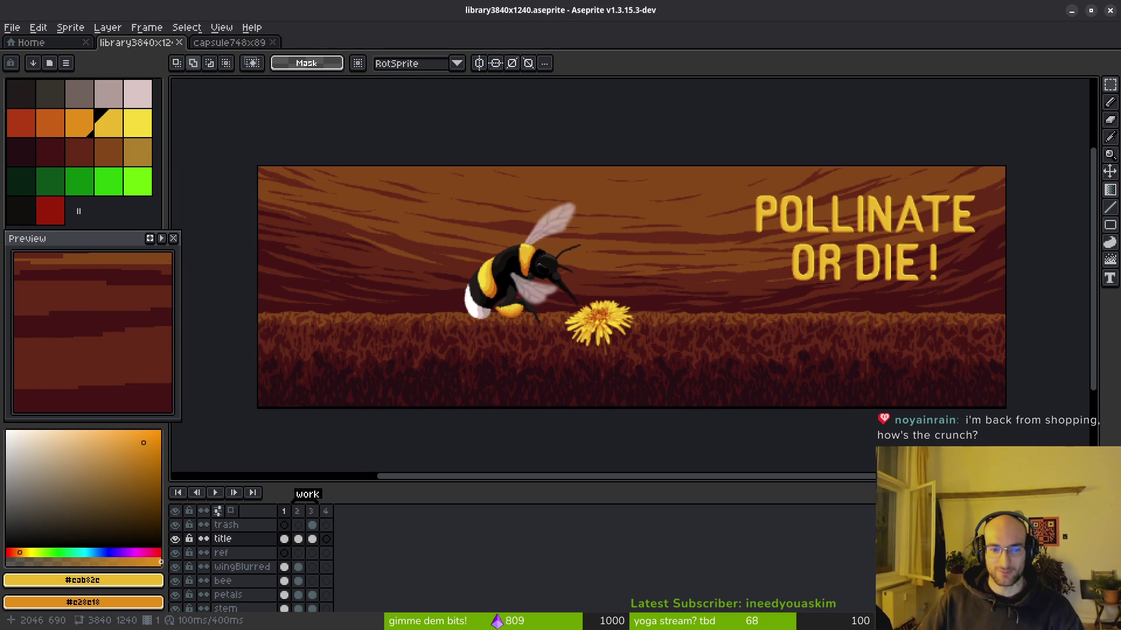
{"action": "scroll", "coordinate": [693, 311], "scroll_direction": "up", "scroll_amount": 3}
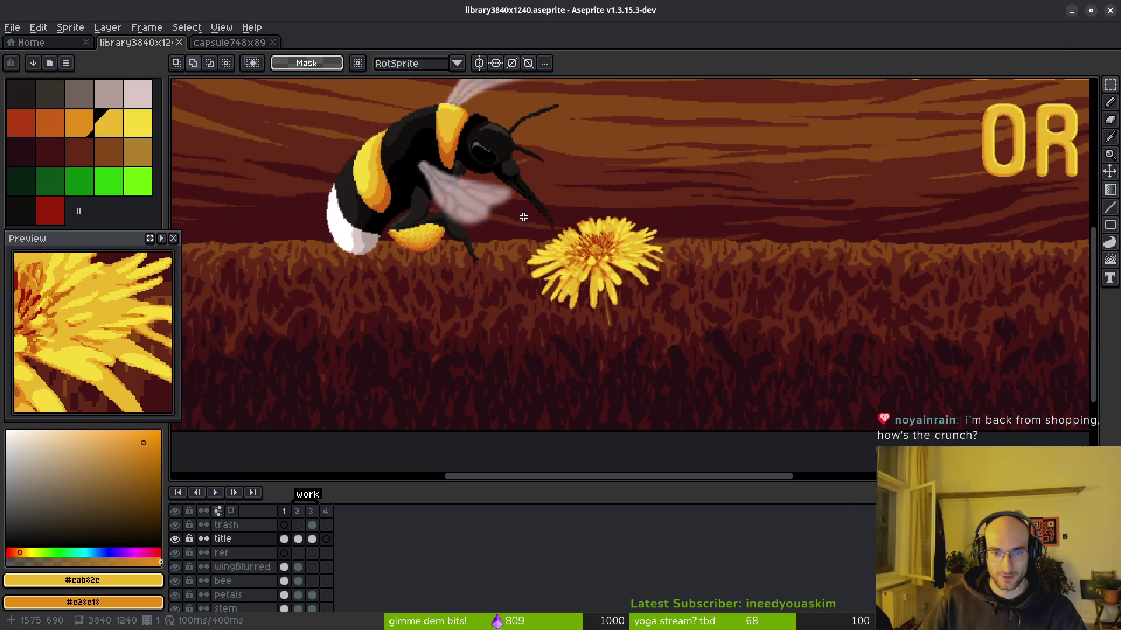
Step: Try enlarging and moving the dandelion, then undo it back to its original size
{"action": "mouse_move", "coordinate": [499, 192]}
{"action": "left_mouse_down"}
{"action": "mouse_move", "coordinate": [693, 322]}
{"action": "mouse_move", "coordinate": [687, 337]}
{"action": "left_mouse_up"}
{"action": "left_click_drag", "start_coordinate": [284, 581], "coordinate": [284, 595]}
{"action": "left_click_drag", "start_coordinate": [671, 378], "coordinate": [553, 323]}
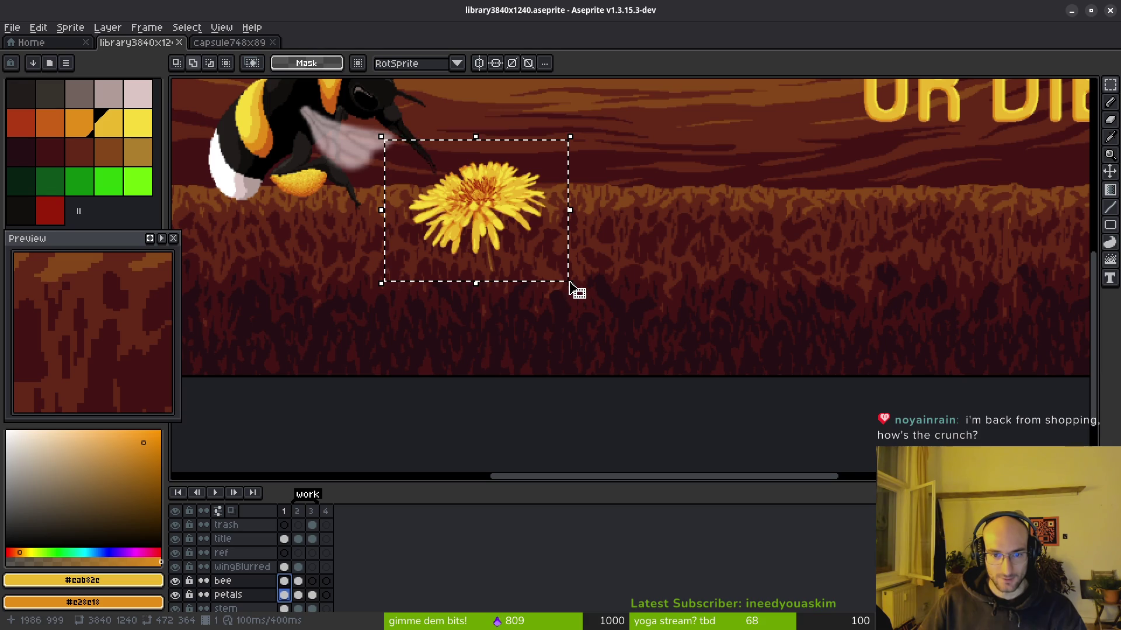
{"action": "mouse_move", "coordinate": [566, 278]}
{"action": "left_mouse_down"}
{"action": "mouse_move", "coordinate": [671, 380]}
{"action": "mouse_move", "coordinate": [890, 436]}
{"action": "left_mouse_up"}
{"action": "mouse_move", "coordinate": [683, 325]}
{"action": "left_mouse_down"}
{"action": "mouse_move", "coordinate": [613, 192]}
{"action": "mouse_move", "coordinate": [633, 225]}
{"action": "mouse_move", "coordinate": [622, 233]}
{"action": "left_mouse_up"}
{"action": "scroll", "coordinate": [626, 237], "scroll_direction": "down", "scroll_amount": 1}
{"action": "scroll", "coordinate": [626, 236], "scroll_direction": "down", "scroll_amount": 1}
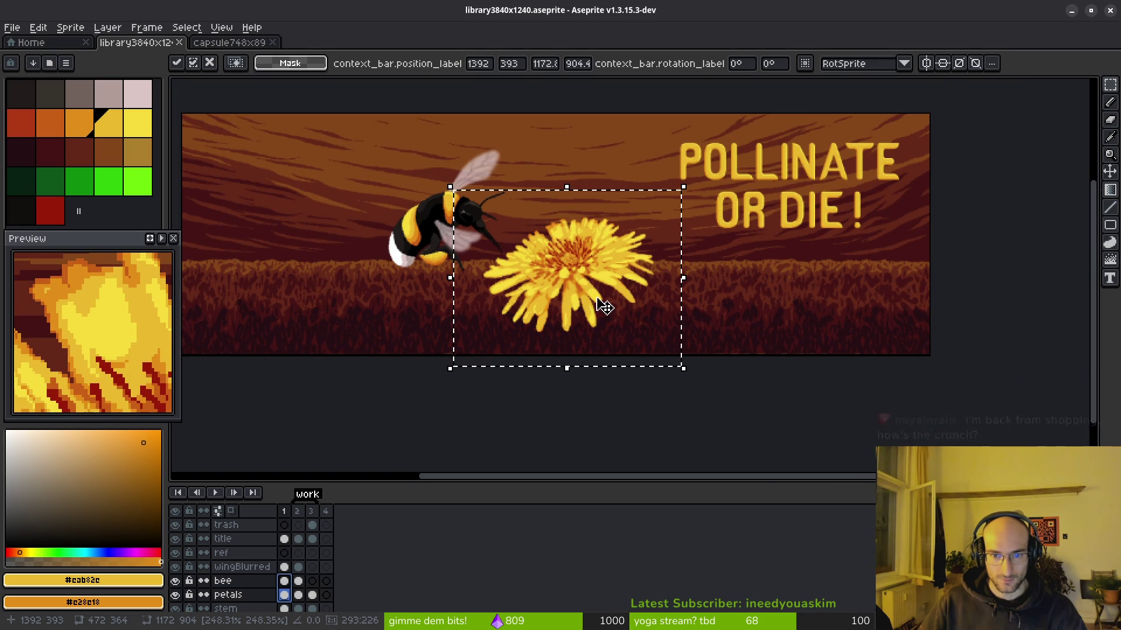
{"action": "scroll", "coordinate": [595, 284], "scroll_direction": "left", "scroll_amount": 2}
{"action": "key", "text": "Return"}
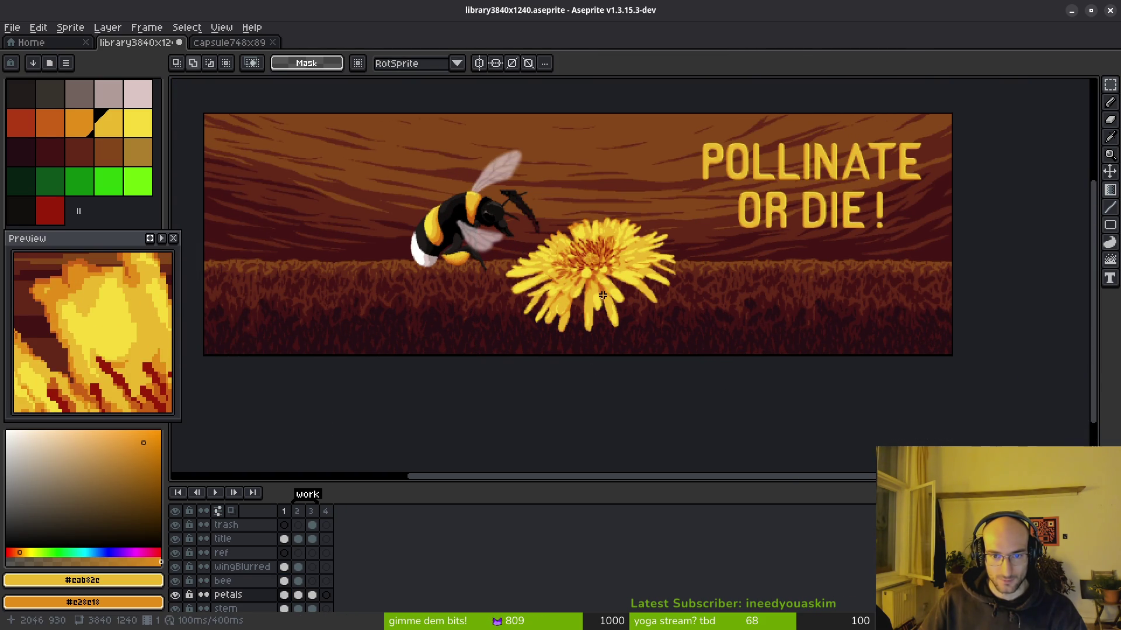
{"action": "scroll", "coordinate": [571, 282], "scroll_direction": "up", "scroll_amount": 2}
{"action": "key", "text": "ctrl+z"}
{"action": "key", "text": "ctrl+z"}
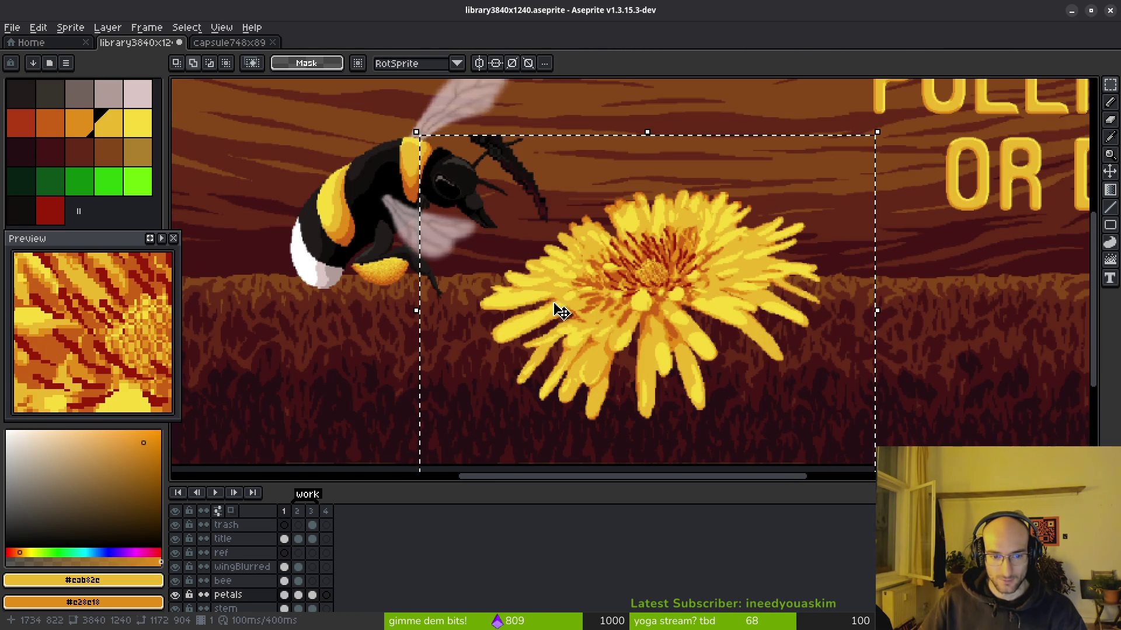
{"action": "key", "text": "ctrl+d"}
{"action": "scroll", "coordinate": [581, 328], "scroll_direction": "up", "scroll_amount": 2}
Step: Marquee the dandelion and select both its petals and stem cels together
{"action": "mouse_move", "coordinate": [776, 180]}
{"action": "left_mouse_down"}
{"action": "mouse_move", "coordinate": [504, 421]}
{"action": "mouse_move", "coordinate": [456, 394]}
{"action": "left_mouse_up"}
{"action": "key", "text": "ctrl+d"}
{"action": "mouse_move", "coordinate": [716, 203]}
{"action": "left_mouse_down"}
{"action": "mouse_move", "coordinate": [508, 405]}
{"action": "mouse_move", "coordinate": [463, 395]}
{"action": "mouse_move", "coordinate": [477, 390]}
{"action": "left_mouse_up"}
{"action": "left_click", "coordinate": [284, 595]}
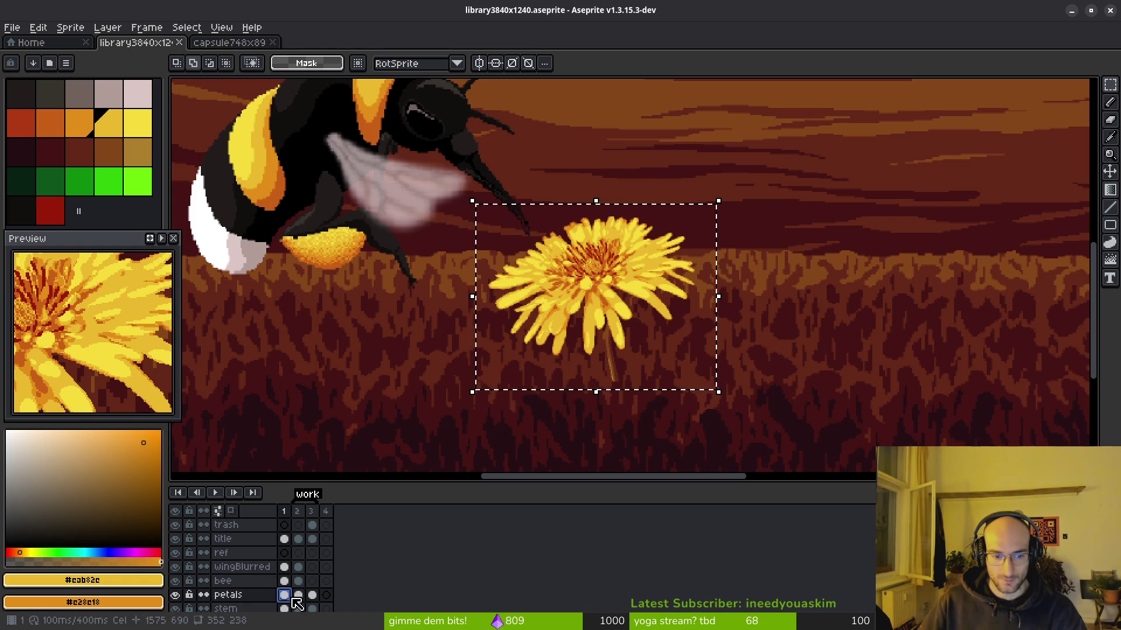
{"action": "left_click", "coordinate": [284, 608], "text": "shift"}
{"action": "scroll", "coordinate": [537, 366], "scroll_direction": "down", "scroll_amount": 2}
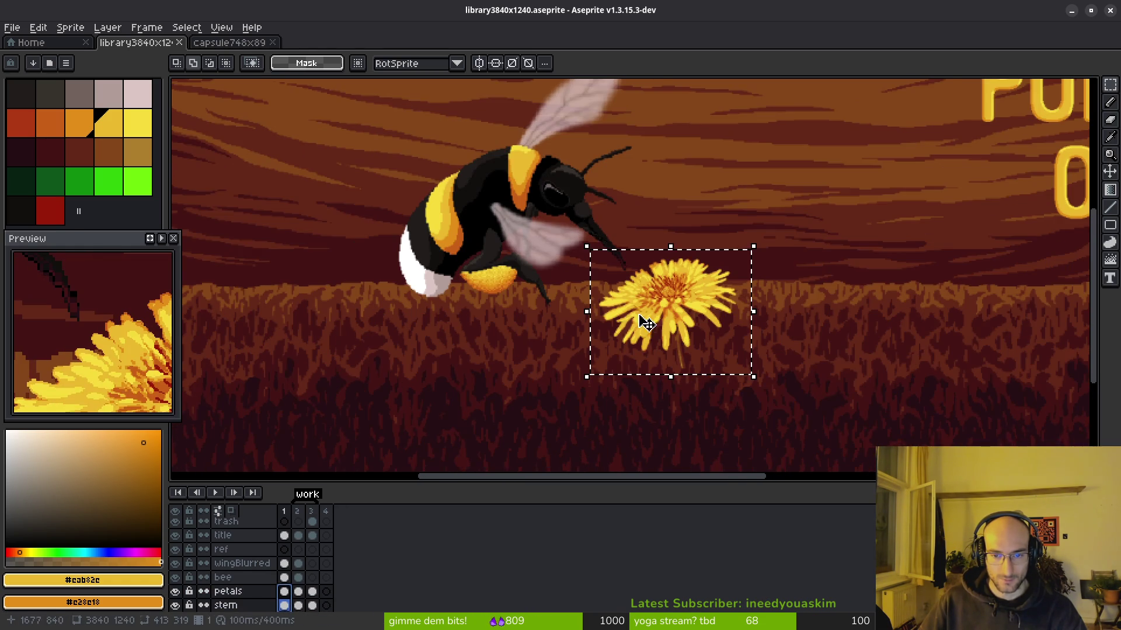
{"action": "scroll", "coordinate": [665, 310], "scroll_direction": "down", "scroll_amount": 5}
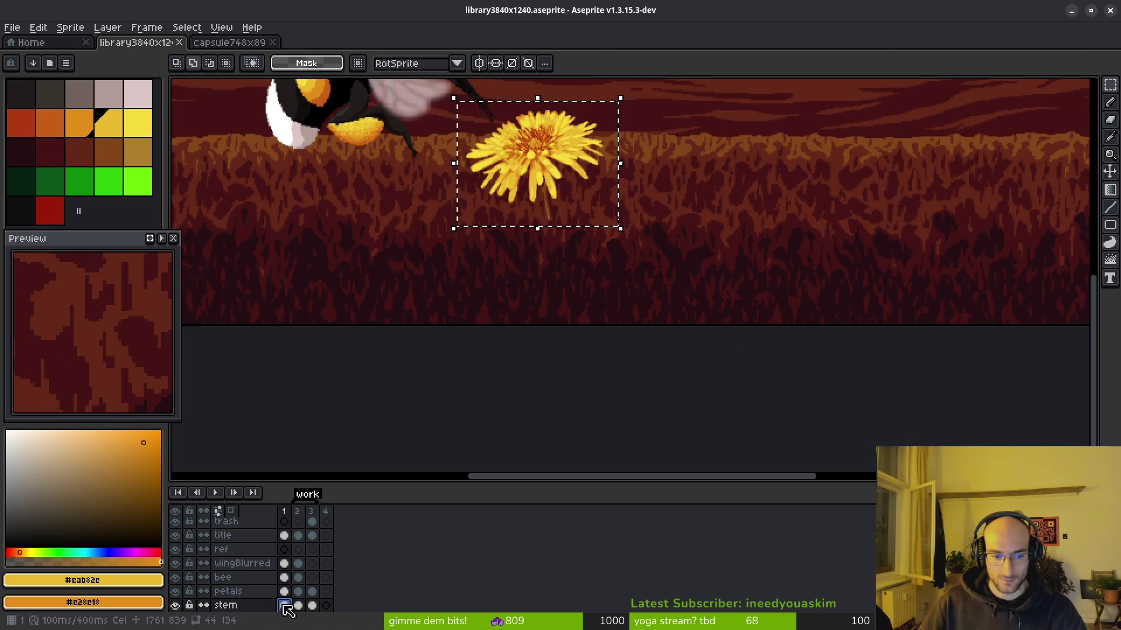
{"action": "scroll", "coordinate": [533, 268], "scroll_direction": "up", "scroll_amount": 5}
{"action": "scroll", "coordinate": [532, 267], "scroll_direction": "left", "scroll_amount": 5}
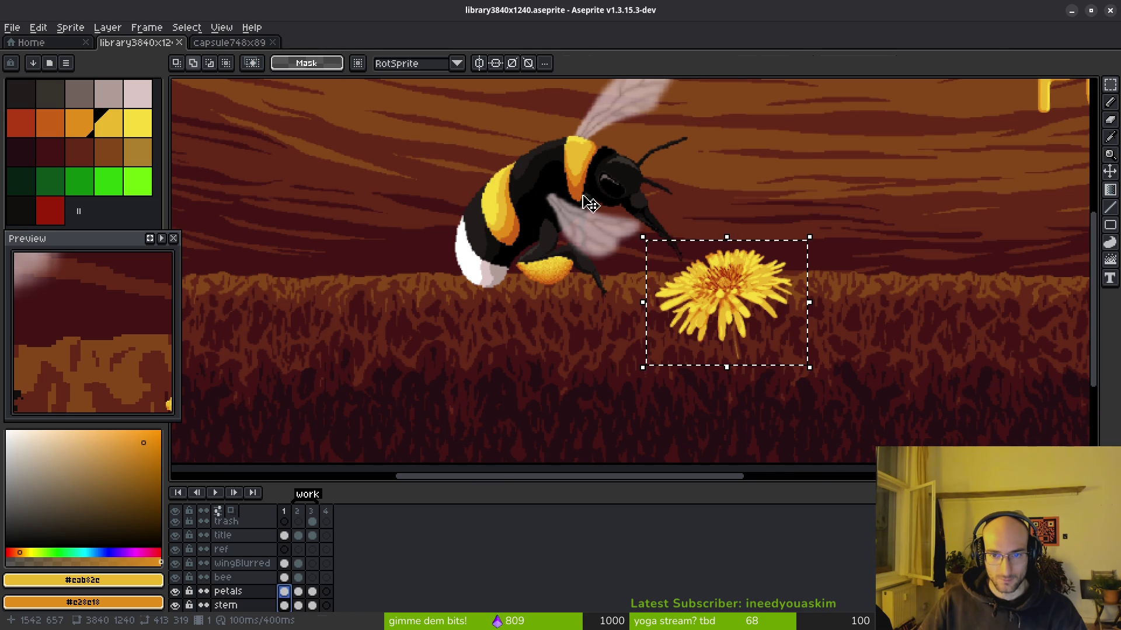
Step: Scale the dandelion up, shift it right of the bee, and commit it
{"action": "mouse_move", "coordinate": [642, 237]}
{"action": "left_mouse_down"}
{"action": "mouse_move", "coordinate": [416, 101]}
{"action": "mouse_move", "coordinate": [353, 114]}
{"action": "mouse_move", "coordinate": [353, 237]}
{"action": "mouse_move", "coordinate": [370, 313]}
{"action": "left_mouse_up"}
{"action": "left_click_drag", "start_coordinate": [611, 263], "coordinate": [593, 214]}
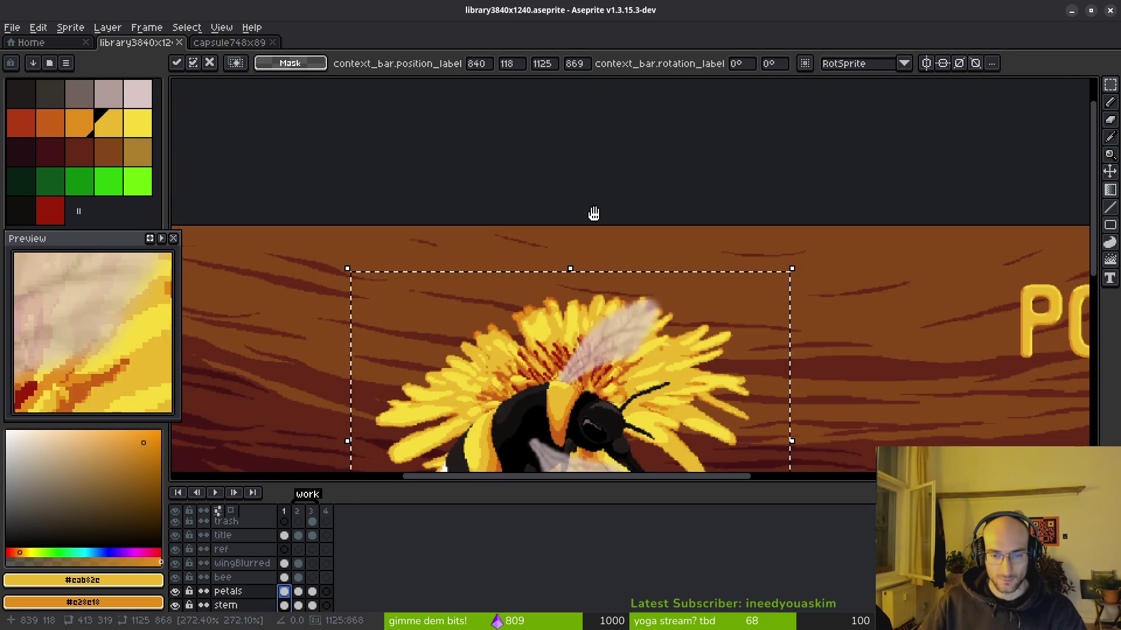
{"action": "scroll", "coordinate": [605, 233], "scroll_direction": "down", "scroll_amount": 5}
{"action": "scroll", "coordinate": [584, 253], "scroll_direction": "down", "scroll_amount": 3}
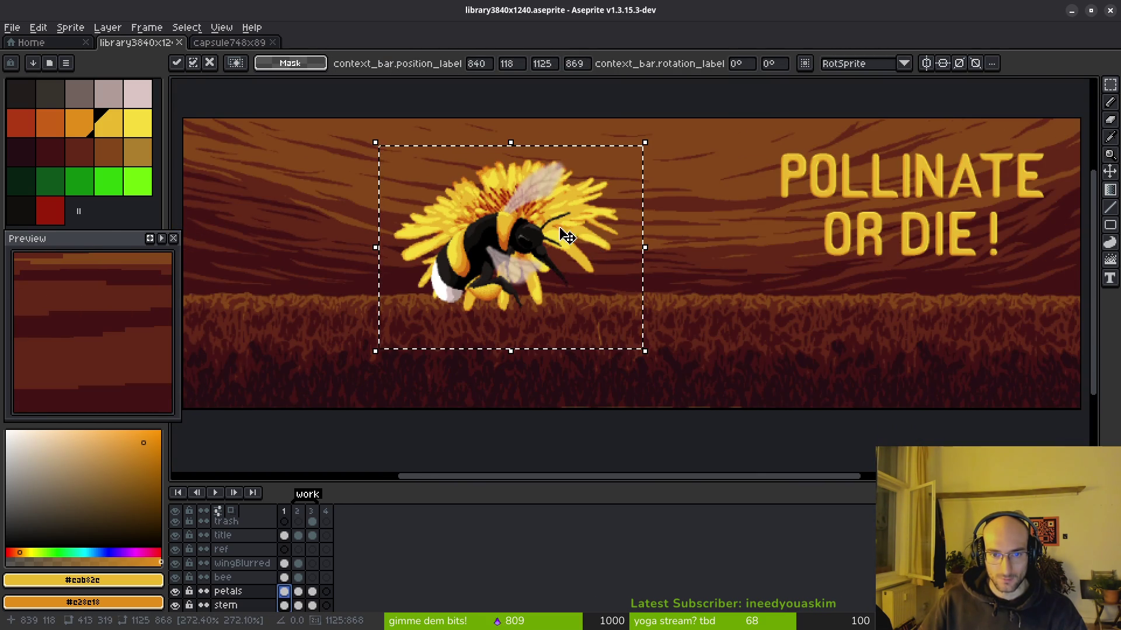
{"action": "mouse_move", "coordinate": [642, 310]}
{"action": "left_mouse_down"}
{"action": "mouse_move", "coordinate": [708, 318]}
{"action": "mouse_move", "coordinate": [699, 311]}
{"action": "left_mouse_up"}
{"action": "key", "text": "Return"}
{"action": "key", "text": "ctrl+d"}
{"action": "scroll", "coordinate": [703, 324], "scroll_direction": "up", "scroll_amount": 2}
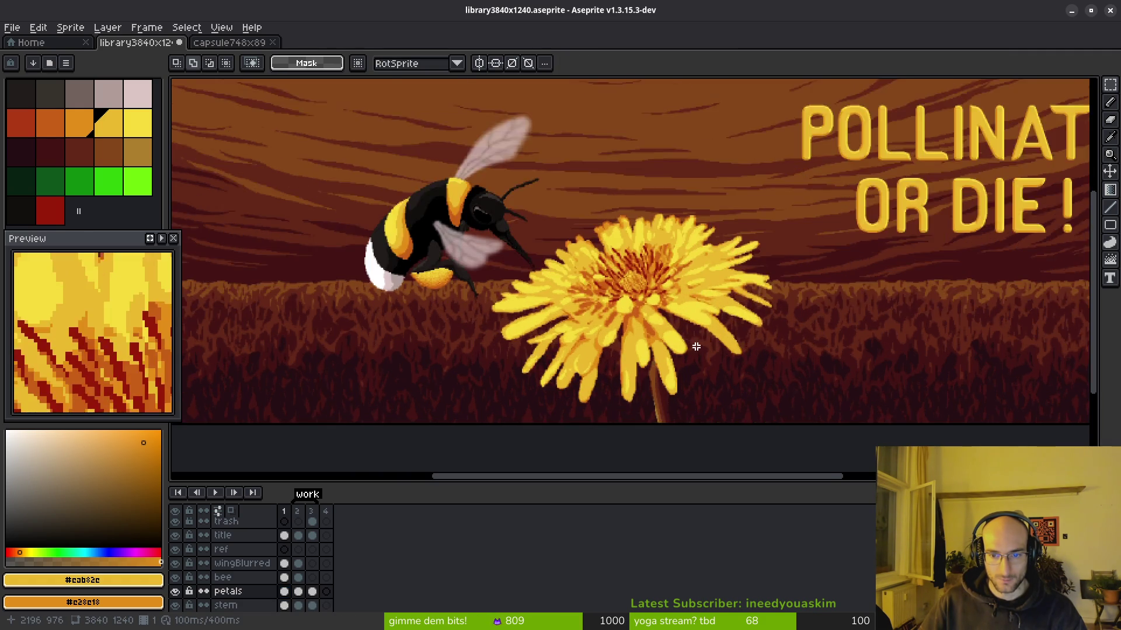
{"action": "scroll", "coordinate": [701, 333], "scroll_direction": "down", "scroll_amount": 1}
Step: Undo that, then move the dandelion up-right and scale it to about 1068×824
{"action": "key", "text": "ctrl+shift+d"}
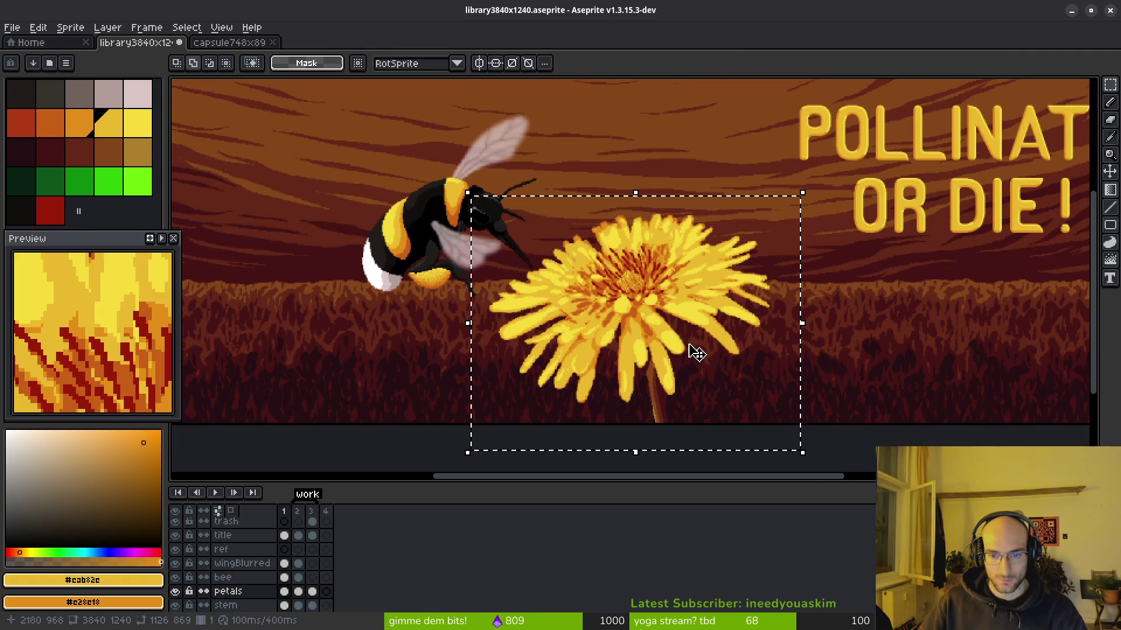
{"action": "key", "text": "ctrl+z"}
{"action": "scroll", "coordinate": [676, 350], "scroll_direction": "up", "scroll_amount": 1}
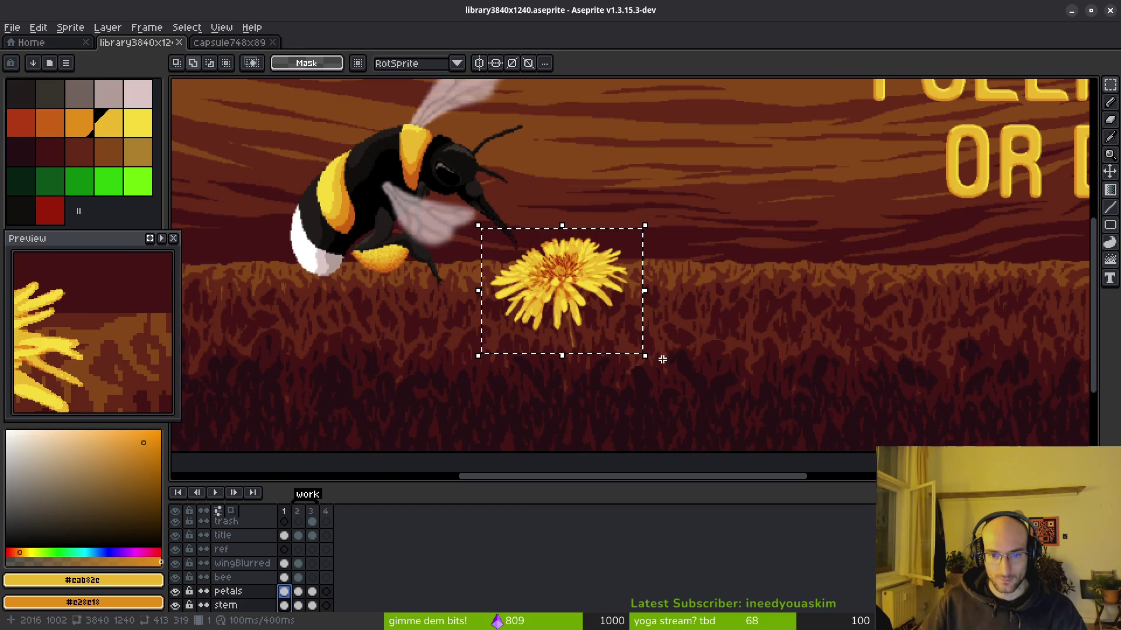
{"action": "mouse_move", "coordinate": [608, 307]}
{"action": "left_mouse_down"}
{"action": "mouse_move", "coordinate": [670, 300]}
{"action": "mouse_move", "coordinate": [762, 195]}
{"action": "mouse_move", "coordinate": [750, 178]}
{"action": "left_mouse_up"}
{"action": "left_click_drag", "start_coordinate": [592, 262], "coordinate": [284, 414]}
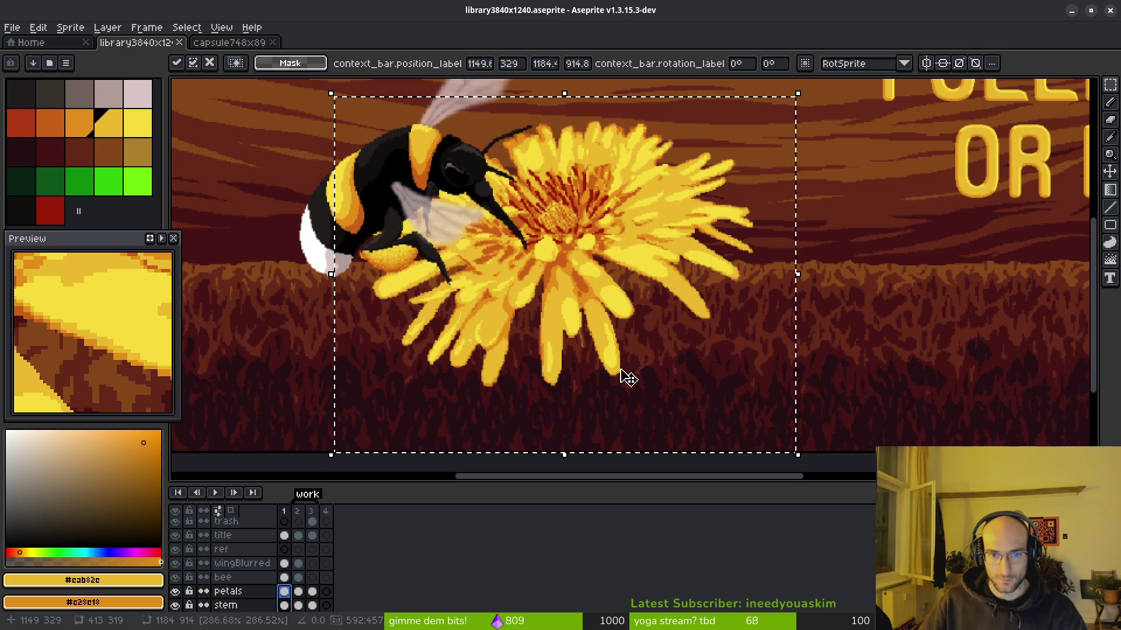
{"action": "key", "text": "ctrl+d"}
{"action": "scroll", "coordinate": [638, 331], "scroll_direction": "down", "scroll_amount": 1}
{"action": "mouse_move", "coordinate": [402, 106]}
{"action": "left_mouse_down"}
{"action": "mouse_move", "coordinate": [739, 377]}
{"action": "mouse_move", "coordinate": [840, 443]}
{"action": "left_mouse_up"}
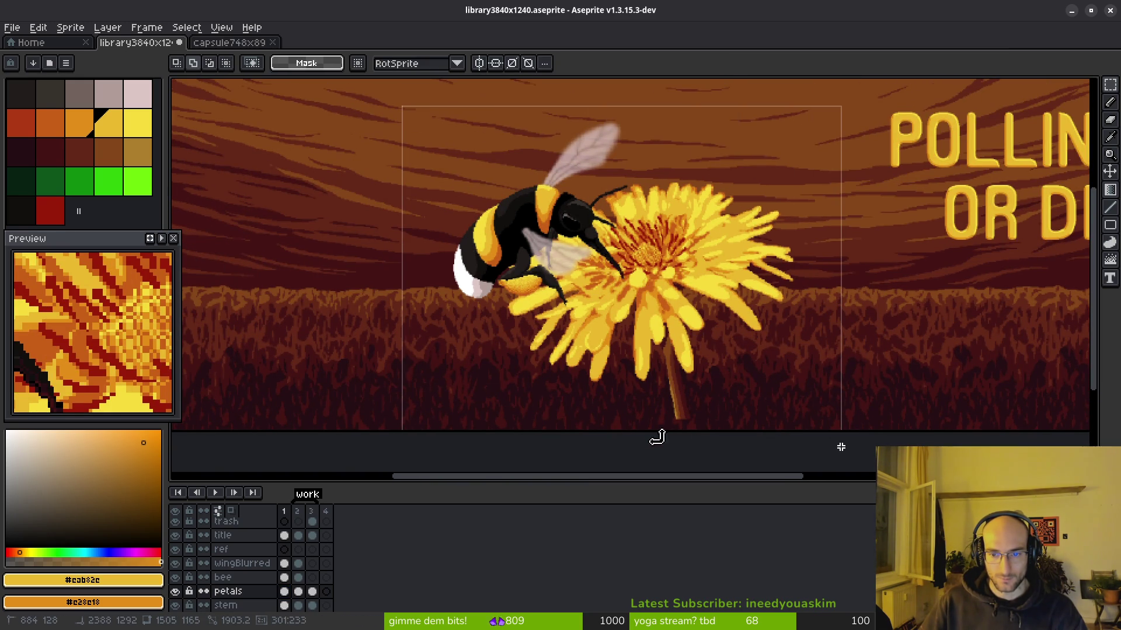
{"action": "scroll", "coordinate": [721, 325], "scroll_direction": "down", "scroll_amount": 2}
{"action": "scroll", "coordinate": [721, 325], "scroll_direction": "left", "scroll_amount": 3}
{"action": "scroll", "coordinate": [802, 355], "scroll_direction": "up", "scroll_amount": 5}
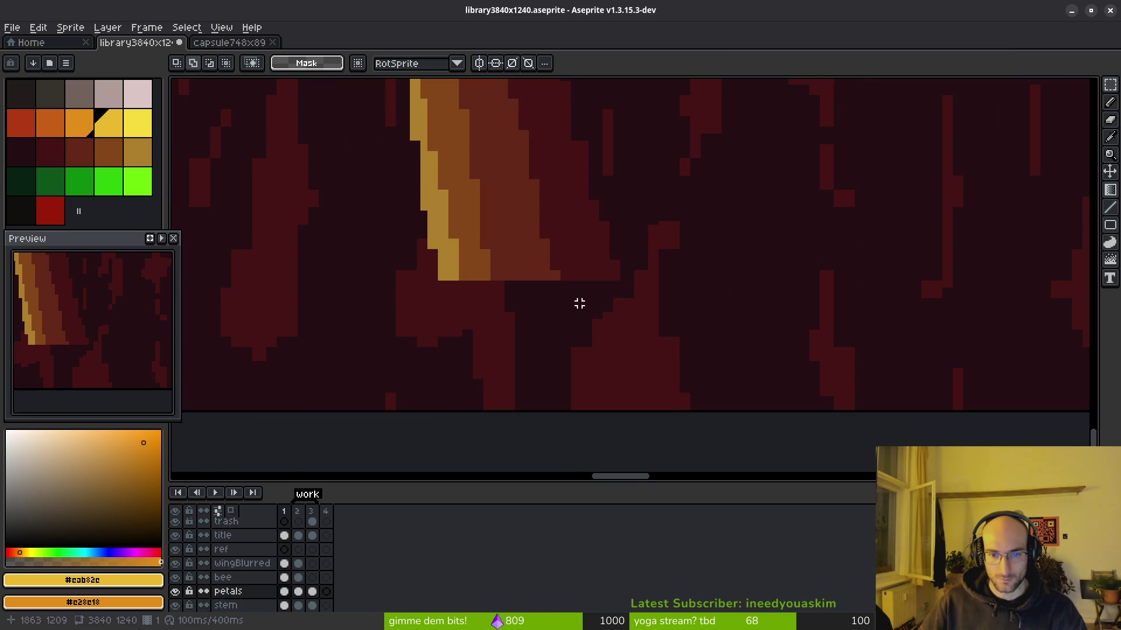
Step: Marquee the area around the dandelion stem and flower
{"action": "mouse_move", "coordinate": [435, 279]}
{"action": "left_mouse_down"}
{"action": "mouse_move", "coordinate": [756, 265]}
{"action": "mouse_move", "coordinate": [827, 122]}
{"action": "mouse_move", "coordinate": [855, 112]}
{"action": "left_mouse_up"}
{"action": "scroll", "coordinate": [756, 266], "scroll_direction": "down", "scroll_amount": 5}
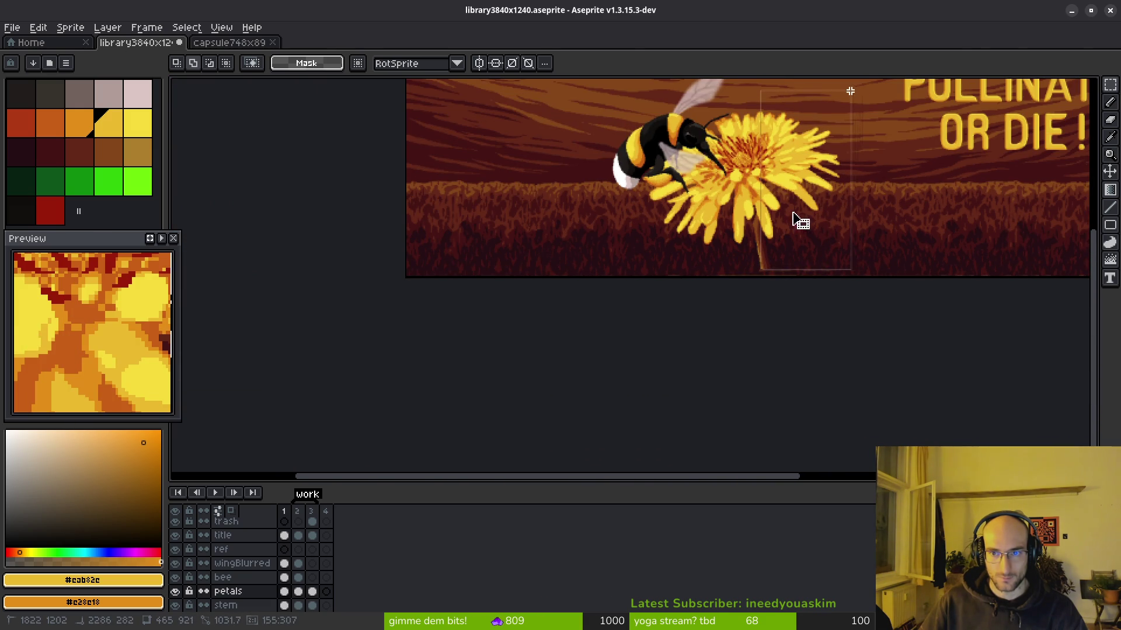
{"action": "scroll", "coordinate": [776, 258], "scroll_direction": "up", "scroll_amount": 6}
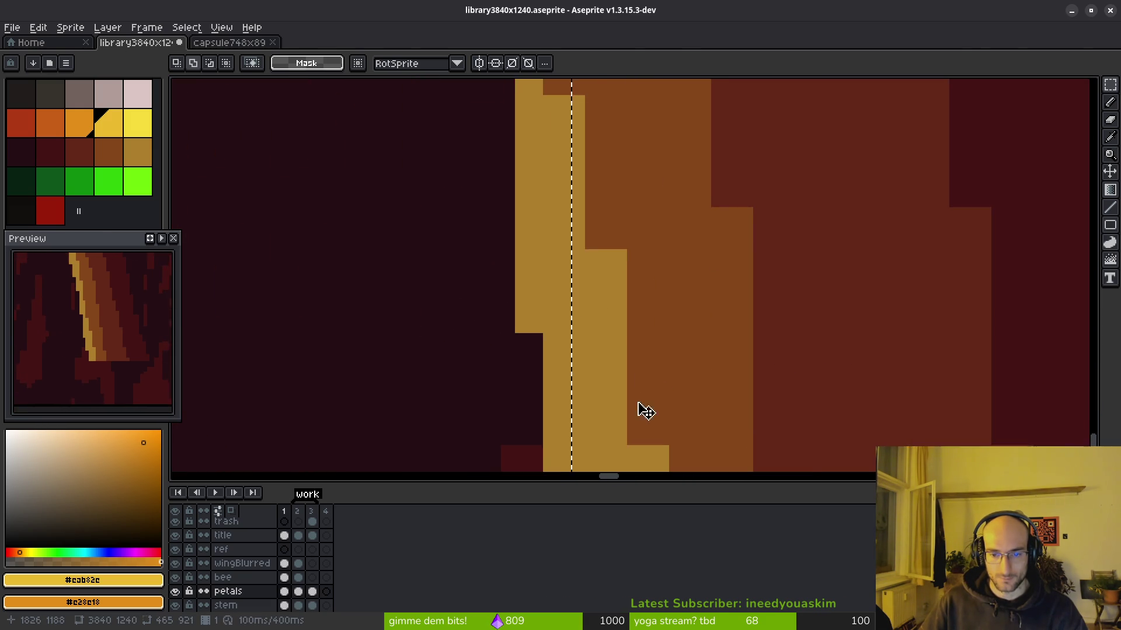
{"action": "mouse_move", "coordinate": [647, 412]}
{"action": "left_mouse_down"}
{"action": "mouse_move", "coordinate": [587, 363]}
{"action": "mouse_move", "coordinate": [603, 388]}
{"action": "mouse_move", "coordinate": [519, 282]}
{"action": "left_mouse_up"}
{"action": "scroll", "coordinate": [602, 387], "scroll_direction": "down", "scroll_amount": 4}
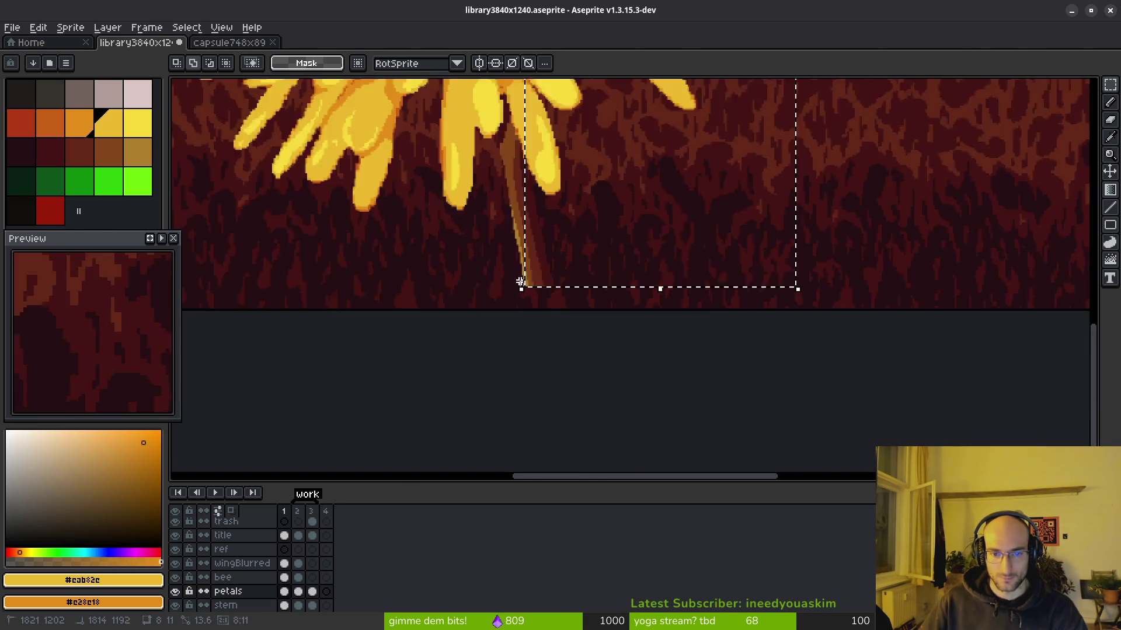
{"action": "scroll", "coordinate": [520, 282], "scroll_direction": "down", "scroll_amount": 5}
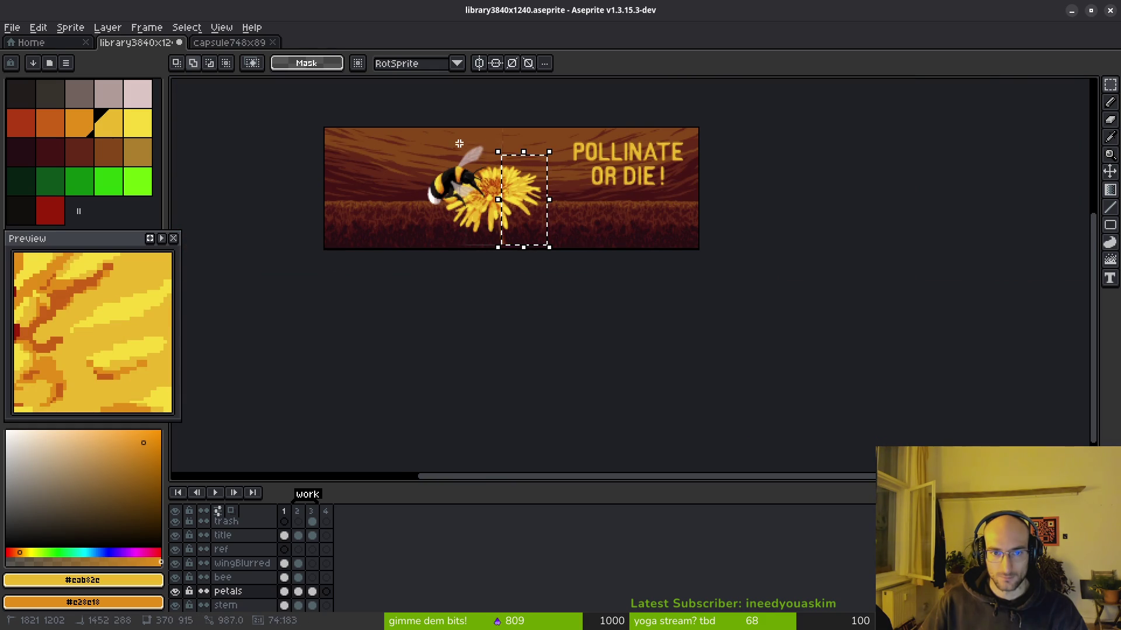
{"action": "left_click_drag", "start_coordinate": [431, 136], "coordinate": [550, 247]}
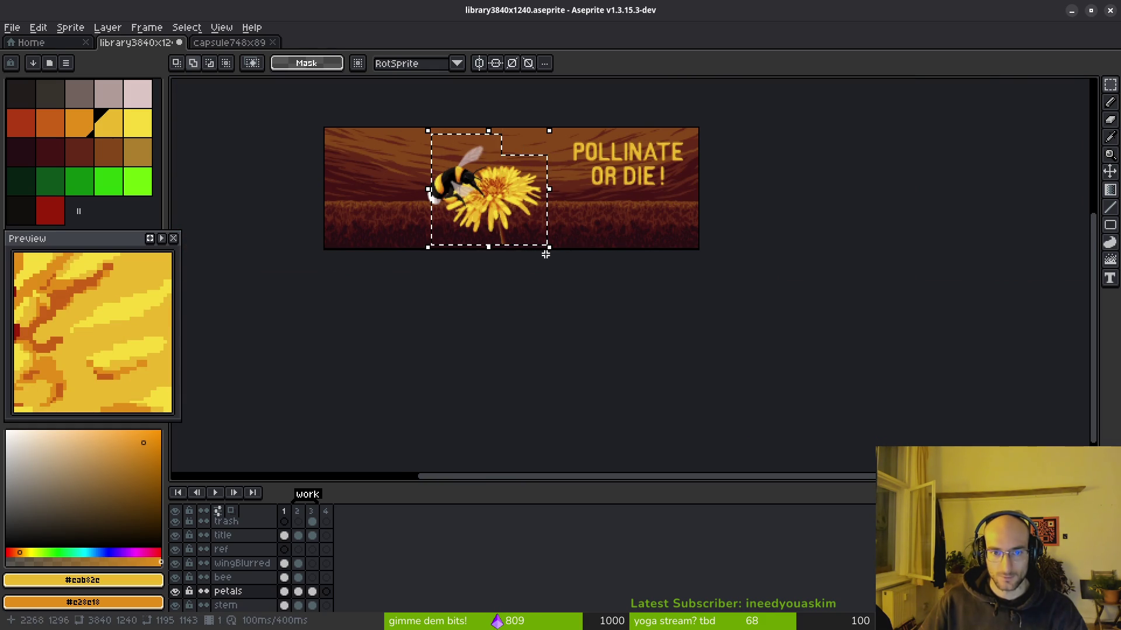
{"action": "scroll", "coordinate": [517, 363], "scroll_direction": "left", "scroll_amount": 1}
{"action": "scroll", "coordinate": [566, 182], "scroll_direction": "up", "scroll_amount": 3}
{"action": "scroll", "coordinate": [525, 263], "scroll_direction": "up", "scroll_amount": 1}
{"action": "scroll", "coordinate": [525, 262], "scroll_direction": "left", "scroll_amount": 1}
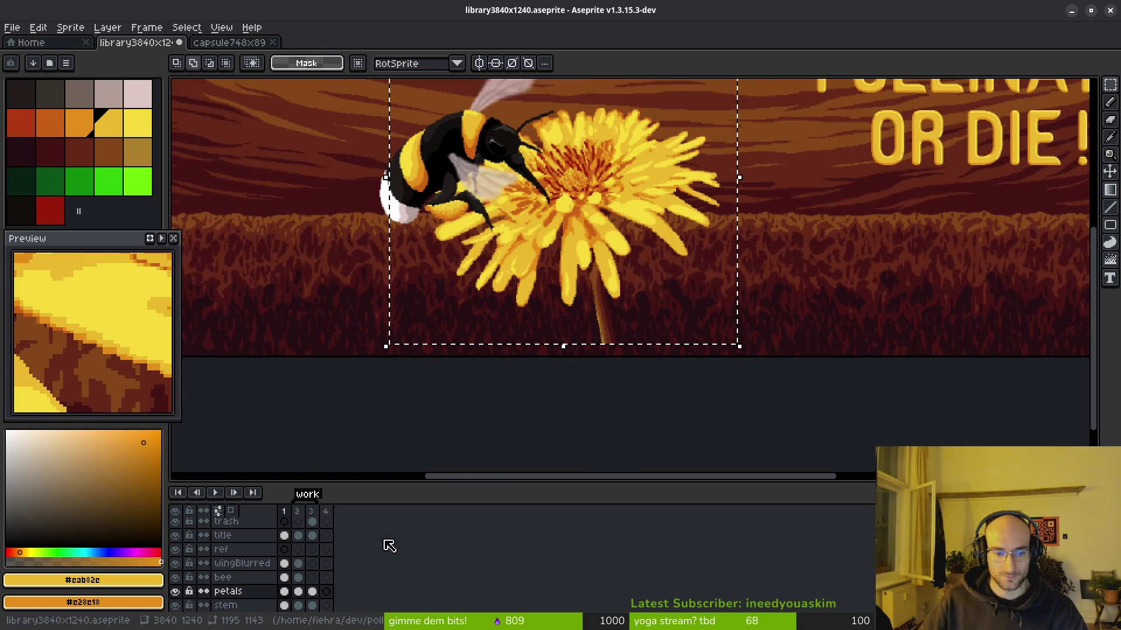
Step: On the stem layer, move the stem about 340 px left toward the flower head
{"action": "left_click", "coordinate": [285, 606]}
{"action": "key", "text": "Up"}
{"action": "left_click", "coordinate": [285, 606]}
{"action": "scroll", "coordinate": [601, 306], "scroll_direction": "left", "scroll_amount": 5}
{"action": "scroll", "coordinate": [601, 305], "scroll_direction": "up", "scroll_amount": 1}
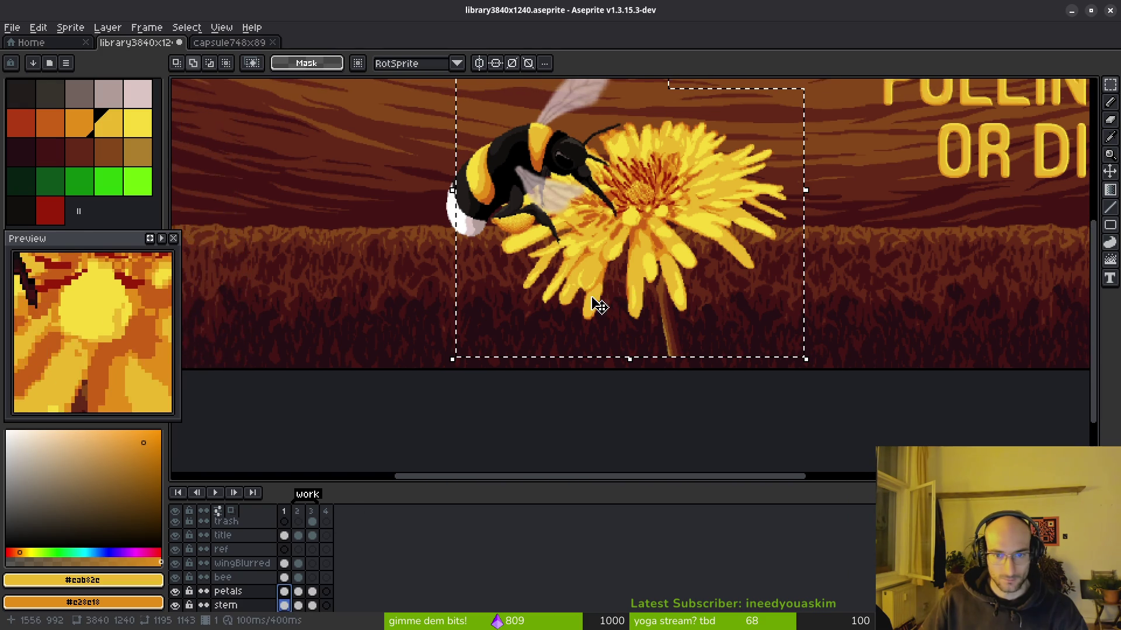
{"action": "mouse_move", "coordinate": [695, 304]}
{"action": "left_mouse_down"}
{"action": "mouse_move", "coordinate": [620, 305]}
{"action": "mouse_move", "coordinate": [650, 308]}
{"action": "left_mouse_up"}
{"action": "scroll", "coordinate": [671, 318], "scroll_direction": "up", "scroll_amount": 3}
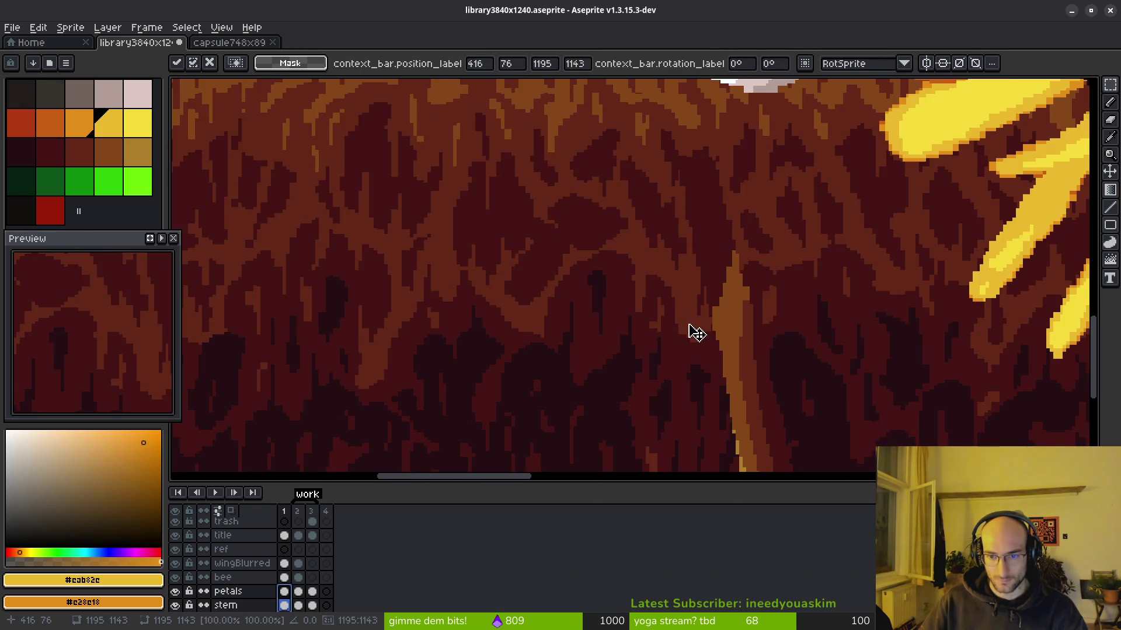
{"action": "scroll", "coordinate": [720, 330], "scroll_direction": "down", "scroll_amount": 3}
{"action": "scroll", "coordinate": [584, 297], "scroll_direction": "up", "scroll_amount": 4}
{"action": "scroll", "coordinate": [634, 321], "scroll_direction": "down", "scroll_amount": 6}
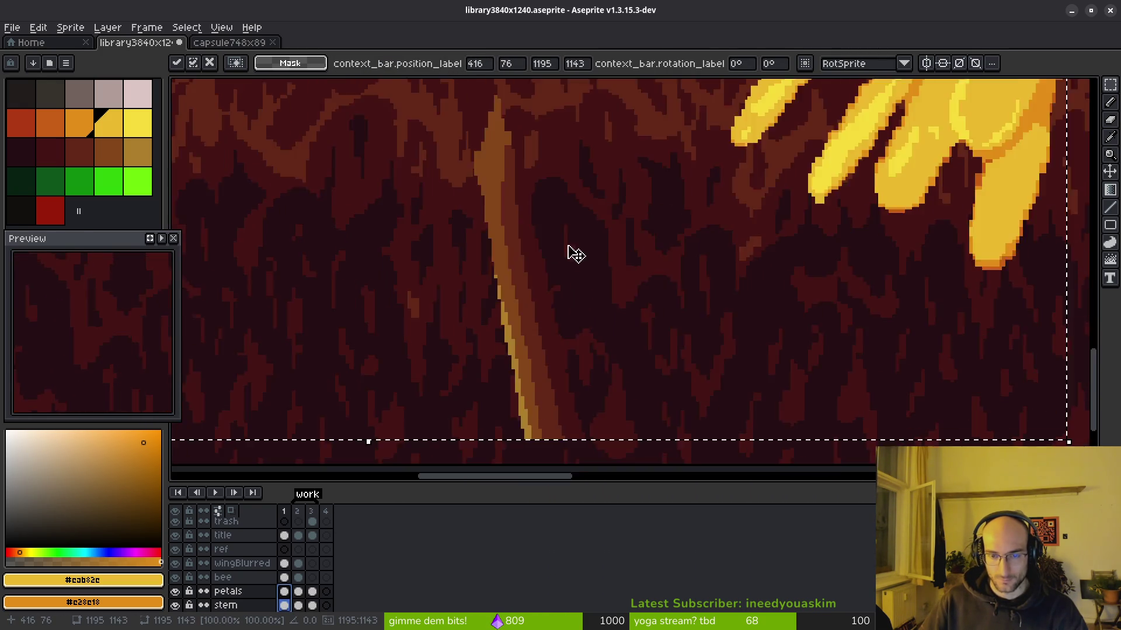
{"action": "left_click_drag", "start_coordinate": [555, 326], "coordinate": [589, 361]}
Step: Nudge the stem up a few pixels, commit it, and save the banner
{"action": "scroll", "coordinate": [544, 347], "scroll_direction": "up", "scroll_amount": 1}
{"action": "scroll", "coordinate": [613, 362], "scroll_direction": "up", "scroll_amount": 3}
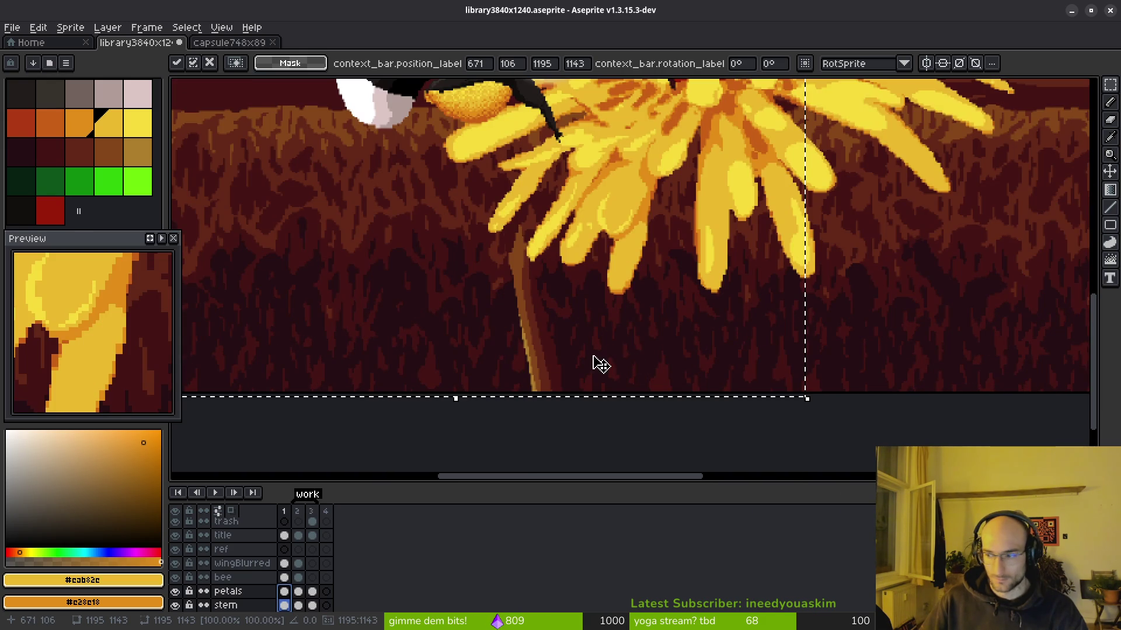
{"action": "key", "text": "Up"}
{"action": "key", "text": "Up"}
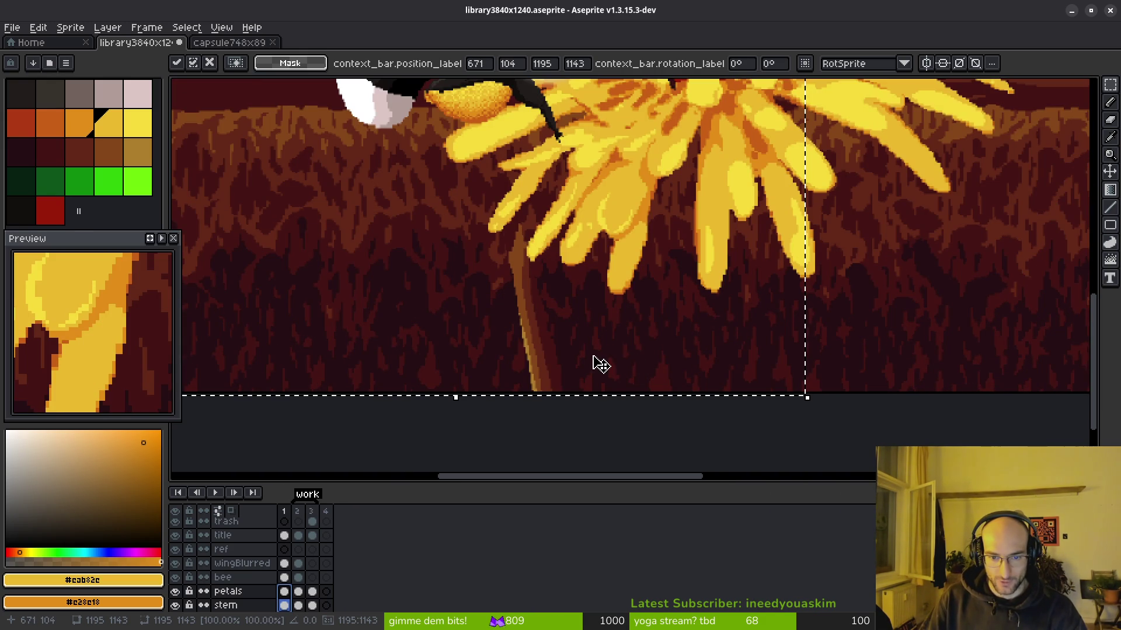
{"action": "key", "text": "Up"}
{"action": "key", "text": "Up"}
{"action": "key", "text": "Up"}
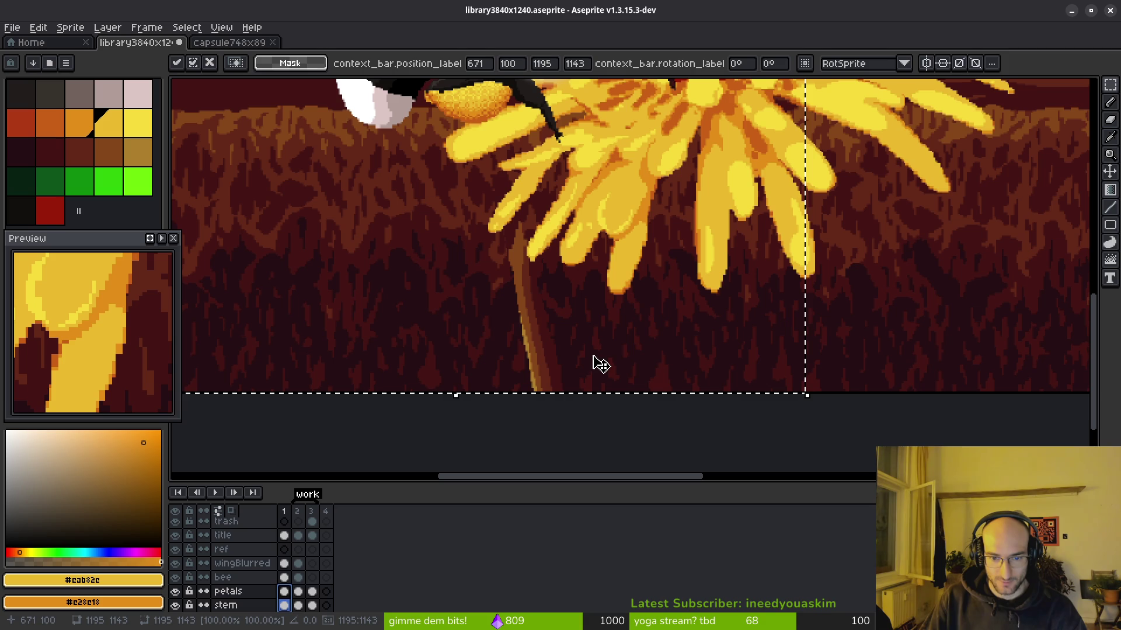
{"action": "scroll", "coordinate": [593, 413], "scroll_direction": "up", "scroll_amount": 5}
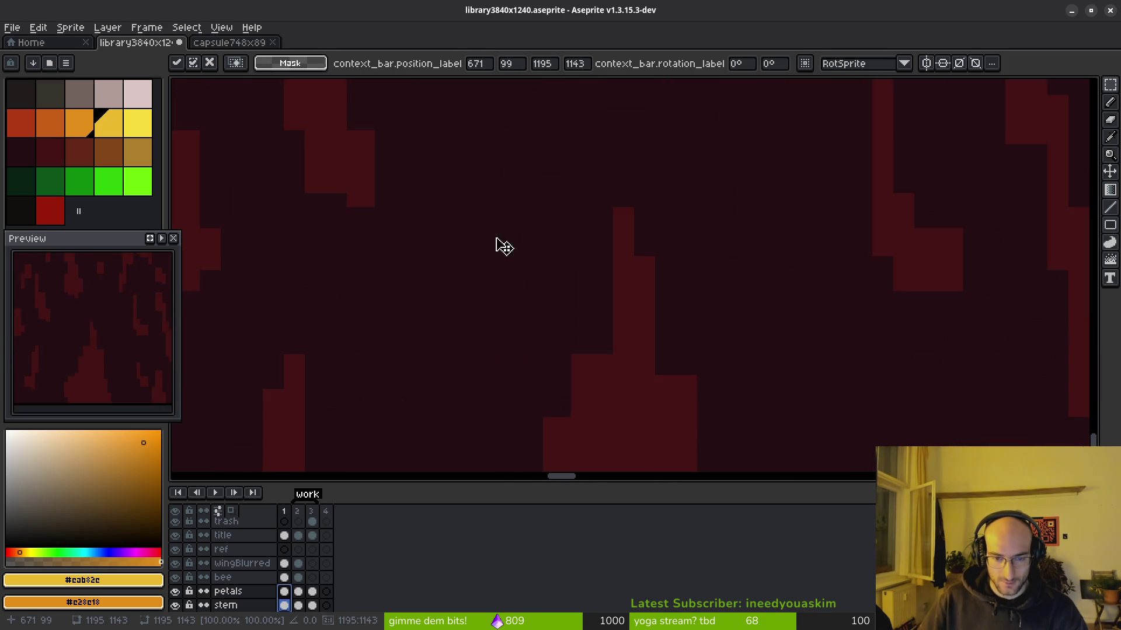
{"action": "key", "text": "Up"}
{"action": "key", "text": "Up"}
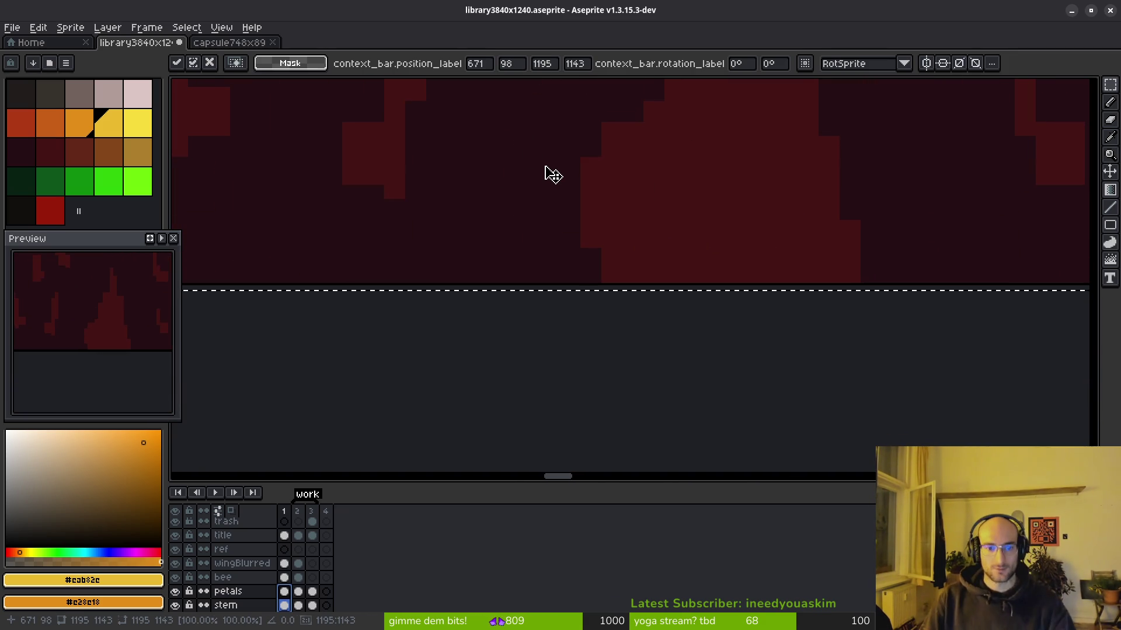
{"action": "scroll", "coordinate": [448, 125], "scroll_direction": "down", "scroll_amount": 5}
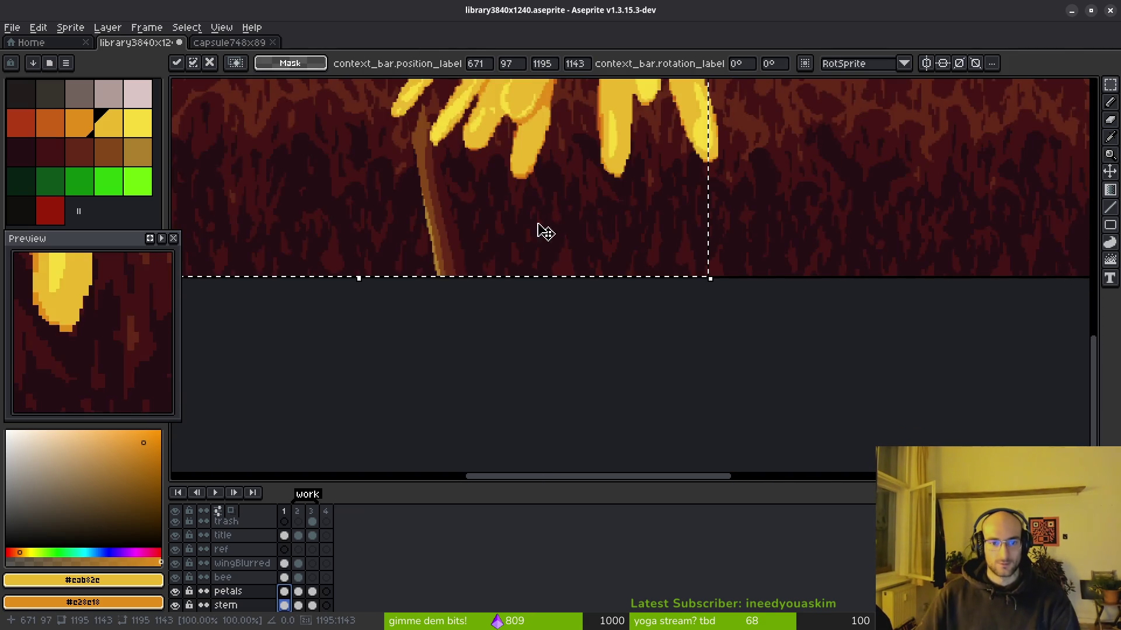
{"action": "key", "text": "ctrl+d"}
{"action": "key", "text": "ctrl+s"}
Step: Select the POLLINATE OR DIE! title on its layer
{"action": "scroll", "coordinate": [670, 239], "scroll_direction": "down", "scroll_amount": 4}
{"action": "mouse_move", "coordinate": [691, 127]}
{"action": "left_mouse_down"}
{"action": "mouse_move", "coordinate": [873, 233]}
{"action": "mouse_move", "coordinate": [984, 273]}
{"action": "left_mouse_up"}
{"action": "left_click", "coordinate": [285, 535]}
Step: Move the title left and slightly down, then commit it
{"action": "mouse_move", "coordinate": [808, 233]}
{"action": "left_mouse_down"}
{"action": "mouse_move", "coordinate": [738, 234]}
{"action": "mouse_move", "coordinate": [748, 221]}
{"action": "left_mouse_up"}
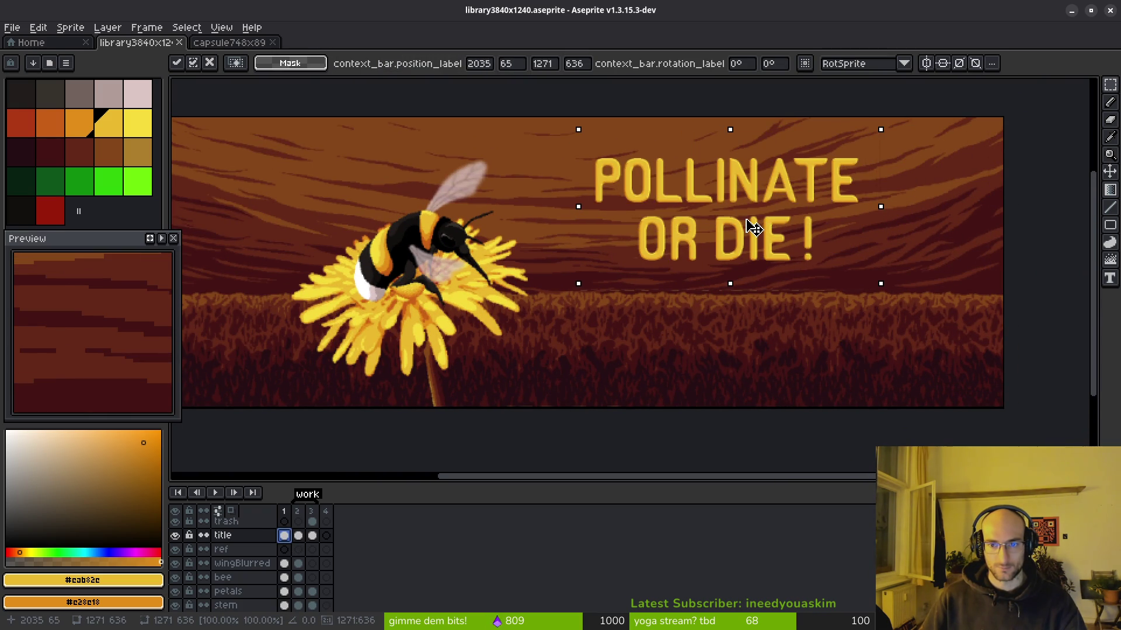
{"action": "scroll", "coordinate": [659, 281], "scroll_direction": "down", "scroll_amount": 2}
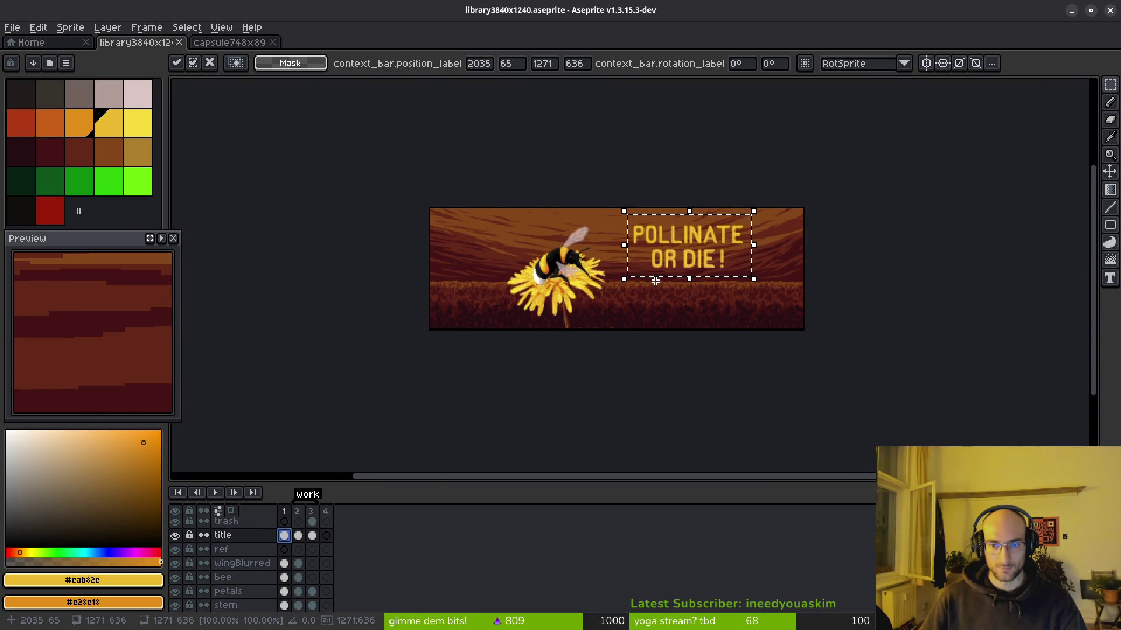
{"action": "scroll", "coordinate": [655, 281], "scroll_direction": "up", "scroll_amount": 1}
{"action": "key", "text": "ctrl+d"}
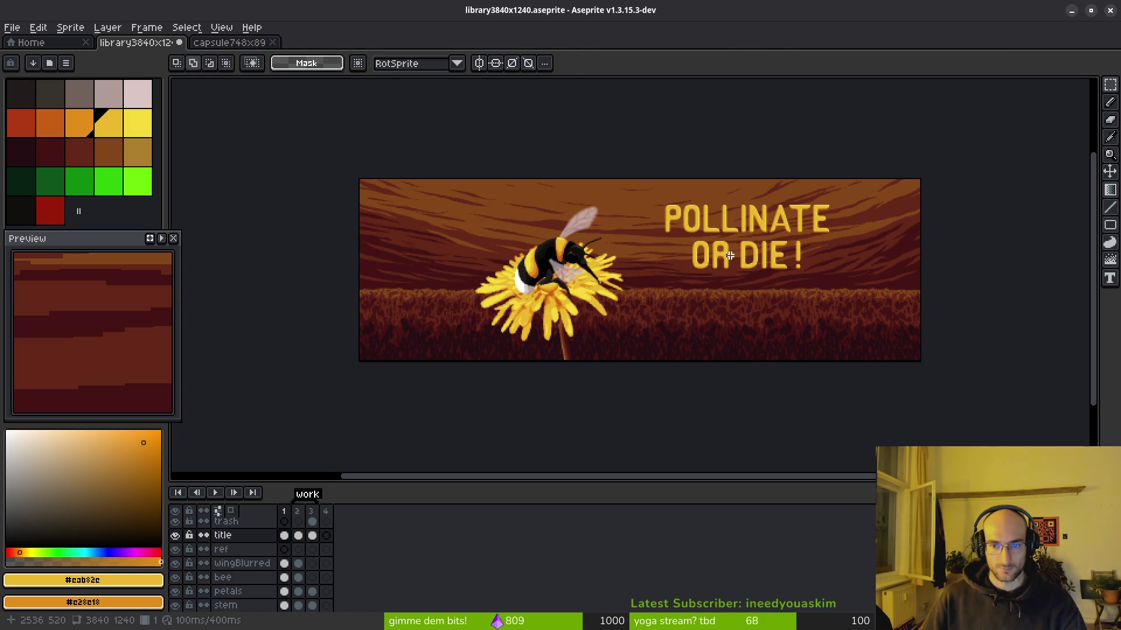
Step: Marquee the OR DIE ! line, then clear it and marquee the bee instead
{"action": "scroll", "coordinate": [729, 255], "scroll_direction": "up", "scroll_amount": 3}
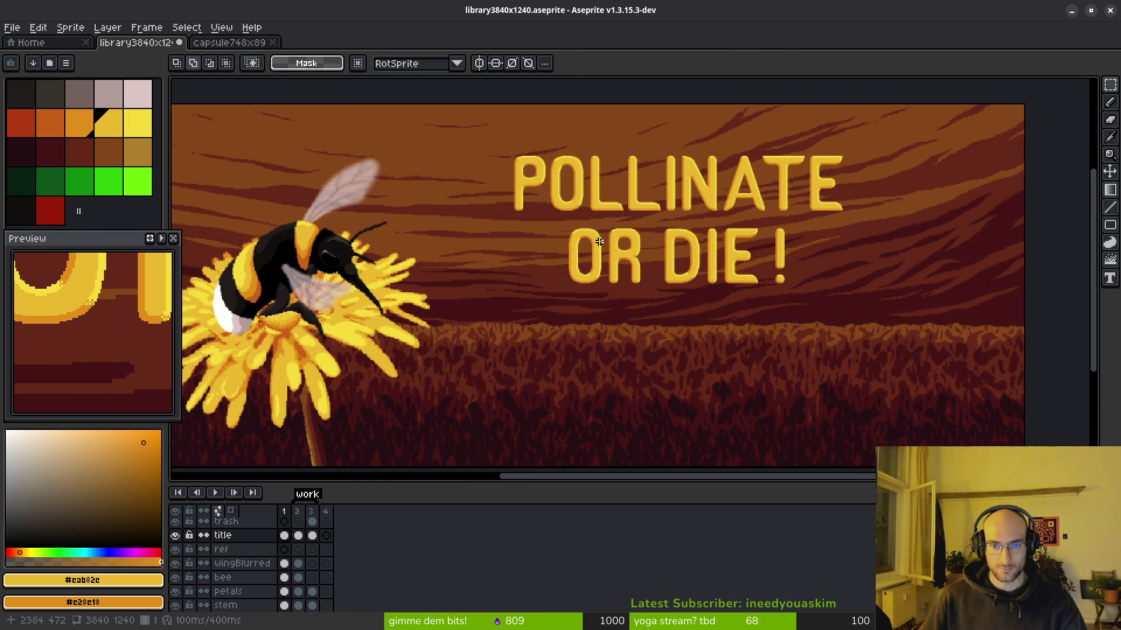
{"action": "left_click_drag", "start_coordinate": [554, 221], "coordinate": [809, 290]}
{"action": "left_click", "coordinate": [534, 288]}
{"action": "scroll", "coordinate": [531, 289], "scroll_direction": "left", "scroll_amount": 5}
{"action": "left_click_drag", "start_coordinate": [430, 143], "coordinate": [669, 372]}
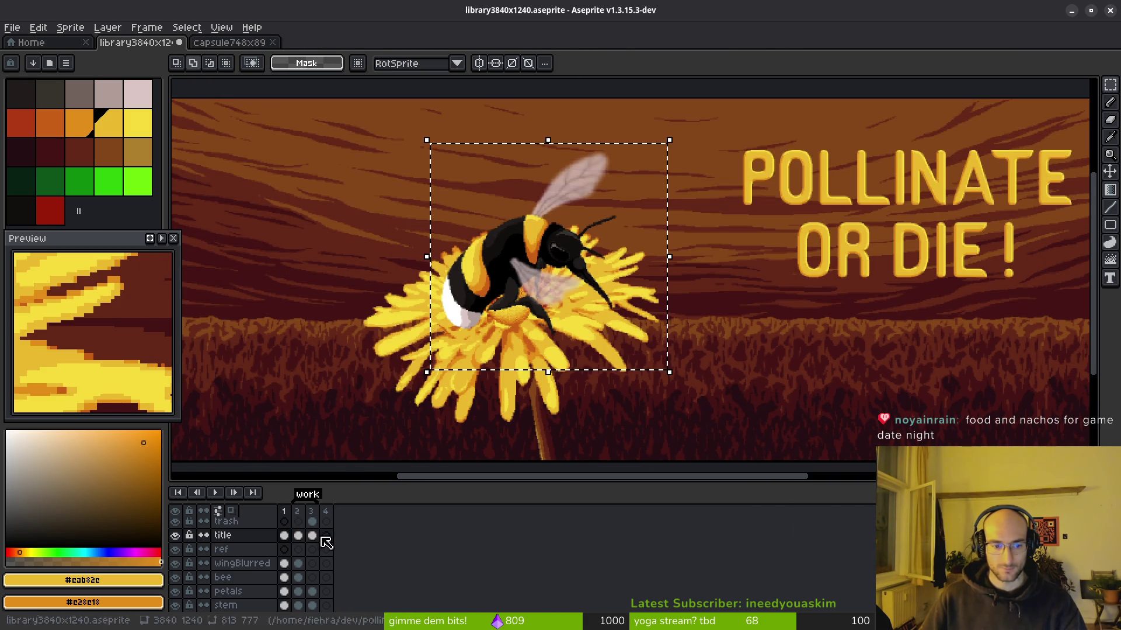
Step: On the bee layer, move the bee up and left to about 528, -100 and commit
{"action": "left_click", "coordinate": [285, 564]}
{"action": "left_click", "coordinate": [290, 570]}
{"action": "scroll", "coordinate": [642, 263], "scroll_direction": "left", "scroll_amount": 4}
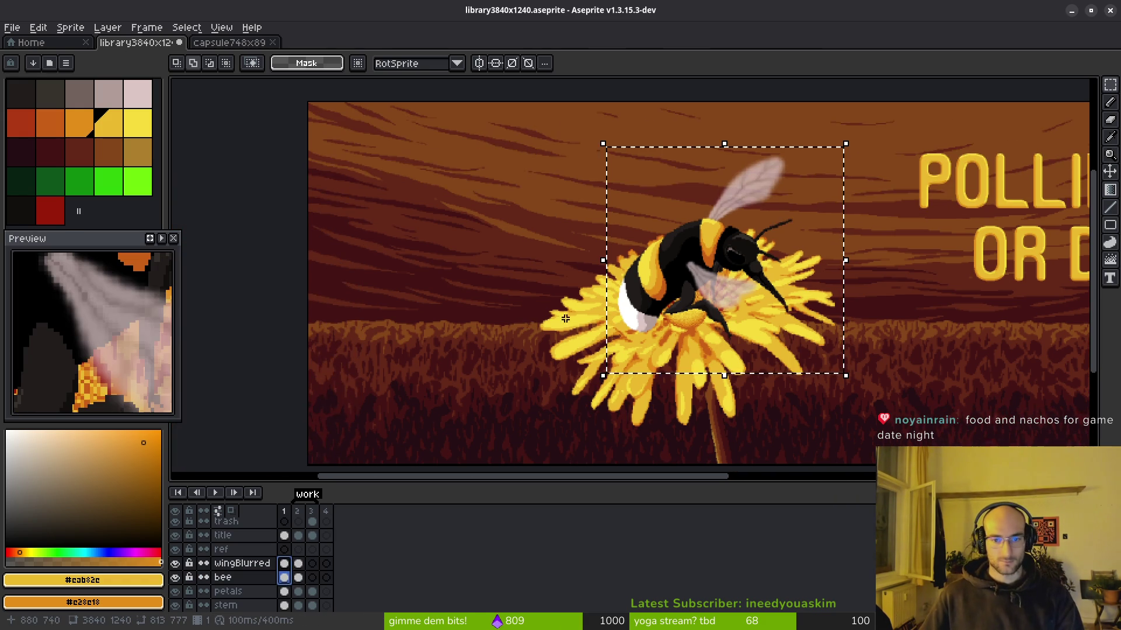
{"action": "mouse_move", "coordinate": [698, 275]}
{"action": "left_mouse_down"}
{"action": "mouse_move", "coordinate": [548, 234]}
{"action": "mouse_move", "coordinate": [533, 218]}
{"action": "mouse_move", "coordinate": [552, 203]}
{"action": "mouse_move", "coordinate": [546, 196]}
{"action": "left_mouse_up"}
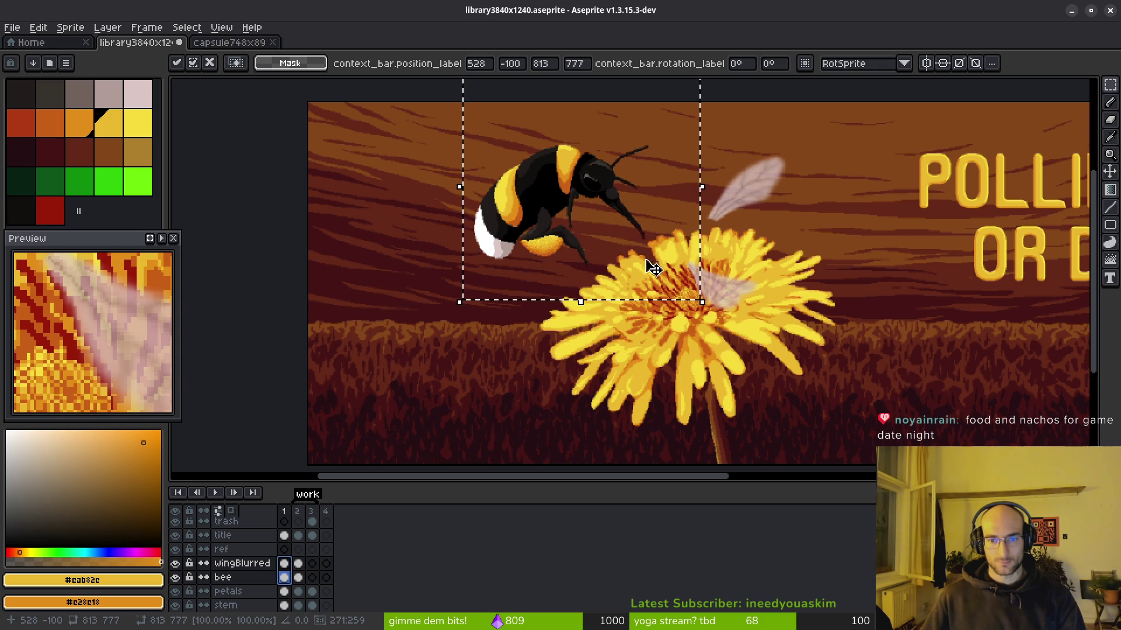
{"action": "key", "text": "Return"}
{"action": "scroll", "coordinate": [662, 251], "scroll_direction": "up", "scroll_amount": 5}
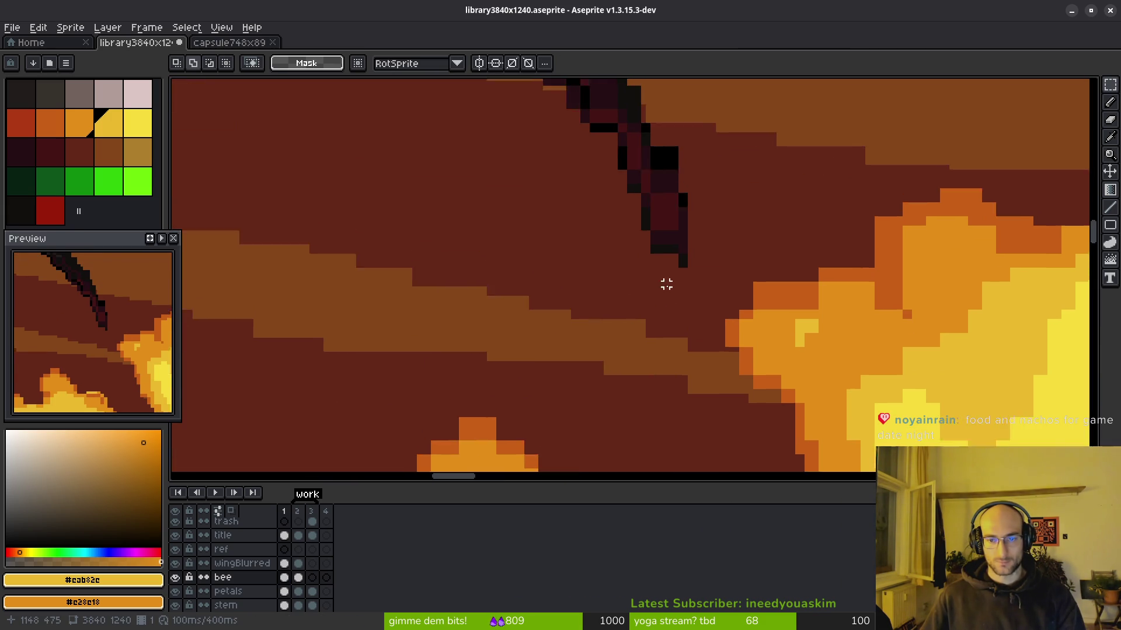
Step: Clean up stray dark pixels along the bee's edge
{"action": "scroll", "coordinate": [673, 290], "scroll_direction": "up", "scroll_amount": 4}
{"action": "key", "text": "b"}
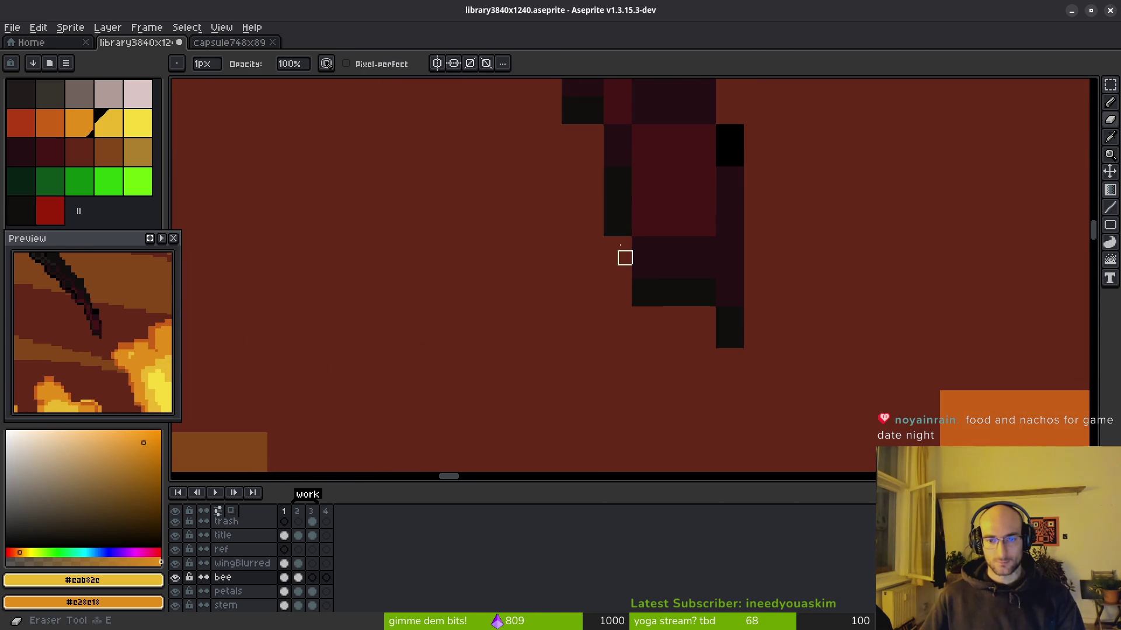
{"action": "left_click_drag", "start_coordinate": [611, 222], "coordinate": [653, 292]}
{"action": "left_click", "coordinate": [639, 299]}
{"action": "left_click_drag", "start_coordinate": [625, 216], "coordinate": [596, 145]}
{"action": "left_click_drag", "start_coordinate": [653, 282], "coordinate": [694, 286]}
Step: Paint near-black #120f0c pixels along the bee's lower edge with a 1 px brush
{"action": "key", "text": "plus"}
{"action": "key", "text": "plus"}
{"action": "key", "text": "plus"}
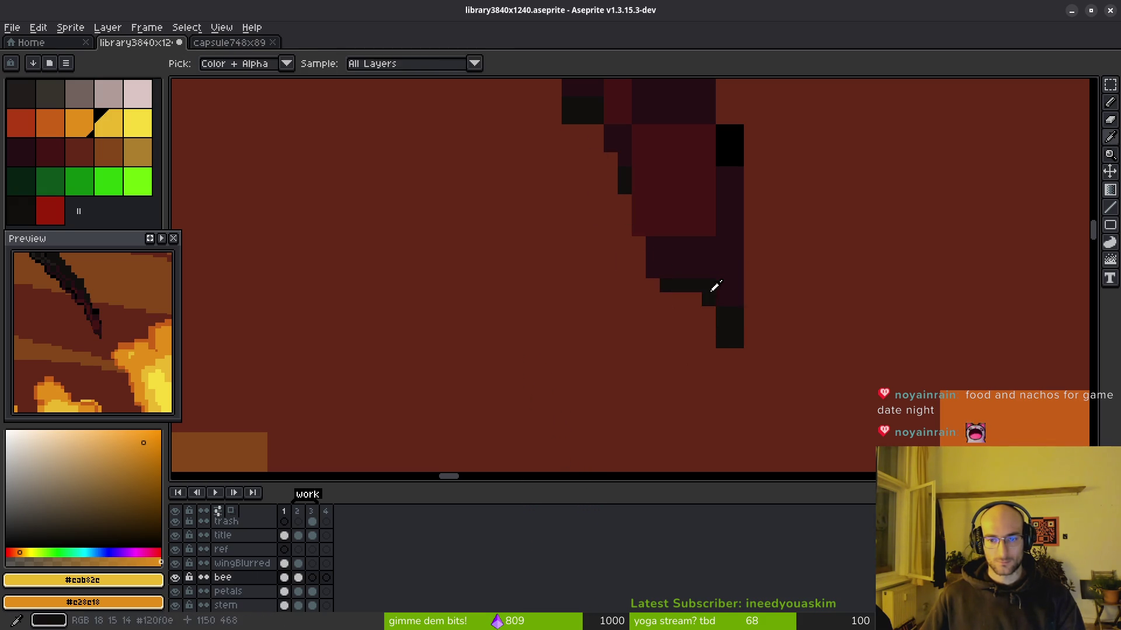
{"action": "left_click", "coordinate": [712, 288], "text": "alt"}
{"action": "left_click", "coordinate": [698, 301]}
{"action": "key", "text": "ctrl+z"}
{"action": "key", "text": "minus"}
{"action": "key", "text": "minus"}
{"action": "key", "text": "minus"}
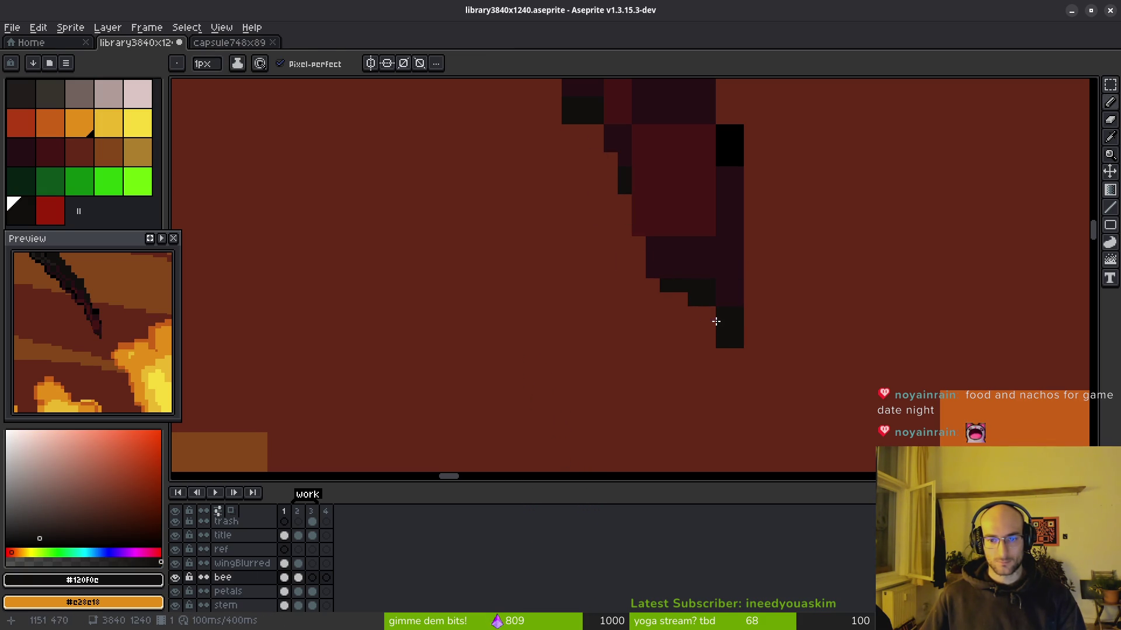
{"action": "left_click_drag", "start_coordinate": [675, 274], "coordinate": [654, 248]}
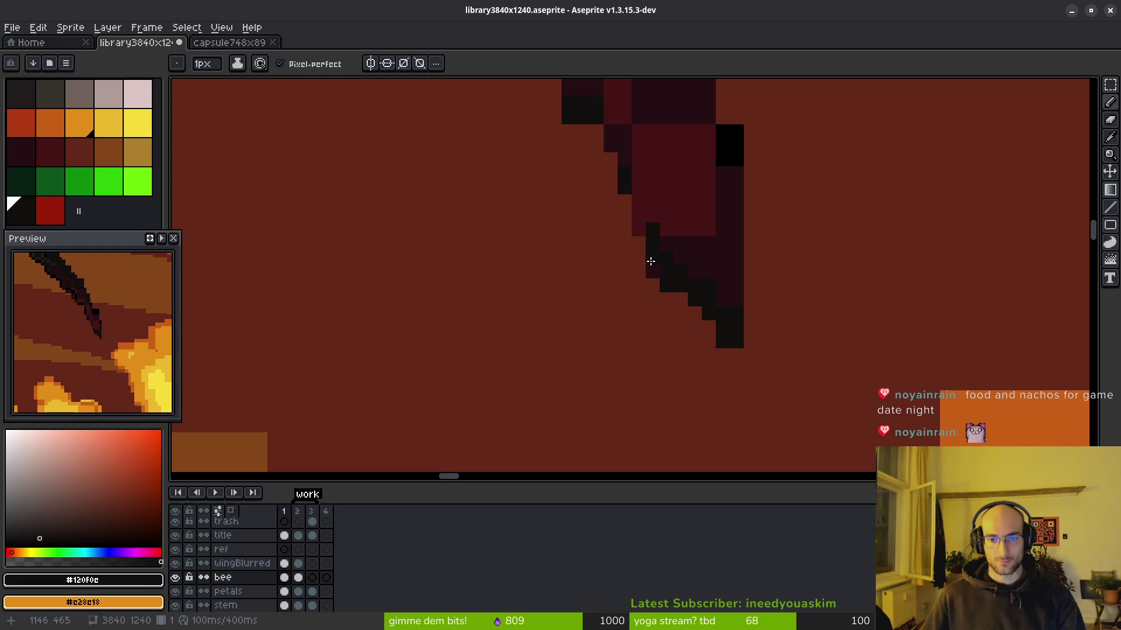
{"action": "left_click_drag", "start_coordinate": [638, 205], "coordinate": [726, 393]}
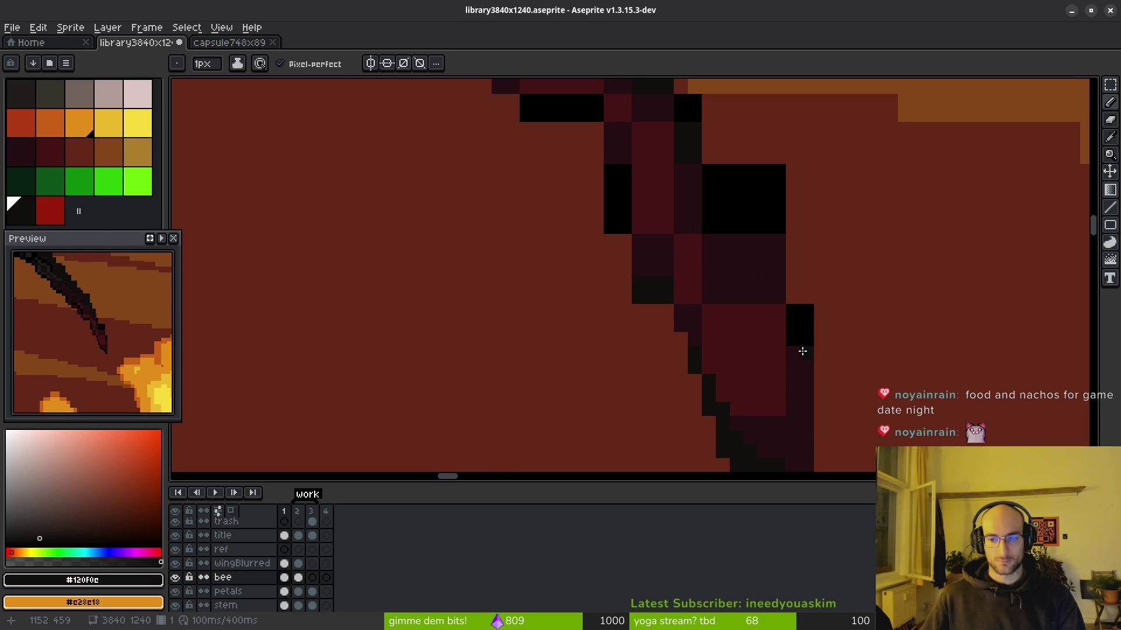
{"action": "left_click_drag", "start_coordinate": [804, 414], "coordinate": [811, 326]}
Step: Flood-fill the bee's lower outline with pure black
{"action": "left_click", "coordinate": [800, 195], "text": "alt"}
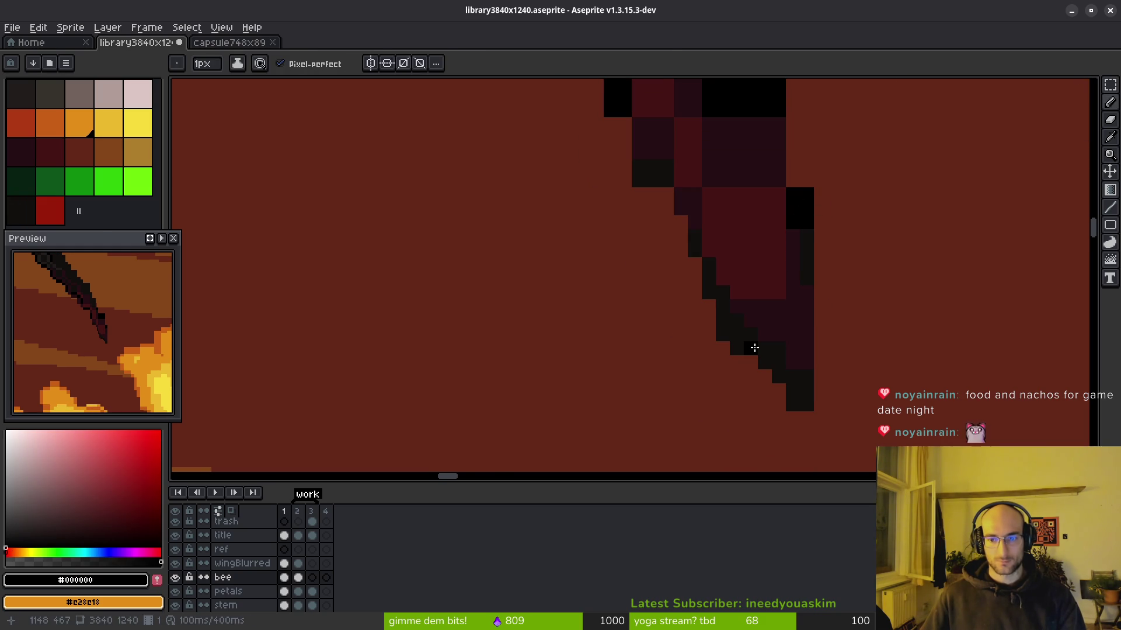
{"action": "key", "text": "g"}
{"action": "left_click", "coordinate": [755, 348]}
{"action": "left_click_drag", "start_coordinate": [704, 271], "coordinate": [763, 450]}
{"action": "scroll", "coordinate": [693, 320], "scroll_direction": "down", "scroll_amount": 4}
{"action": "scroll", "coordinate": [620, 220], "scroll_direction": "up", "scroll_amount": 2}
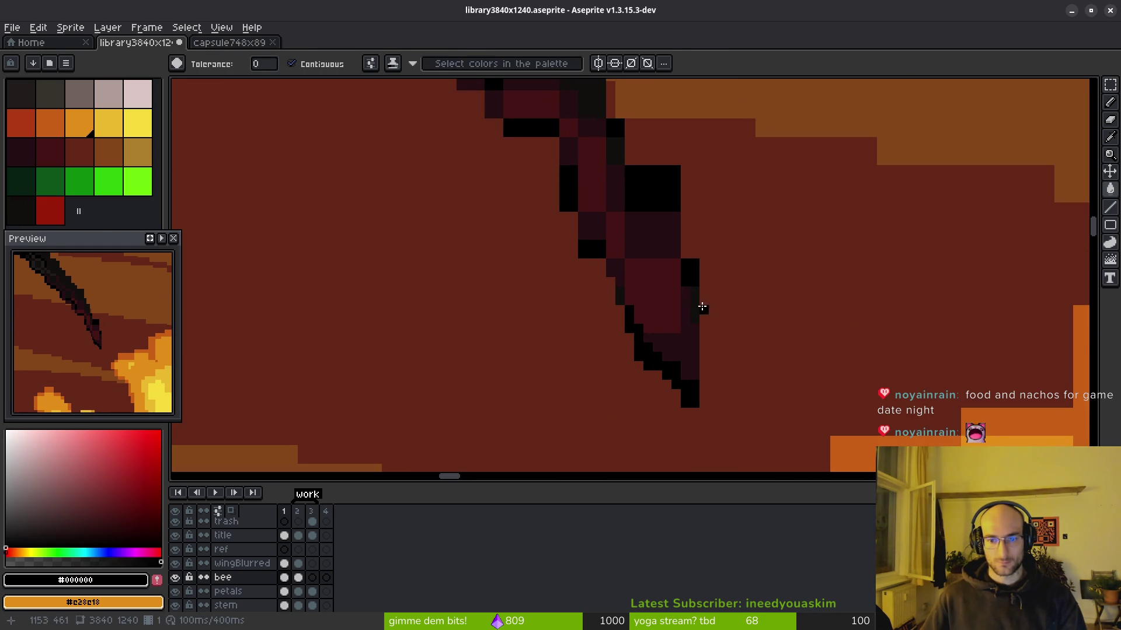
Step: Redraw several outline pixels on the bee in dark red #250c13
{"action": "key", "text": "b"}
{"action": "left_click", "coordinate": [701, 311], "text": "alt"}
{"action": "scroll", "coordinate": [698, 318], "scroll_direction": "up", "scroll_amount": 2}
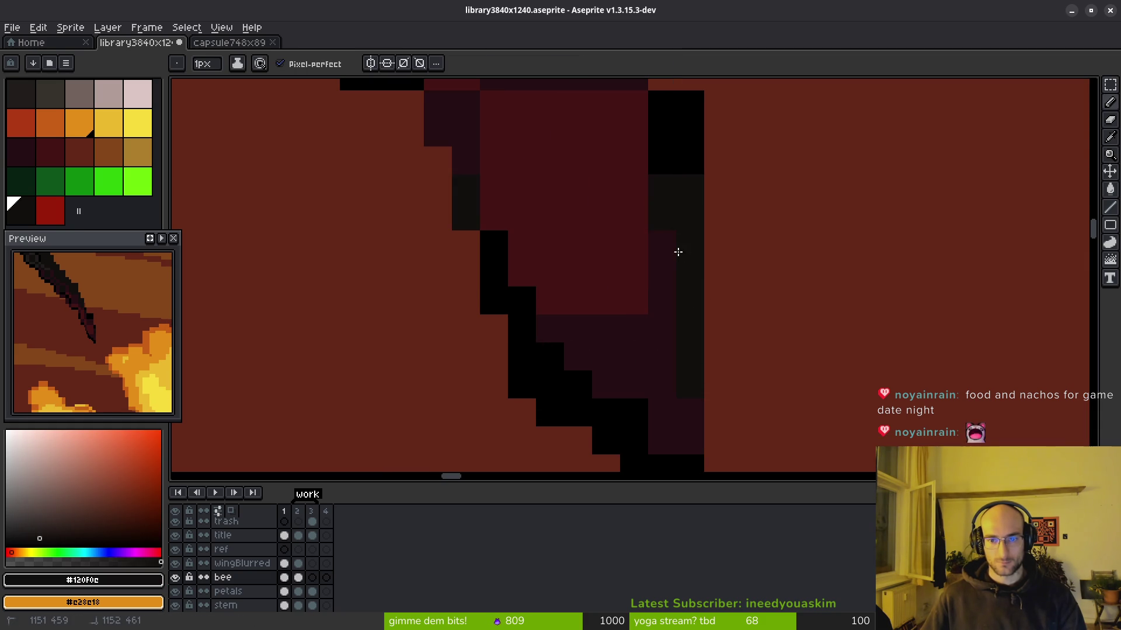
{"action": "scroll", "coordinate": [677, 251], "scroll_direction": "down", "scroll_amount": 2}
{"action": "scroll", "coordinate": [683, 292], "scroll_direction": "up", "scroll_amount": 2}
{"action": "left_click", "coordinate": [588, 148], "text": "alt"}
{"action": "left_click_drag", "start_coordinate": [586, 170], "coordinate": [629, 162]}
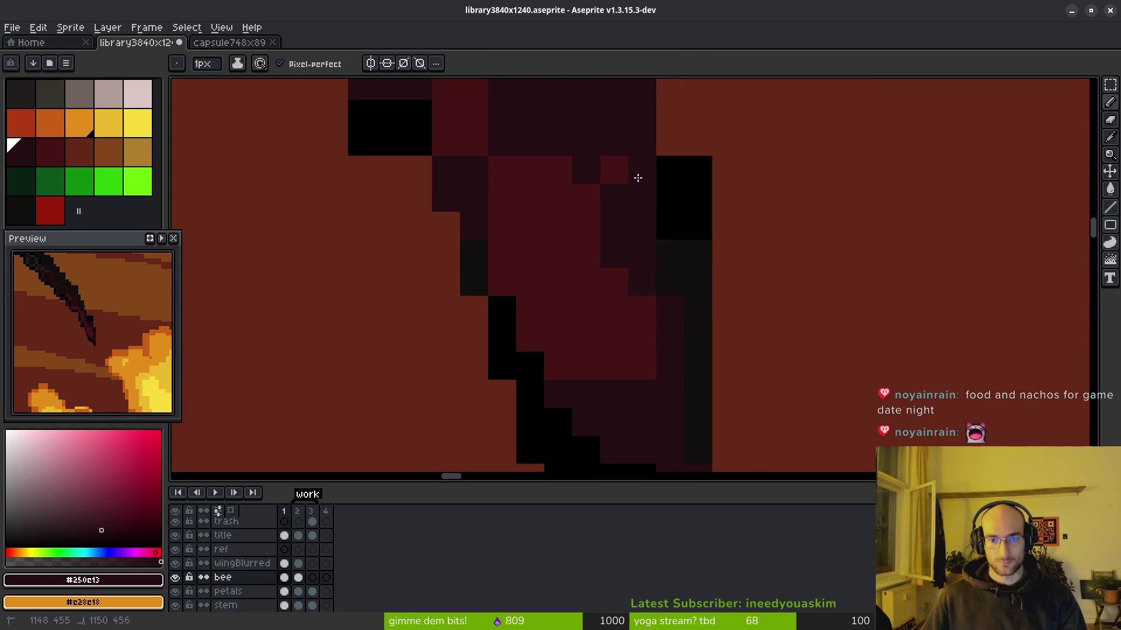
{"action": "scroll", "coordinate": [636, 186], "scroll_direction": "down", "scroll_amount": 4}
{"action": "scroll", "coordinate": [610, 238], "scroll_direction": "up", "scroll_amount": 4}
{"action": "left_click_drag", "start_coordinate": [601, 227], "coordinate": [578, 192]}
{"action": "mouse_move", "coordinate": [626, 258]}
{"action": "left_mouse_down"}
{"action": "mouse_move", "coordinate": [607, 275]}
{"action": "mouse_move", "coordinate": [548, 138]}
{"action": "mouse_move", "coordinate": [588, 208]}
{"action": "left_mouse_up"}
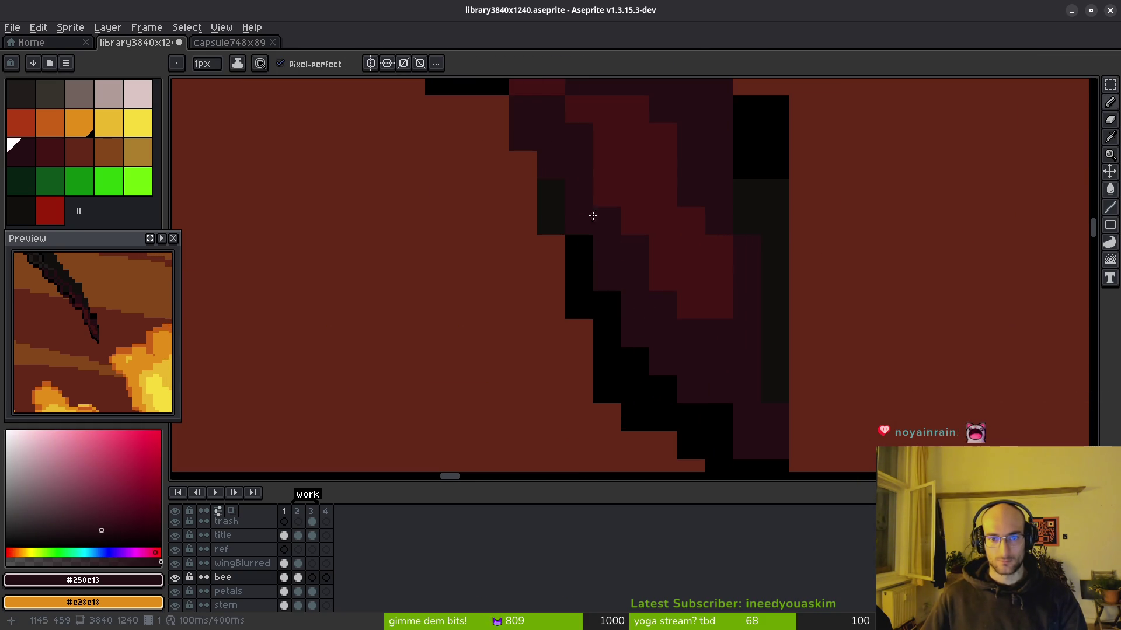
Step: Add a few near-black #120f0c outline pixels, then save the banner file
{"action": "left_click", "coordinate": [742, 205], "text": "alt"}
{"action": "scroll", "coordinate": [671, 246], "scroll_direction": "down", "scroll_amount": 2}
{"action": "scroll", "coordinate": [651, 290], "scroll_direction": "up", "scroll_amount": 2}
{"action": "left_click", "coordinate": [627, 256]}
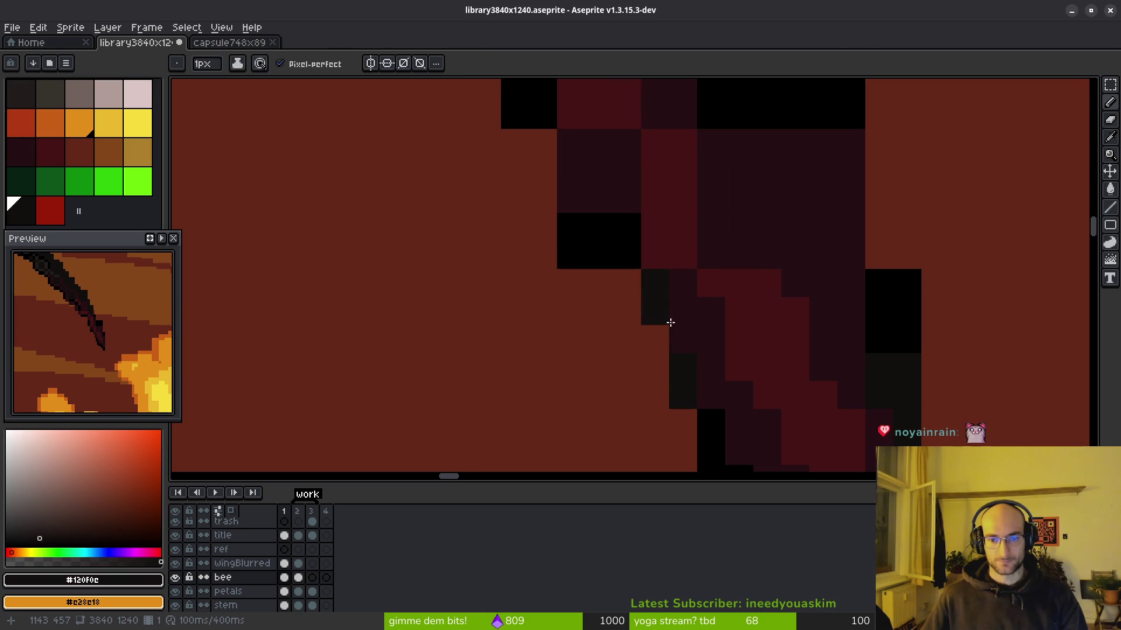
{"action": "left_click_drag", "start_coordinate": [660, 312], "coordinate": [662, 341]}
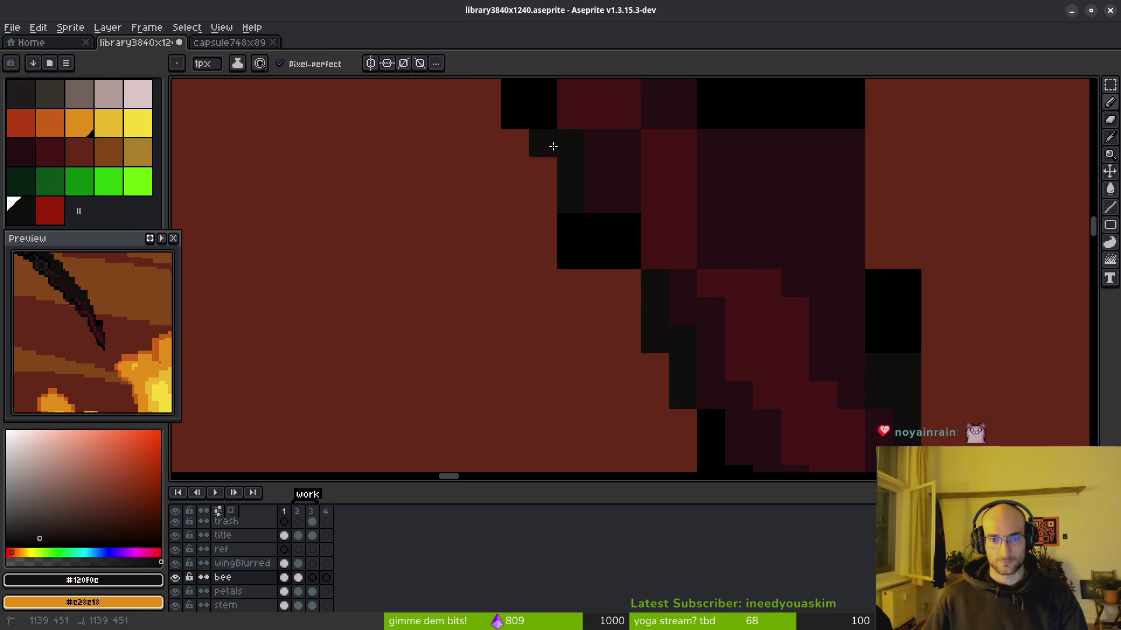
{"action": "left_click", "coordinate": [546, 172]}
{"action": "scroll", "coordinate": [663, 243], "scroll_direction": "down", "scroll_amount": 6}
{"action": "key", "text": "ctrl+s"}
{"action": "scroll", "coordinate": [642, 291], "scroll_direction": "down", "scroll_amount": 2}
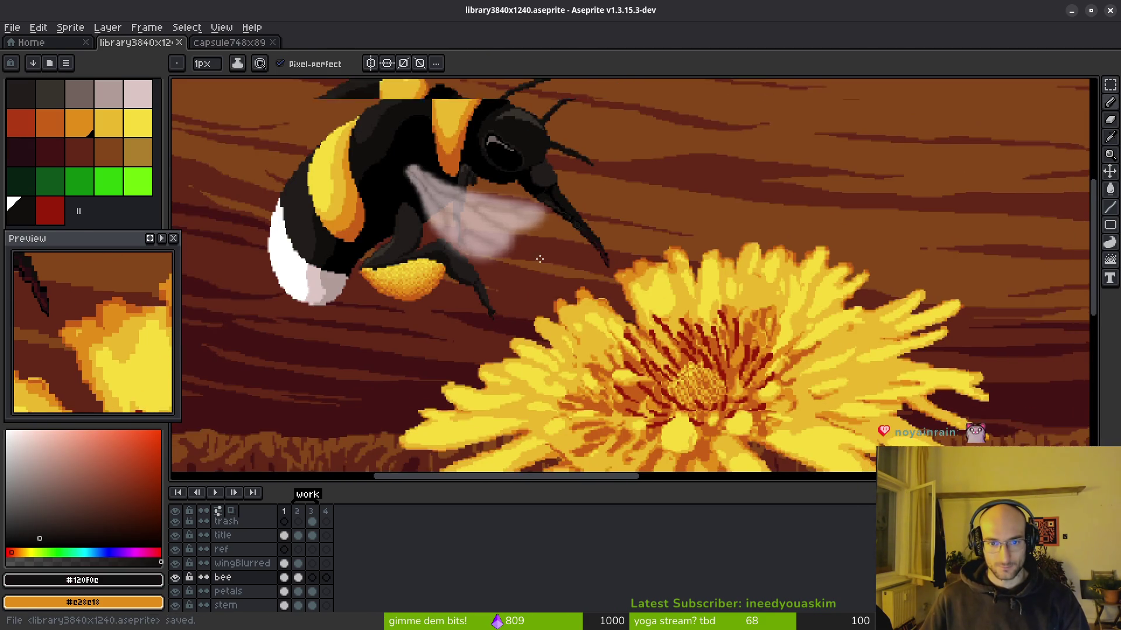
Step: Undo twice so the bee sits back on the dandelion's flower head
{"action": "scroll", "coordinate": [536, 259], "scroll_direction": "down", "scroll_amount": 4}
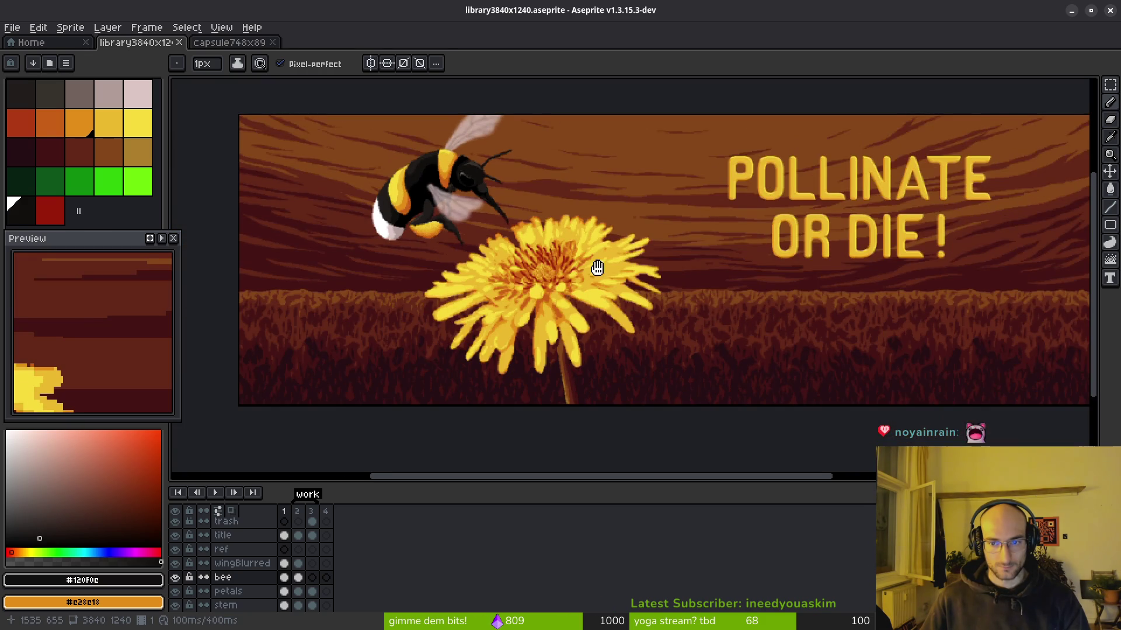
{"action": "left_click_drag", "start_coordinate": [598, 268], "coordinate": [592, 269]}
{"action": "scroll", "coordinate": [728, 277], "scroll_direction": "down", "scroll_amount": 2}
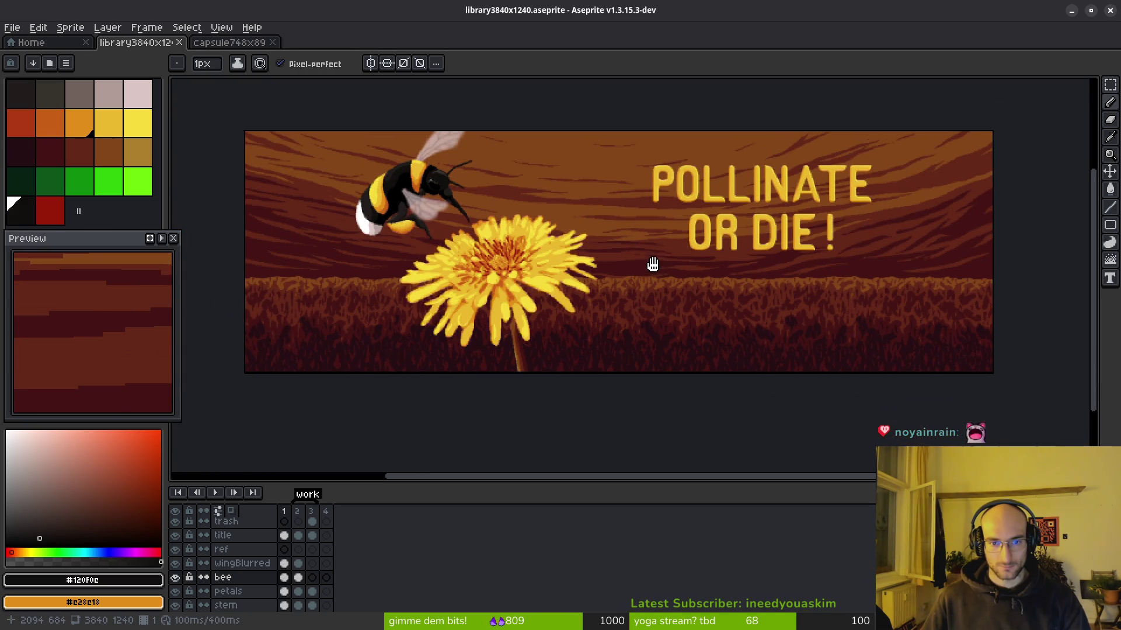
{"action": "mouse_move", "coordinate": [524, 259]}
{"action": "left_mouse_down"}
{"action": "mouse_move", "coordinate": [502, 253]}
{"action": "mouse_move", "coordinate": [566, 302]}
{"action": "left_mouse_up"}
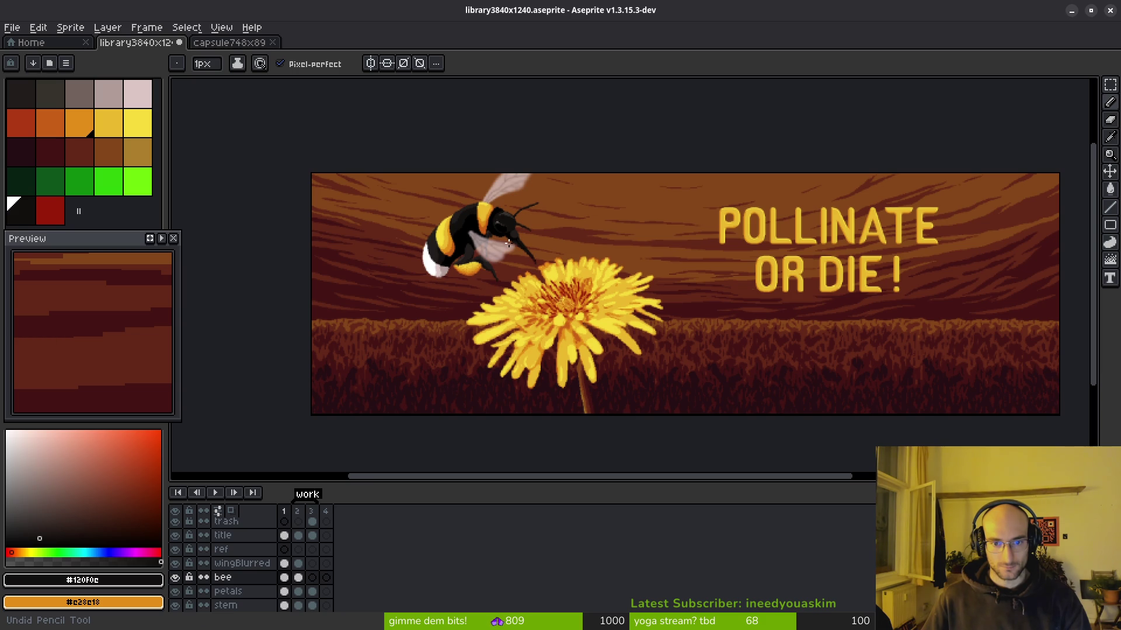
{"action": "scroll", "coordinate": [518, 251], "scroll_direction": "up", "scroll_amount": 2}
{"action": "key", "text": "ctrl+z"}
{"action": "key", "text": "ctrl+z"}
{"action": "mouse_move", "coordinate": [601, 219]}
{"action": "left_mouse_down"}
{"action": "mouse_move", "coordinate": [636, 126]}
{"action": "mouse_move", "coordinate": [669, 182]}
{"action": "left_mouse_up"}
{"action": "key", "text": "ctrl+z"}
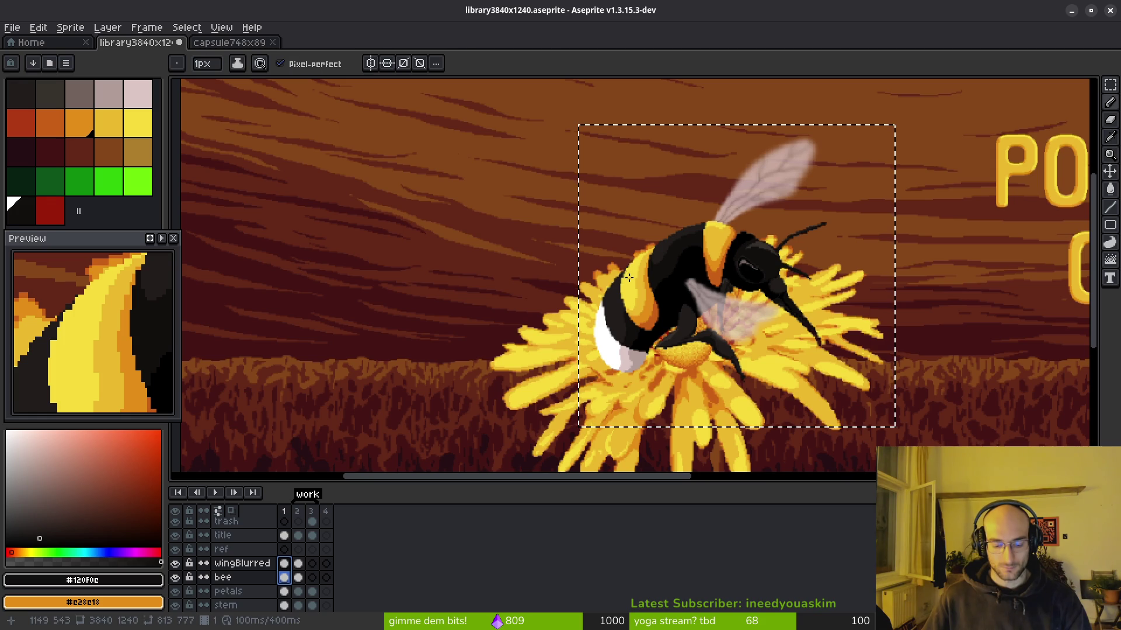
Step: Move the bee and wingBlurred cels up-left to about 392, -36, commit, and deselect
{"action": "key", "text": "v"}
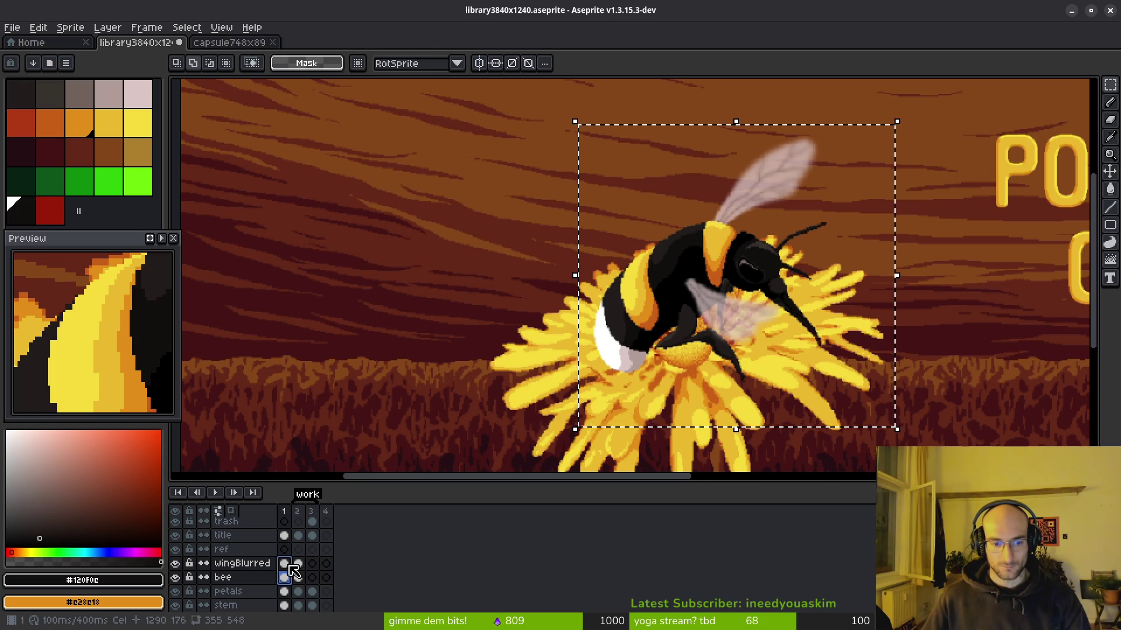
{"action": "left_click", "coordinate": [289, 573]}
{"action": "left_click", "coordinate": [285, 564], "text": "shift"}
{"action": "mouse_move", "coordinate": [642, 301]}
{"action": "left_mouse_down"}
{"action": "mouse_move", "coordinate": [513, 283]}
{"action": "mouse_move", "coordinate": [495, 258]}
{"action": "mouse_move", "coordinate": [489, 272]}
{"action": "mouse_move", "coordinate": [483, 250]}
{"action": "mouse_move", "coordinate": [490, 256]}
{"action": "left_mouse_up"}
{"action": "scroll", "coordinate": [512, 283], "scroll_direction": "down", "scroll_amount": 1}
{"action": "key", "text": "Return"}
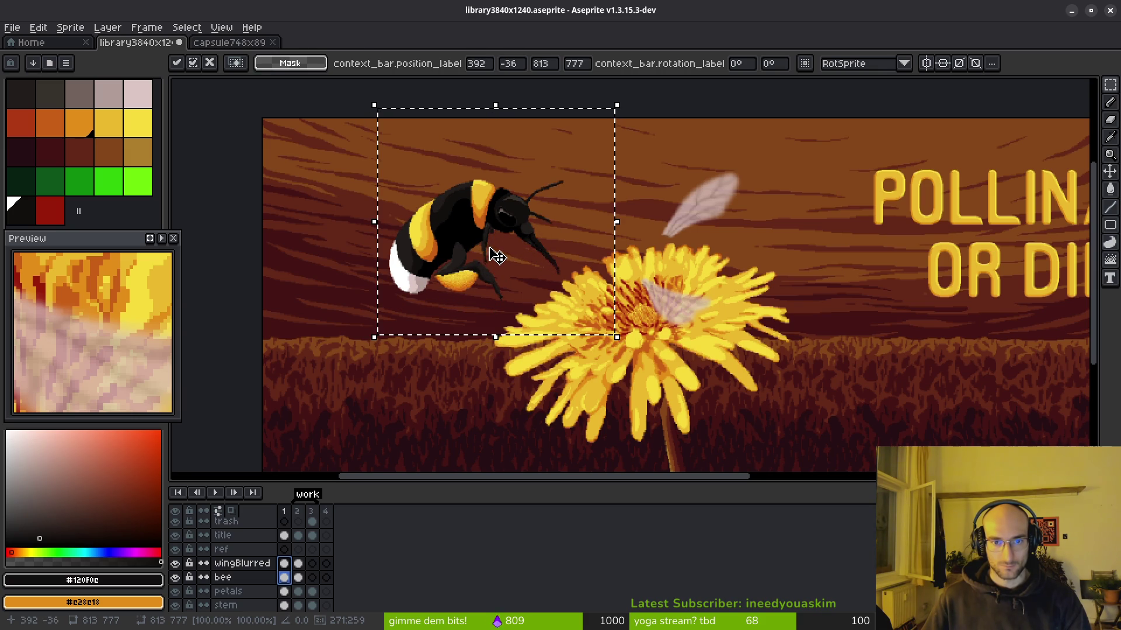
{"action": "key", "text": "ctrl+d"}
{"action": "scroll", "coordinate": [527, 164], "scroll_direction": "up", "scroll_amount": 1}
{"action": "scroll", "coordinate": [581, 217], "scroll_direction": "down", "scroll_amount": 2}
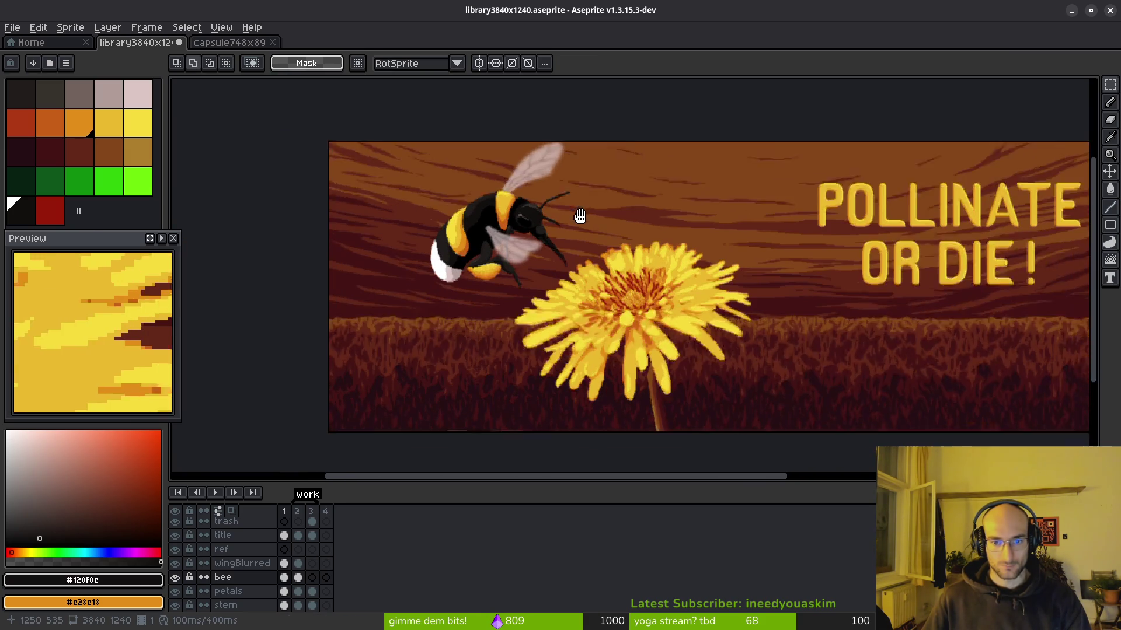
{"action": "scroll", "coordinate": [593, 211], "scroll_direction": "down", "scroll_amount": 1}
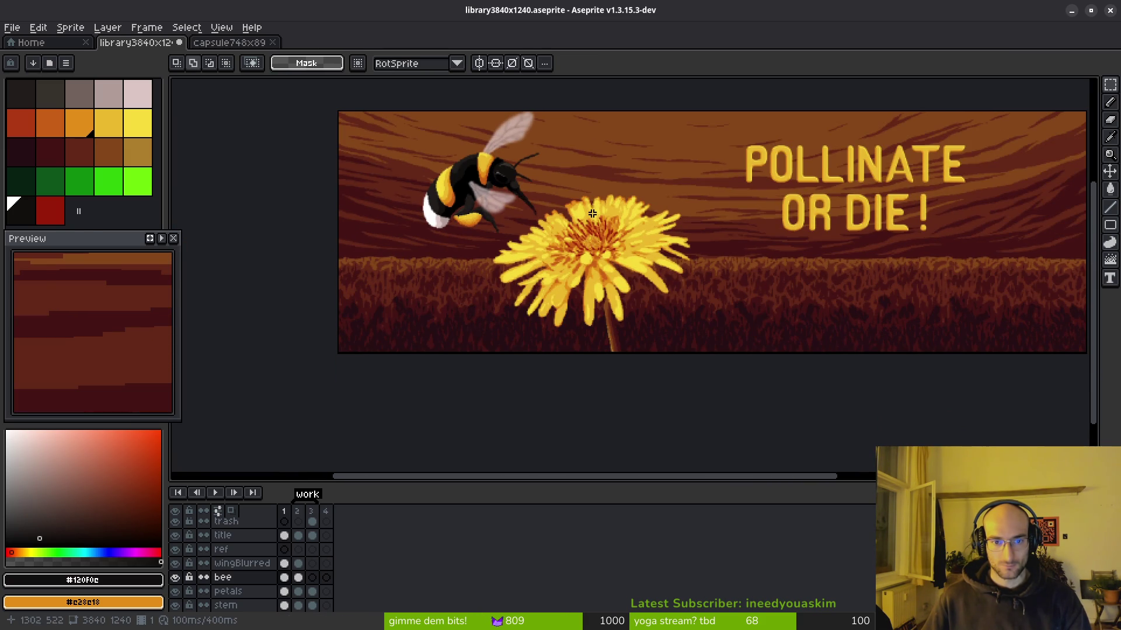
{"action": "scroll", "coordinate": [554, 174], "scroll_direction": "up", "scroll_amount": 6}
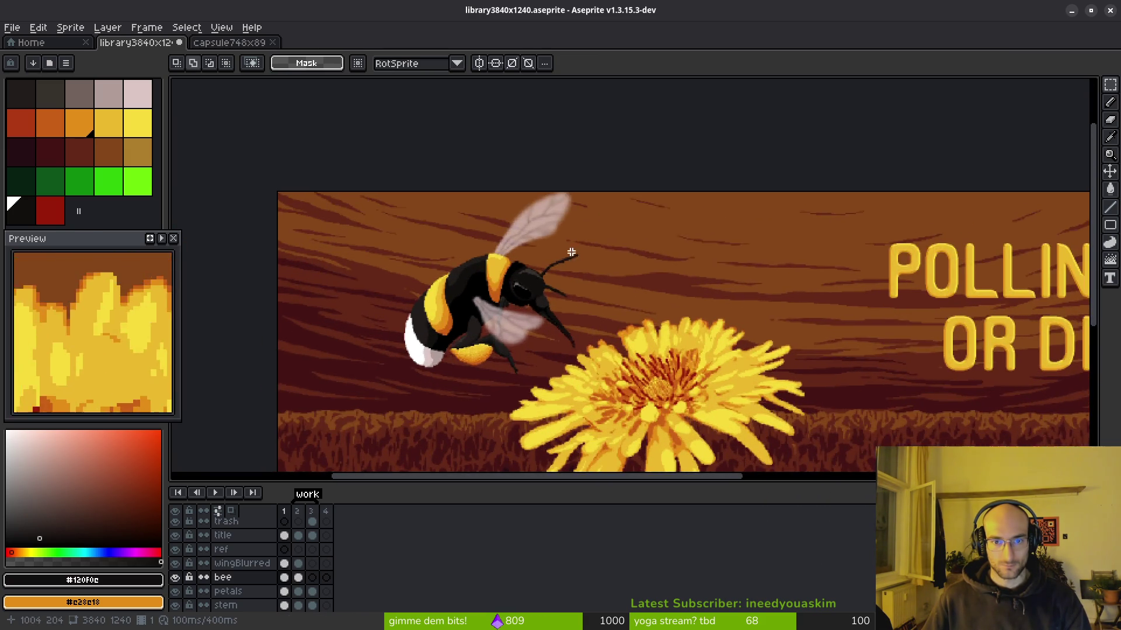
{"action": "scroll", "coordinate": [562, 206], "scroll_direction": "down", "scroll_amount": 4}
{"action": "scroll", "coordinate": [570, 220], "scroll_direction": "up", "scroll_amount": 1}
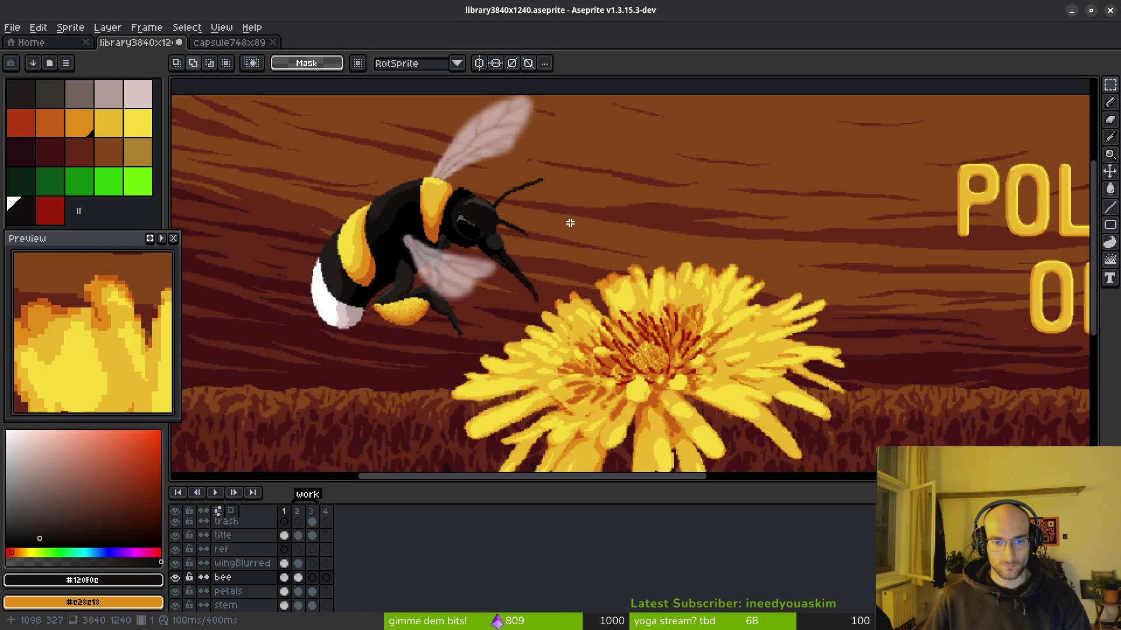
{"action": "scroll", "coordinate": [570, 220], "scroll_direction": "down", "scroll_amount": 1}
{"action": "scroll", "coordinate": [569, 223], "scroll_direction": "up", "scroll_amount": 1}
{"action": "mouse_move", "coordinate": [327, 110]}
{"action": "left_mouse_down"}
{"action": "mouse_move", "coordinate": [580, 426]}
{"action": "mouse_move", "coordinate": [782, 468]}
{"action": "left_mouse_up"}
Step: Select the wingBlurred through stem cels and drag the bee and dandelion down-right
{"action": "left_click", "coordinate": [284, 563]}
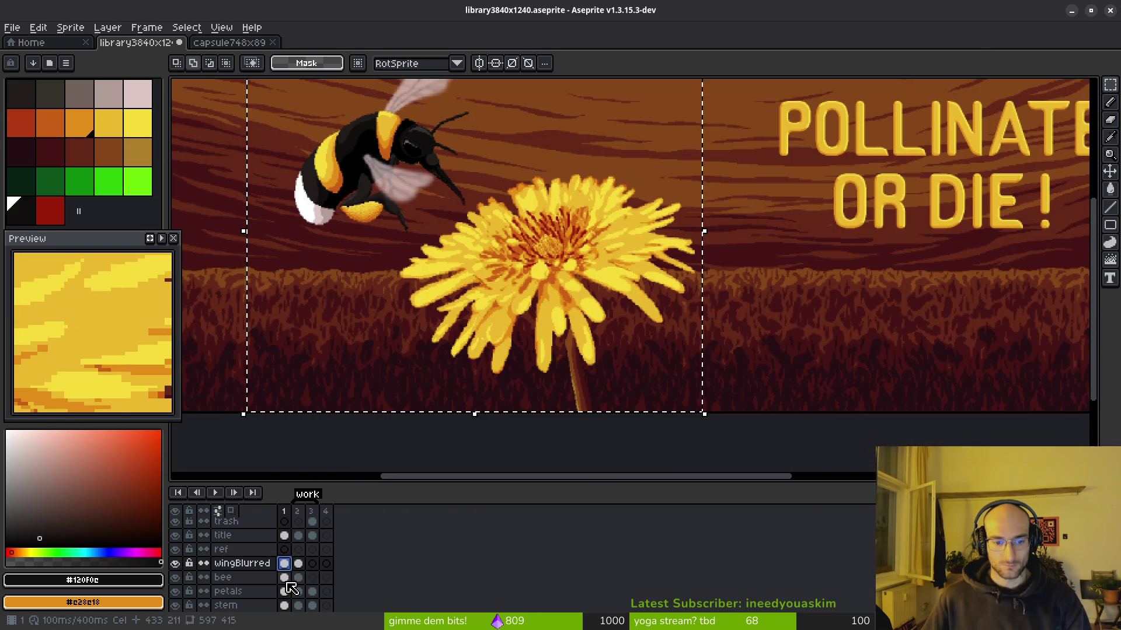
{"action": "left_click", "coordinate": [284, 605]}
{"action": "scroll", "coordinate": [393, 317], "scroll_direction": "down", "scroll_amount": 2}
{"action": "scroll", "coordinate": [393, 318], "scroll_direction": "right", "scroll_amount": 2}
{"action": "left_click_drag", "start_coordinate": [542, 244], "coordinate": [510, 265]}
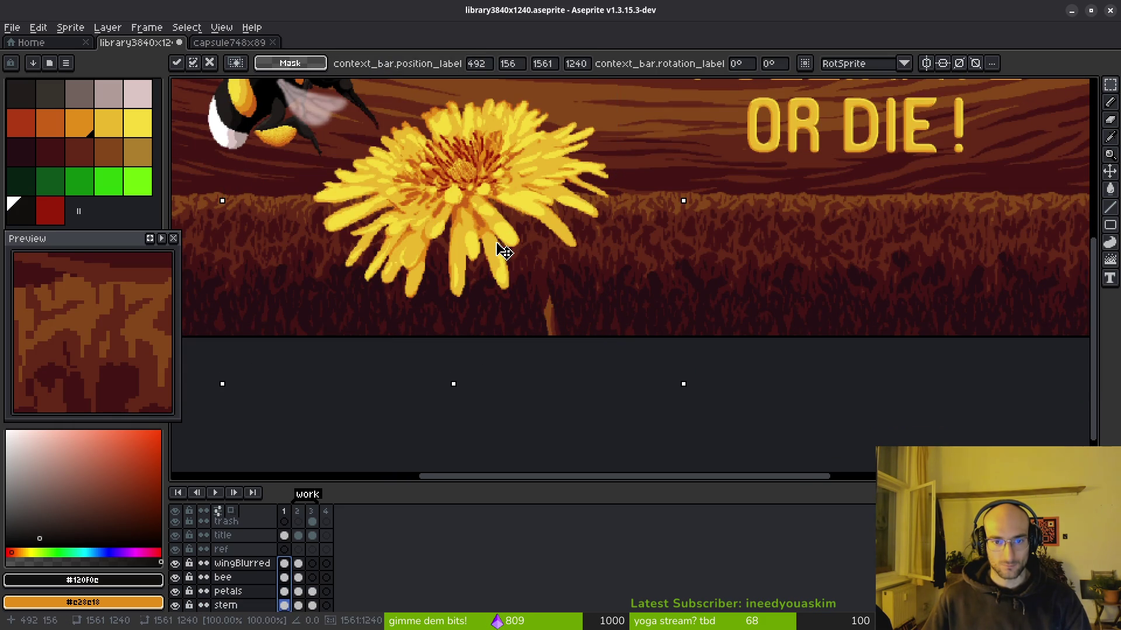
{"action": "scroll", "coordinate": [531, 350], "scroll_direction": "up", "scroll_amount": 3}
{"action": "scroll", "coordinate": [531, 350], "scroll_direction": "left", "scroll_amount": 1}
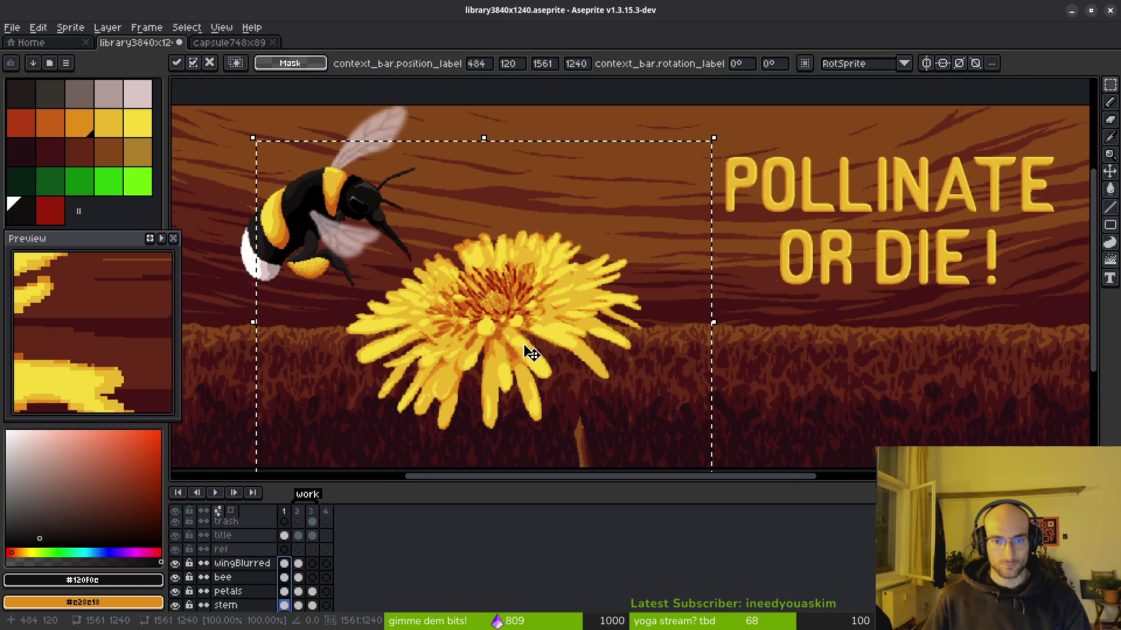
{"action": "key", "text": "Return"}
{"action": "scroll", "coordinate": [549, 356], "scroll_direction": "down", "scroll_amount": 3}
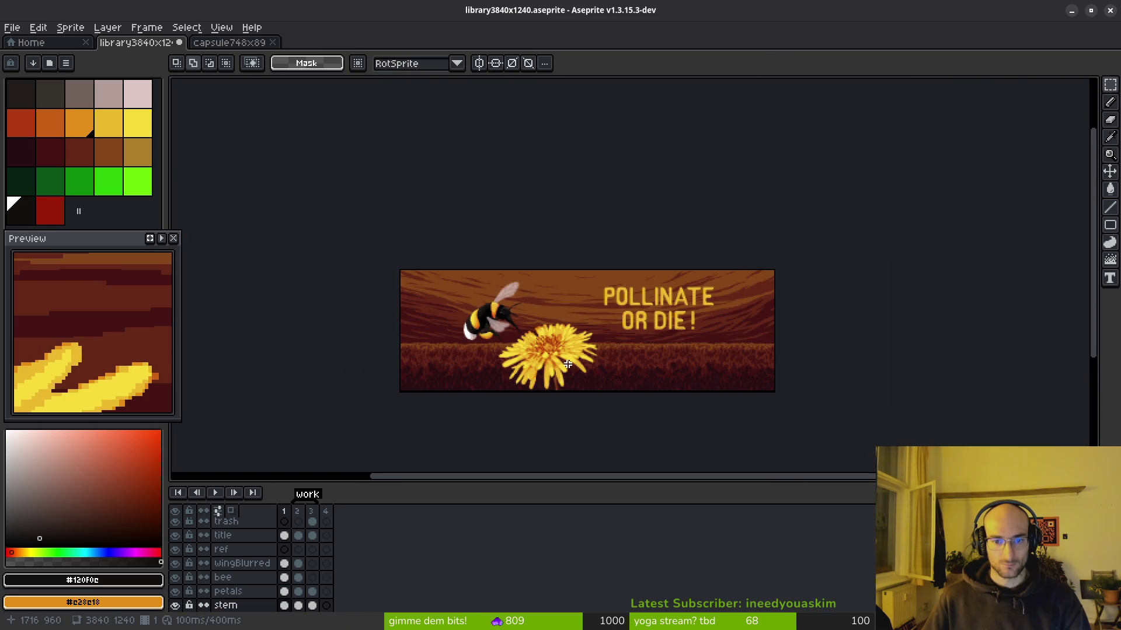
{"action": "scroll", "coordinate": [568, 364], "scroll_direction": "up", "scroll_amount": 2}
Step: Redo the trial moves so the bee and dandelion settle about 20 px lower, at 268, 72
{"action": "key", "text": "ctrl+z"}
{"action": "key", "text": "ctrl+z"}
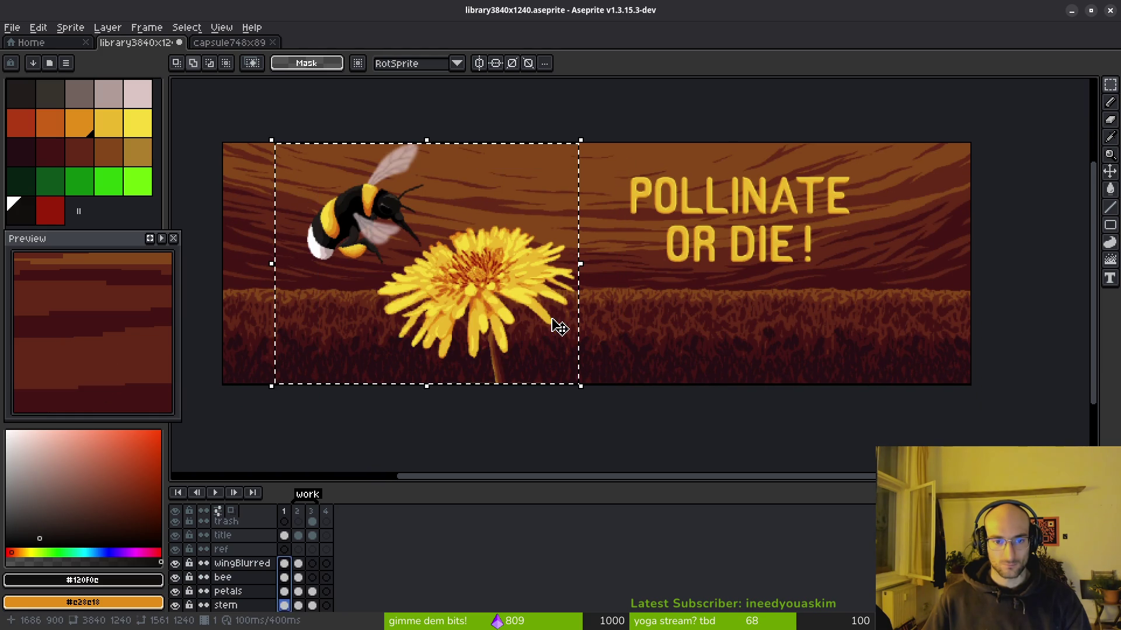
{"action": "mouse_move", "coordinate": [544, 309]}
{"action": "left_mouse_down"}
{"action": "mouse_move", "coordinate": [533, 327]}
{"action": "mouse_move", "coordinate": [547, 330]}
{"action": "left_mouse_up"}
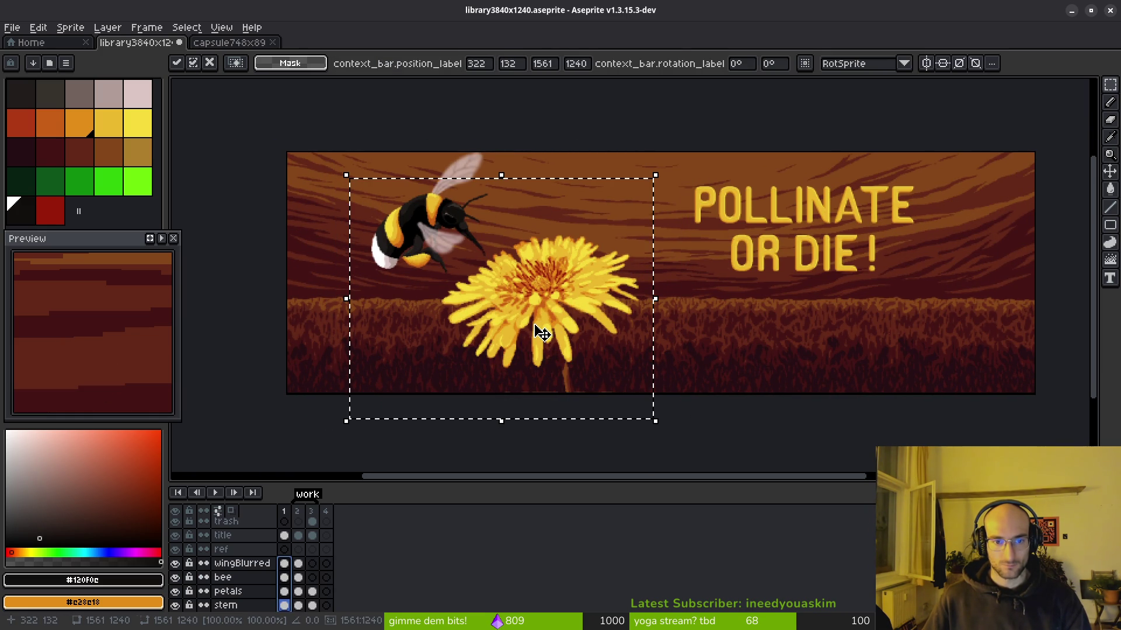
{"action": "key", "text": "ctrl+d"}
{"action": "key", "text": "ctrl+z"}
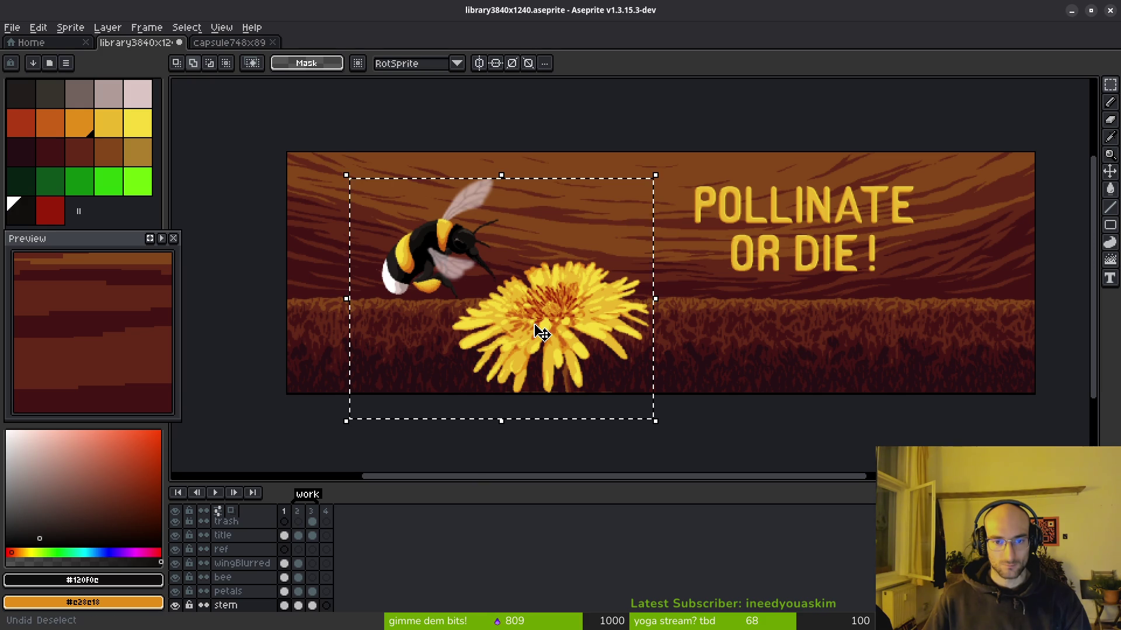
{"action": "key", "text": "ctrl+z"}
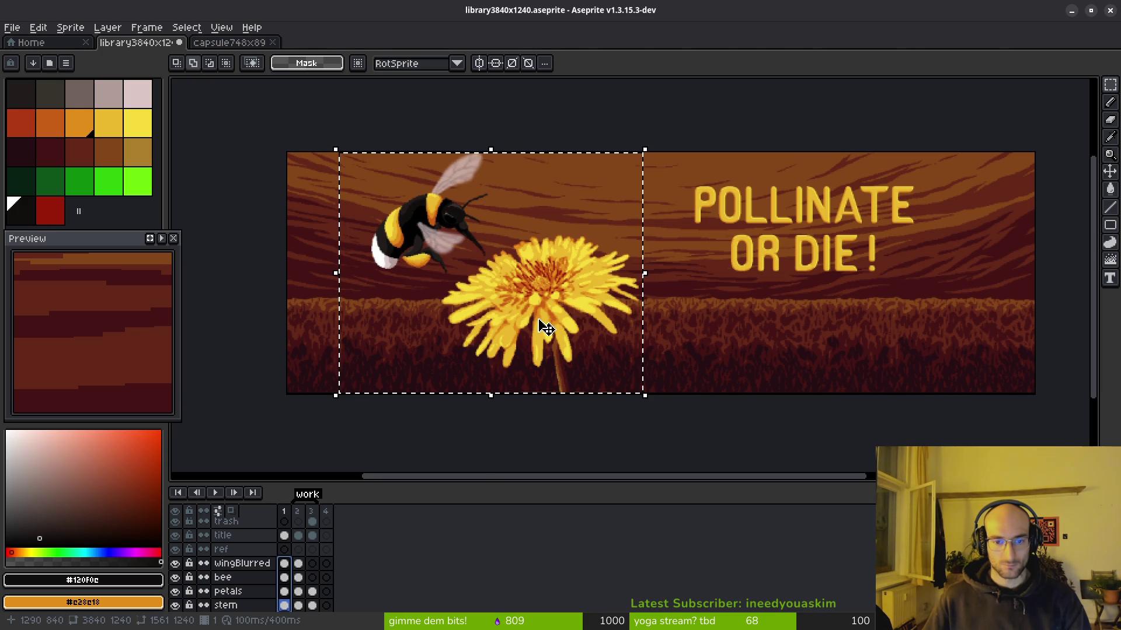
{"action": "left_click", "coordinate": [545, 338]}
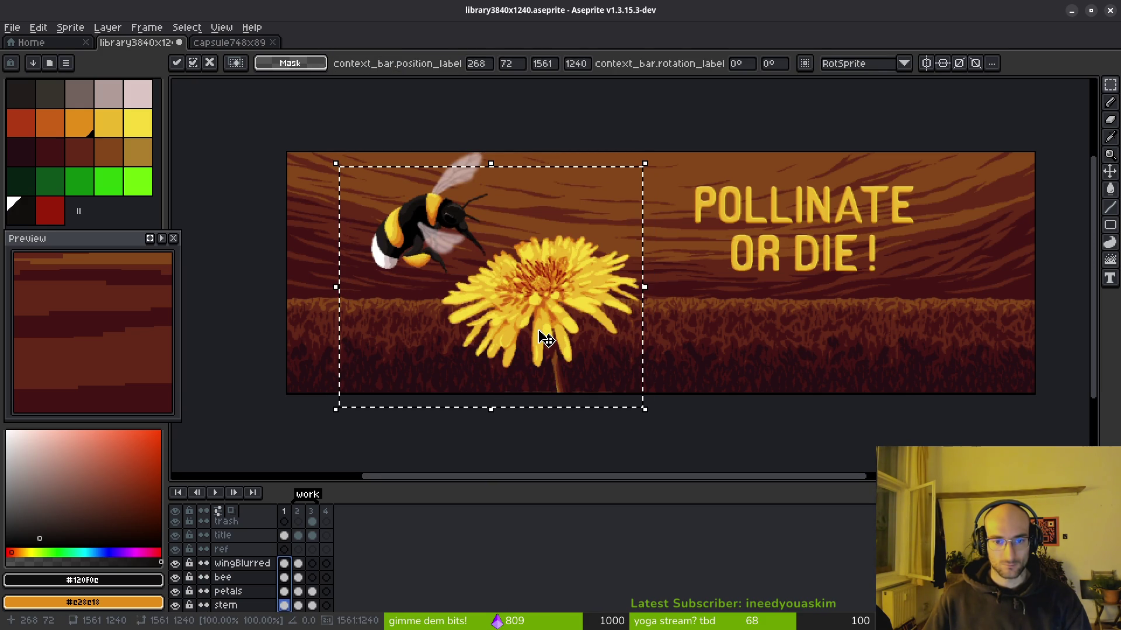
{"action": "key", "text": "ctrl+y"}
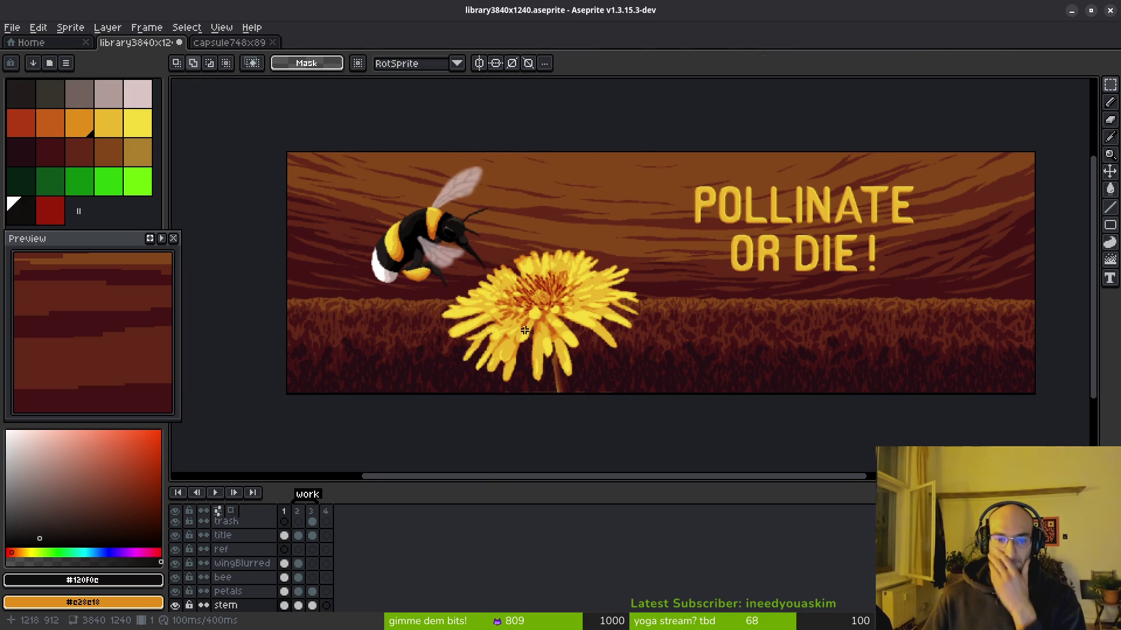
{"action": "scroll", "coordinate": [472, 246], "scroll_direction": "up", "scroll_amount": 7}
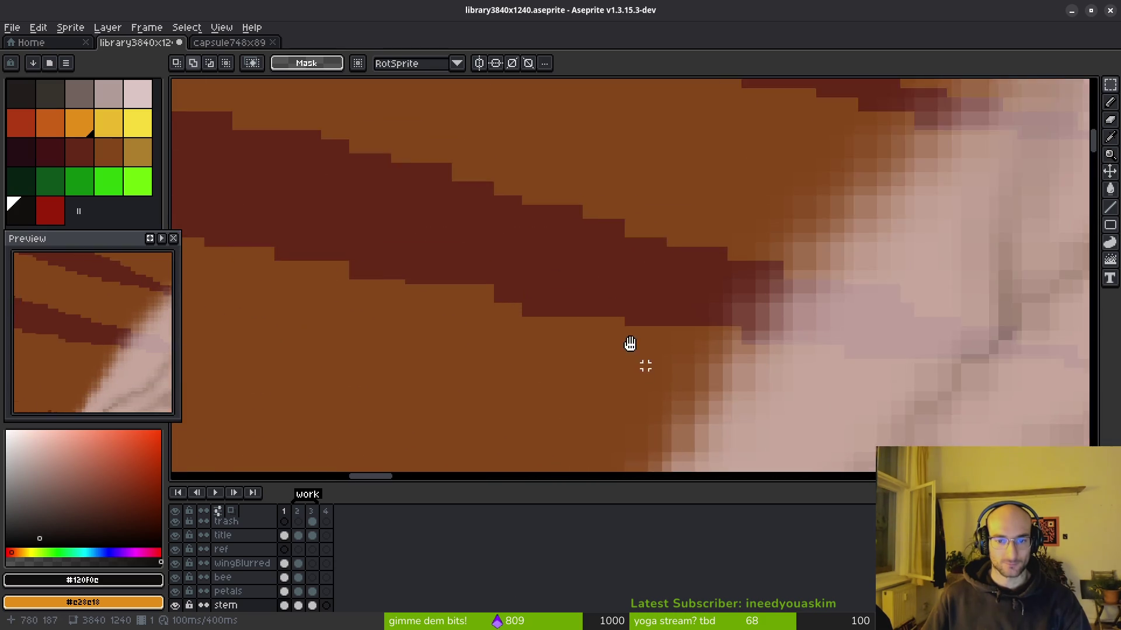
Step: Smudge the wingBlurred layer's wing edges with the Jumble tool at 44px, 48% opacity
{"action": "left_click_drag", "start_coordinate": [630, 344], "coordinate": [434, 214]}
{"action": "left_click", "coordinate": [285, 564]}
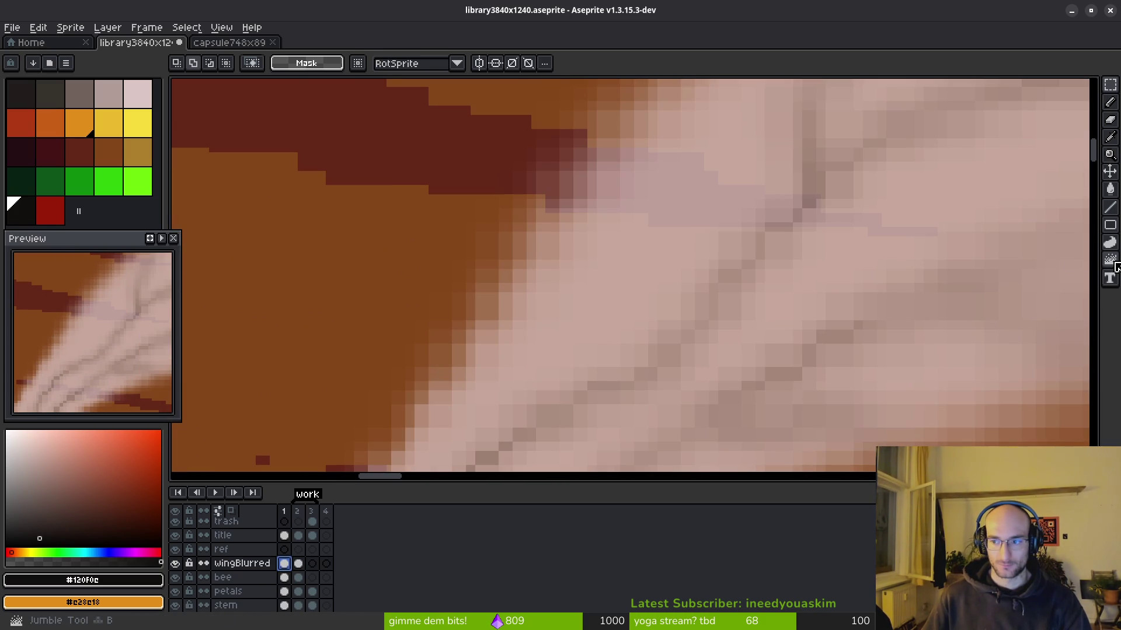
{"action": "left_click", "coordinate": [1110, 260]}
{"action": "scroll", "coordinate": [642, 258], "scroll_direction": "down", "scroll_amount": 3}
{"action": "scroll", "coordinate": [617, 263], "scroll_direction": "up", "scroll_amount": 3}
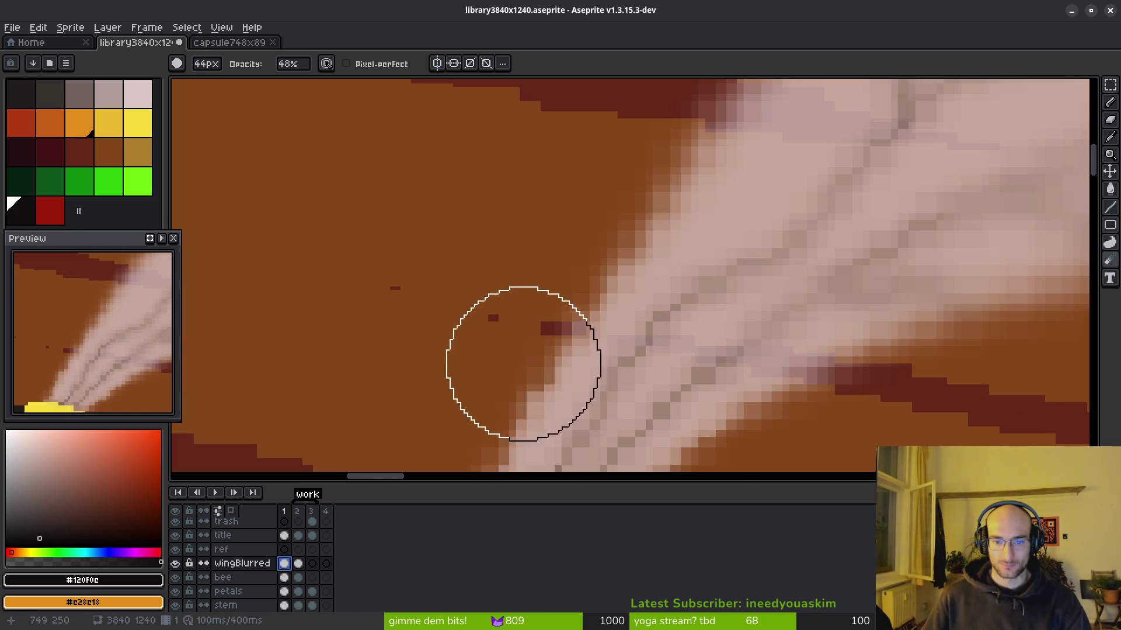
{"action": "scroll", "coordinate": [527, 360], "scroll_direction": "down", "scroll_amount": 3}
{"action": "mouse_move", "coordinate": [621, 296]}
{"action": "left_mouse_down"}
{"action": "mouse_move", "coordinate": [678, 268]}
{"action": "mouse_move", "coordinate": [593, 310]}
{"action": "mouse_move", "coordinate": [503, 292]}
{"action": "left_mouse_up"}
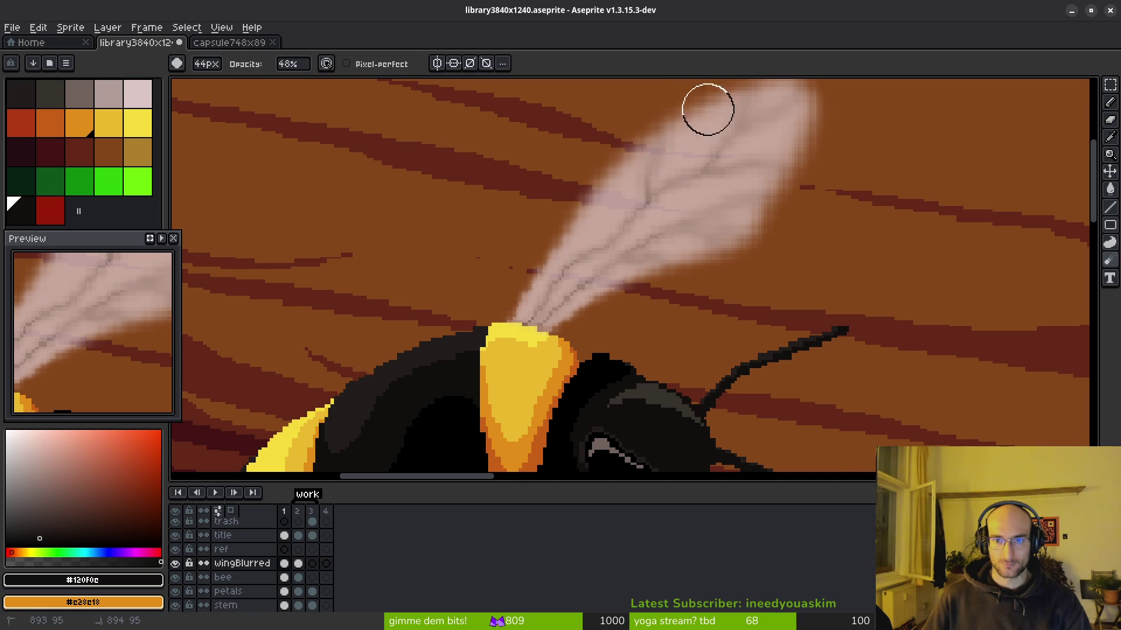
{"action": "left_click_drag", "start_coordinate": [647, 140], "coordinate": [596, 187]}
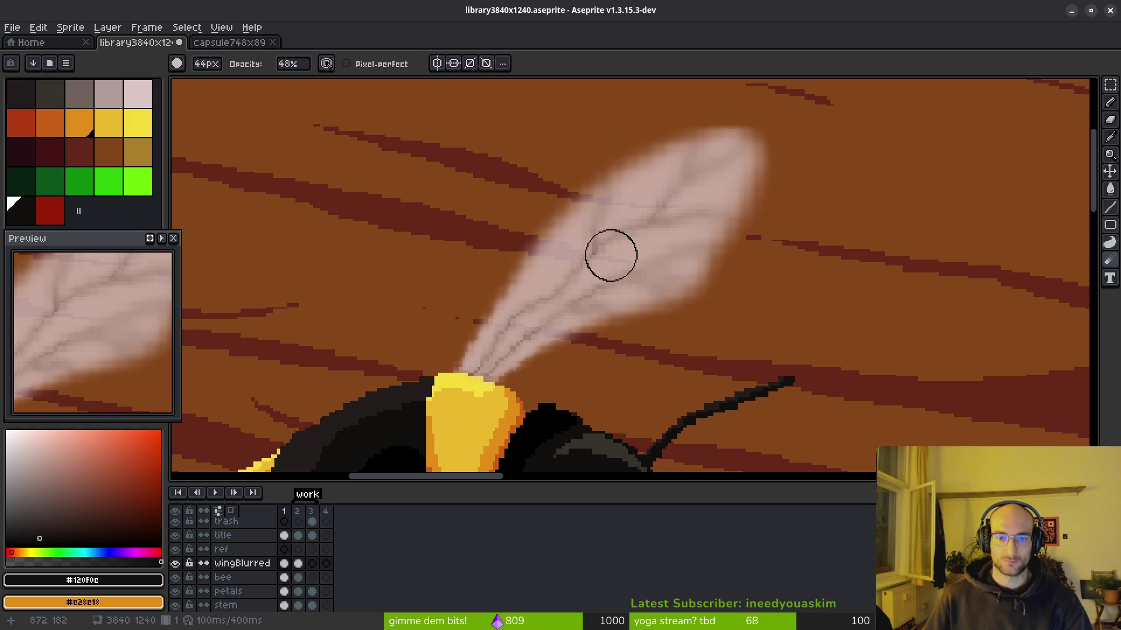
Step: Save the banner file and select the title layer
{"action": "scroll", "coordinate": [791, 301], "scroll_direction": "down", "scroll_amount": 4}
{"action": "scroll", "coordinate": [695, 306], "scroll_direction": "up", "scroll_amount": 4}
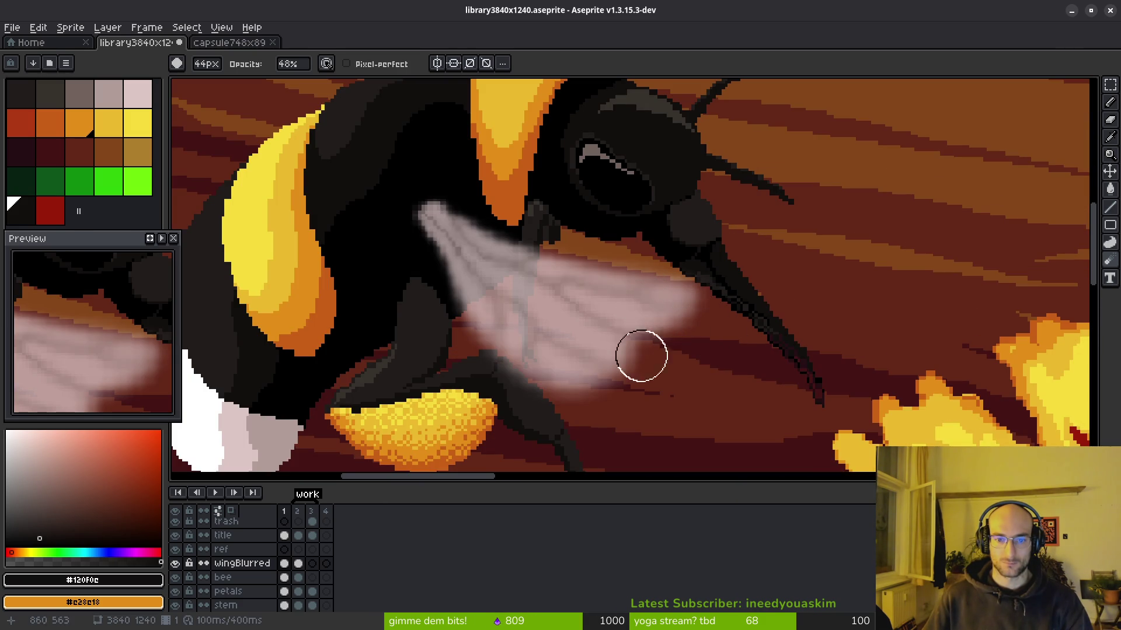
{"action": "scroll", "coordinate": [671, 458], "scroll_direction": "down", "scroll_amount": 4}
{"action": "scroll", "coordinate": [651, 338], "scroll_direction": "up", "scroll_amount": 4}
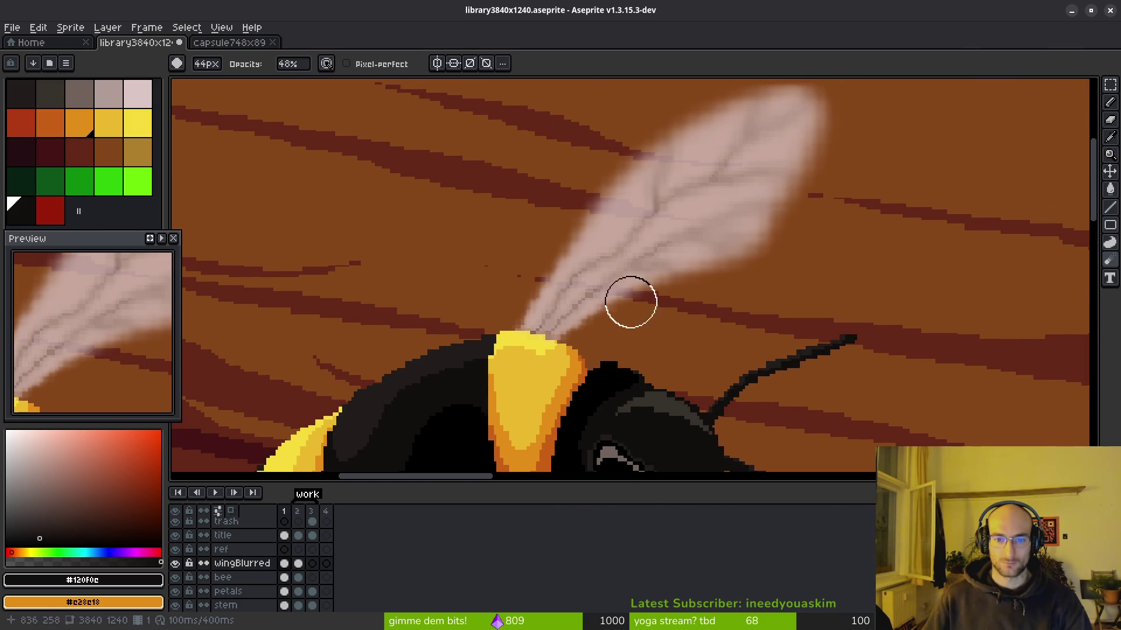
{"action": "scroll", "coordinate": [644, 291], "scroll_direction": "up", "scroll_amount": 2}
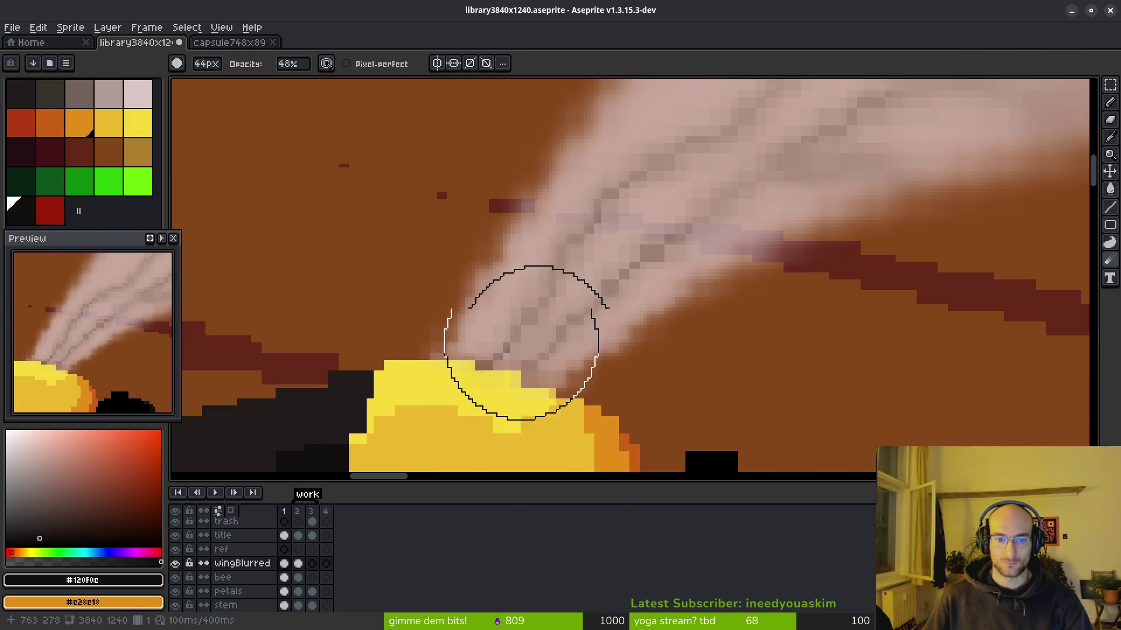
{"action": "scroll", "coordinate": [493, 342], "scroll_direction": "down", "scroll_amount": 3}
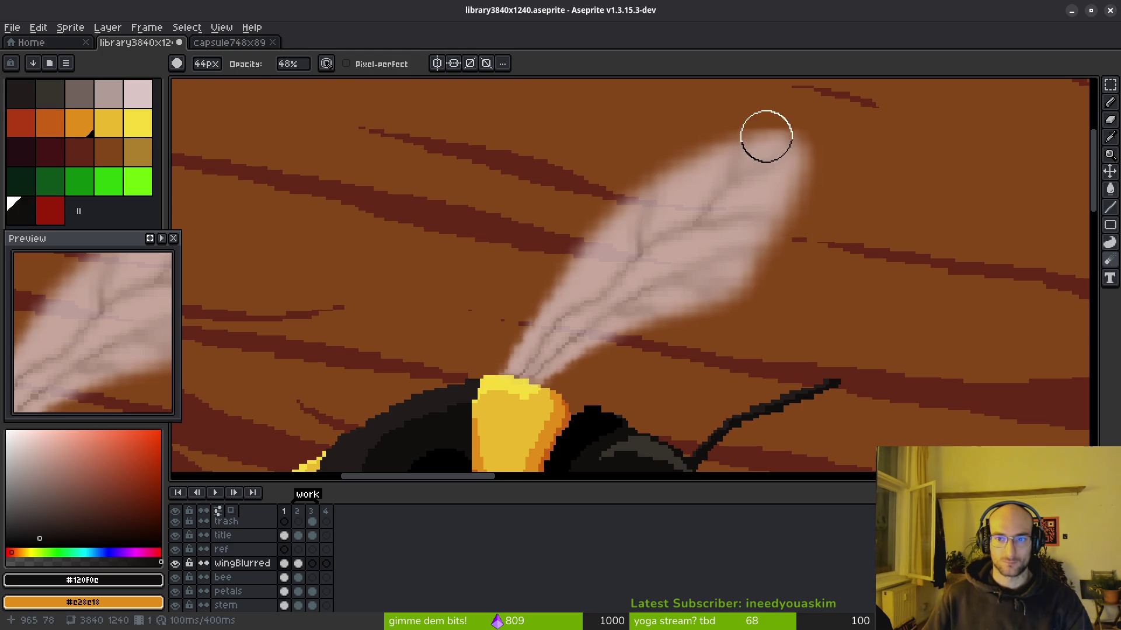
{"action": "scroll", "coordinate": [716, 238], "scroll_direction": "down", "scroll_amount": 4}
{"action": "scroll", "coordinate": [708, 317], "scroll_direction": "up", "scroll_amount": 2}
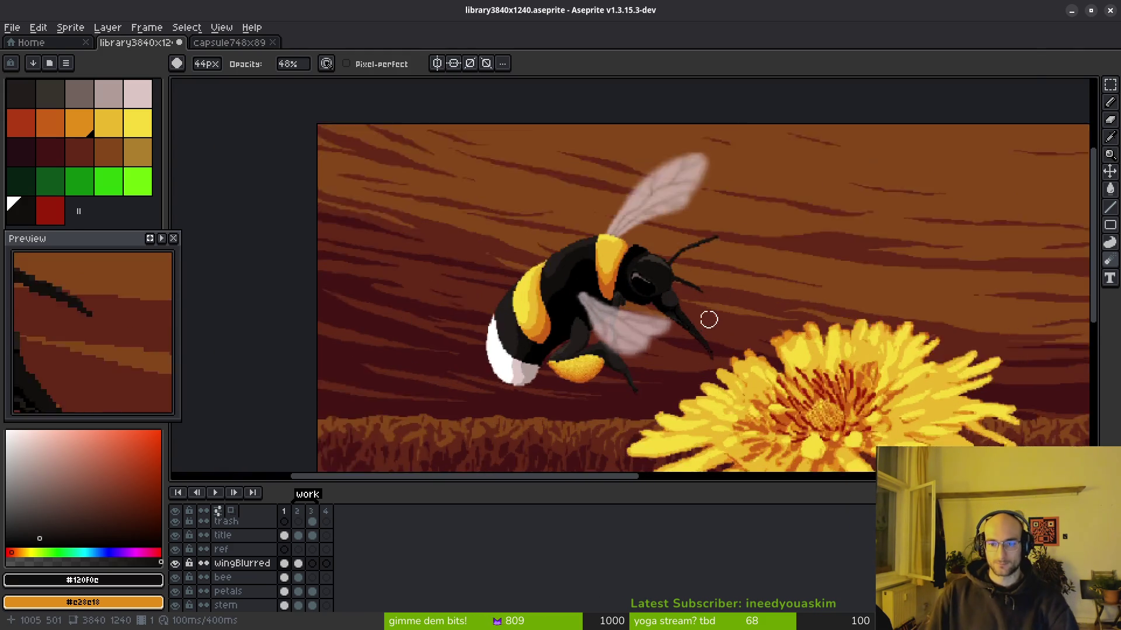
{"action": "key", "text": "ctrl+s"}
{"action": "scroll", "coordinate": [665, 293], "scroll_direction": "down", "scroll_amount": 3}
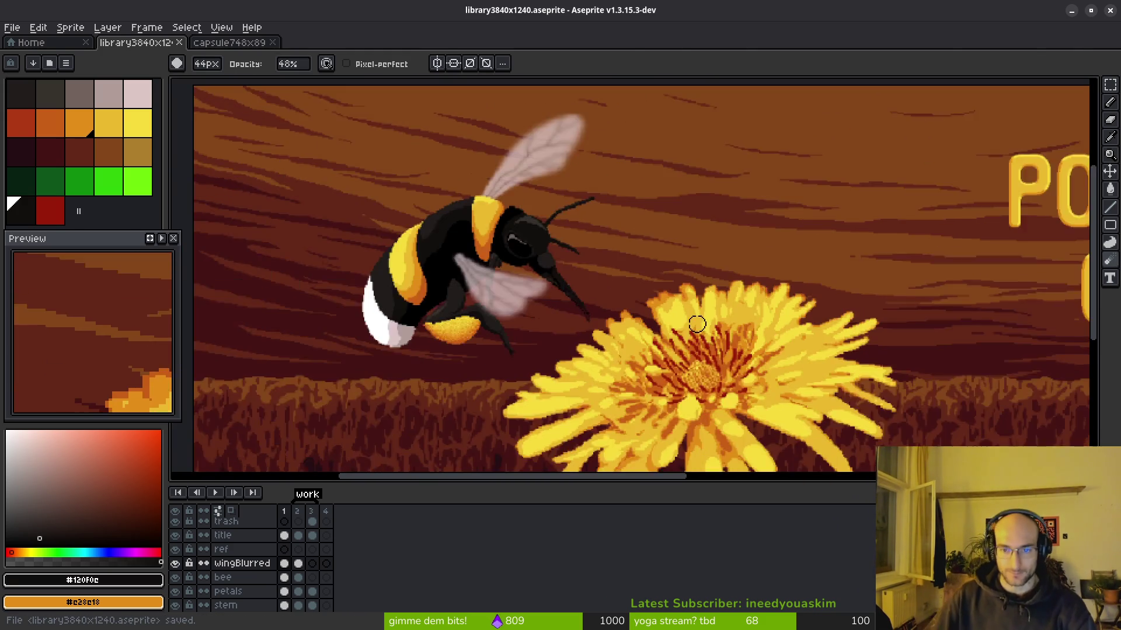
{"action": "scroll", "coordinate": [660, 298], "scroll_direction": "right", "scroll_amount": 10}
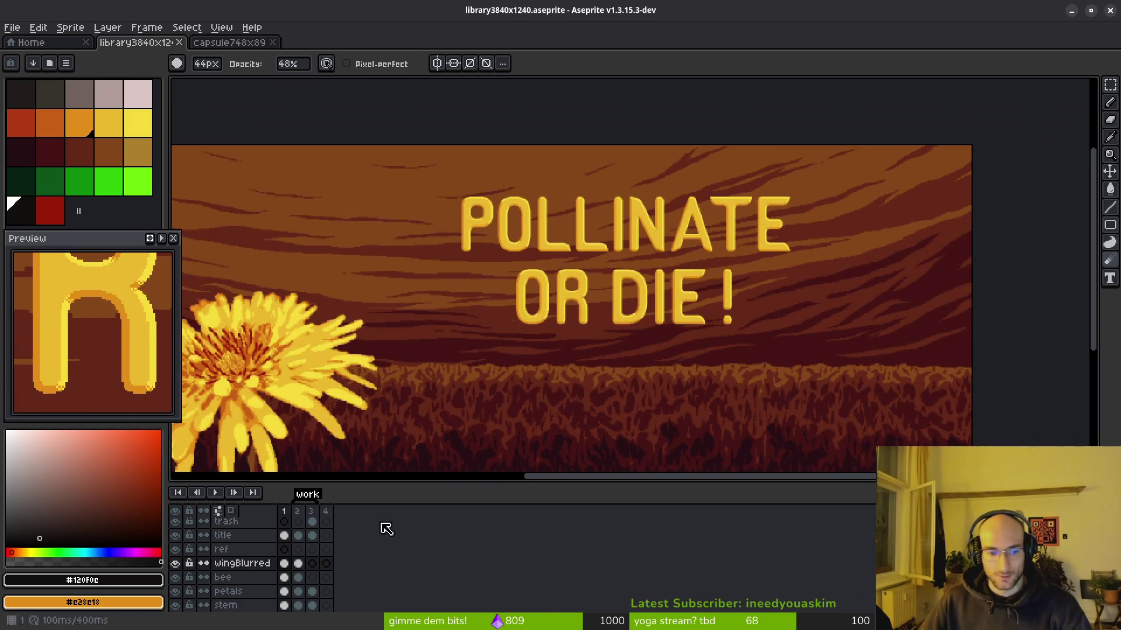
{"action": "left_click", "coordinate": [290, 537]}
{"action": "scroll", "coordinate": [485, 330], "scroll_direction": "up", "scroll_amount": 3}
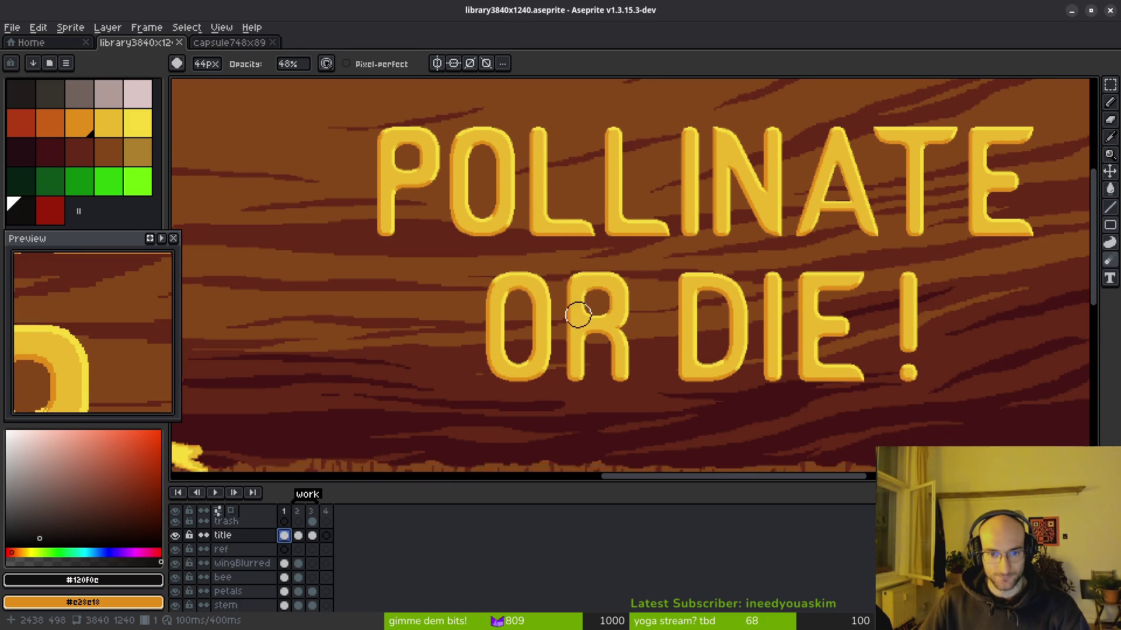
Step: Apply an Outline effect to the POLLINATE OR DIE! title lettering
{"action": "key", "text": "shift+r"}
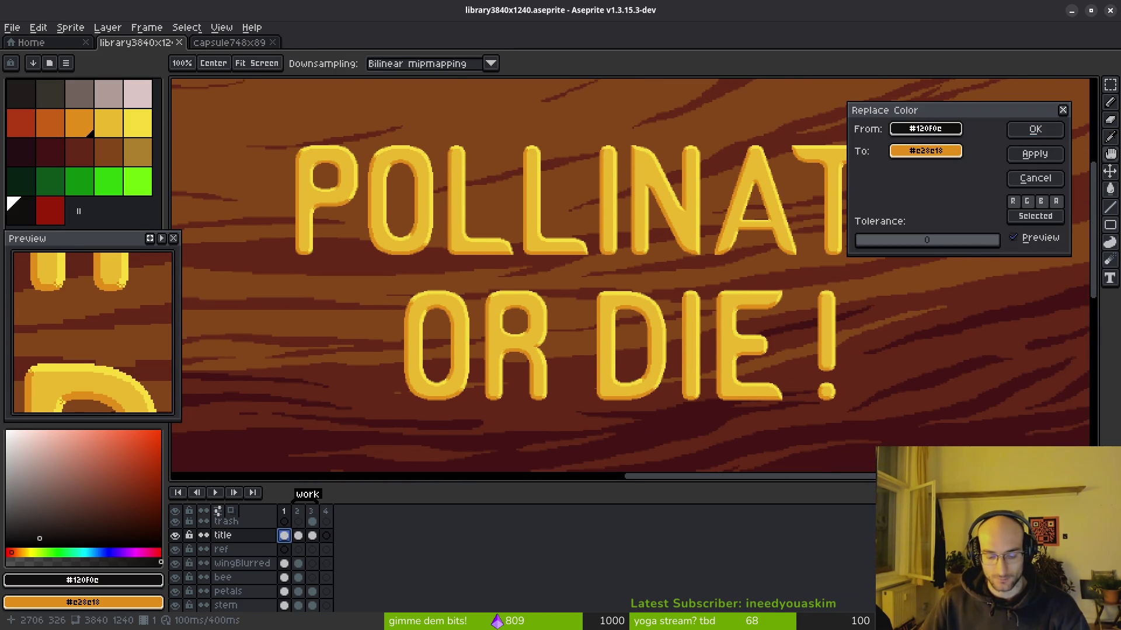
{"action": "key", "text": "Escape"}
{"action": "key", "text": "shift+o"}
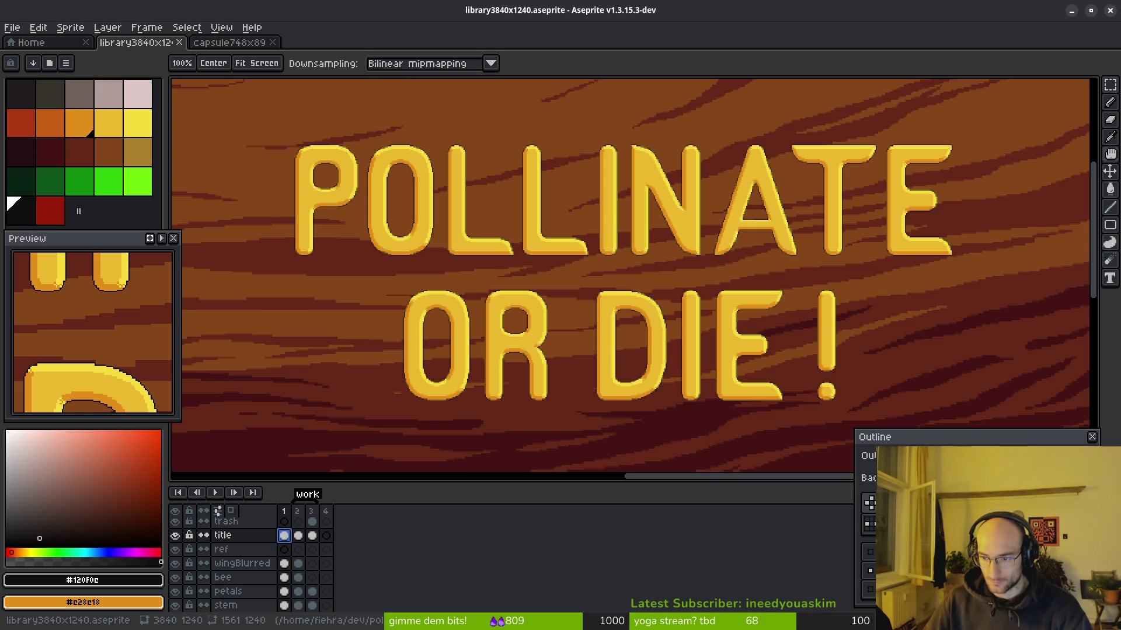
{"action": "left_click", "coordinate": [911, 456]}
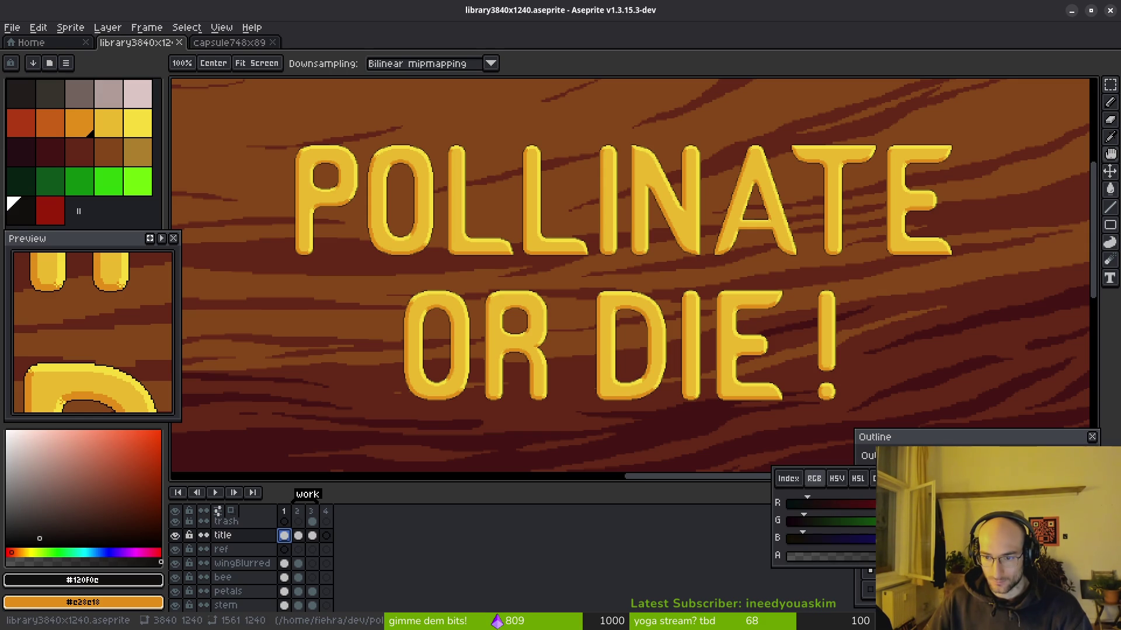
{"action": "left_click", "coordinate": [788, 479]}
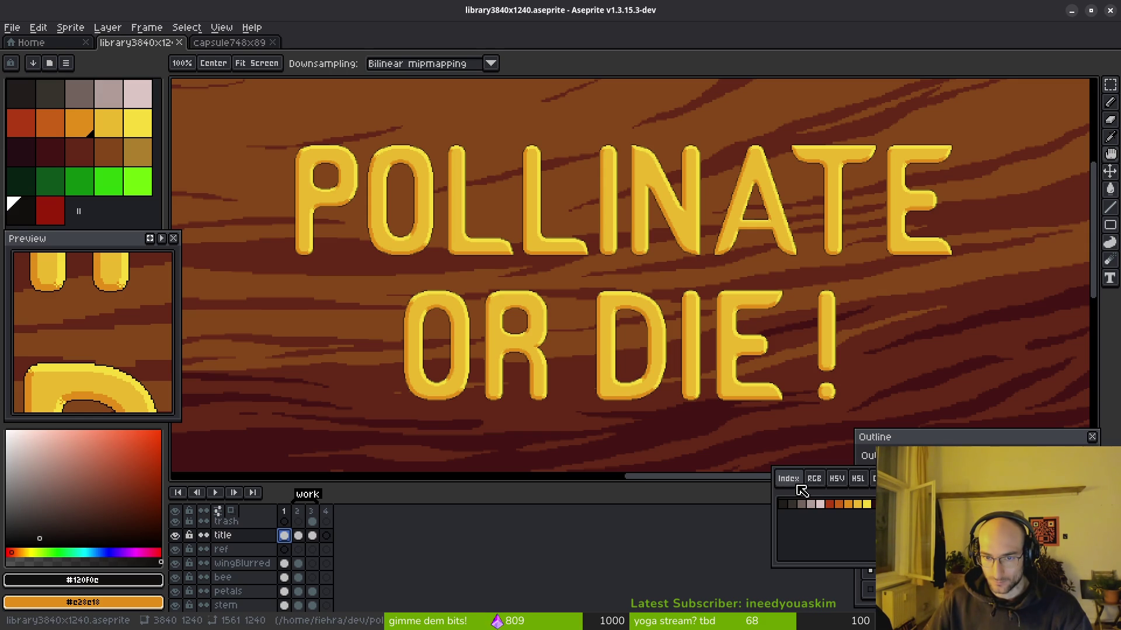
{"action": "left_click", "coordinate": [812, 480]}
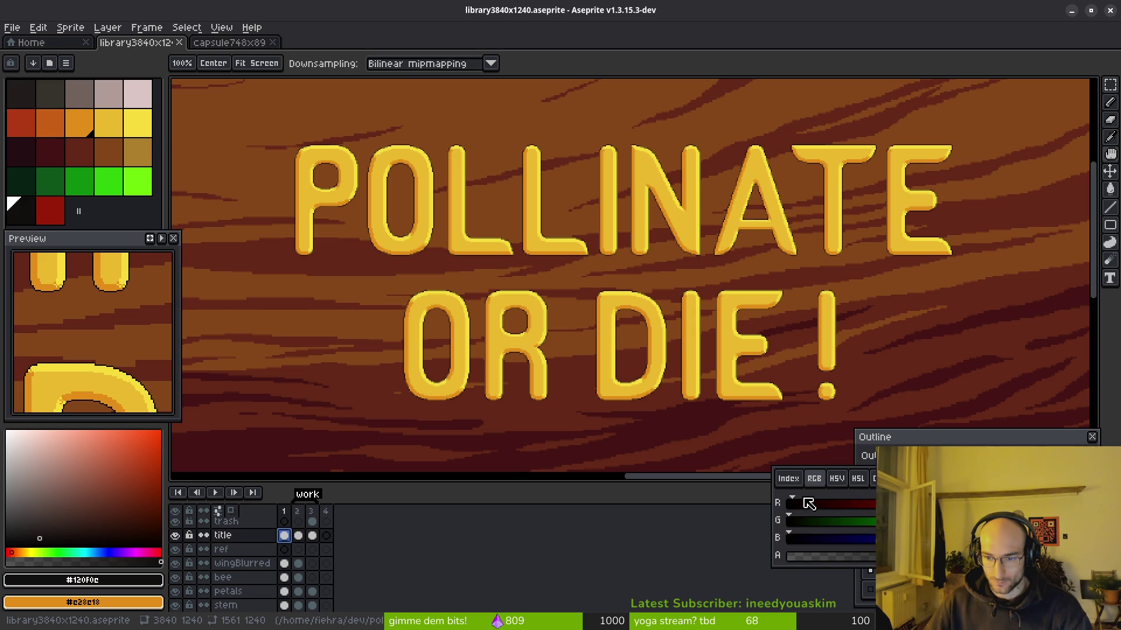
{"action": "left_click", "coordinate": [765, 506]}
{"action": "key", "text": "b"}
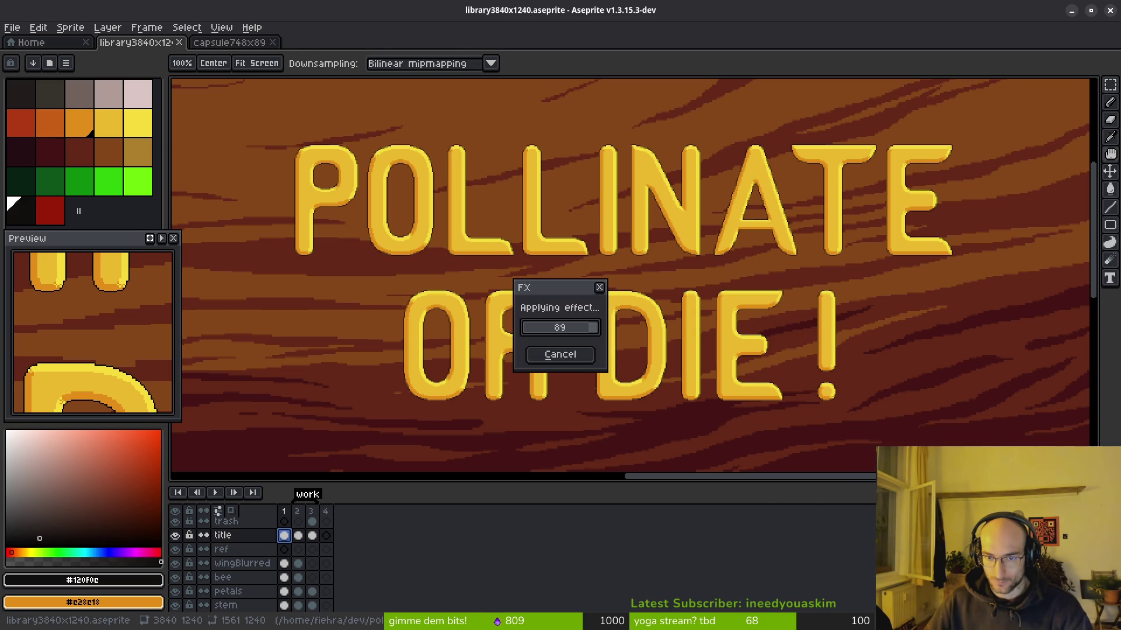
{"action": "key", "text": "Return"}
Step: Reopen the Outline effect and check the outline colour around the letter O
{"action": "key", "text": "shift+o"}
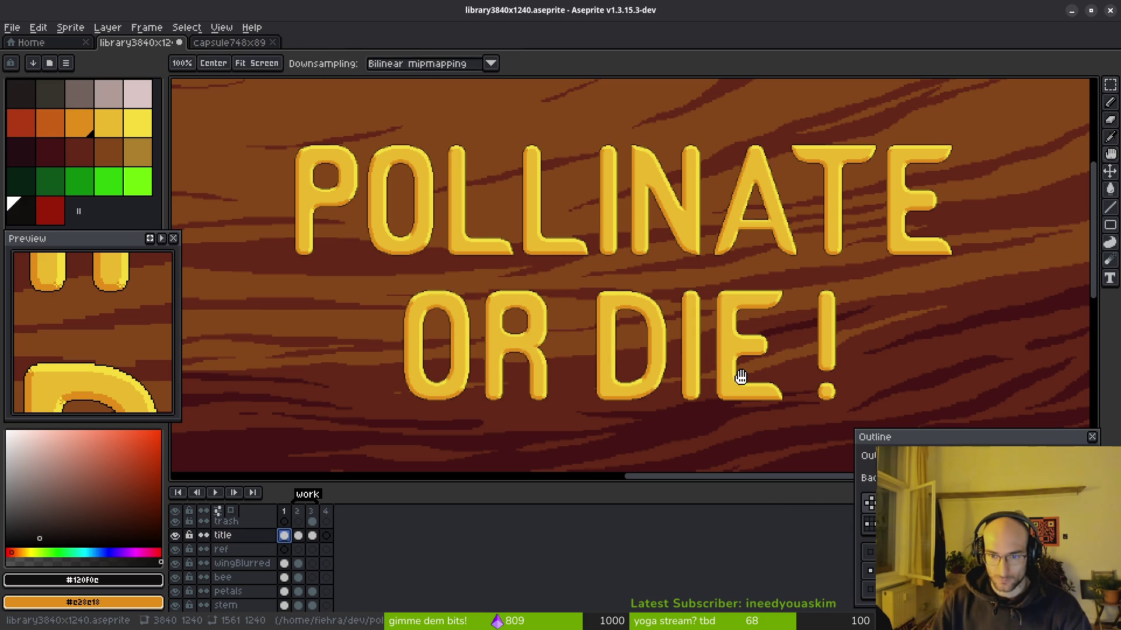
{"action": "scroll", "coordinate": [491, 320], "scroll_direction": "up", "scroll_amount": 5}
{"action": "scroll", "coordinate": [492, 320], "scroll_direction": "down", "scroll_amount": 1}
{"action": "mouse_move", "coordinate": [457, 308]}
{"action": "left_mouse_down"}
{"action": "mouse_move", "coordinate": [731, 325]}
{"action": "mouse_move", "coordinate": [748, 346]}
{"action": "left_mouse_up"}
{"action": "scroll", "coordinate": [633, 316], "scroll_direction": "up", "scroll_amount": 3}
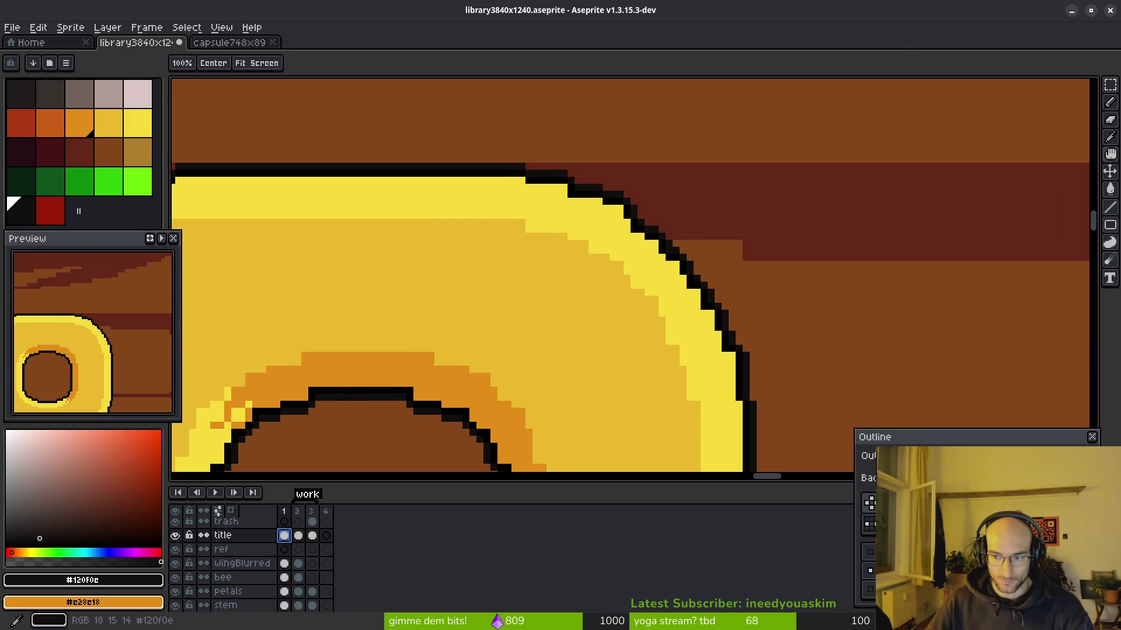
{"action": "left_click", "coordinate": [893, 456]}
{"action": "left_click", "coordinate": [788, 398]}
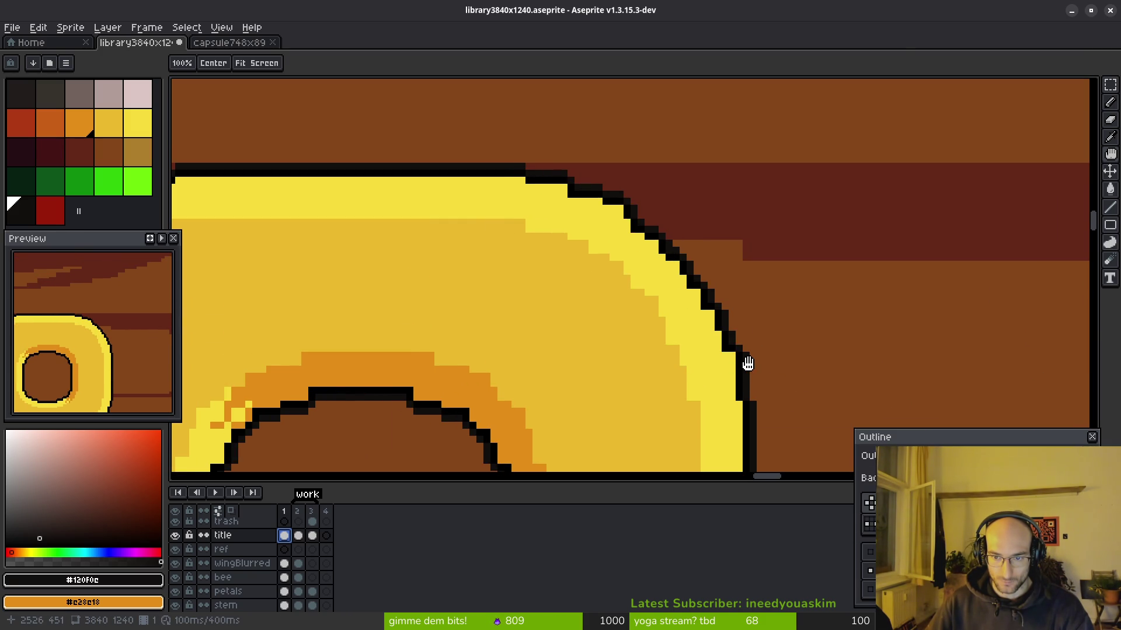
{"action": "scroll", "coordinate": [750, 369], "scroll_direction": "up", "scroll_amount": 3}
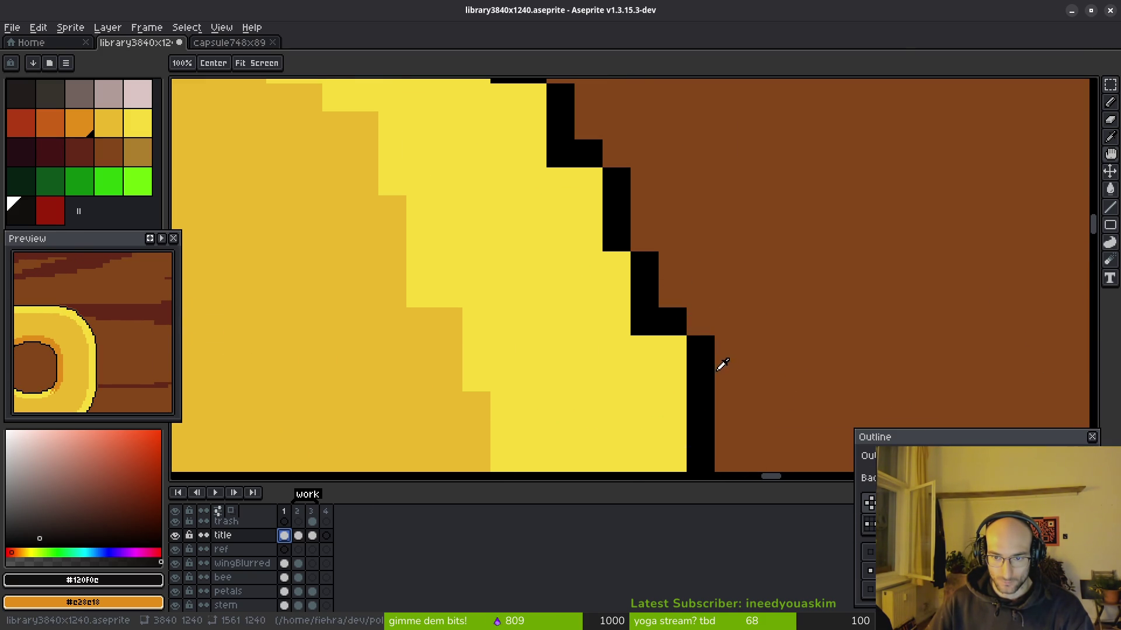
{"action": "scroll", "coordinate": [726, 345], "scroll_direction": "down", "scroll_amount": 2}
{"action": "left_click_drag", "start_coordinate": [703, 380], "coordinate": [665, 273]}
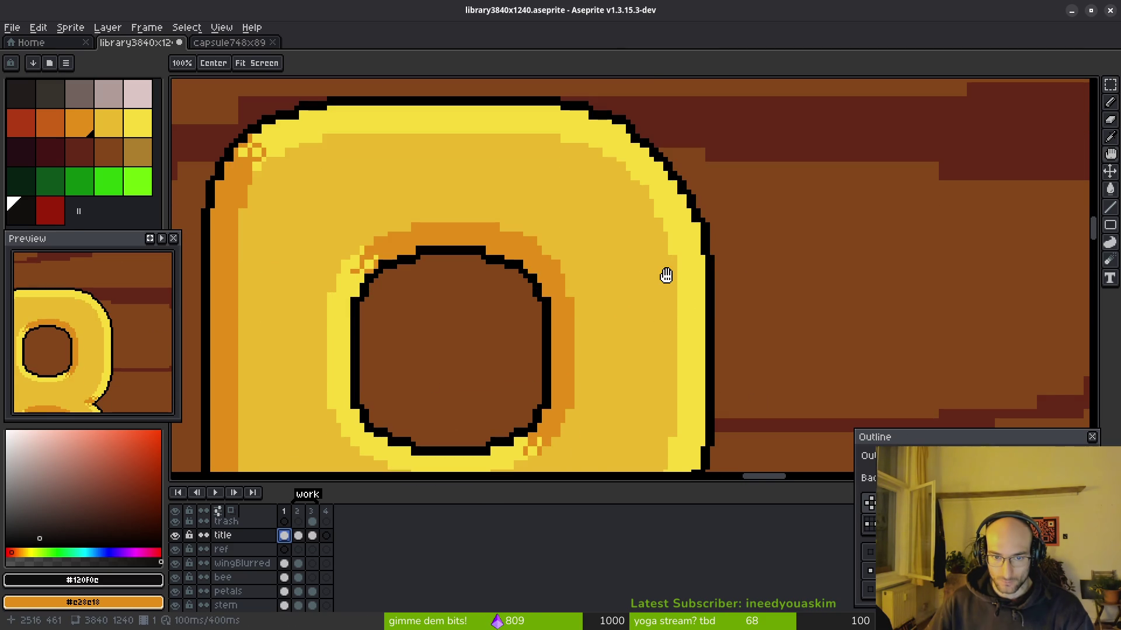
{"action": "scroll", "coordinate": [669, 303], "scroll_direction": "up", "scroll_amount": 2}
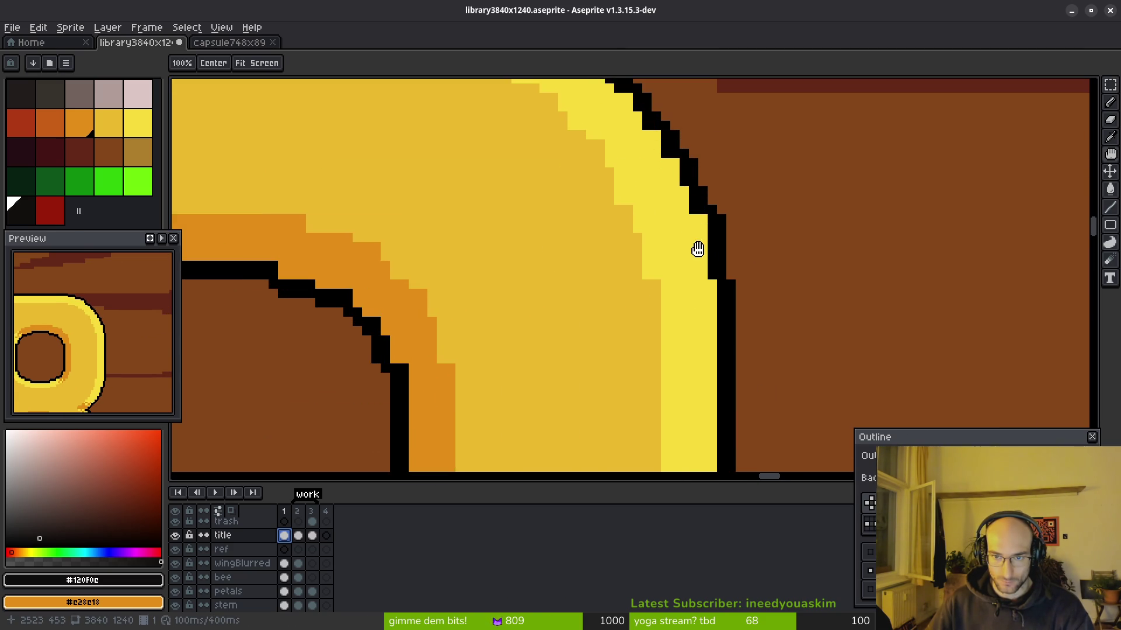
{"action": "scroll", "coordinate": [695, 245], "scroll_direction": "down", "scroll_amount": 4}
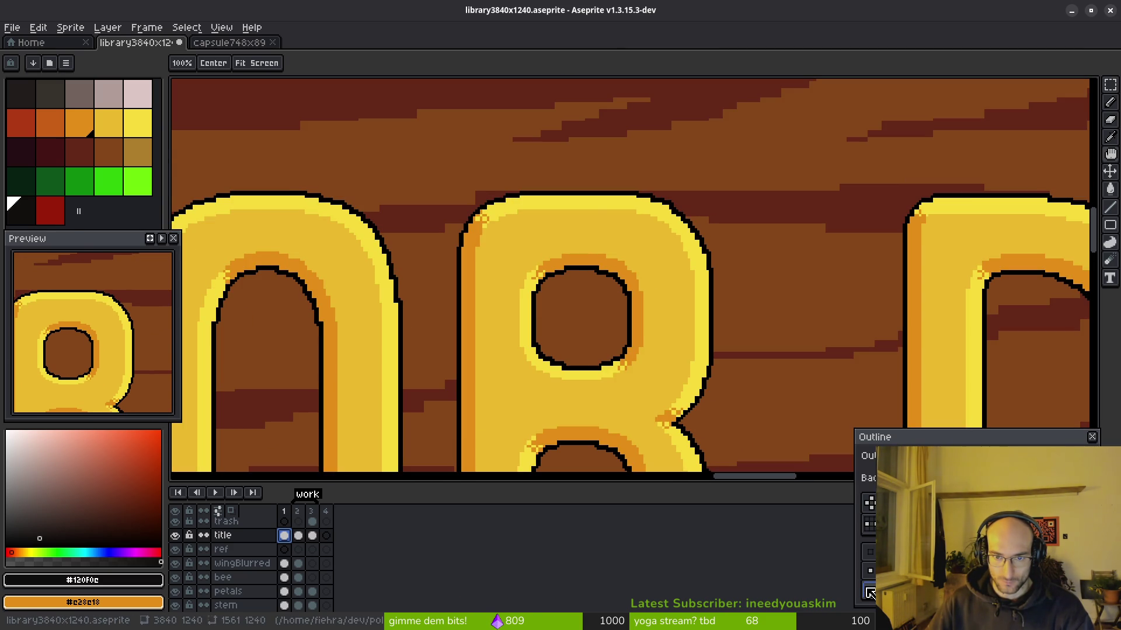
Step: Change the outline shape option and apply the softened outline to the title
{"action": "left_click", "coordinate": [869, 552]}
{"action": "scroll", "coordinate": [751, 426], "scroll_direction": "down", "scroll_amount": 3}
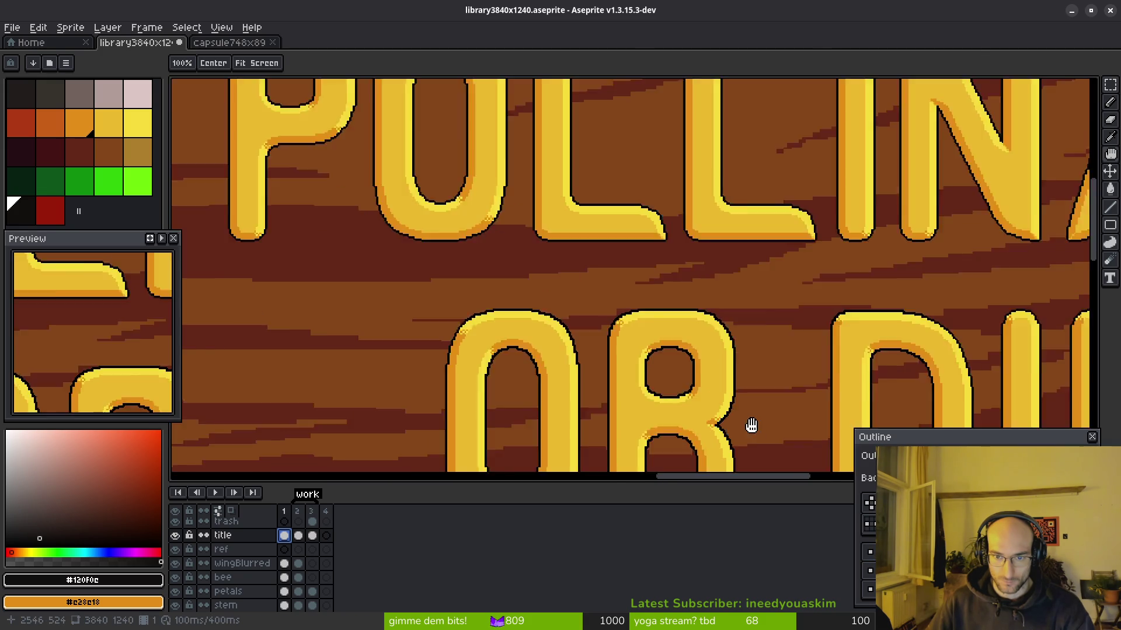
{"action": "scroll", "coordinate": [636, 320], "scroll_direction": "up", "scroll_amount": 2}
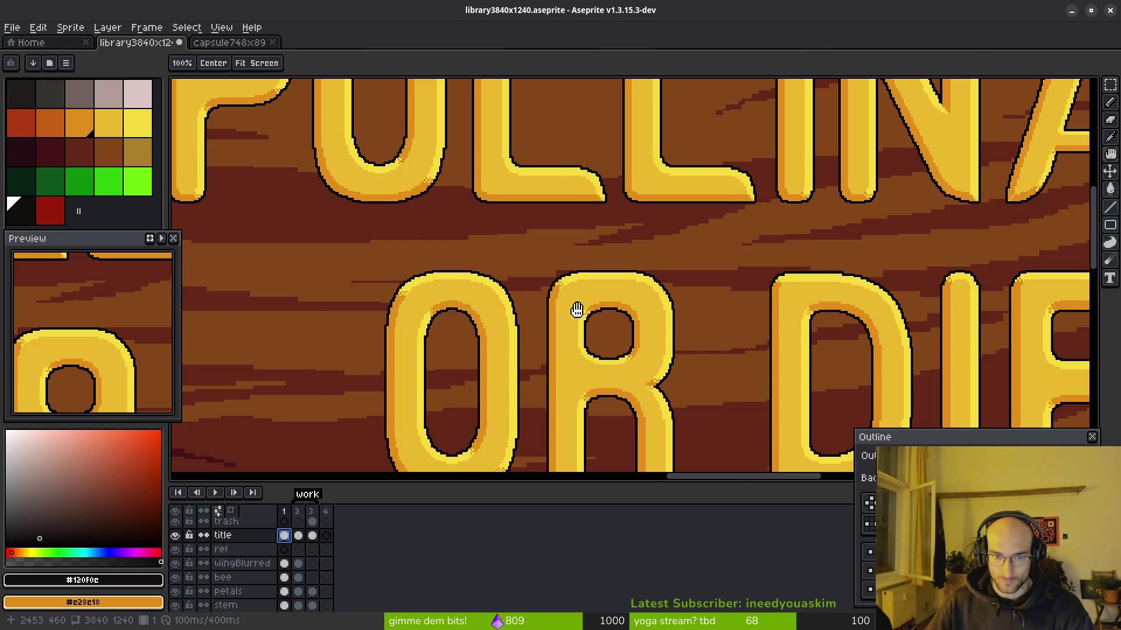
{"action": "left_click_drag", "start_coordinate": [593, 318], "coordinate": [614, 368]}
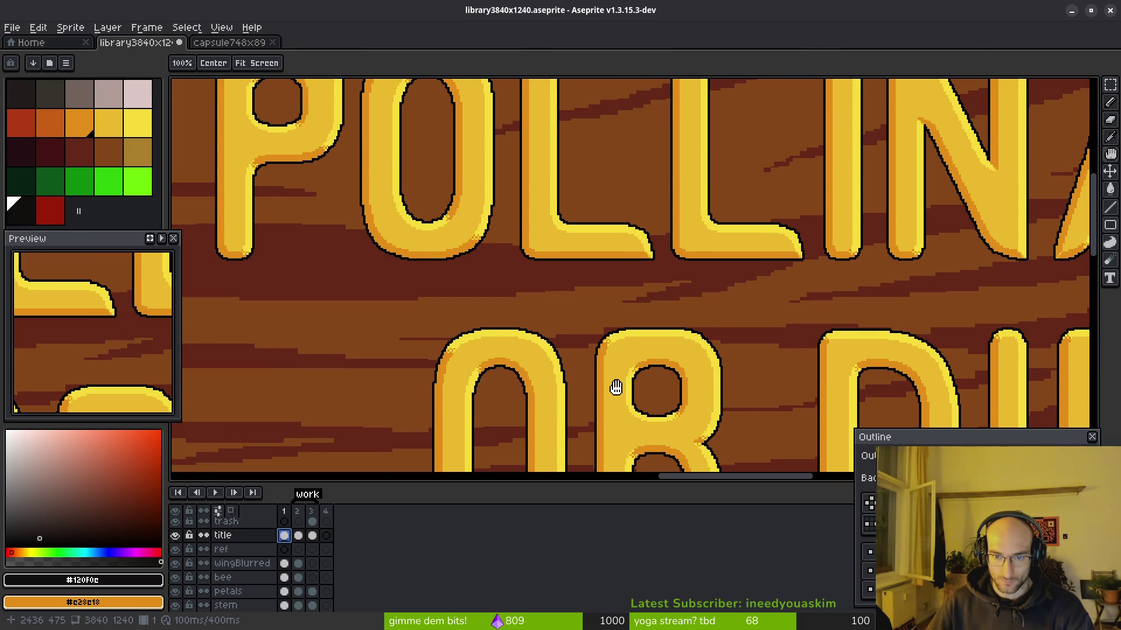
{"action": "scroll", "coordinate": [618, 334], "scroll_direction": "up", "scroll_amount": 3}
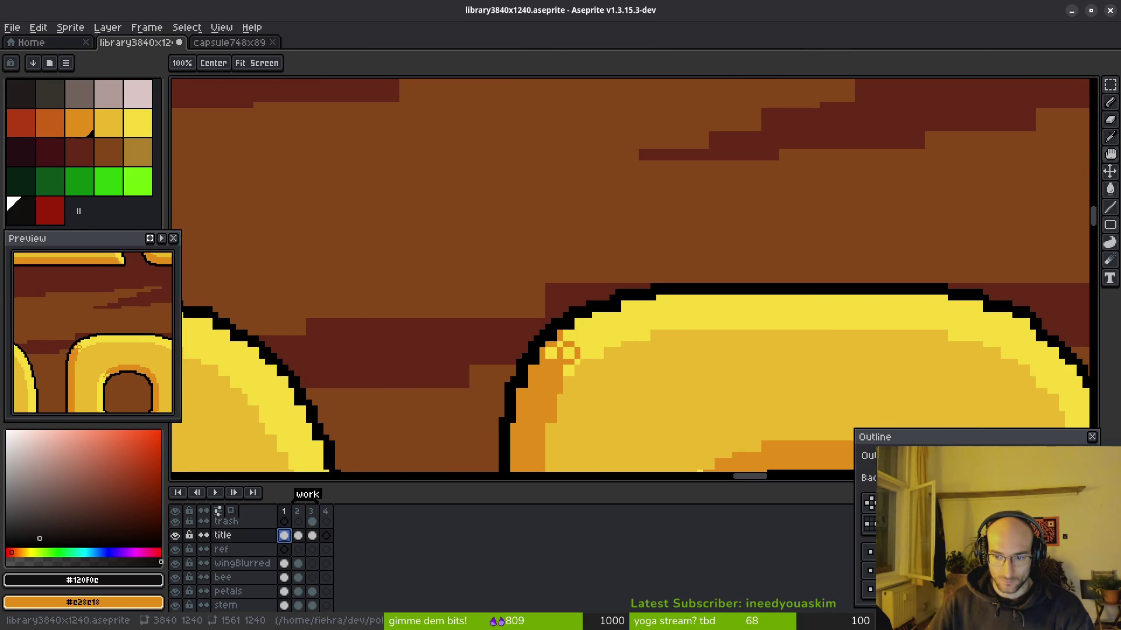
{"action": "left_click", "coordinate": [869, 553]}
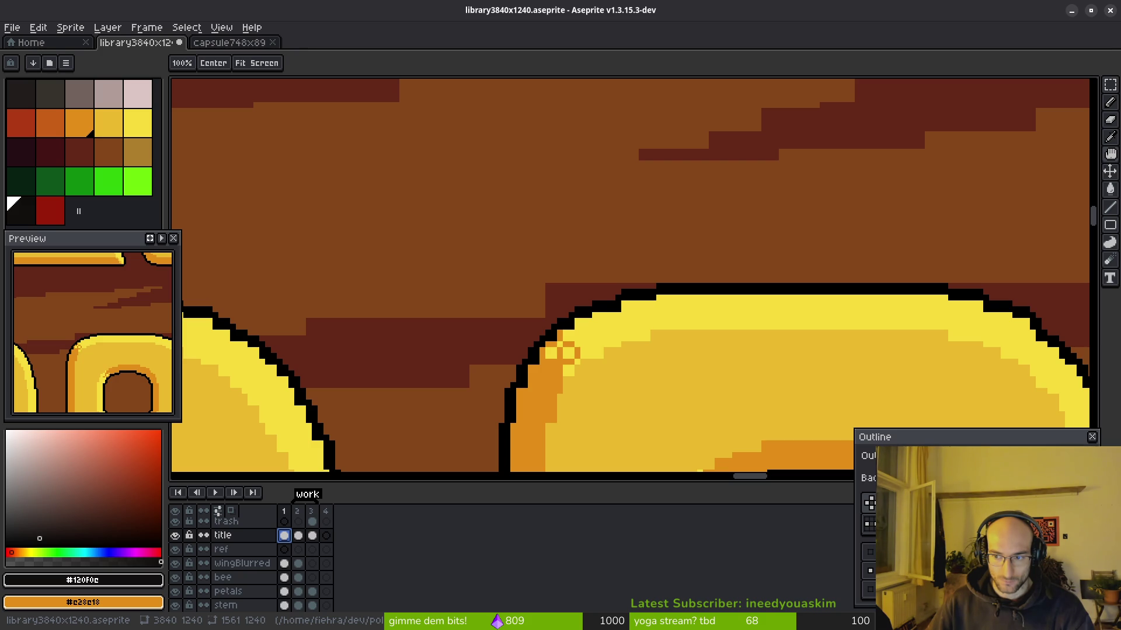
{"action": "key", "text": "Return"}
Step: Save library3840x1240.aseprite
{"action": "scroll", "coordinate": [607, 277], "scroll_direction": "down", "scroll_amount": 4}
{"action": "scroll", "coordinate": [601, 291], "scroll_direction": "down", "scroll_amount": 4}
{"action": "key", "text": "v"}
{"action": "key", "text": "ctrl+s"}
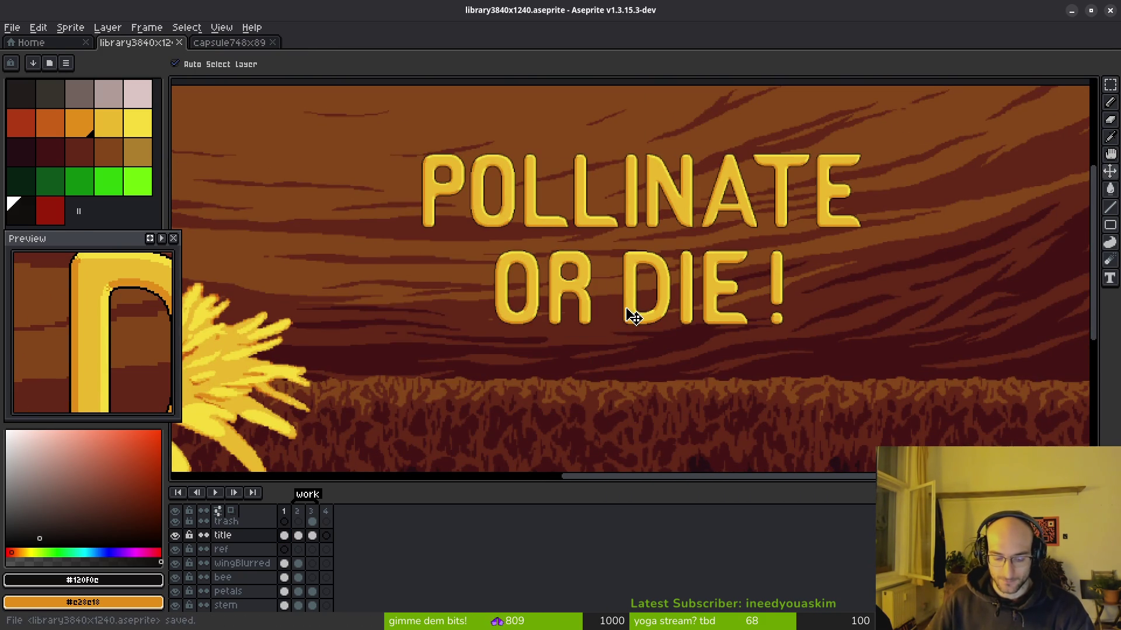
Step: Export the banner as PNG to the art folder as library3840x1240.png, accepting the four-file animation export
{"action": "key", "text": "ctrl+shift+e"}
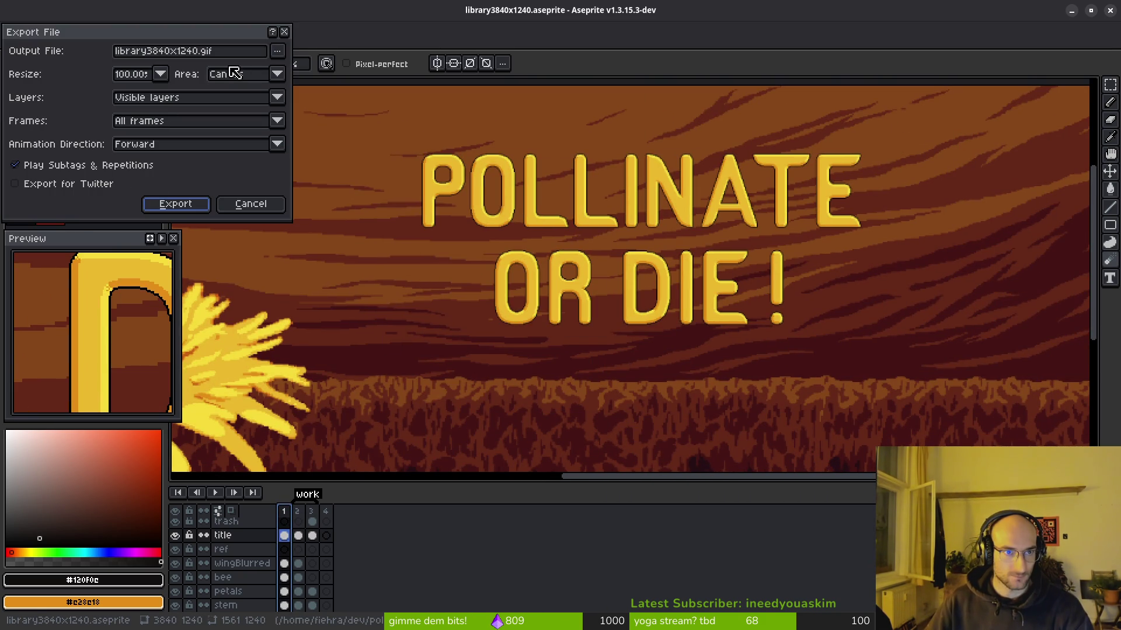
{"action": "left_click", "coordinate": [277, 51]}
{"action": "left_click", "coordinate": [280, 69]}
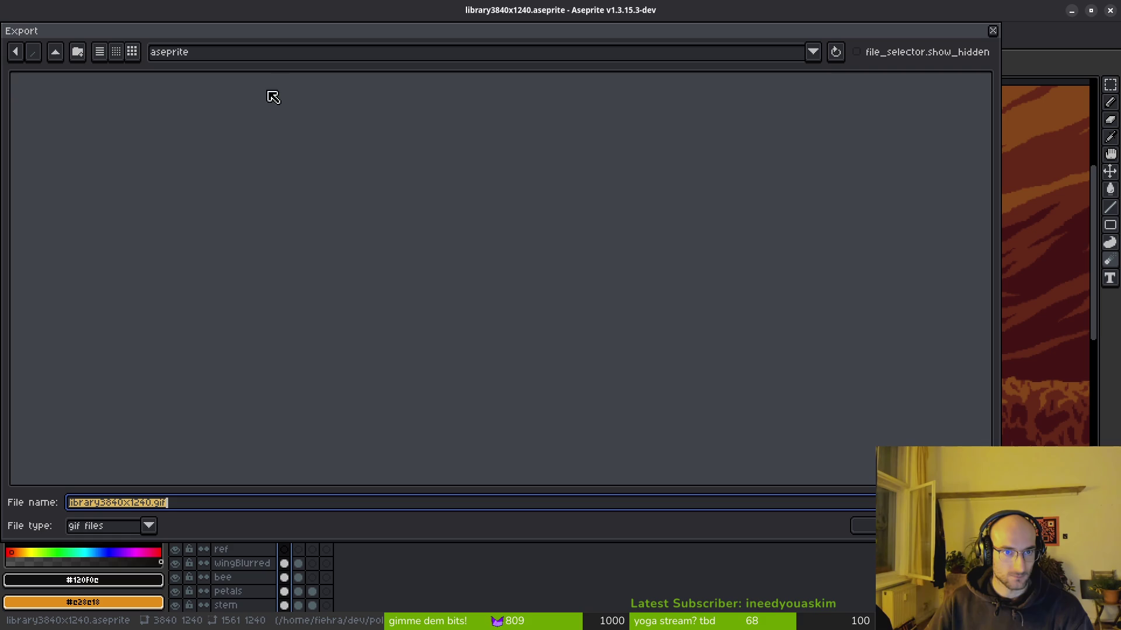
{"action": "left_click", "coordinate": [149, 525]}
{"action": "left_click", "coordinate": [91, 464]}
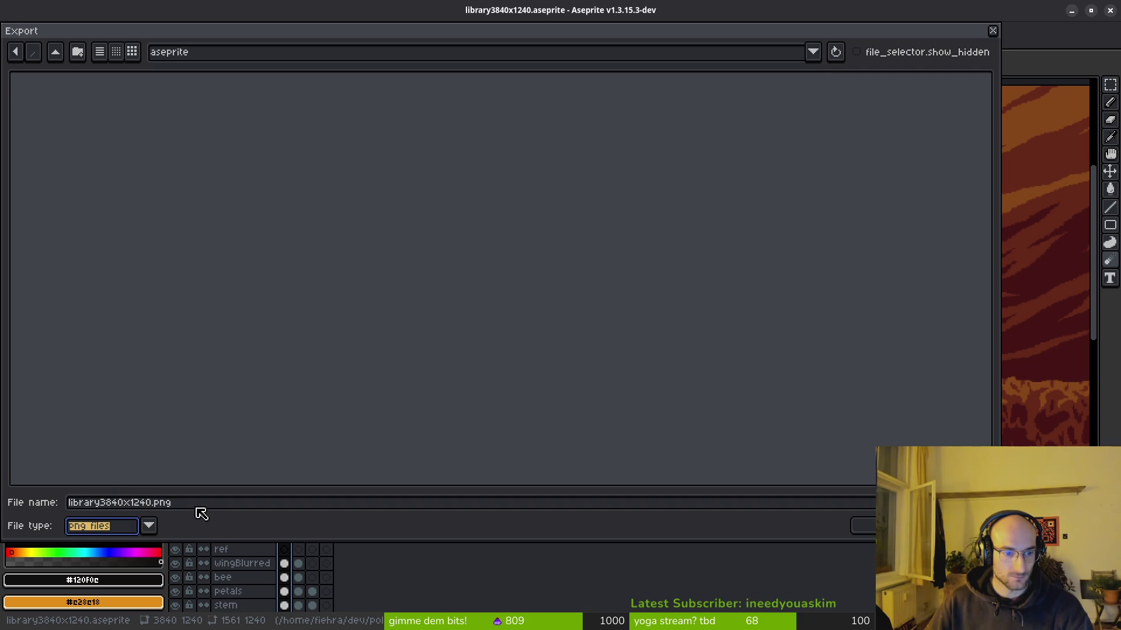
{"action": "left_click", "coordinate": [55, 51]}
{"action": "left_click", "coordinate": [58, 100]}
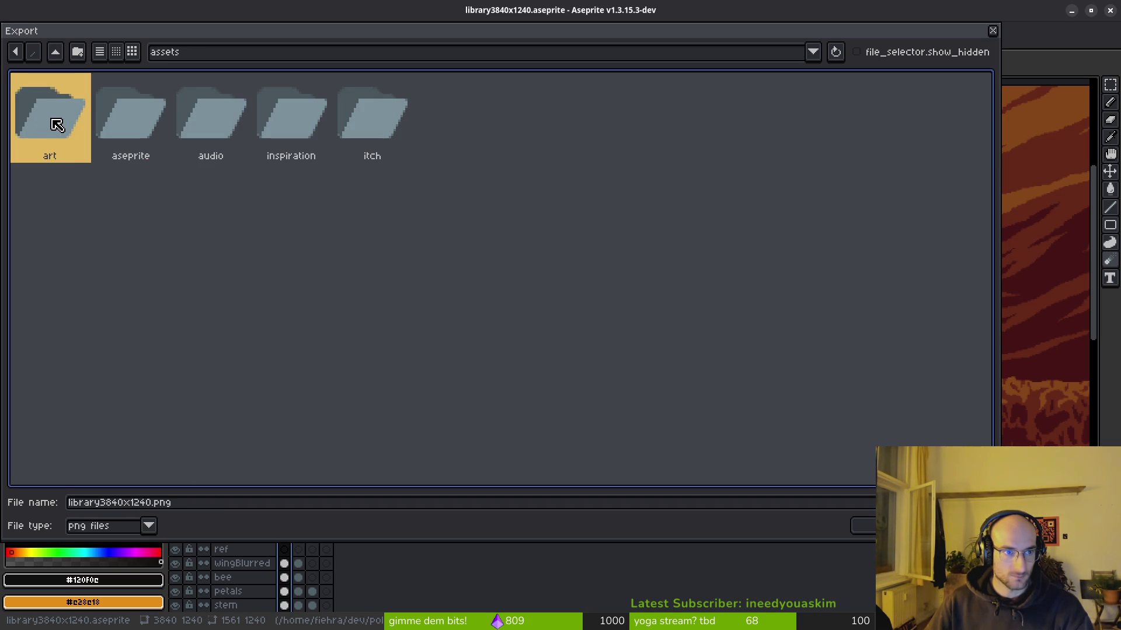
{"action": "double_click", "coordinate": [68, 156]}
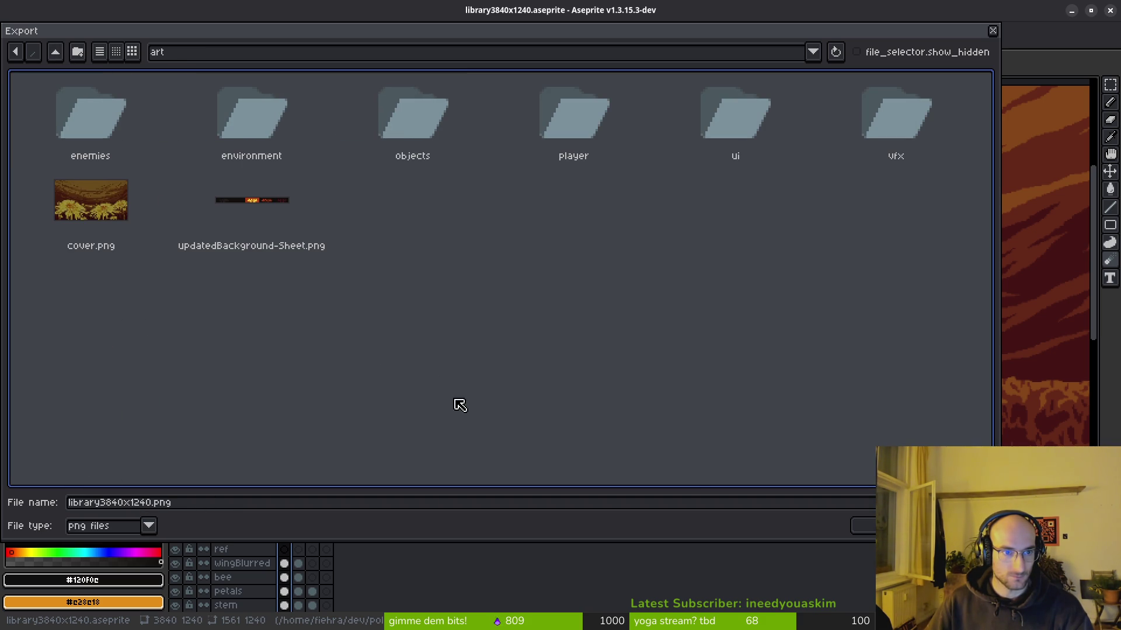
{"action": "left_click", "coordinate": [863, 525]}
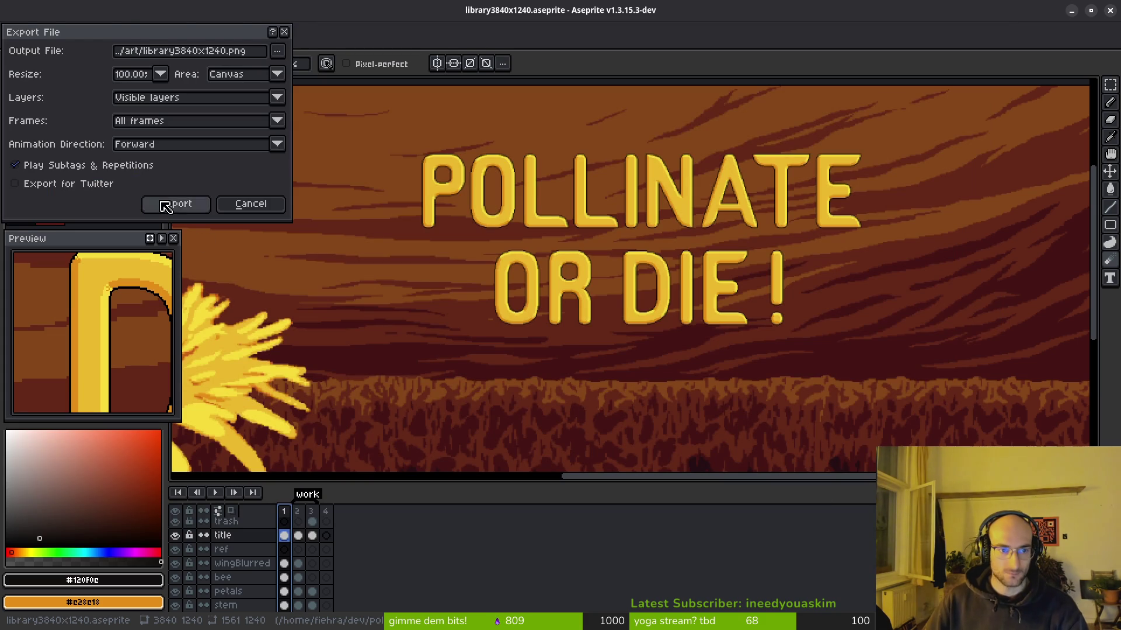
{"action": "left_click", "coordinate": [166, 201]}
{"action": "left_click", "coordinate": [512, 402]}
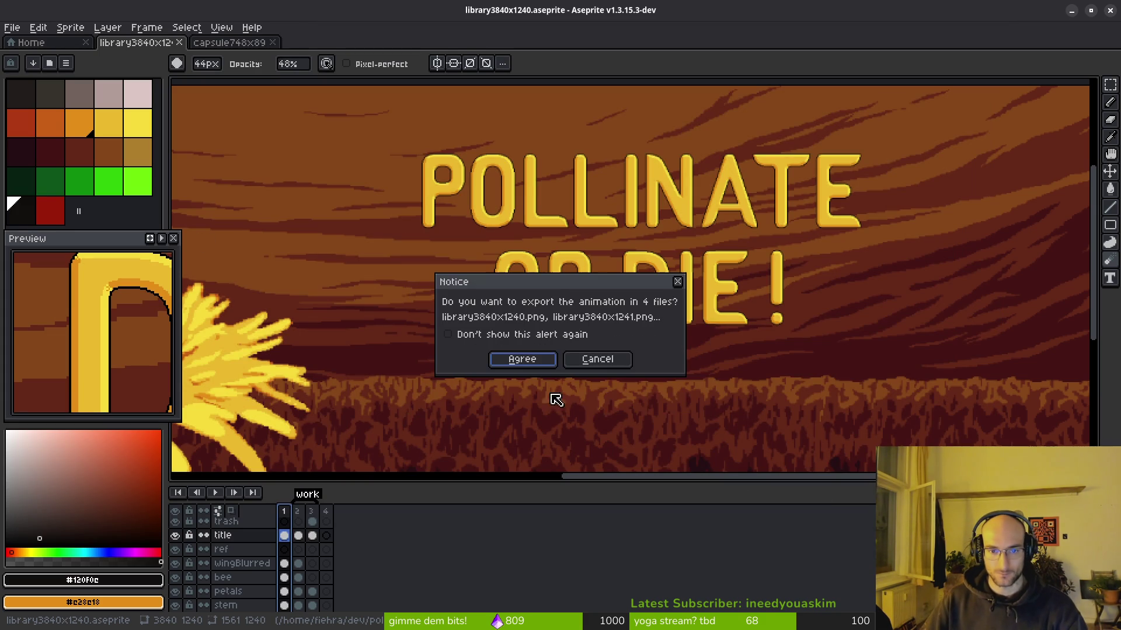
{"action": "left_click", "coordinate": [530, 361]}
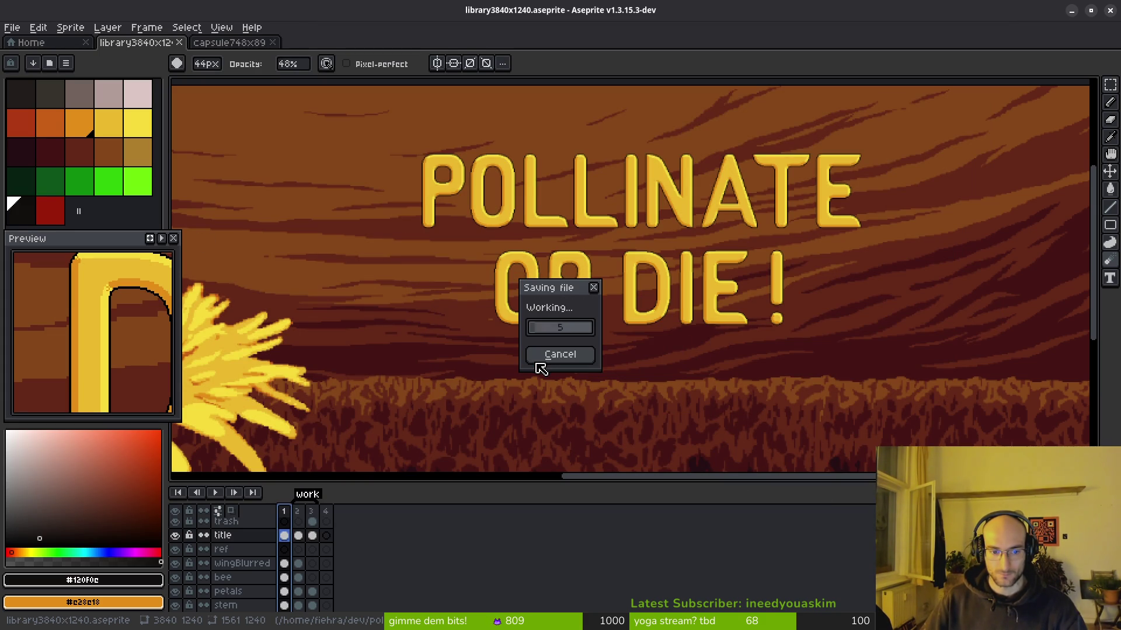
Step: Re-export only the selected frame, overwriting library3840x1240.png
{"action": "key", "text": "ctrl+alt+shift+s"}
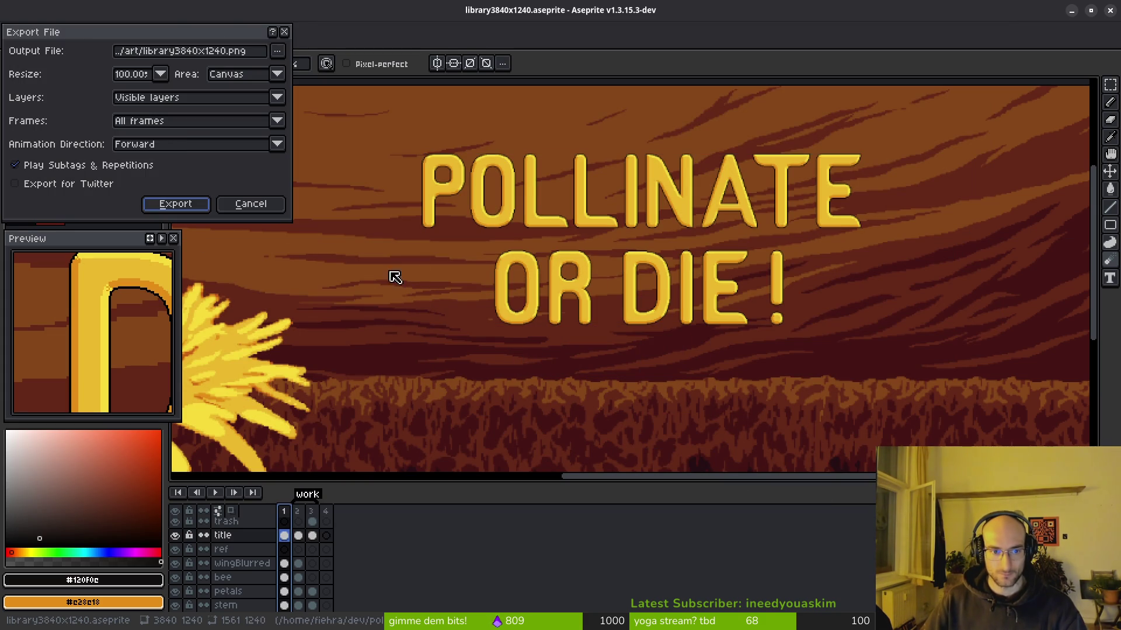
{"action": "left_click", "coordinate": [176, 121]}
{"action": "left_click", "coordinate": [175, 150]}
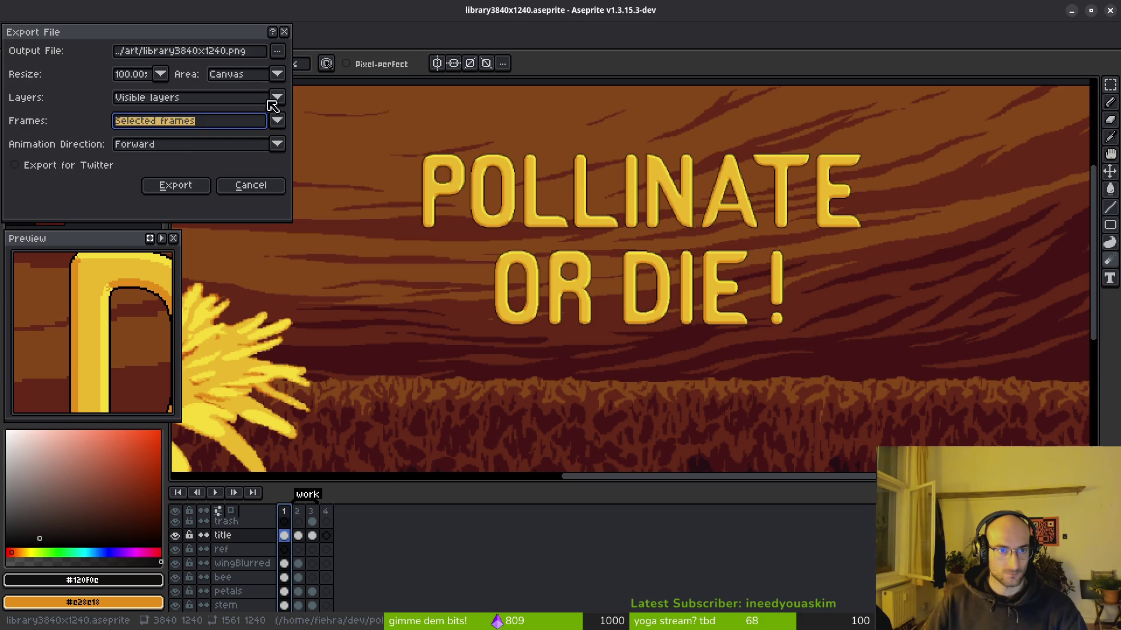
{"action": "left_click", "coordinate": [184, 193]}
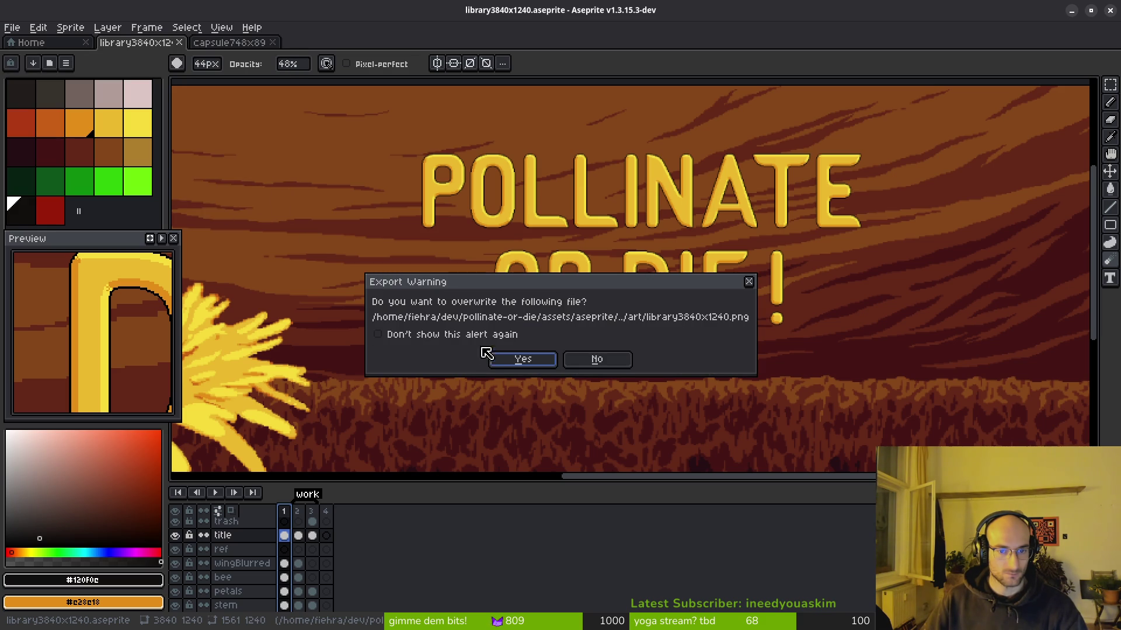
{"action": "left_click", "coordinate": [515, 362]}
{"action": "left_click", "coordinate": [521, 399]}
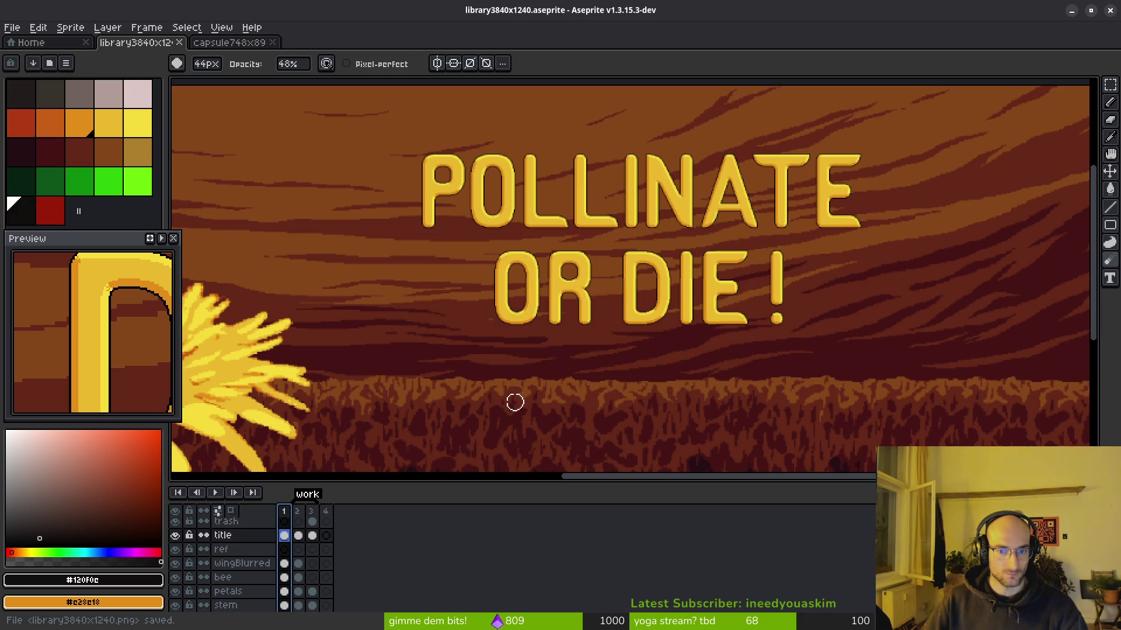
{"action": "key", "text": "super"}
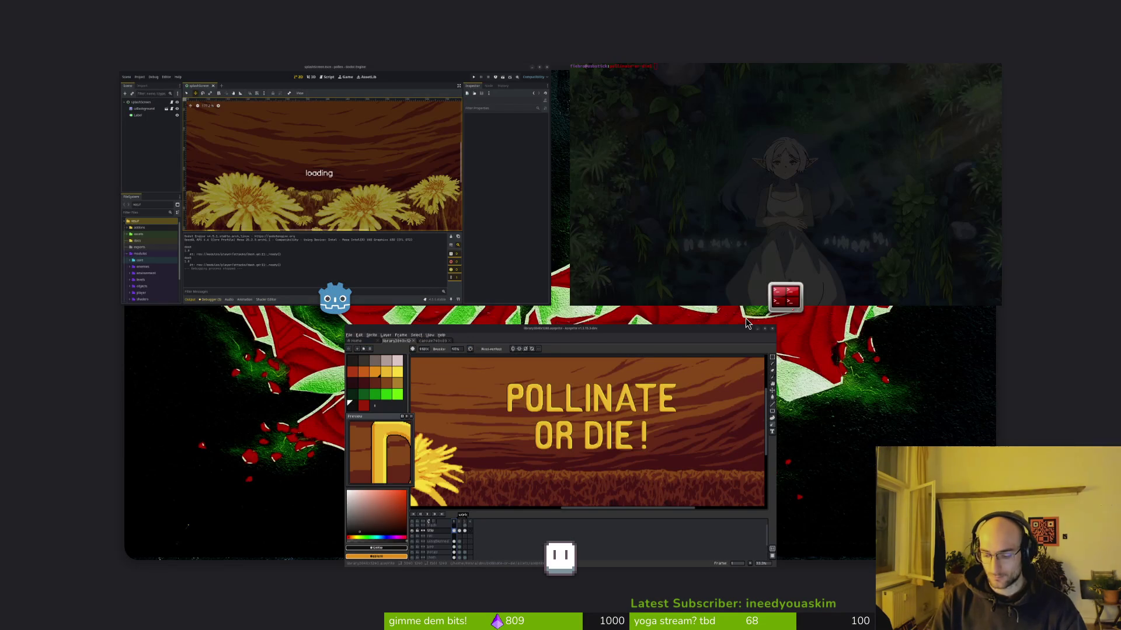
Step: In pollinate-or-die/assets/art, trash the extra frames library3840x1241–1243.png
{"action": "key", "text": "super+e"}
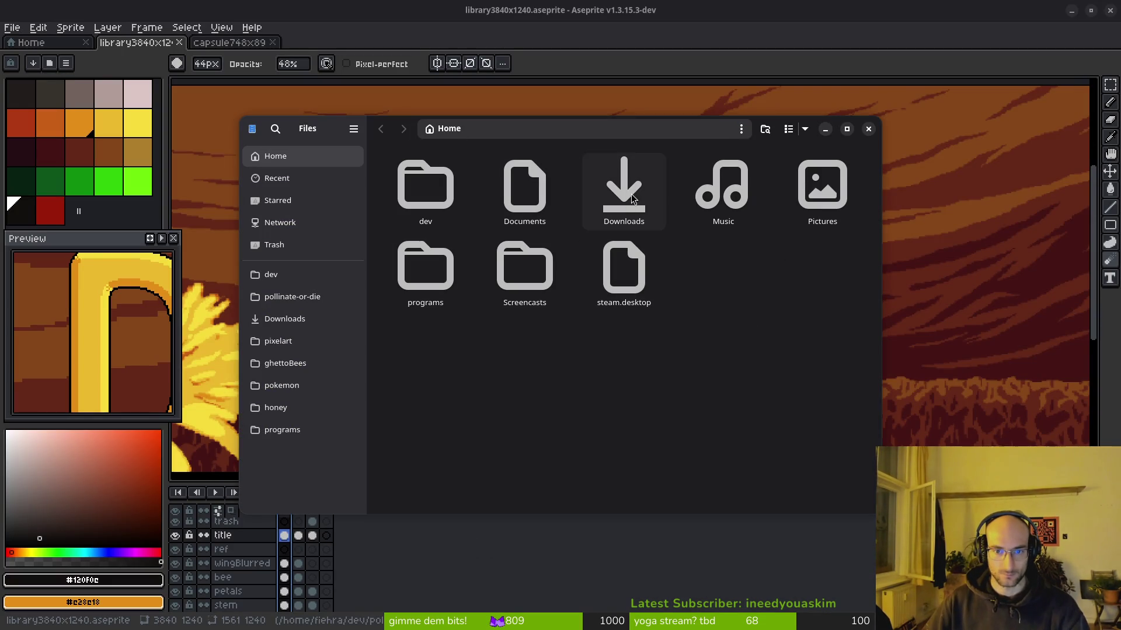
{"action": "left_click", "coordinate": [280, 297]}
{"action": "double_click", "coordinate": [525, 269]}
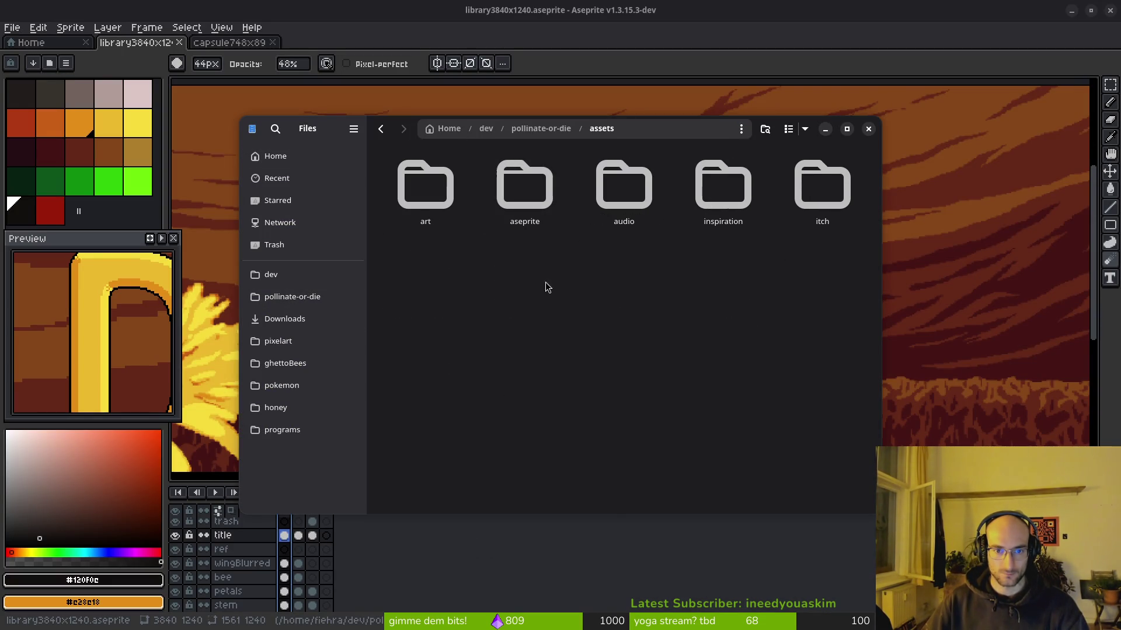
{"action": "double_click", "coordinate": [402, 171]}
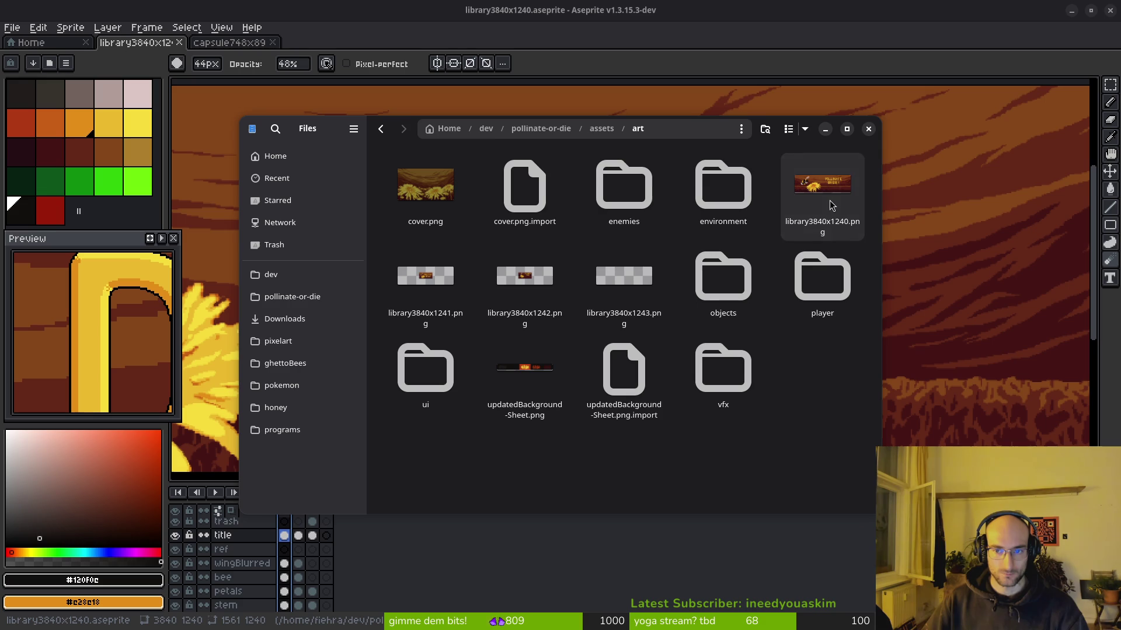
{"action": "left_click", "coordinate": [622, 279]}
{"action": "left_click", "coordinate": [426, 281], "text": "shift"}
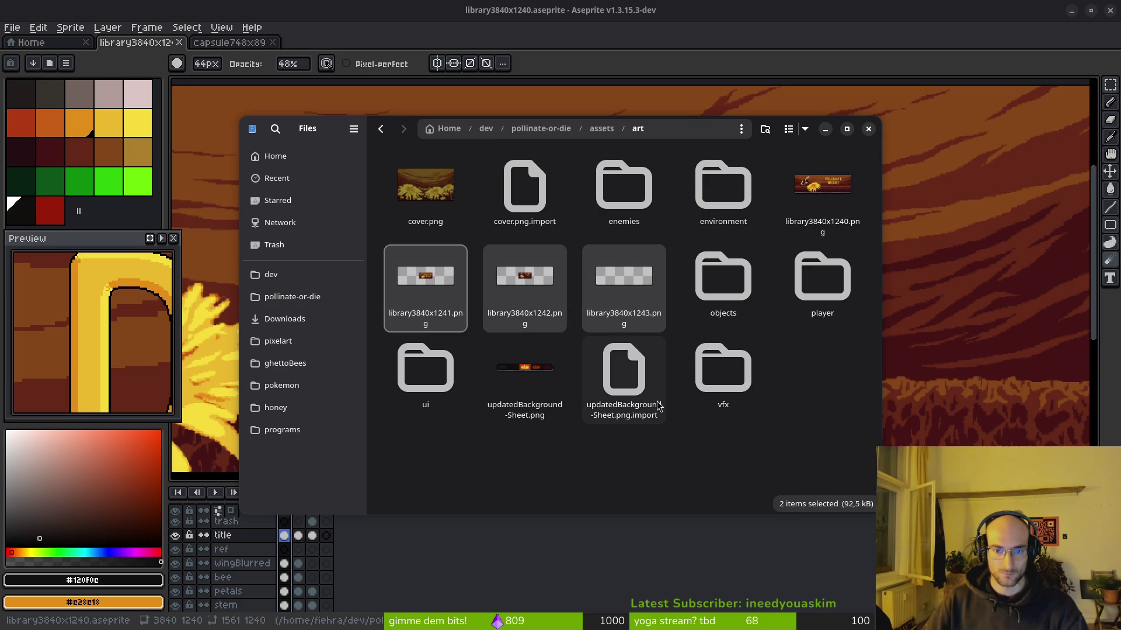
{"action": "key", "text": "Delete"}
Step: Move library3840x1240.png into Downloads beside the capsule and library PNGs, then close Files
{"action": "left_click", "coordinate": [821, 193]}
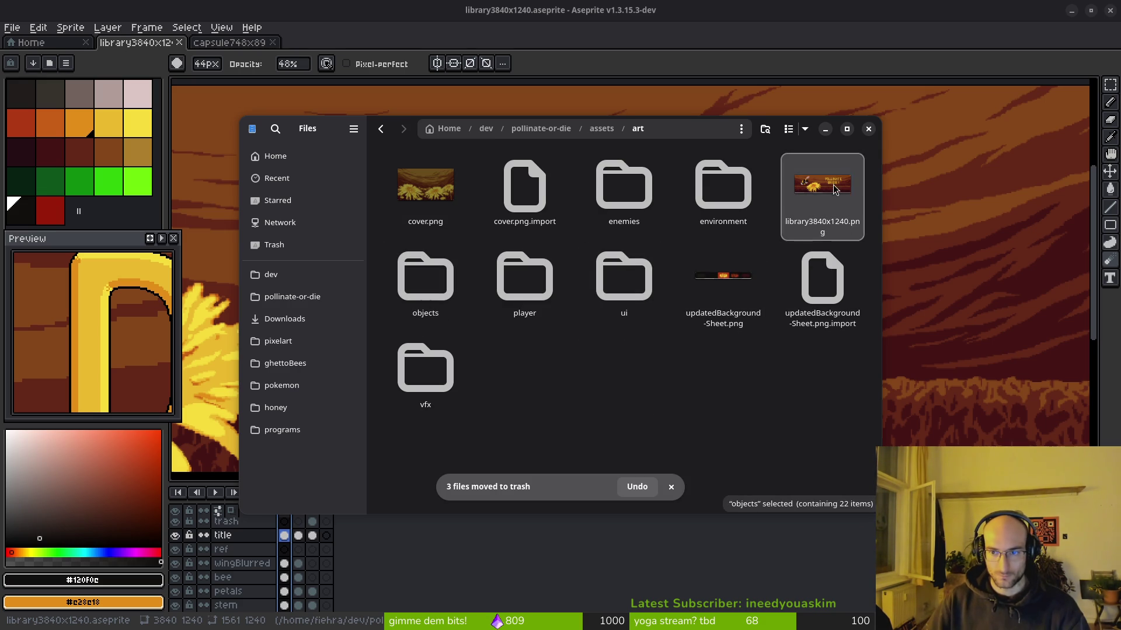
{"action": "key", "text": "ctrl+x"}
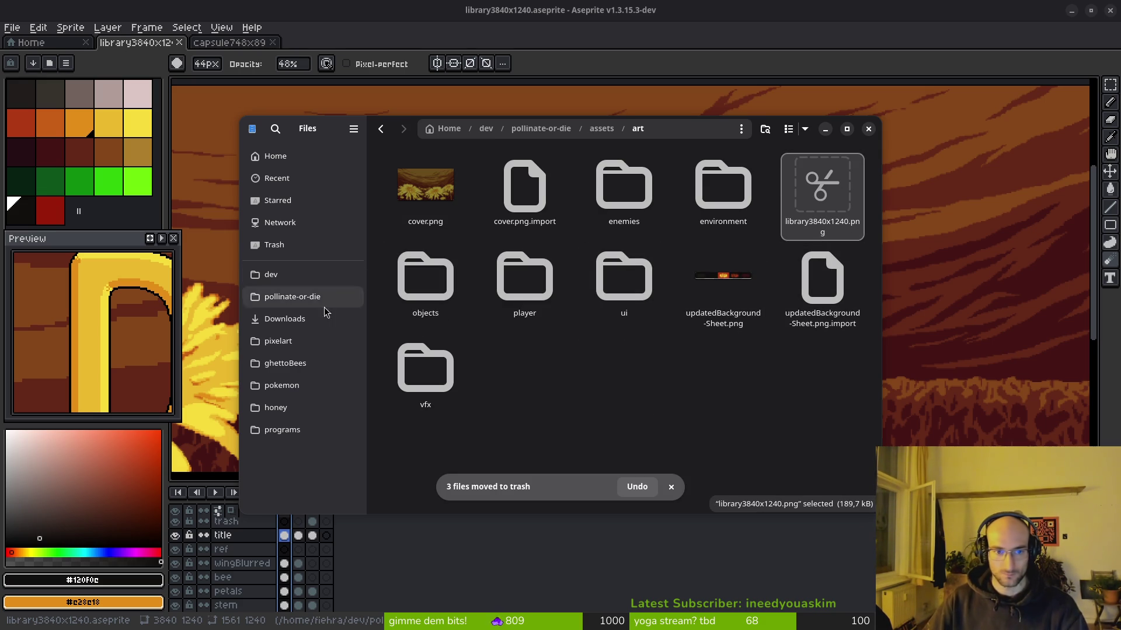
{"action": "left_click", "coordinate": [293, 319]}
{"action": "key", "text": "ctrl+v"}
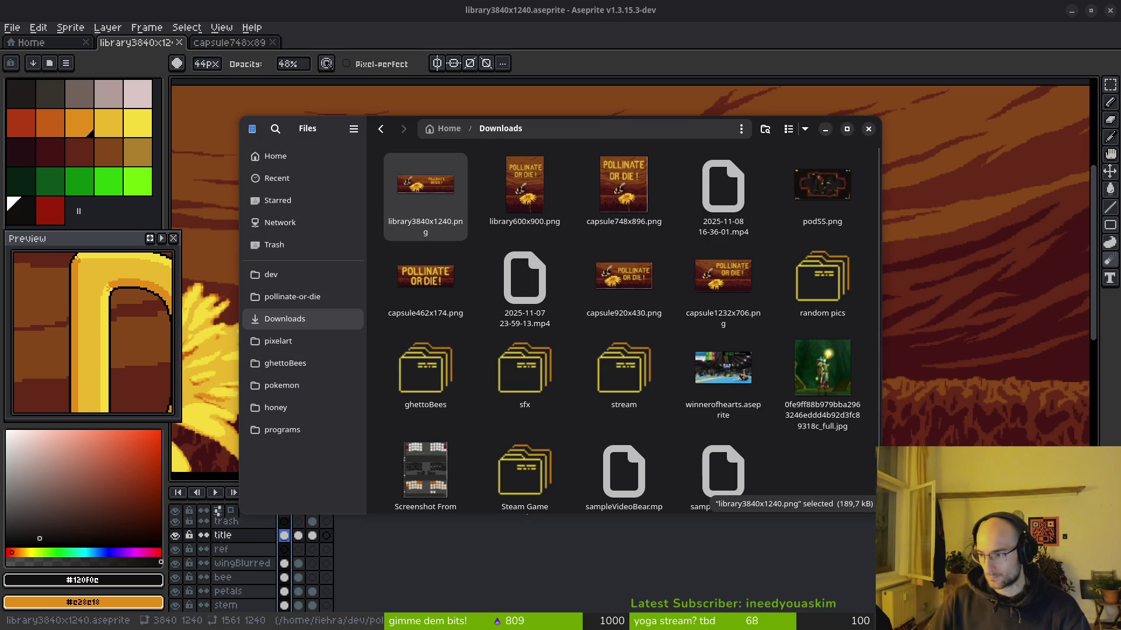
{"action": "left_click", "coordinate": [524, 192]}
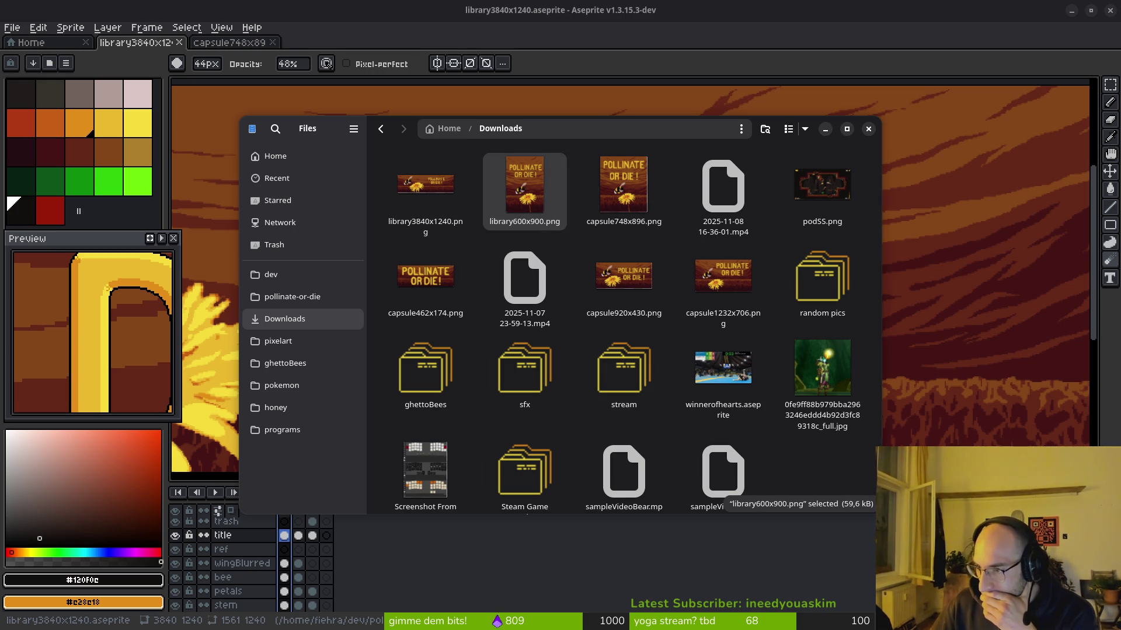
{"action": "left_click", "coordinate": [648, 318]}
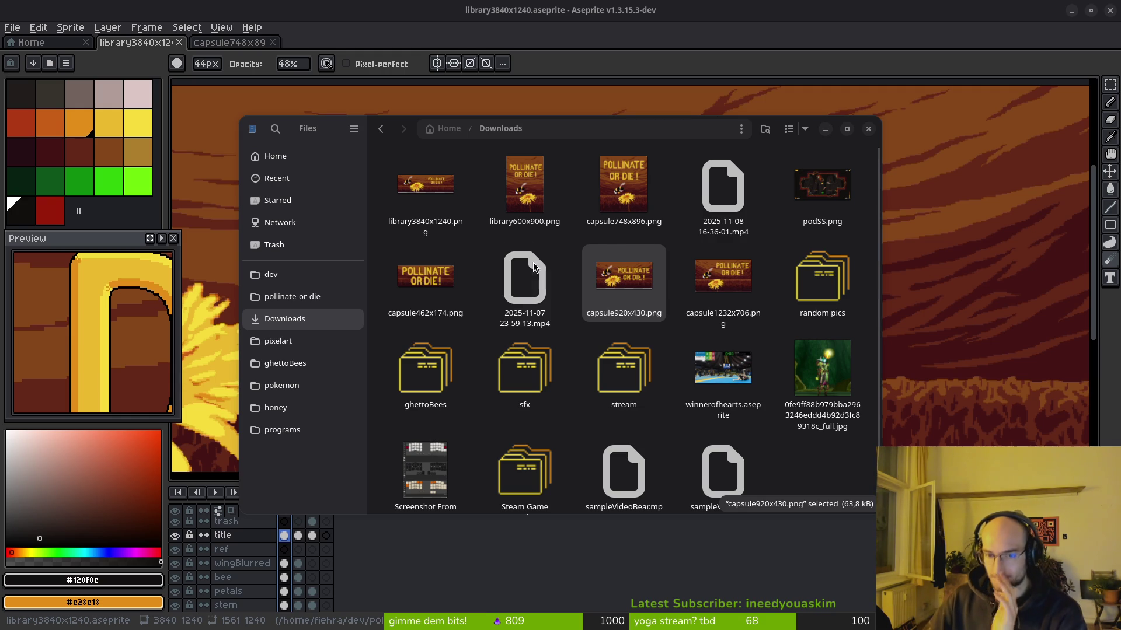
{"action": "left_click", "coordinate": [867, 128]}
{"action": "scroll", "coordinate": [646, 257], "scroll_direction": "down", "scroll_amount": 2}
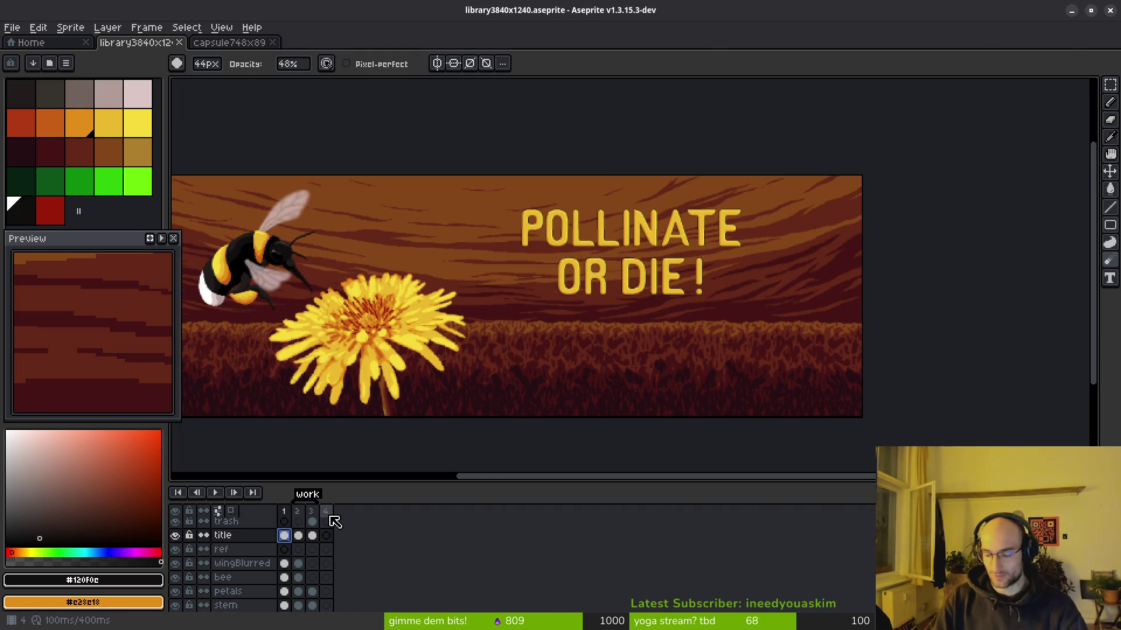
Step: Preview the banner without the title, restore it, and save the file
{"action": "key", "text": "Delete"}
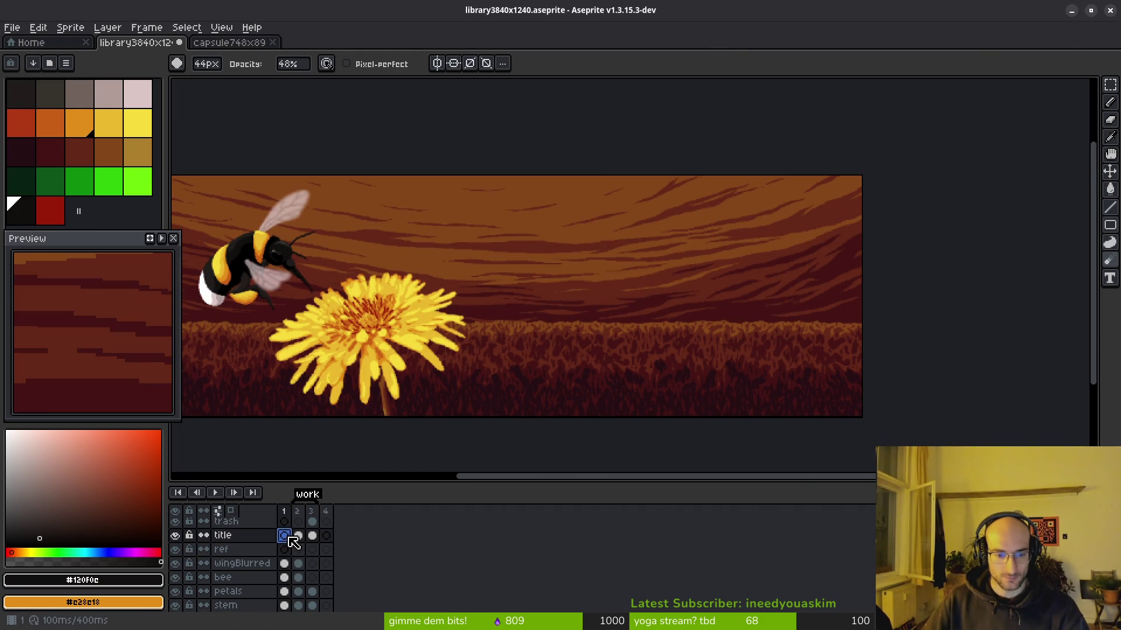
{"action": "key", "text": "ctrl+z"}
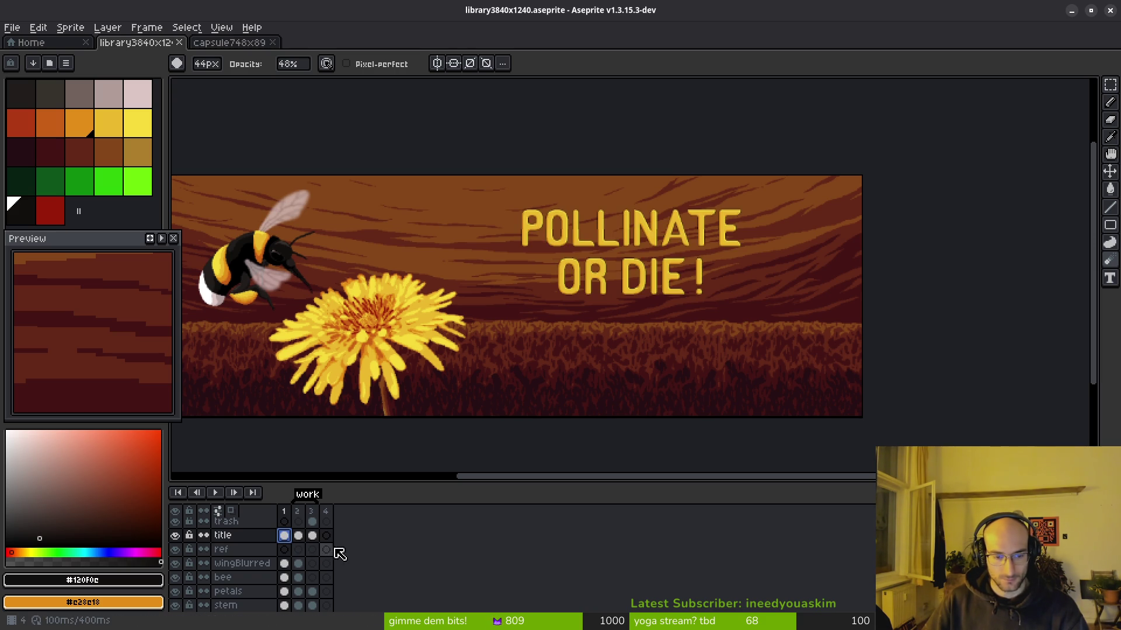
{"action": "key", "text": "ctrl+s"}
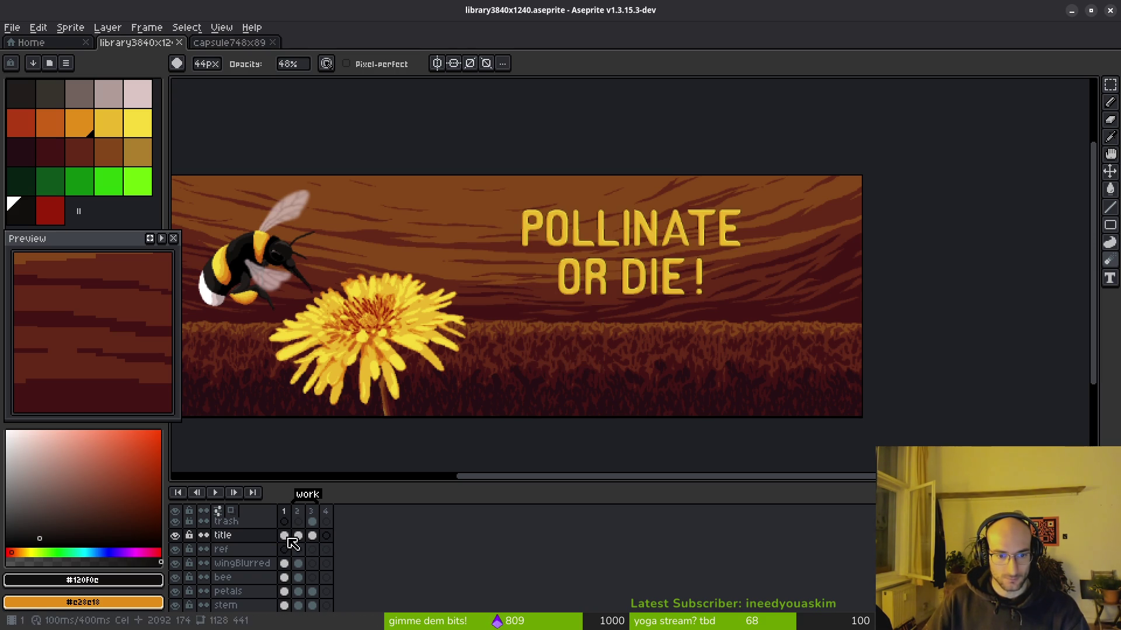
Step: Move the title cel into frame 4, clear the title from frame 1, and save
{"action": "left_click", "coordinate": [326, 537]}
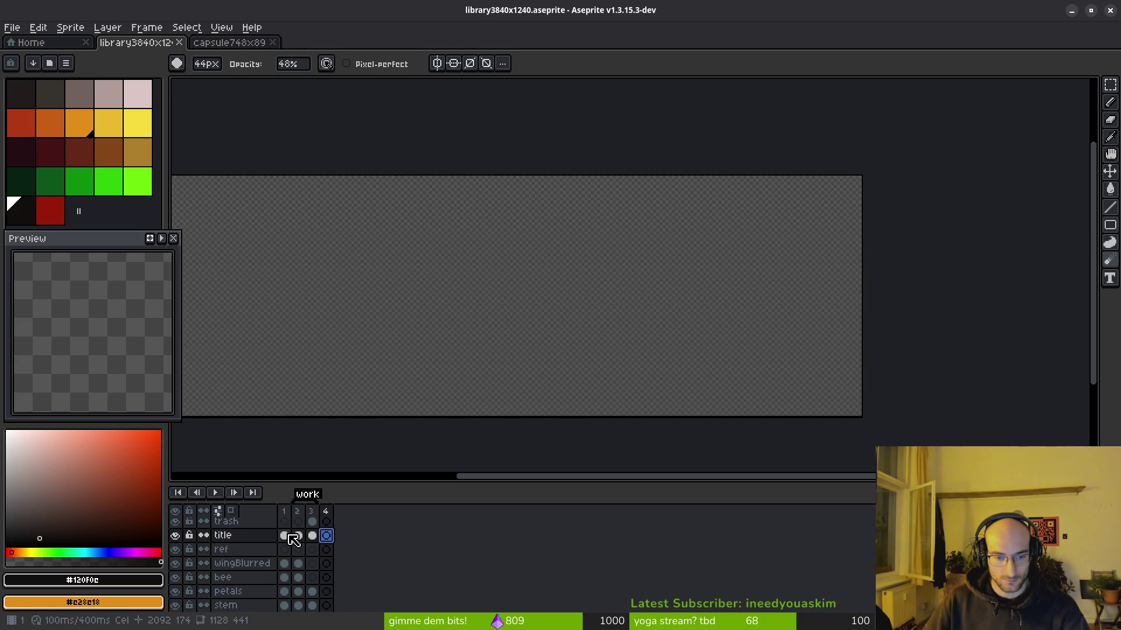
{"action": "mouse_move", "coordinate": [291, 539]}
{"action": "left_mouse_down"}
{"action": "mouse_move", "coordinate": [318, 560]}
{"action": "mouse_move", "coordinate": [326, 537]}
{"action": "left_mouse_up"}
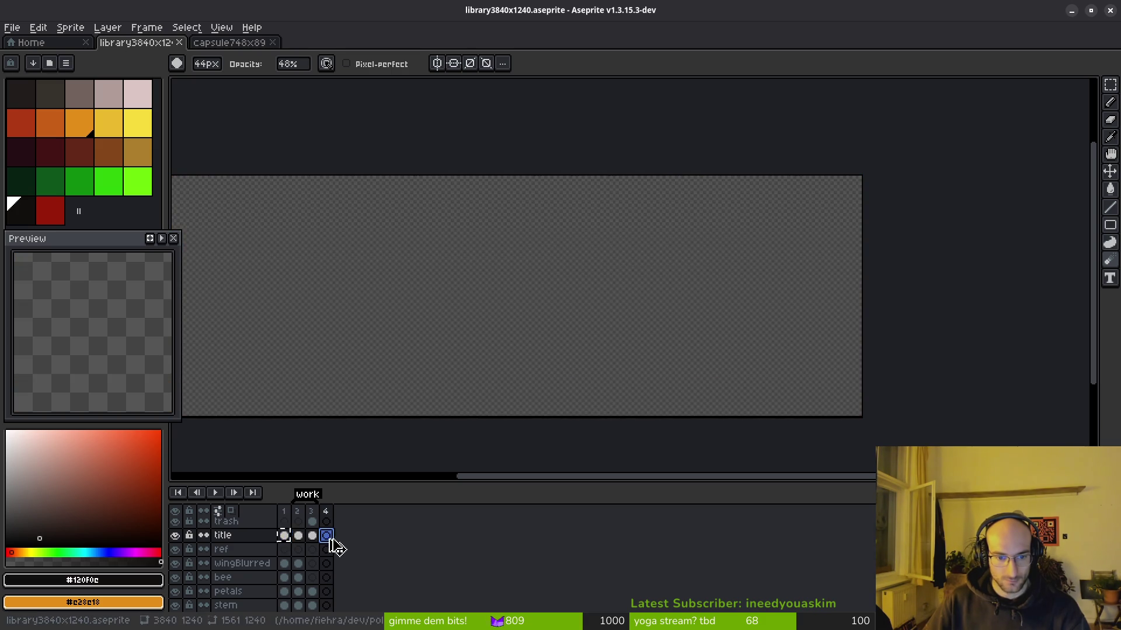
{"action": "left_click", "coordinate": [283, 537]}
{"action": "key", "text": "Delete"}
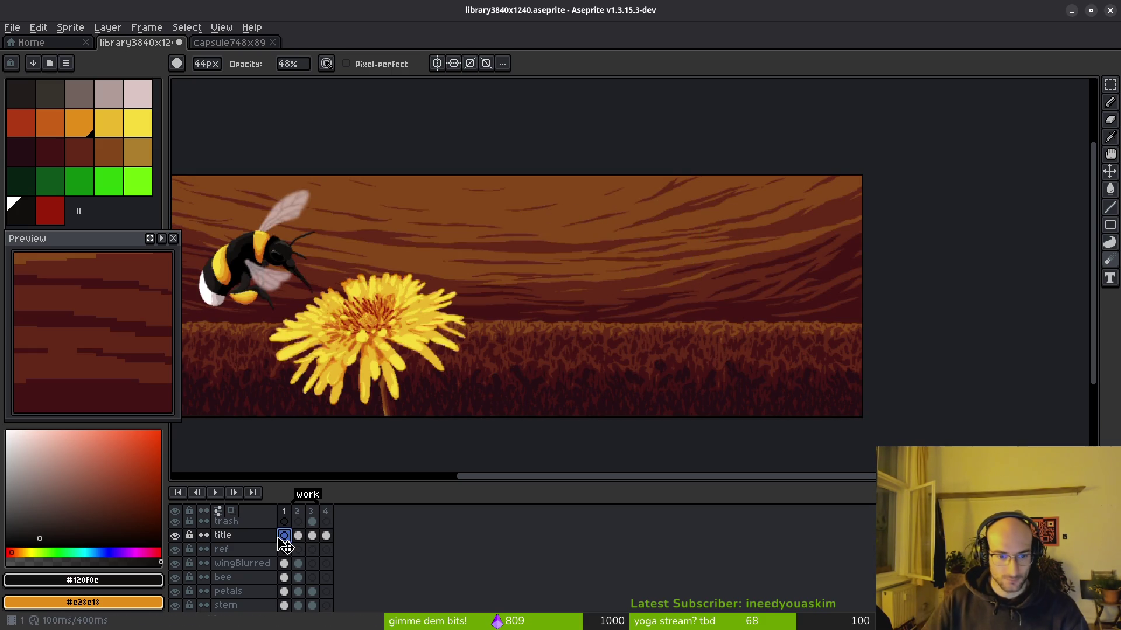
{"action": "scroll", "coordinate": [534, 252], "scroll_direction": "up", "scroll_amount": 1}
{"action": "key", "text": "ctrl+s"}
{"action": "scroll", "coordinate": [575, 308], "scroll_direction": "down", "scroll_amount": 1}
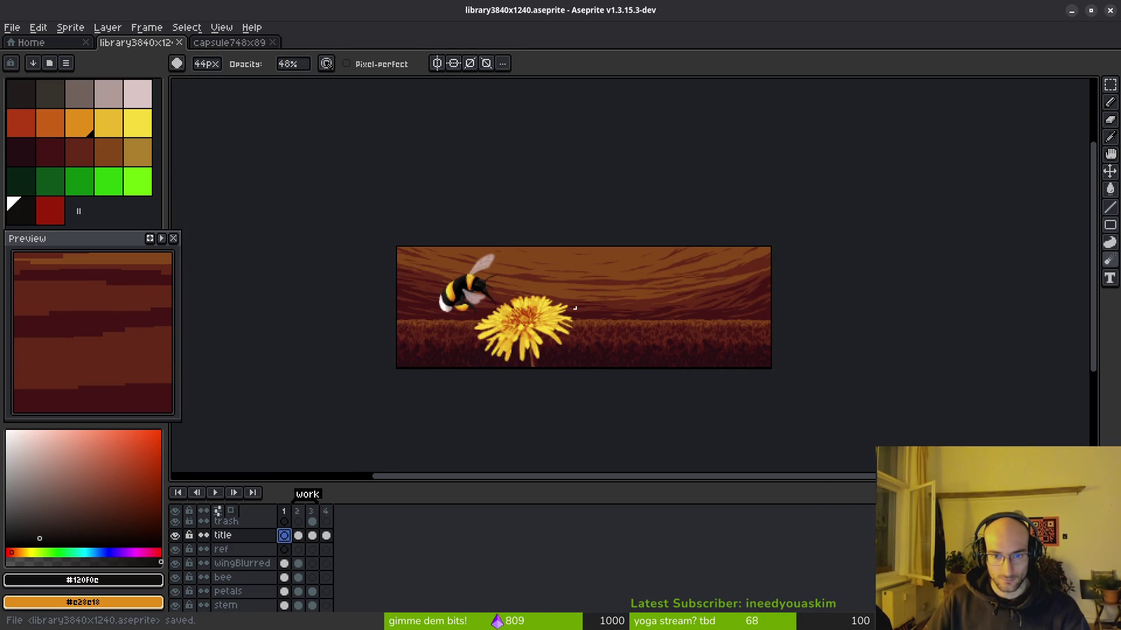
Step: Recentre the view and use undo/redo to compare the banner with and without the title
{"action": "left_click_drag", "start_coordinate": [563, 309], "coordinate": [539, 309]}
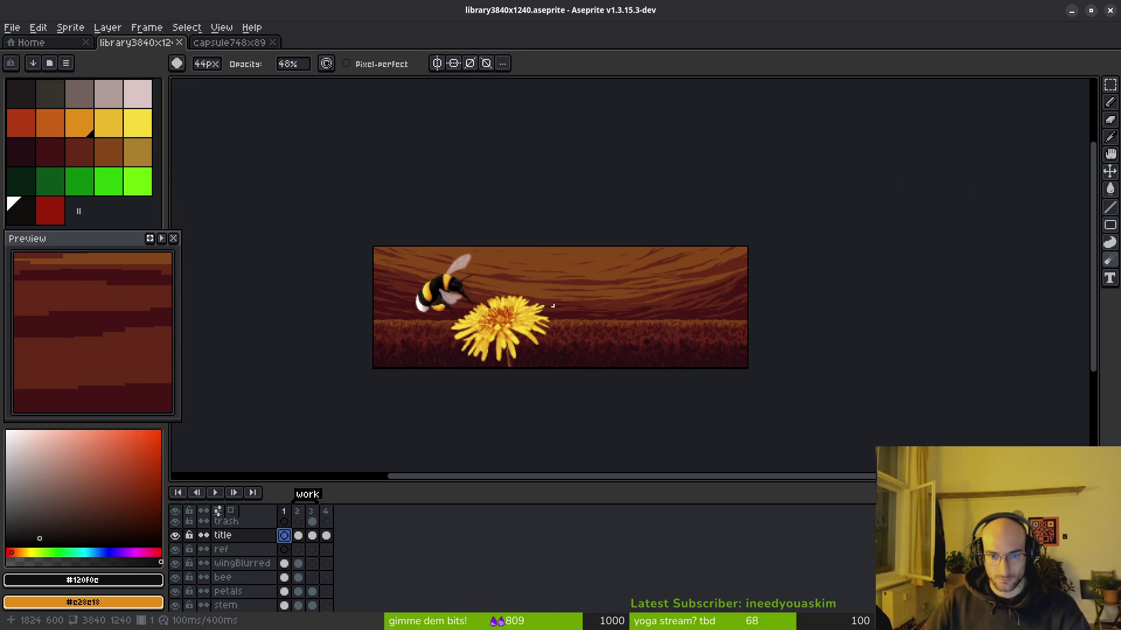
{"action": "left_click_drag", "start_coordinate": [525, 306], "coordinate": [520, 303]}
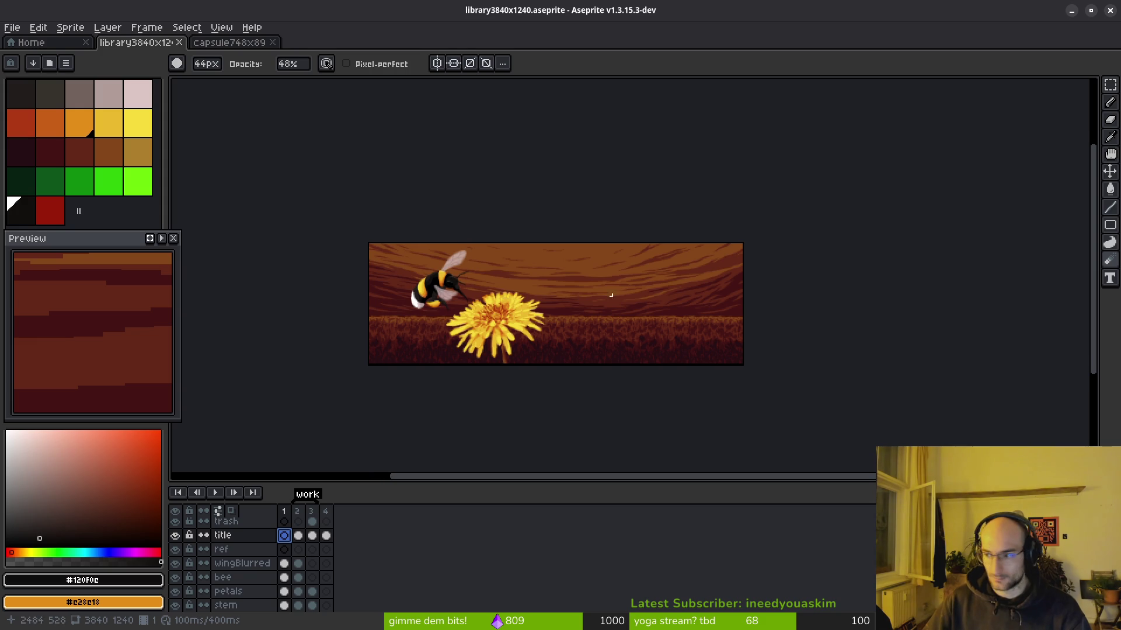
{"action": "scroll", "coordinate": [587, 286], "scroll_direction": "up", "scroll_amount": 4}
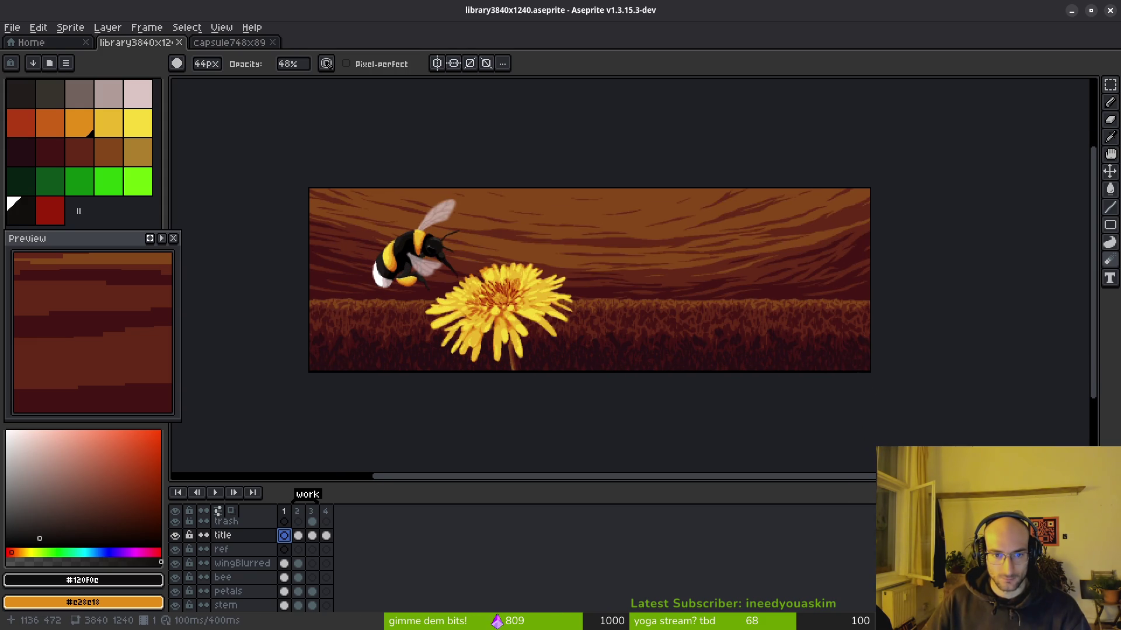
{"action": "scroll", "coordinate": [482, 257], "scroll_direction": "down", "scroll_amount": 3}
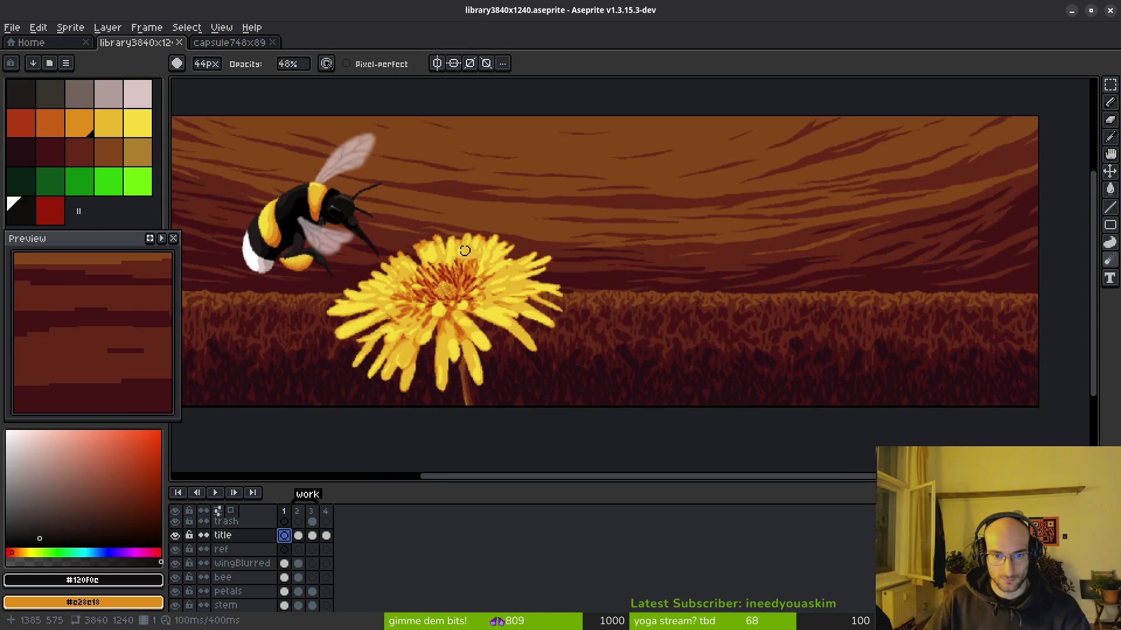
{"action": "left_click_drag", "start_coordinate": [527, 302], "coordinate": [541, 306]}
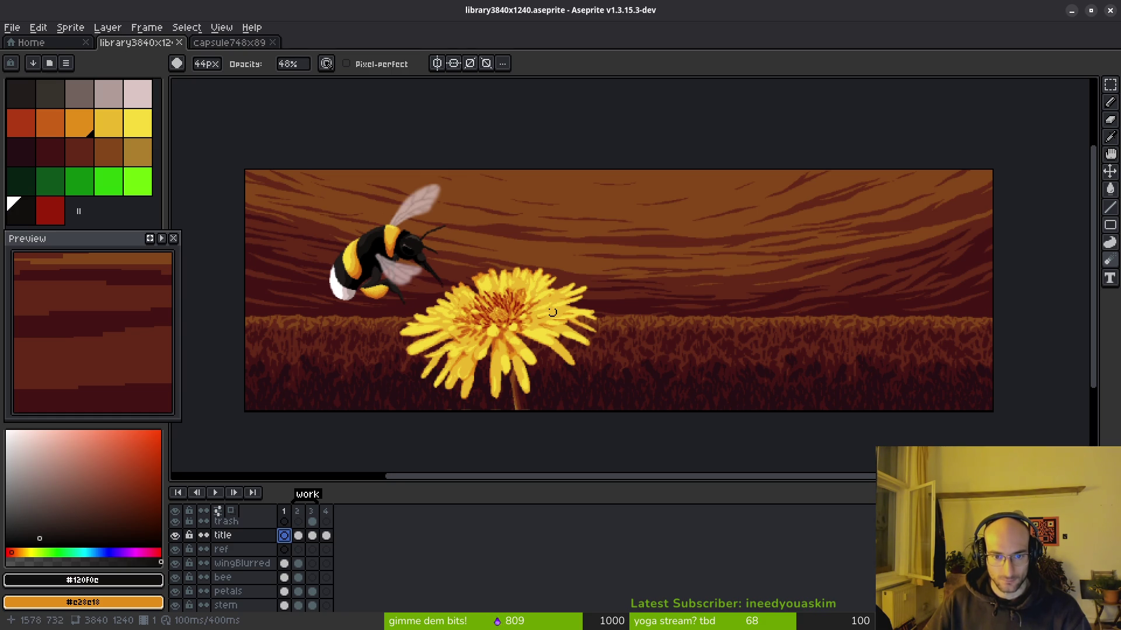
{"action": "key", "text": "ctrl+z"}
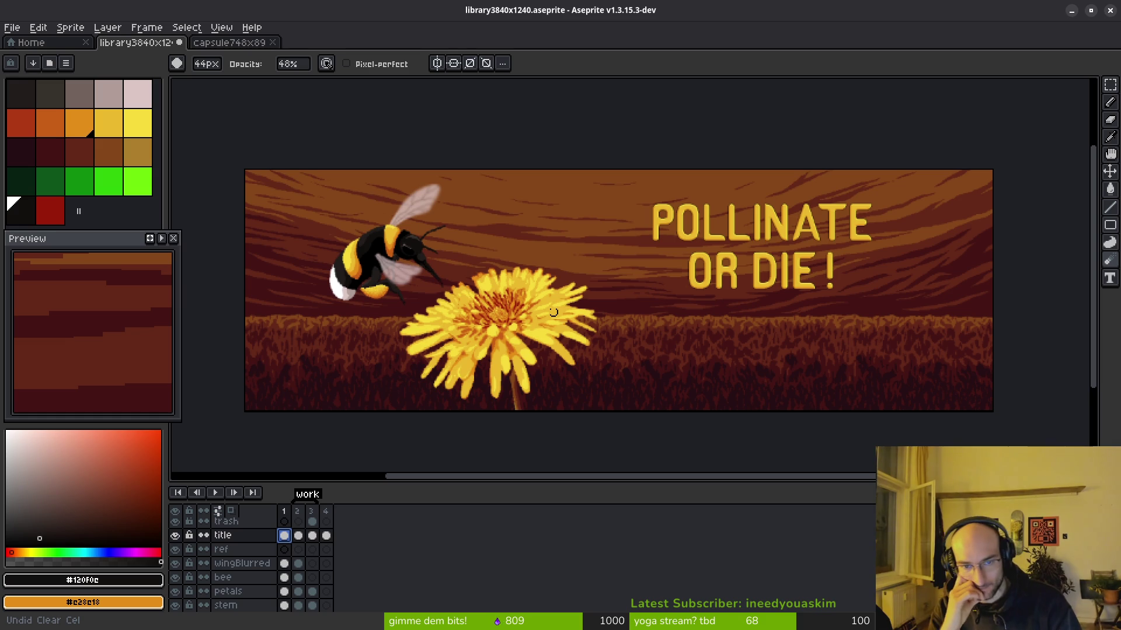
{"action": "key", "text": "ctrl+y"}
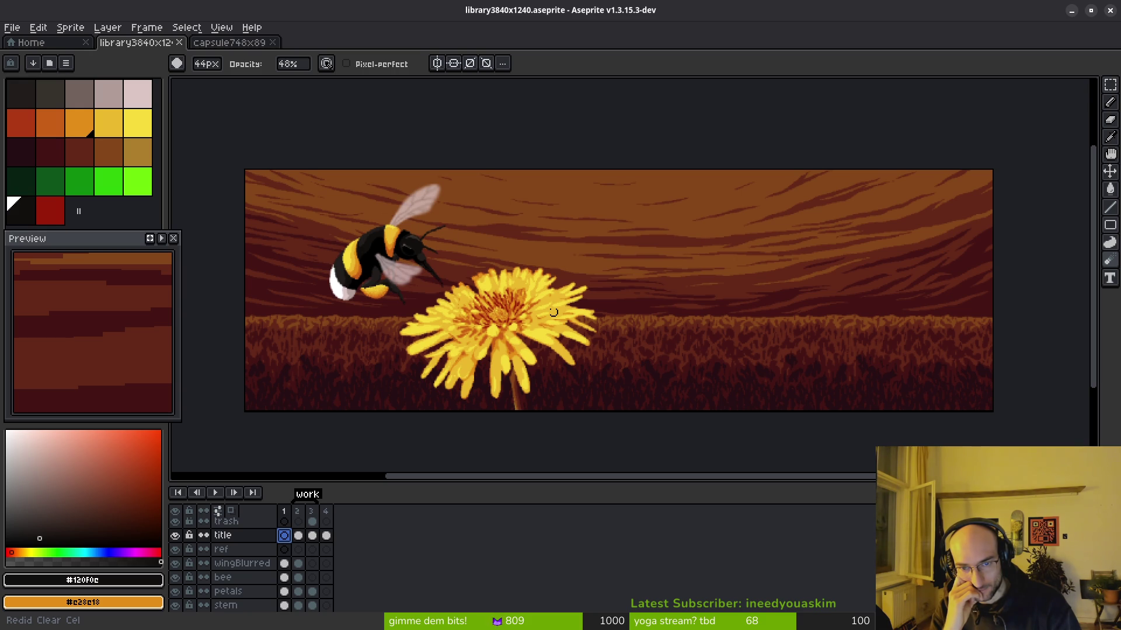
{"action": "scroll", "coordinate": [537, 340], "scroll_direction": "right", "scroll_amount": 2}
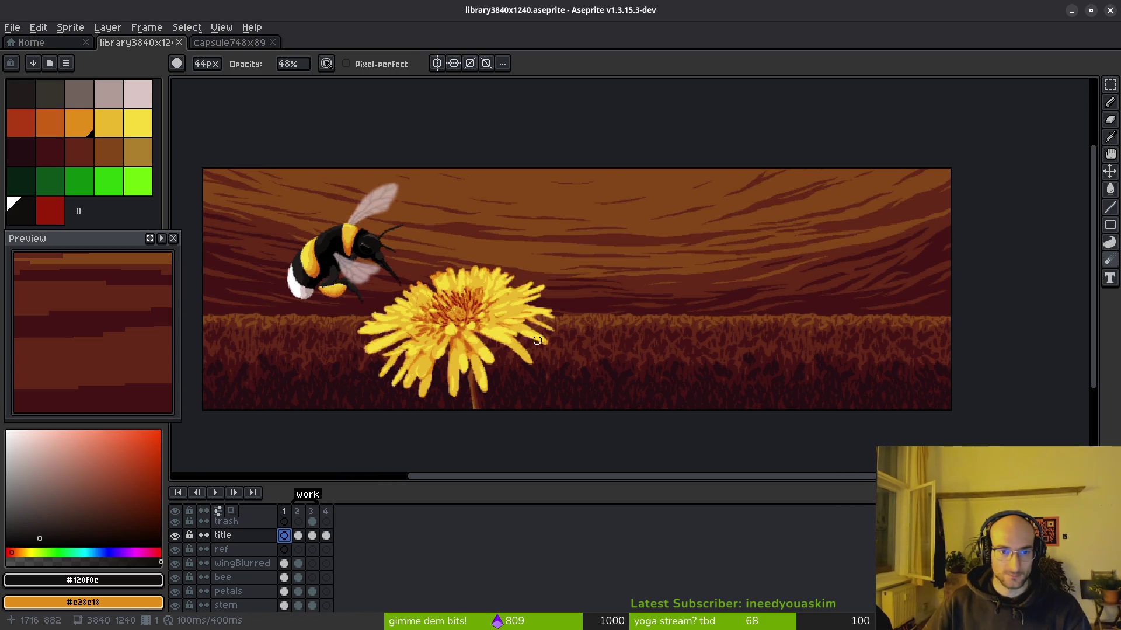
{"action": "scroll", "coordinate": [419, 273], "scroll_direction": "right", "scroll_amount": 2}
Step: Marquee-select the bee and dandelion with the wingBlurred–stem cels and drag them right
{"action": "key", "text": "m"}
{"action": "mouse_move", "coordinate": [248, 160]}
{"action": "left_mouse_down"}
{"action": "mouse_move", "coordinate": [408, 327]}
{"action": "mouse_move", "coordinate": [582, 432]}
{"action": "left_mouse_up"}
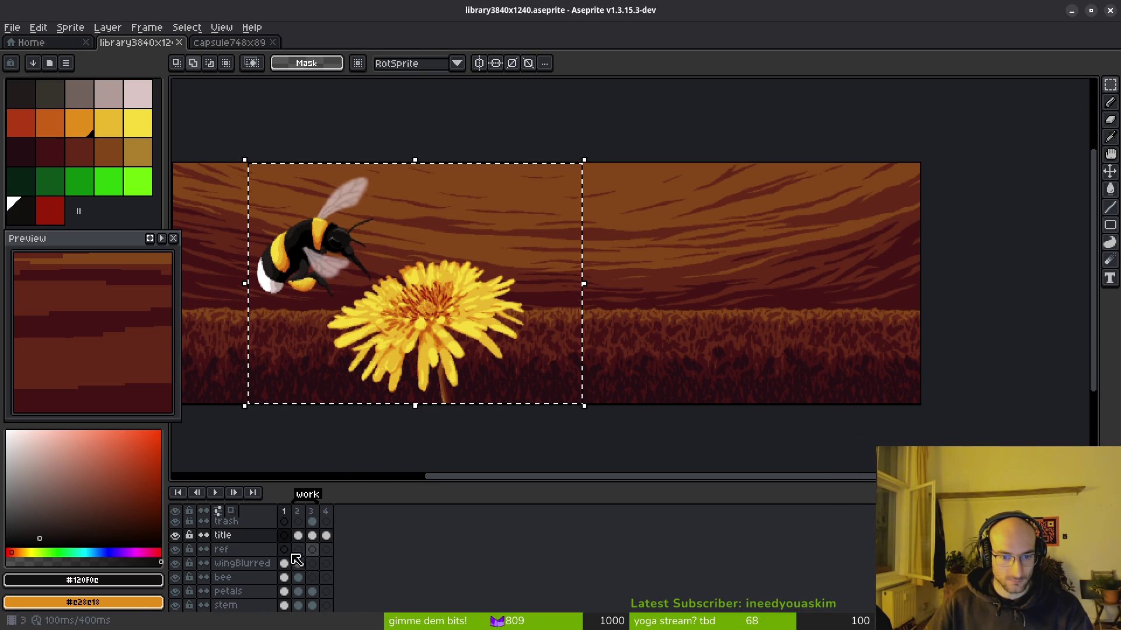
{"action": "left_click_drag", "start_coordinate": [284, 564], "coordinate": [284, 605]}
{"action": "scroll", "coordinate": [518, 372], "scroll_direction": "right", "scroll_amount": 5}
{"action": "scroll", "coordinate": [517, 373], "scroll_direction": "up", "scroll_amount": 1}
{"action": "mouse_move", "coordinate": [420, 357]}
{"action": "left_mouse_down"}
{"action": "mouse_move", "coordinate": [726, 363]}
{"action": "mouse_move", "coordinate": [712, 362]}
{"action": "left_mouse_up"}
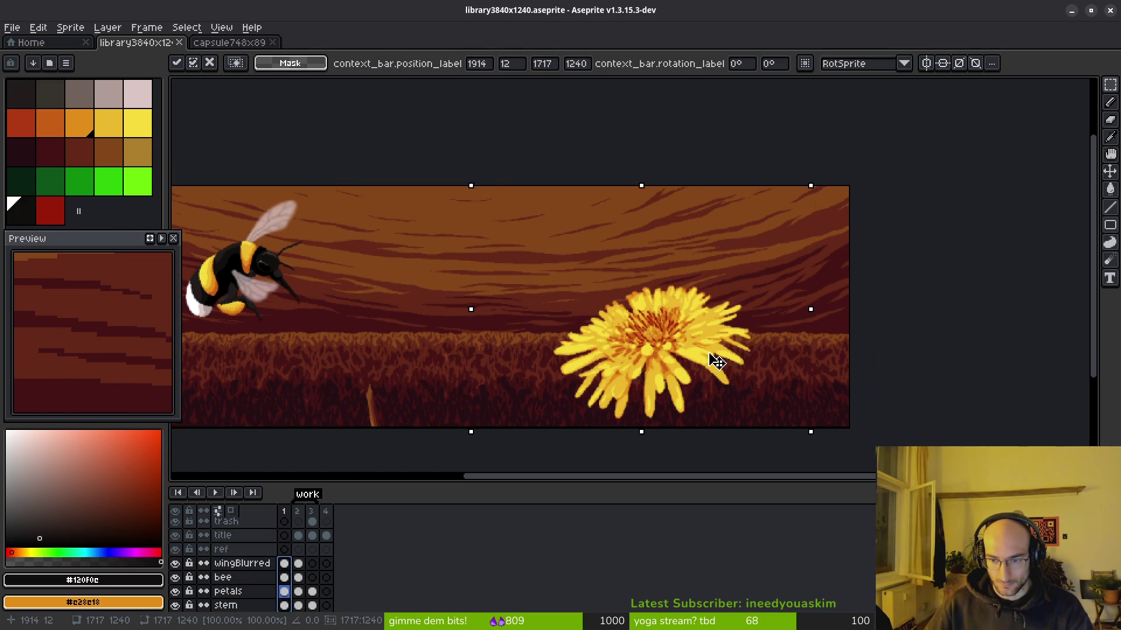
{"action": "scroll", "coordinate": [711, 361], "scroll_direction": "up", "scroll_amount": 2}
{"action": "scroll", "coordinate": [803, 425], "scroll_direction": "down", "scroll_amount": 3}
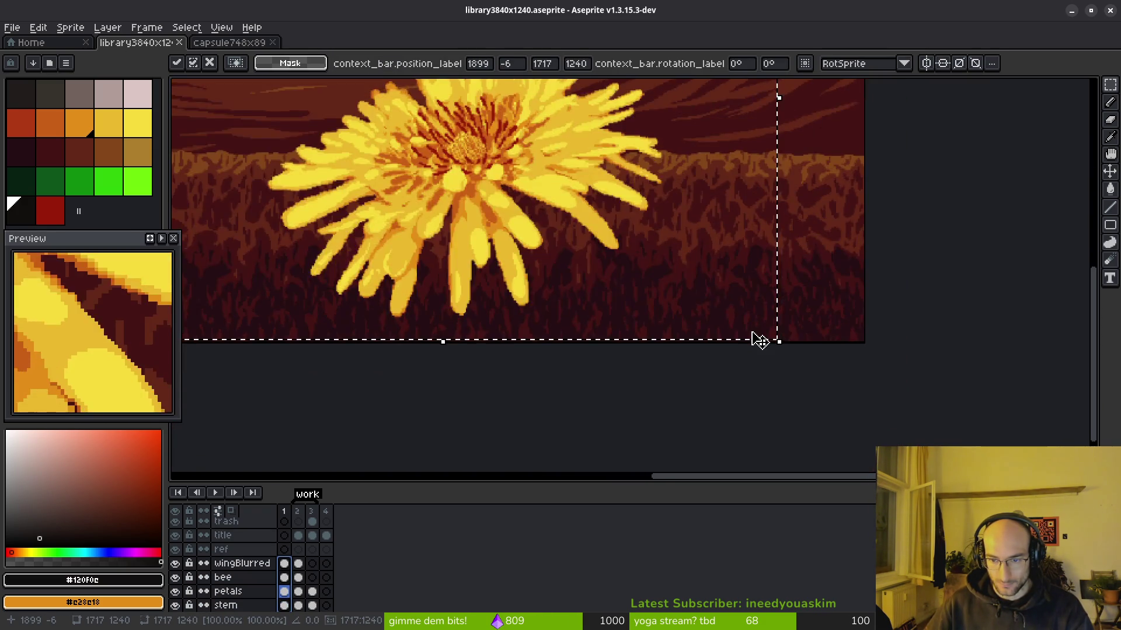
{"action": "scroll", "coordinate": [743, 325], "scroll_direction": "up", "scroll_amount": 3}
Step: Nudge the moved group down to the top edge and several pixels right, then commit
{"action": "key", "text": "Down"}
{"action": "key", "text": "Down"}
{"action": "key", "text": "Down"}
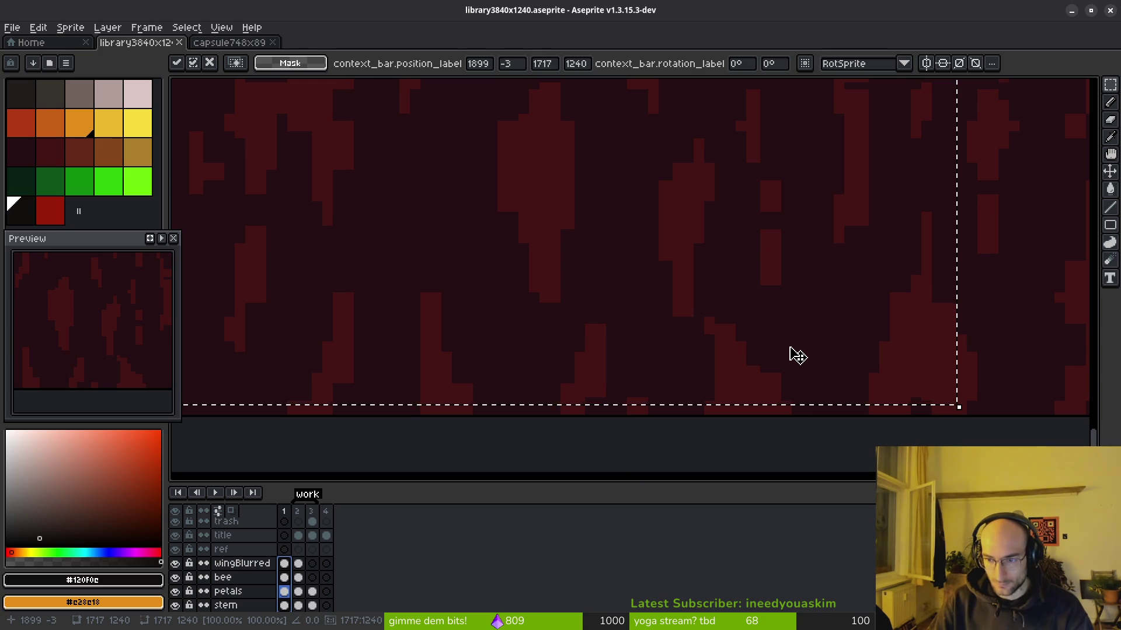
{"action": "scroll", "coordinate": [698, 309], "scroll_direction": "down", "scroll_amount": 5}
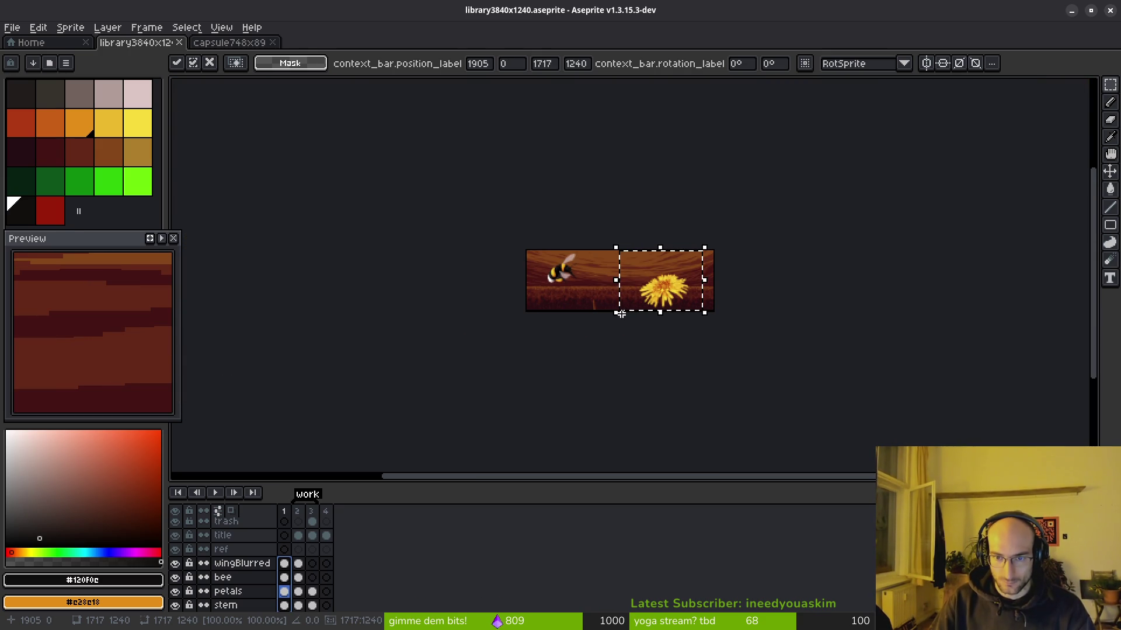
{"action": "key", "text": "Right"}
{"action": "key", "text": "Right"}
{"action": "key", "text": "Right"}
{"action": "scroll", "coordinate": [704, 286], "scroll_direction": "up", "scroll_amount": 5}
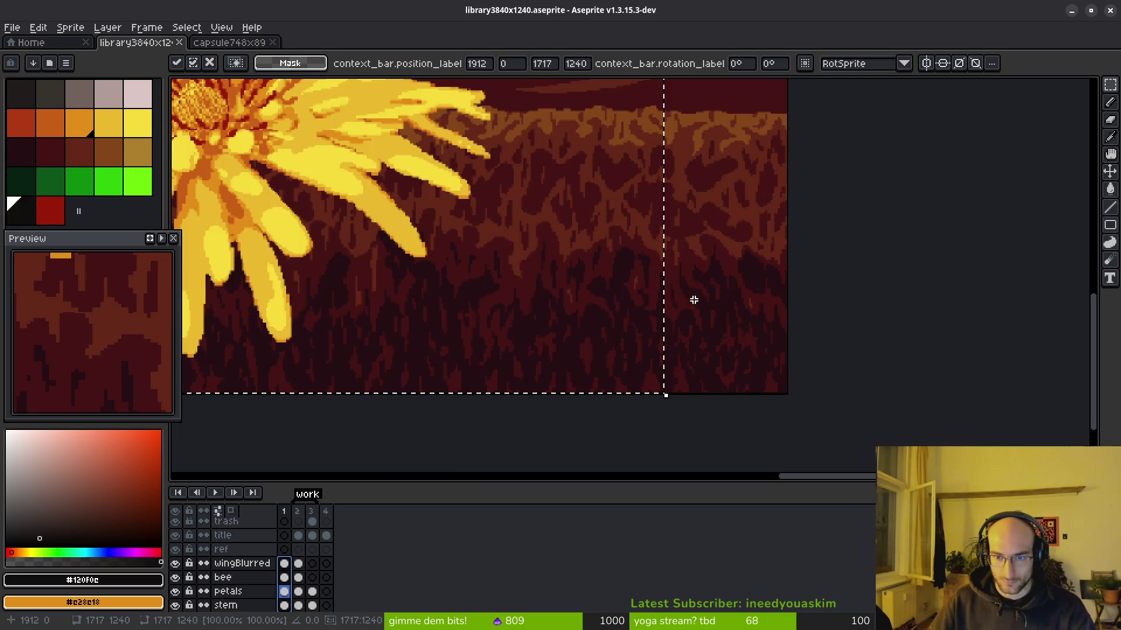
{"action": "scroll", "coordinate": [535, 302], "scroll_direction": "down", "scroll_amount": 5}
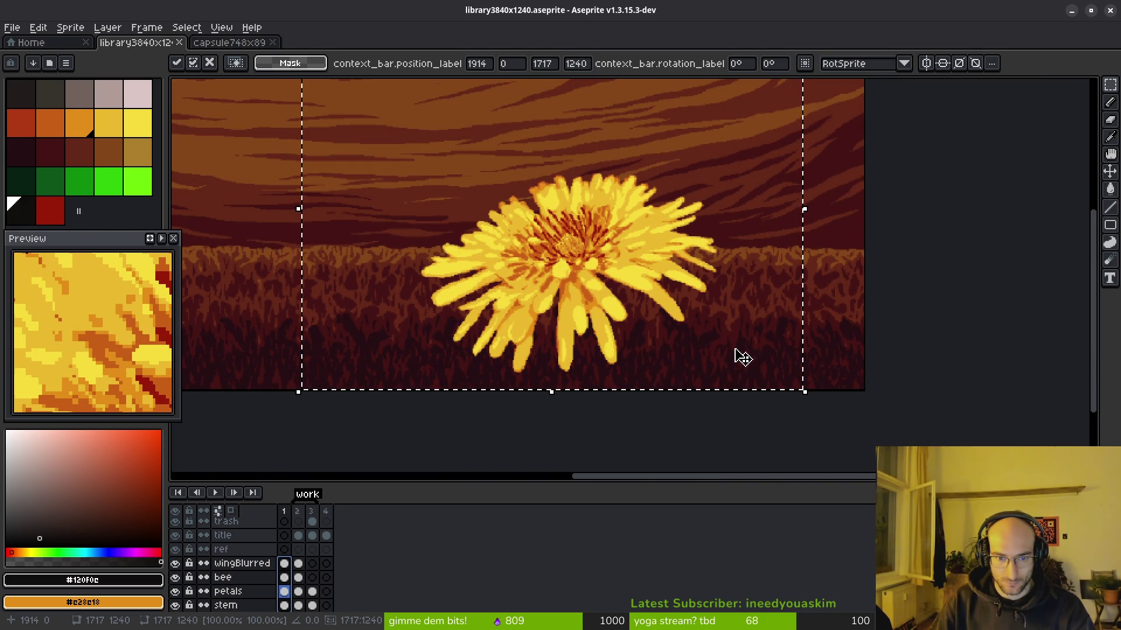
{"action": "key", "text": "Right"}
{"action": "key", "text": "Right"}
{"action": "key", "text": "Right"}
{"action": "key", "text": "Right"}
{"action": "key", "text": "Right"}
{"action": "key", "text": "Right"}
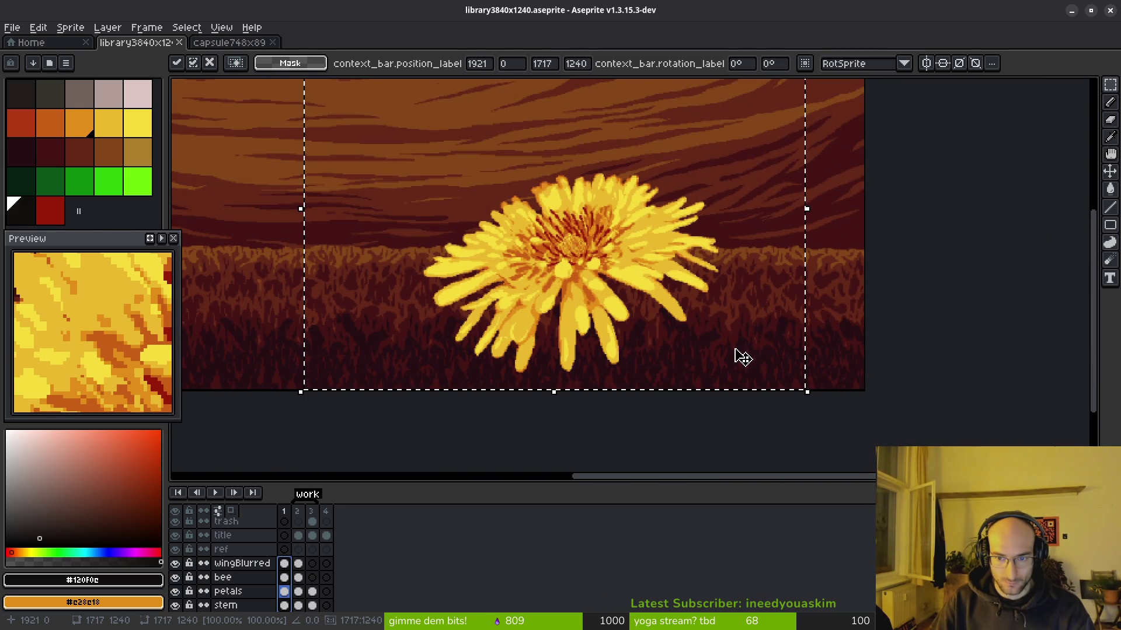
{"action": "key", "text": "Right"}
{"action": "key", "text": "Right"}
{"action": "key", "text": "Right"}
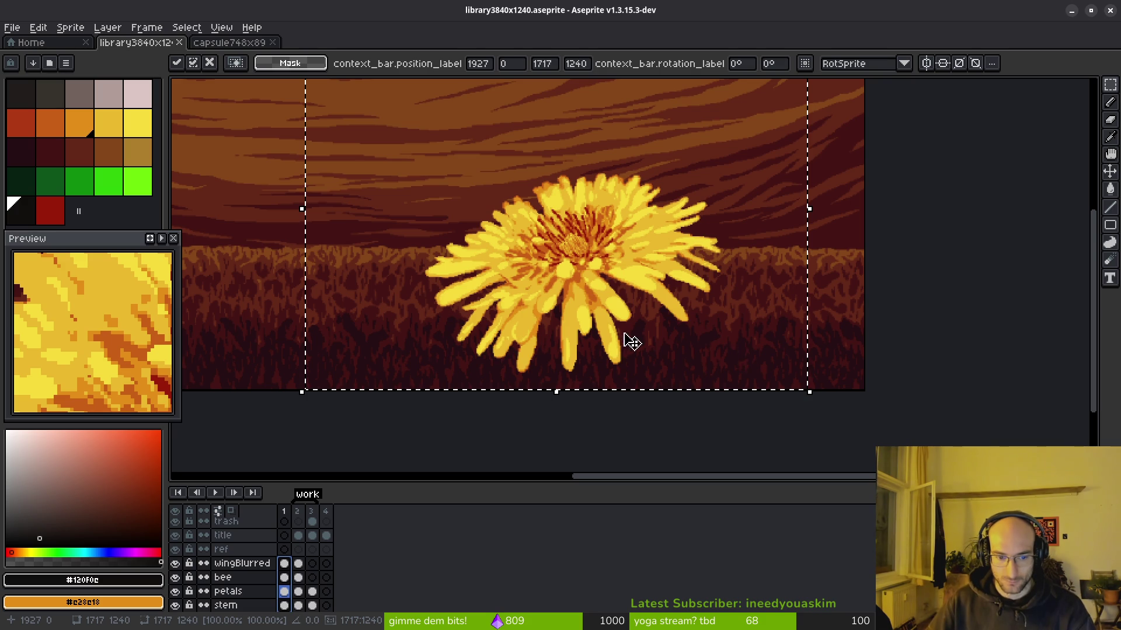
{"action": "scroll", "coordinate": [684, 332], "scroll_direction": "down", "scroll_amount": 4}
{"action": "key", "text": "Right"}
{"action": "key", "text": "Right"}
{"action": "key", "text": "Right"}
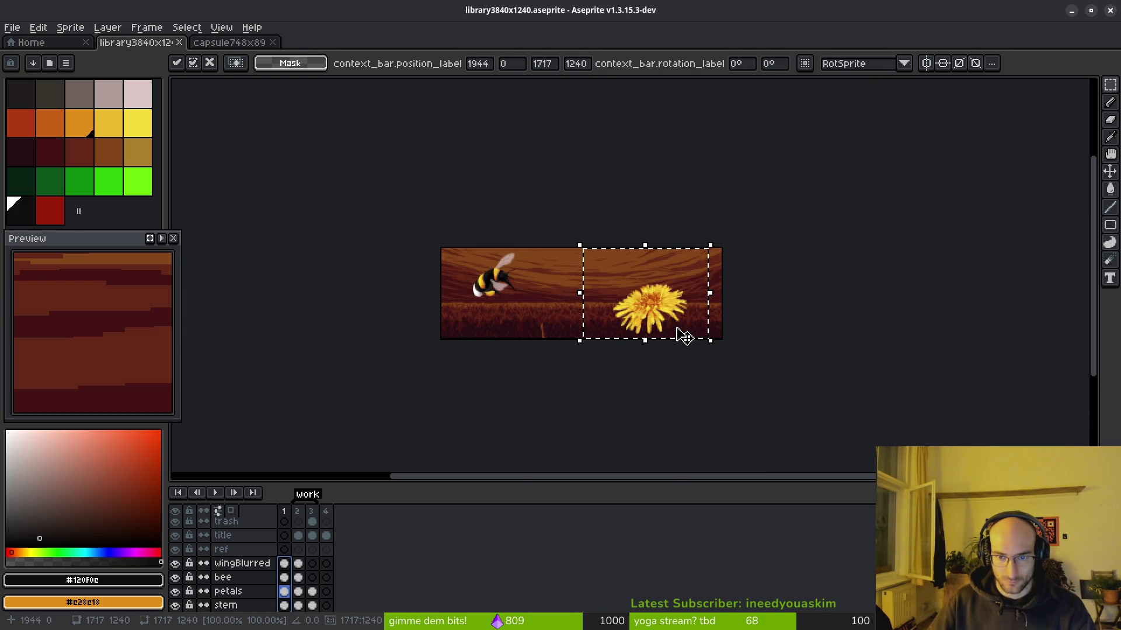
{"action": "key", "text": "Right"}
{"action": "key", "text": "Right"}
{"action": "key", "text": "Right"}
{"action": "key", "text": "ctrl+d"}
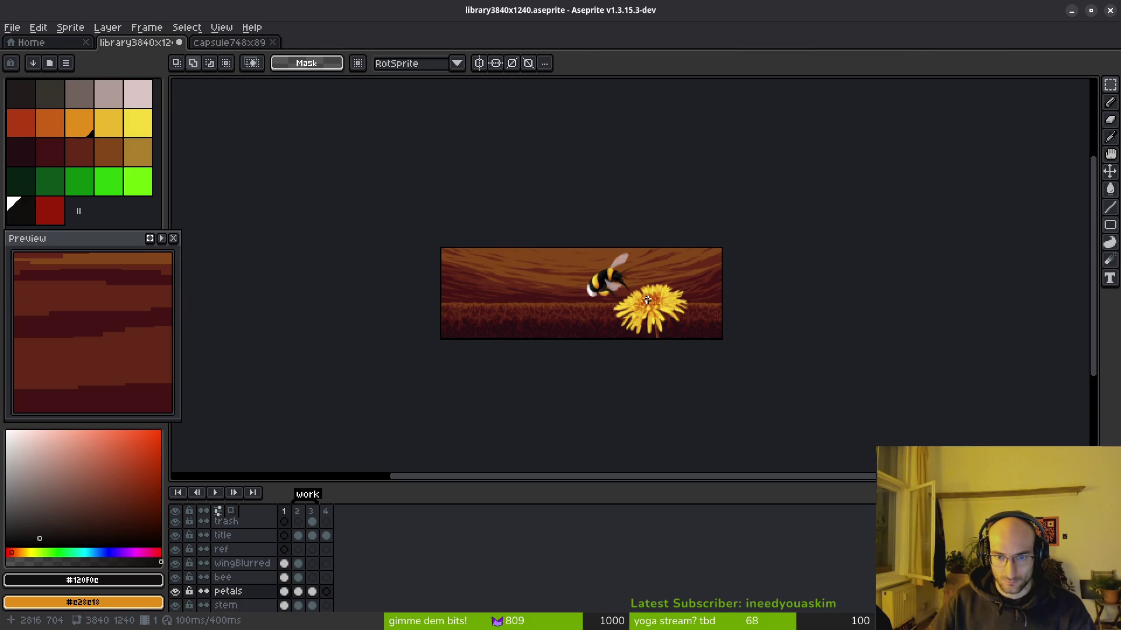
Step: Select the bee and dandelion area with the wingBlurred–stem cels in frames 1–2
{"action": "scroll", "coordinate": [628, 300], "scroll_direction": "up", "scroll_amount": 4}
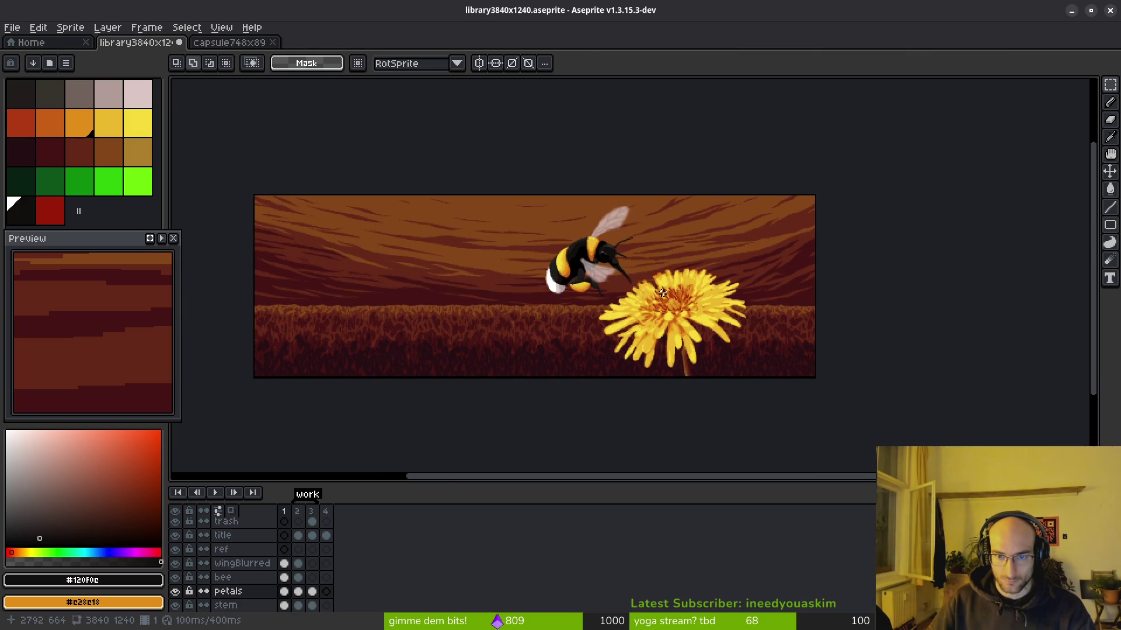
{"action": "mouse_move", "coordinate": [425, 143]}
{"action": "left_mouse_down"}
{"action": "mouse_move", "coordinate": [751, 433]}
{"action": "mouse_move", "coordinate": [738, 432]}
{"action": "left_mouse_up"}
{"action": "left_click_drag", "start_coordinate": [298, 564], "coordinate": [284, 605]}
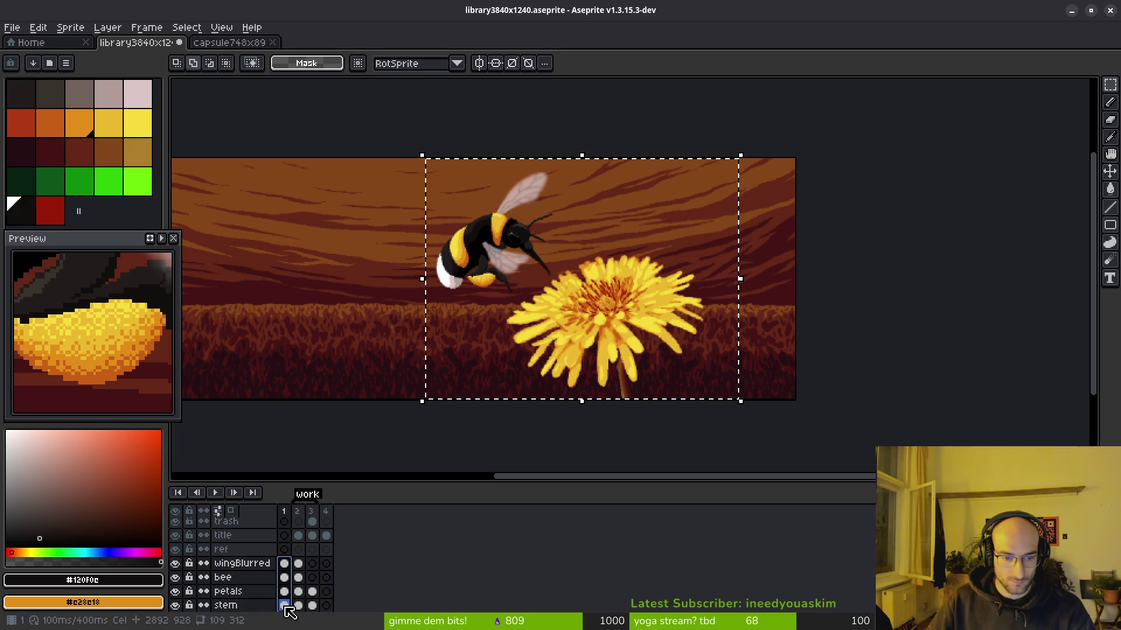
{"action": "left_click", "coordinate": [461, 378]}
Step: Nudge the group right to X 2051, commit the move, and save the banner
{"action": "key", "text": "Right"}
{"action": "key", "text": "Right"}
{"action": "key", "text": "Right"}
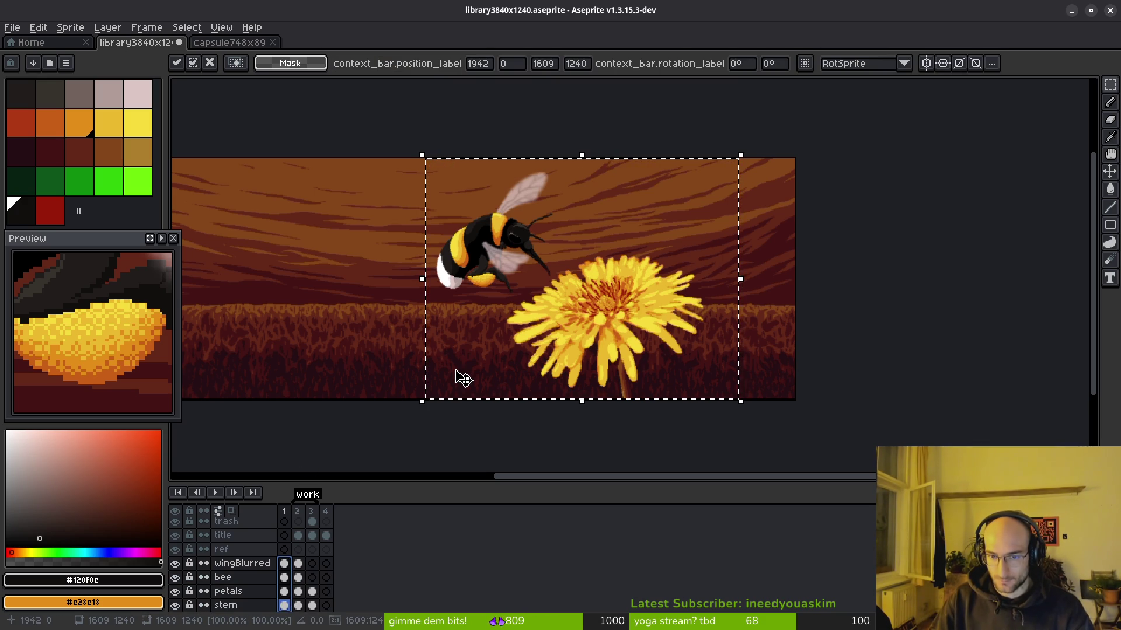
{"action": "key", "text": "Right"}
{"action": "key", "text": "Right"}
{"action": "key", "text": "Right"}
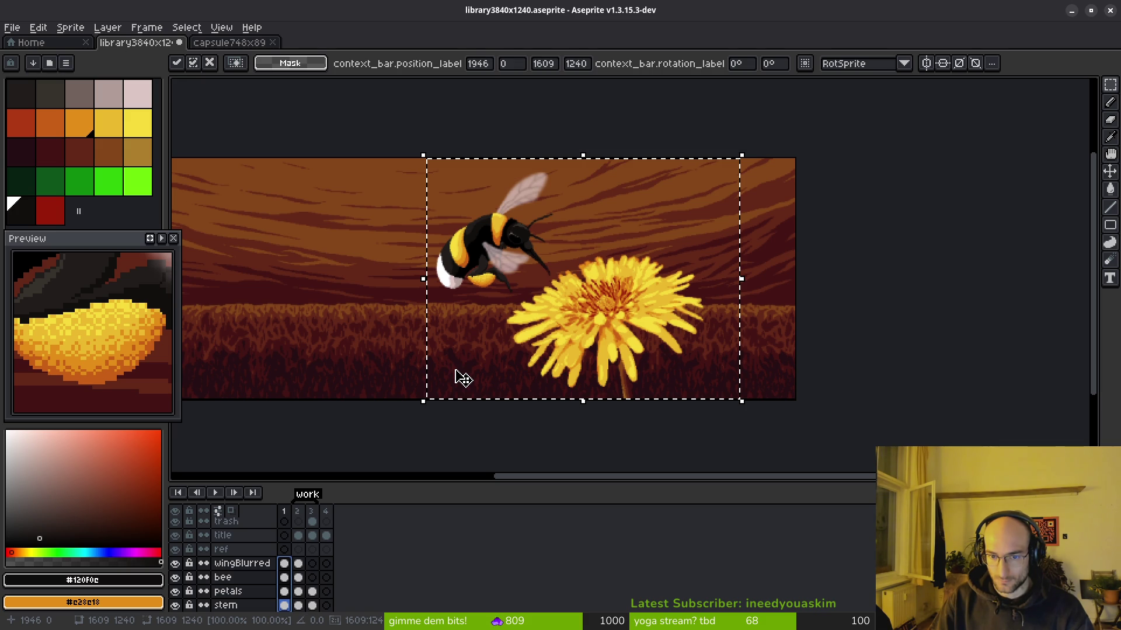
{"action": "key", "text": "Right"}
{"action": "key", "text": "Right"}
{"action": "key", "text": "Right"}
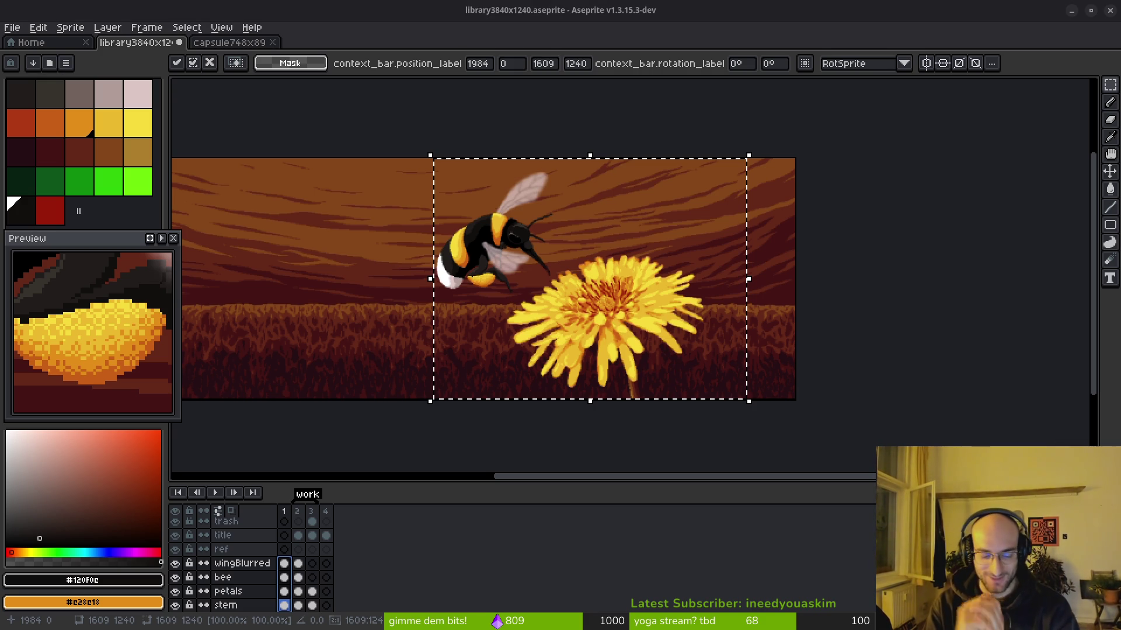
{"action": "key", "text": "5"}
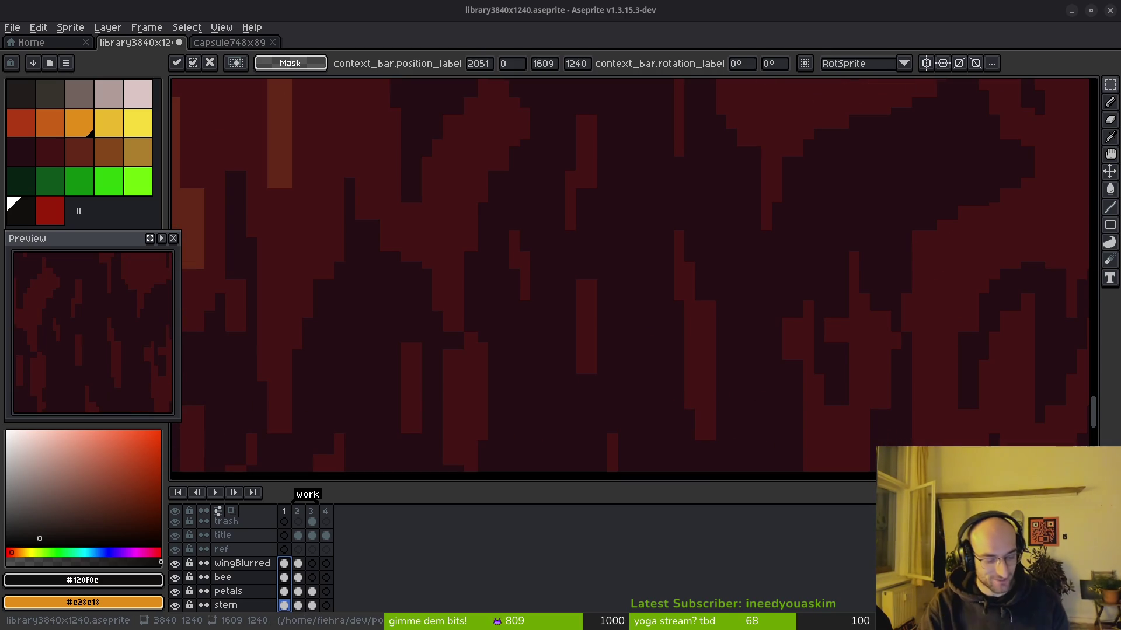
{"action": "scroll", "coordinate": [821, 251], "scroll_direction": "down", "scroll_amount": 10}
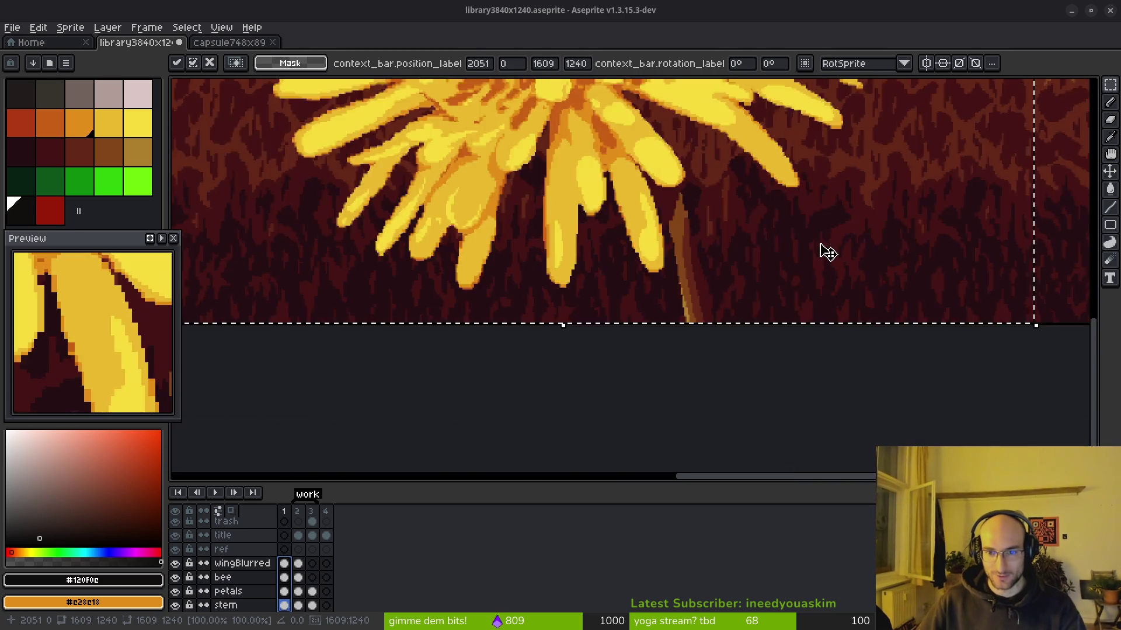
{"action": "left_click_drag", "start_coordinate": [787, 233], "coordinate": [780, 353]}
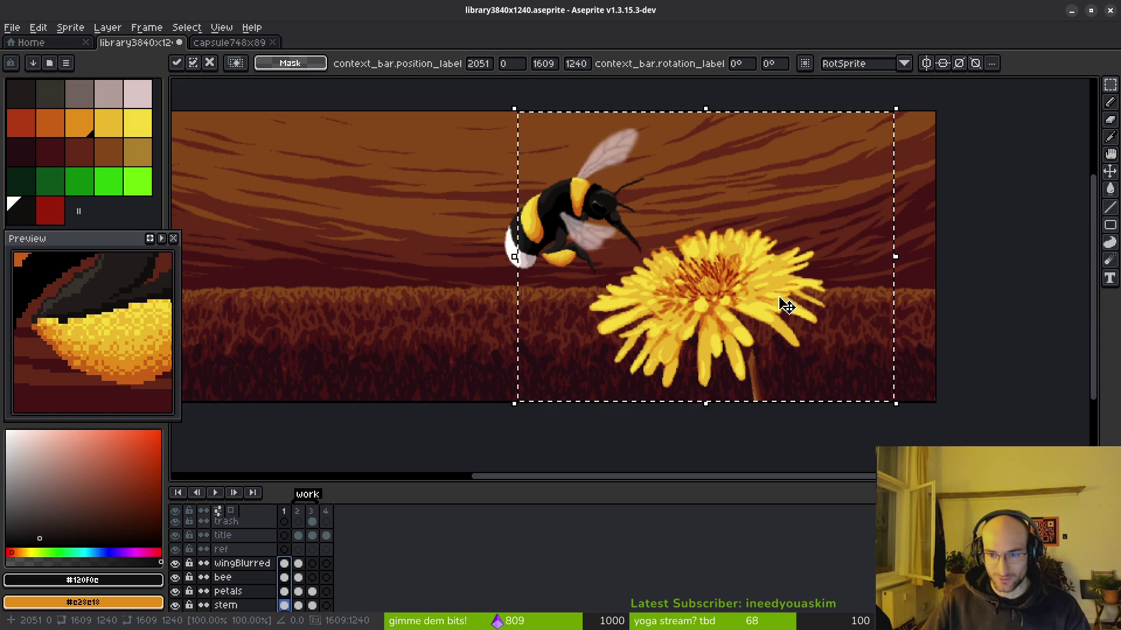
{"action": "key", "text": "Escape"}
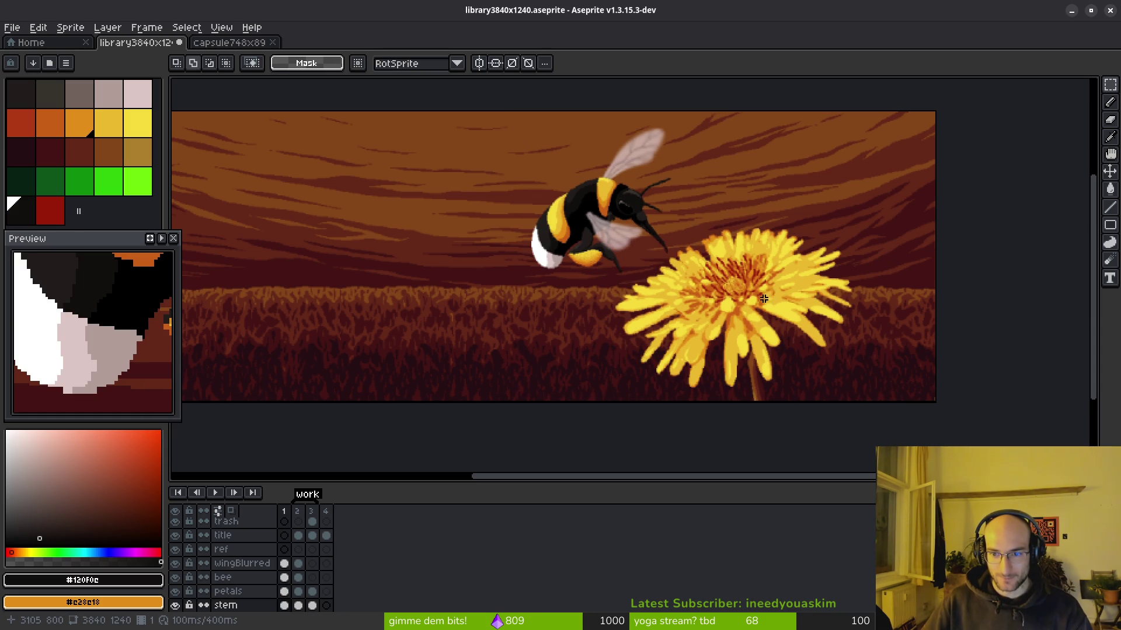
{"action": "scroll", "coordinate": [801, 301], "scroll_direction": "up", "scroll_amount": 2}
{"action": "scroll", "coordinate": [779, 298], "scroll_direction": "up", "scroll_amount": 1}
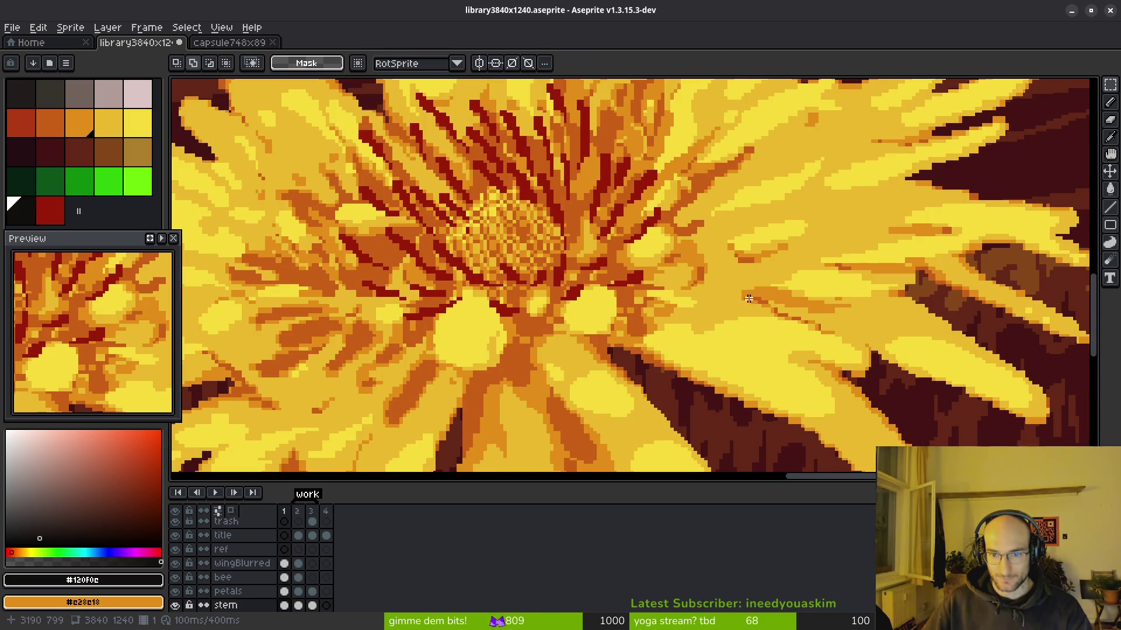
{"action": "scroll", "coordinate": [731, 316], "scroll_direction": "down", "scroll_amount": 4}
{"action": "key", "text": "ctrl+s"}
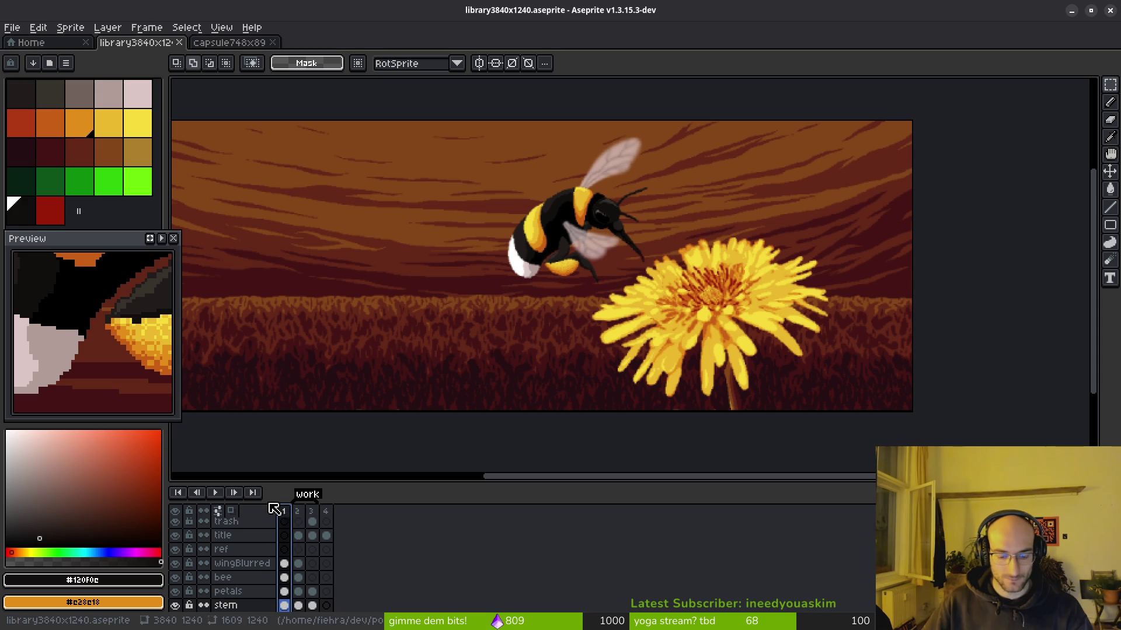
Step: Re-export the banner as ../art/library3840x1240.png, then open the pollinate-or-die folder in Files
{"action": "key", "text": "ctrl+shift+e"}
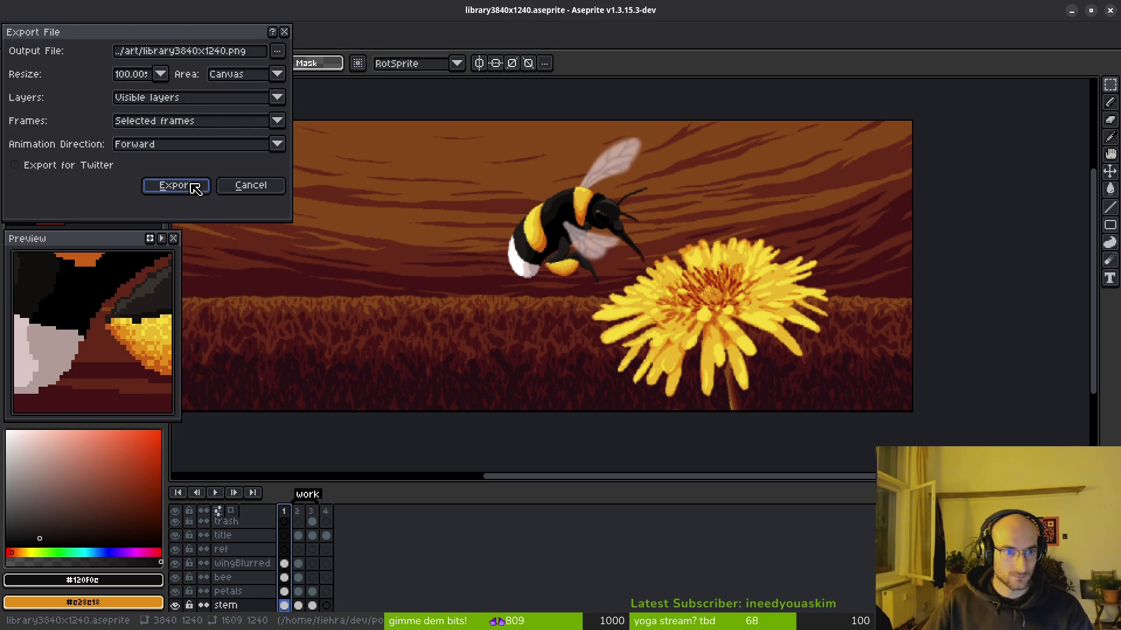
{"action": "left_click", "coordinate": [188, 190]}
{"action": "left_click", "coordinate": [529, 398]}
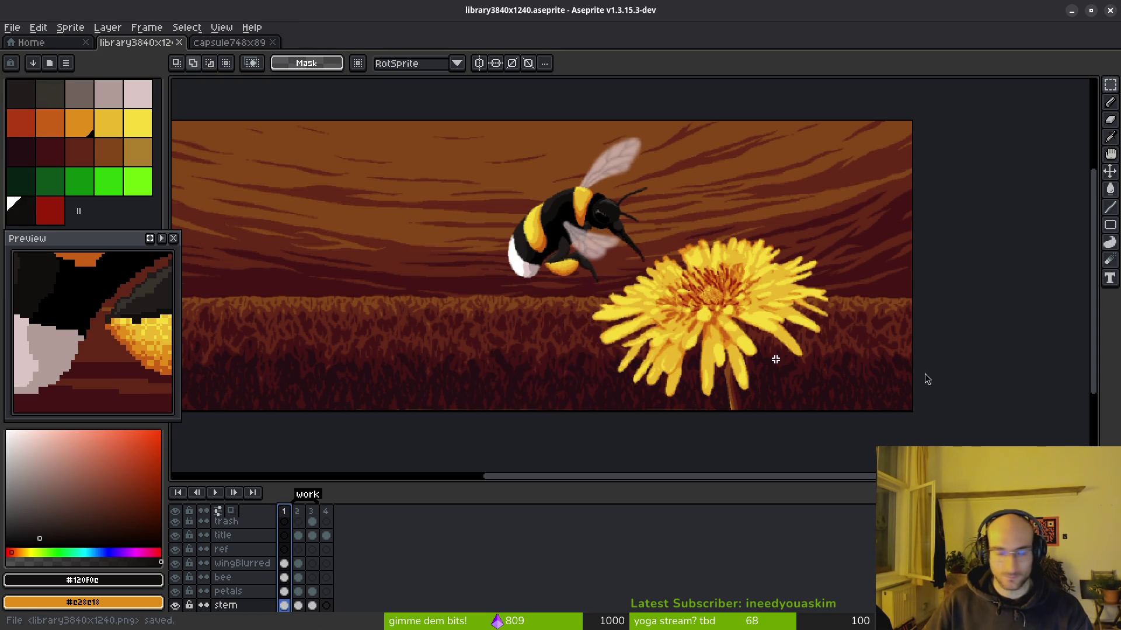
{"action": "key", "text": "i"}
{"action": "key", "text": "alt+Tab"}
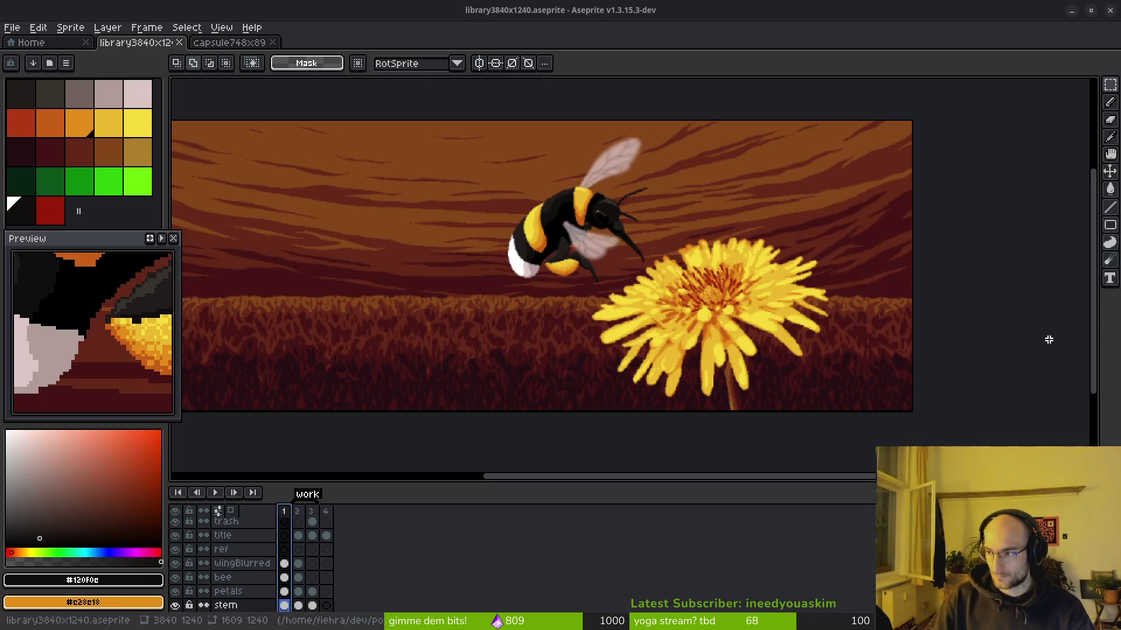
{"action": "left_click", "coordinate": [292, 297]}
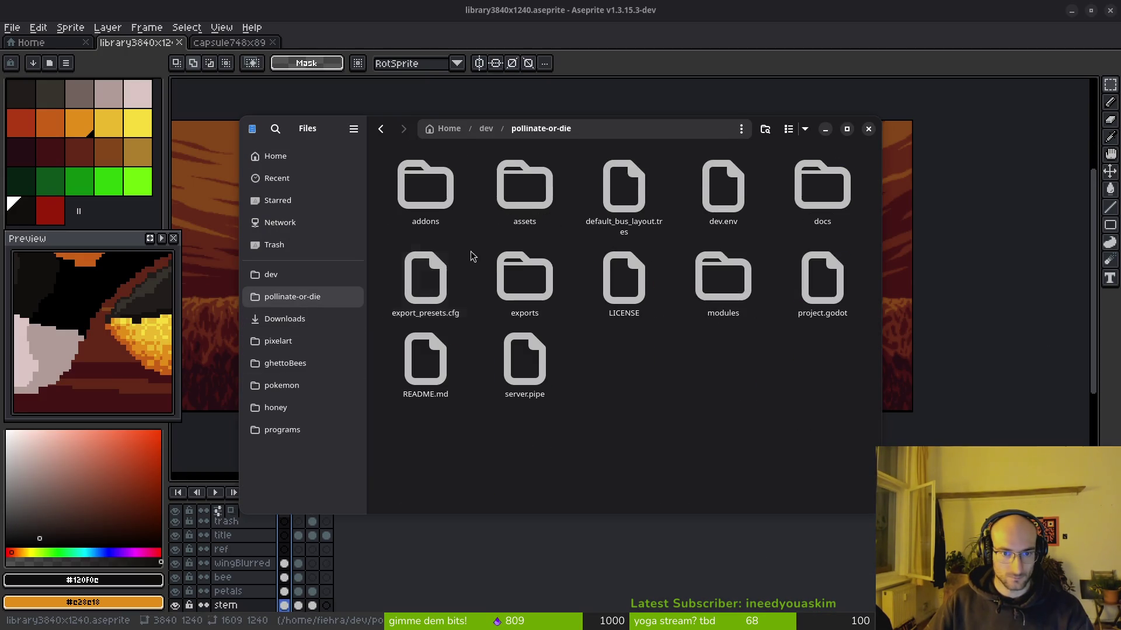
Step: Move library3840x1240.png from assets/art into Downloads, replacing the older copy
{"action": "double_click", "coordinate": [500, 200]}
{"action": "double_click", "coordinate": [441, 217]}
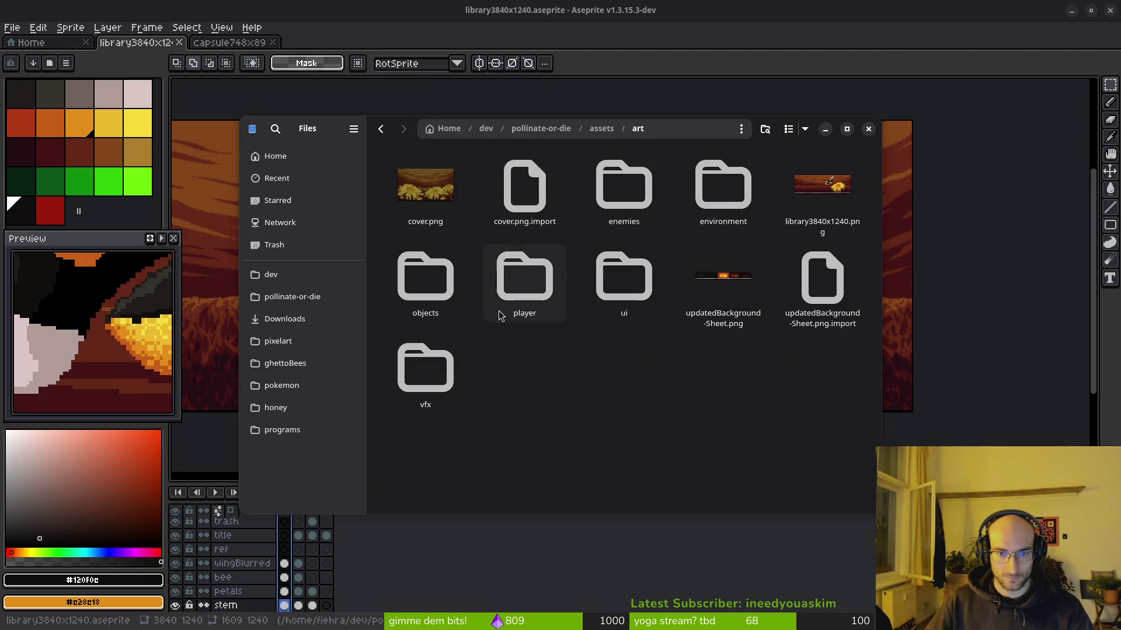
{"action": "left_click", "coordinate": [822, 190]}
{"action": "key", "text": "ctrl+x"}
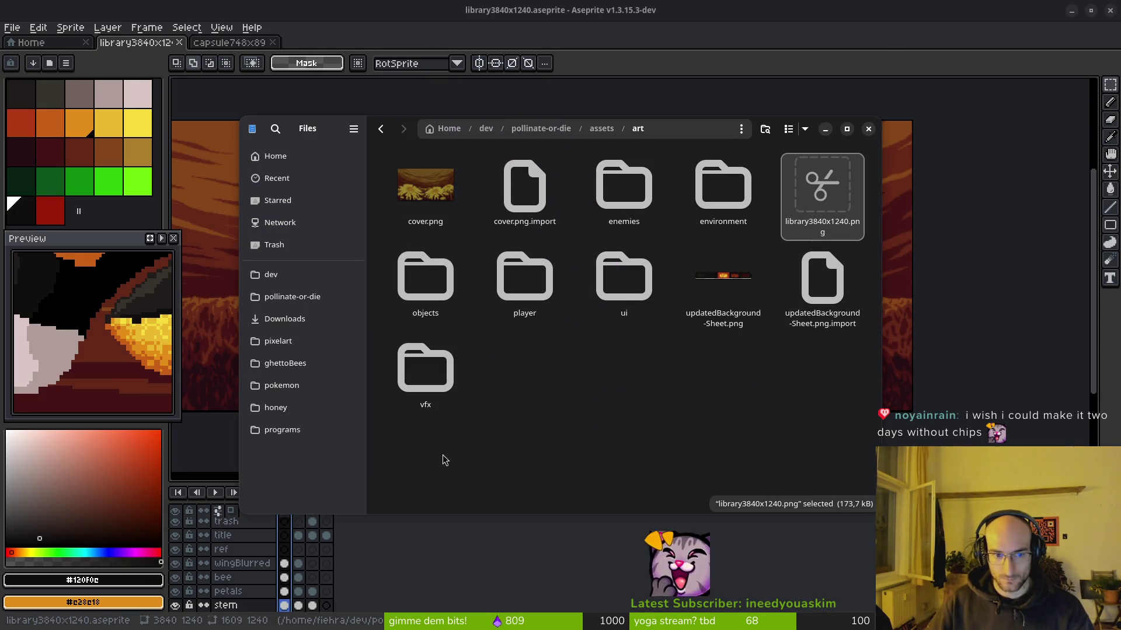
{"action": "left_click", "coordinate": [281, 319]}
{"action": "key", "text": "ctrl+v"}
{"action": "left_click", "coordinate": [606, 256]}
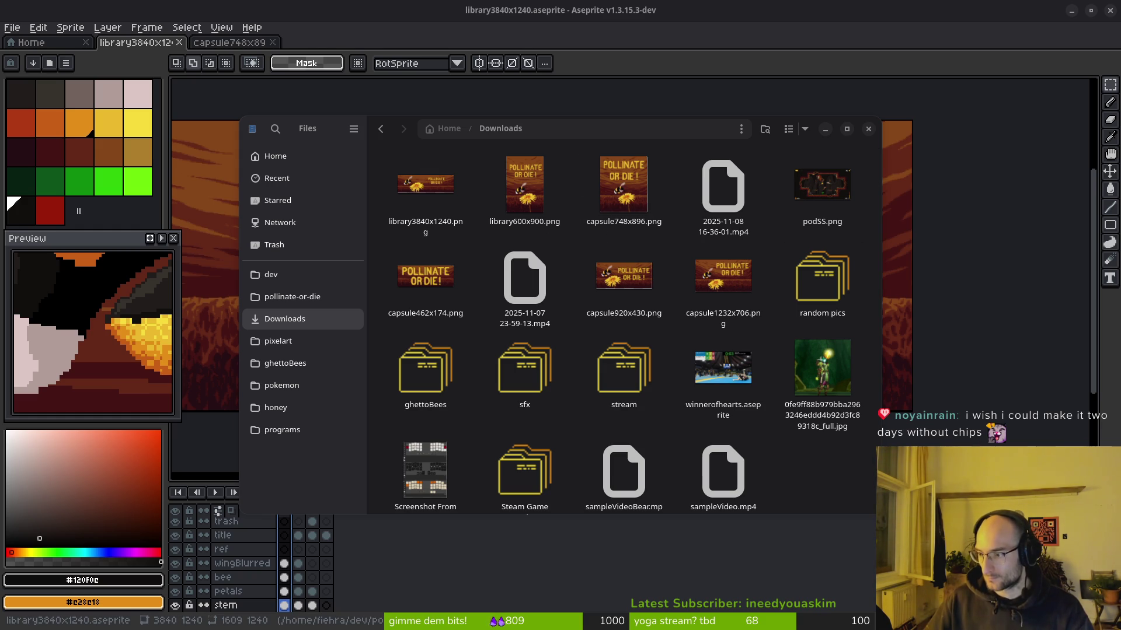
Step: Open the new library3840x1240.png in Downloads to check it, then close Files
{"action": "left_click", "coordinate": [435, 195]}
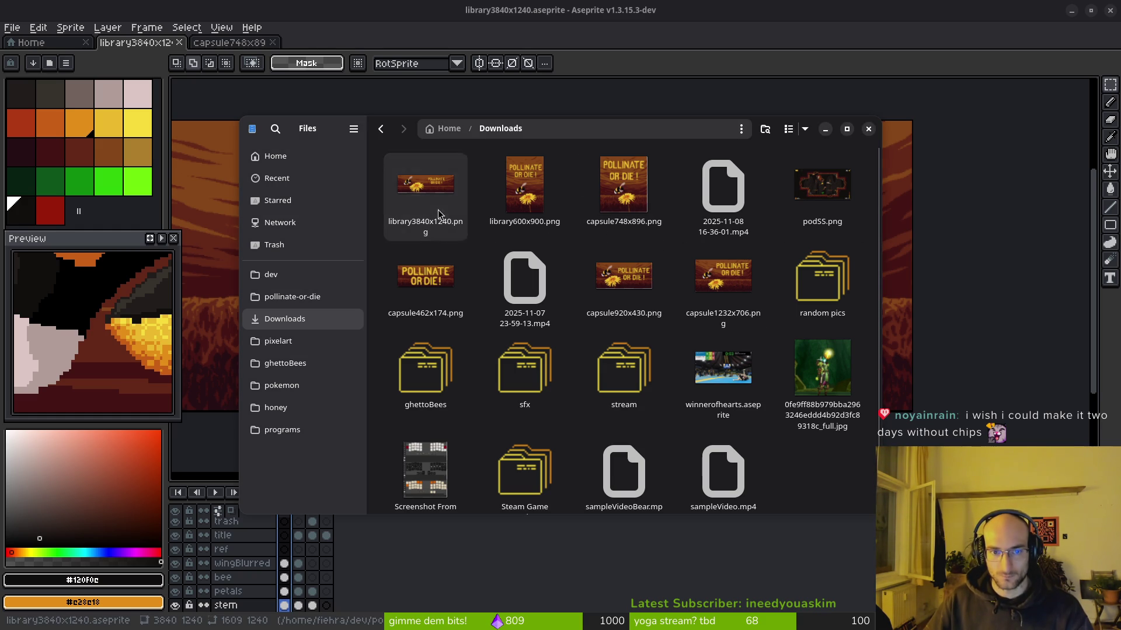
{"action": "double_click", "coordinate": [435, 207]}
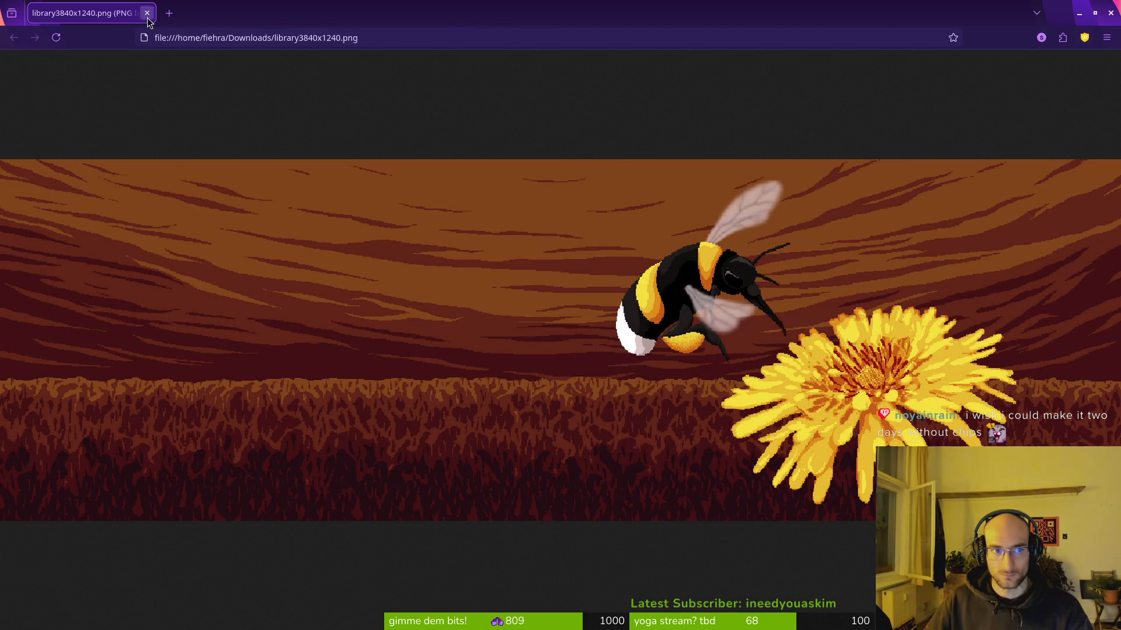
{"action": "left_click", "coordinate": [147, 13]}
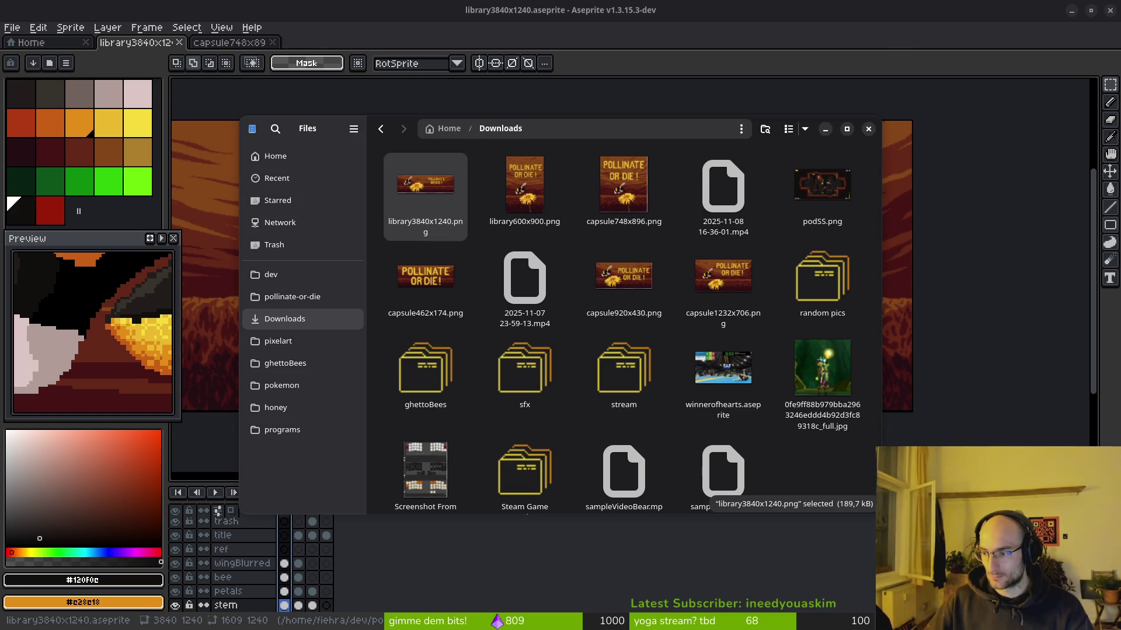
{"action": "key", "text": "ctrl+w"}
Step: Drag the bee and wingBlurred cels to the banner's left side, then view title-only frame 4
{"action": "scroll", "coordinate": [601, 257], "scroll_direction": "down", "scroll_amount": 2}
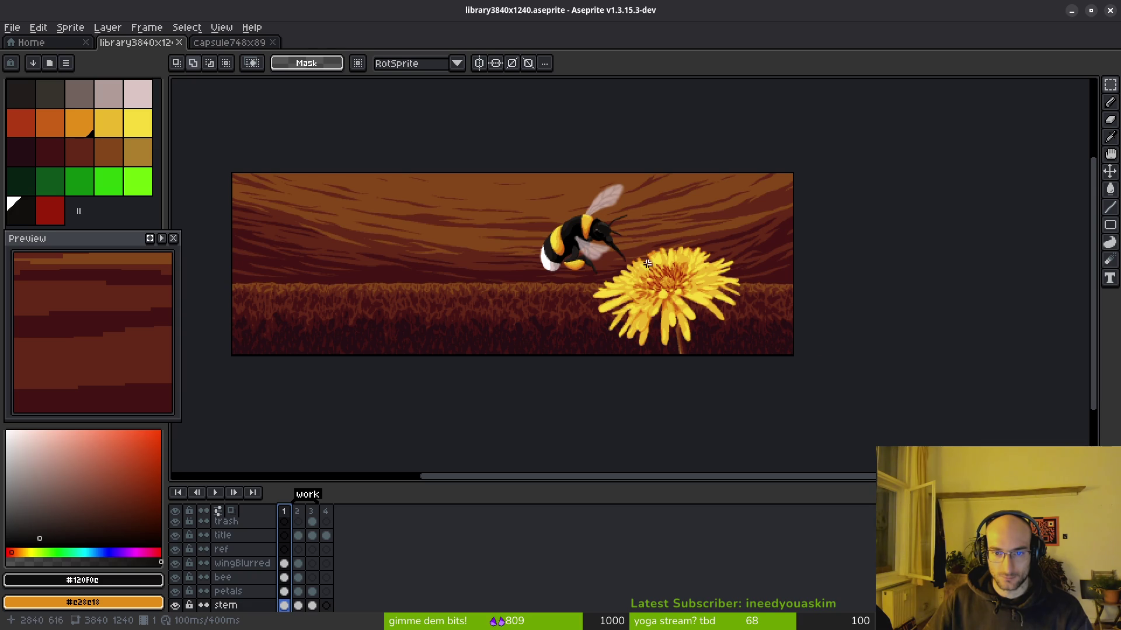
{"action": "left_click_drag", "start_coordinate": [502, 166], "coordinate": [650, 290]}
{"action": "left_click", "coordinate": [284, 563]}
{"action": "left_click", "coordinate": [284, 577]}
{"action": "scroll", "coordinate": [525, 262], "scroll_direction": "up", "scroll_amount": 2}
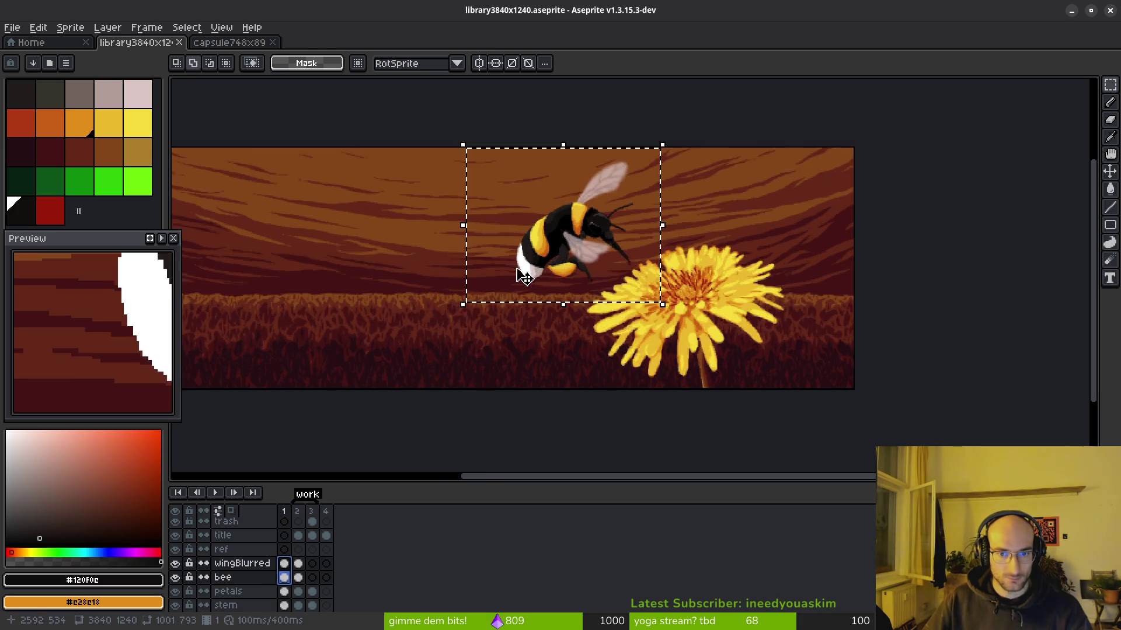
{"action": "mouse_move", "coordinate": [825, 295]}
{"action": "left_mouse_down"}
{"action": "mouse_move", "coordinate": [445, 290]}
{"action": "mouse_move", "coordinate": [454, 300]}
{"action": "left_mouse_up"}
{"action": "left_click", "coordinate": [576, 320]}
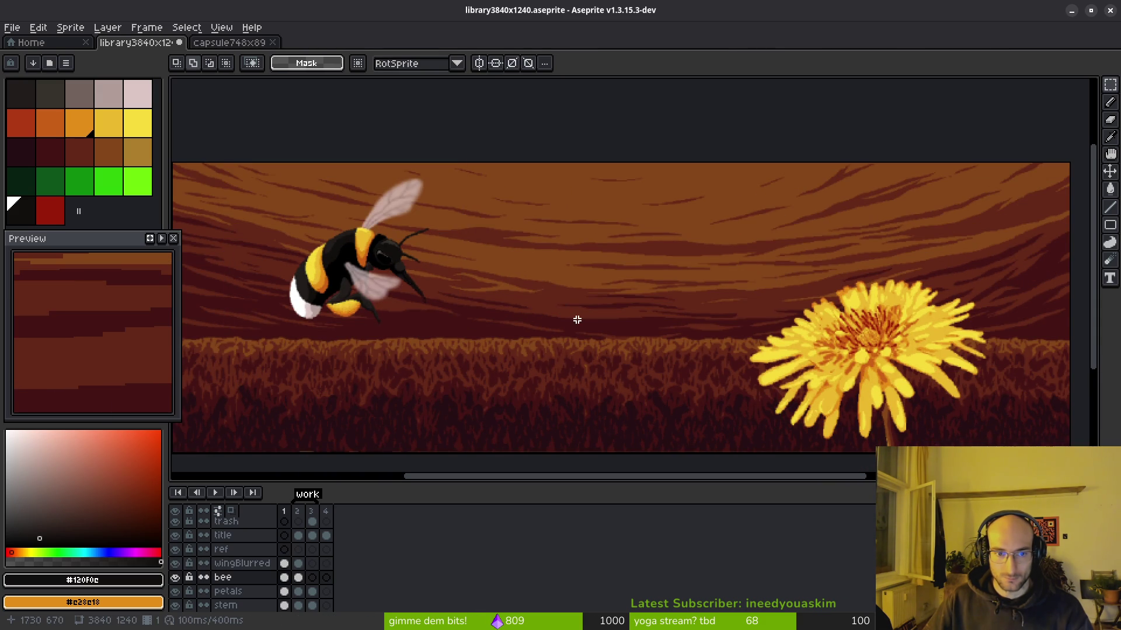
{"action": "scroll", "coordinate": [577, 318], "scroll_direction": "down", "scroll_amount": 3}
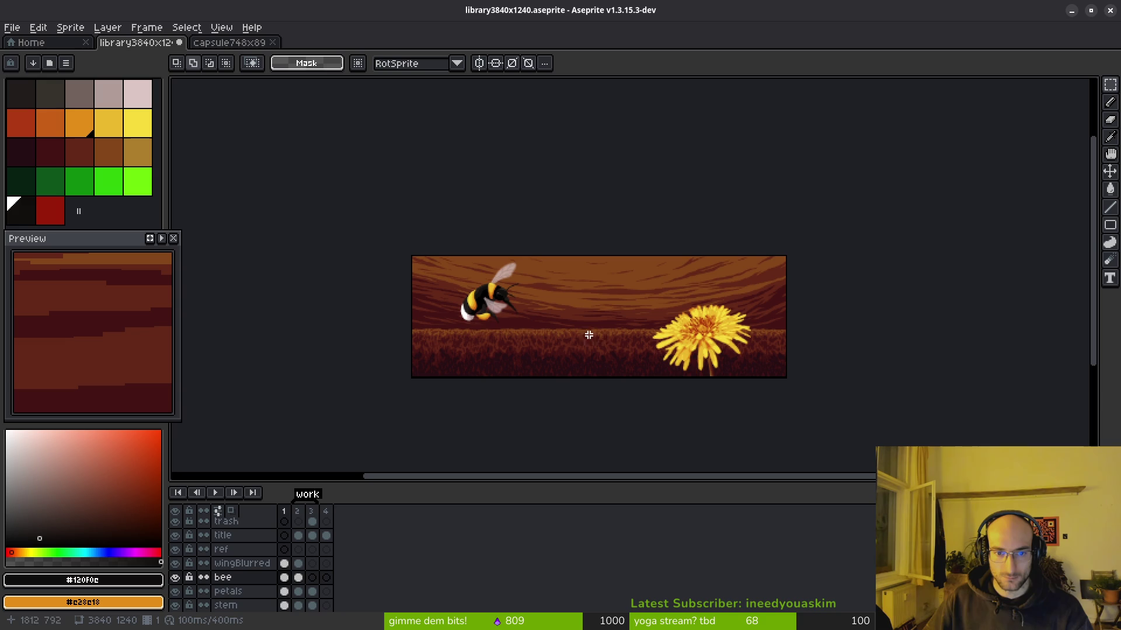
{"action": "scroll", "coordinate": [513, 290], "scroll_direction": "right", "scroll_amount": 2}
{"action": "scroll", "coordinate": [575, 315], "scroll_direction": "down", "scroll_amount": 1}
{"action": "scroll", "coordinate": [530, 267], "scroll_direction": "up", "scroll_amount": 2}
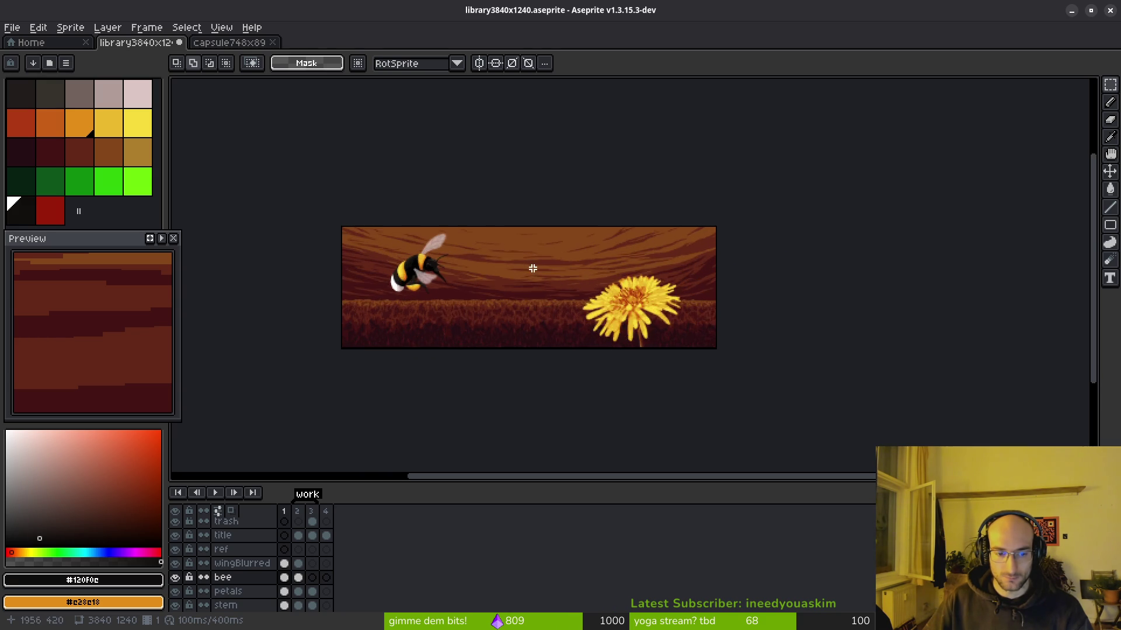
{"action": "left_click", "coordinate": [326, 536]}
Step: Copy the POLLINATE OR DIE! title from frame 4 and paste it centred on frame 1
{"action": "left_click_drag", "start_coordinate": [507, 204], "coordinate": [783, 334]}
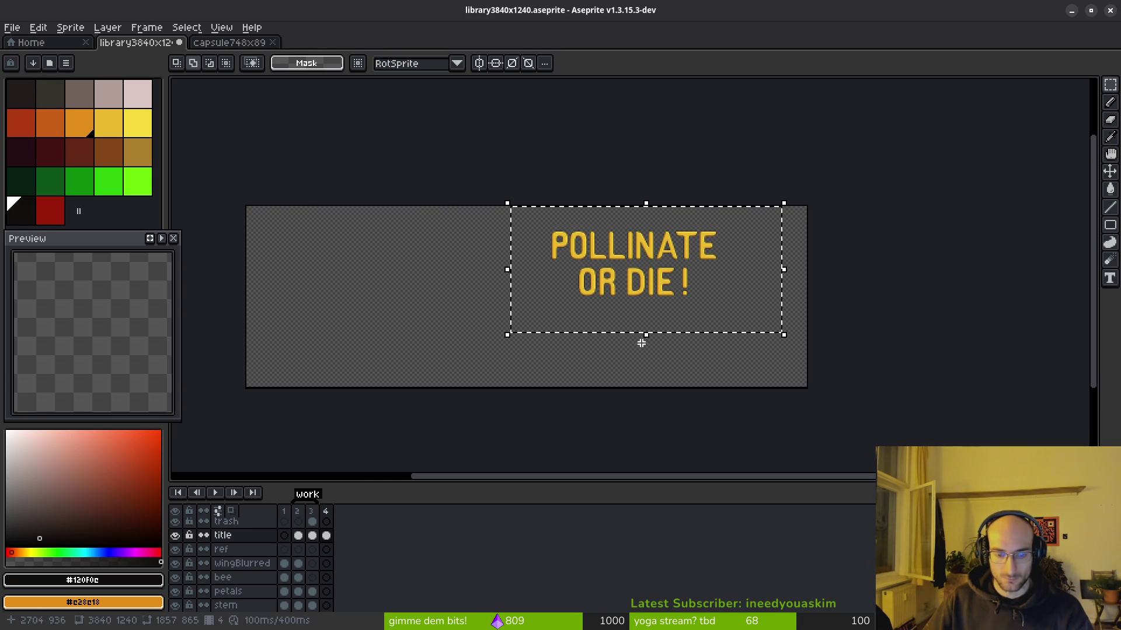
{"action": "left_click", "coordinate": [284, 535]}
{"action": "left_click", "coordinate": [527, 347]}
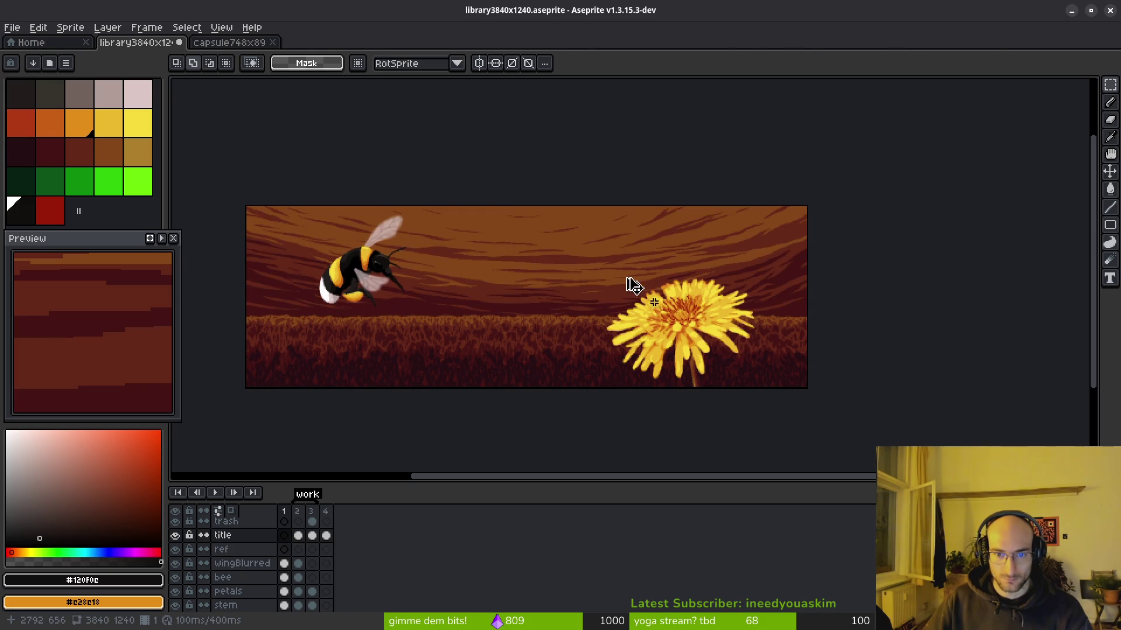
{"action": "key", "text": "ctrl+v"}
{"action": "mouse_move", "coordinate": [631, 275]}
{"action": "left_mouse_down"}
{"action": "mouse_move", "coordinate": [519, 274]}
{"action": "mouse_move", "coordinate": [528, 274]}
{"action": "left_mouse_up"}
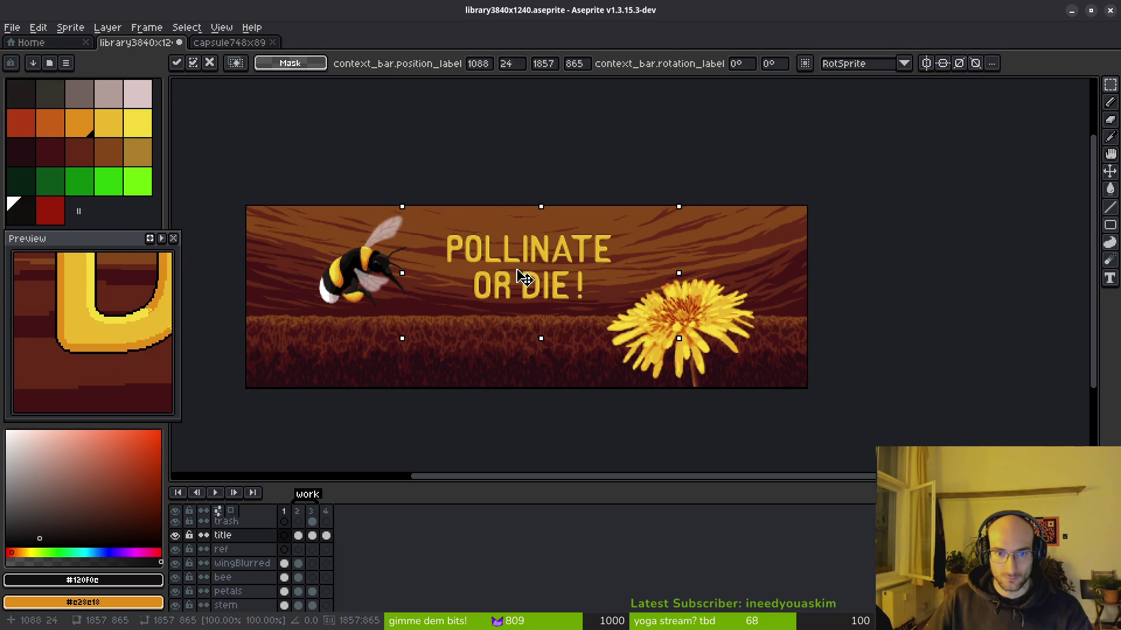
{"action": "scroll", "coordinate": [570, 295], "scroll_direction": "down", "scroll_amount": 2}
{"action": "left_click", "coordinate": [589, 324]}
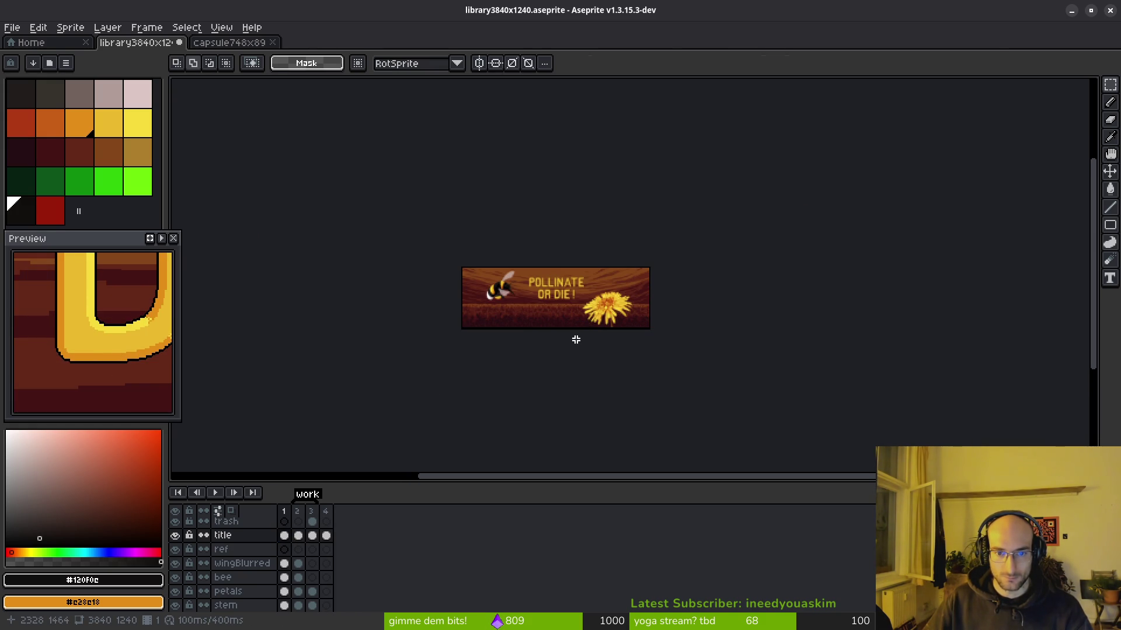
Step: Delete the title from frame 1 and save the banner
{"action": "scroll", "coordinate": [580, 319], "scroll_direction": "up", "scroll_amount": 3}
{"action": "key", "text": "ctrl+shift+d"}
{"action": "key", "text": "Delete"}
{"action": "key", "text": "ctrl+s"}
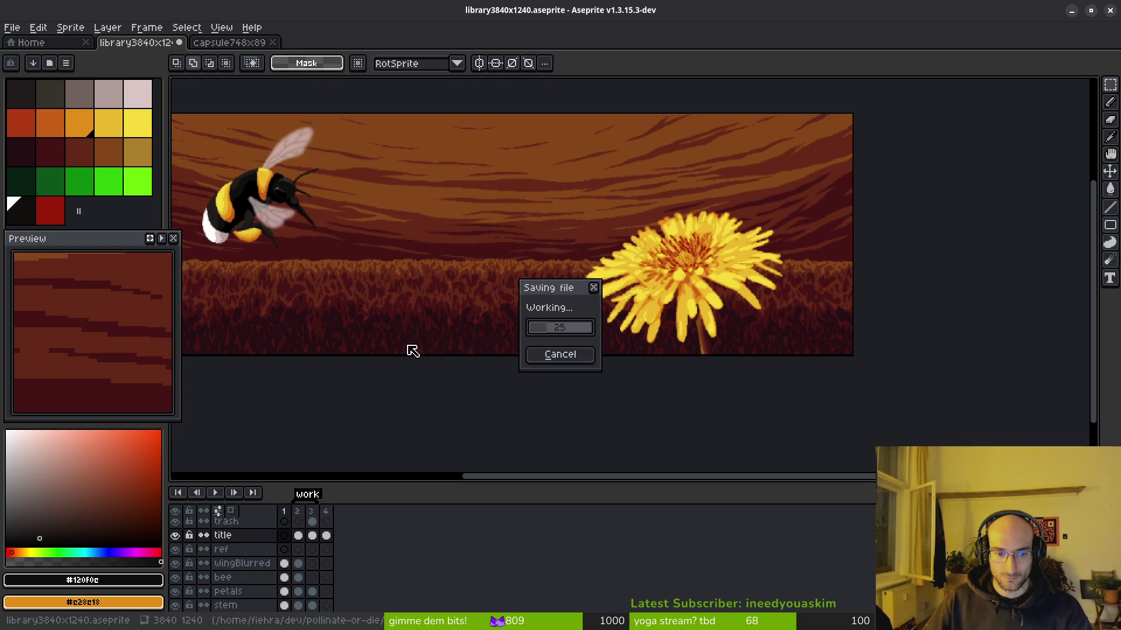
{"action": "left_click", "coordinate": [284, 512]}
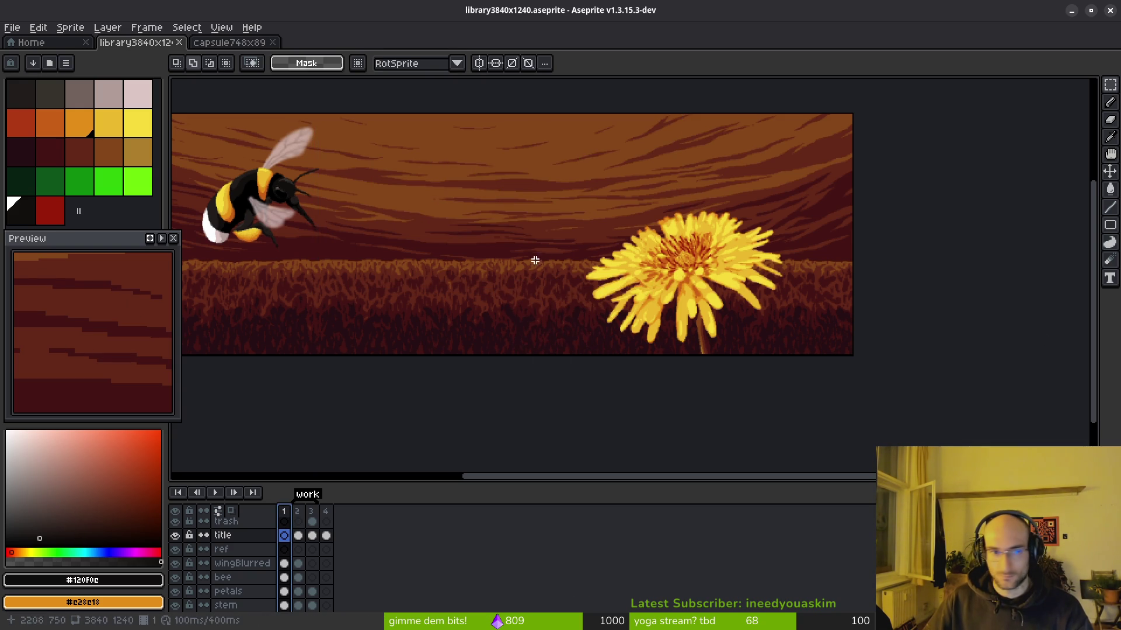
{"action": "key", "text": "ctrl+s"}
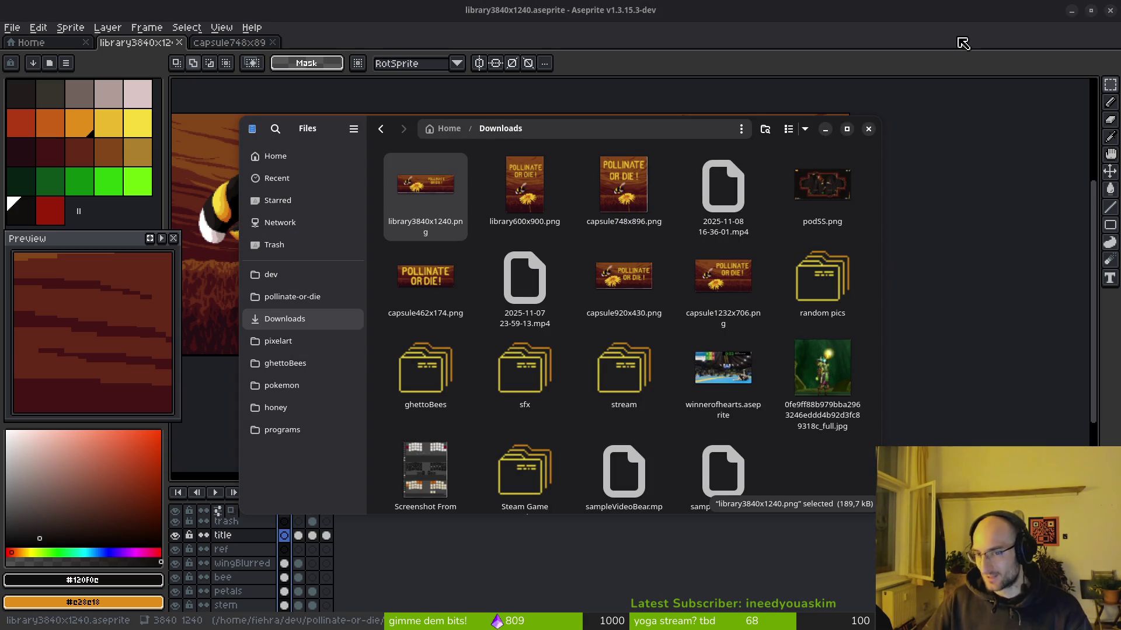
Step: Close the Files window showing Downloads
{"action": "left_click", "coordinate": [869, 130]}
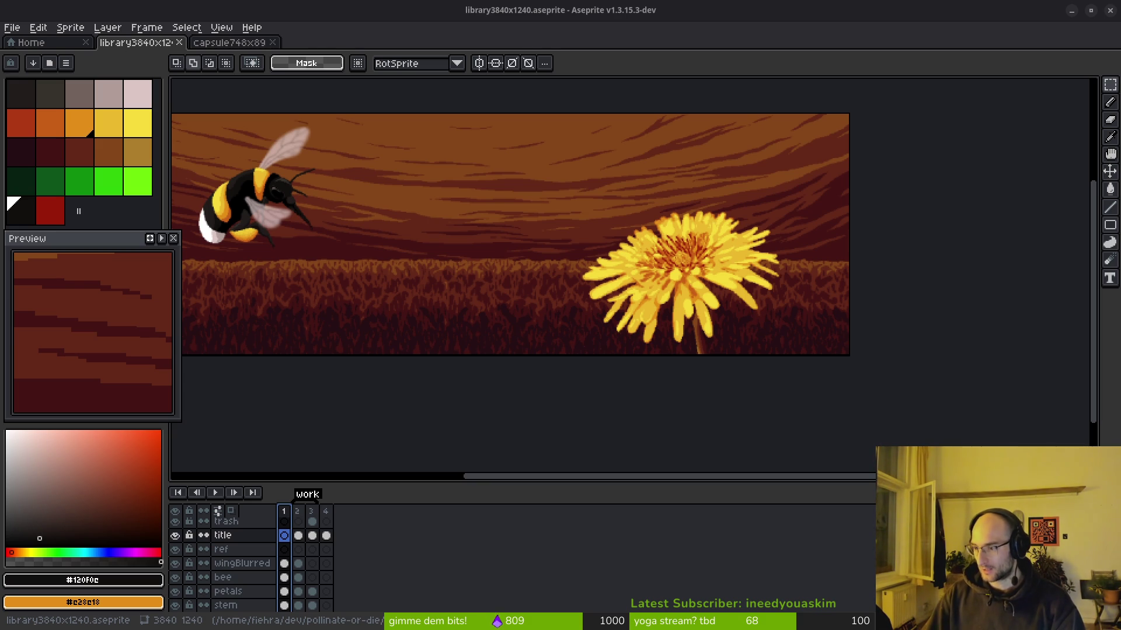
Step: Bring the Godot Engine editor, showing the pollen project's splash screen, to the front
{"action": "scroll", "coordinate": [483, 178], "scroll_direction": "left", "scroll_amount": 3}
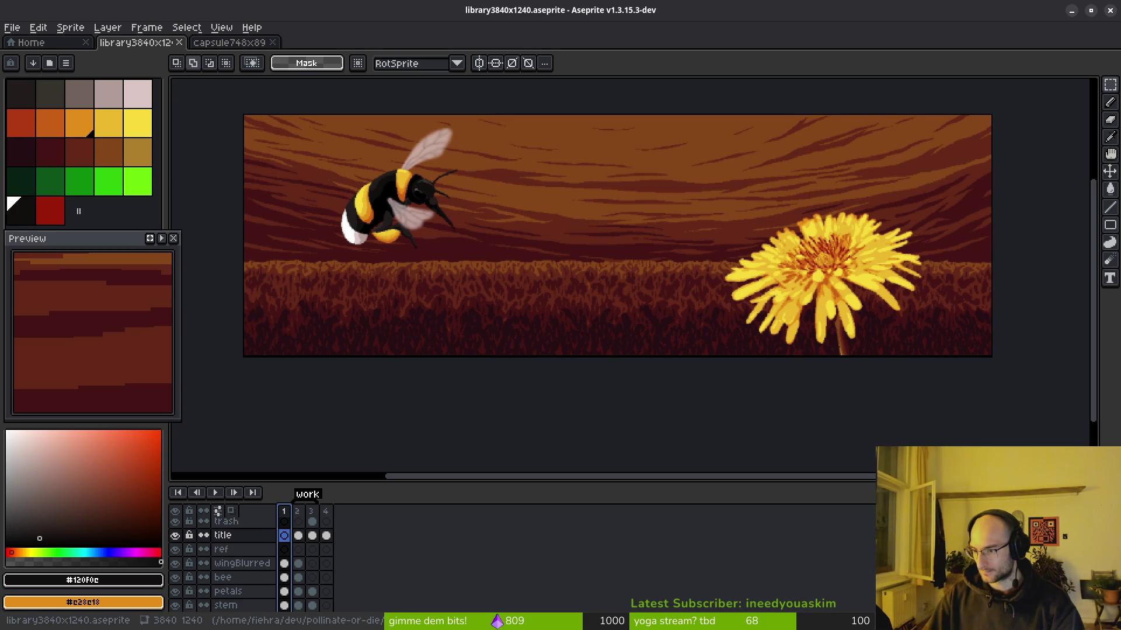
{"action": "key", "text": "i"}
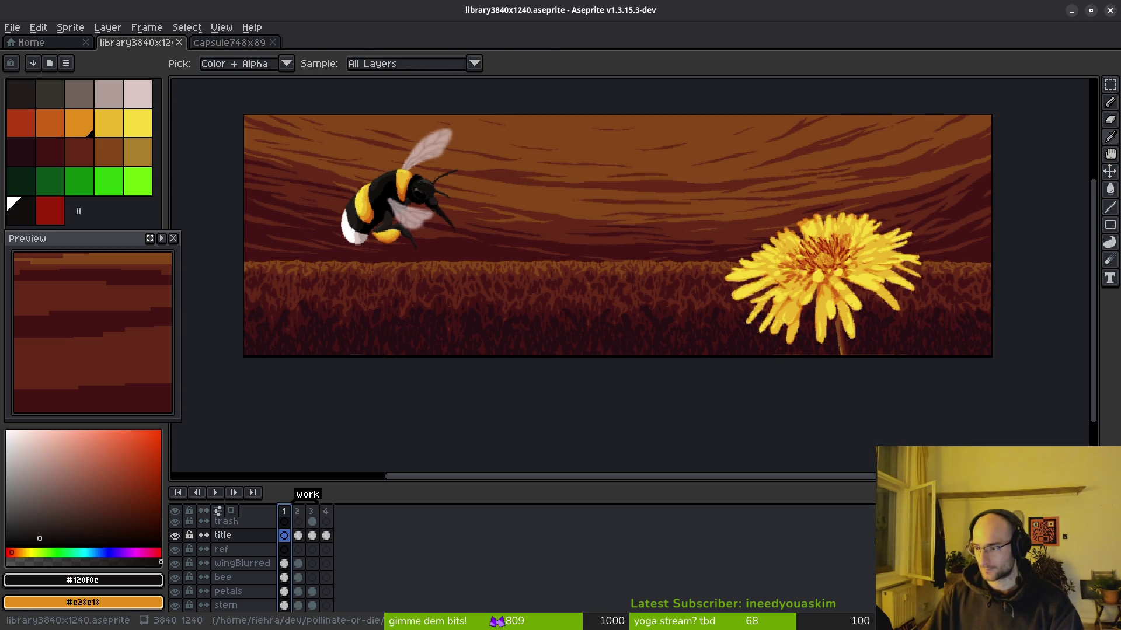
{"action": "key", "text": "super+w"}
{"action": "key", "text": "Return"}
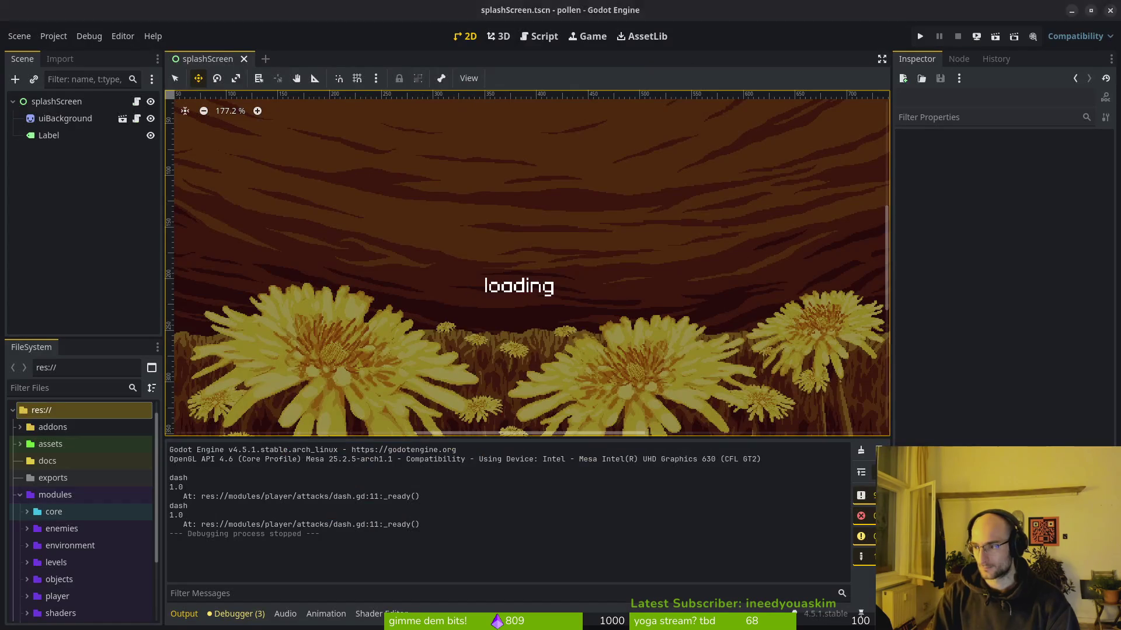
Step: Open the Downloads folder in Files and select capsule920x430.png
{"action": "key", "text": "super+e"}
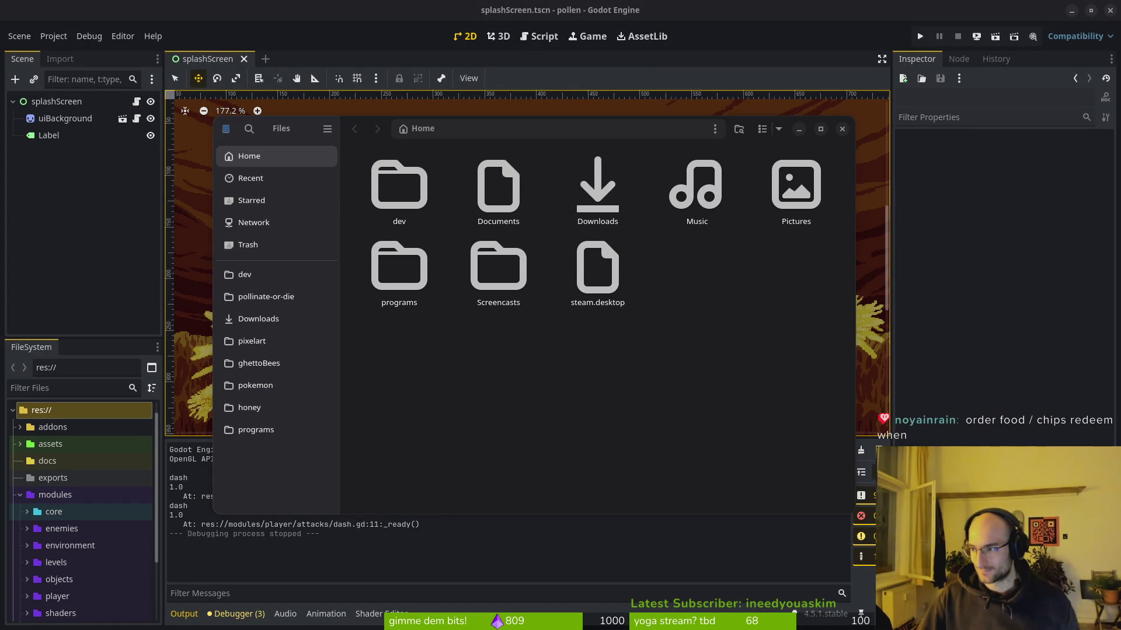
{"action": "double_click", "coordinate": [597, 186]}
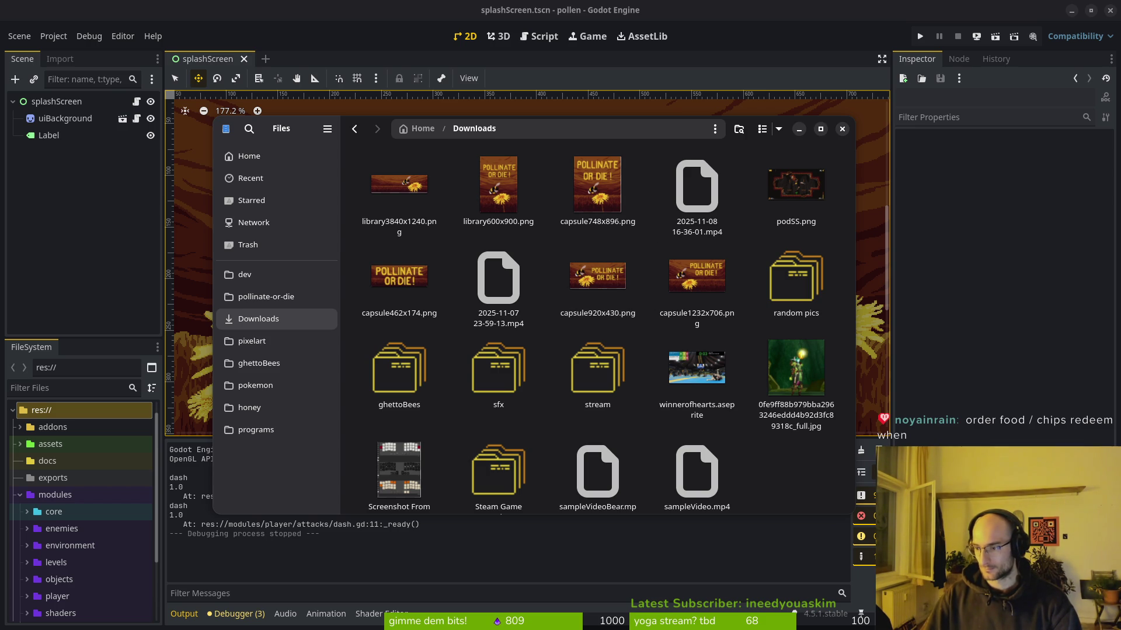
{"action": "left_click", "coordinate": [599, 293]}
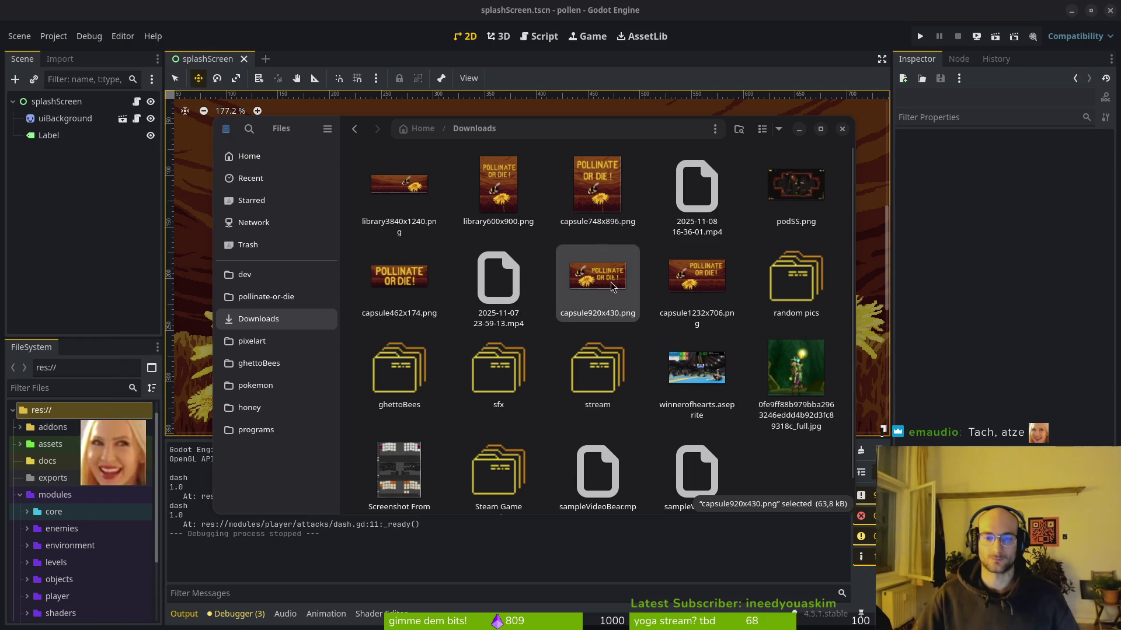
Step: Copy capsule920x430.png into the Downloads folder
{"action": "right_click", "coordinate": [592, 294]}
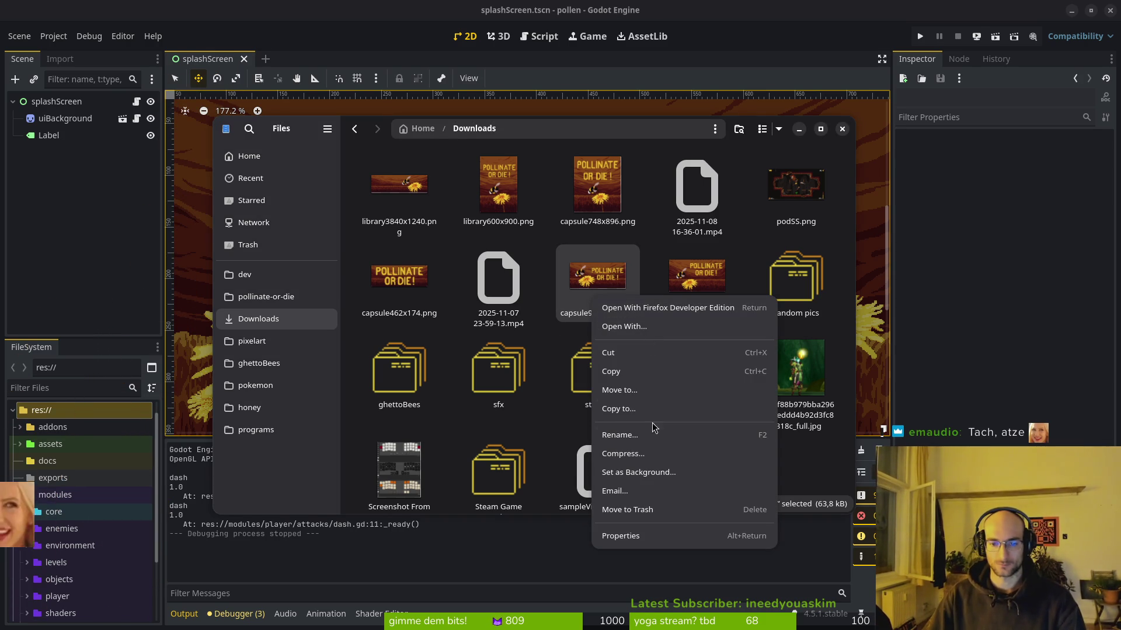
{"action": "left_click", "coordinate": [642, 409]}
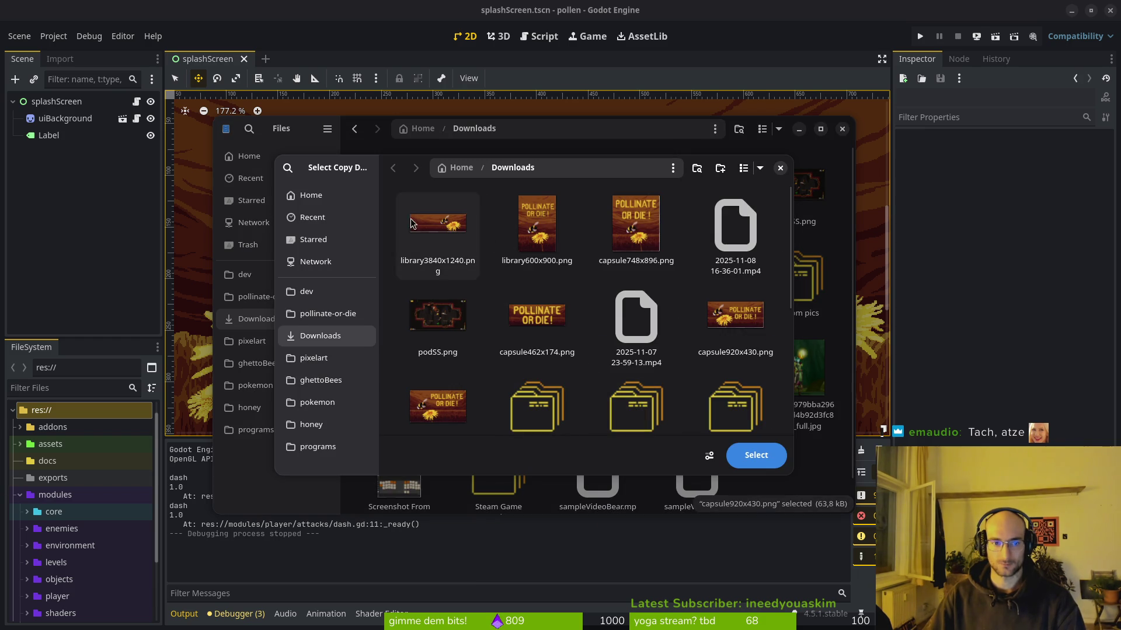
{"action": "left_click", "coordinate": [739, 455]}
Step: Rename the copy to library920x430.png and put the file manager away
{"action": "right_click", "coordinate": [596, 331]}
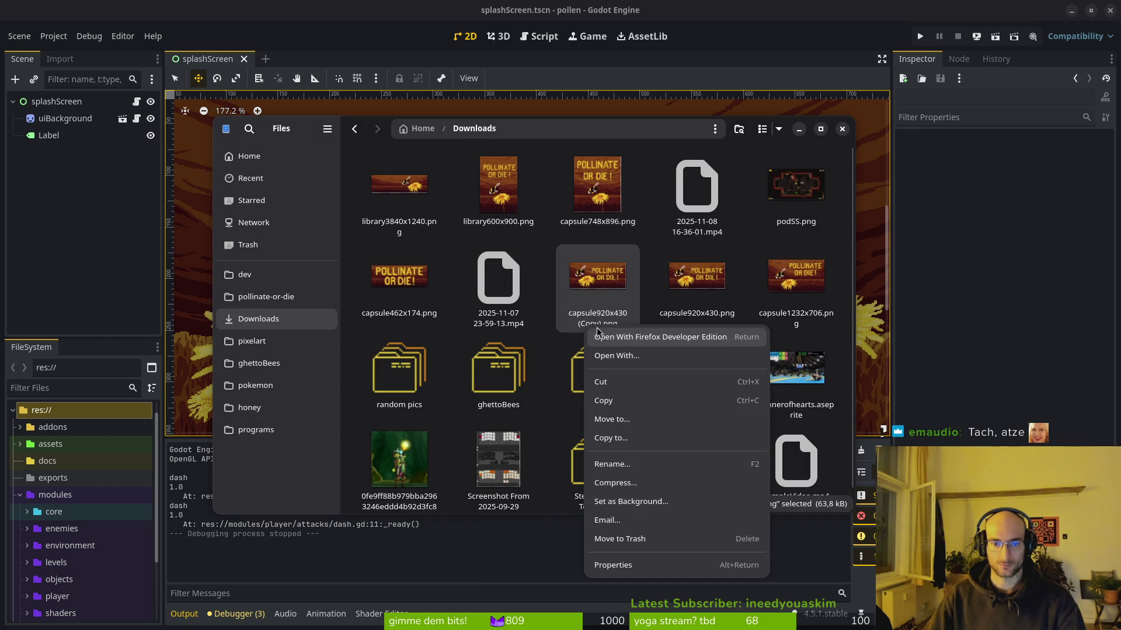
{"action": "left_click", "coordinate": [639, 465]}
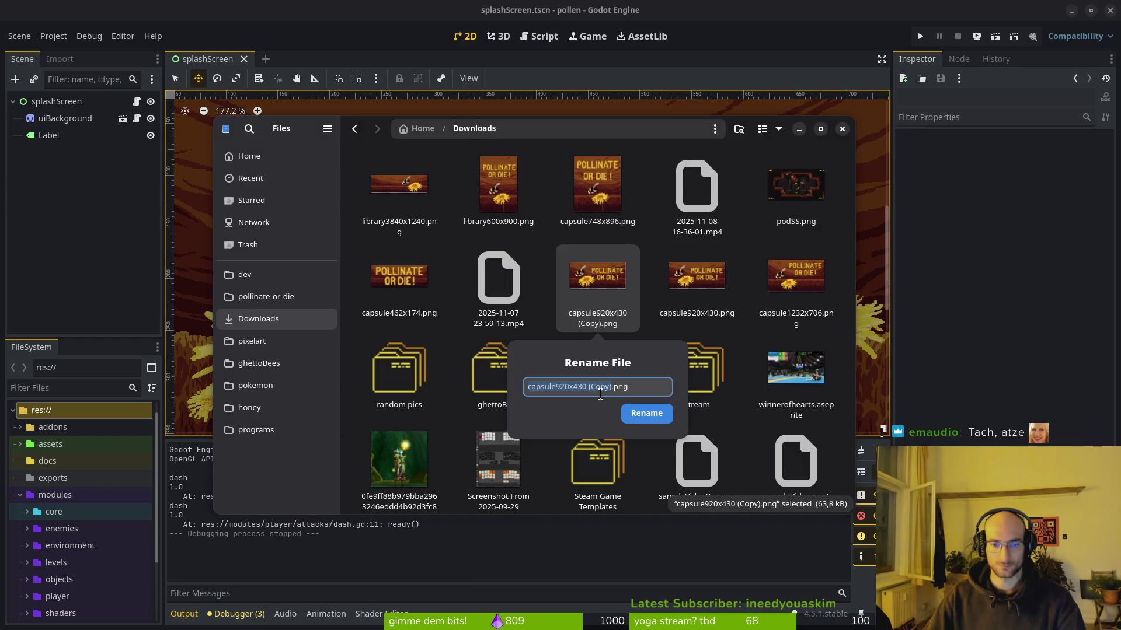
{"action": "type", "text": "library"}
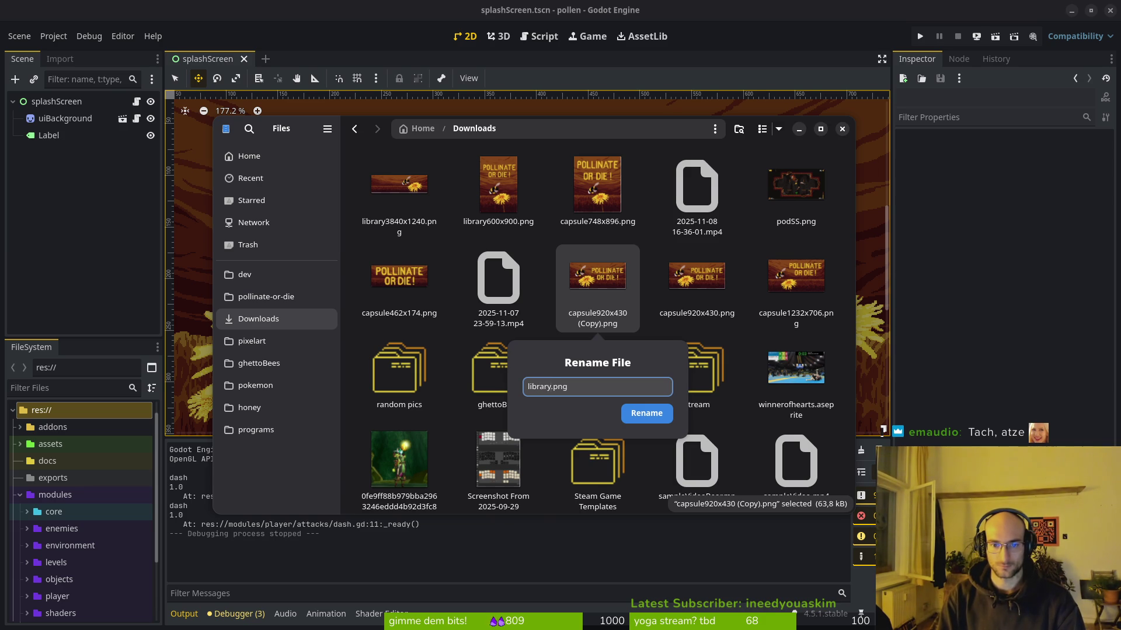
{"action": "type", "text": "920"}
{"action": "type", "text": "x"}
{"action": "type", "text": "430"}
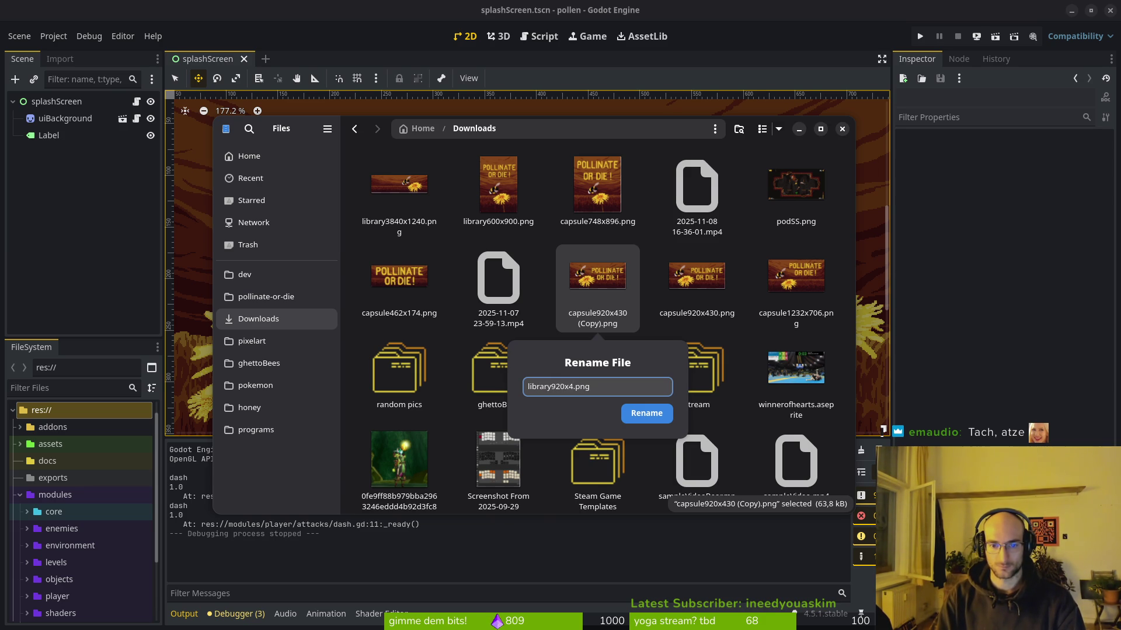
{"action": "key", "text": "Return"}
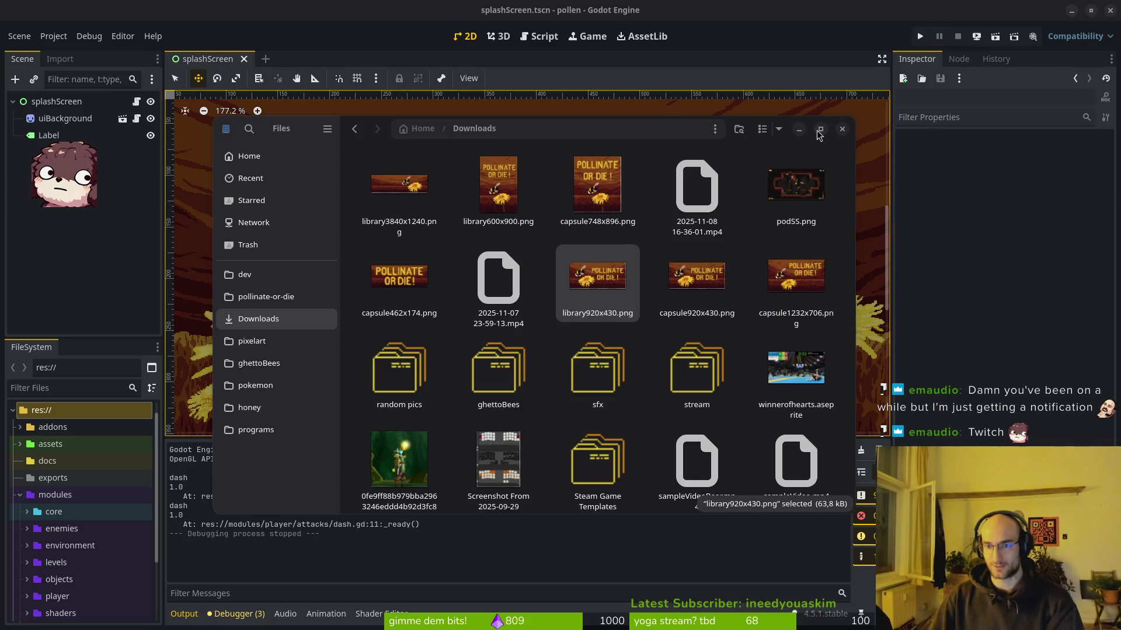
{"action": "key", "text": "alt+Tab"}
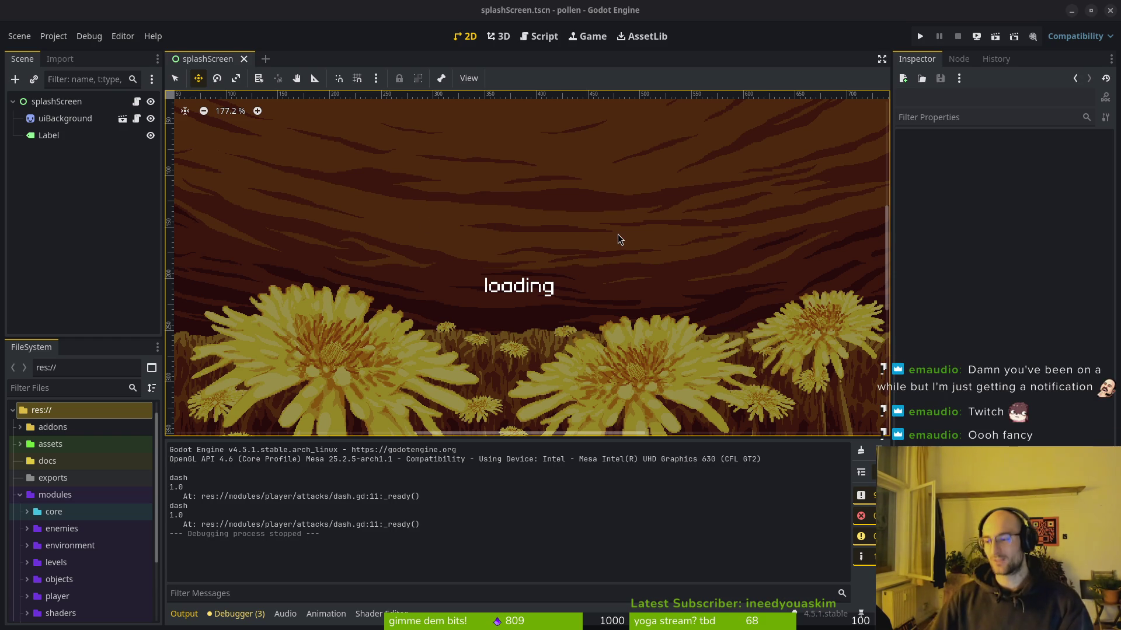
Step: Zoom out on Godot's splashScreen scene, then return to Aseprite
{"action": "scroll", "coordinate": [595, 242], "scroll_direction": "down", "scroll_amount": 3}
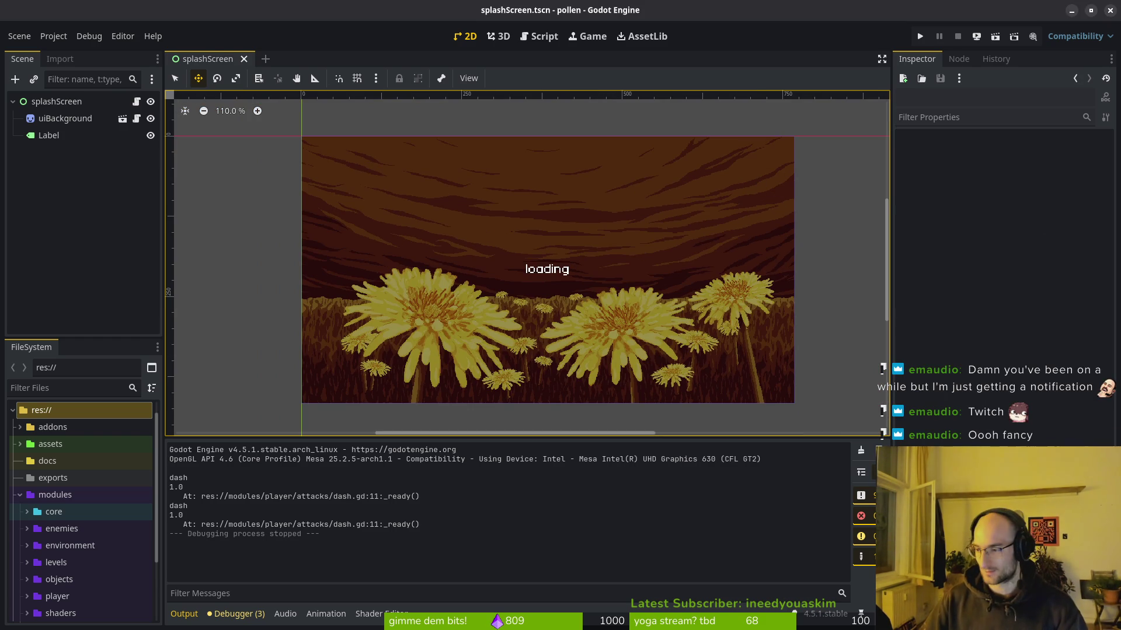
{"action": "key", "text": "alt+Tab"}
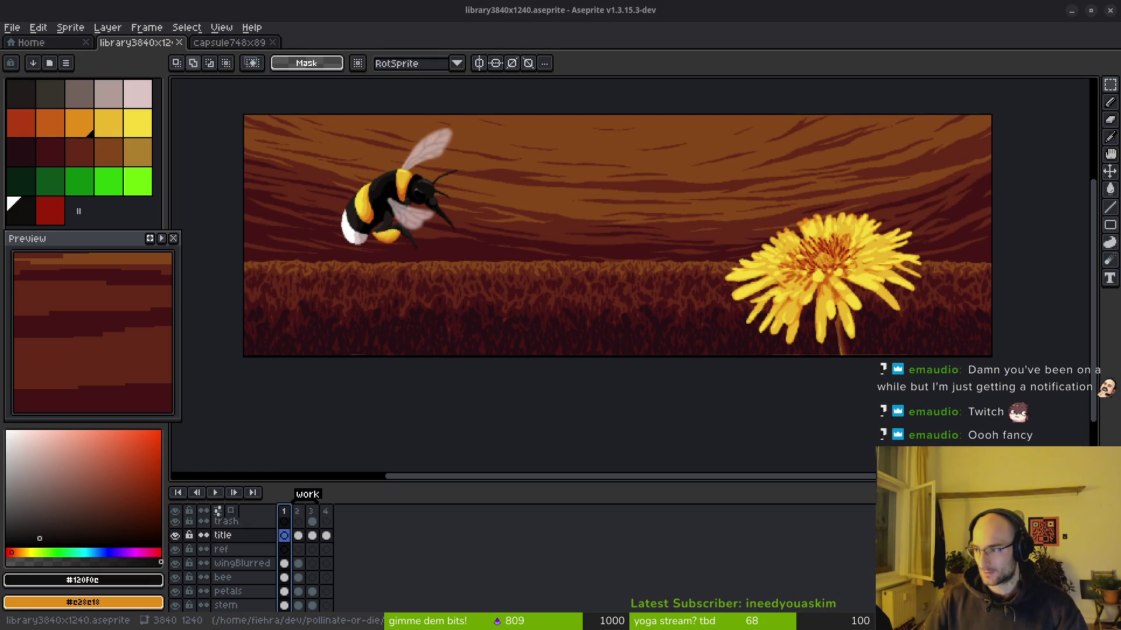
Step: Check the title on frames 3 and 4 and fit the whole sprite in view
{"action": "left_click_drag", "start_coordinate": [580, 310], "coordinate": [573, 332]}
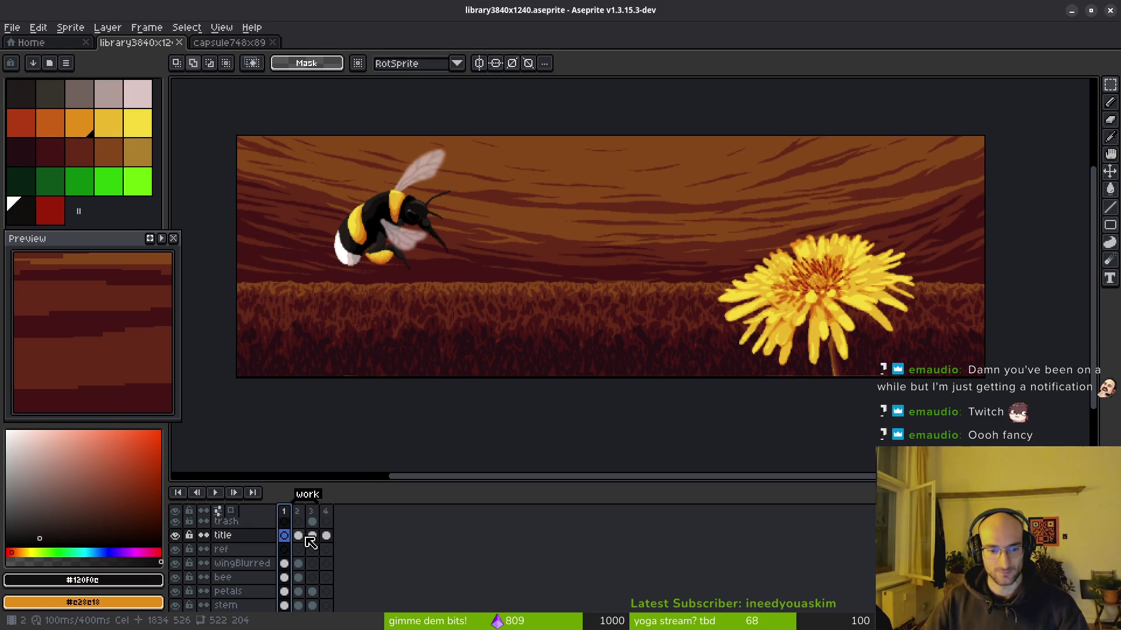
{"action": "left_click", "coordinate": [310, 537]}
{"action": "left_click", "coordinate": [326, 536]}
{"action": "left_click_drag", "start_coordinate": [769, 242], "coordinate": [704, 267]}
{"action": "scroll", "coordinate": [671, 245], "scroll_direction": "up", "scroll_amount": 3}
{"action": "scroll", "coordinate": [524, 236], "scroll_direction": "up", "scroll_amount": 2}
{"action": "scroll", "coordinate": [523, 239], "scroll_direction": "down", "scroll_amount": 1}
{"action": "scroll", "coordinate": [523, 242], "scroll_direction": "up", "scroll_amount": 4}
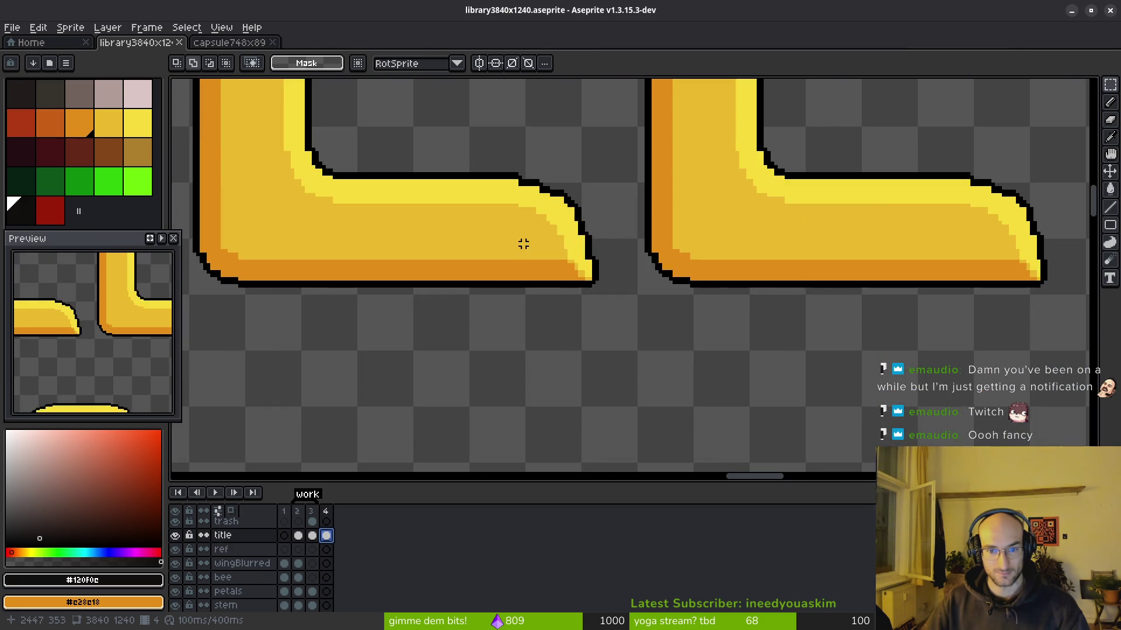
{"action": "key", "text": "ctrl+0"}
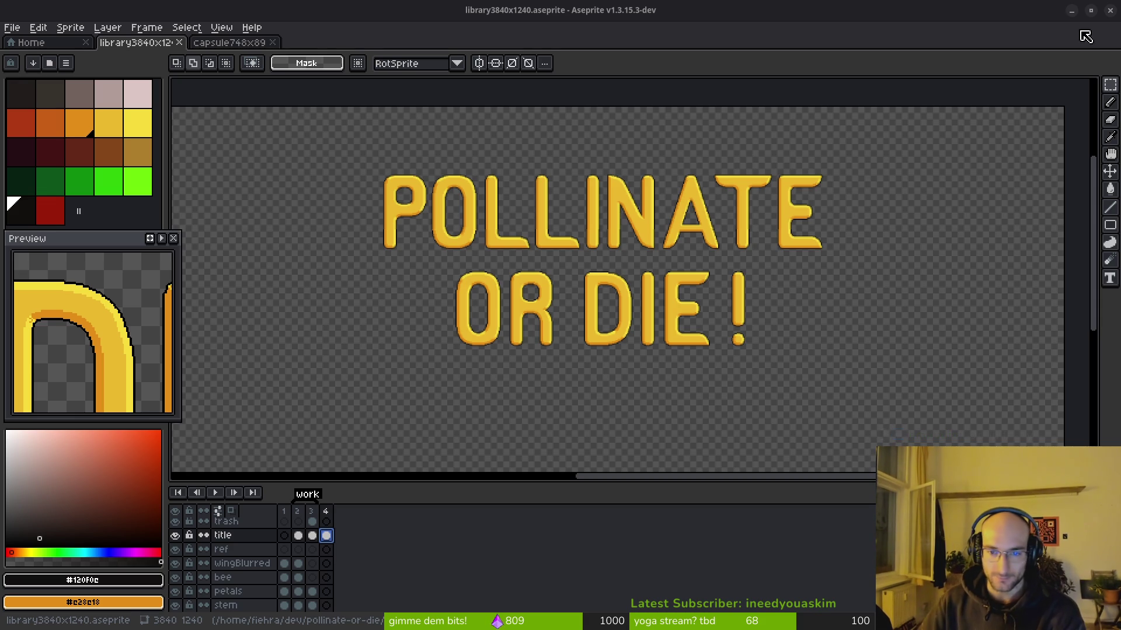
Step: Zoom and pan to inspect the POLLINATE OR DIE title lettering up close
{"action": "scroll", "coordinate": [542, 264], "scroll_direction": "up", "scroll_amount": 3}
{"action": "scroll", "coordinate": [663, 217], "scroll_direction": "down", "scroll_amount": 3}
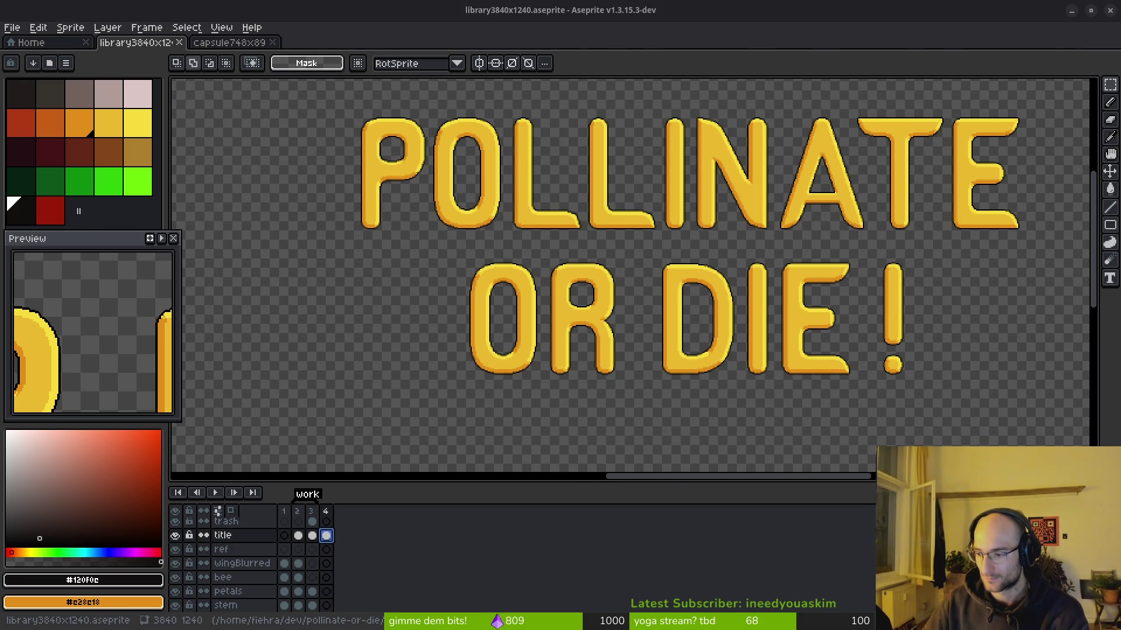
{"action": "scroll", "coordinate": [556, 320], "scroll_direction": "up", "scroll_amount": 5}
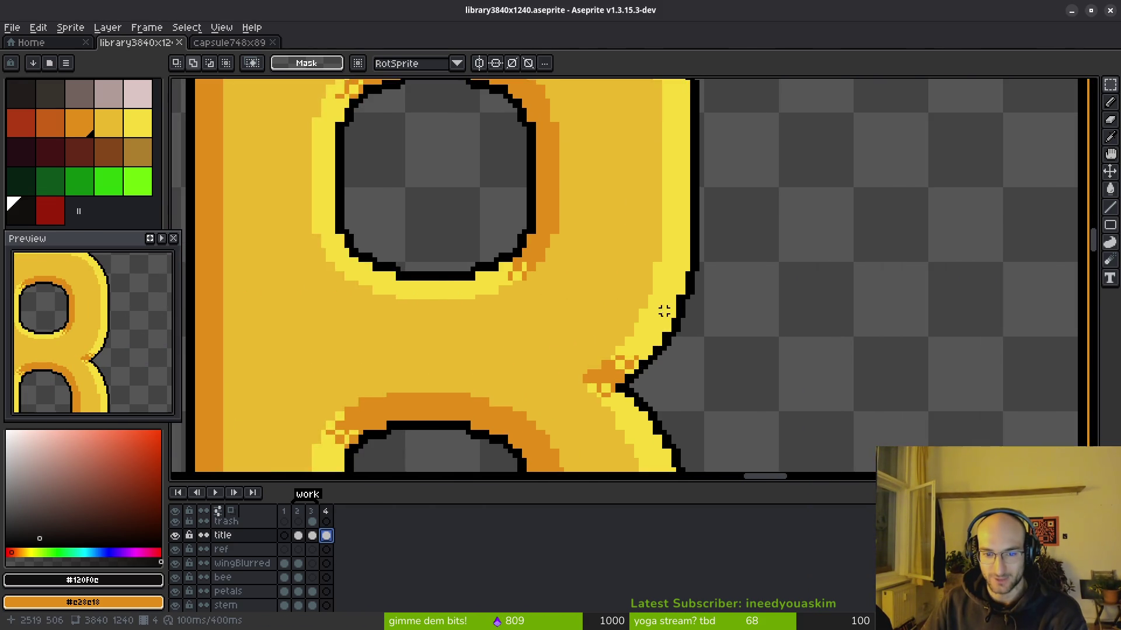
{"action": "scroll", "coordinate": [671, 317], "scroll_direction": "up", "scroll_amount": 3}
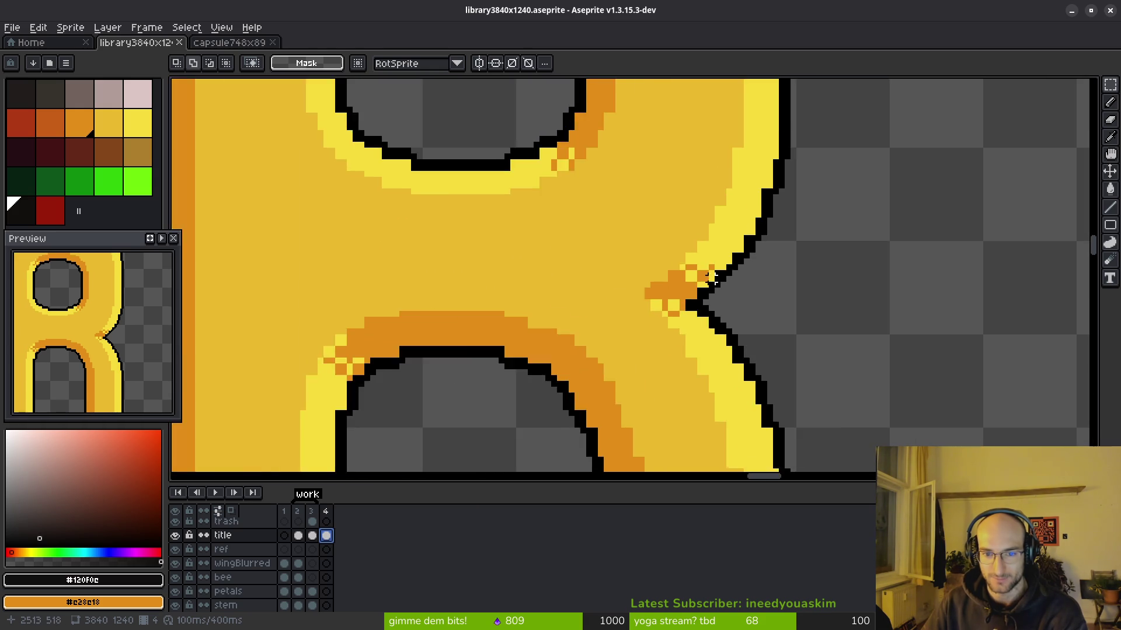
{"action": "scroll", "coordinate": [706, 280], "scroll_direction": "down", "scroll_amount": 3}
{"action": "scroll", "coordinate": [675, 318], "scroll_direction": "down", "scroll_amount": 2}
{"action": "scroll", "coordinate": [711, 314], "scroll_direction": "up", "scroll_amount": 2}
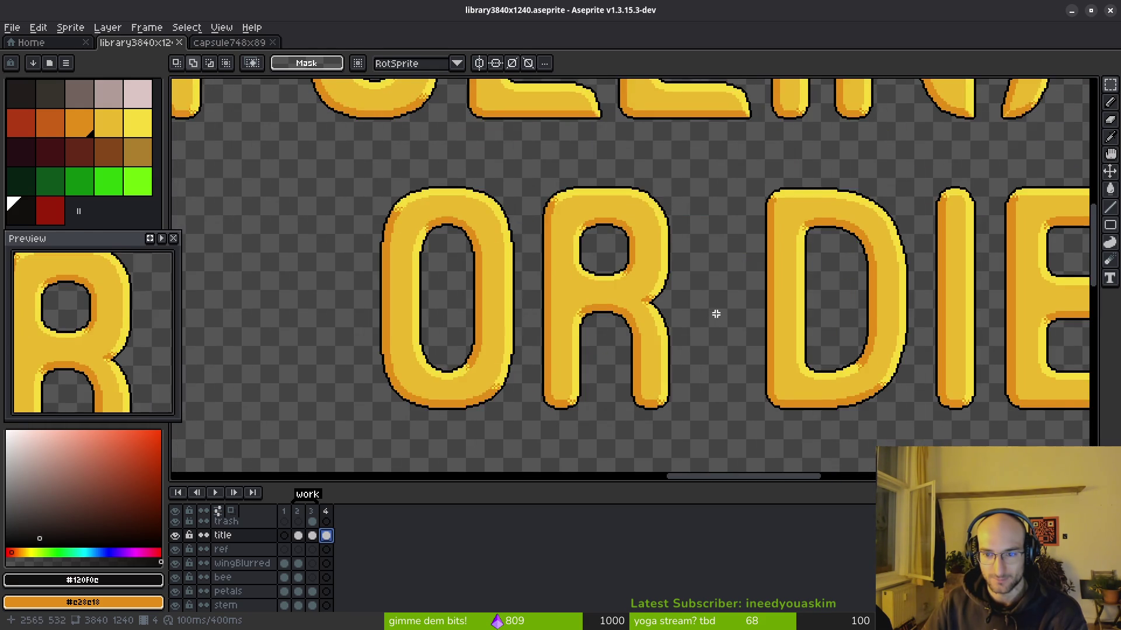
{"action": "left_click_drag", "start_coordinate": [711, 314], "coordinate": [629, 343]}
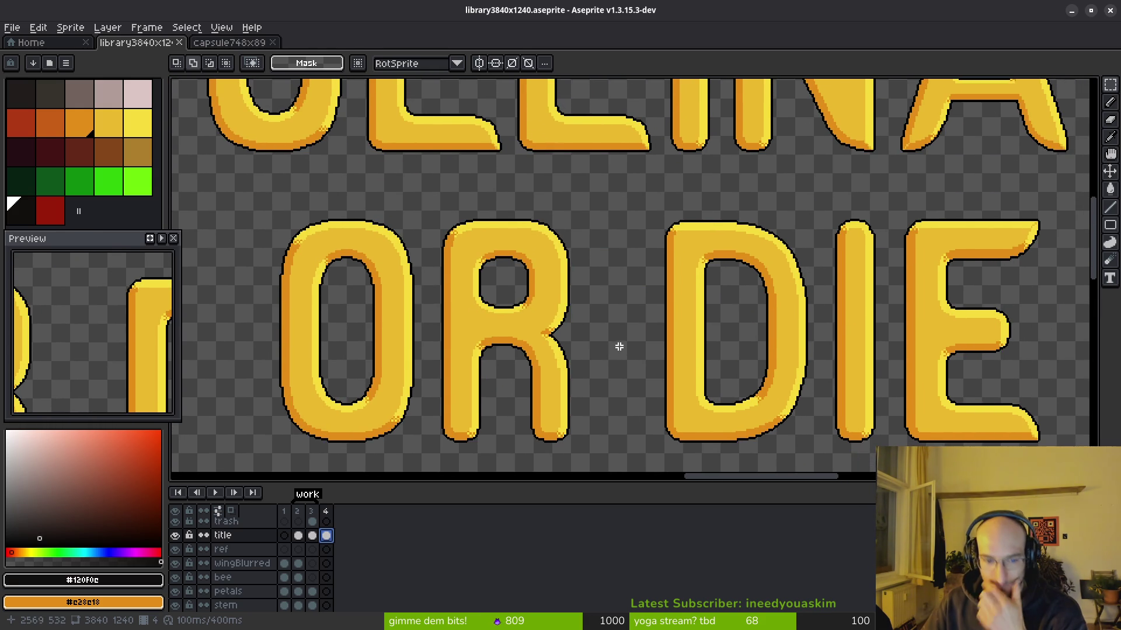
{"action": "scroll", "coordinate": [621, 348], "scroll_direction": "down", "scroll_amount": 2}
{"action": "scroll", "coordinate": [621, 349], "scroll_direction": "down", "scroll_amount": 1}
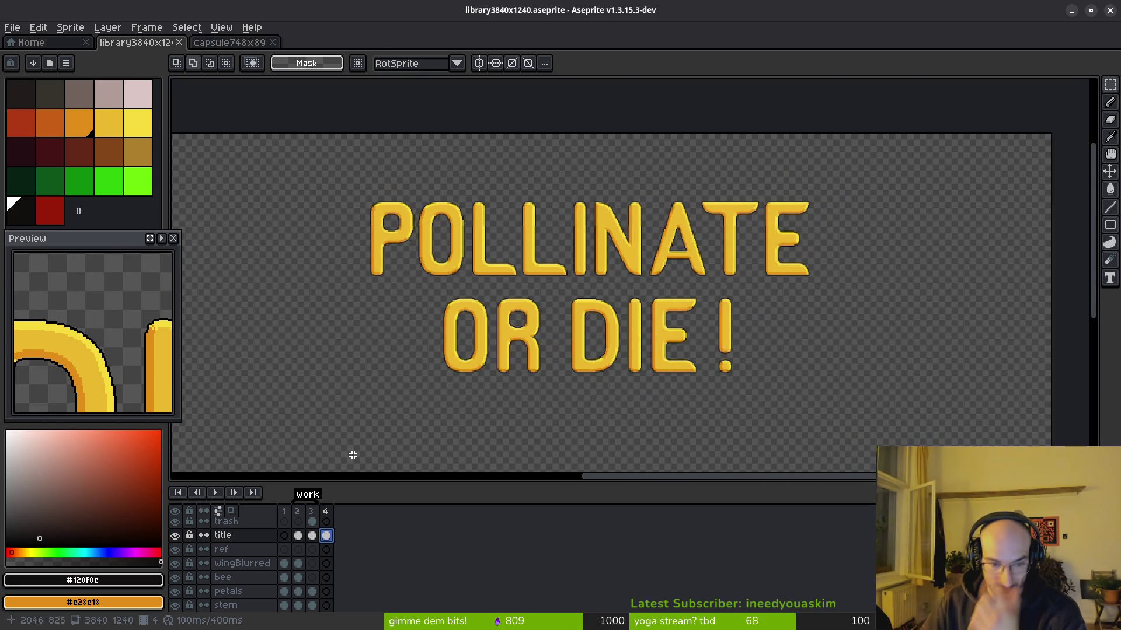
Step: Compare the title across frames 3, 2 and 4, then switch to the capsule748x896 document
{"action": "left_click", "coordinate": [312, 535]}
{"action": "scroll", "coordinate": [433, 372], "scroll_direction": "up", "scroll_amount": 2}
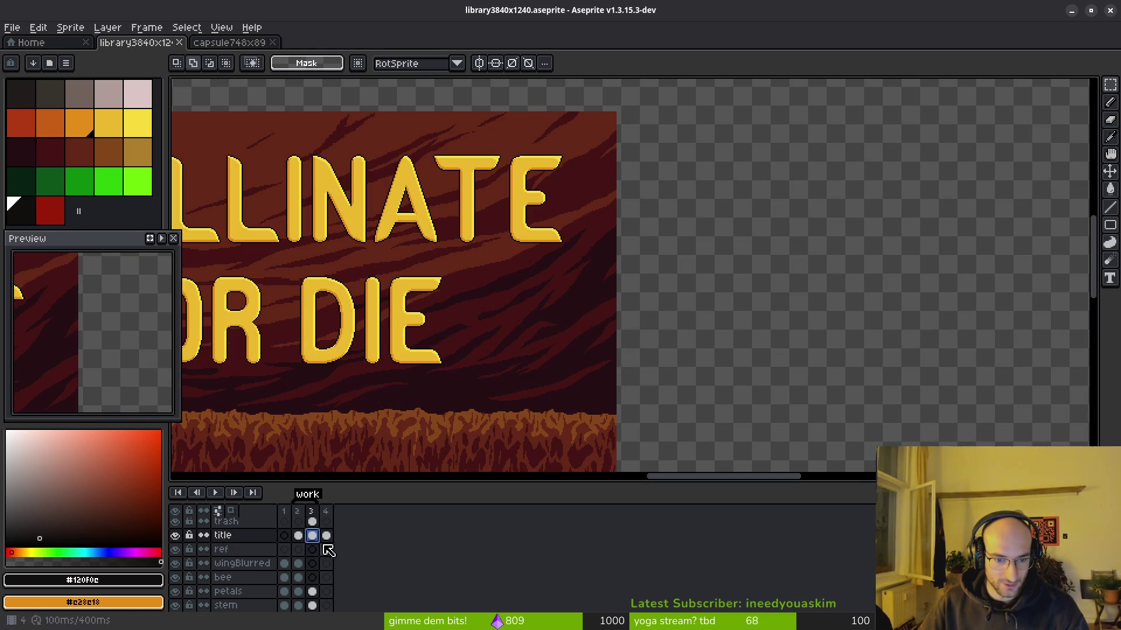
{"action": "left_click", "coordinate": [298, 535]}
{"action": "left_click", "coordinate": [312, 535]}
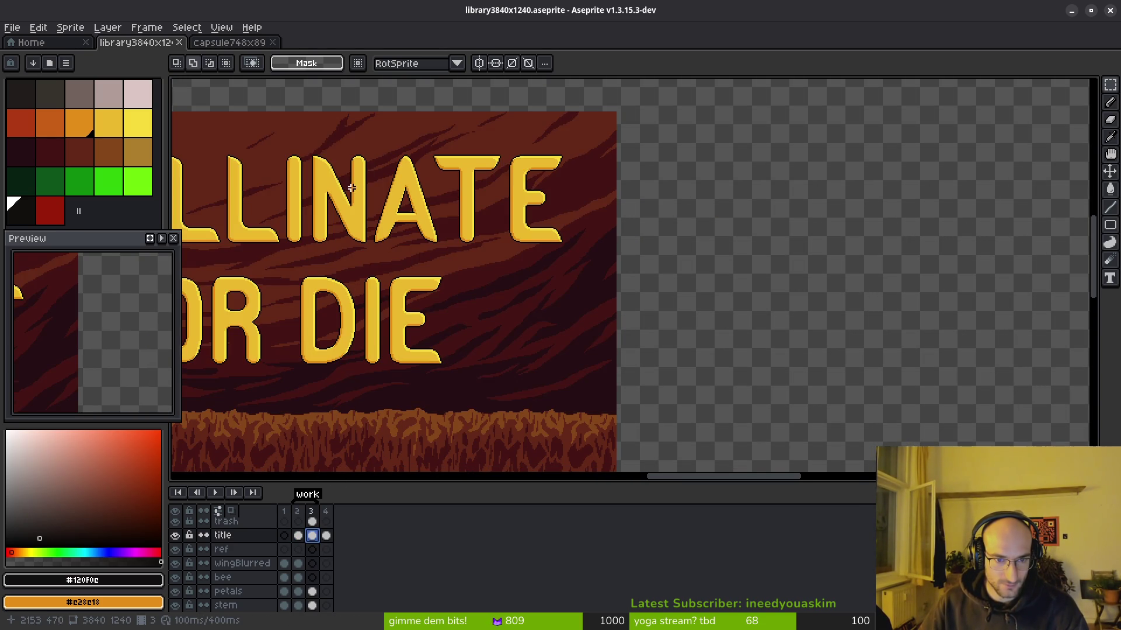
{"action": "scroll", "coordinate": [355, 190], "scroll_direction": "up", "scroll_amount": 3}
{"action": "left_click_drag", "start_coordinate": [361, 291], "coordinate": [545, 302]}
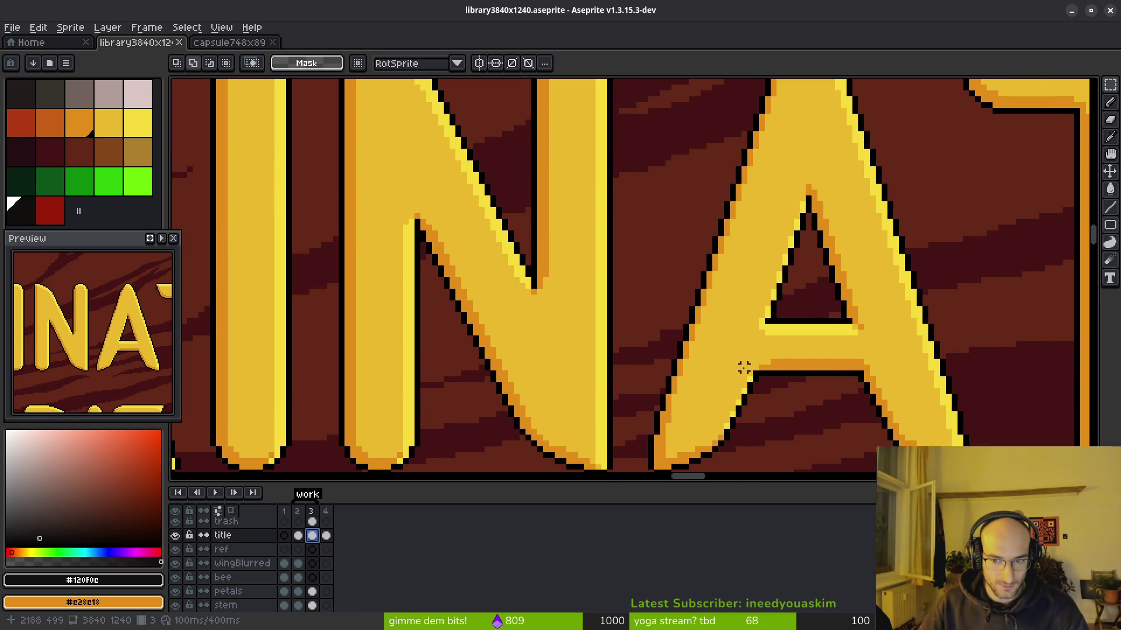
{"action": "scroll", "coordinate": [585, 328], "scroll_direction": "down", "scroll_amount": 5}
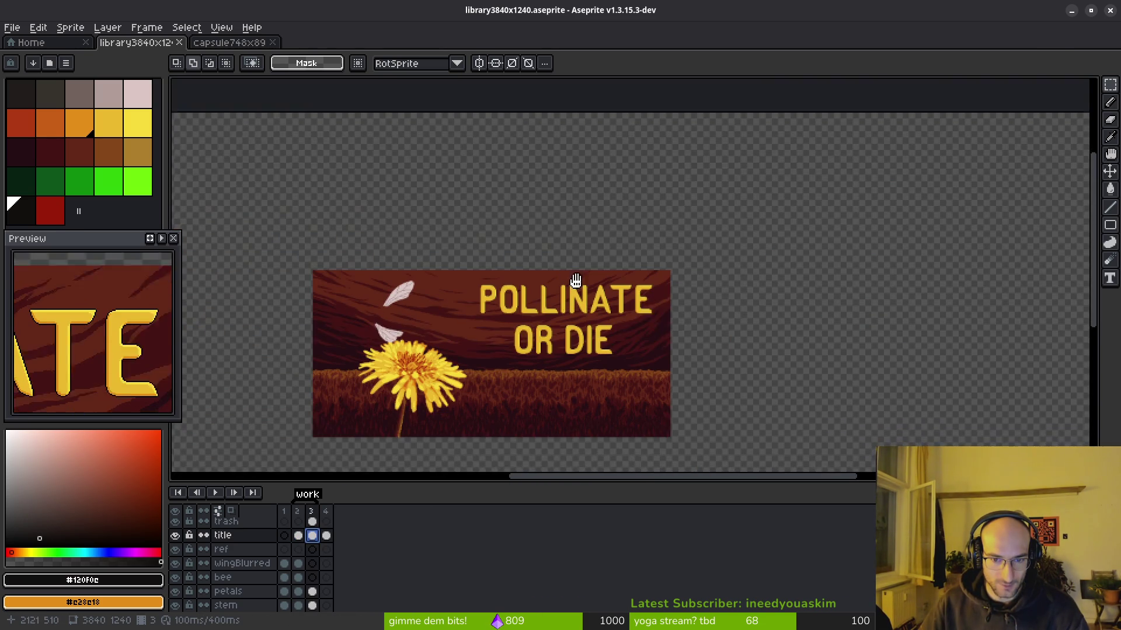
{"action": "left_click", "coordinate": [327, 536]}
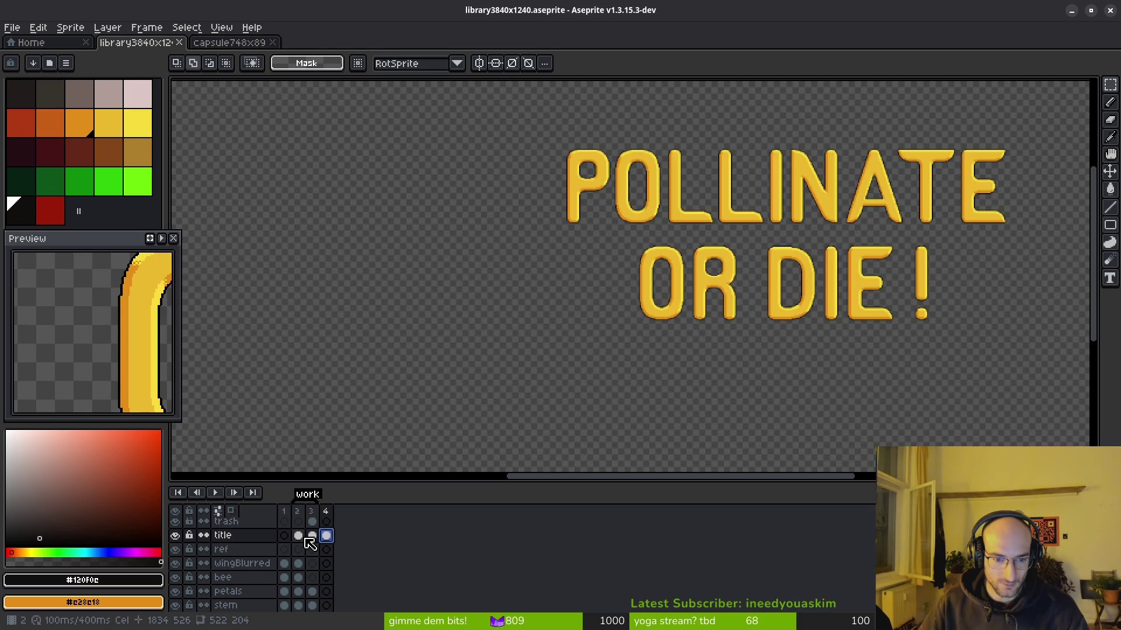
{"action": "left_click", "coordinate": [298, 536]}
{"action": "scroll", "coordinate": [571, 280], "scroll_direction": "up", "scroll_amount": 6}
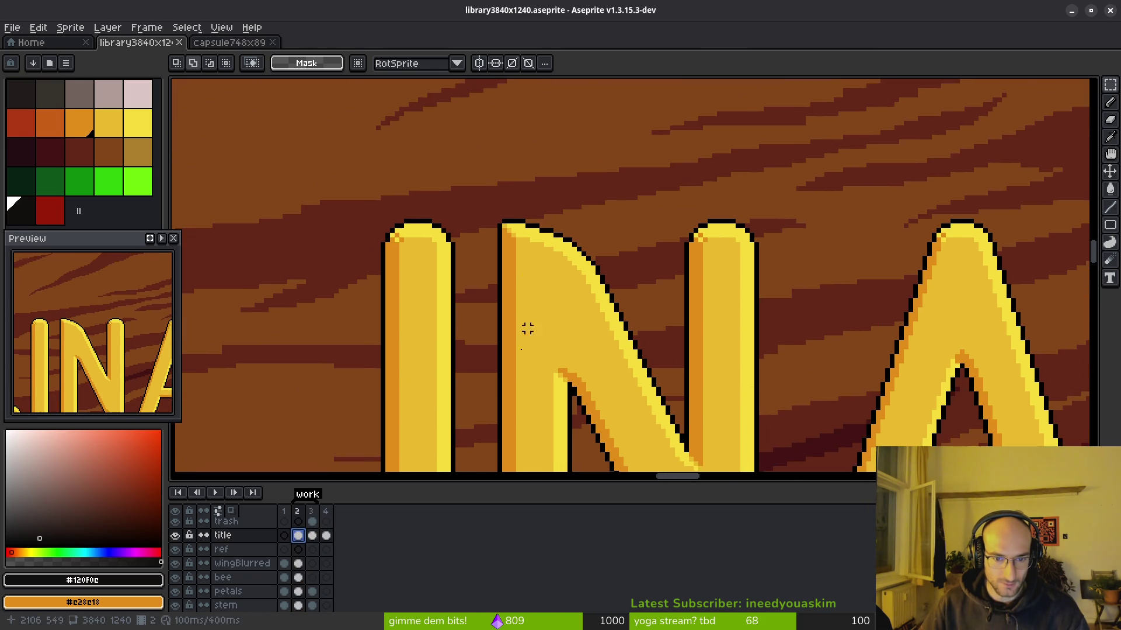
{"action": "scroll", "coordinate": [503, 318], "scroll_direction": "down", "scroll_amount": 4}
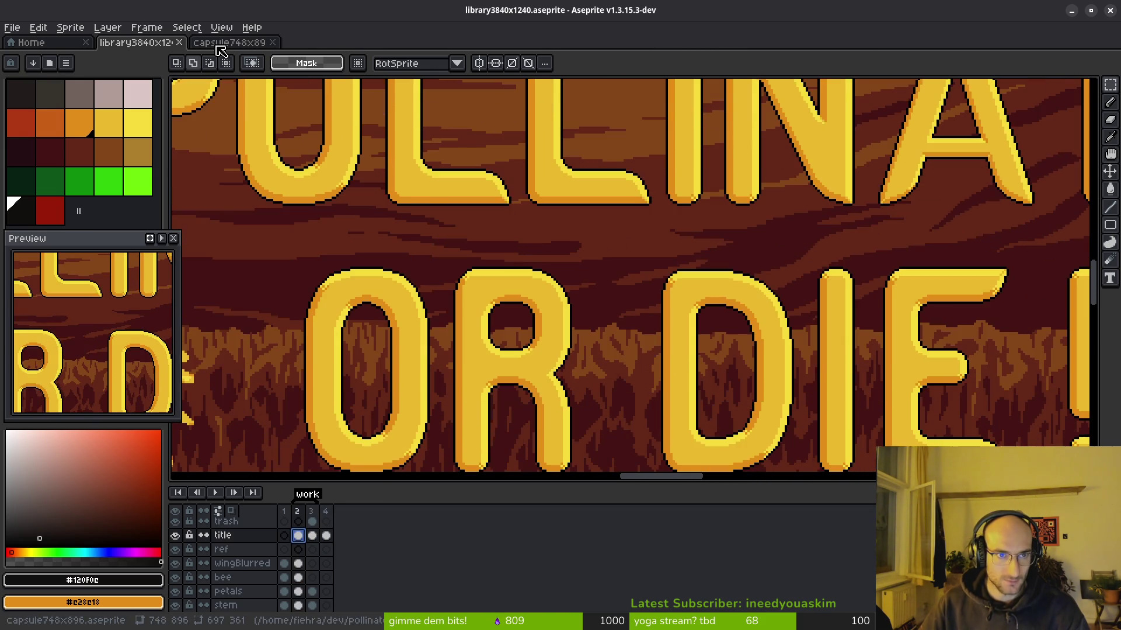
{"action": "left_click", "coordinate": [229, 42]}
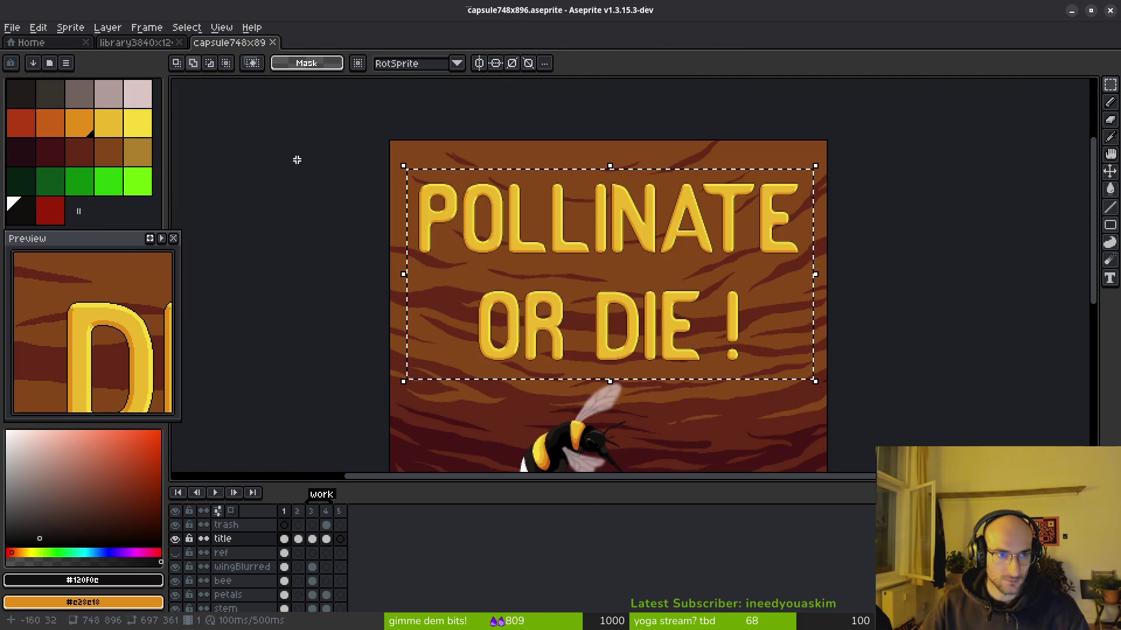
Step: Bring the full POLLINATE OR DIE! title into view in the capsule748x896 document
{"action": "scroll", "coordinate": [475, 233], "scroll_direction": "up", "scroll_amount": 5}
{"action": "key", "text": "b"}
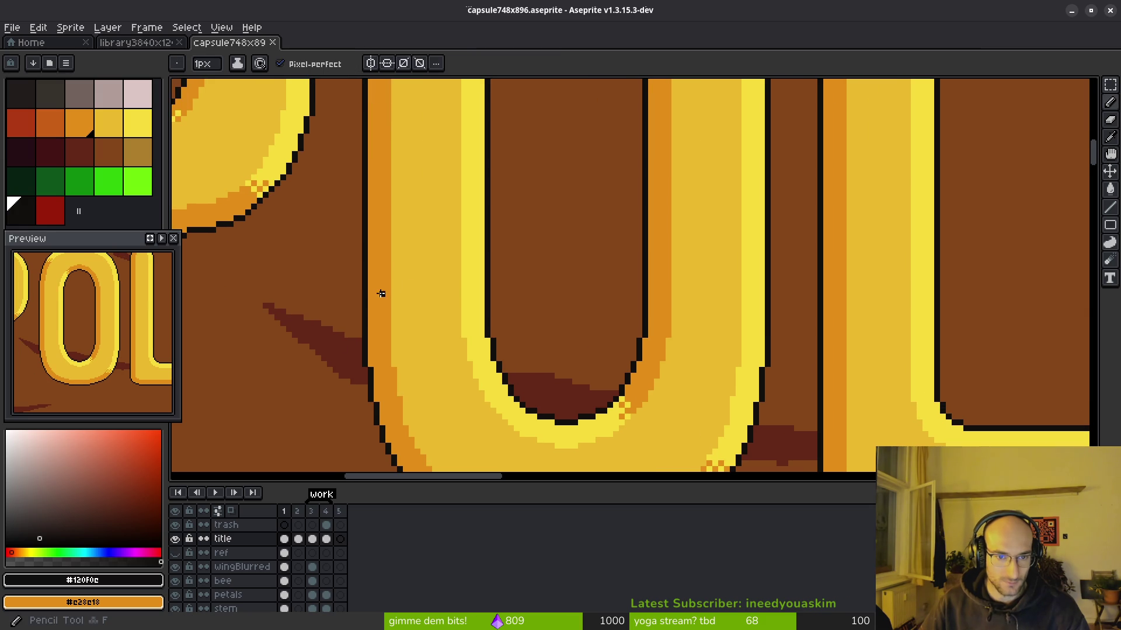
{"action": "scroll", "coordinate": [380, 292], "scroll_direction": "down", "scroll_amount": 5}
{"action": "mouse_move", "coordinate": [468, 286]}
{"action": "left_mouse_down"}
{"action": "mouse_move", "coordinate": [475, 274]}
{"action": "mouse_move", "coordinate": [376, 188]}
{"action": "left_mouse_up"}
{"action": "key", "text": "v"}
{"action": "key", "text": "b"}
Step: Return to the library3840x1240 banner and show frame 1 without the title
{"action": "left_click", "coordinate": [136, 42]}
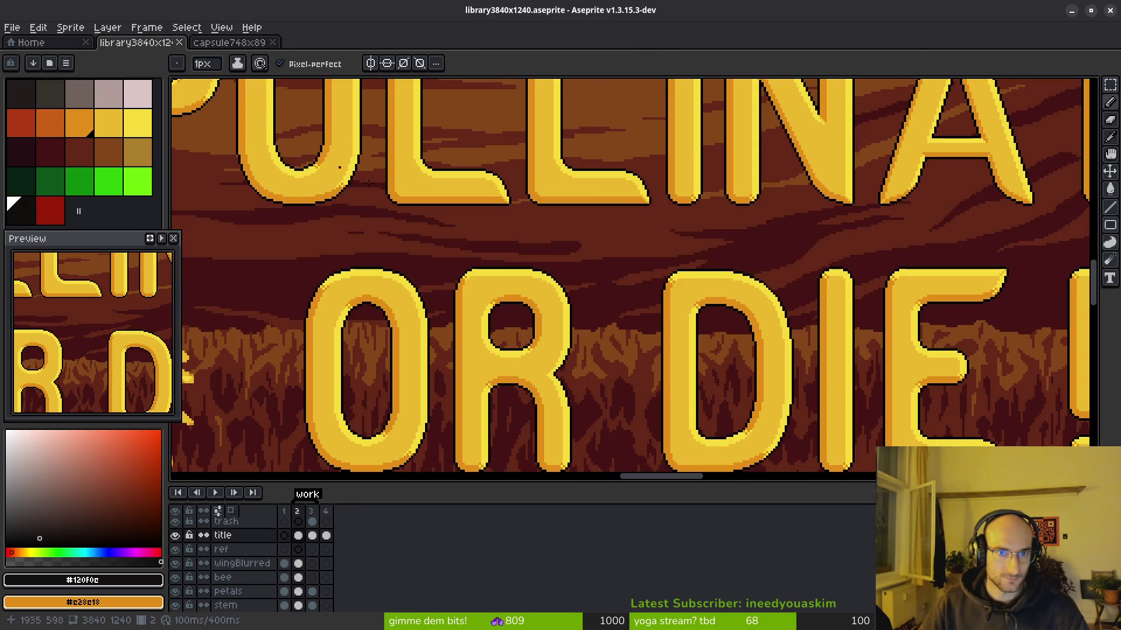
{"action": "scroll", "coordinate": [617, 273], "scroll_direction": "down", "scroll_amount": 5}
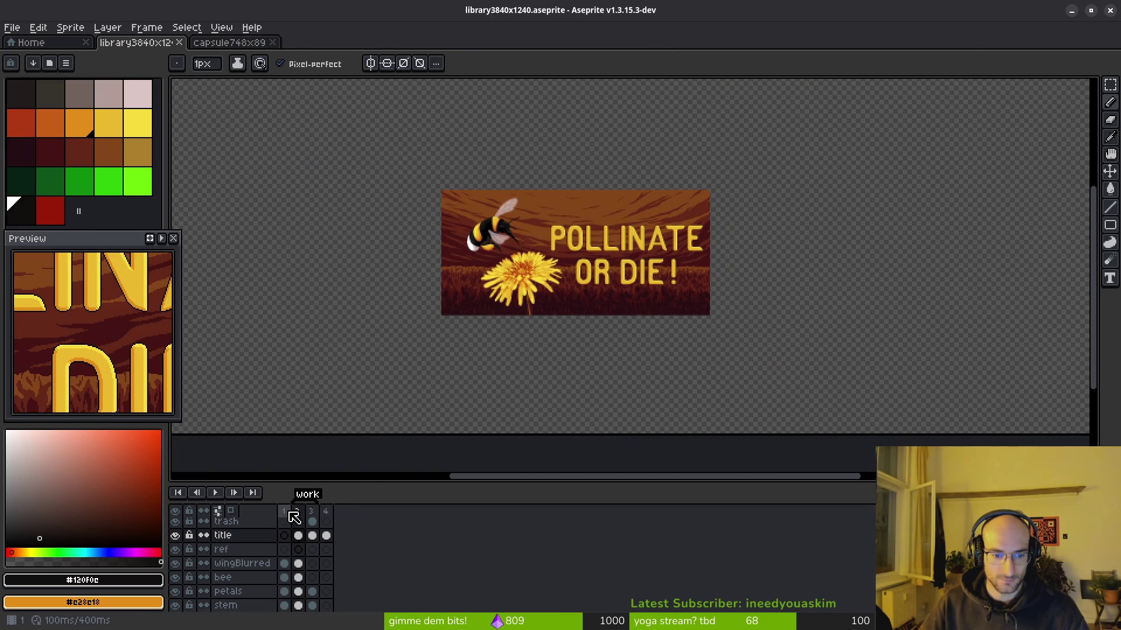
{"action": "left_click", "coordinate": [283, 512]}
{"action": "scroll", "coordinate": [430, 325], "scroll_direction": "up", "scroll_amount": 5}
Step: Paste the title lettering onto the banner, place it in the sky, and commit
{"action": "key", "text": "ctrl+v"}
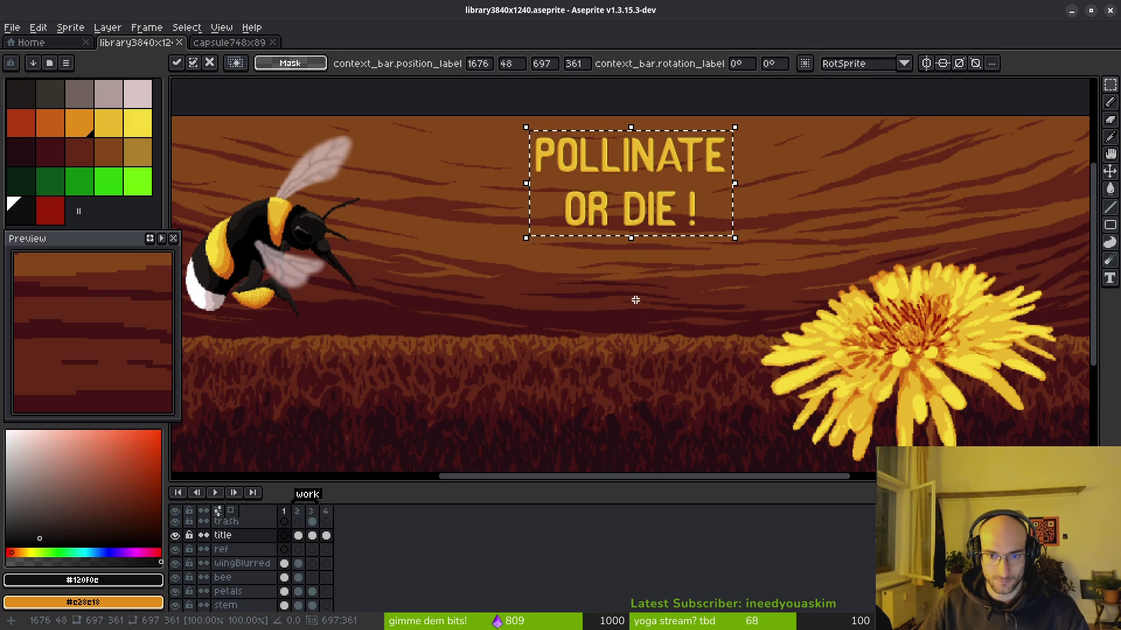
{"action": "left_click_drag", "start_coordinate": [607, 283], "coordinate": [554, 367]}
{"action": "scroll", "coordinate": [609, 329], "scroll_direction": "down", "scroll_amount": 4}
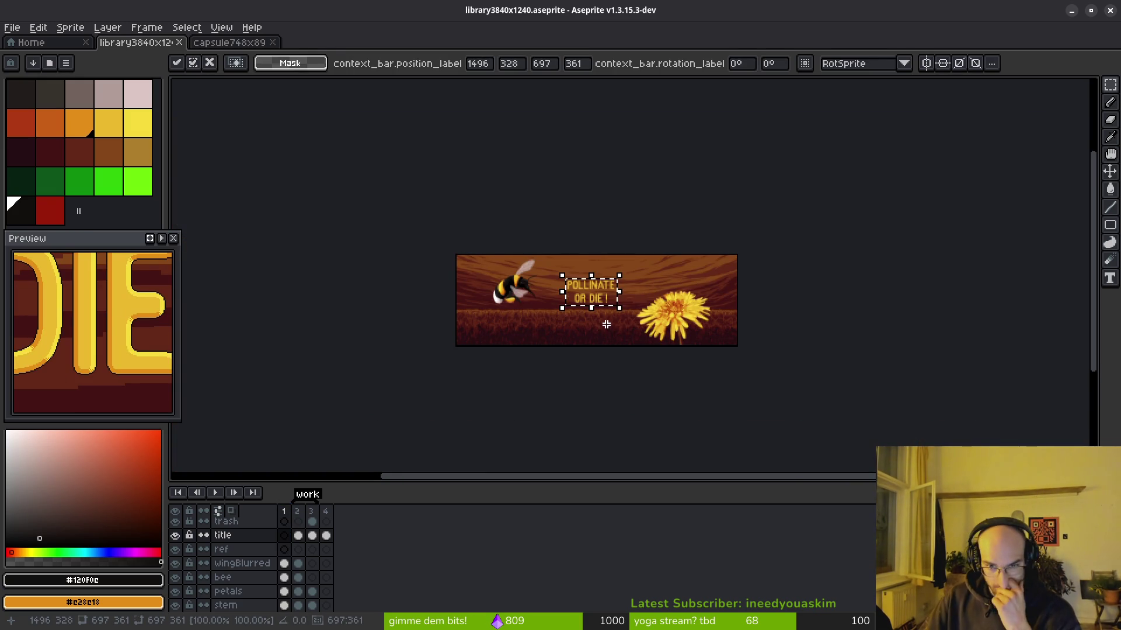
{"action": "scroll", "coordinate": [596, 312], "scroll_direction": "up", "scroll_amount": 5}
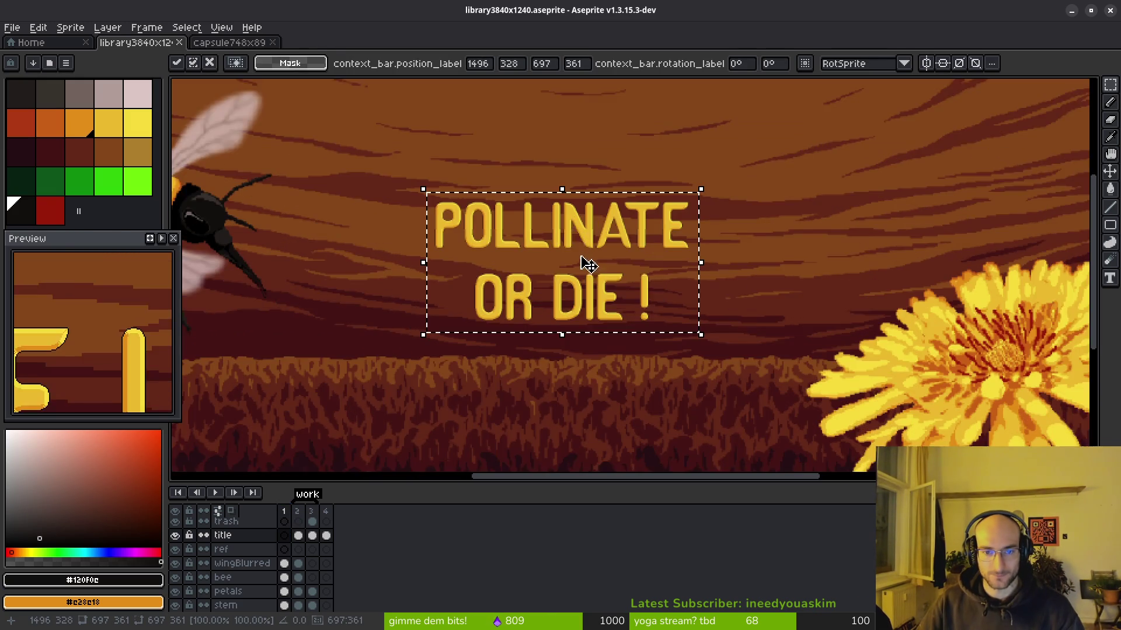
{"action": "scroll", "coordinate": [554, 245], "scroll_direction": "up", "scroll_amount": 3}
{"action": "scroll", "coordinate": [595, 270], "scroll_direction": "down", "scroll_amount": 2}
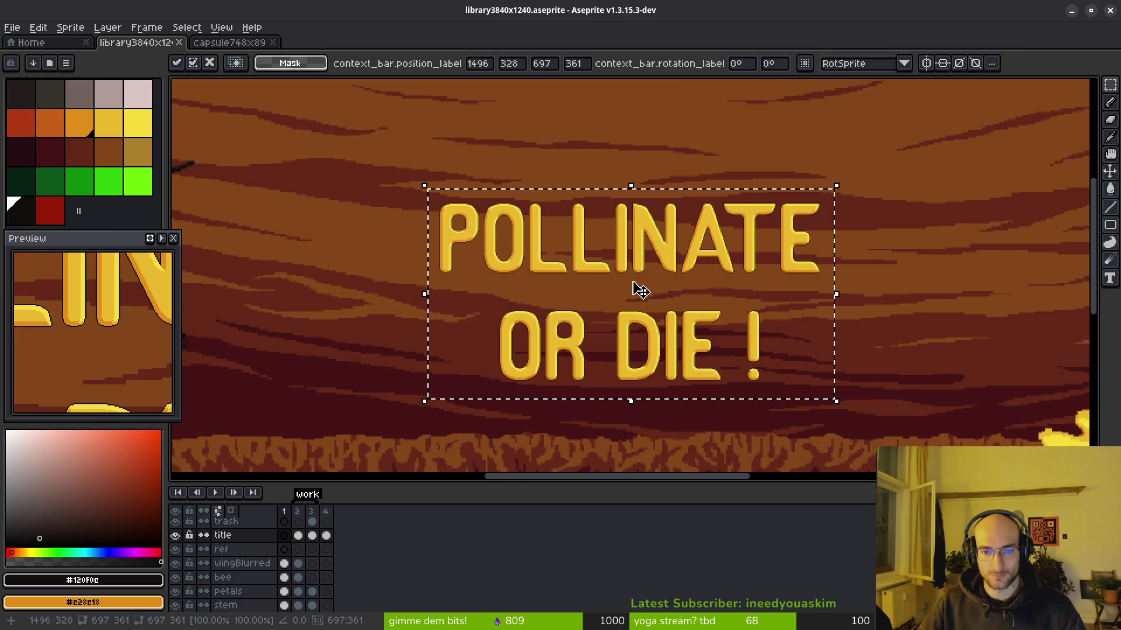
{"action": "left_click_drag", "start_coordinate": [609, 248], "coordinate": [516, 177]}
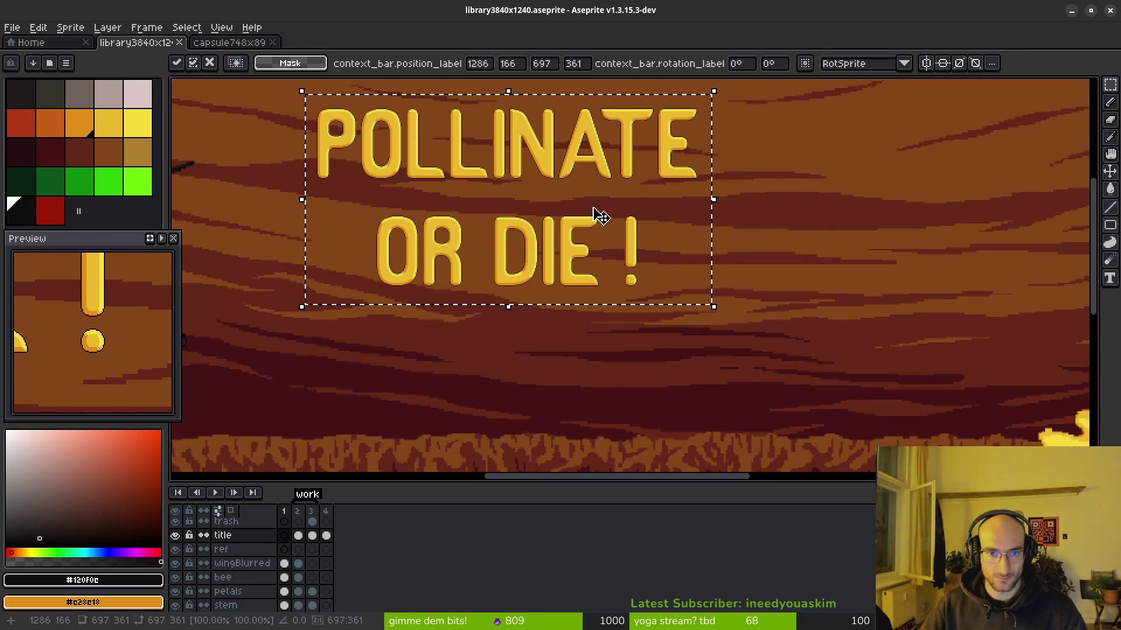
{"action": "scroll", "coordinate": [593, 217], "scroll_direction": "up", "scroll_amount": 3}
{"action": "key", "text": "Return"}
Step: Delete the letters' black outlines with the Magic Wand and marquee-select the whole title
{"action": "scroll", "coordinate": [676, 268], "scroll_direction": "up", "scroll_amount": 3}
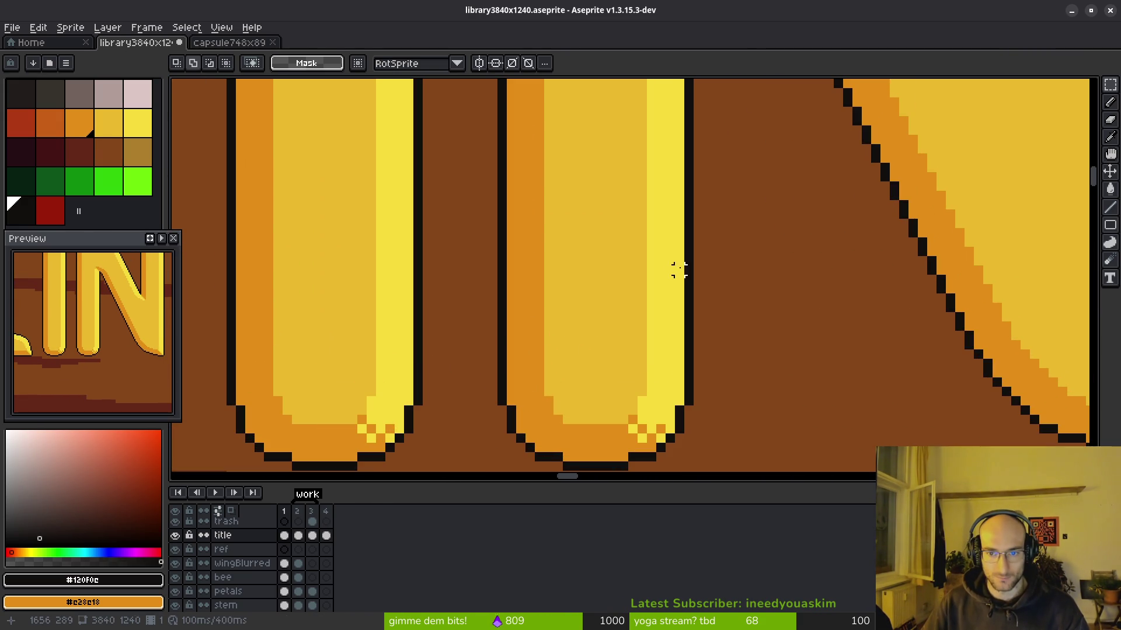
{"action": "left_click", "coordinate": [687, 270]}
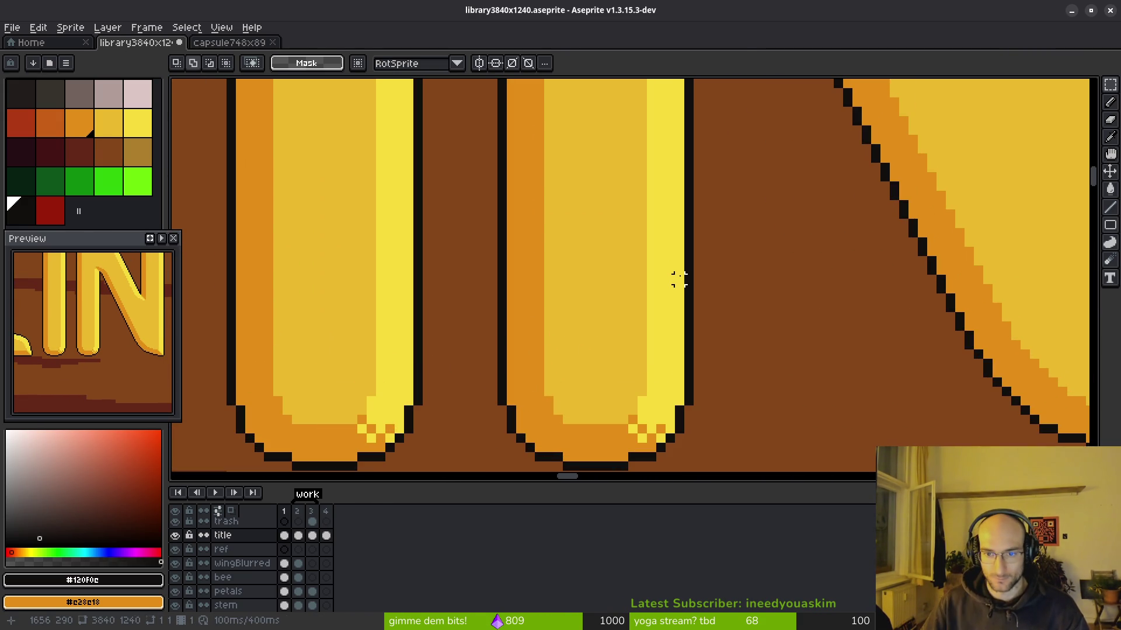
{"action": "key", "text": "w"}
{"action": "left_click", "coordinate": [690, 277]}
{"action": "key", "text": "Delete"}
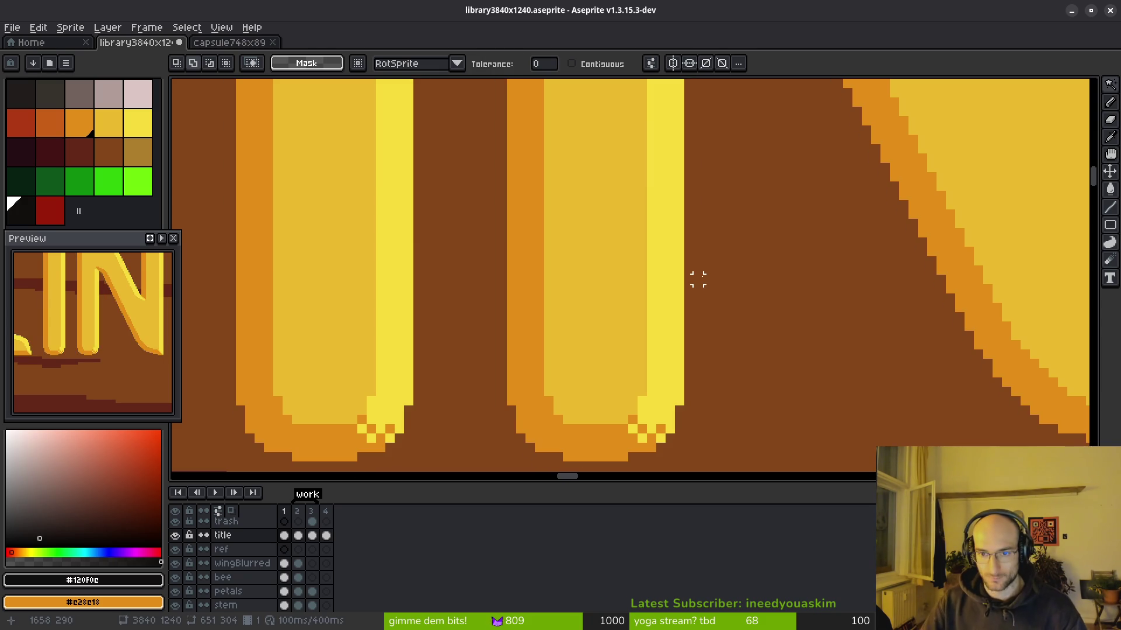
{"action": "scroll", "coordinate": [698, 279], "scroll_direction": "down", "scroll_amount": 5}
{"action": "key", "text": "m"}
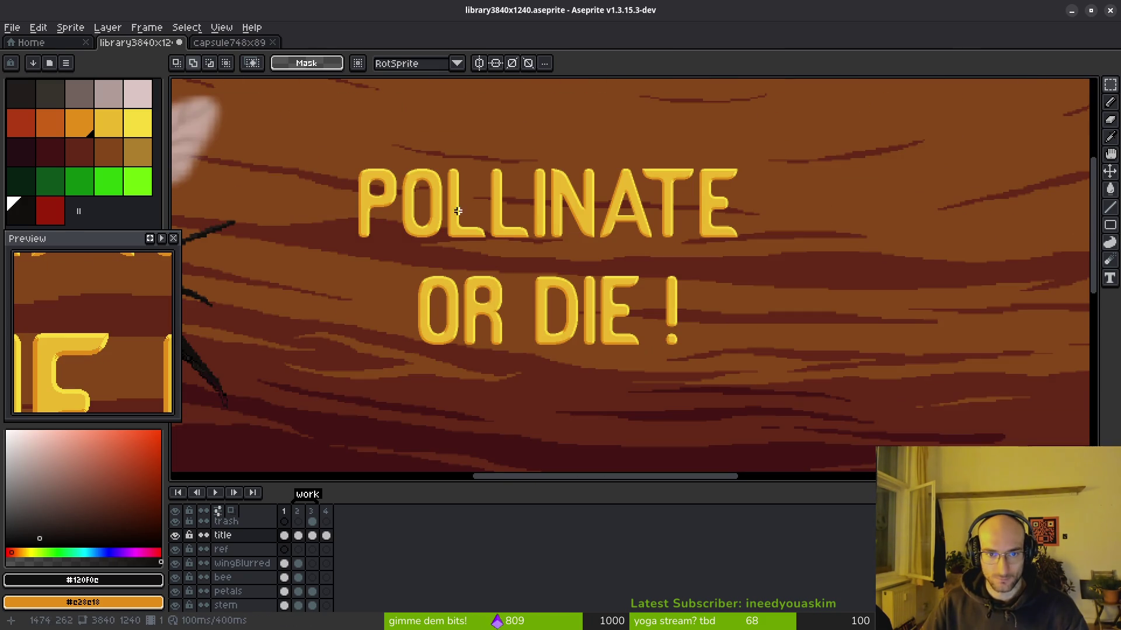
{"action": "mouse_move", "coordinate": [350, 164]}
{"action": "left_mouse_down"}
{"action": "mouse_move", "coordinate": [893, 443]}
{"action": "mouse_move", "coordinate": [894, 457]}
{"action": "mouse_move", "coordinate": [901, 447]}
{"action": "left_mouse_up"}
Step: Enlarge the title and move it up between the bee and dandelion
{"action": "scroll", "coordinate": [605, 258], "scroll_direction": "down", "scroll_amount": 4}
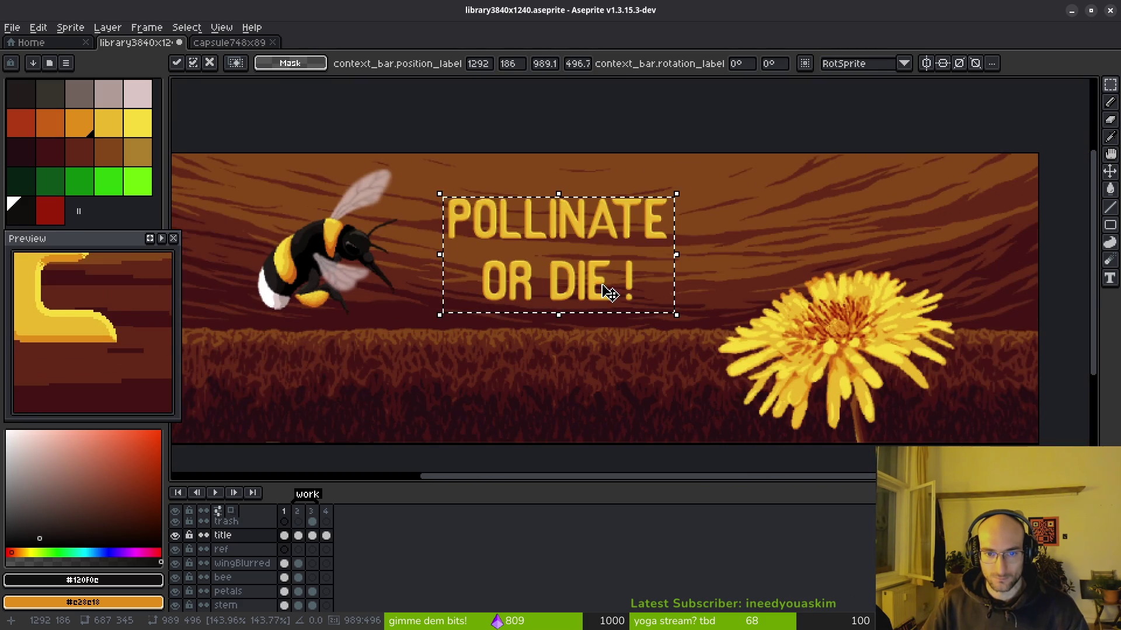
{"action": "left_click_drag", "start_coordinate": [682, 317], "coordinate": [714, 346]}
{"action": "scroll", "coordinate": [623, 356], "scroll_direction": "down", "scroll_amount": 3}
{"action": "scroll", "coordinate": [629, 336], "scroll_direction": "up", "scroll_amount": 3}
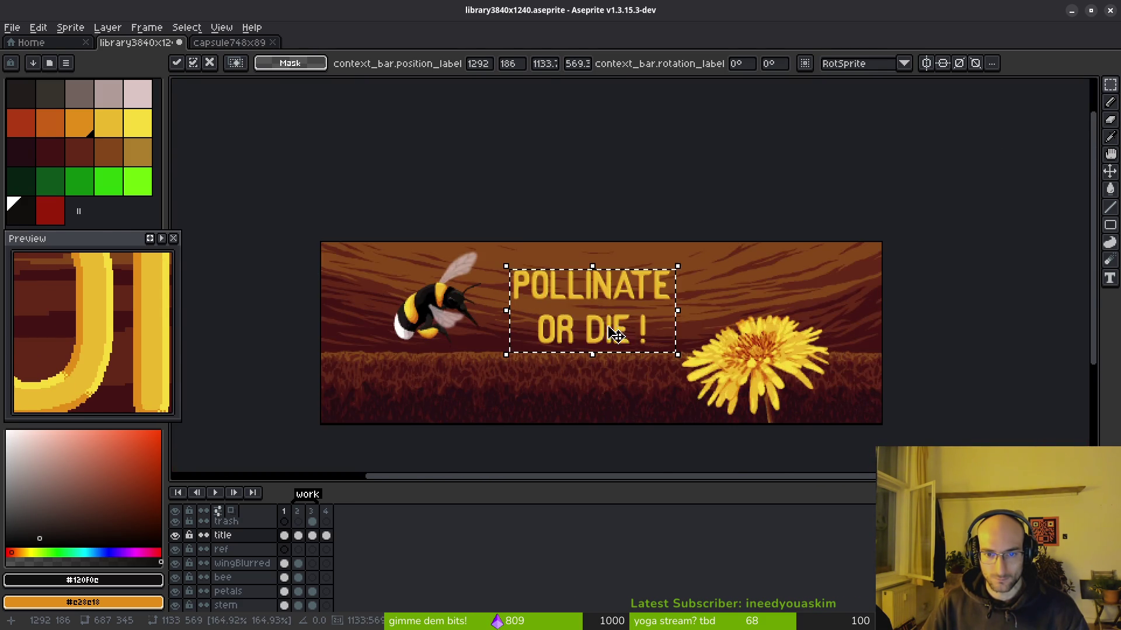
{"action": "mouse_move", "coordinate": [620, 350]}
{"action": "left_mouse_down"}
{"action": "mouse_move", "coordinate": [607, 344]}
{"action": "mouse_move", "coordinate": [606, 445]}
{"action": "mouse_move", "coordinate": [625, 430]}
{"action": "left_mouse_up"}
{"action": "scroll", "coordinate": [618, 362], "scroll_direction": "down", "scroll_amount": 3}
{"action": "scroll", "coordinate": [607, 290], "scroll_direction": "down", "scroll_amount": 3}
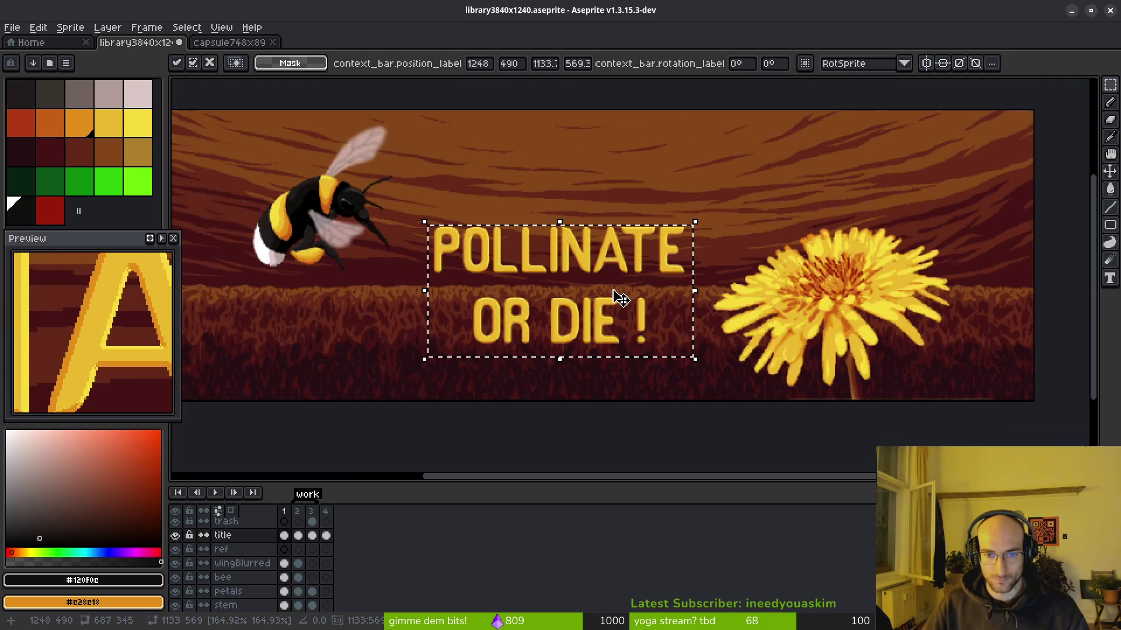
{"action": "mouse_move", "coordinate": [626, 289]}
{"action": "left_mouse_down"}
{"action": "mouse_move", "coordinate": [570, 243]}
{"action": "mouse_move", "coordinate": [606, 282]}
{"action": "mouse_move", "coordinate": [593, 173]}
{"action": "mouse_move", "coordinate": [597, 222]}
{"action": "left_mouse_up"}
{"action": "scroll", "coordinate": [605, 282], "scroll_direction": "up", "scroll_amount": 4}
{"action": "scroll", "coordinate": [597, 225], "scroll_direction": "down", "scroll_amount": 1}
{"action": "scroll", "coordinate": [626, 275], "scroll_direction": "down", "scroll_amount": 1}
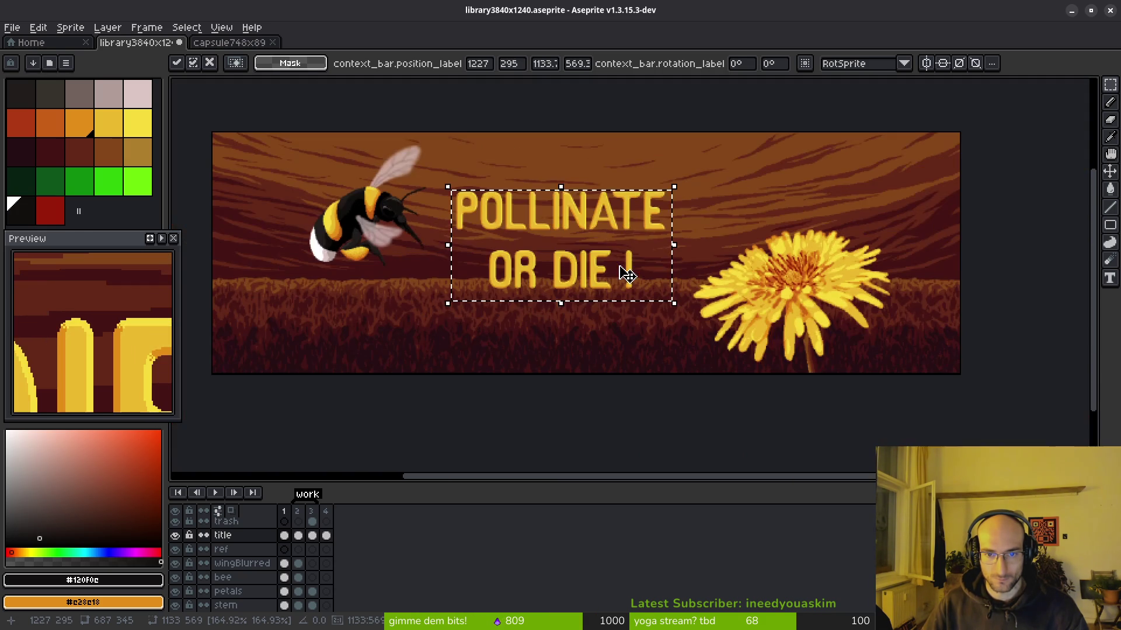
{"action": "left_click_drag", "start_coordinate": [618, 342], "coordinate": [628, 307]}
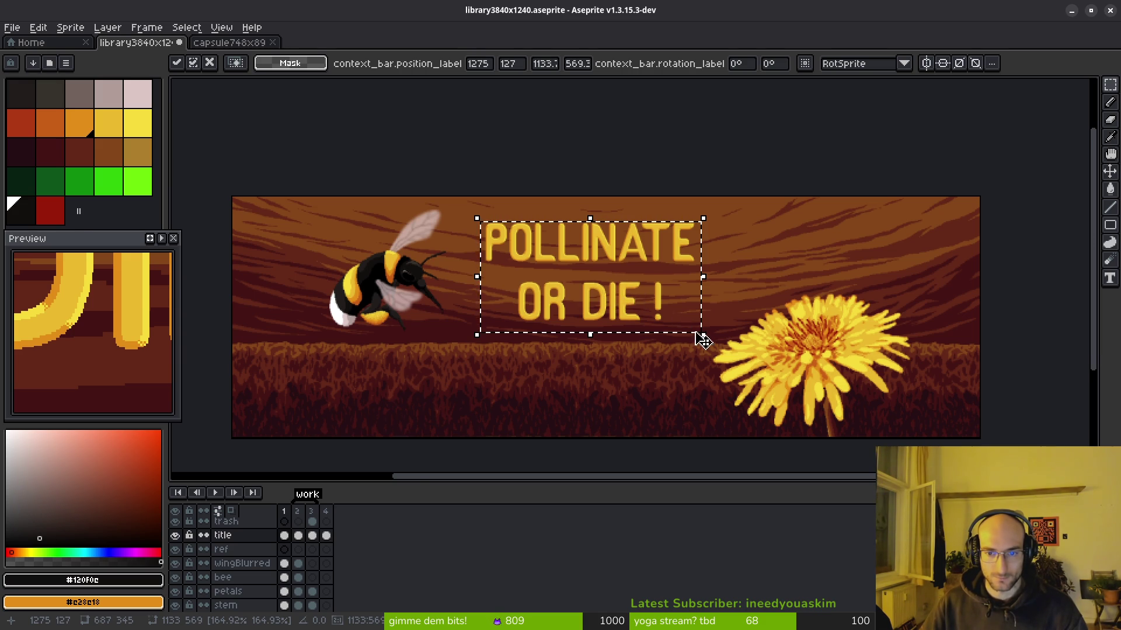
Step: Shrink the title slightly to about 1118×561 and commit the transform
{"action": "scroll", "coordinate": [695, 336], "scroll_direction": "up", "scroll_amount": 3}
{"action": "scroll", "coordinate": [600, 292], "scroll_direction": "up", "scroll_amount": 2}
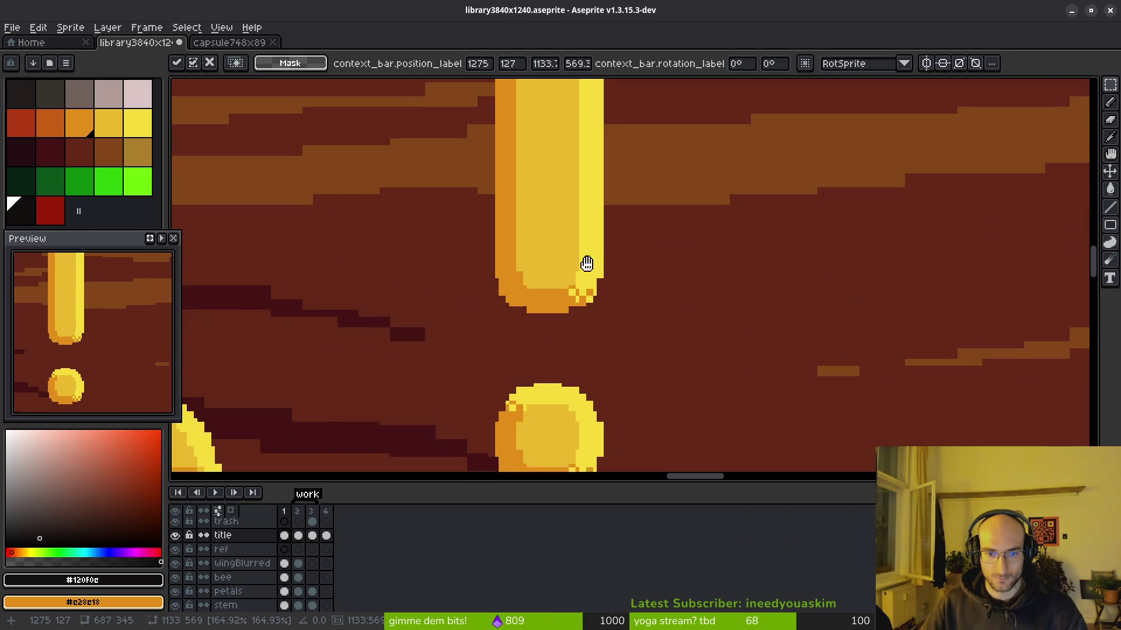
{"action": "scroll", "coordinate": [720, 326], "scroll_direction": "down", "scroll_amount": 1}
{"action": "scroll", "coordinate": [708, 331], "scroll_direction": "right", "scroll_amount": 3}
{"action": "mouse_move", "coordinate": [899, 391]}
{"action": "left_mouse_down"}
{"action": "mouse_move", "coordinate": [850, 361]}
{"action": "mouse_move", "coordinate": [870, 375]}
{"action": "mouse_move", "coordinate": [828, 378]}
{"action": "mouse_move", "coordinate": [863, 387]}
{"action": "left_mouse_up"}
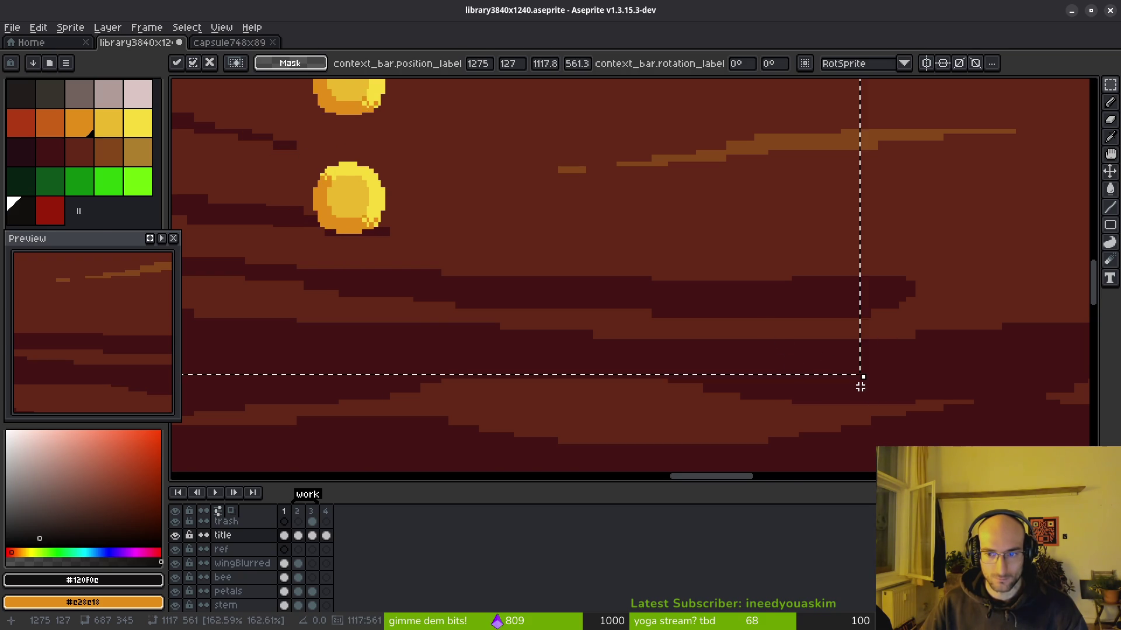
{"action": "scroll", "coordinate": [645, 328], "scroll_direction": "down", "scroll_amount": 4}
{"action": "scroll", "coordinate": [673, 331], "scroll_direction": "left", "scroll_amount": 2}
{"action": "scroll", "coordinate": [670, 330], "scroll_direction": "up", "scroll_amount": 4}
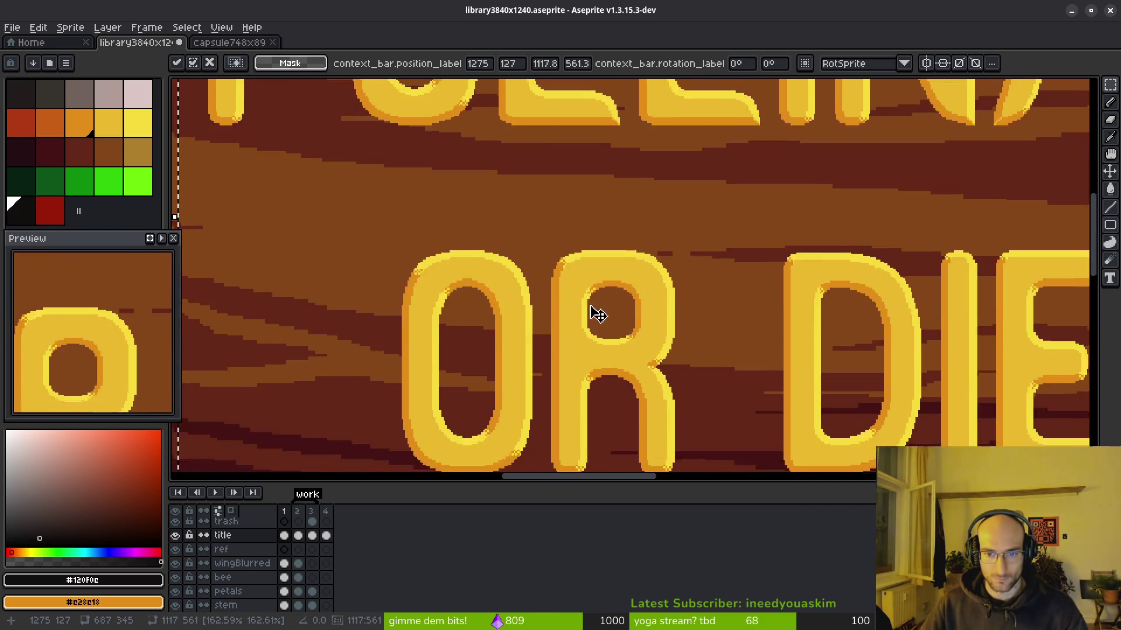
{"action": "scroll", "coordinate": [627, 297], "scroll_direction": "up", "scroll_amount": 3}
{"action": "key", "text": "Return"}
{"action": "scroll", "coordinate": [537, 318], "scroll_direction": "up", "scroll_amount": 2}
{"action": "key", "text": "b"}
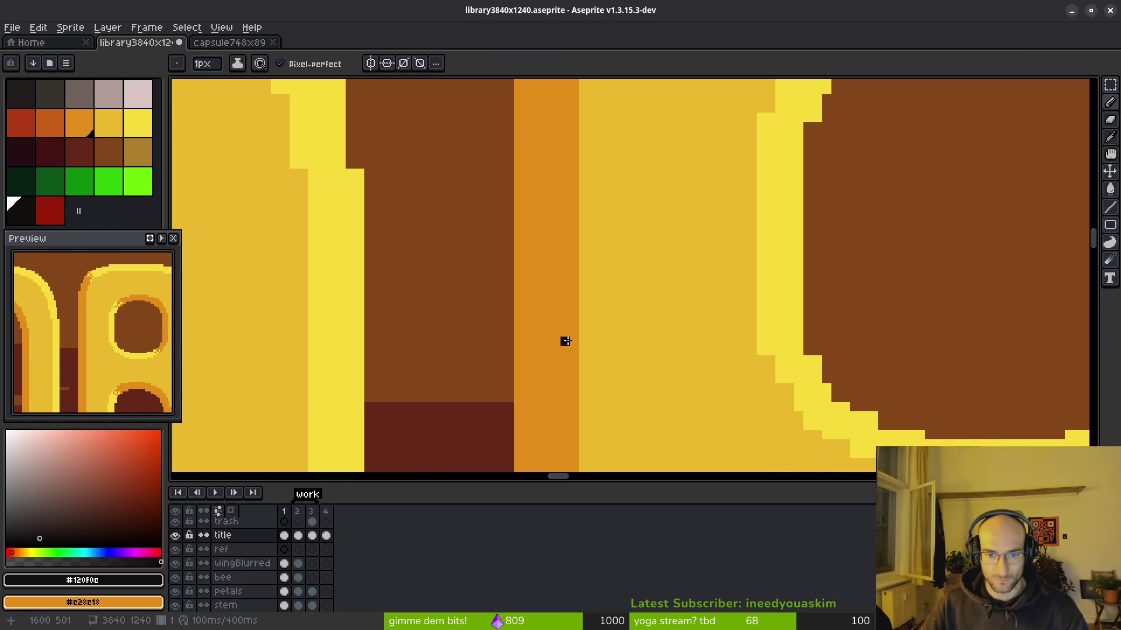
{"action": "scroll", "coordinate": [565, 341], "scroll_direction": "down", "scroll_amount": 4}
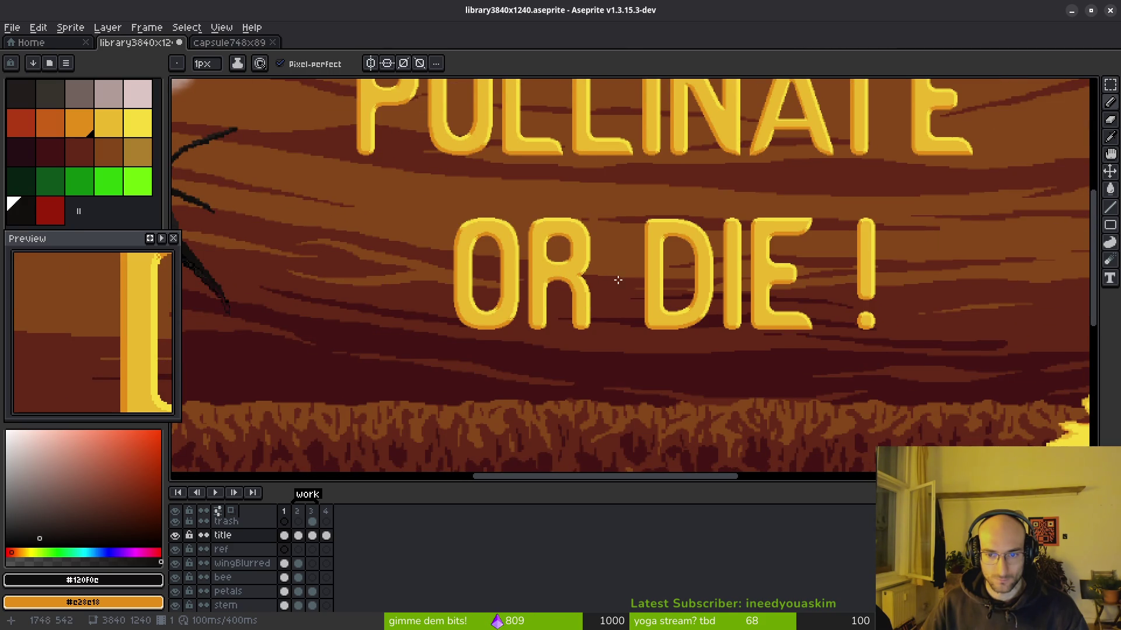
{"action": "left_click_drag", "start_coordinate": [670, 282], "coordinate": [650, 336]}
{"action": "scroll", "coordinate": [697, 207], "scroll_direction": "up", "scroll_amount": 5}
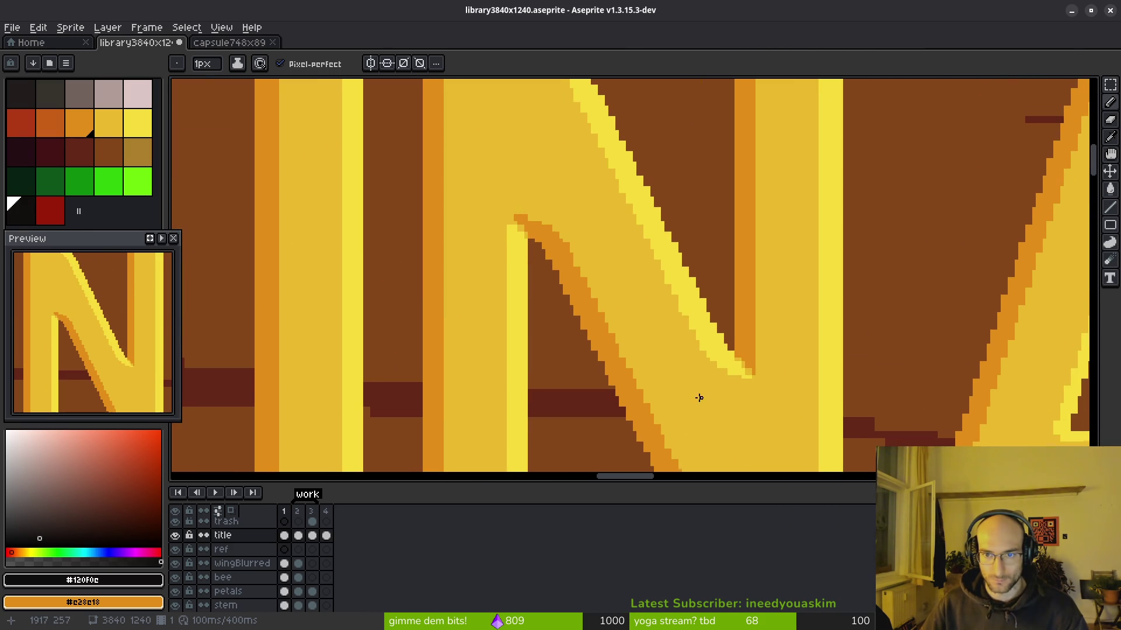
{"action": "left_click_drag", "start_coordinate": [623, 242], "coordinate": [656, 329]}
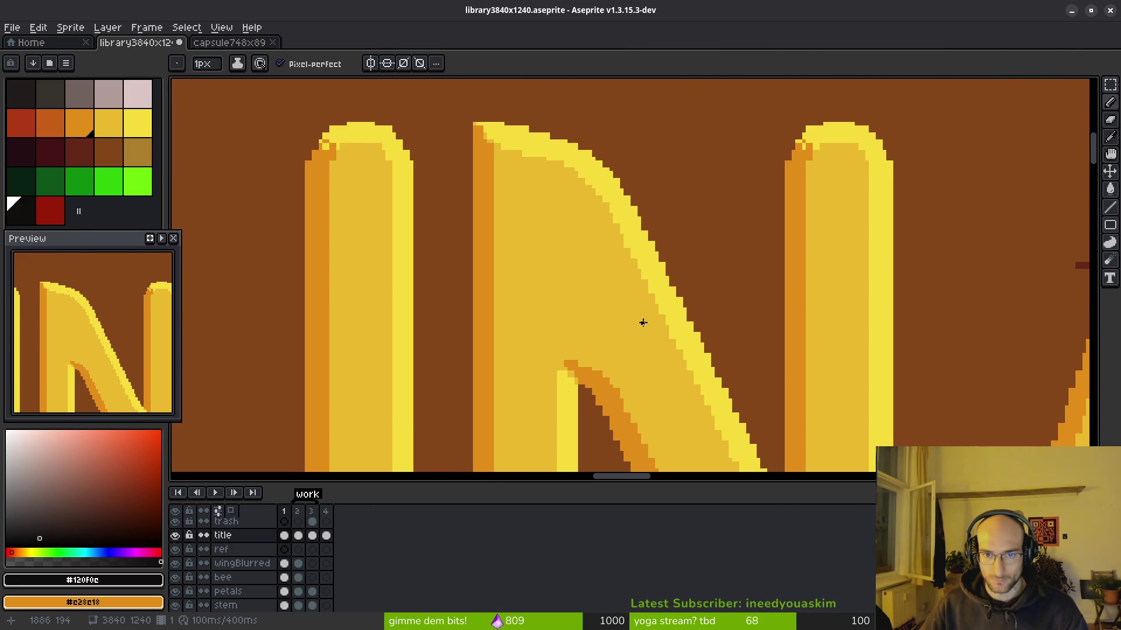
{"action": "scroll", "coordinate": [644, 323], "scroll_direction": "down", "scroll_amount": 3}
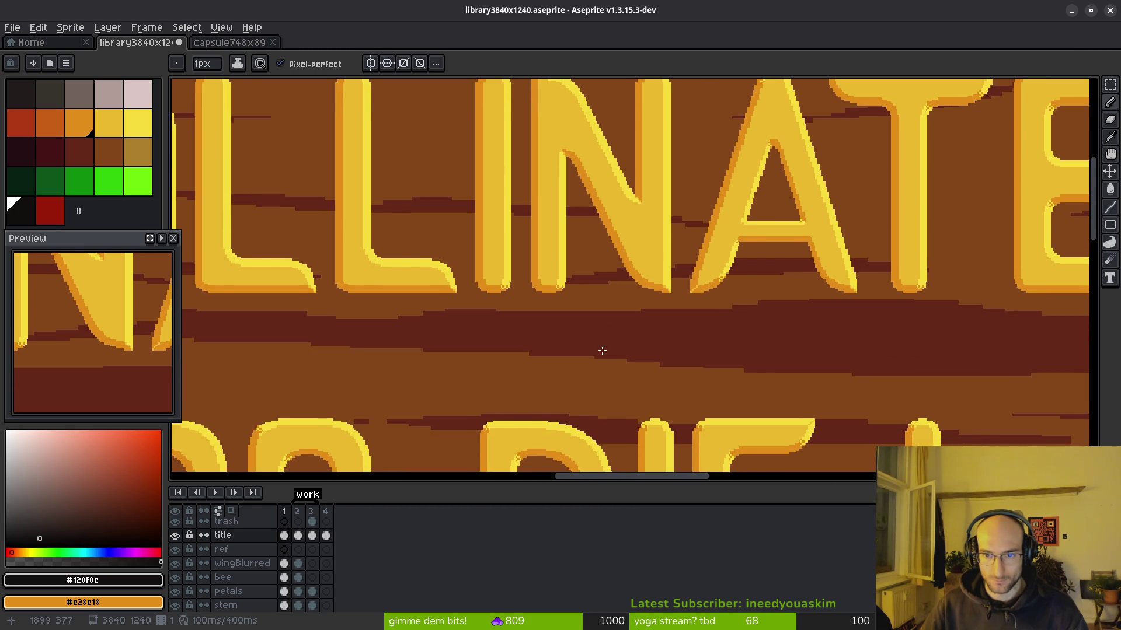
{"action": "left_click_drag", "start_coordinate": [602, 350], "coordinate": [634, 265]}
{"action": "scroll", "coordinate": [605, 347], "scroll_direction": "down", "scroll_amount": 2}
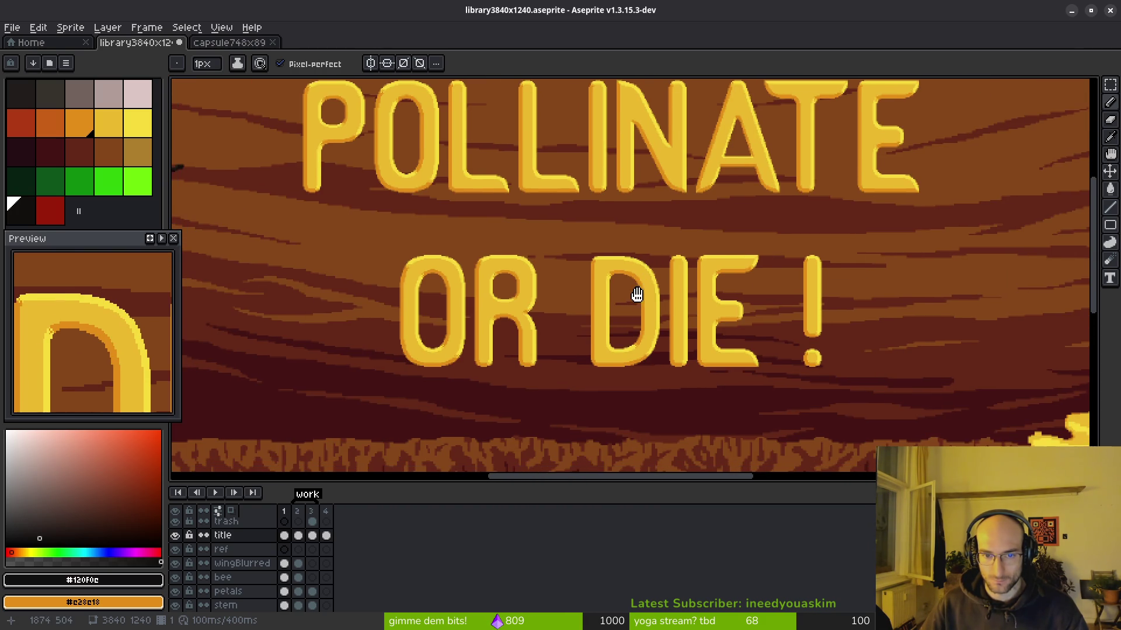
{"action": "left_click_drag", "start_coordinate": [642, 334], "coordinate": [639, 347]}
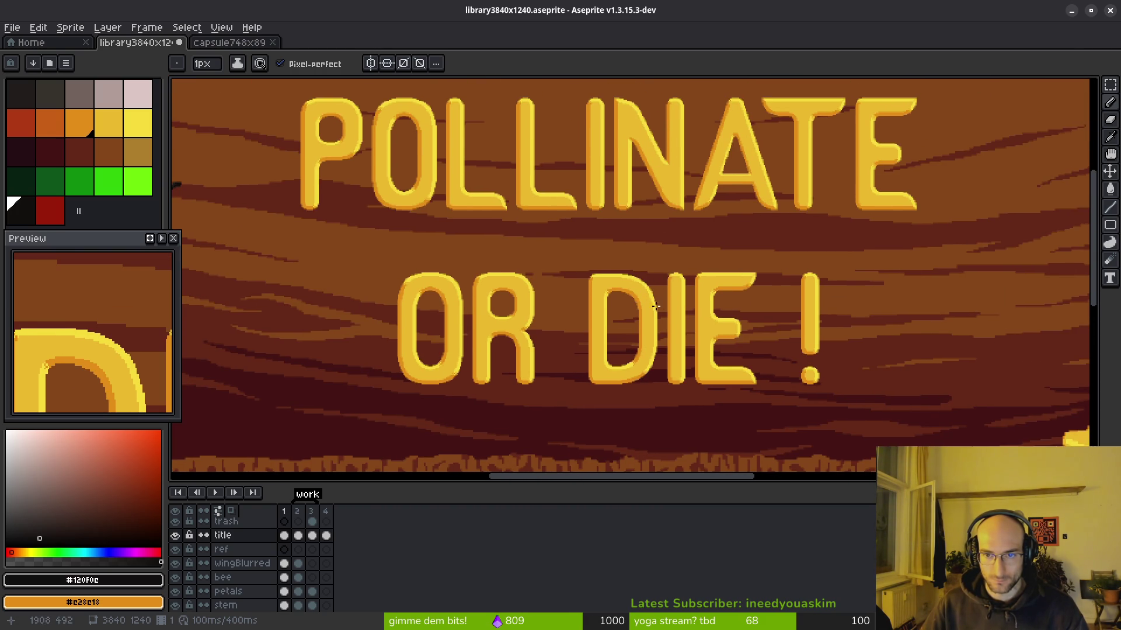
{"action": "scroll", "coordinate": [655, 306], "scroll_direction": "up", "scroll_amount": 4}
{"action": "scroll", "coordinate": [708, 251], "scroll_direction": "down", "scroll_amount": 1}
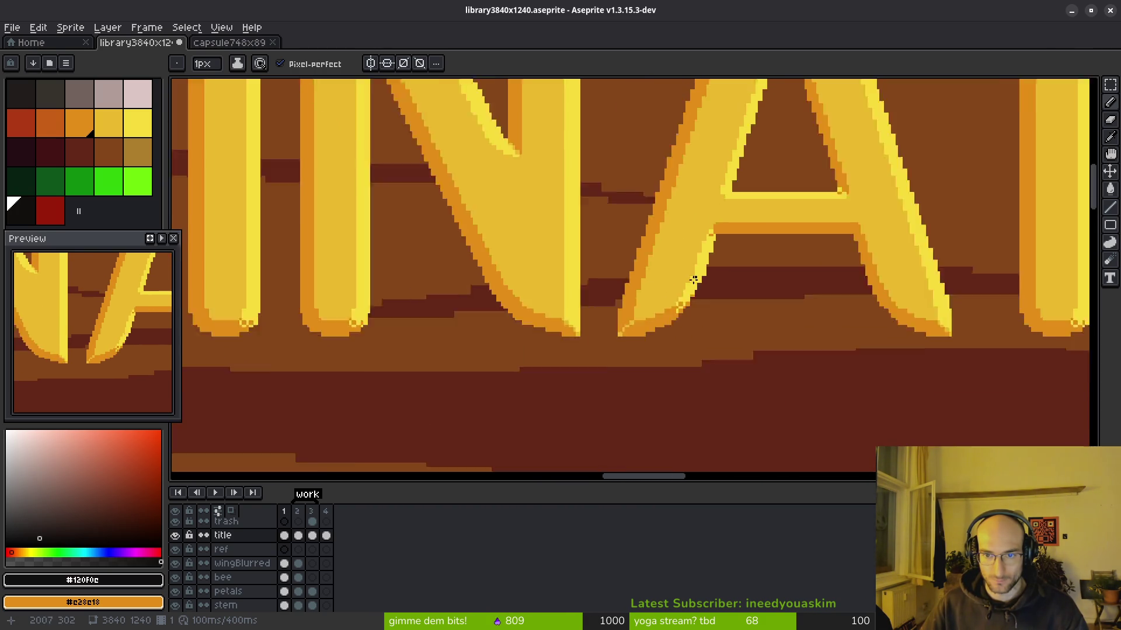
{"action": "scroll", "coordinate": [696, 275], "scroll_direction": "down", "scroll_amount": 2}
{"action": "left_click_drag", "start_coordinate": [645, 313], "coordinate": [640, 250]}
{"action": "scroll", "coordinate": [641, 309], "scroll_direction": "down", "scroll_amount": 1}
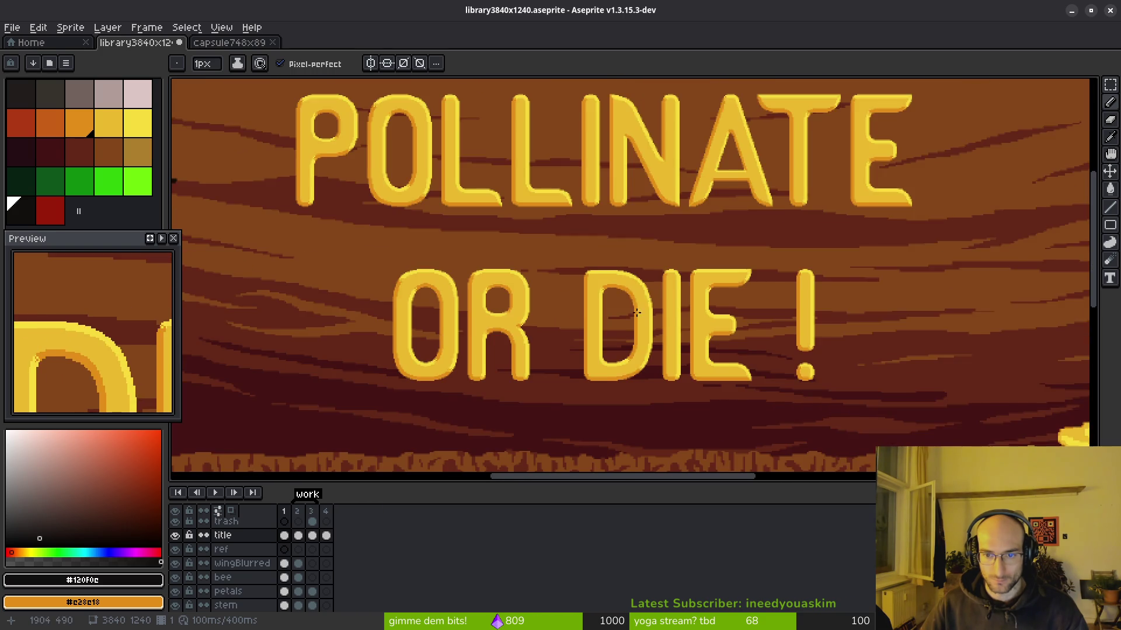
{"action": "scroll", "coordinate": [640, 309], "scroll_direction": "up", "scroll_amount": 1}
{"action": "scroll", "coordinate": [638, 338], "scroll_direction": "down", "scroll_amount": 1}
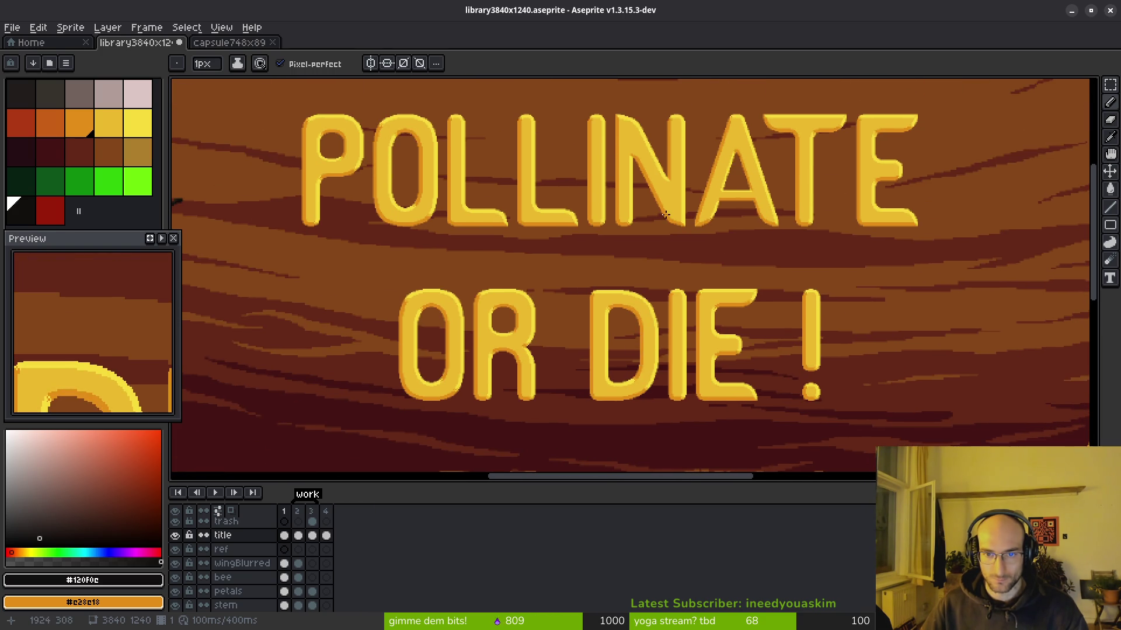
{"action": "scroll", "coordinate": [666, 214], "scroll_direction": "up", "scroll_amount": 5}
{"action": "mouse_move", "coordinate": [631, 317]}
{"action": "left_mouse_down"}
{"action": "mouse_move", "coordinate": [670, 429]}
{"action": "mouse_move", "coordinate": [551, 213]}
{"action": "left_mouse_up"}
{"action": "scroll", "coordinate": [611, 278], "scroll_direction": "down", "scroll_amount": 5}
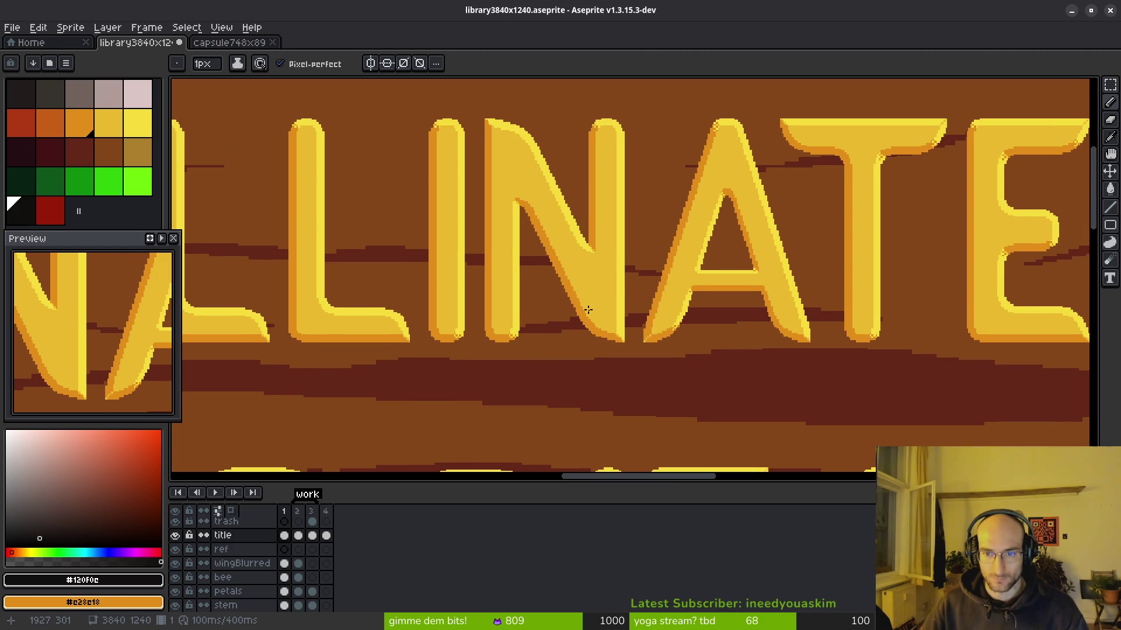
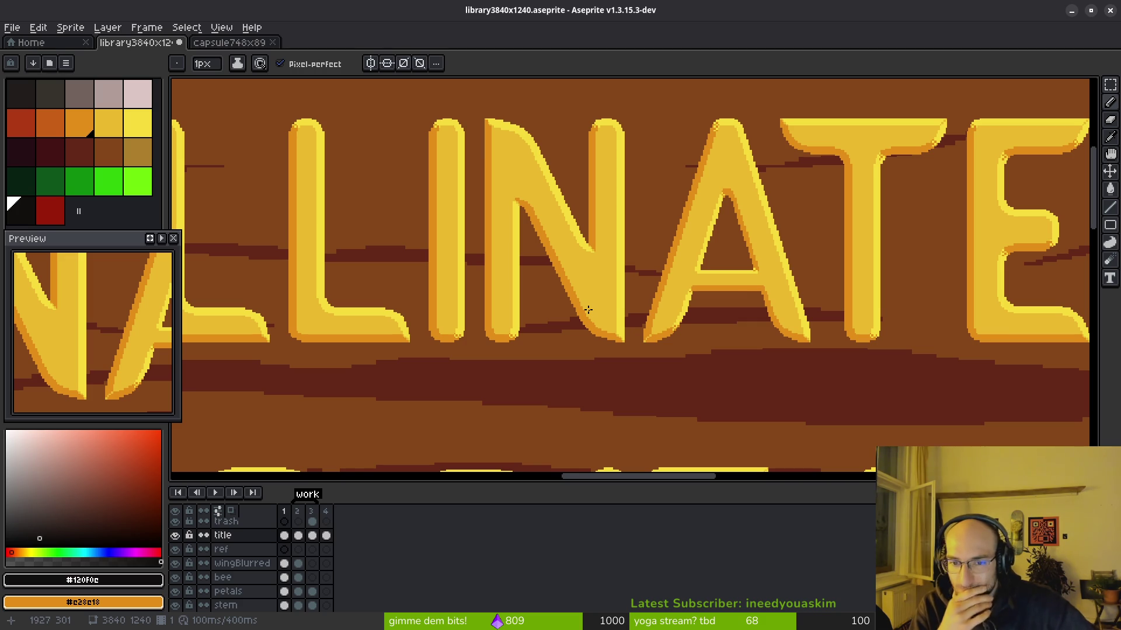
Step: Zoom in on the P's top-left corner and sample the orange edge colour
{"action": "scroll", "coordinate": [588, 310], "scroll_direction": "down", "scroll_amount": 3}
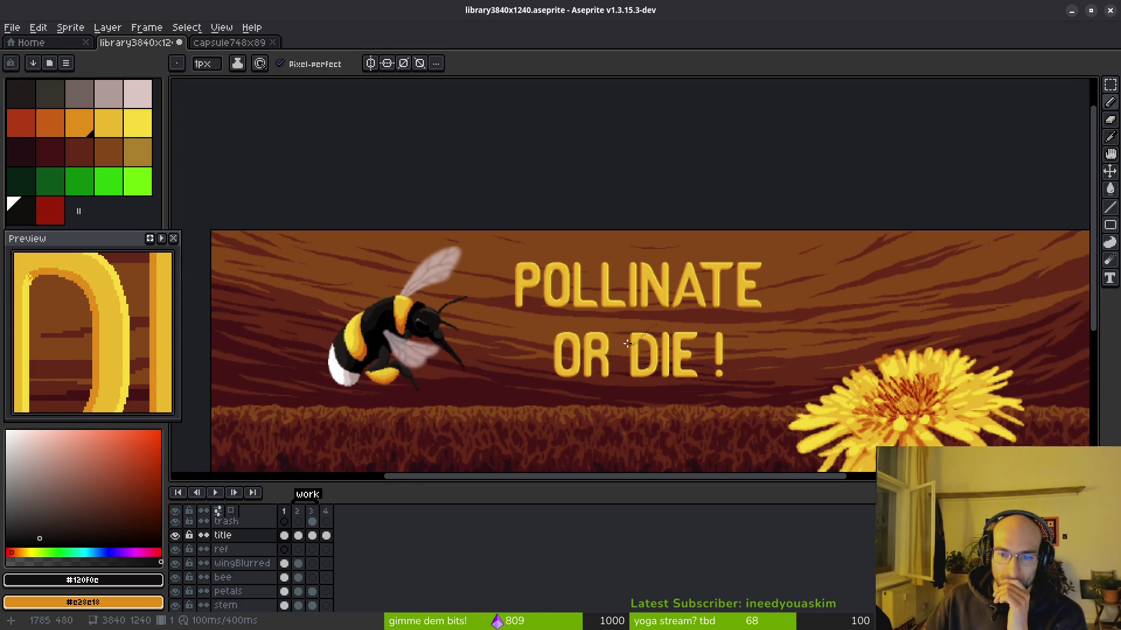
{"action": "scroll", "coordinate": [625, 347], "scroll_direction": "down", "scroll_amount": 1}
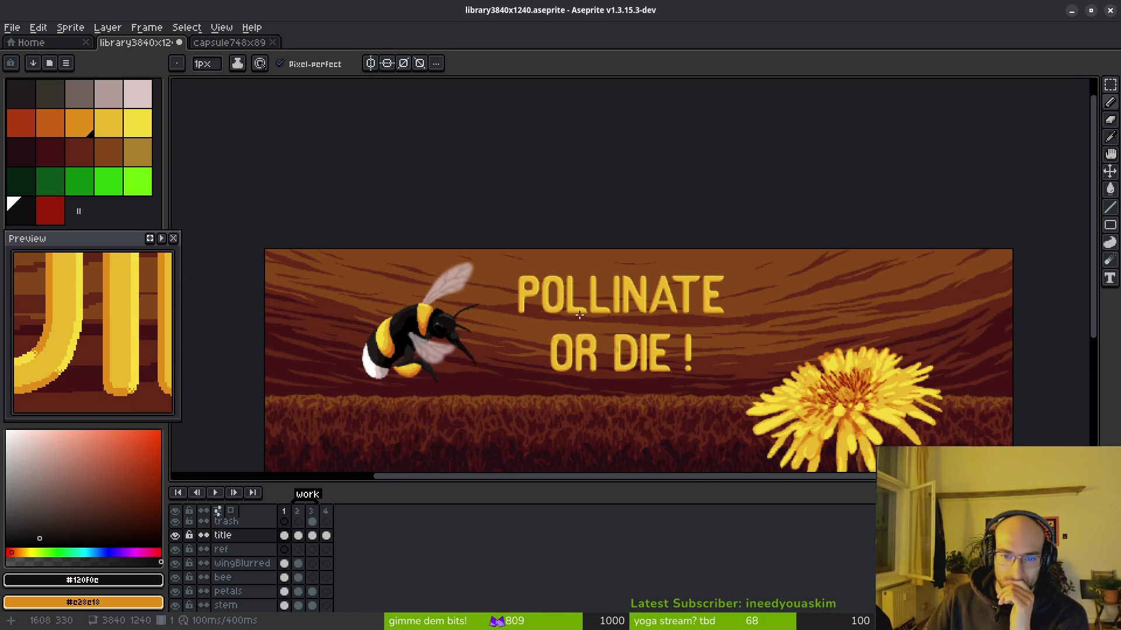
{"action": "scroll", "coordinate": [577, 314], "scroll_direction": "up", "scroll_amount": 2}
{"action": "scroll", "coordinate": [547, 288], "scroll_direction": "down", "scroll_amount": 2}
{"action": "scroll", "coordinate": [544, 268], "scroll_direction": "up", "scroll_amount": 1}
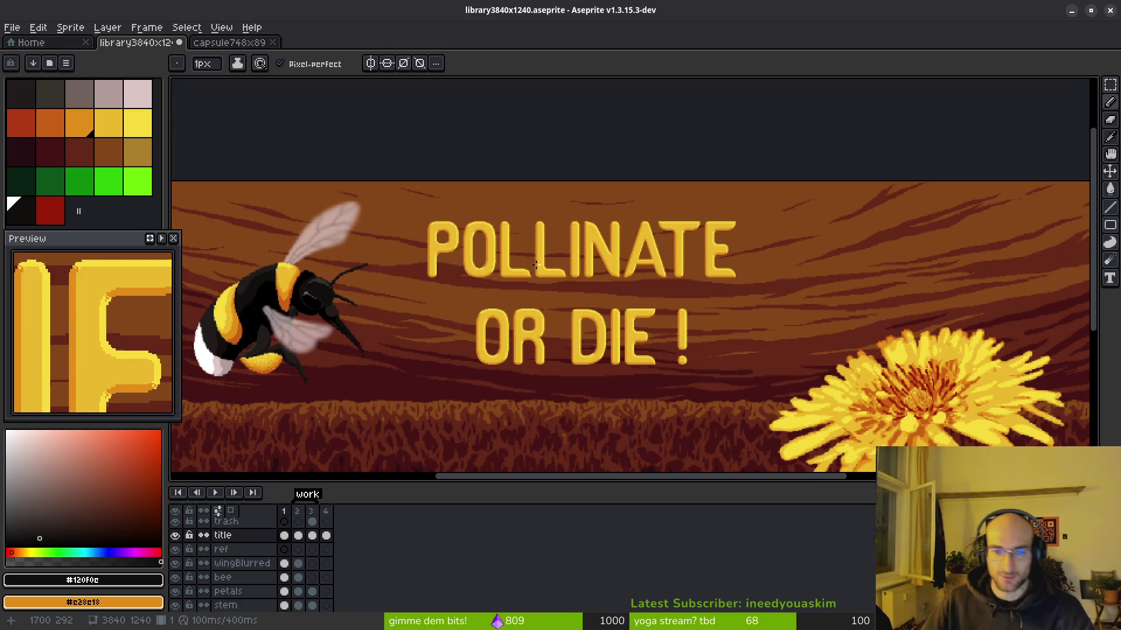
{"action": "scroll", "coordinate": [569, 273], "scroll_direction": "up", "scroll_amount": 3}
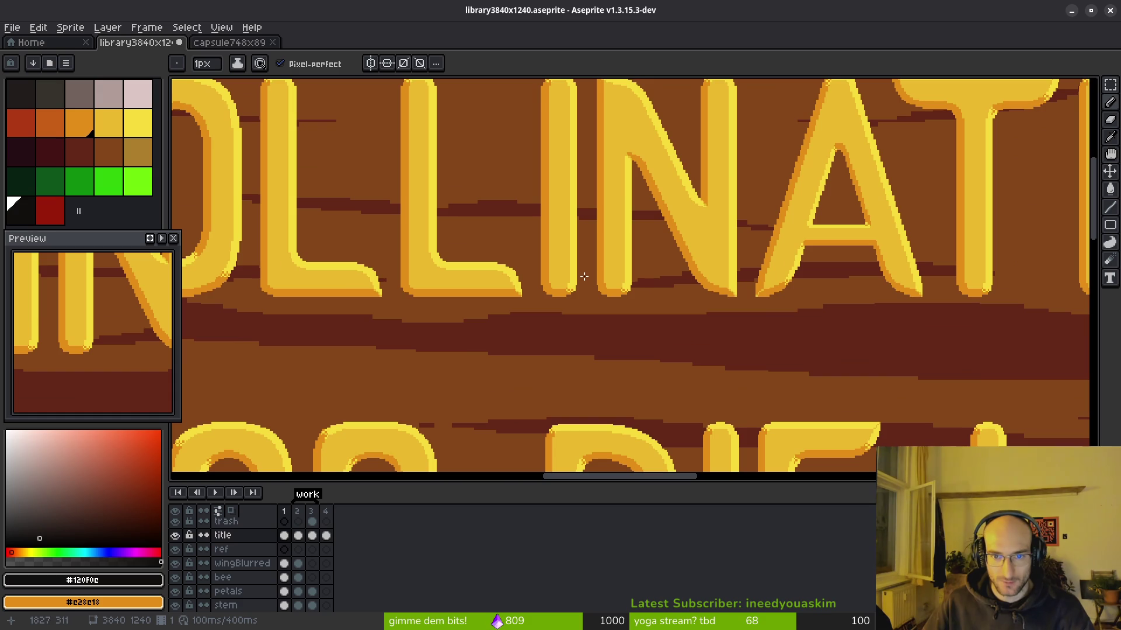
{"action": "scroll", "coordinate": [584, 276], "scroll_direction": "down", "scroll_amount": 2}
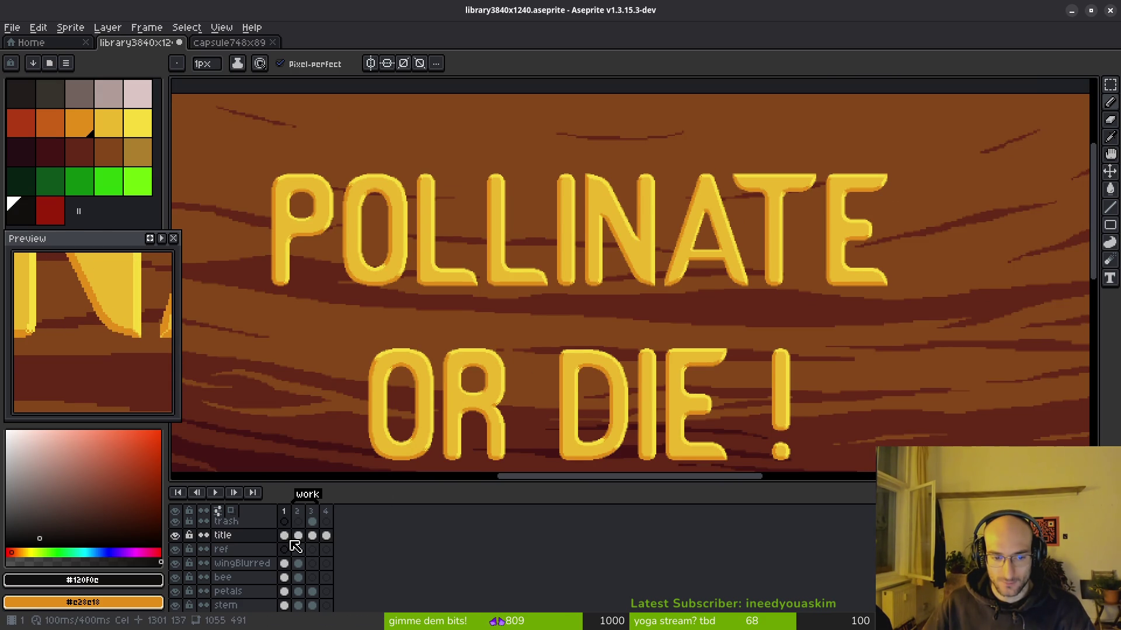
{"action": "scroll", "coordinate": [527, 277], "scroll_direction": "up", "scroll_amount": 3}
{"action": "key", "text": "alt"}
{"action": "left_click", "coordinate": [540, 309]}
{"action": "scroll", "coordinate": [514, 309], "scroll_direction": "up", "scroll_amount": 3}
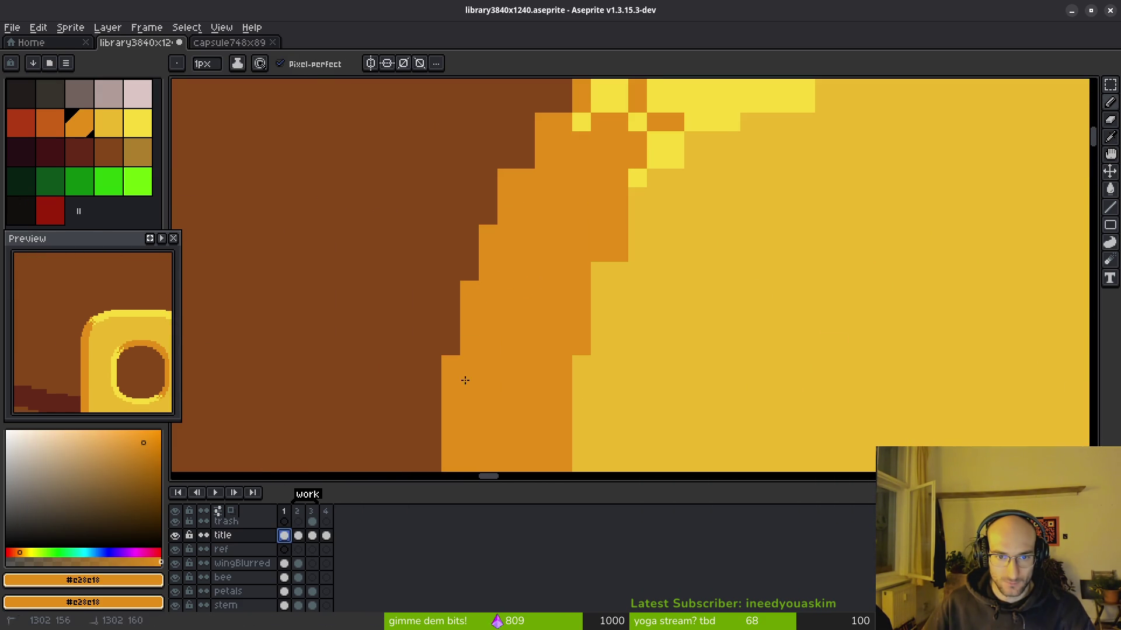
{"action": "left_click_drag", "start_coordinate": [537, 198], "coordinate": [554, 312]}
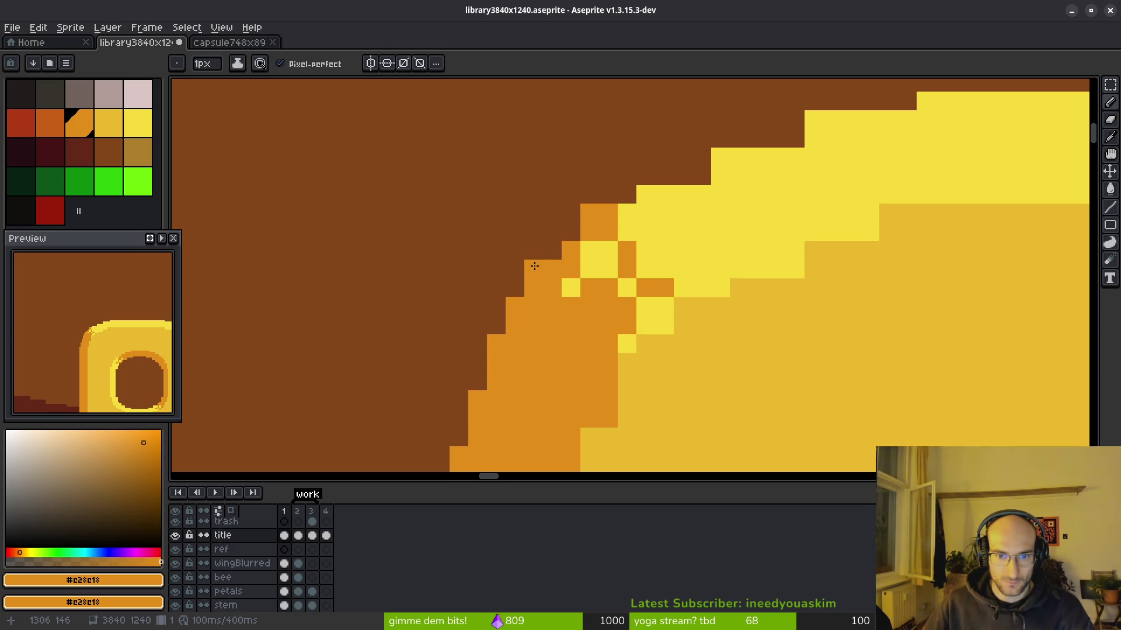
{"action": "scroll", "coordinate": [662, 342], "scroll_direction": "down", "scroll_amount": 3}
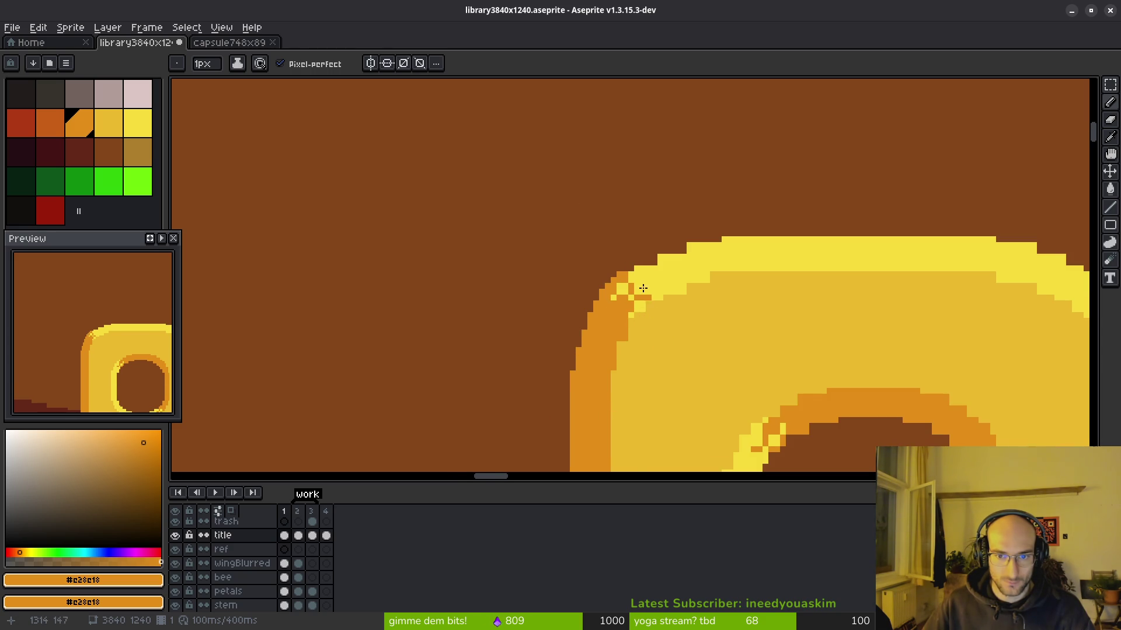
{"action": "scroll", "coordinate": [646, 300], "scroll_direction": "up", "scroll_amount": 2}
Step: Paint light yellow pixels along the corner edge, erasing one stray yellow pixel
{"action": "left_click", "coordinate": [680, 297], "text": "alt"}
{"action": "left_click_drag", "start_coordinate": [655, 260], "coordinate": [757, 232]}
{"action": "left_click_drag", "start_coordinate": [848, 245], "coordinate": [774, 262]}
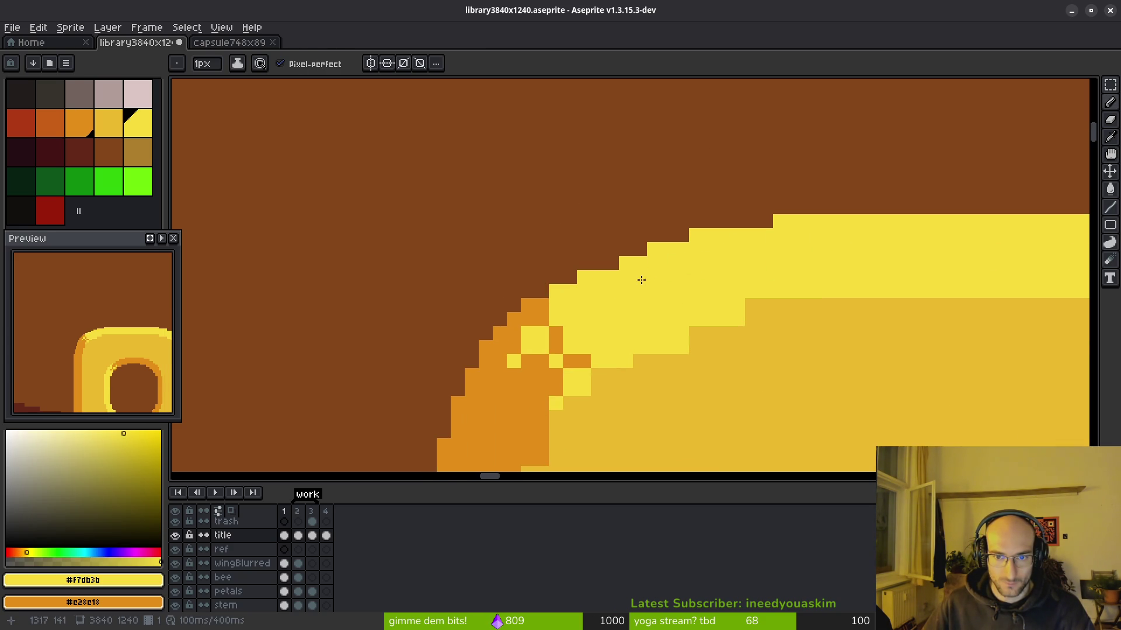
{"action": "key", "text": "e"}
{"action": "left_click", "coordinate": [681, 235]}
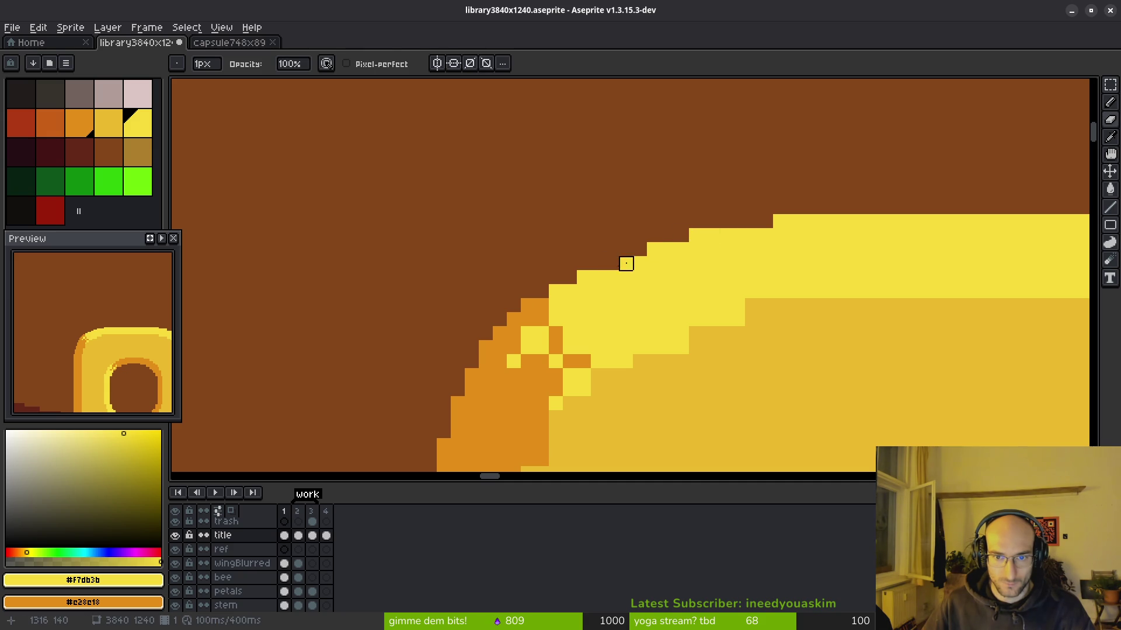
{"action": "key", "text": "b"}
{"action": "left_click_drag", "start_coordinate": [626, 263], "coordinate": [612, 263]}
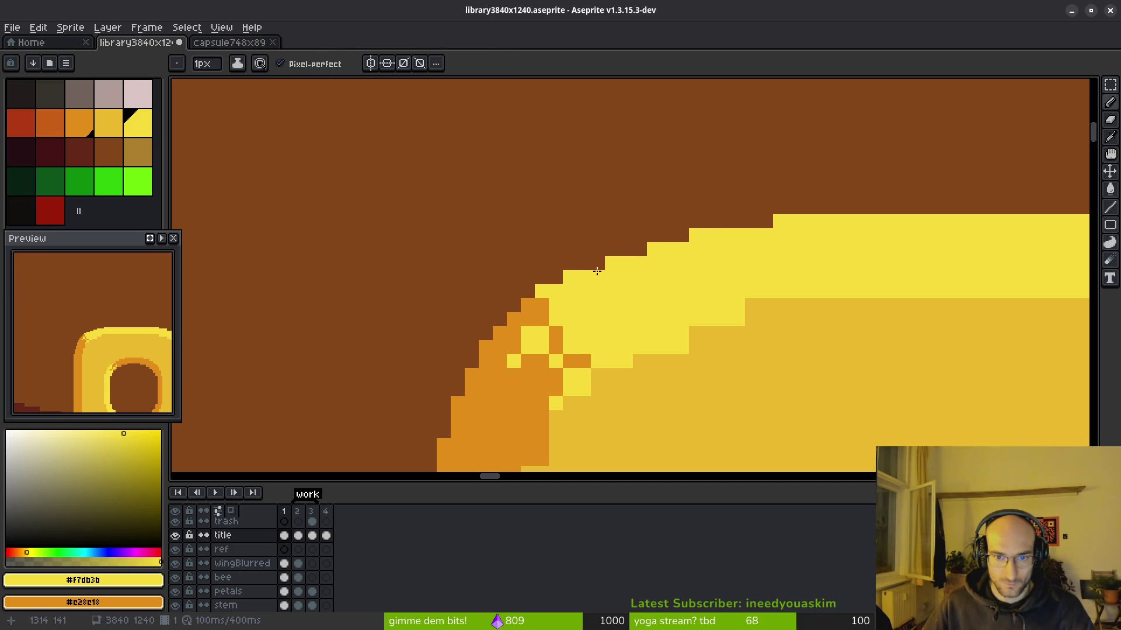
Step: Build a checkered yellow-and-orange pixel pattern down the rounded corner
{"action": "scroll", "coordinate": [636, 248], "scroll_direction": "down", "scroll_amount": 2}
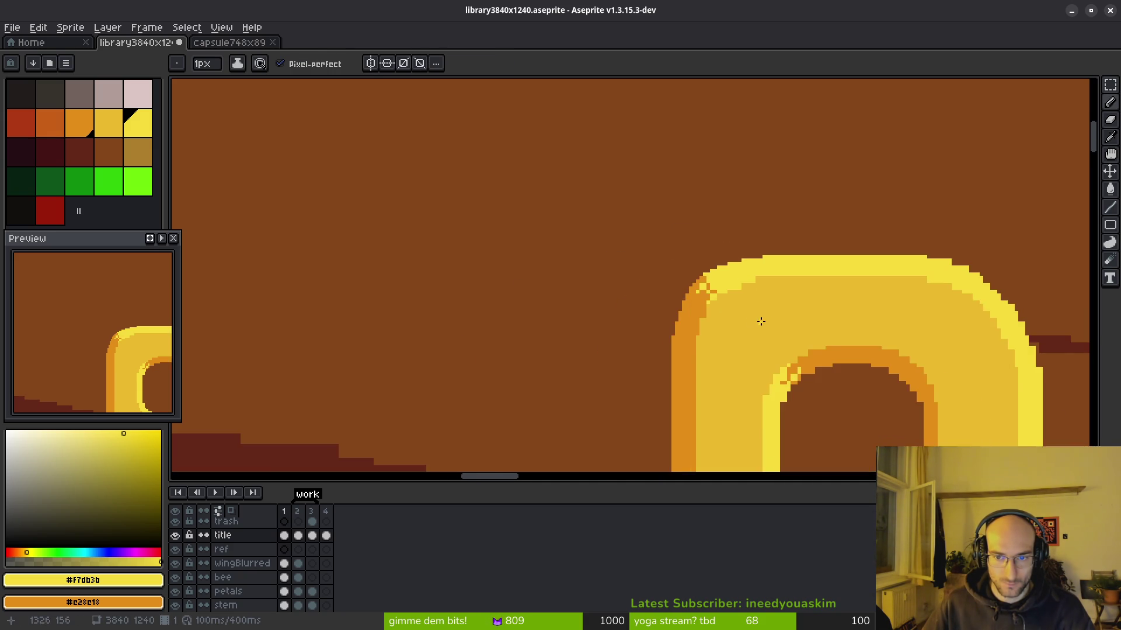
{"action": "left_click_drag", "start_coordinate": [762, 320], "coordinate": [600, 244]}
{"action": "scroll", "coordinate": [657, 241], "scroll_direction": "up", "scroll_amount": 4}
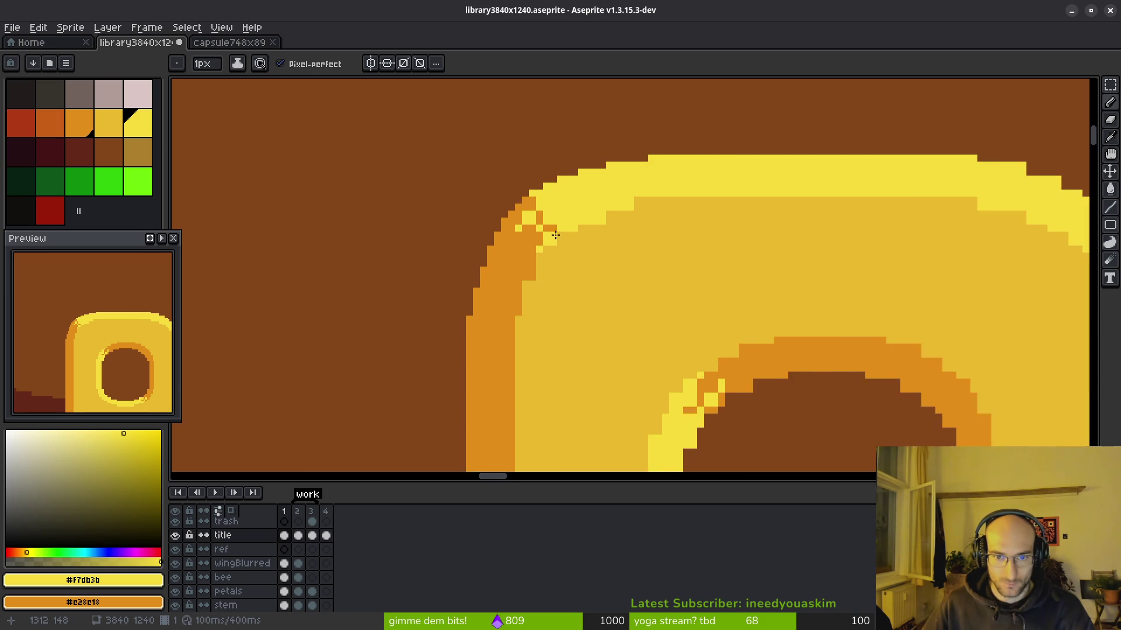
{"action": "left_click", "coordinate": [519, 116]}
{"action": "left_click", "coordinate": [481, 150]}
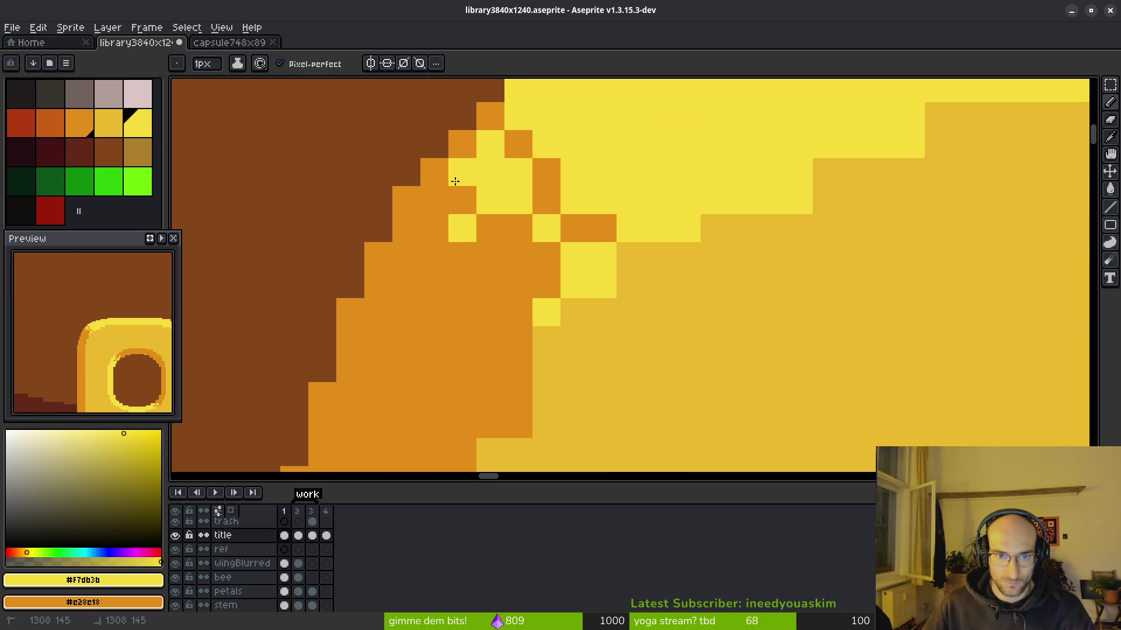
{"action": "right_click", "coordinate": [490, 172]}
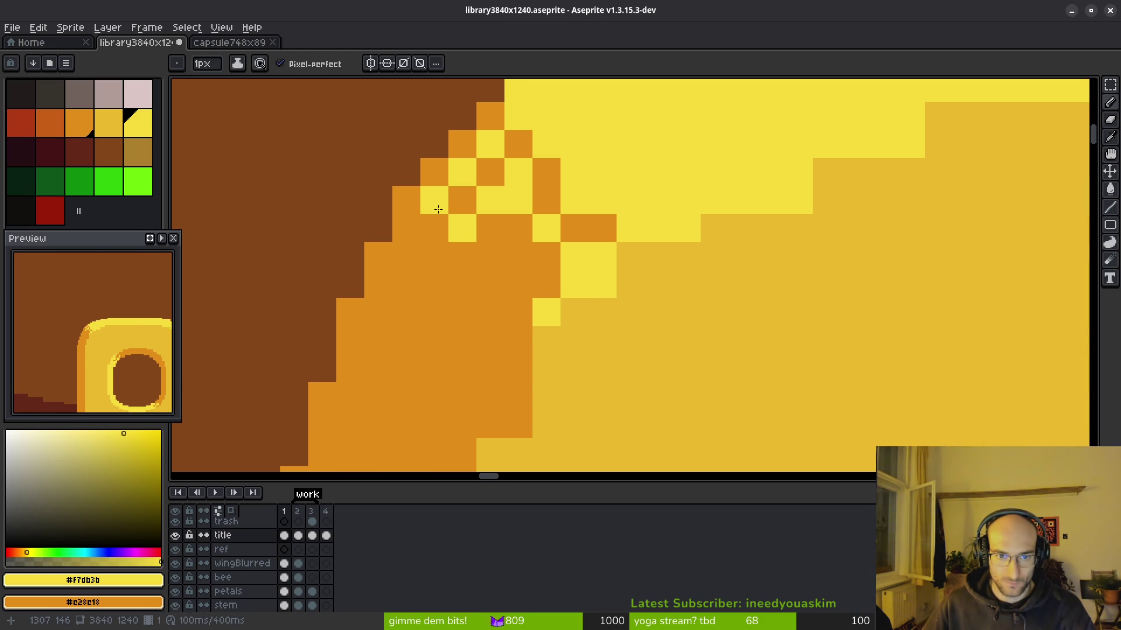
{"action": "left_click", "coordinate": [545, 178]}
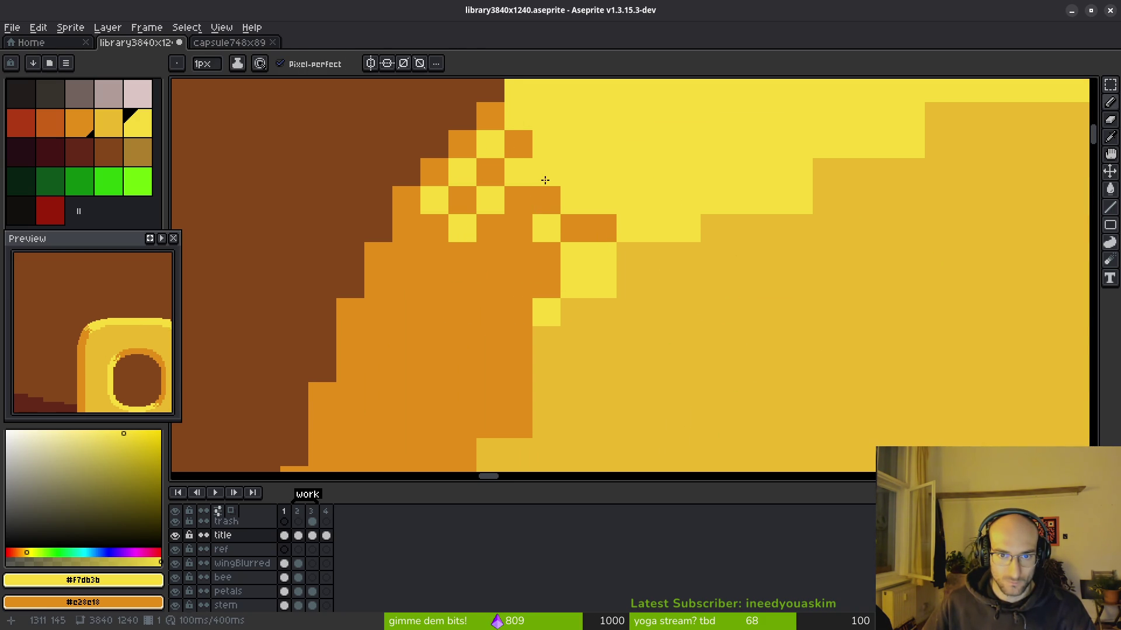
{"action": "left_click", "coordinate": [518, 228]}
{"action": "left_click", "coordinate": [491, 257]}
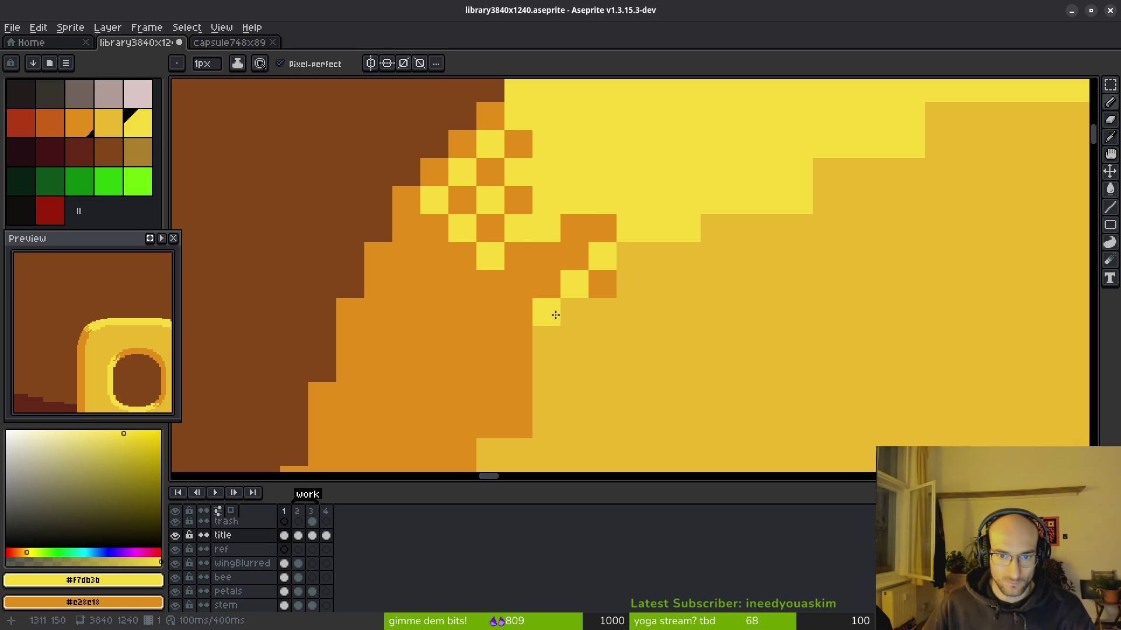
Step: Add more yellow checker pixels, undoing the last one
{"action": "scroll", "coordinate": [645, 313], "scroll_direction": "down", "scroll_amount": 3}
{"action": "scroll", "coordinate": [643, 327], "scroll_direction": "up", "scroll_amount": 5}
{"action": "left_click", "coordinate": [570, 267]}
{"action": "left_click", "coordinate": [604, 229]}
{"action": "key", "text": "ctrl+z"}
{"action": "scroll", "coordinate": [730, 187], "scroll_direction": "down", "scroll_amount": 8}
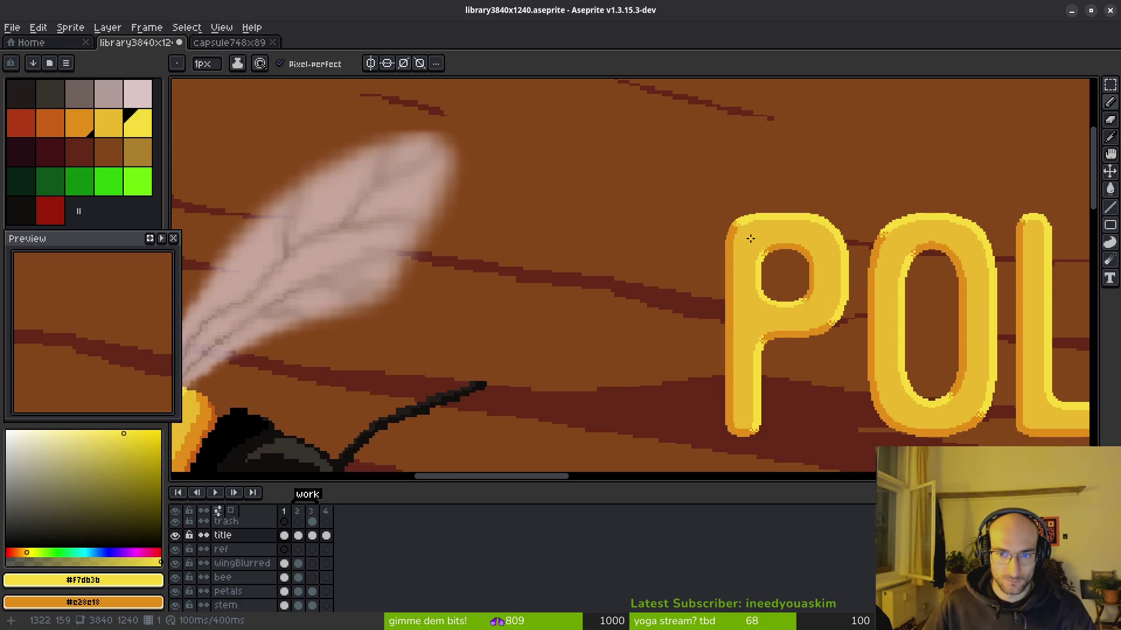
Step: Touch up the checker pixels, alternating orange and yellow
{"action": "scroll", "coordinate": [751, 240], "scroll_direction": "up", "scroll_amount": 4}
{"action": "scroll", "coordinate": [736, 260], "scroll_direction": "down", "scroll_amount": 4}
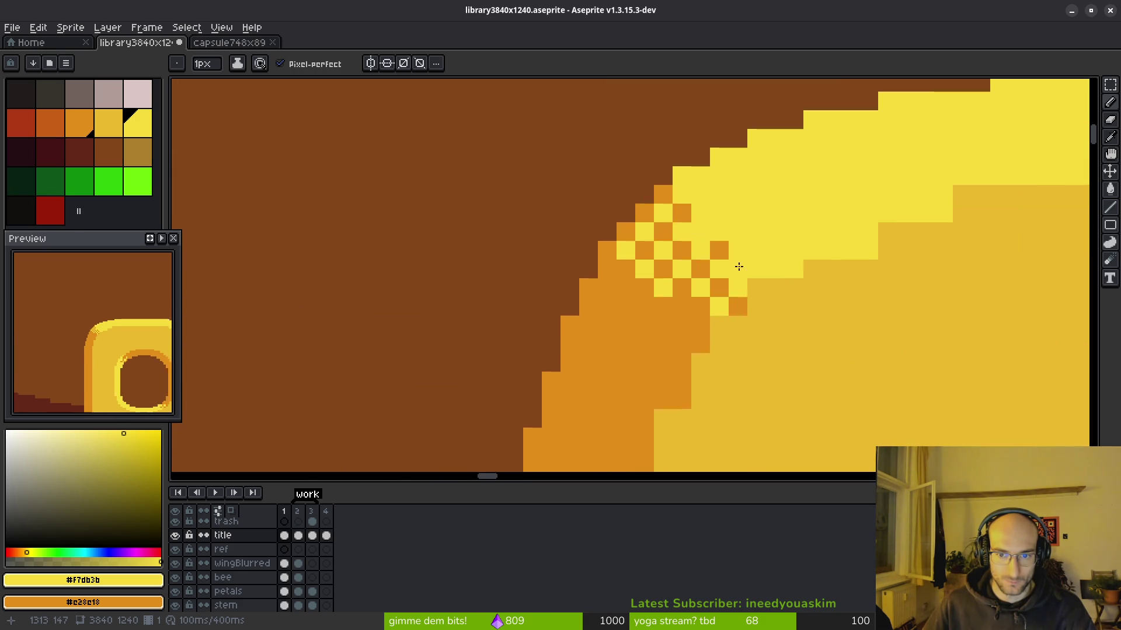
{"action": "scroll", "coordinate": [769, 292], "scroll_direction": "up", "scroll_amount": 4}
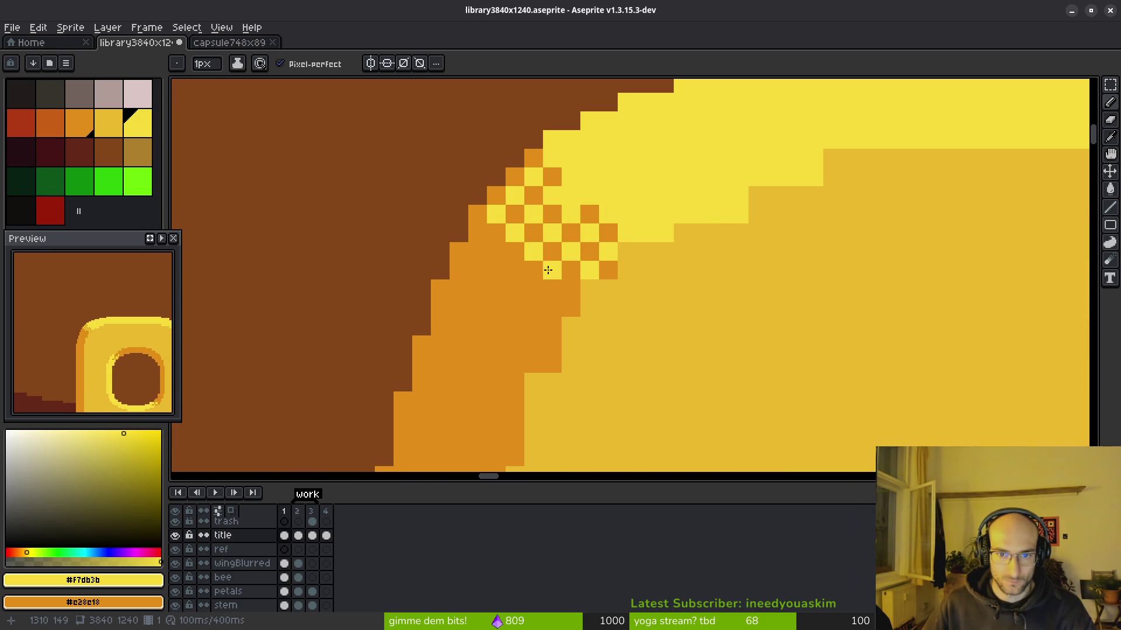
{"action": "right_click", "coordinate": [526, 232]}
{"action": "left_click_drag", "start_coordinate": [516, 232], "coordinate": [520, 247]}
{"action": "right_click", "coordinate": [532, 220]}
Step: Repaint edge pixels in the darker yellow to extend the step
{"action": "scroll", "coordinate": [701, 280], "scroll_direction": "down", "scroll_amount": 2}
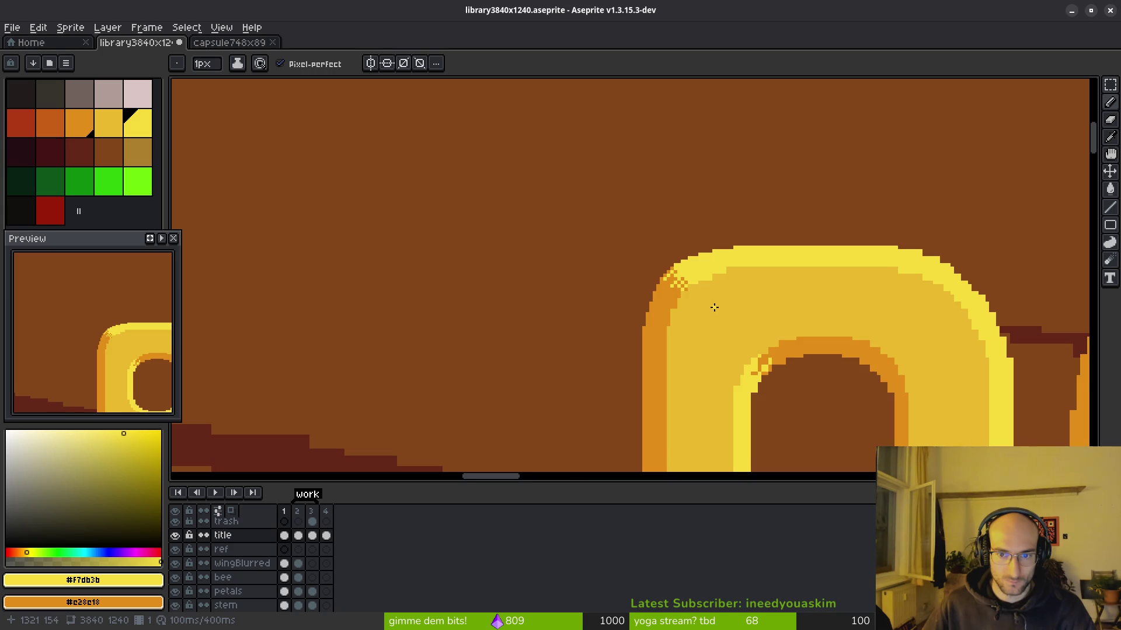
{"action": "scroll", "coordinate": [717, 309], "scroll_direction": "down", "scroll_amount": 3}
{"action": "scroll", "coordinate": [717, 315], "scroll_direction": "up", "scroll_amount": 5}
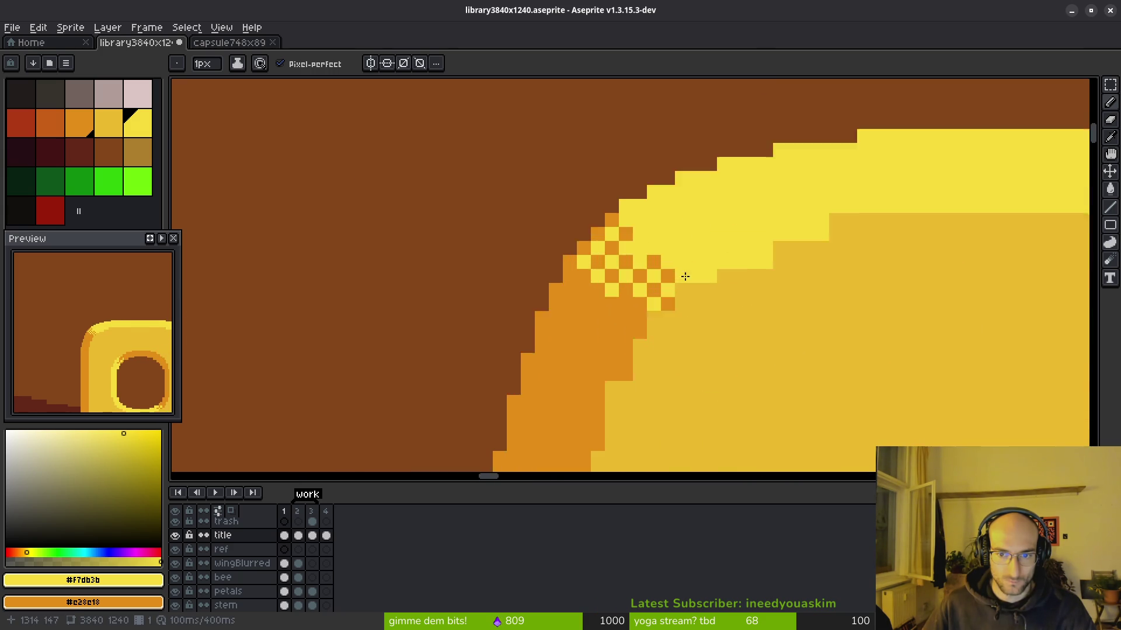
{"action": "scroll", "coordinate": [671, 247], "scroll_direction": "down", "scroll_amount": 3}
{"action": "scroll", "coordinate": [582, 286], "scroll_direction": "up", "scroll_amount": 3}
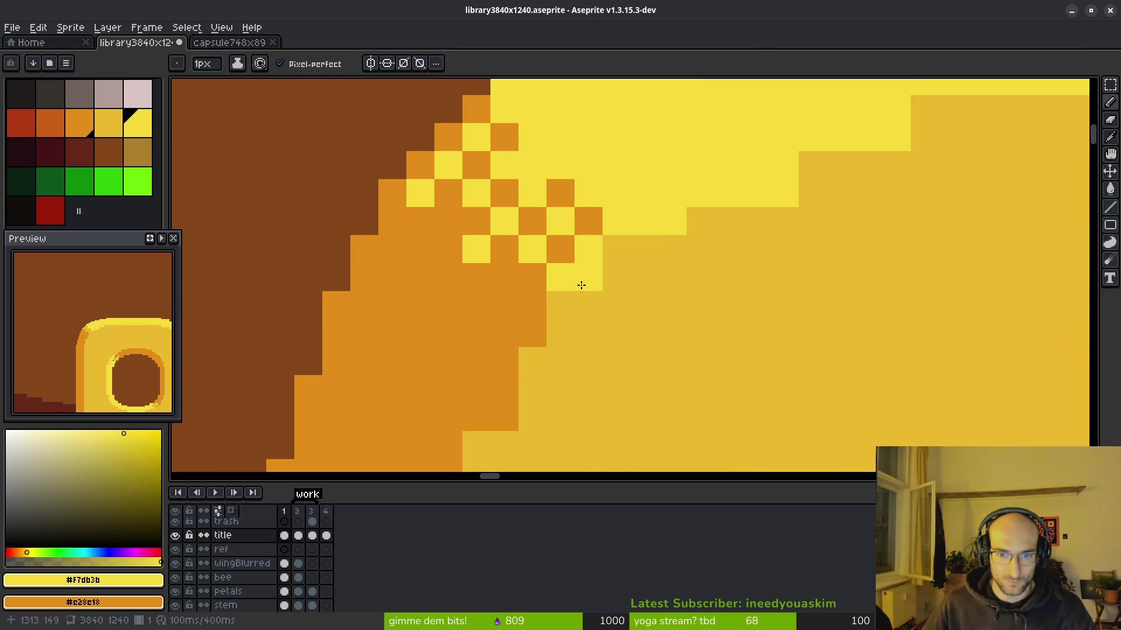
{"action": "left_click", "coordinate": [602, 286], "text": "alt"}
{"action": "left_click", "coordinate": [590, 280]}
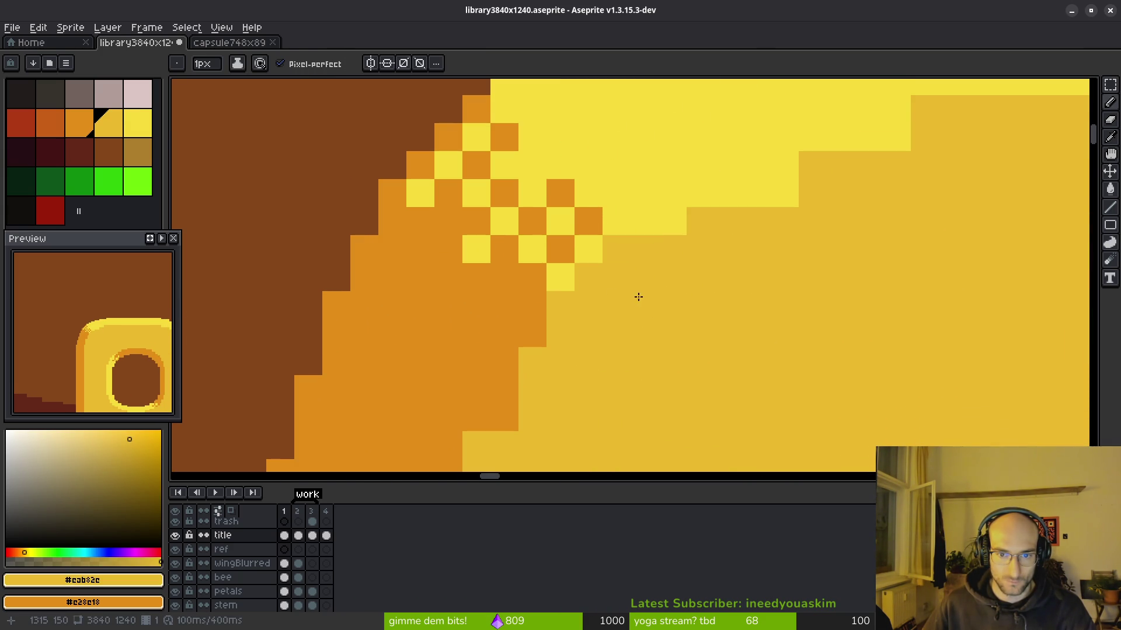
{"action": "scroll", "coordinate": [641, 299], "scroll_direction": "down", "scroll_amount": 3}
{"action": "scroll", "coordinate": [672, 271], "scroll_direction": "up", "scroll_amount": 2}
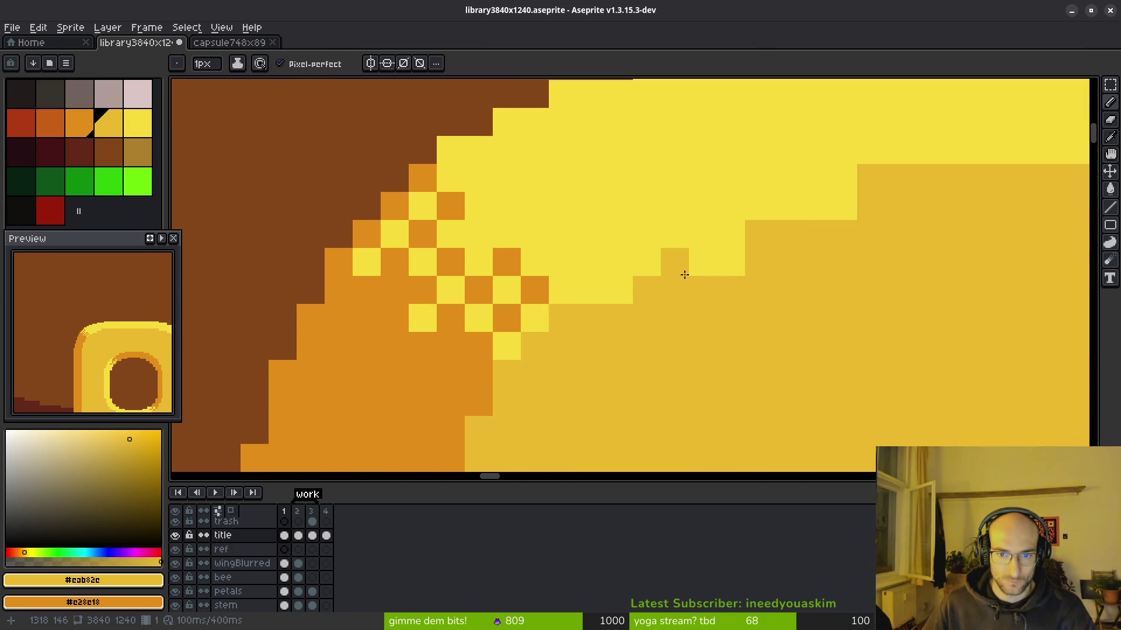
{"action": "scroll", "coordinate": [601, 299], "scroll_direction": "down", "scroll_amount": 2}
{"action": "scroll", "coordinate": [603, 283], "scroll_direction": "up", "scroll_amount": 2}
{"action": "left_click", "coordinate": [654, 257]}
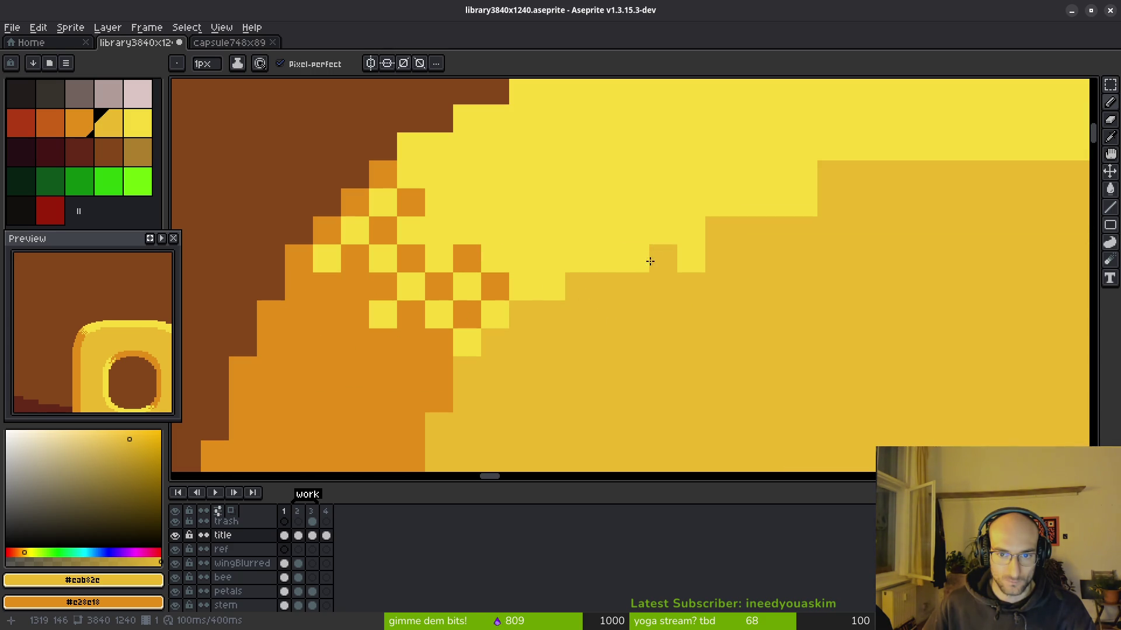
{"action": "left_click", "coordinate": [691, 257]}
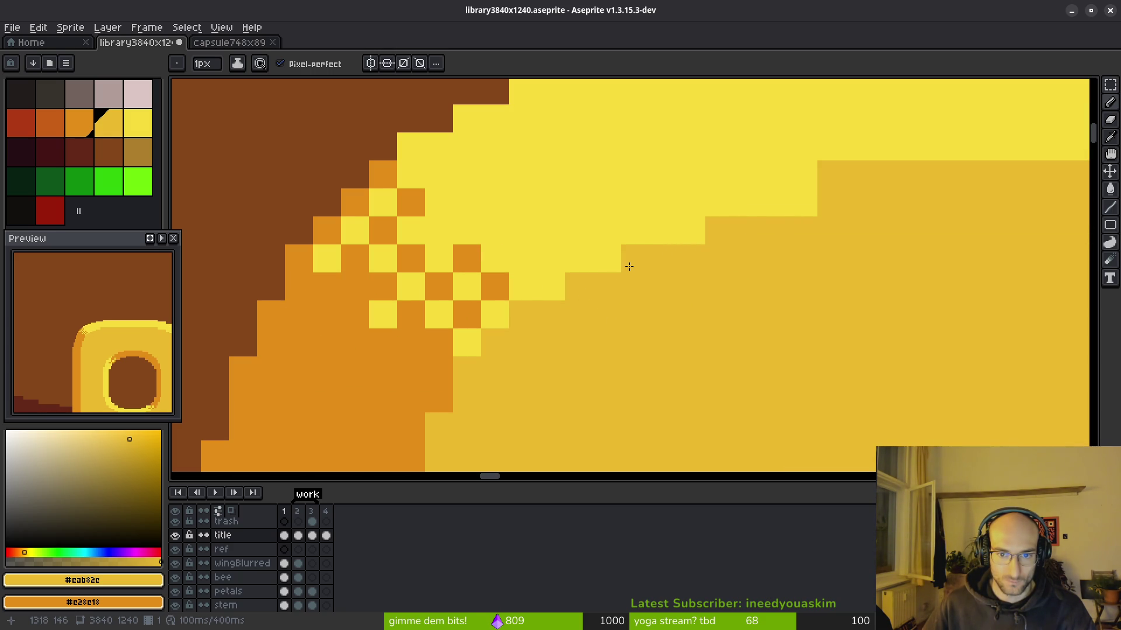
Step: Paint a light yellow pixel further along the letter edge
{"action": "mouse_move", "coordinate": [804, 153]}
{"action": "left_mouse_down"}
{"action": "mouse_move", "coordinate": [625, 195]}
{"action": "mouse_move", "coordinate": [736, 214]}
{"action": "left_mouse_up"}
{"action": "left_click", "coordinate": [625, 195], "text": "alt"}
{"action": "left_click", "coordinate": [656, 213]}
{"action": "scroll", "coordinate": [763, 220], "scroll_direction": "down", "scroll_amount": 3}
{"action": "scroll", "coordinate": [753, 239], "scroll_direction": "up", "scroll_amount": 3}
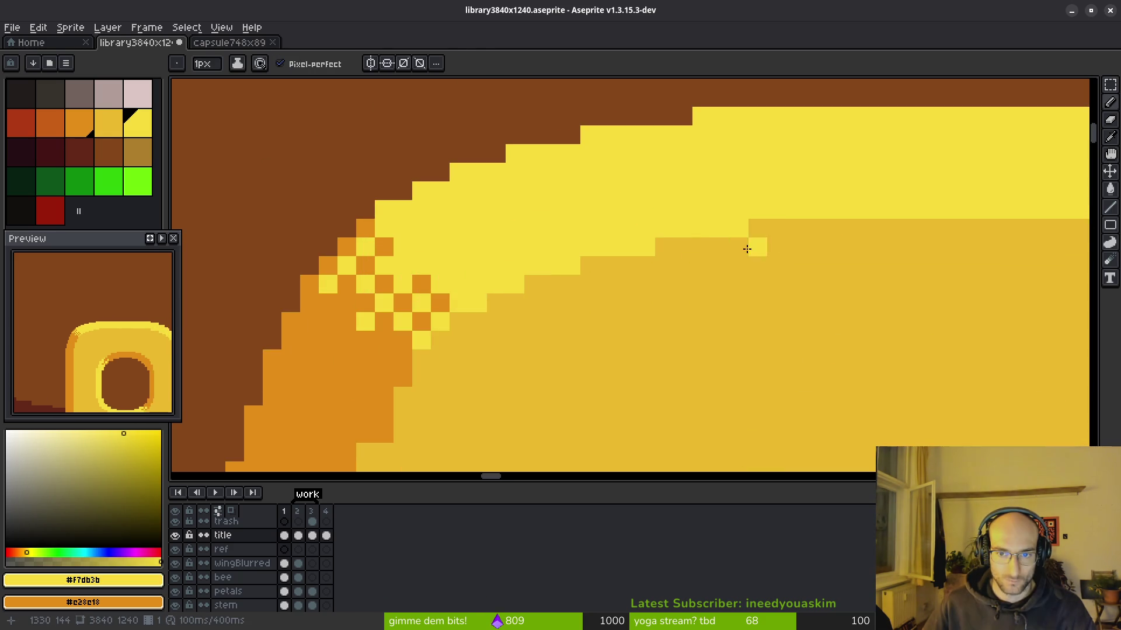
{"action": "scroll", "coordinate": [752, 245], "scroll_direction": "down", "scroll_amount": 3}
{"action": "scroll", "coordinate": [629, 265], "scroll_direction": "down", "scroll_amount": 3}
{"action": "scroll", "coordinate": [619, 254], "scroll_direction": "up", "scroll_amount": 6}
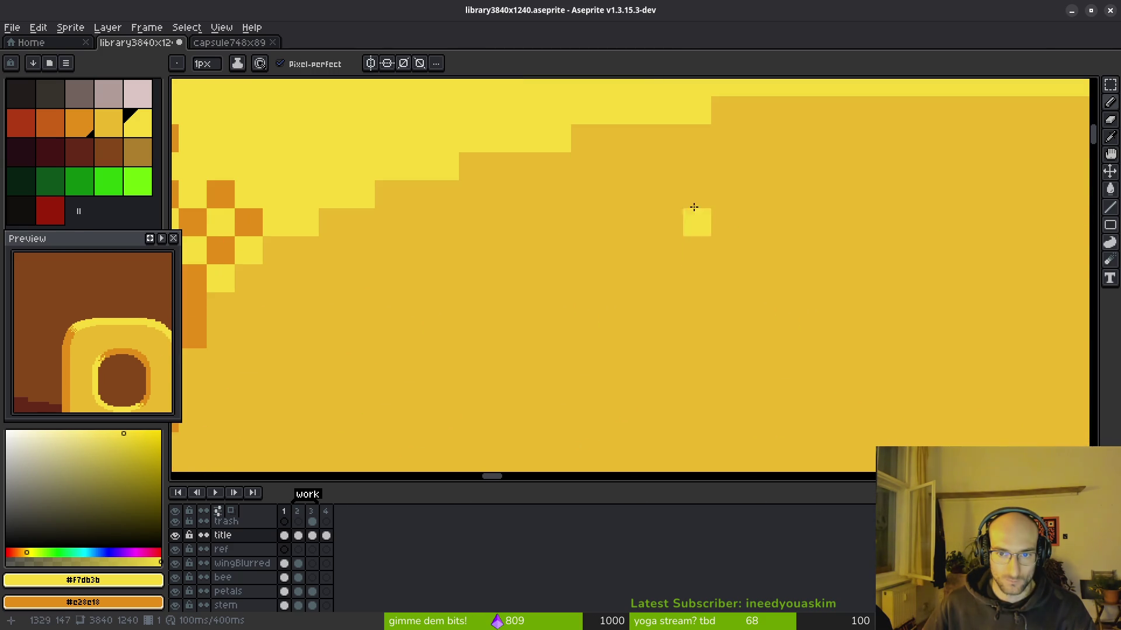
Step: Darken five pixels along the light-yellow staircase edge with darker yellow
{"action": "left_click", "coordinate": [688, 275], "text": "alt"}
{"action": "scroll", "coordinate": [707, 271], "scroll_direction": "up", "scroll_amount": 3}
{"action": "left_click", "coordinate": [723, 269]}
{"action": "left_click", "coordinate": [698, 270]}
{"action": "left_click", "coordinate": [587, 299]}
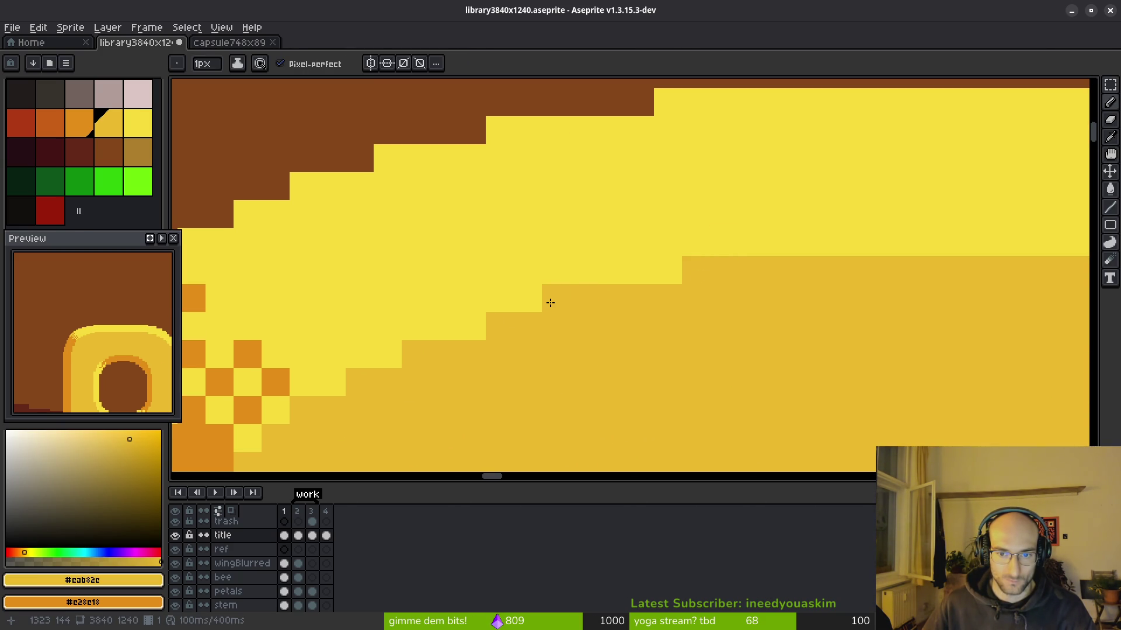
{"action": "left_click", "coordinate": [565, 309]}
{"action": "left_click", "coordinate": [399, 357]}
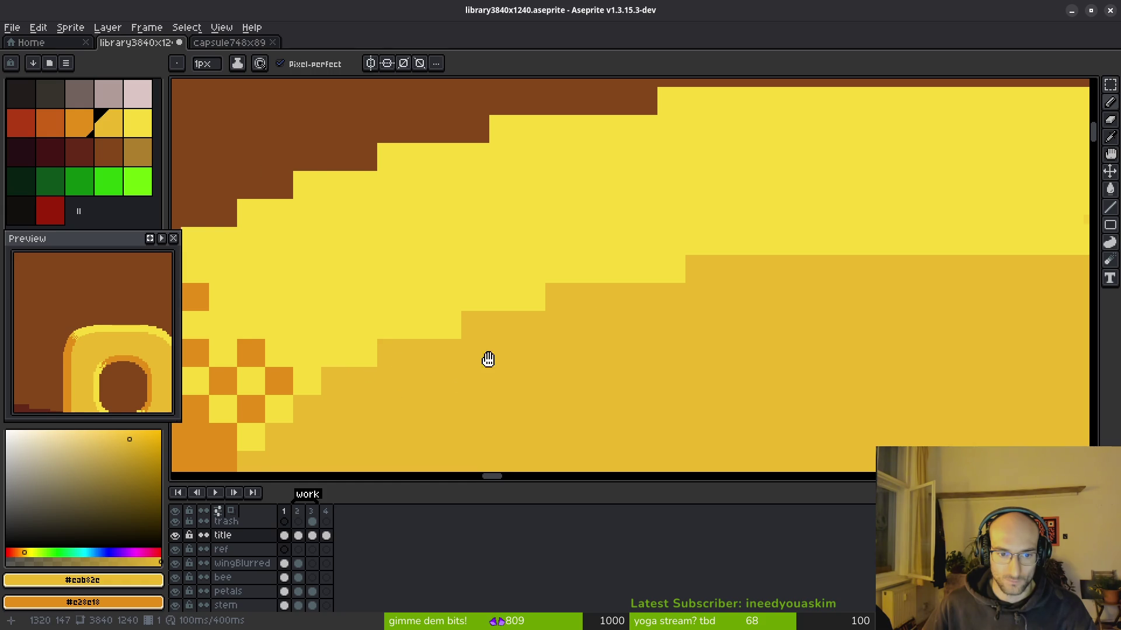
Step: Paint orange pixels along the P's stair edge
{"action": "scroll", "coordinate": [681, 243], "scroll_direction": "down", "scroll_amount": 5}
{"action": "scroll", "coordinate": [705, 306], "scroll_direction": "up", "scroll_amount": 3}
{"action": "scroll", "coordinate": [596, 264], "scroll_direction": "up", "scroll_amount": 1}
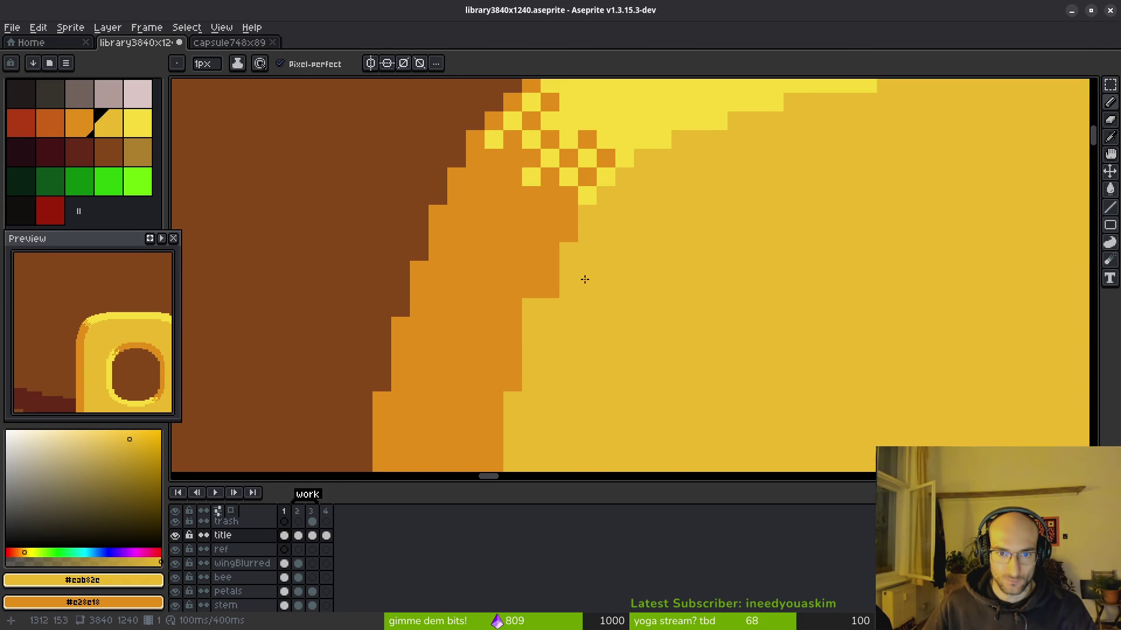
{"action": "left_click", "coordinate": [534, 283], "text": "alt"}
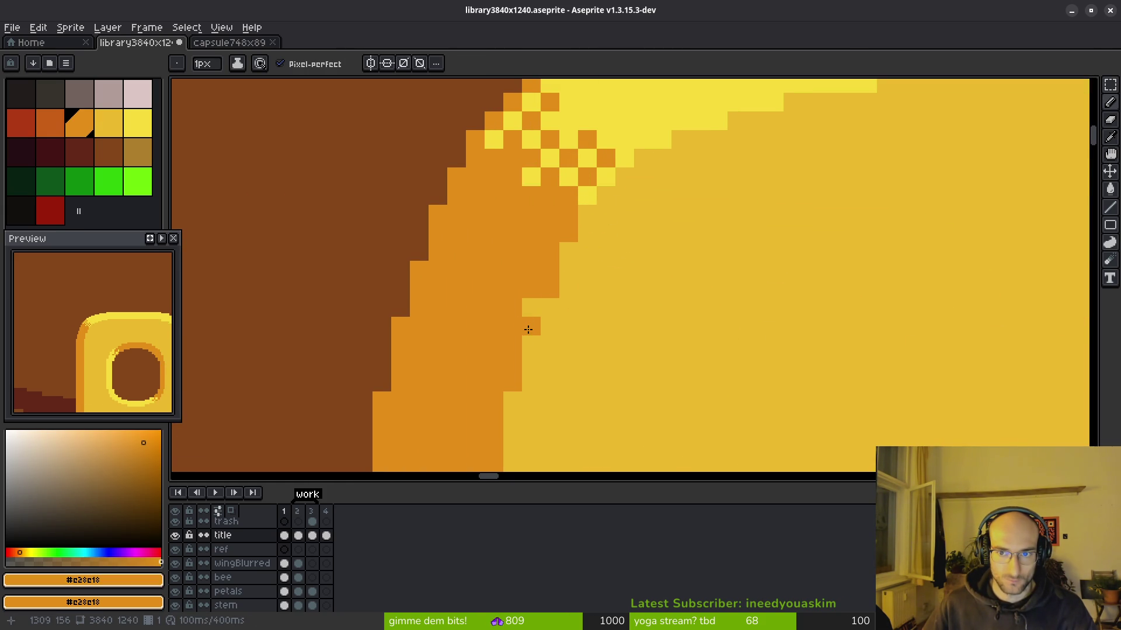
{"action": "left_click_drag", "start_coordinate": [527, 328], "coordinate": [529, 303]}
{"action": "scroll", "coordinate": [532, 344], "scroll_direction": "down", "scroll_amount": 2}
{"action": "left_click", "coordinate": [545, 347]}
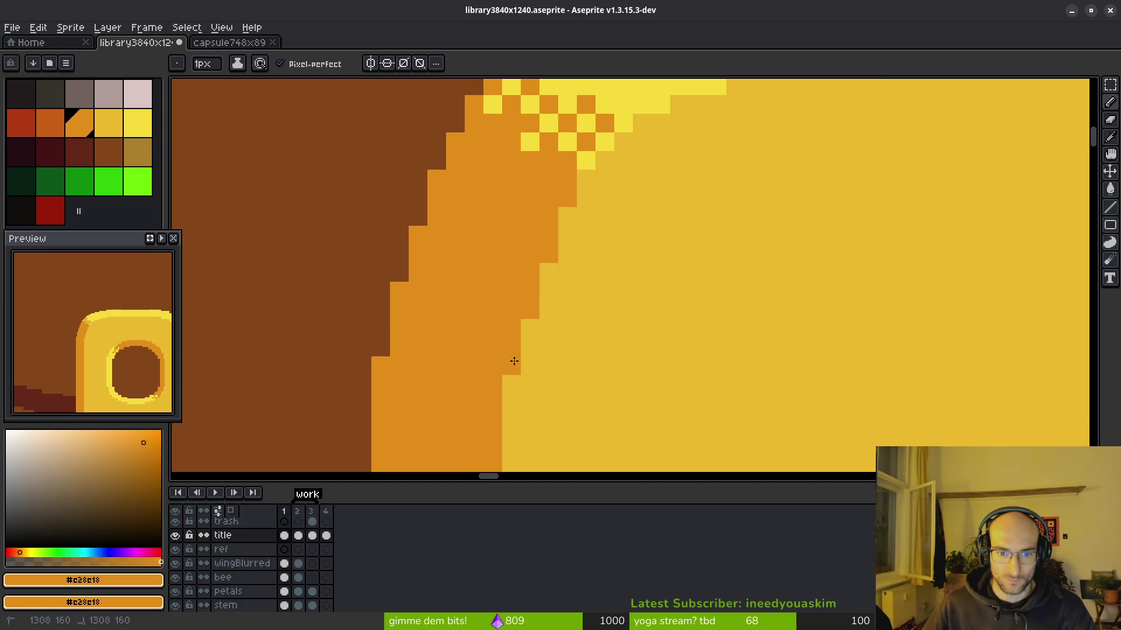
{"action": "scroll", "coordinate": [570, 323], "scroll_direction": "down", "scroll_amount": 3}
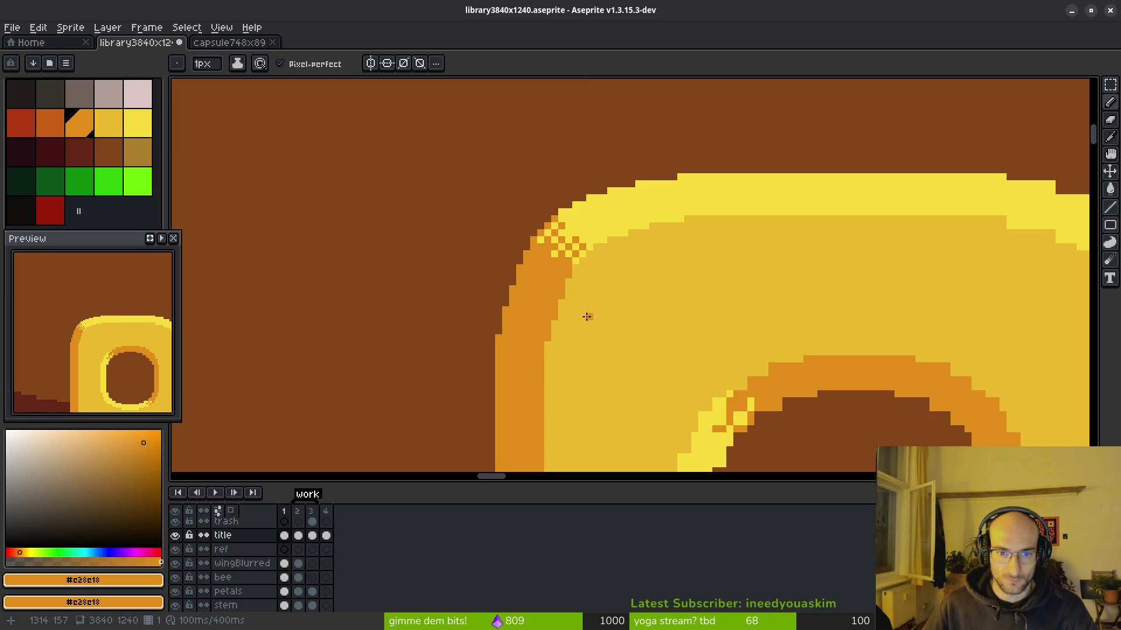
{"action": "scroll", "coordinate": [587, 316], "scroll_direction": "down", "scroll_amount": 4}
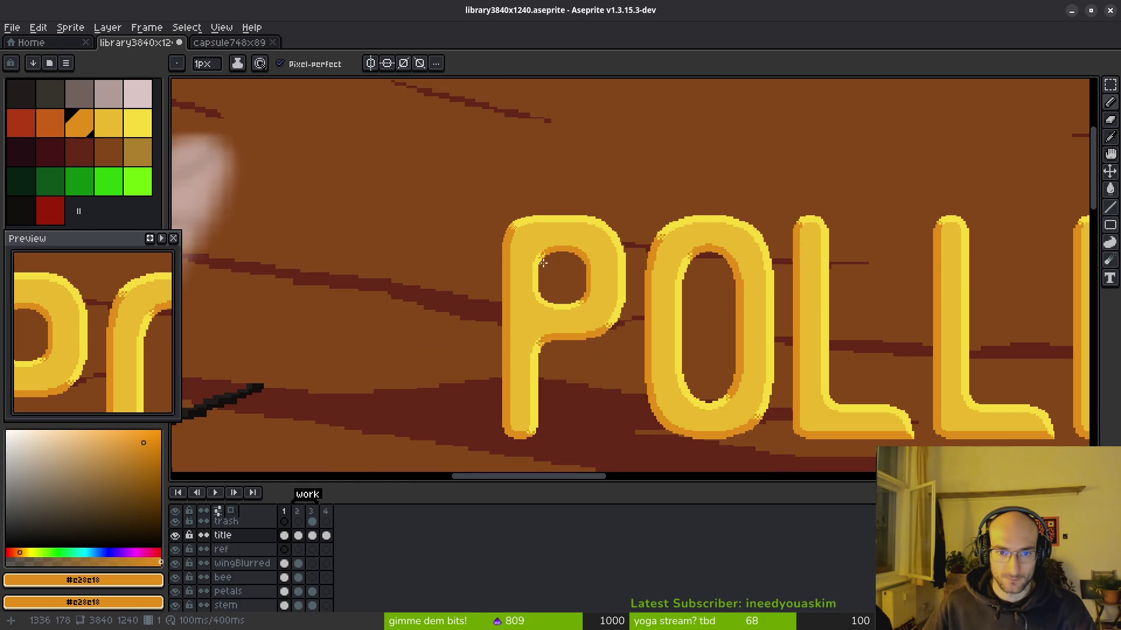
{"action": "scroll", "coordinate": [543, 263], "scroll_direction": "up", "scroll_amount": 4}
Step: Recolour a strip of the P's inner edge orange and erase stray pixels
{"action": "left_click", "coordinate": [443, 285]}
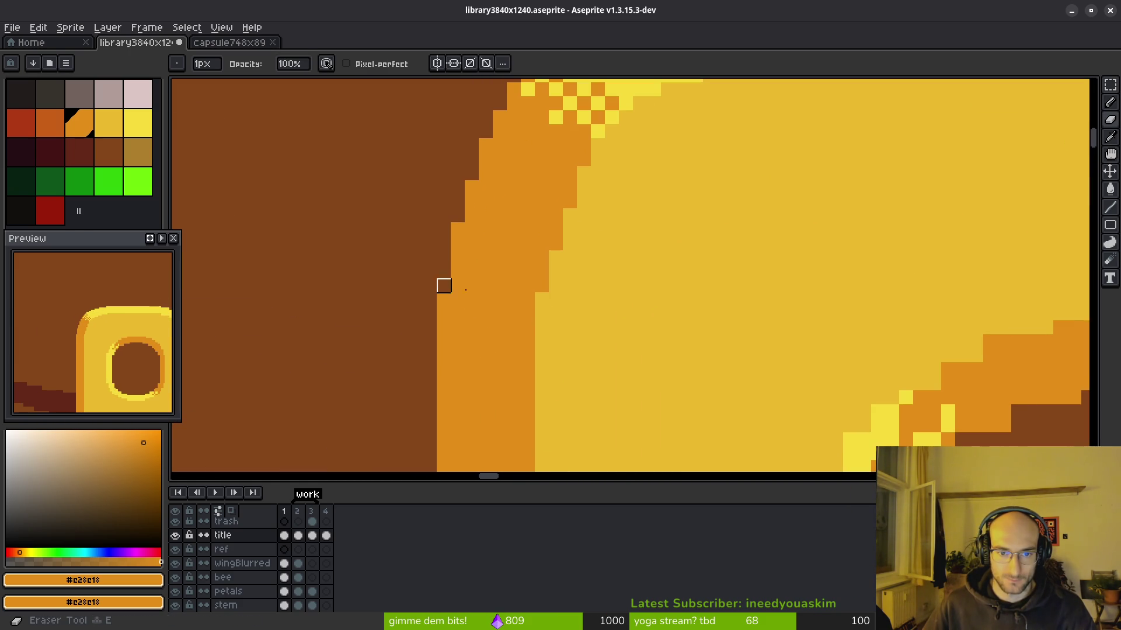
{"action": "mouse_move", "coordinate": [543, 299]}
{"action": "left_mouse_down"}
{"action": "mouse_move", "coordinate": [538, 325]}
{"action": "mouse_move", "coordinate": [541, 315]}
{"action": "left_mouse_up"}
{"action": "key", "text": "e"}
{"action": "left_click_drag", "start_coordinate": [443, 299], "coordinate": [443, 313]}
Step: Save the banner as library3840x1240.aseprite
{"action": "scroll", "coordinate": [563, 277], "scroll_direction": "down", "scroll_amount": 3}
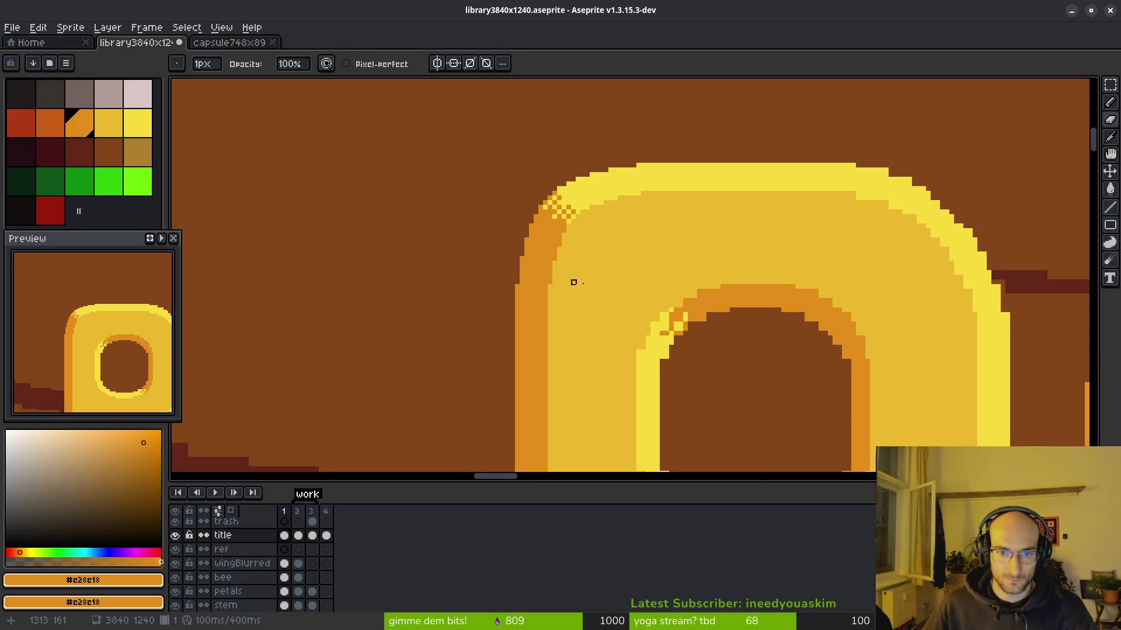
{"action": "scroll", "coordinate": [578, 282], "scroll_direction": "down", "scroll_amount": 2}
{"action": "key", "text": "ctrl+s"}
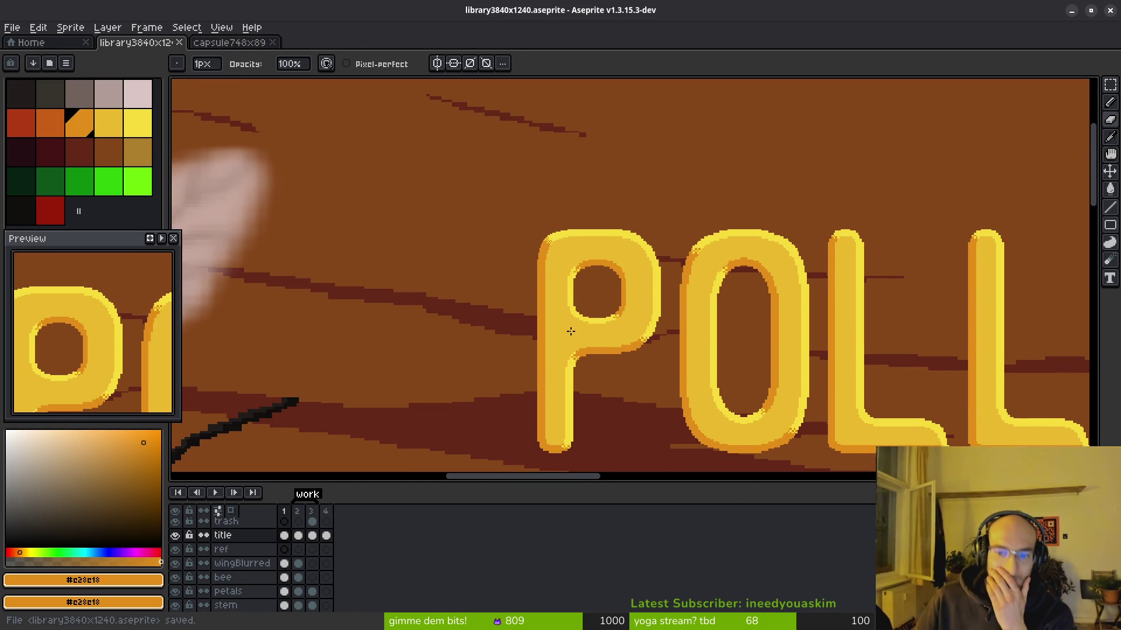
{"action": "scroll", "coordinate": [570, 331], "scroll_direction": "down", "scroll_amount": 3}
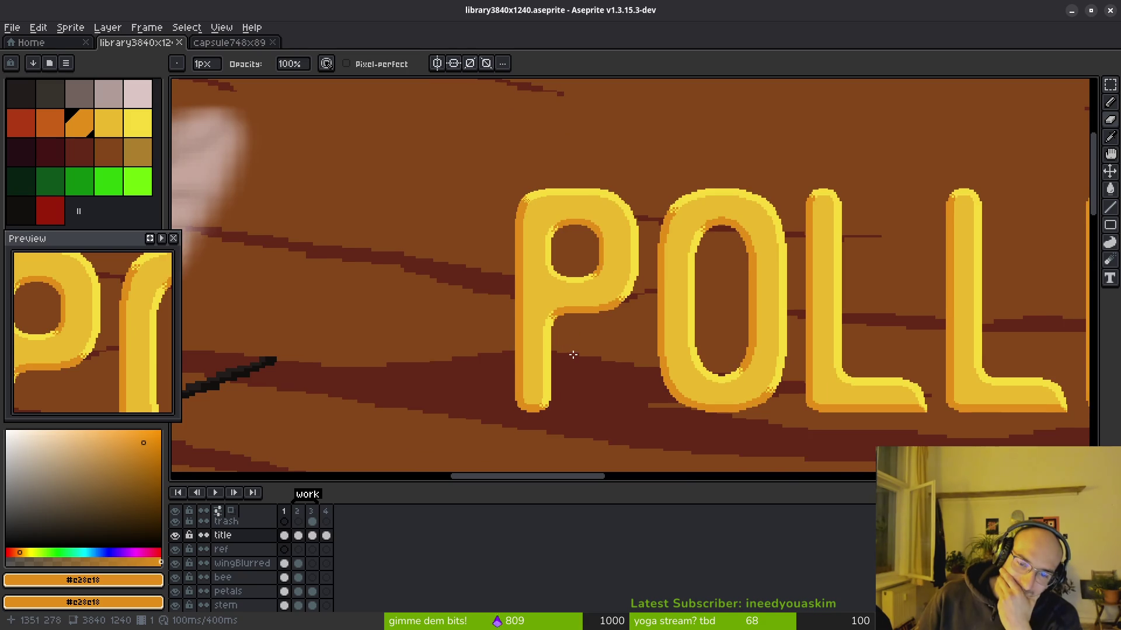
{"action": "left_click_drag", "start_coordinate": [640, 389], "coordinate": [617, 365]}
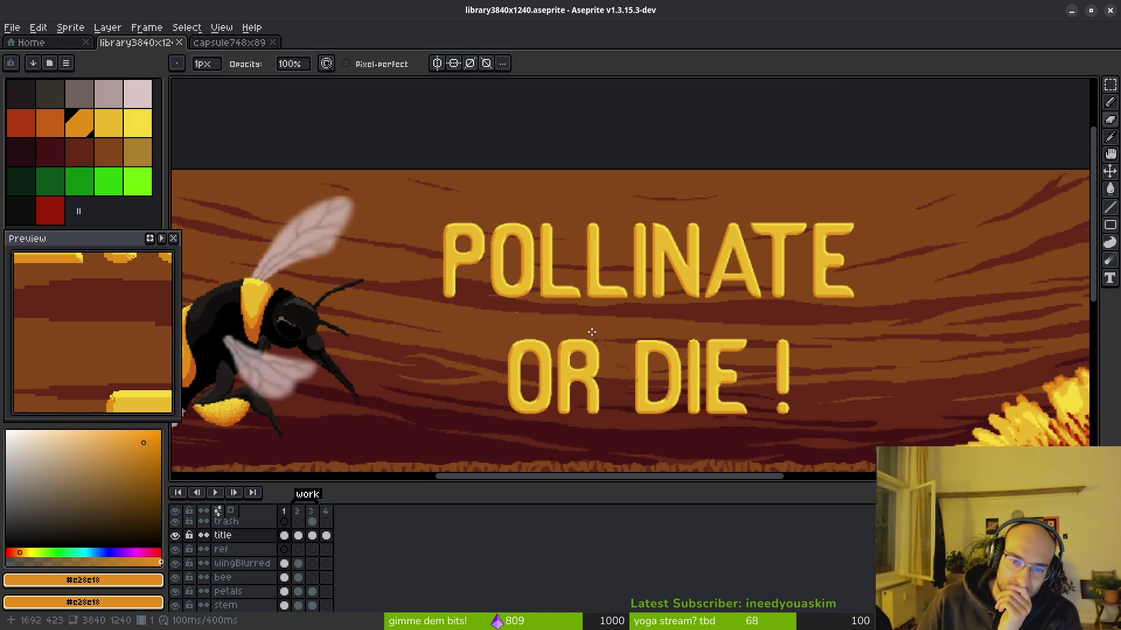
Step: Marquee-select the POLLINATE OR DIE ! lettering in frame 1 and delete it
{"action": "scroll", "coordinate": [593, 338], "scroll_direction": "down", "scroll_amount": 2}
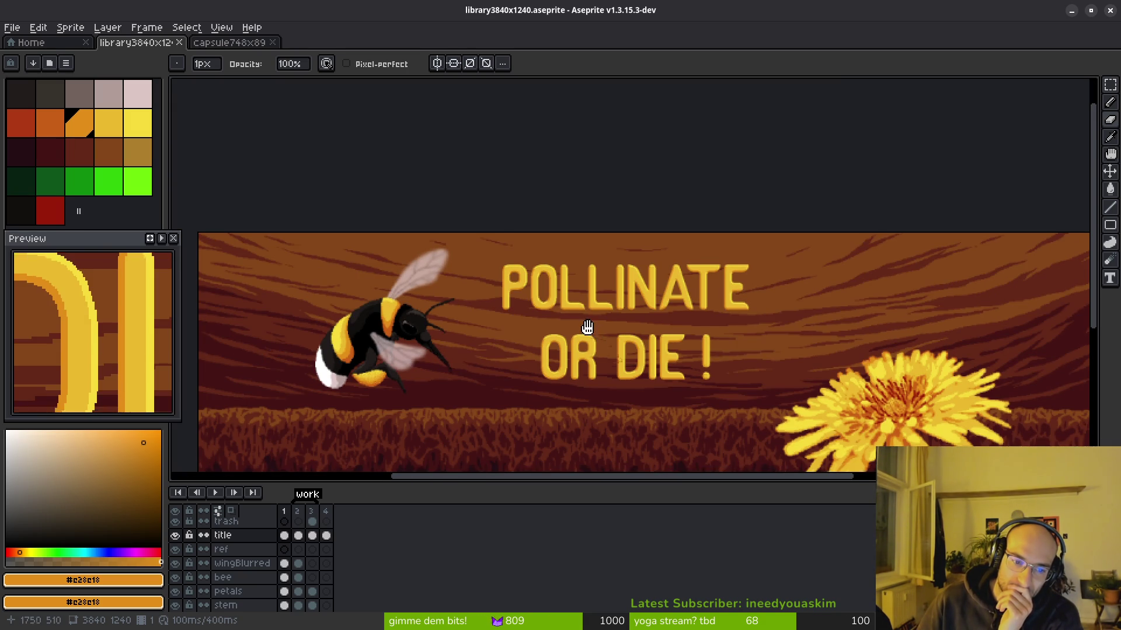
{"action": "left_click_drag", "start_coordinate": [592, 333], "coordinate": [573, 303]}
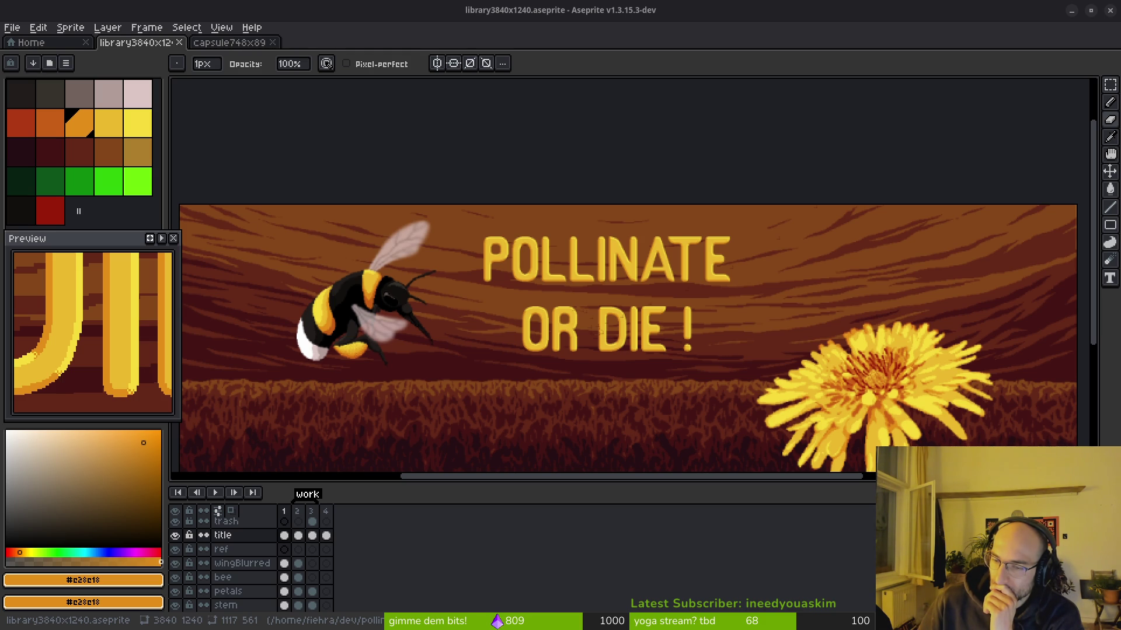
{"action": "scroll", "coordinate": [410, 286], "scroll_direction": "down", "scroll_amount": 1}
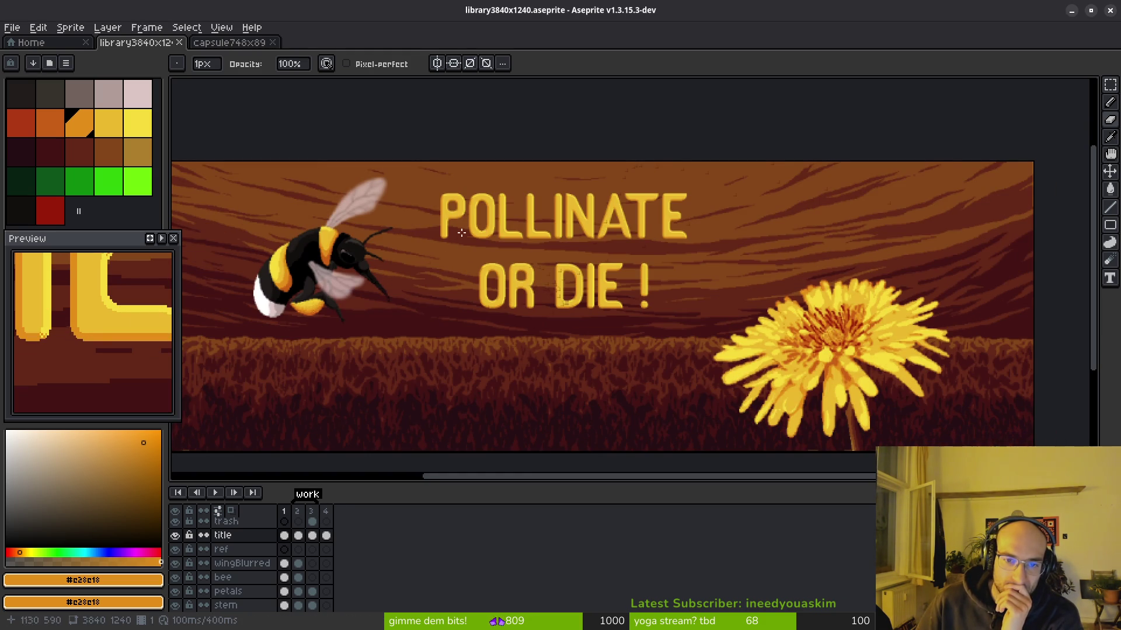
{"action": "key", "text": "m"}
{"action": "left_click_drag", "start_coordinate": [421, 180], "coordinate": [711, 327]}
{"action": "key", "text": "Delete"}
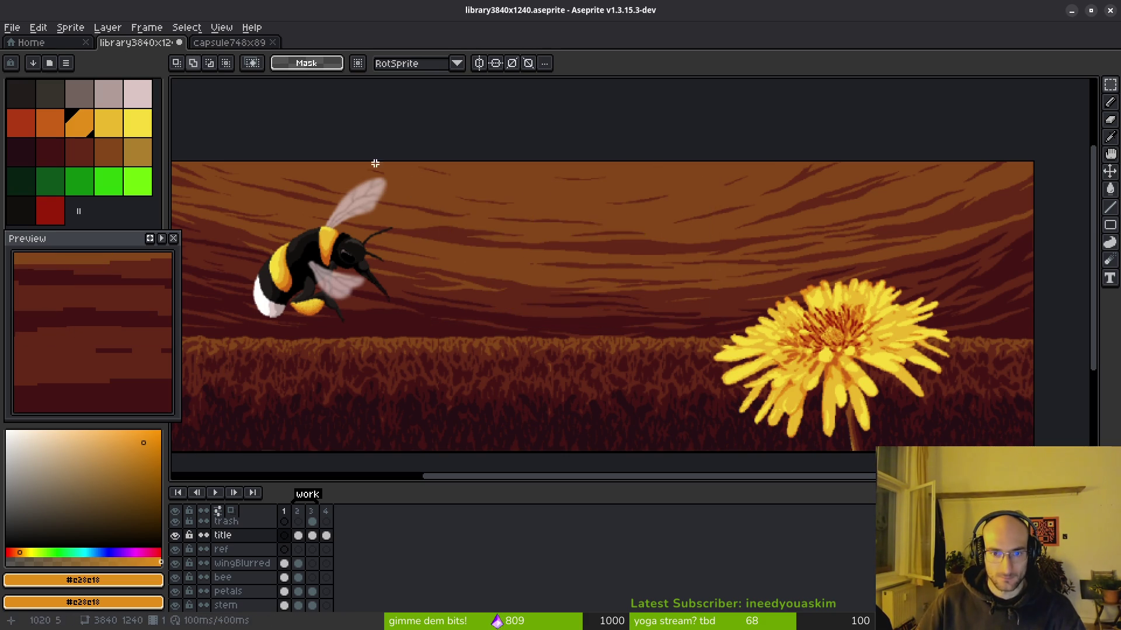
Step: Save the banner and check the title alone in frame 4, returning to frame 1
{"action": "key", "text": "ctrl+s"}
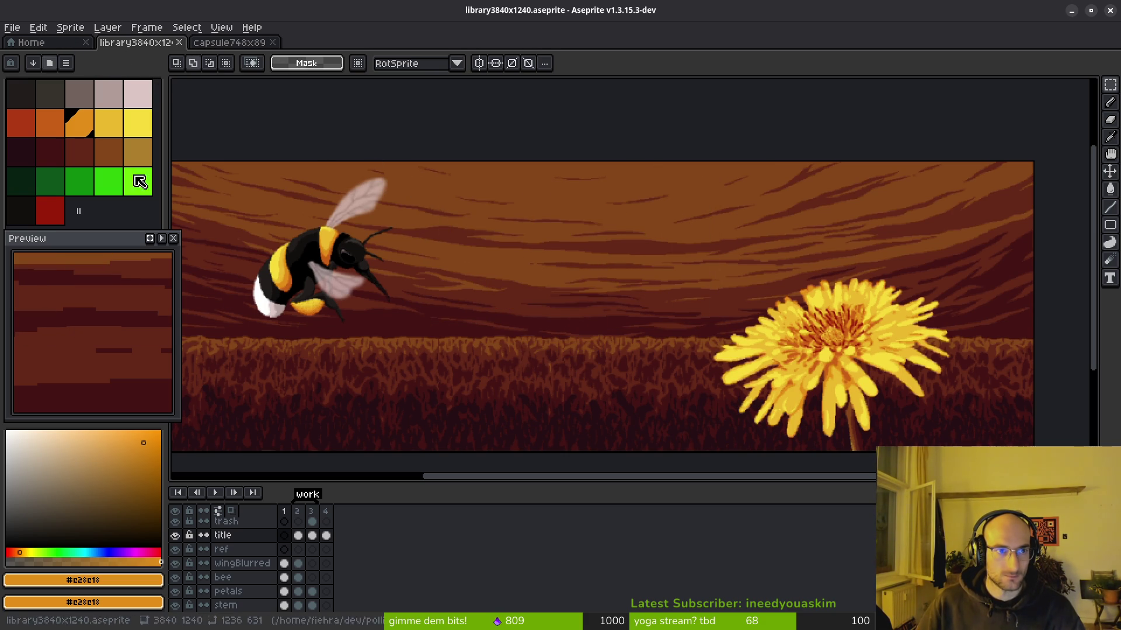
{"action": "left_click", "coordinate": [326, 536]}
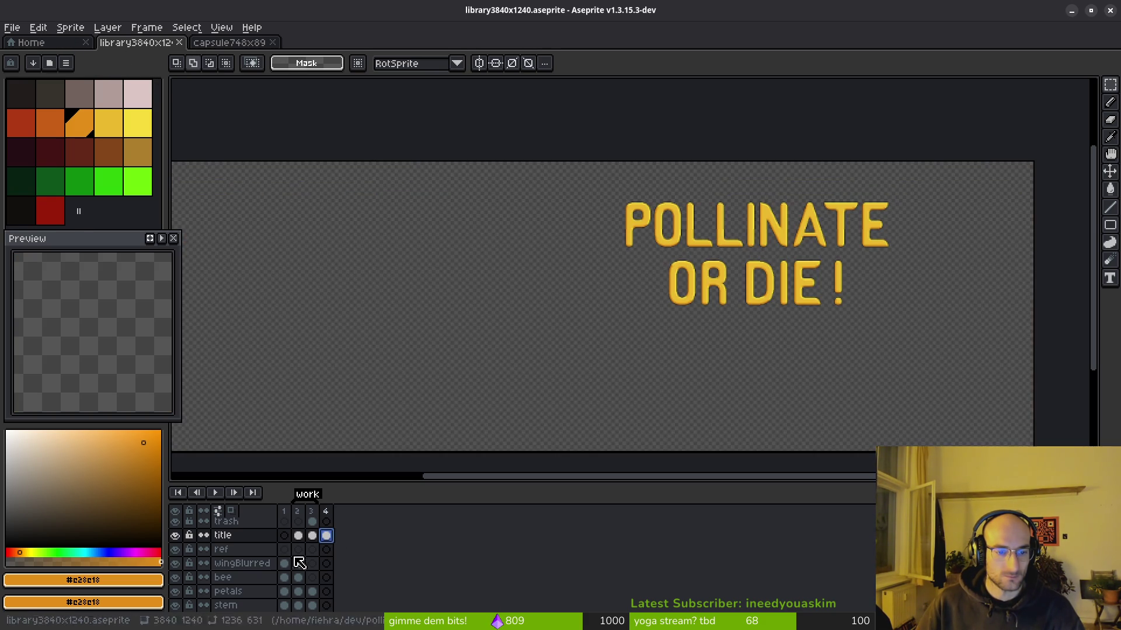
{"action": "left_click", "coordinate": [285, 535]}
Step: Create Sprite-0001 at 1280×720 and paste the title art onto it
{"action": "key", "text": "alt+e"}
{"action": "key", "text": "Left"}
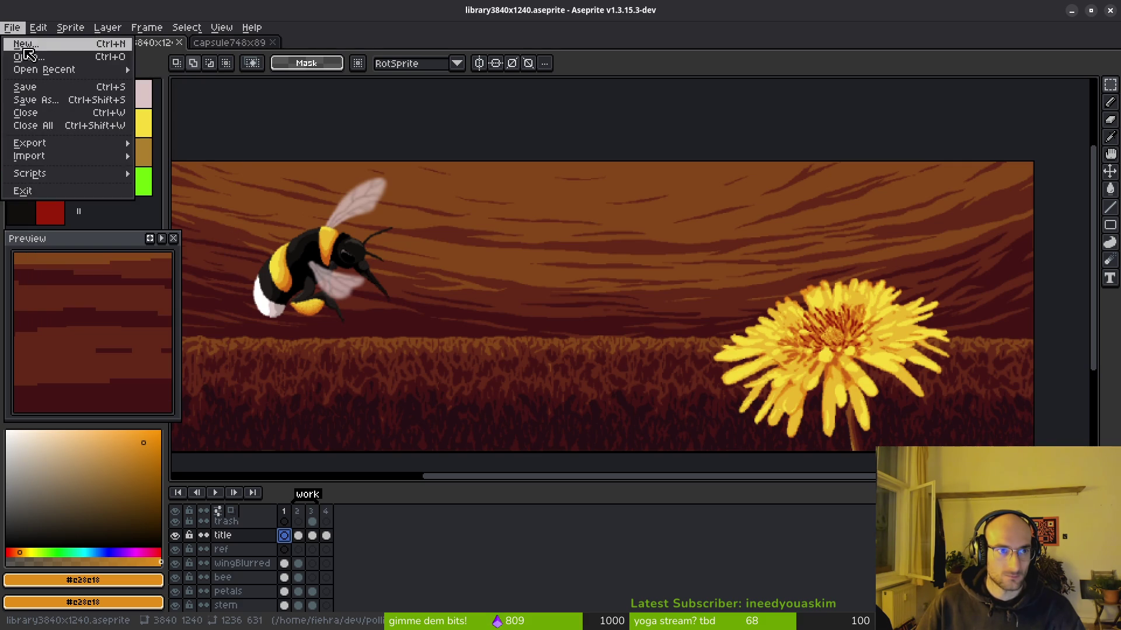
{"action": "key", "text": "Return"}
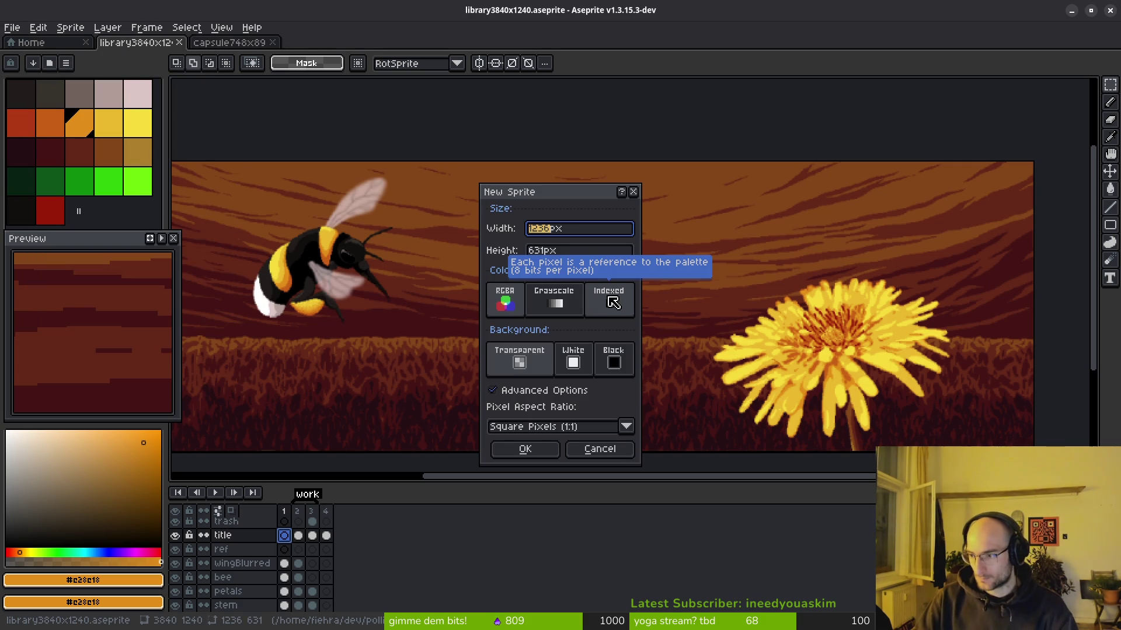
{"action": "type", "text": "1"}
{"action": "key", "text": "Tab"}
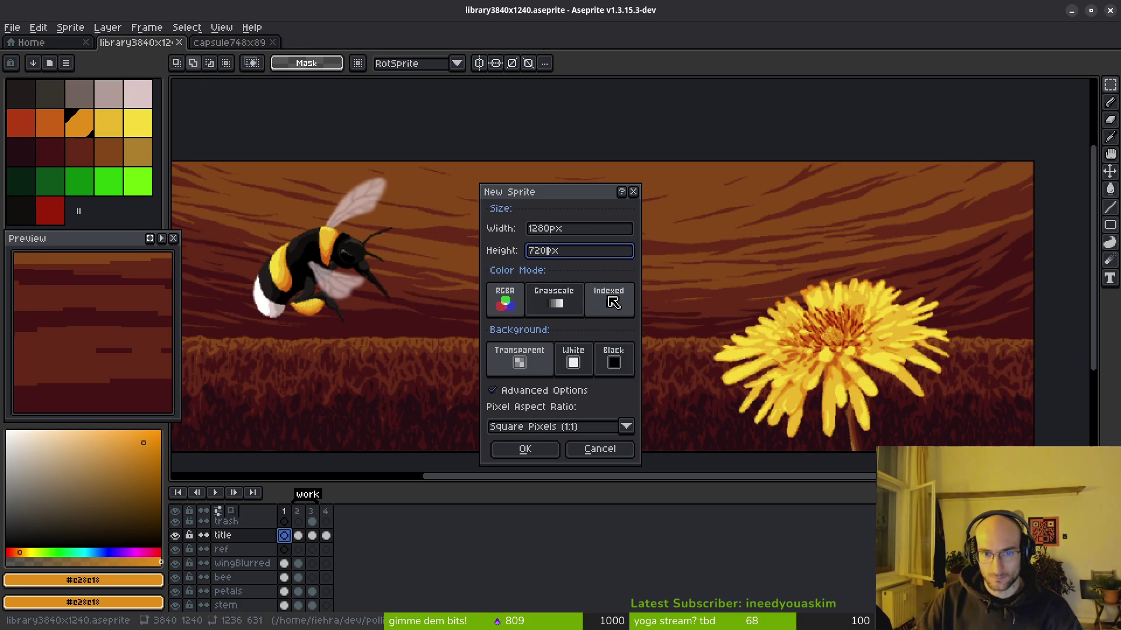
{"action": "key", "text": "Return"}
{"action": "key", "text": "ctrl+v"}
{"action": "scroll", "coordinate": [668, 342], "scroll_direction": "down", "scroll_amount": 3}
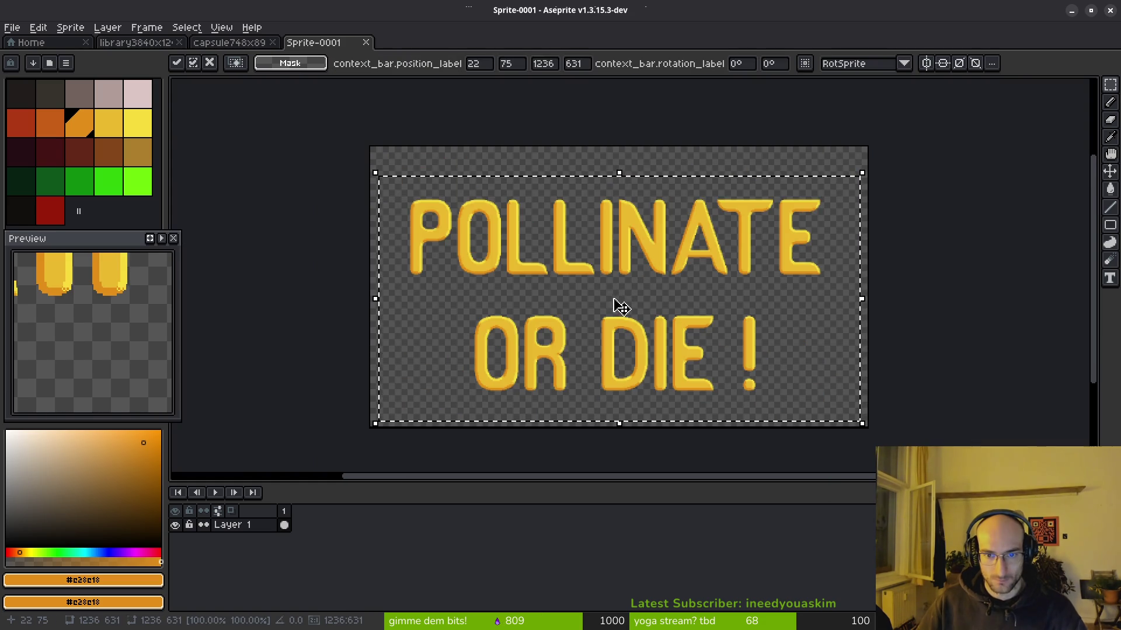
Step: Drop the pasted title onto the canvas and show the grid overlay
{"action": "scroll", "coordinate": [615, 267], "scroll_direction": "up", "scroll_amount": 1}
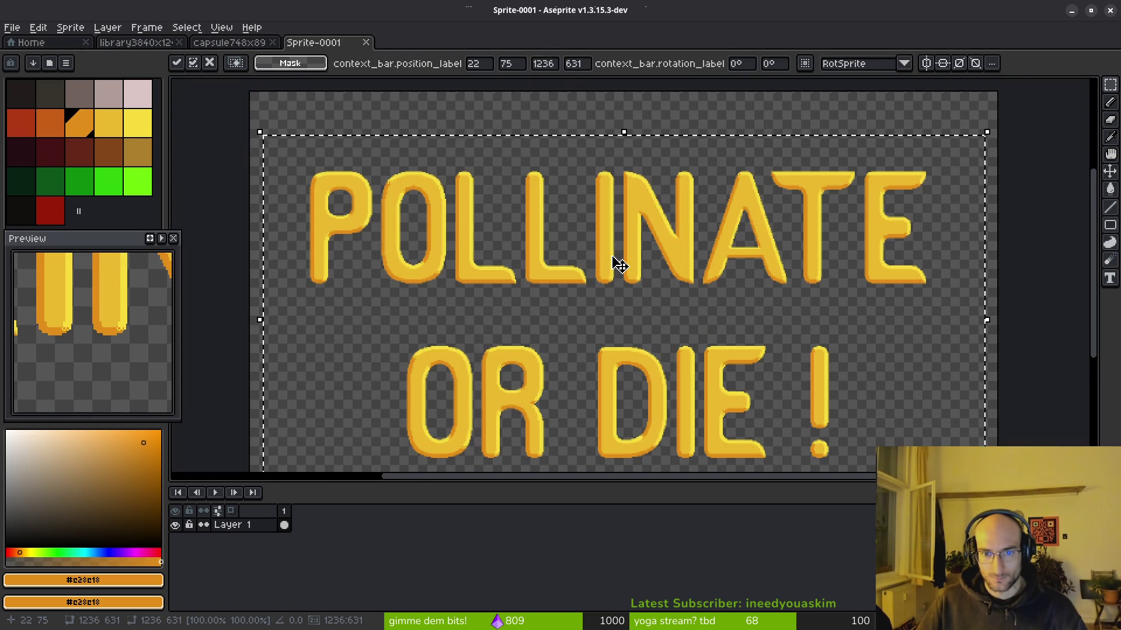
{"action": "key", "text": "Return"}
{"action": "key", "text": "ctrl+apostrophe"}
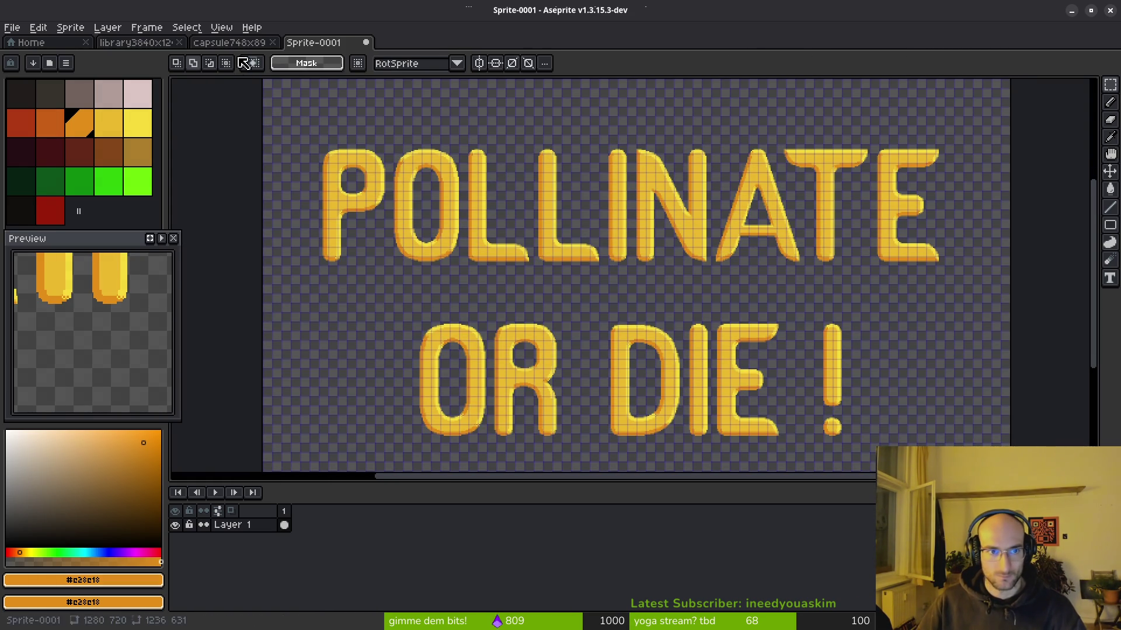
Step: Enter 128 for the grid width in Grid Settings and apply it
{"action": "left_click", "coordinate": [232, 30]}
{"action": "mouse_move", "coordinate": [267, 92]}
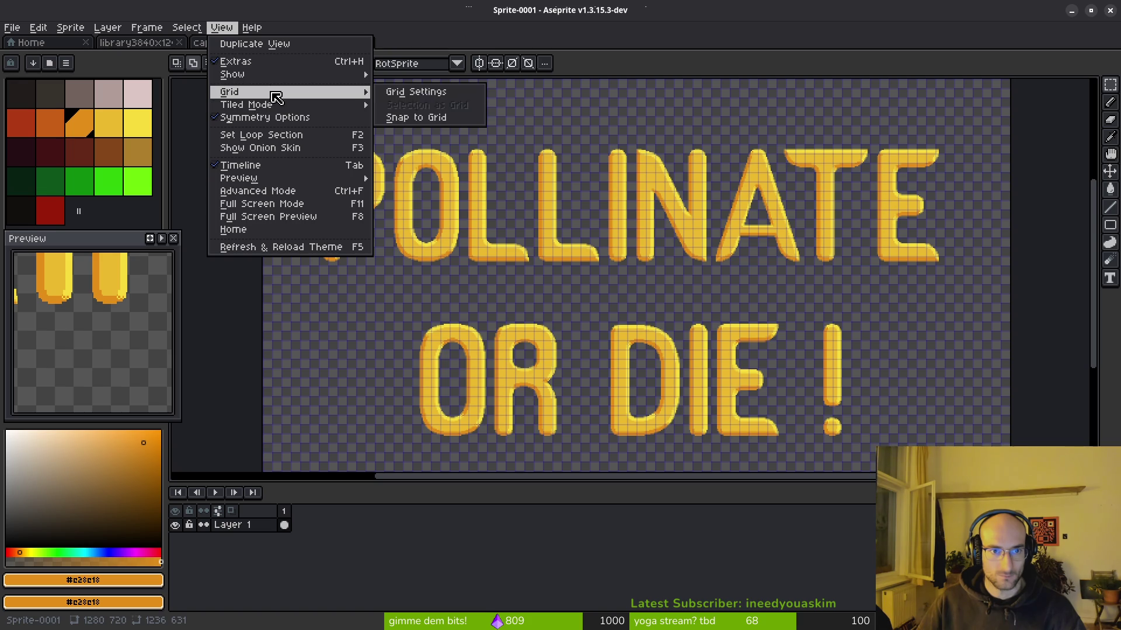
{"action": "left_click", "coordinate": [411, 93]}
{"action": "left_click", "coordinate": [536, 331]}
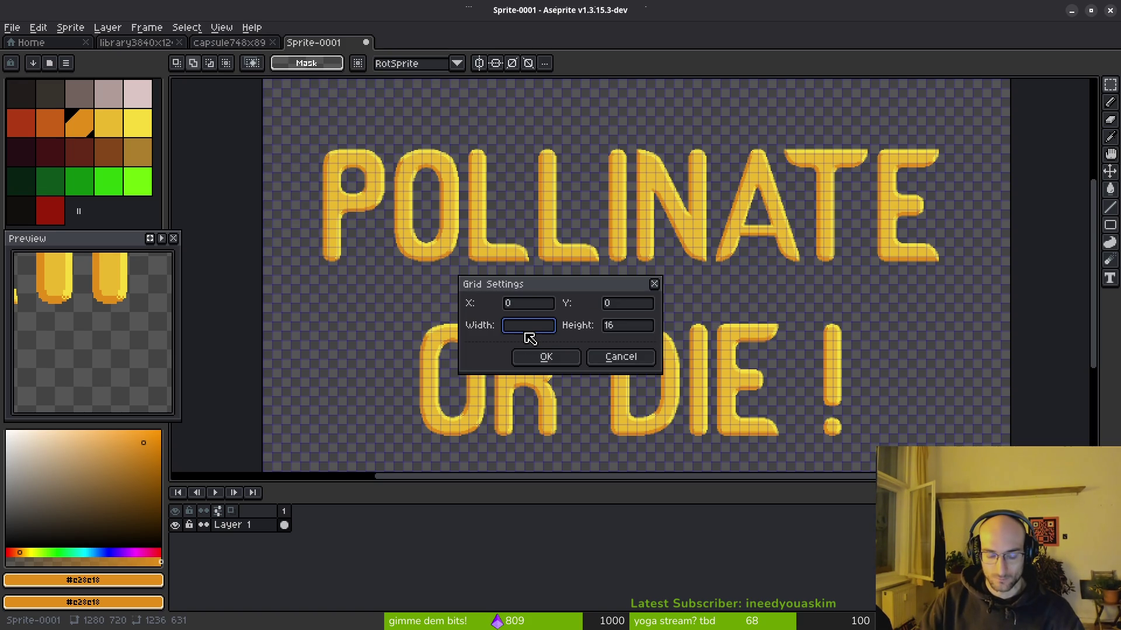
{"action": "type", "text": "128"}
{"action": "key", "text": "Tab"}
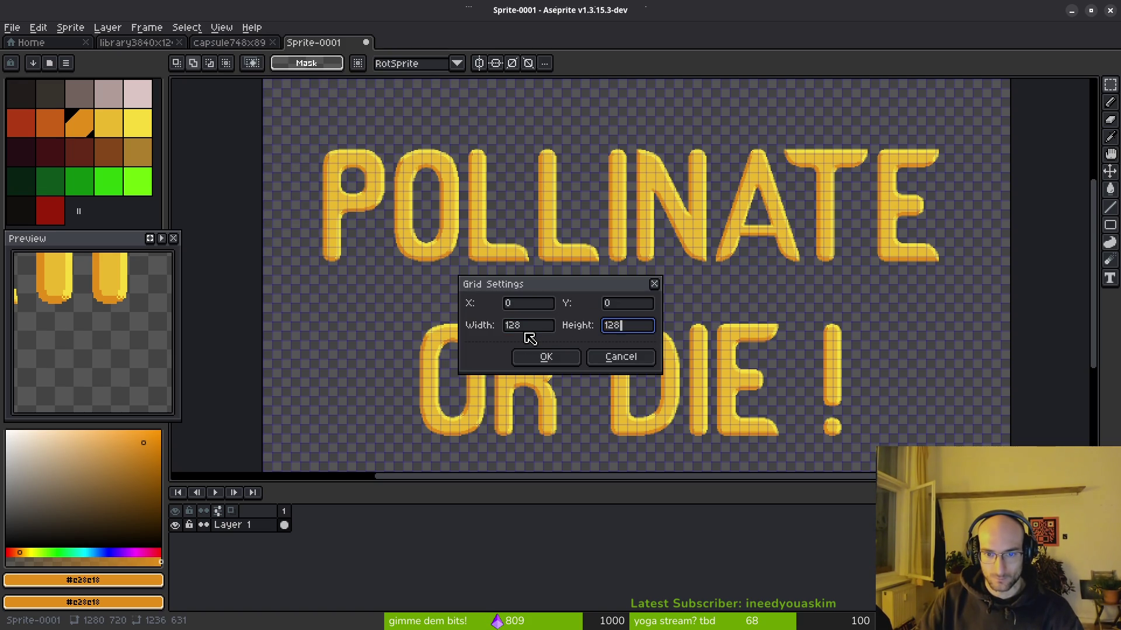
{"action": "key", "text": "Return"}
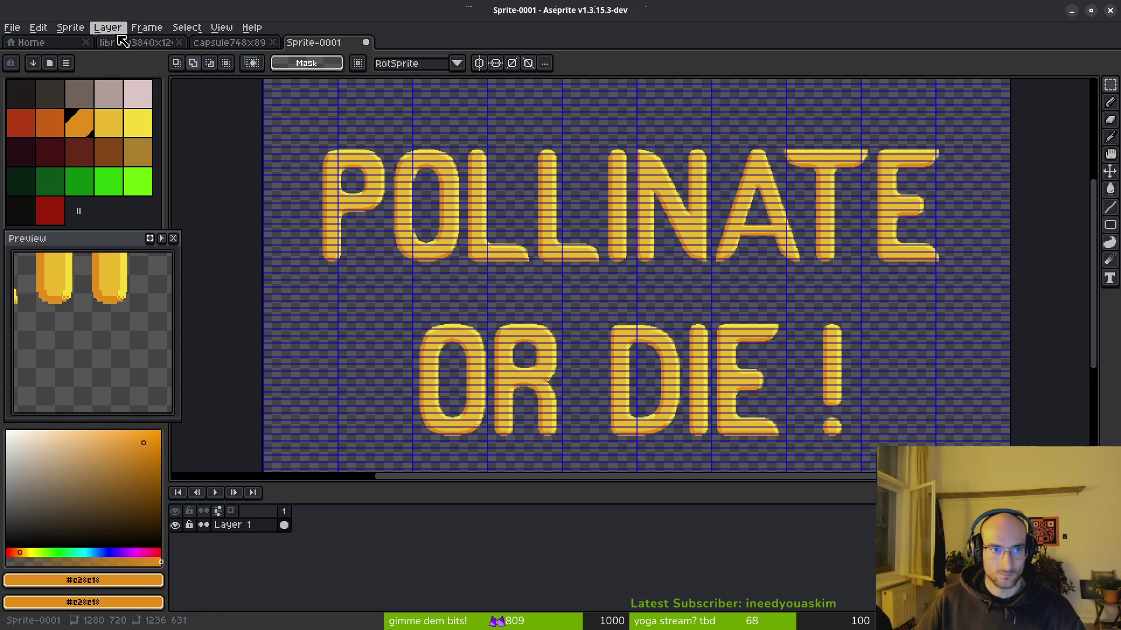
Step: Correct the grid height to 128 for a 128×128 grid
{"action": "left_click", "coordinate": [222, 29]}
{"action": "mouse_move", "coordinate": [263, 93]}
{"action": "left_click", "coordinate": [411, 90]}
{"action": "left_click", "coordinate": [632, 326]}
{"action": "type", "text": "8"}
{"action": "key", "text": "Return"}
Step: Nudge the selected title up a few pixels and bring up the Save File dialog
{"action": "scroll", "coordinate": [632, 324], "scroll_direction": "down", "scroll_amount": 2}
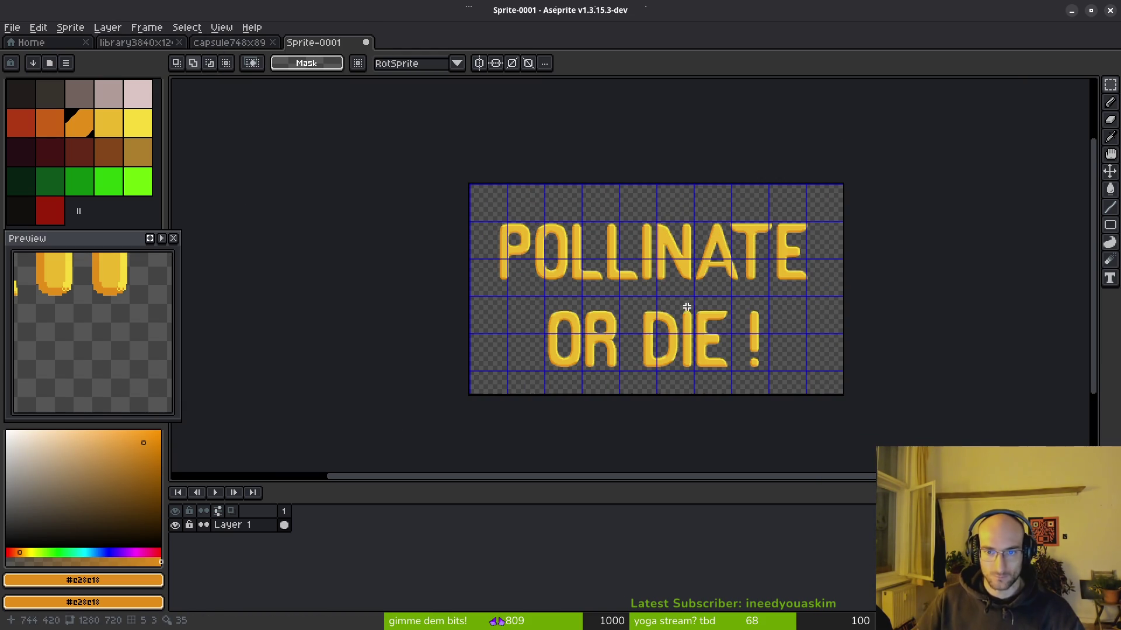
{"action": "scroll", "coordinate": [670, 299], "scroll_direction": "up", "scroll_amount": 1}
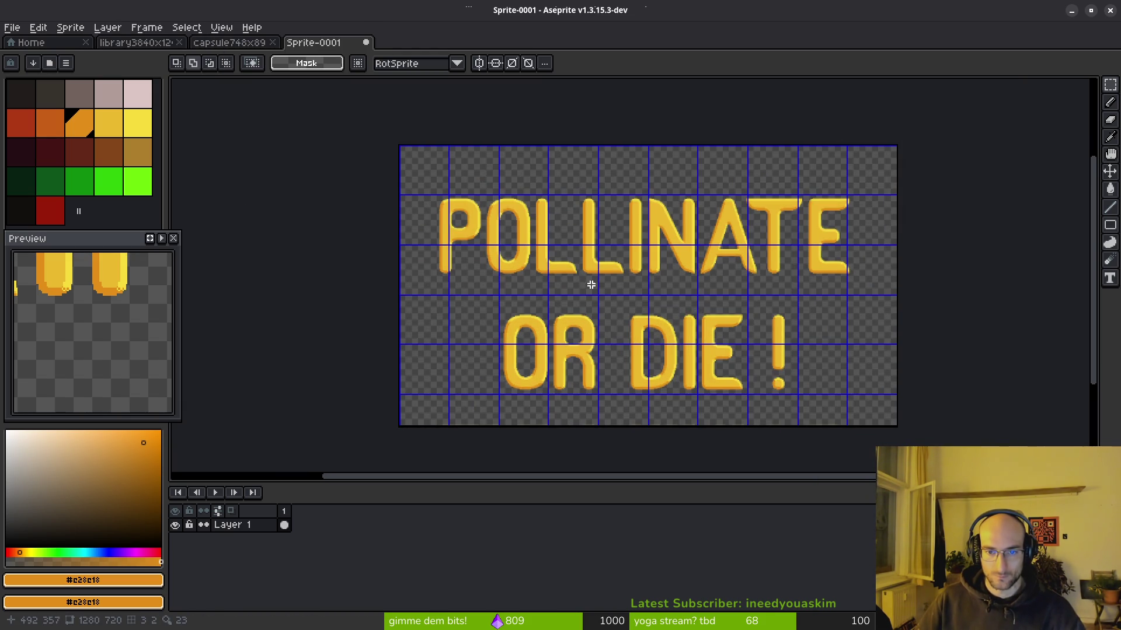
{"action": "mouse_move", "coordinate": [414, 183]}
{"action": "left_mouse_down"}
{"action": "mouse_move", "coordinate": [597, 294]}
{"action": "mouse_move", "coordinate": [856, 426]}
{"action": "mouse_move", "coordinate": [869, 415]}
{"action": "mouse_move", "coordinate": [844, 412]}
{"action": "left_mouse_up"}
{"action": "key", "text": "Up"}
{"action": "key", "text": "Up"}
{"action": "key", "text": "Up"}
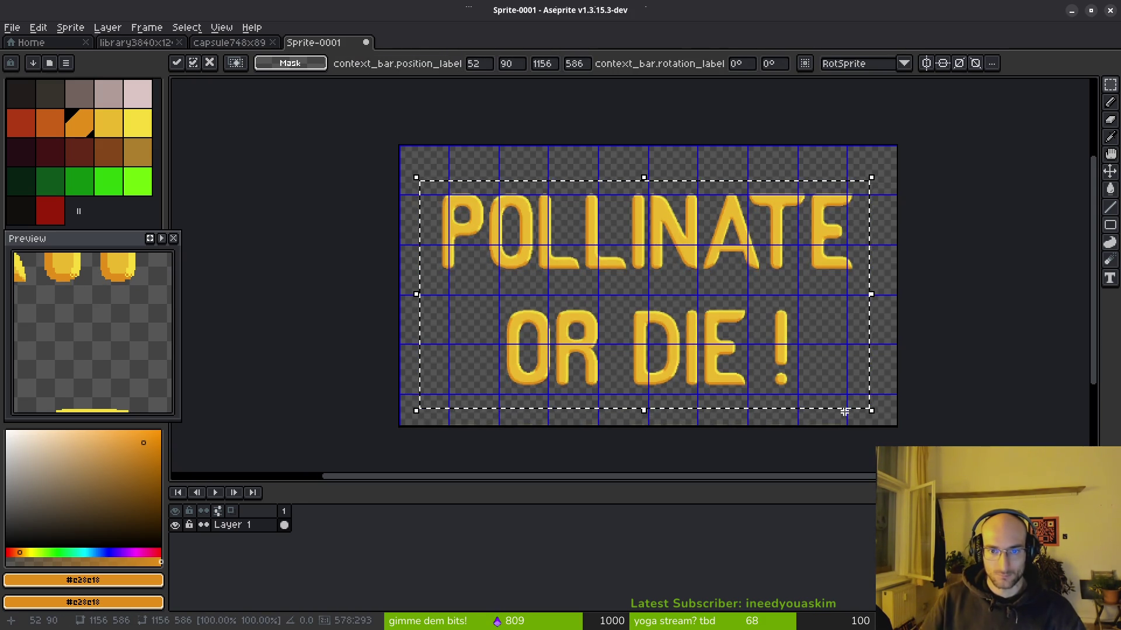
{"action": "key", "text": "ctrl+s"}
{"action": "key", "text": "Escape"}
{"action": "key", "text": "ctrl+s"}
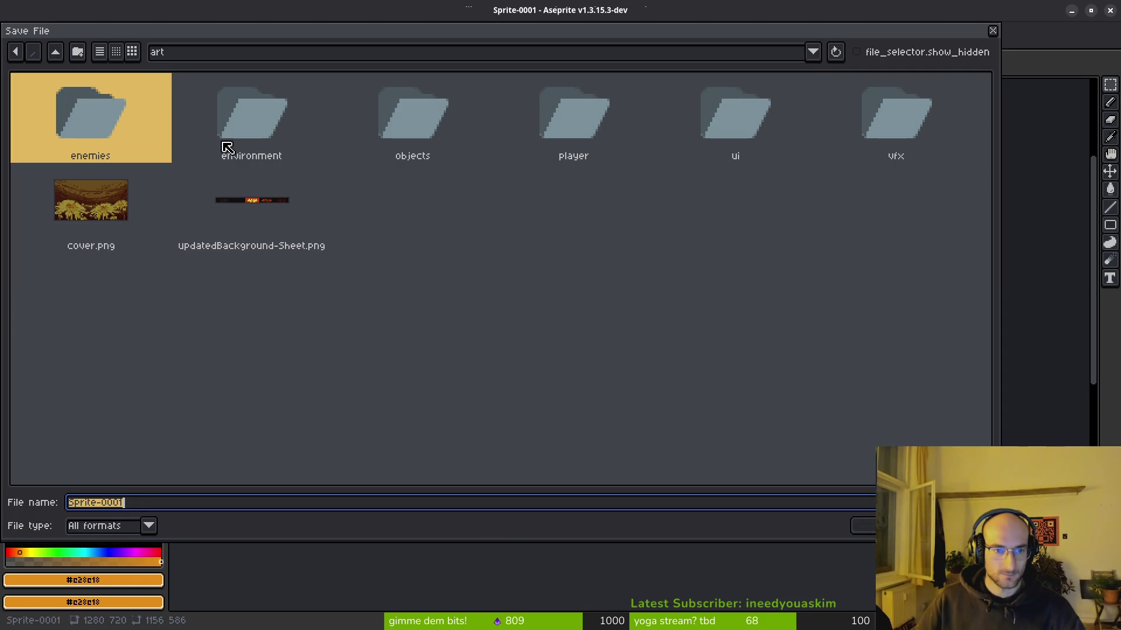
Step: Save the sprite as libraryLogo in the assets' aseprite folder
{"action": "type", "text": "libraryLogo"}
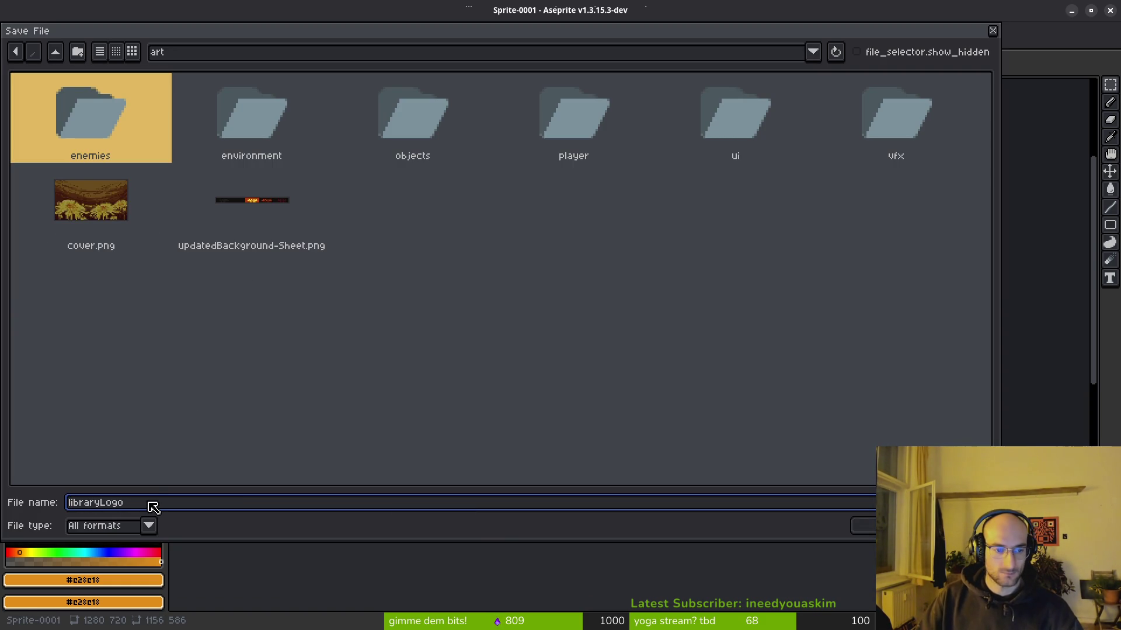
{"action": "left_click", "coordinate": [55, 52]}
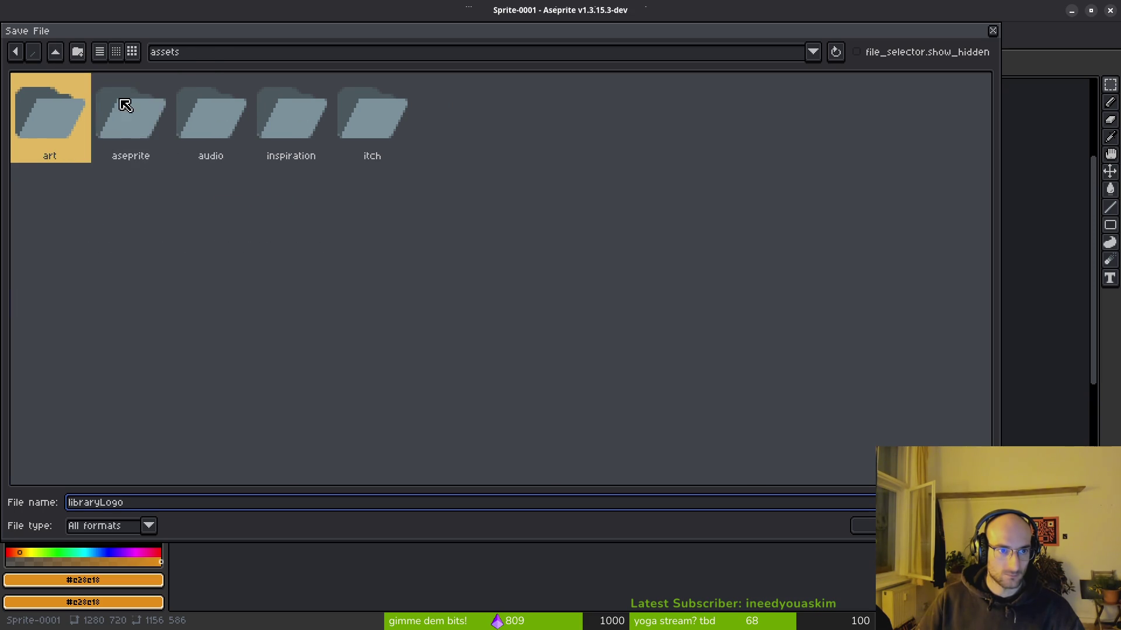
{"action": "double_click", "coordinate": [126, 105]}
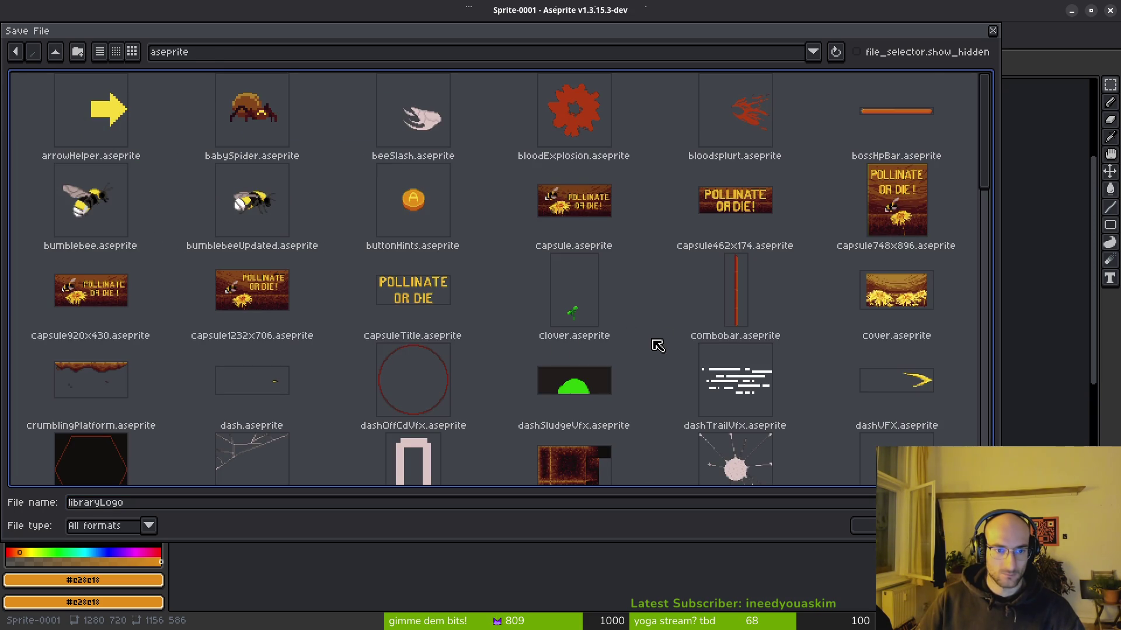
{"action": "scroll", "coordinate": [659, 345], "scroll_direction": "down", "scroll_amount": 10}
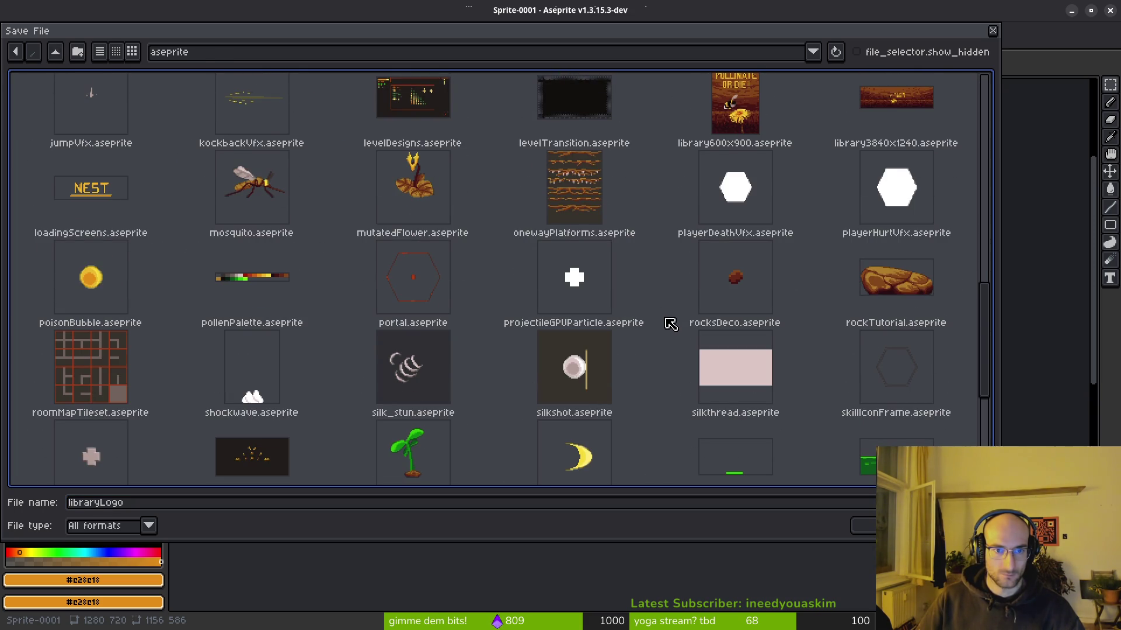
{"action": "scroll", "coordinate": [670, 323], "scroll_direction": "up", "scroll_amount": 2}
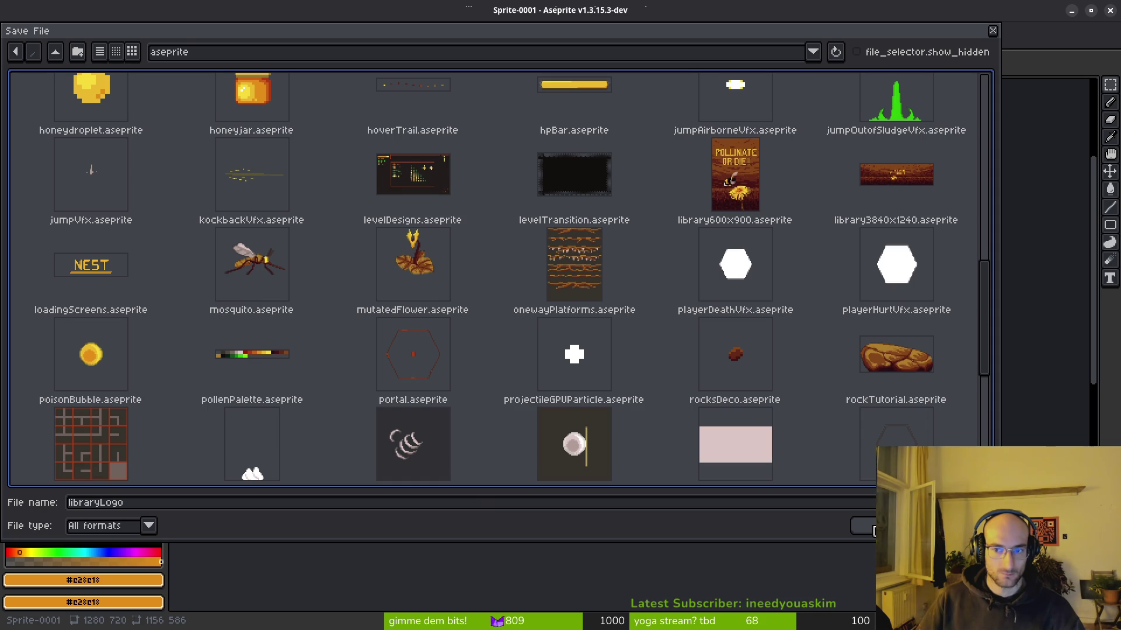
{"action": "left_click", "coordinate": [874, 529]}
Step: Hide the grid, zoom in on the P's junction and pick the mid yellow #cab82c
{"action": "key", "text": "ctrl+apostrophe"}
{"action": "scroll", "coordinate": [570, 331], "scroll_direction": "up", "scroll_amount": 5}
{"action": "mouse_move", "coordinate": [601, 257]}
{"action": "left_mouse_down"}
{"action": "mouse_move", "coordinate": [685, 277]}
{"action": "mouse_move", "coordinate": [641, 287]}
{"action": "mouse_move", "coordinate": [458, 378]}
{"action": "left_mouse_up"}
{"action": "scroll", "coordinate": [640, 274], "scroll_direction": "up", "scroll_amount": 2}
{"action": "scroll", "coordinate": [476, 287], "scroll_direction": "up", "scroll_amount": 1}
{"action": "left_click", "coordinate": [497, 291], "text": "alt"}
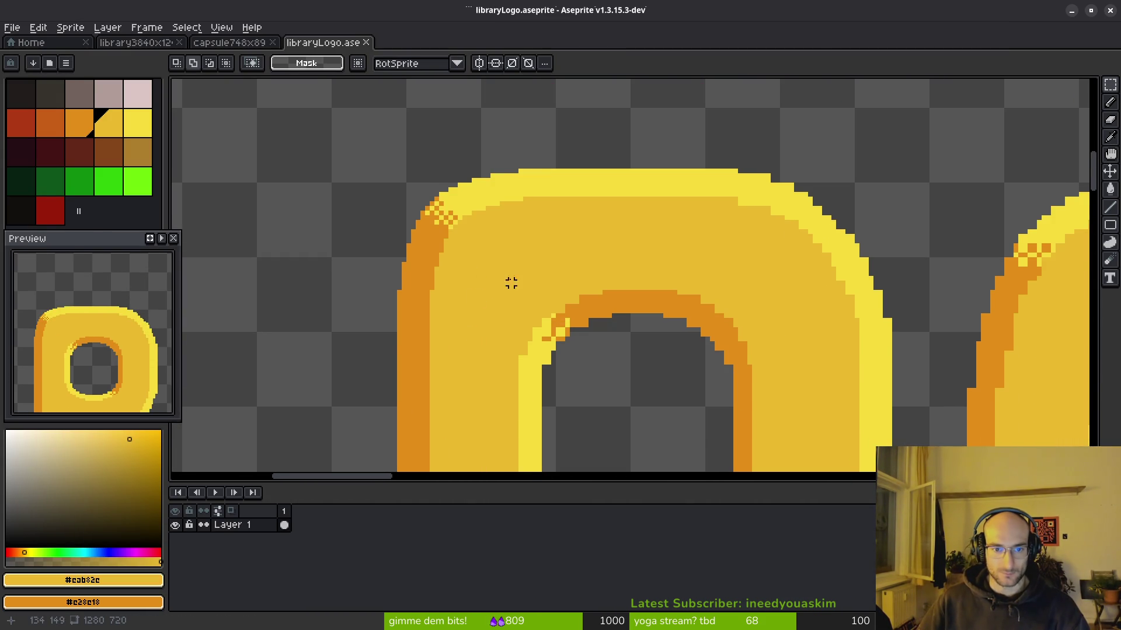
Step: Pick the bright yellow #f7db3b and paint stepped pixels along the letter arch edge
{"action": "scroll", "coordinate": [497, 292], "scroll_direction": "down", "scroll_amount": 1}
{"action": "scroll", "coordinate": [517, 268], "scroll_direction": "right", "scroll_amount": 3}
{"action": "scroll", "coordinate": [538, 273], "scroll_direction": "up", "scroll_amount": 1}
{"action": "scroll", "coordinate": [549, 199], "scroll_direction": "up", "scroll_amount": 1}
{"action": "left_click", "coordinate": [548, 199], "text": "alt"}
{"action": "scroll", "coordinate": [570, 205], "scroll_direction": "up", "scroll_amount": 1}
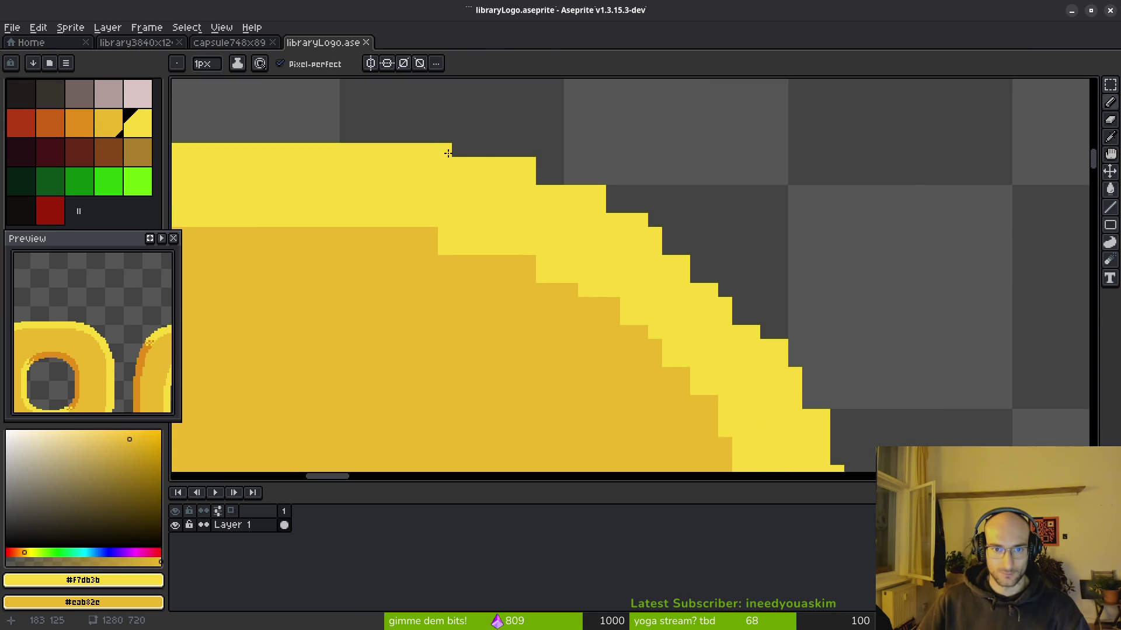
{"action": "left_click_drag", "start_coordinate": [539, 178], "coordinate": [570, 177]}
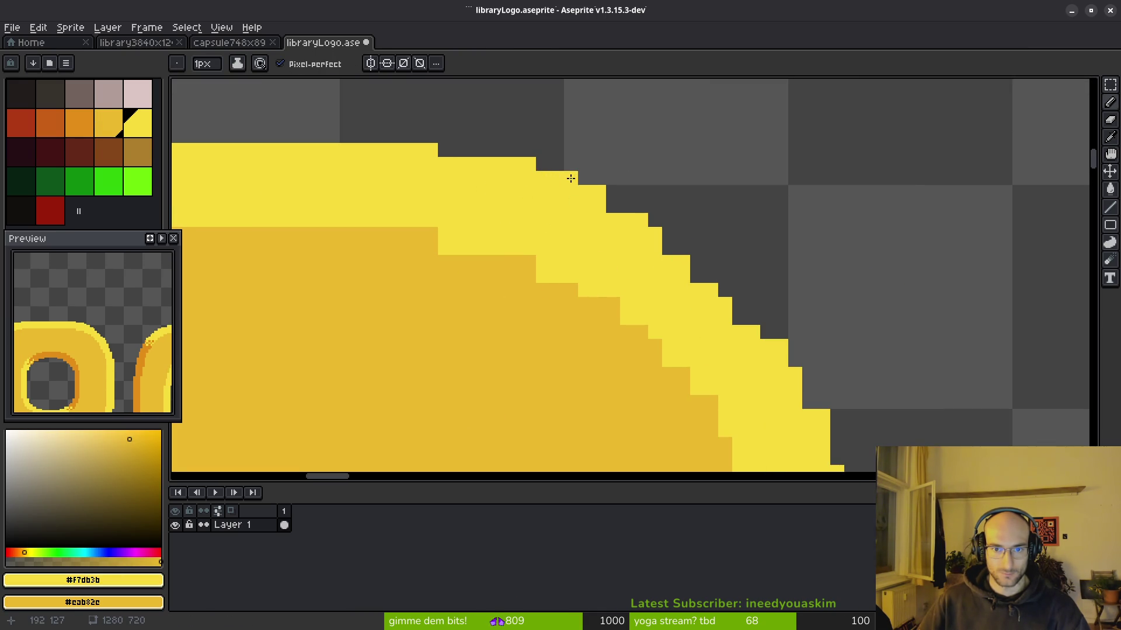
{"action": "mouse_move", "coordinate": [634, 214]}
{"action": "left_mouse_down"}
{"action": "mouse_move", "coordinate": [603, 202]}
{"action": "mouse_move", "coordinate": [653, 220]}
{"action": "mouse_move", "coordinate": [700, 265]}
{"action": "left_mouse_up"}
Step: Add single bright-yellow pixels and fill the dark gaps along the arch edge
{"action": "scroll", "coordinate": [701, 266], "scroll_direction": "down", "scroll_amount": 2}
{"action": "scroll", "coordinate": [675, 251], "scroll_direction": "up", "scroll_amount": 2}
{"action": "left_click", "coordinate": [609, 197]}
{"action": "scroll", "coordinate": [627, 211], "scroll_direction": "down", "scroll_amount": 2}
{"action": "scroll", "coordinate": [638, 263], "scroll_direction": "up", "scroll_amount": 2}
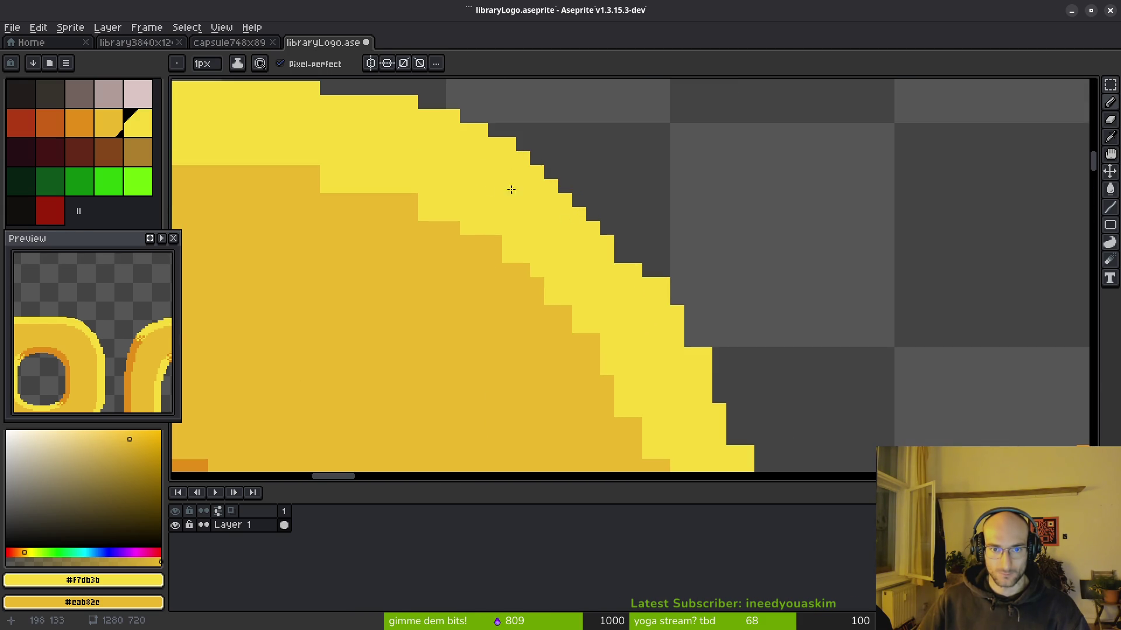
{"action": "left_click_drag", "start_coordinate": [545, 164], "coordinate": [634, 269]}
{"action": "left_click", "coordinate": [621, 257]}
{"action": "left_click_drag", "start_coordinate": [578, 201], "coordinate": [654, 282]}
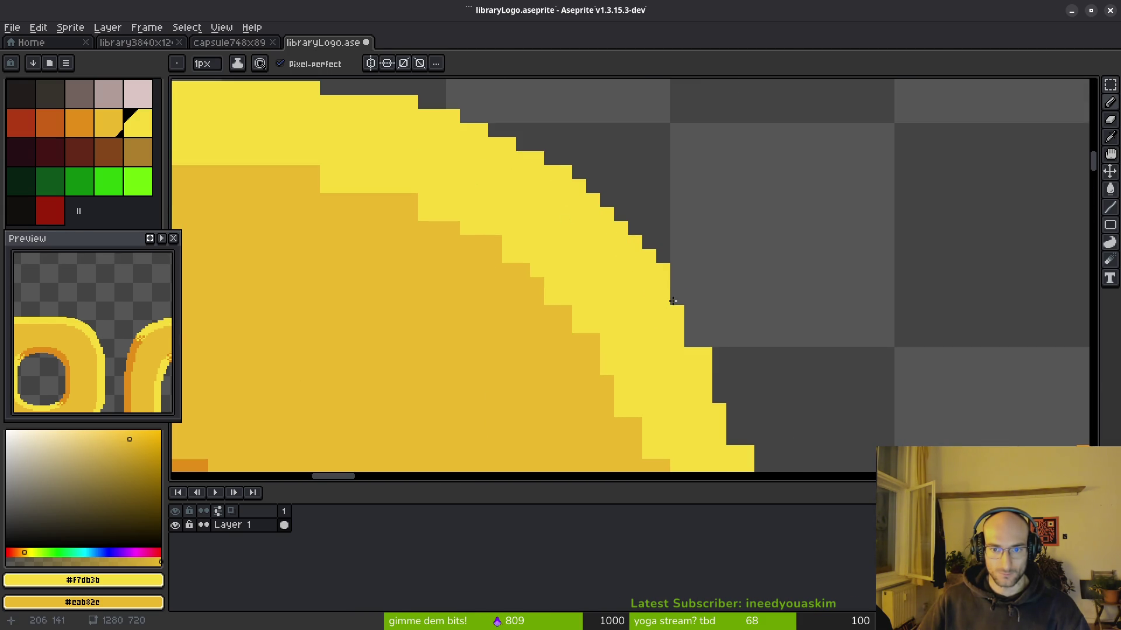
{"action": "left_click", "coordinate": [675, 285]}
Step: Undo the stray yellow pixel, erase extra edge pixels and trim the arch edge back one pixel
{"action": "scroll", "coordinate": [740, 268], "scroll_direction": "down", "scroll_amount": 2}
{"action": "key", "text": "ctrl+z"}
{"action": "key", "text": "e"}
{"action": "left_click", "coordinate": [669, 207]}
{"action": "left_click", "coordinate": [678, 235]}
{"action": "key", "text": "b"}
{"action": "key", "text": "e"}
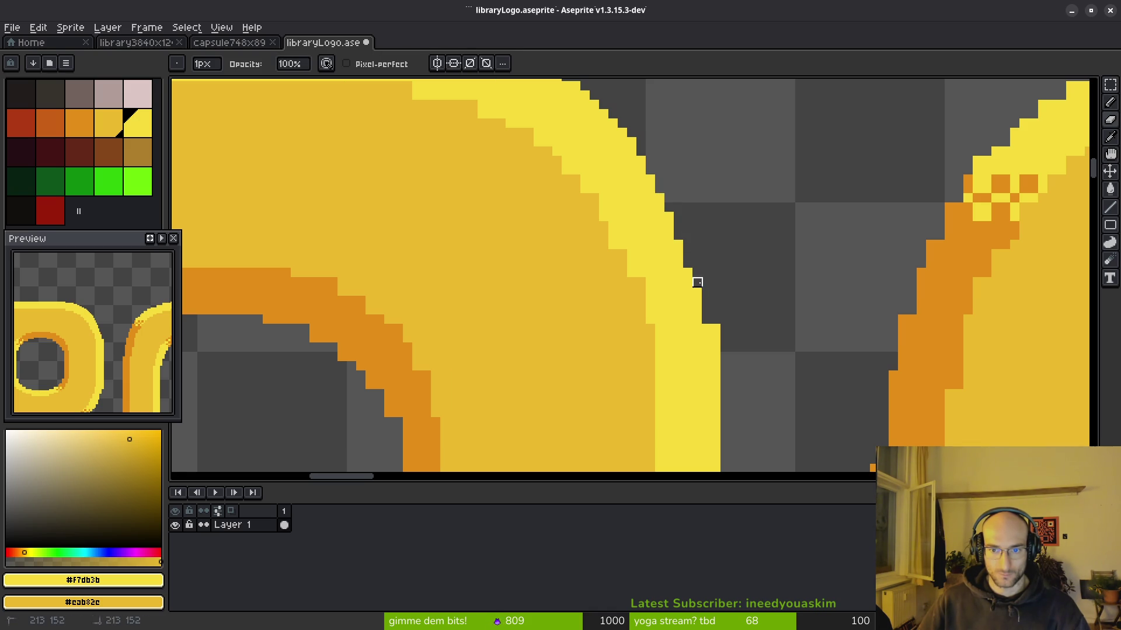
{"action": "left_click_drag", "start_coordinate": [714, 328], "coordinate": [716, 366]}
Step: Extend the yellow edge down to the grey and fill one missing arch-edge pixel
{"action": "scroll", "coordinate": [716, 366], "scroll_direction": "down", "scroll_amount": 3}
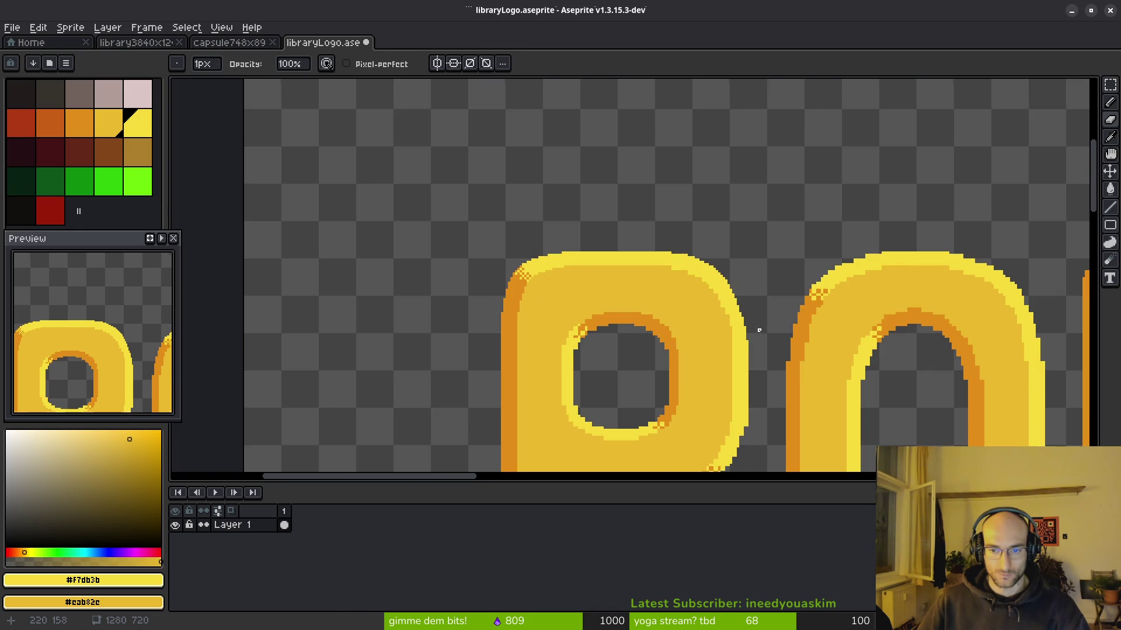
{"action": "scroll", "coordinate": [759, 329], "scroll_direction": "up", "scroll_amount": 3}
{"action": "key", "text": "b"}
{"action": "left_click_drag", "start_coordinate": [698, 343], "coordinate": [698, 325]}
{"action": "scroll", "coordinate": [585, 245], "scroll_direction": "up", "scroll_amount": 2}
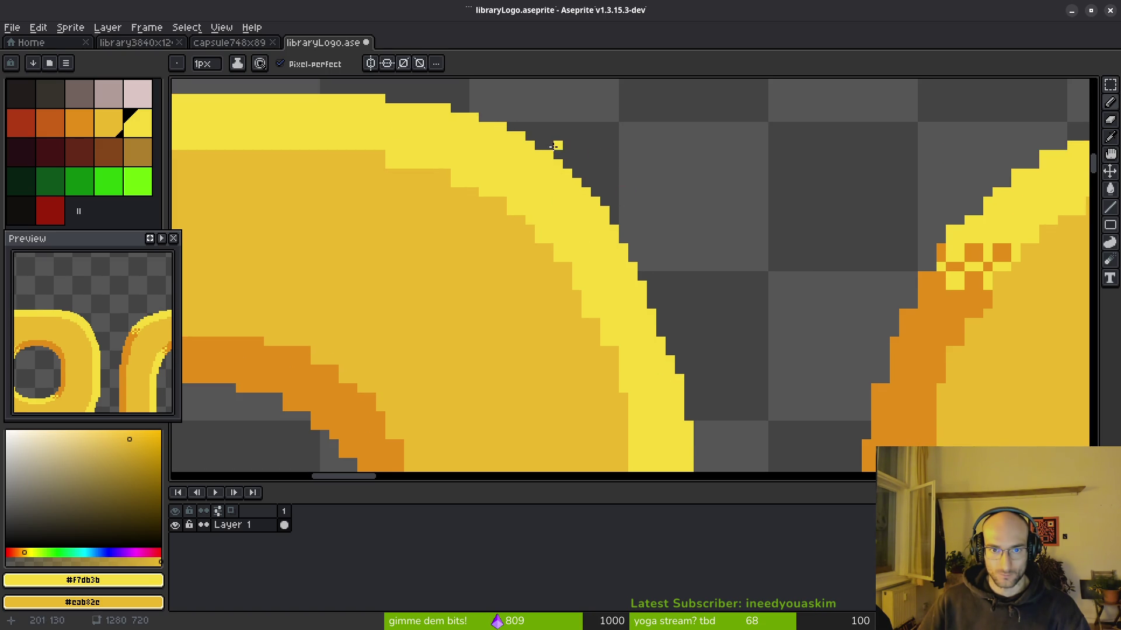
{"action": "left_click", "coordinate": [576, 175]}
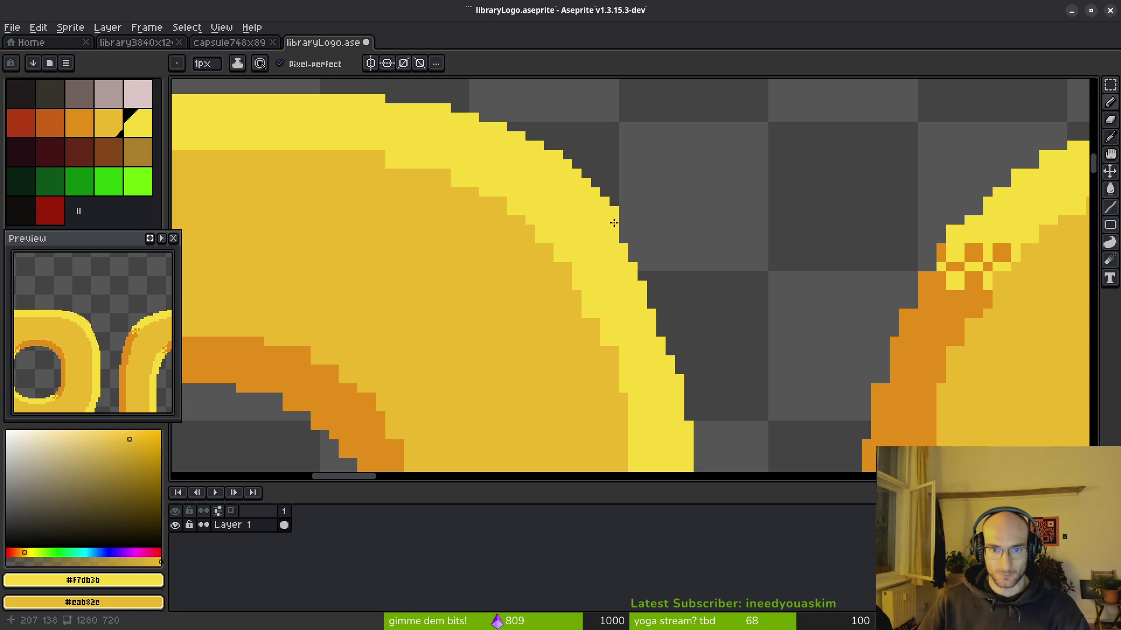
{"action": "scroll", "coordinate": [695, 260], "scroll_direction": "down", "scroll_amount": 3}
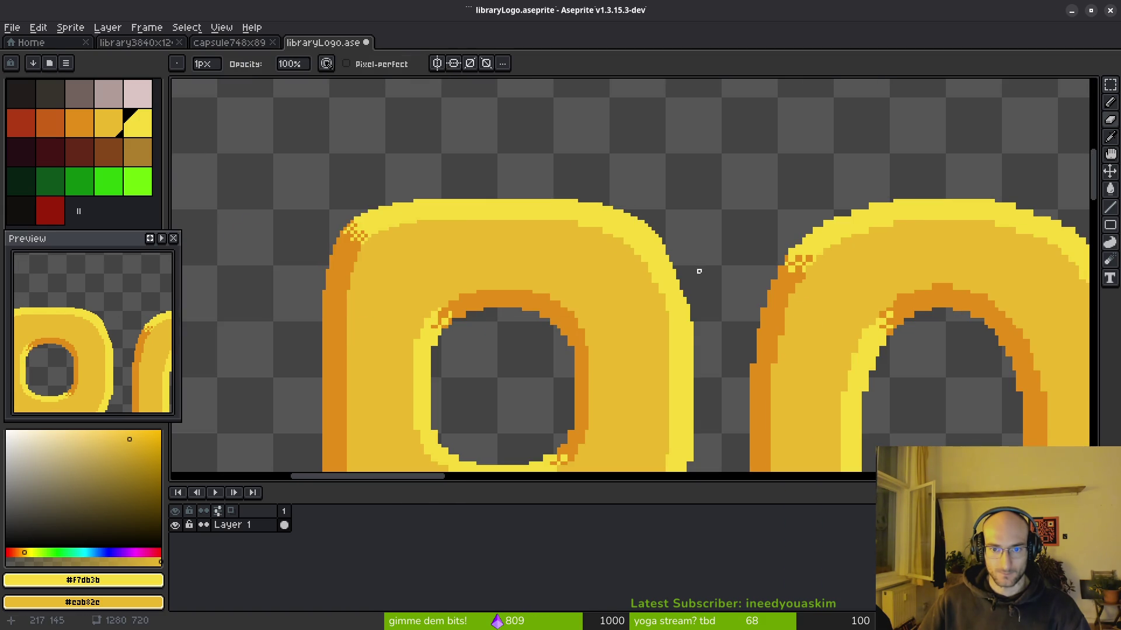
{"action": "scroll", "coordinate": [642, 233], "scroll_direction": "up", "scroll_amount": 3}
{"action": "key", "text": "e"}
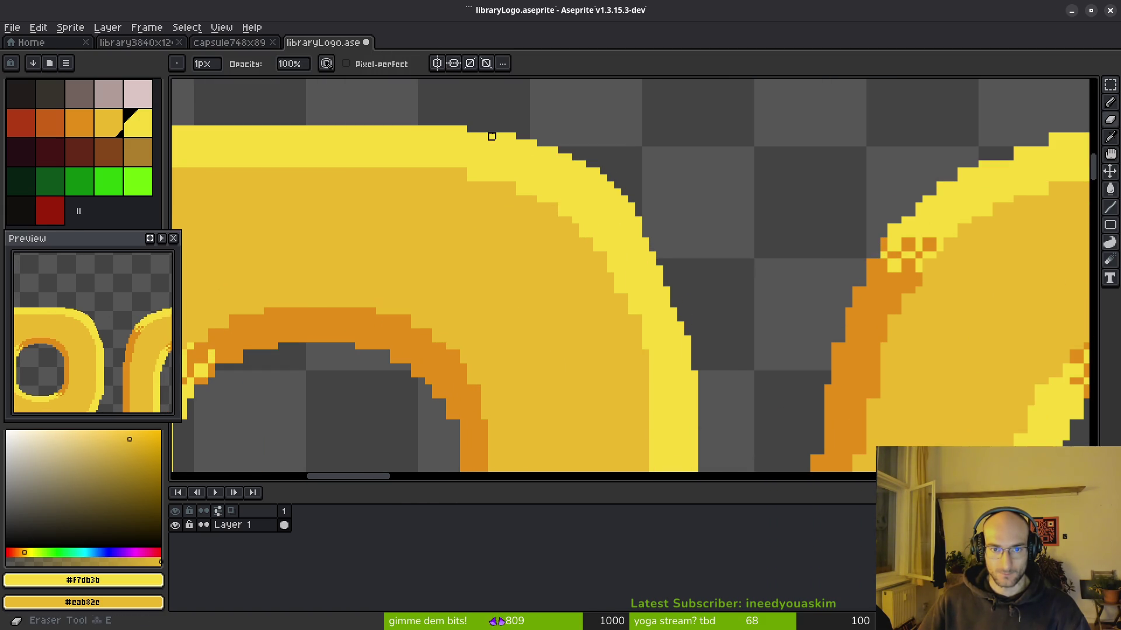
{"action": "scroll", "coordinate": [589, 144], "scroll_direction": "down", "scroll_amount": 3}
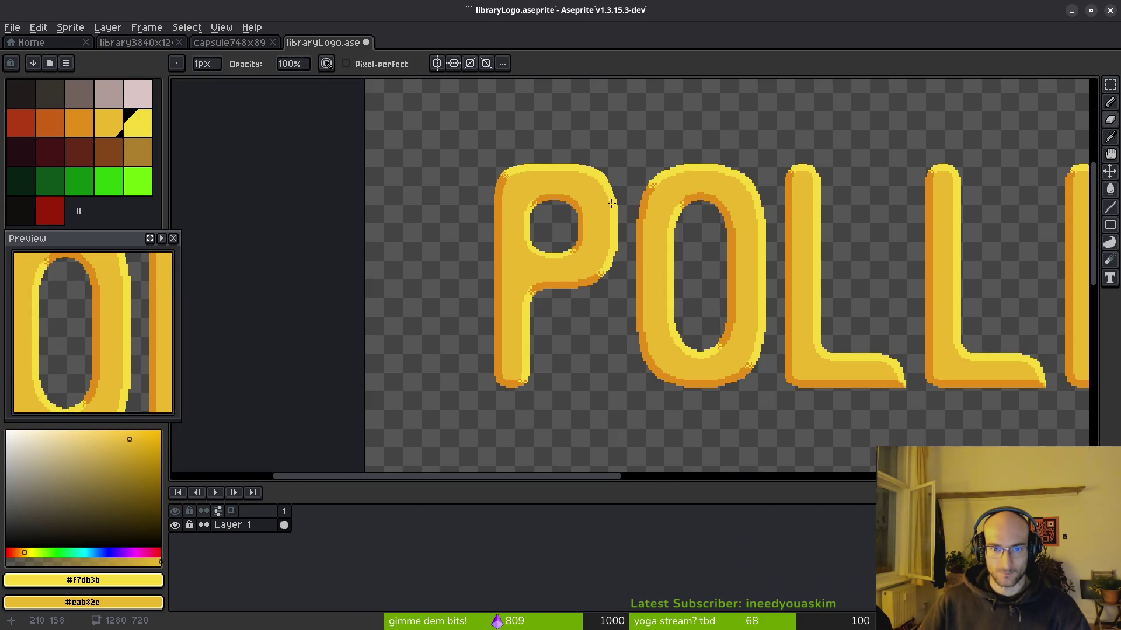
Step: Zoom in and erase stray pixels along the arch's outer edge
{"action": "scroll", "coordinate": [593, 192], "scroll_direction": "up", "scroll_amount": 4}
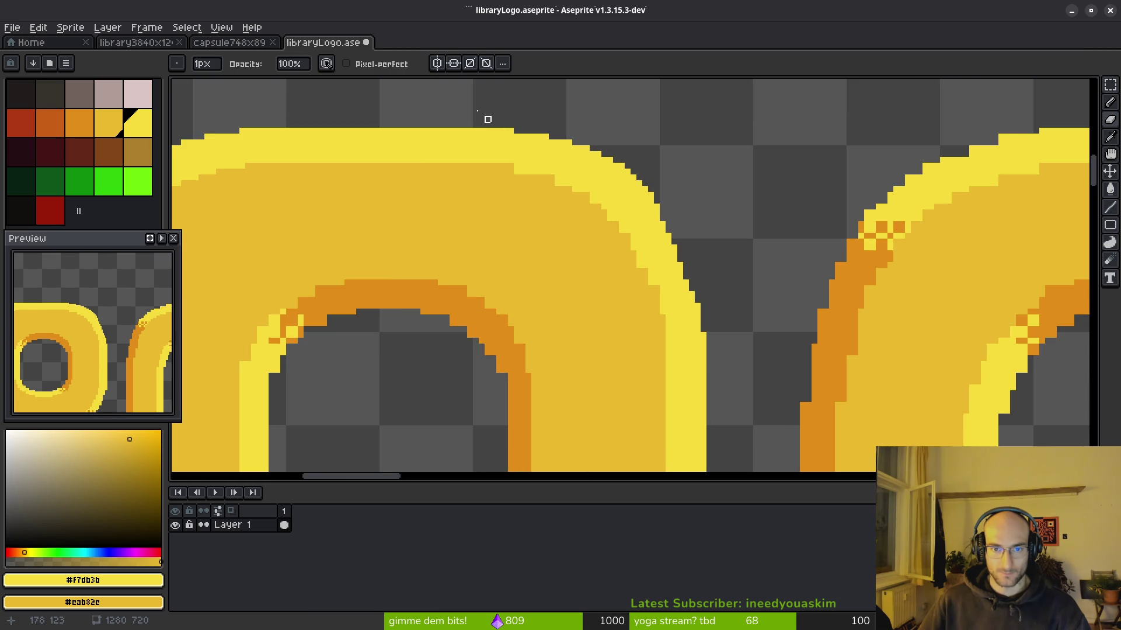
{"action": "scroll", "coordinate": [520, 137], "scroll_direction": "up", "scroll_amount": 2}
{"action": "mouse_move", "coordinate": [467, 120]}
{"action": "left_mouse_down"}
{"action": "mouse_move", "coordinate": [588, 142]}
{"action": "mouse_move", "coordinate": [700, 208]}
{"action": "mouse_move", "coordinate": [765, 283]}
{"action": "mouse_move", "coordinate": [657, 175]}
{"action": "mouse_move", "coordinate": [682, 189]}
{"action": "left_mouse_up"}
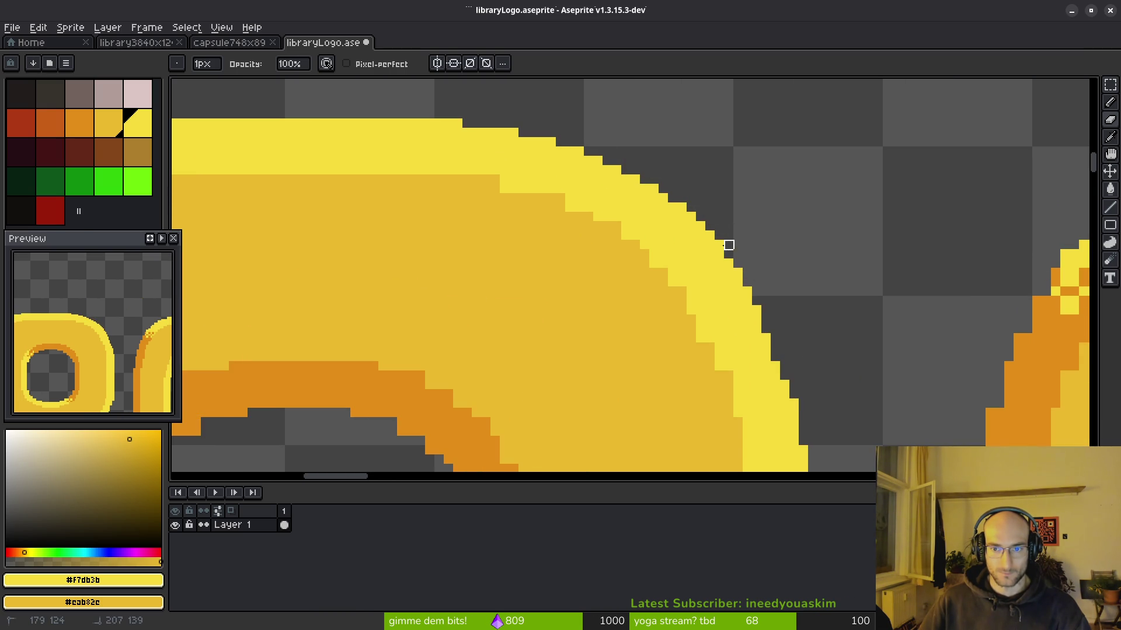
{"action": "scroll", "coordinate": [843, 357], "scroll_direction": "down", "scroll_amount": 2}
{"action": "scroll", "coordinate": [698, 270], "scroll_direction": "up", "scroll_amount": 2}
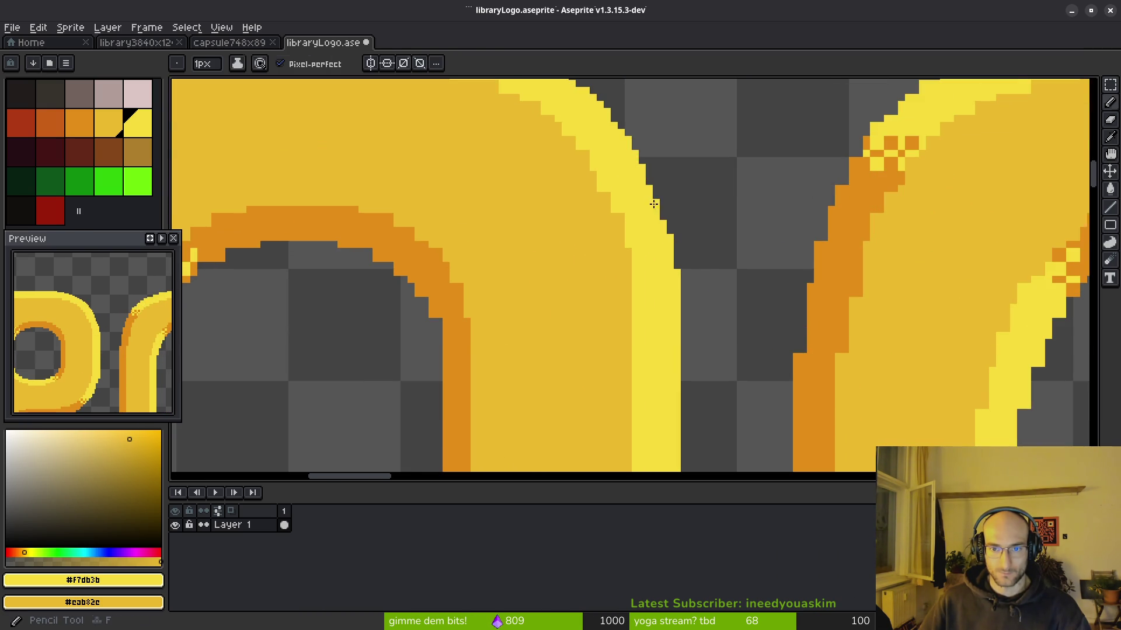
{"action": "scroll", "coordinate": [697, 304], "scroll_direction": "down", "scroll_amount": 2}
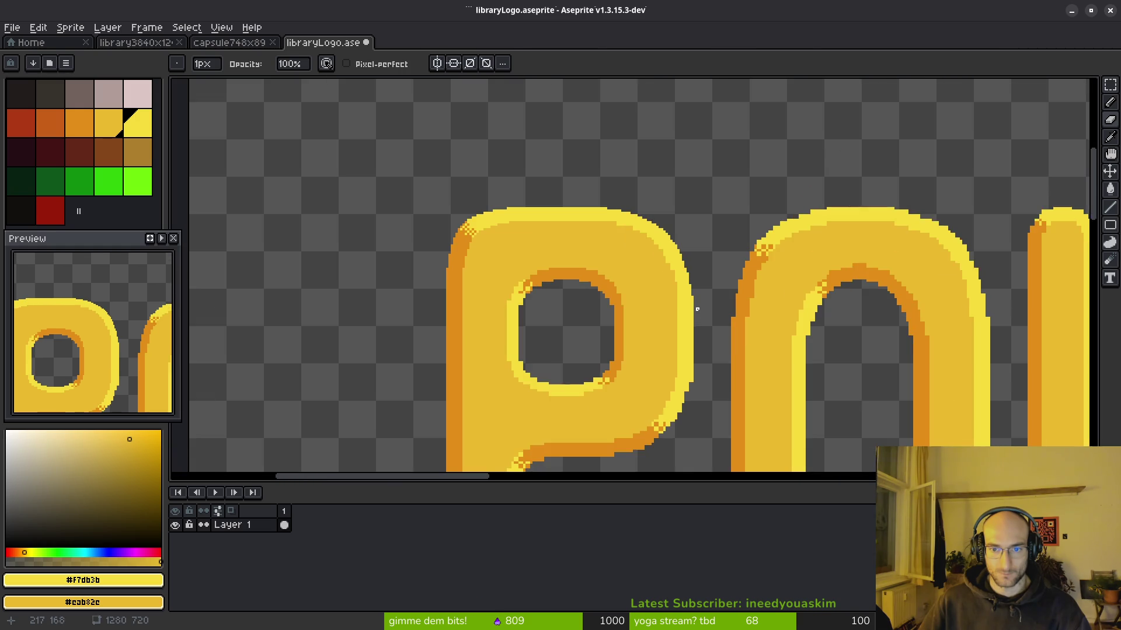
{"action": "scroll", "coordinate": [700, 263], "scroll_direction": "up", "scroll_amount": 2}
{"action": "key", "text": "e"}
{"action": "scroll", "coordinate": [695, 233], "scroll_direction": "up", "scroll_amount": 2}
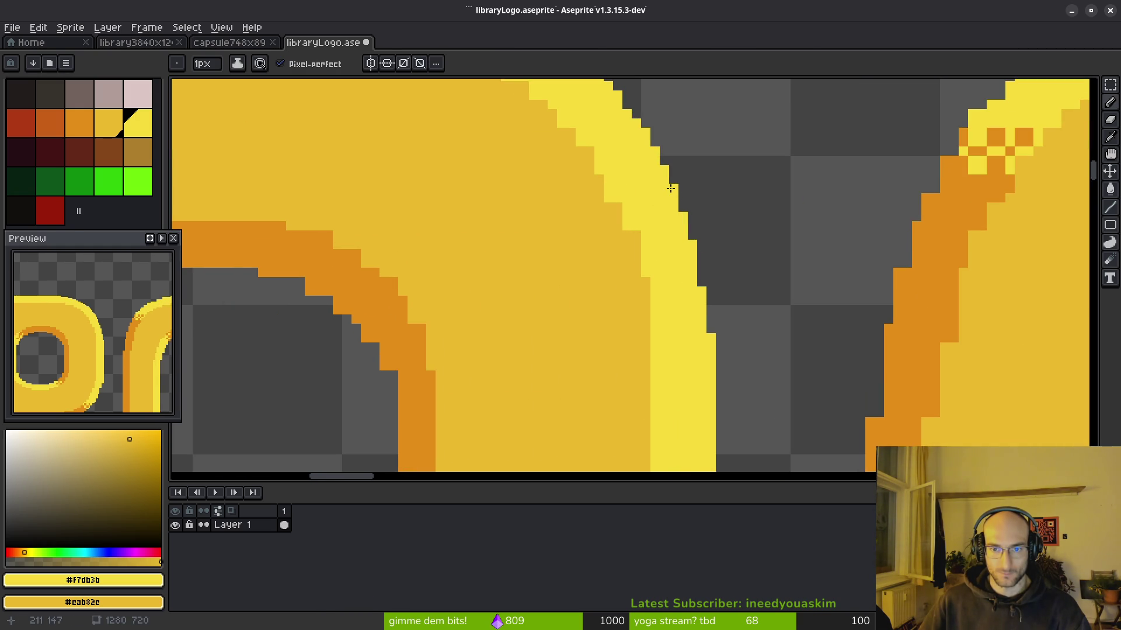
{"action": "scroll", "coordinate": [652, 159], "scroll_direction": "down", "scroll_amount": 2}
{"action": "scroll", "coordinate": [648, 292], "scroll_direction": "up", "scroll_amount": 2}
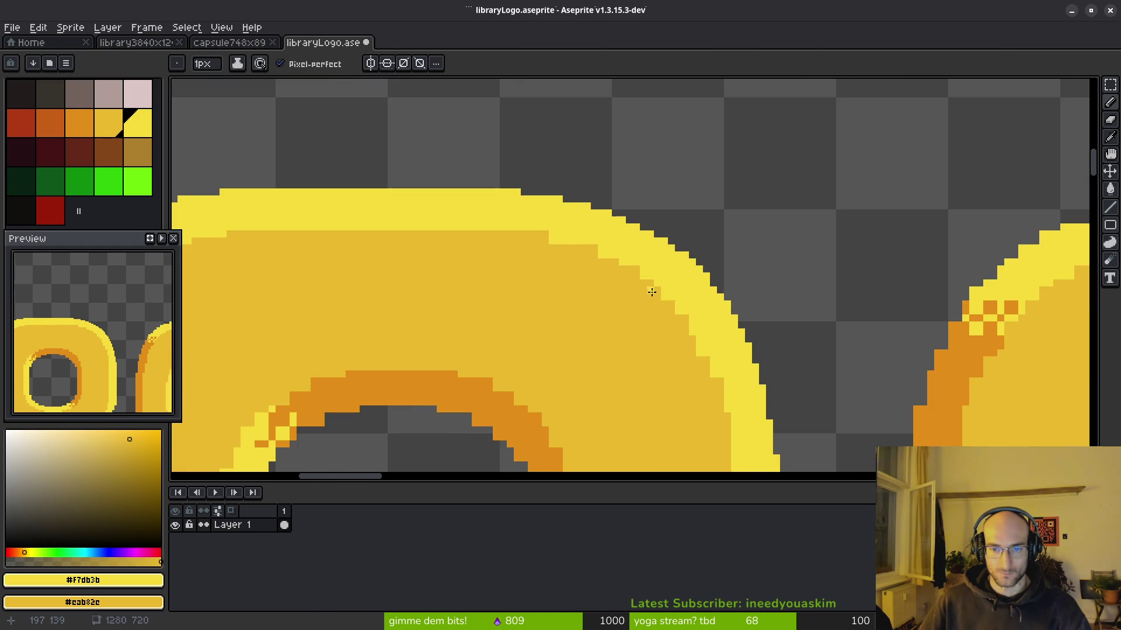
{"action": "scroll", "coordinate": [646, 304], "scroll_direction": "down", "scroll_amount": 1}
{"action": "scroll", "coordinate": [644, 309], "scroll_direction": "up", "scroll_amount": 4}
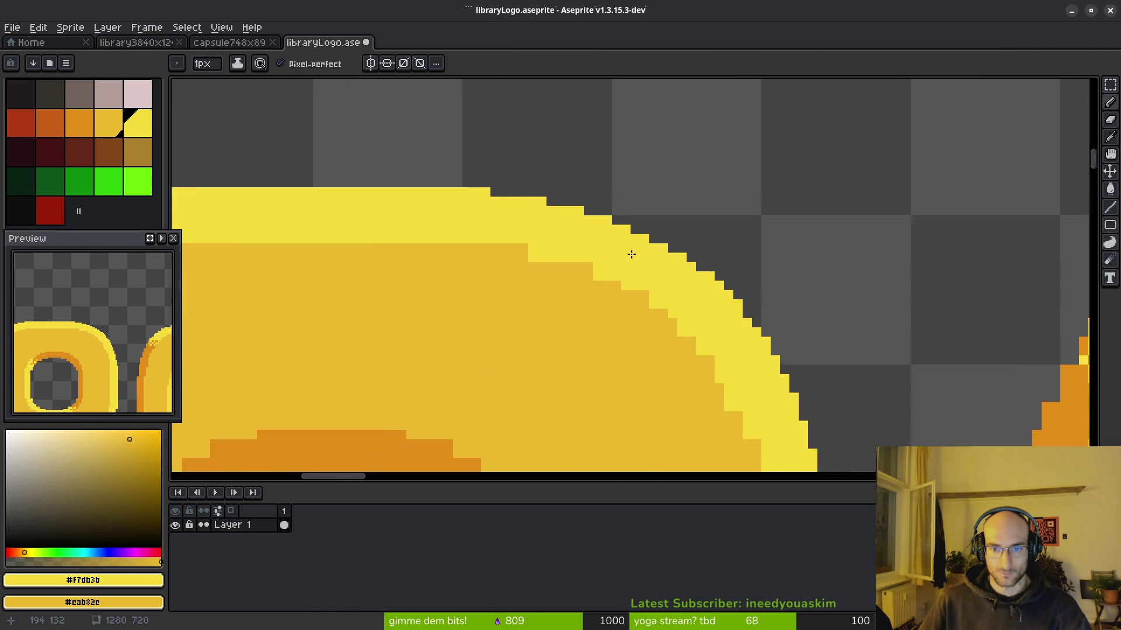
Step: Fill a gap pixel and clear stray corner pixels along the arch's top edge
{"action": "key", "text": "b"}
{"action": "left_click", "coordinate": [751, 293]}
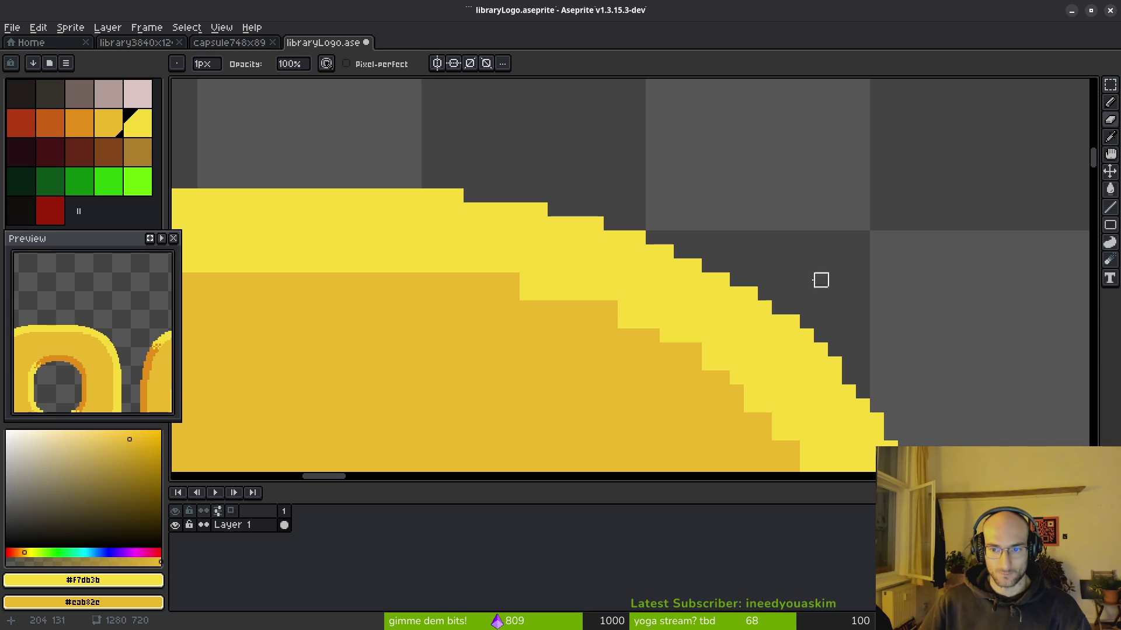
{"action": "mouse_move", "coordinate": [708, 250]}
{"action": "left_mouse_down"}
{"action": "mouse_move", "coordinate": [555, 207]}
{"action": "mouse_move", "coordinate": [373, 181]}
{"action": "left_mouse_up"}
{"action": "key", "text": "e"}
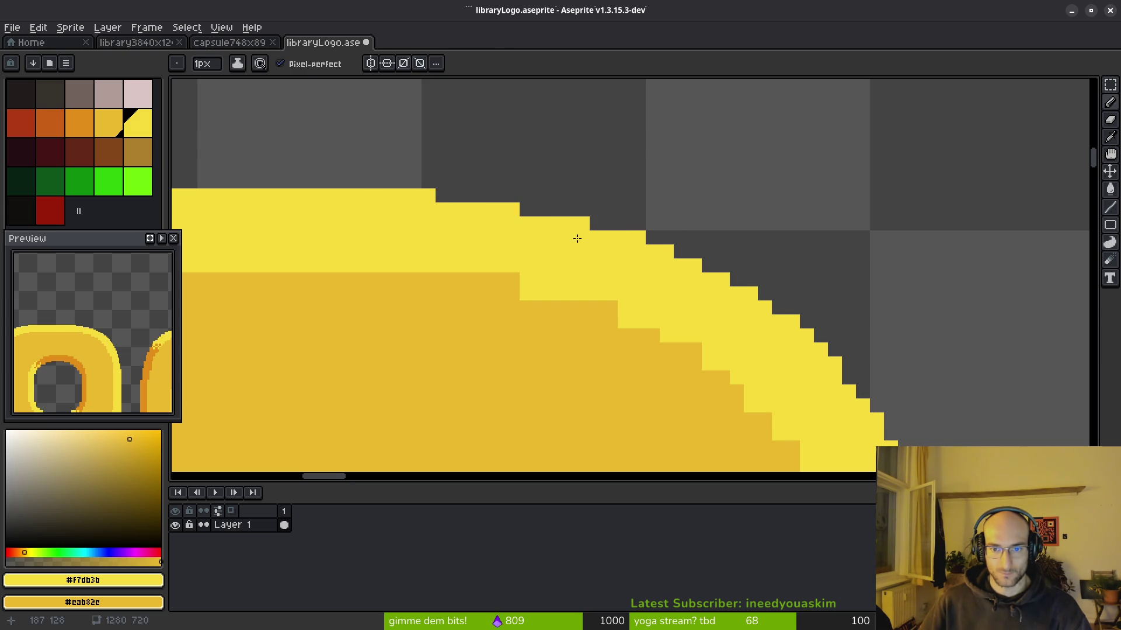
{"action": "key", "text": "e"}
{"action": "left_click", "coordinate": [638, 238]}
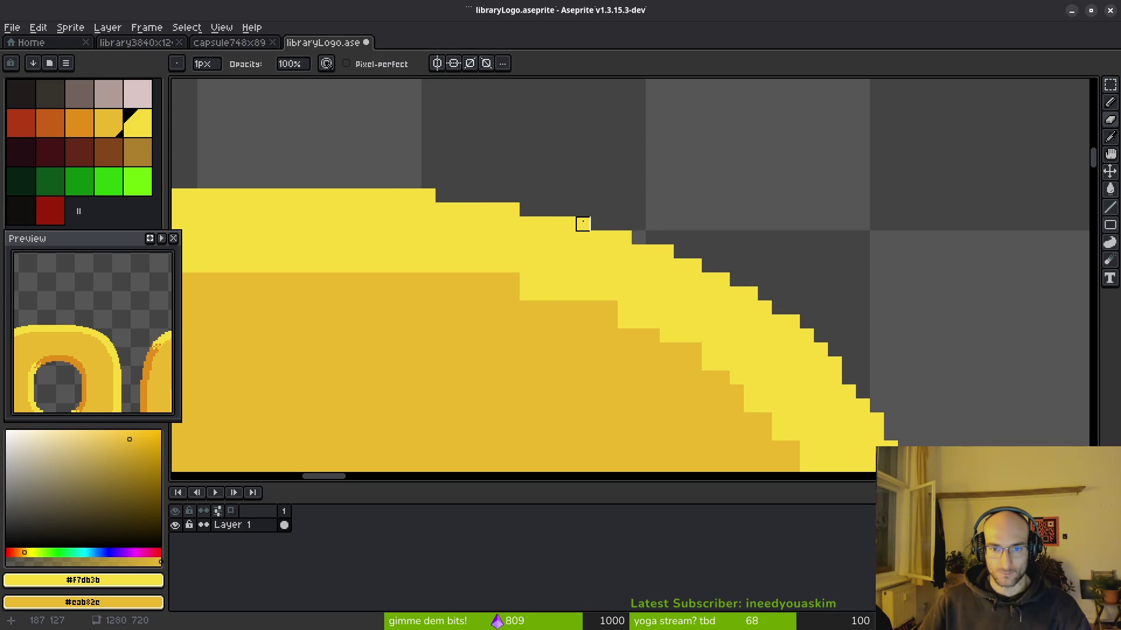
{"action": "scroll", "coordinate": [709, 198], "scroll_direction": "down", "scroll_amount": 3}
{"action": "scroll", "coordinate": [648, 205], "scroll_direction": "up", "scroll_amount": 3}
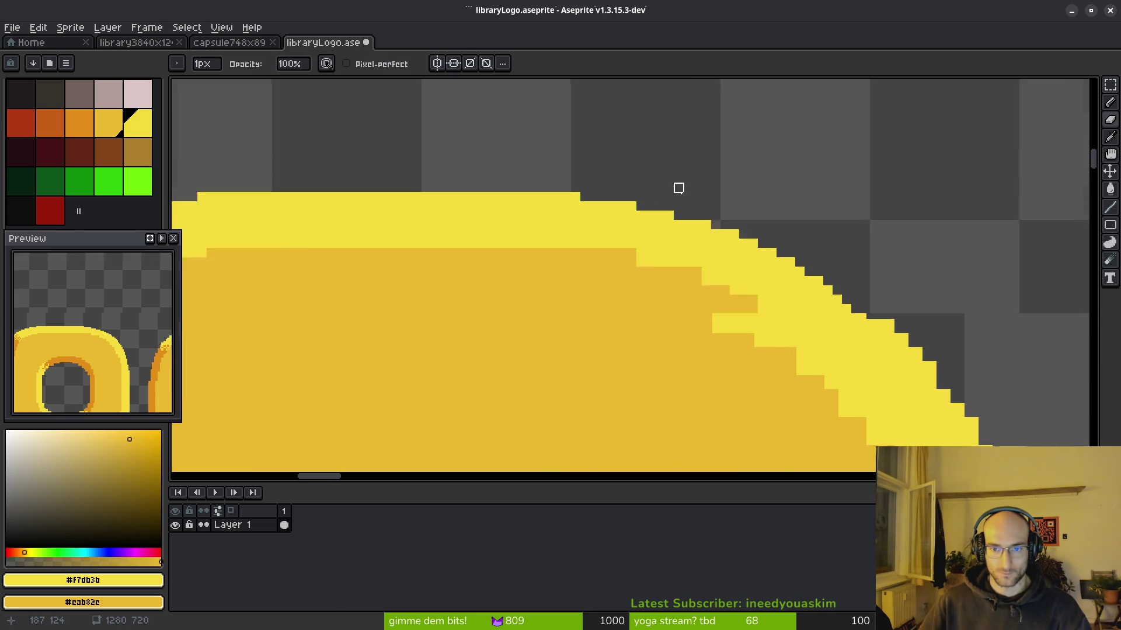
{"action": "scroll", "coordinate": [677, 187], "scroll_direction": "down", "scroll_amount": 3}
{"action": "scroll", "coordinate": [638, 151], "scroll_direction": "up", "scroll_amount": 3}
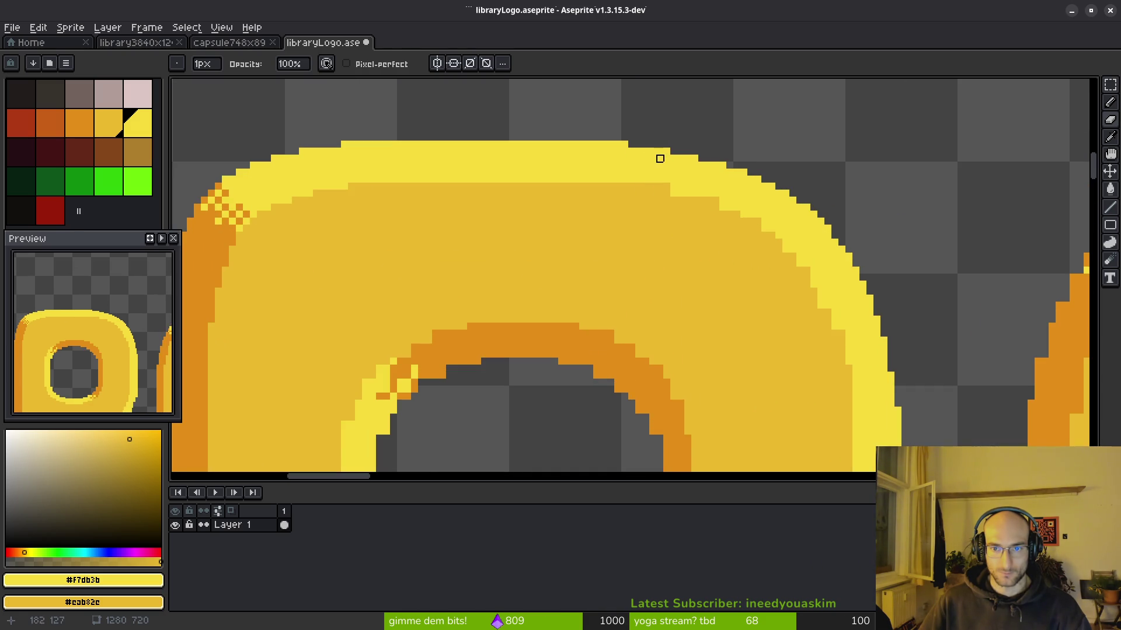
{"action": "key", "text": "ctrl+z"}
{"action": "key", "text": "e"}
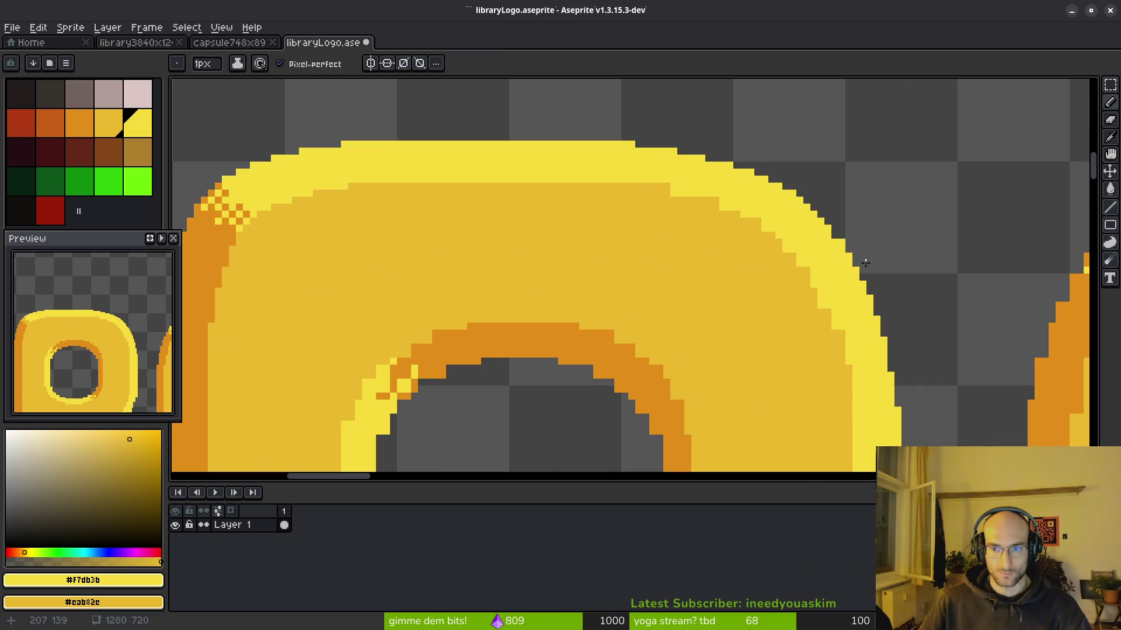
Step: Paint a row of bright yellow pixels on the O's top edge, reverting one to darker yellow
{"action": "scroll", "coordinate": [839, 240], "scroll_direction": "down", "scroll_amount": 4}
{"action": "scroll", "coordinate": [748, 300], "scroll_direction": "up", "scroll_amount": 4}
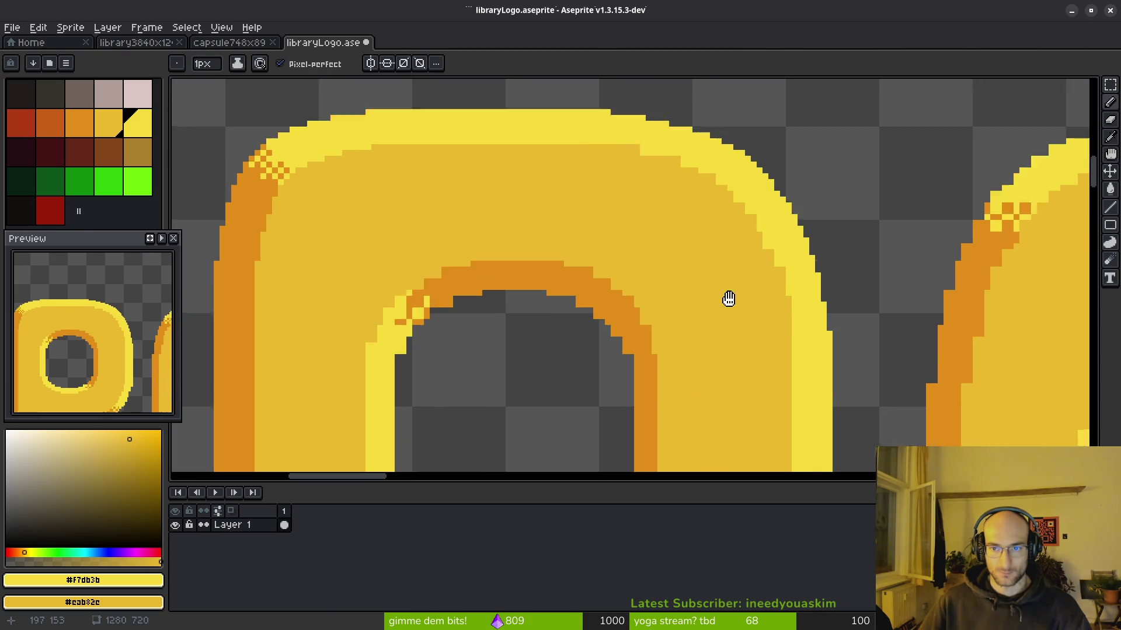
{"action": "scroll", "coordinate": [608, 272], "scroll_direction": "down", "scroll_amount": 1}
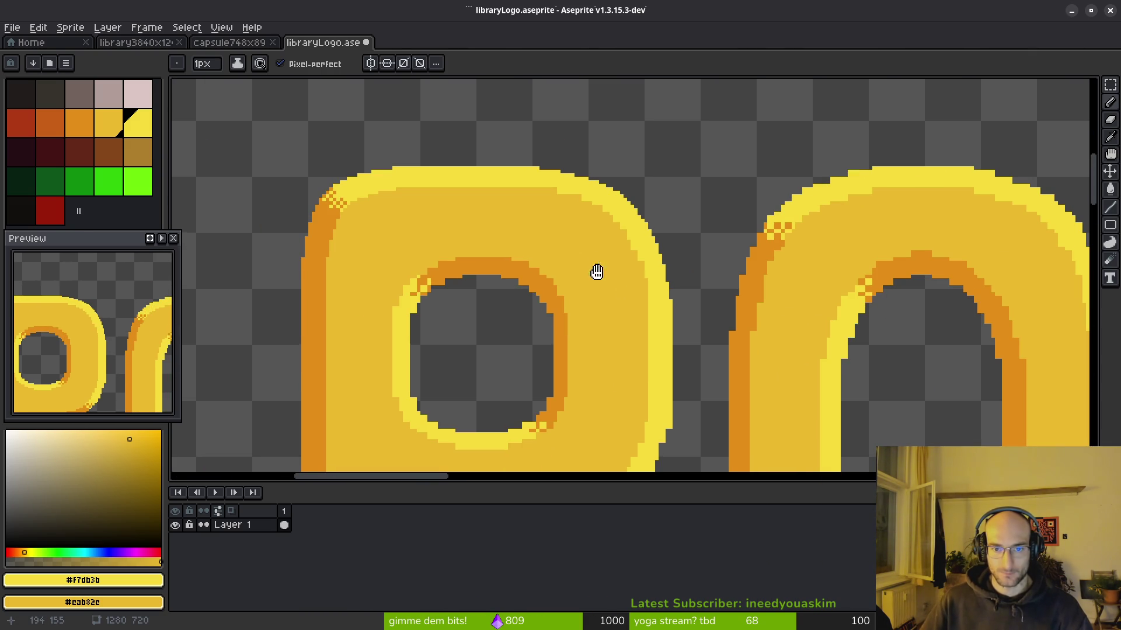
{"action": "scroll", "coordinate": [575, 238], "scroll_direction": "down", "scroll_amount": 3}
{"action": "scroll", "coordinate": [552, 224], "scroll_direction": "up", "scroll_amount": 5}
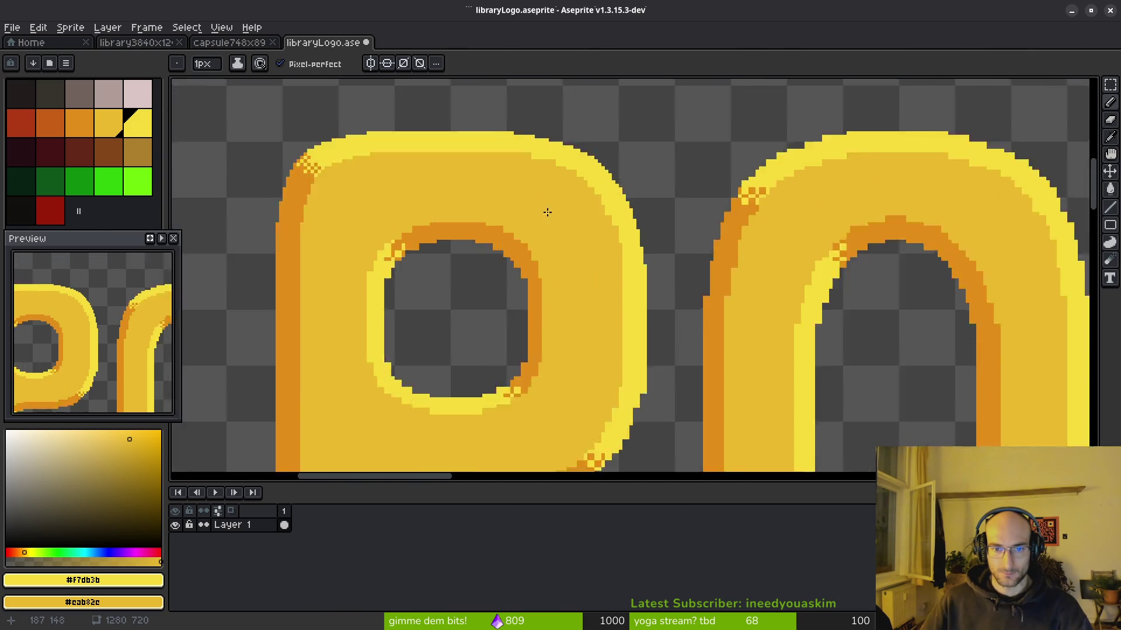
{"action": "scroll", "coordinate": [539, 206], "scroll_direction": "up", "scroll_amount": 2}
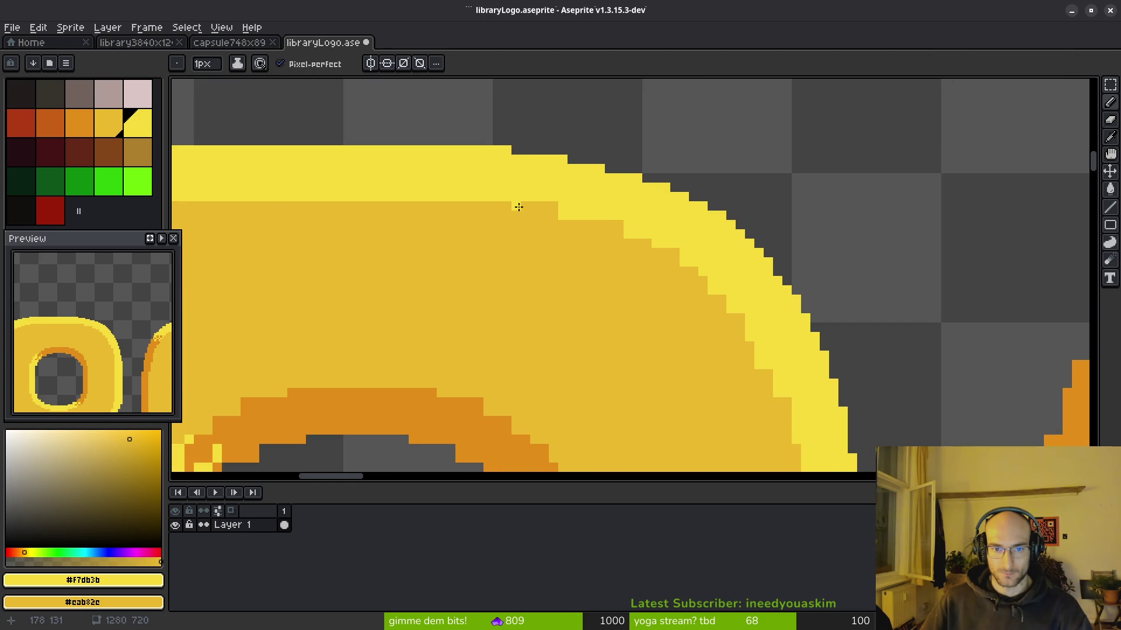
{"action": "left_click_drag", "start_coordinate": [519, 207], "coordinate": [586, 218]}
{"action": "right_click", "coordinate": [563, 216]}
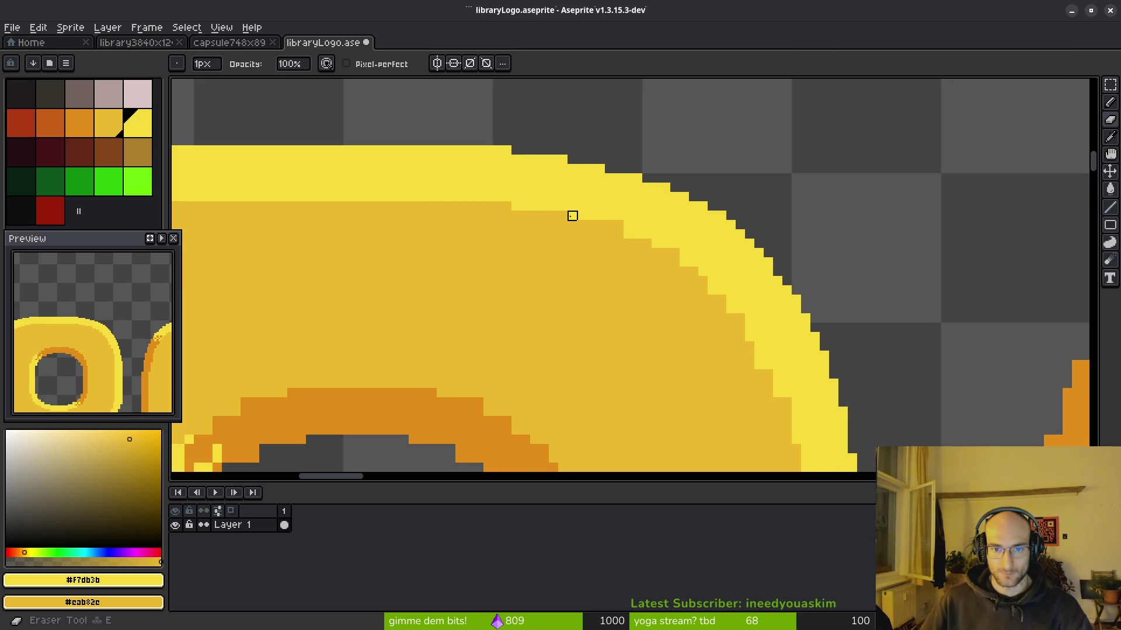
Step: Recolour individual arch-edge pixels between highlight and fill yellow to smooth the rim
{"action": "scroll", "coordinate": [572, 203], "scroll_direction": "up", "scroll_amount": 3}
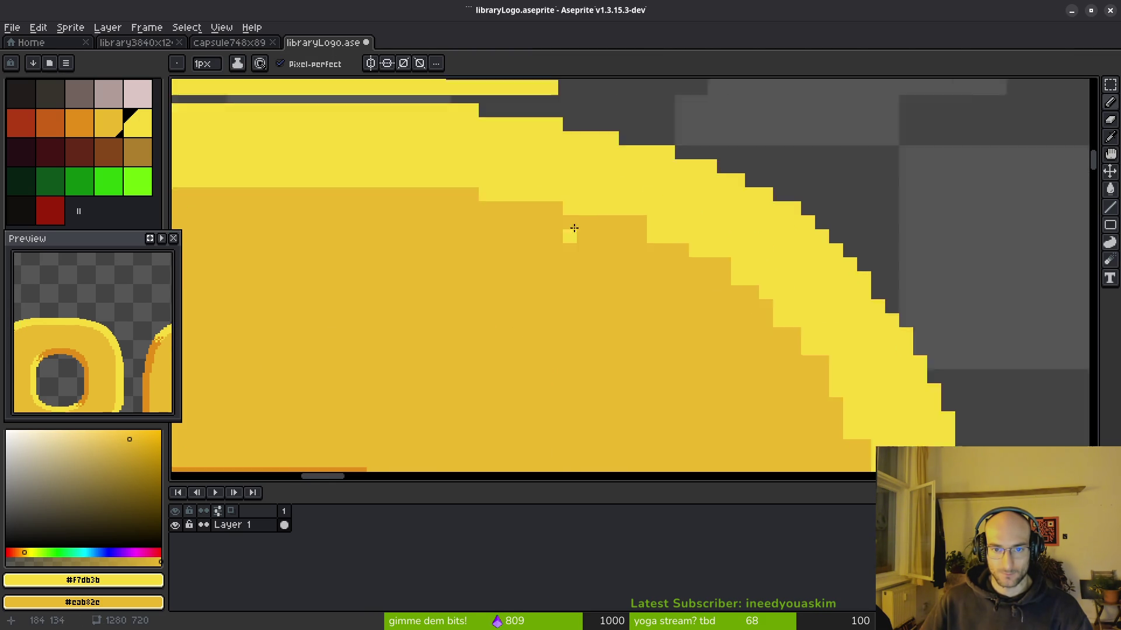
{"action": "right_click", "coordinate": [554, 187]}
{"action": "left_click", "coordinate": [589, 229]}
{"action": "scroll", "coordinate": [588, 229], "scroll_direction": "down", "scroll_amount": 2}
{"action": "scroll", "coordinate": [545, 192], "scroll_direction": "up", "scroll_amount": 2}
{"action": "right_click", "coordinate": [590, 243]}
{"action": "left_click", "coordinate": [547, 187]}
{"action": "left_click", "coordinate": [630, 215]}
{"action": "right_click", "coordinate": [630, 215]}
{"action": "left_click", "coordinate": [690, 214]}
{"action": "scroll", "coordinate": [689, 246], "scroll_direction": "down", "scroll_amount": 2}
{"action": "scroll", "coordinate": [689, 246], "scroll_direction": "down", "scroll_amount": 1}
{"action": "scroll", "coordinate": [606, 270], "scroll_direction": "up", "scroll_amount": 1}
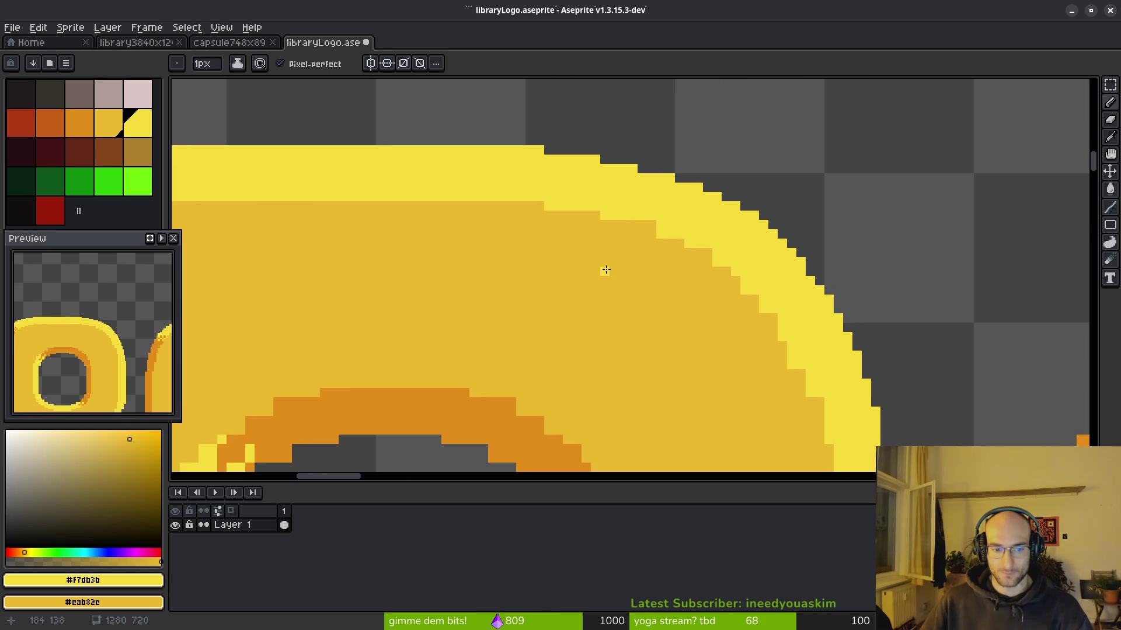
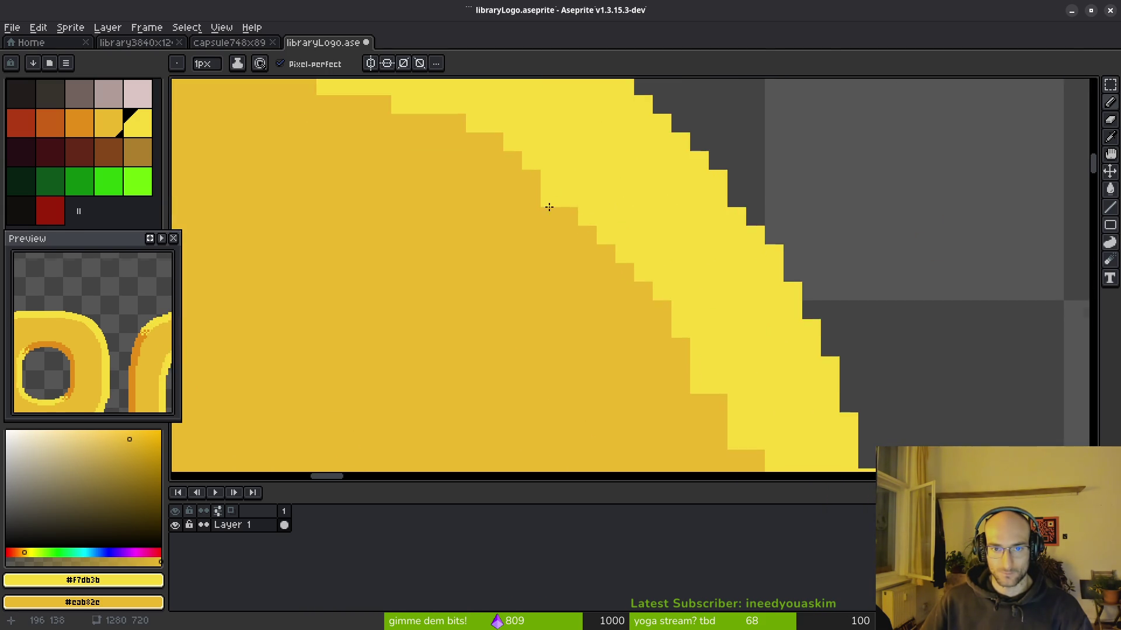
Step: Add light-yellow #f7db3b pixels along the curved edge and restore stray ones to ochre
{"action": "scroll", "coordinate": [548, 187], "scroll_direction": "up", "scroll_amount": 2}
Step: Paint pixels along the highlight's inner edge, then undo the checkered result
{"action": "mouse_move", "coordinate": [530, 277]}
{"action": "left_mouse_down"}
{"action": "mouse_move", "coordinate": [590, 262]}
{"action": "mouse_move", "coordinate": [704, 397]}
{"action": "left_mouse_up"}
{"action": "key", "text": "ctrl+z"}
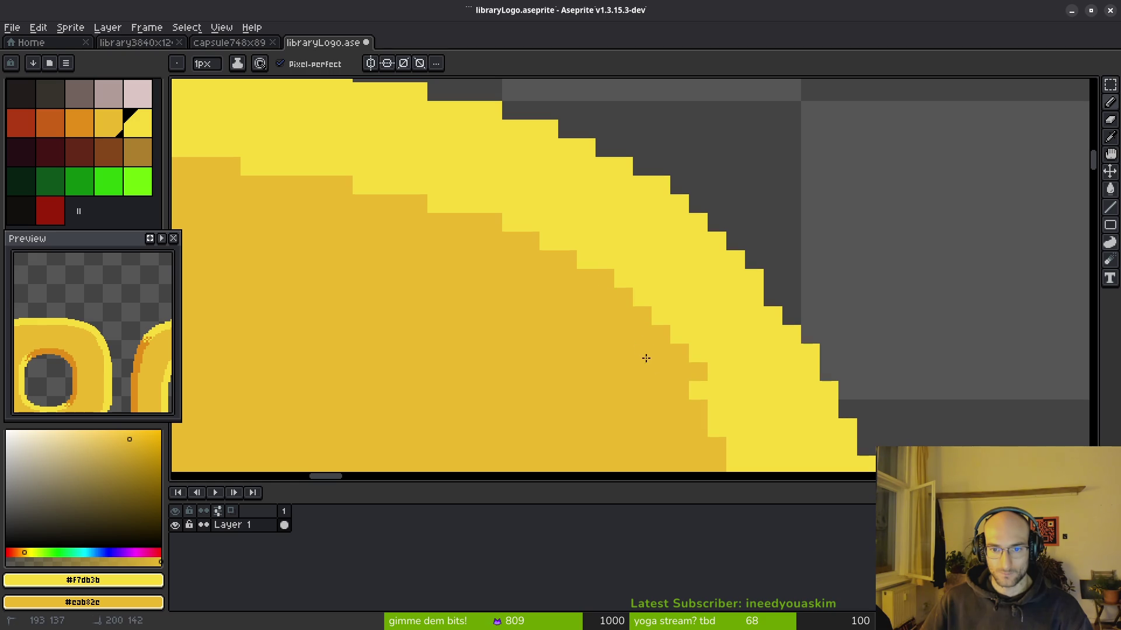
{"action": "scroll", "coordinate": [701, 344], "scroll_direction": "down", "scroll_amount": 3}
{"action": "scroll", "coordinate": [707, 345], "scroll_direction": "up", "scroll_amount": 3}
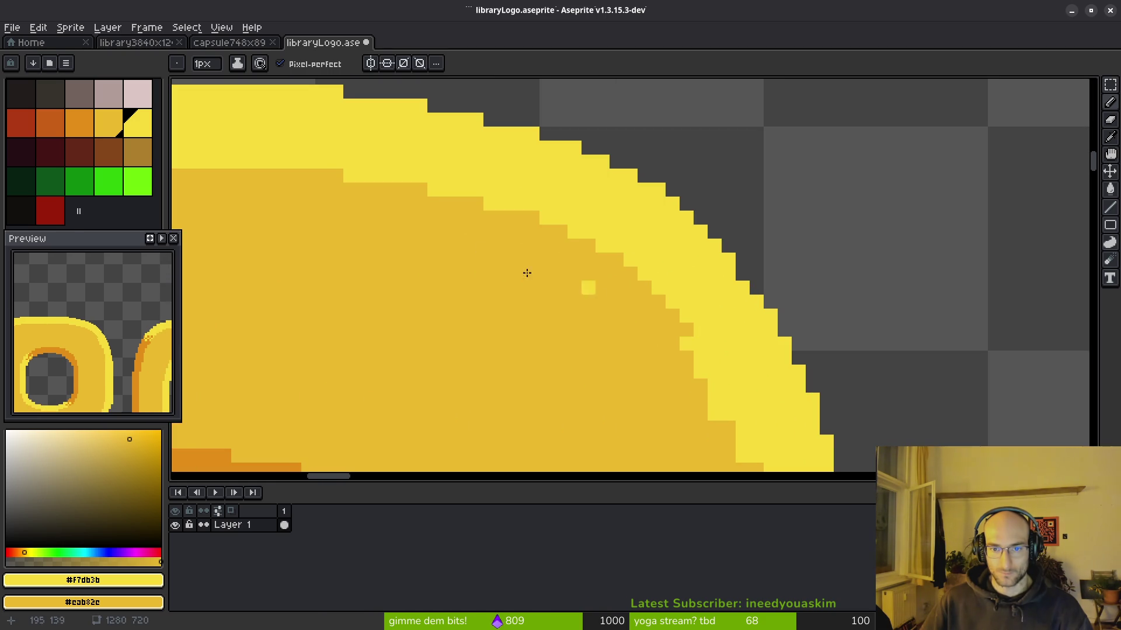
{"action": "scroll", "coordinate": [485, 213], "scroll_direction": "right", "scroll_amount": 1}
{"action": "left_click", "coordinate": [540, 230]}
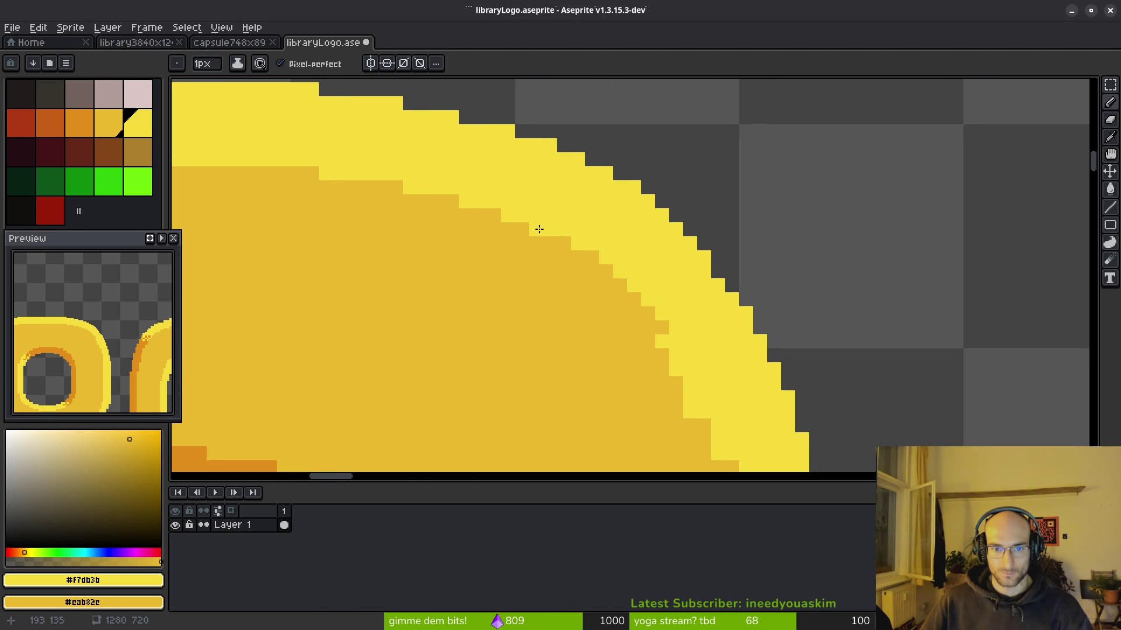
{"action": "mouse_move", "coordinate": [537, 227]}
{"action": "left_mouse_down"}
{"action": "mouse_move", "coordinate": [620, 280]}
{"action": "mouse_move", "coordinate": [651, 320]}
{"action": "mouse_move", "coordinate": [600, 257]}
{"action": "mouse_move", "coordinate": [569, 291]}
{"action": "mouse_move", "coordinate": [563, 263]}
{"action": "left_mouse_up"}
{"action": "left_click", "coordinate": [663, 325]}
{"action": "left_click", "coordinate": [603, 339]}
{"action": "left_click", "coordinate": [604, 331]}
{"action": "right_click", "coordinate": [592, 318]}
{"action": "left_click_drag", "start_coordinate": [648, 362], "coordinate": [615, 278]}
{"action": "left_click", "coordinate": [582, 274]}
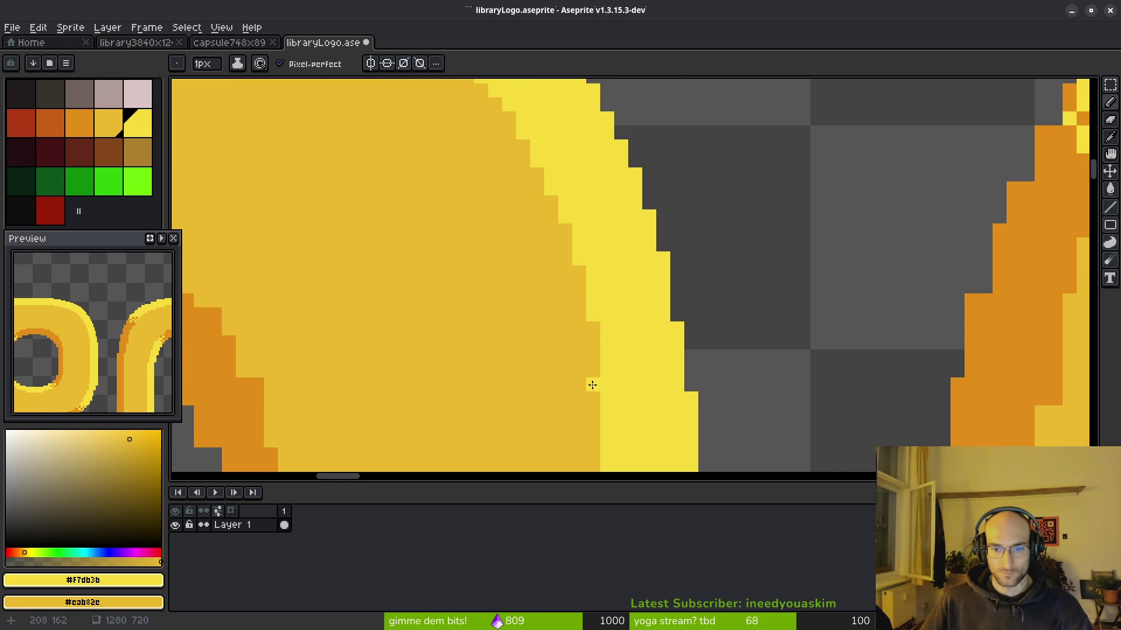
Step: Draw a straight ochre line down the highlight's edge and inspect it
{"action": "scroll", "coordinate": [628, 373], "scroll_direction": "down", "scroll_amount": 3}
{"action": "scroll", "coordinate": [641, 392], "scroll_direction": "up", "scroll_amount": 3}
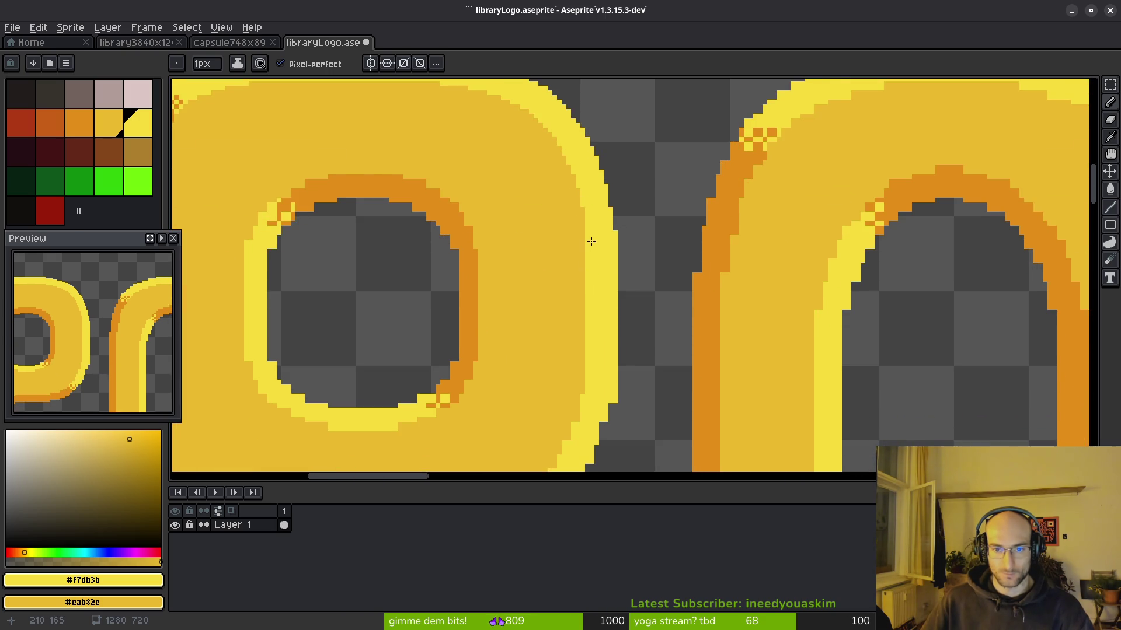
{"action": "key", "text": "l"}
{"action": "mouse_move", "coordinate": [588, 236]}
{"action": "left_mouse_down"}
{"action": "mouse_move", "coordinate": [590, 425]}
{"action": "mouse_move", "coordinate": [550, 234]}
{"action": "left_mouse_up"}
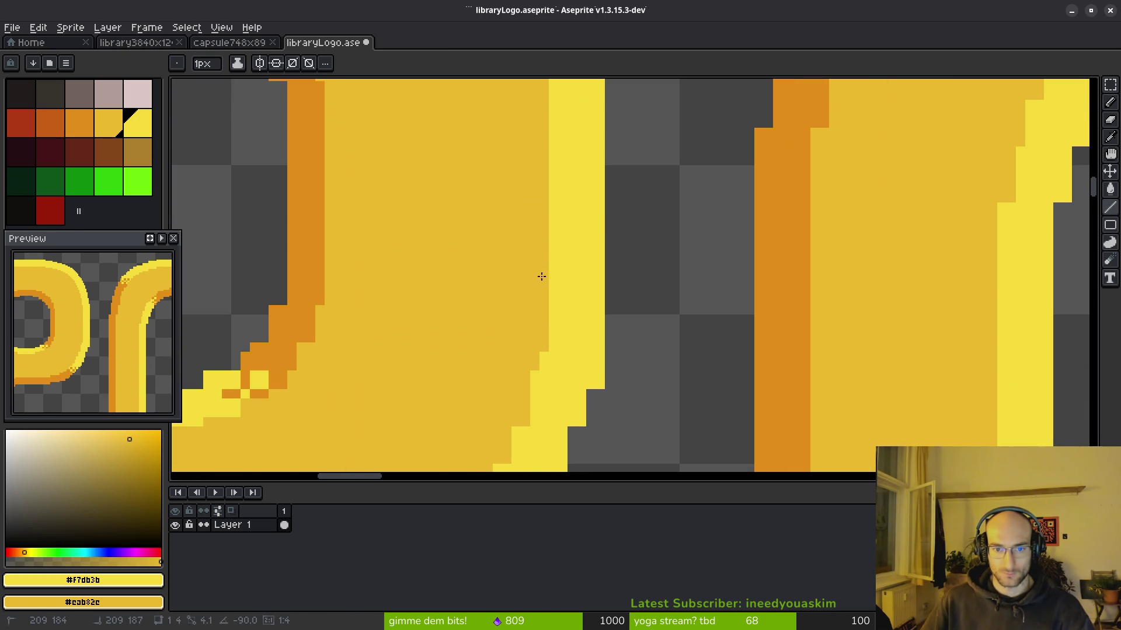
{"action": "scroll", "coordinate": [534, 283], "scroll_direction": "down", "scroll_amount": 2}
{"action": "scroll", "coordinate": [525, 280], "scroll_direction": "down", "scroll_amount": 2}
{"action": "scroll", "coordinate": [592, 283], "scroll_direction": "down", "scroll_amount": 1}
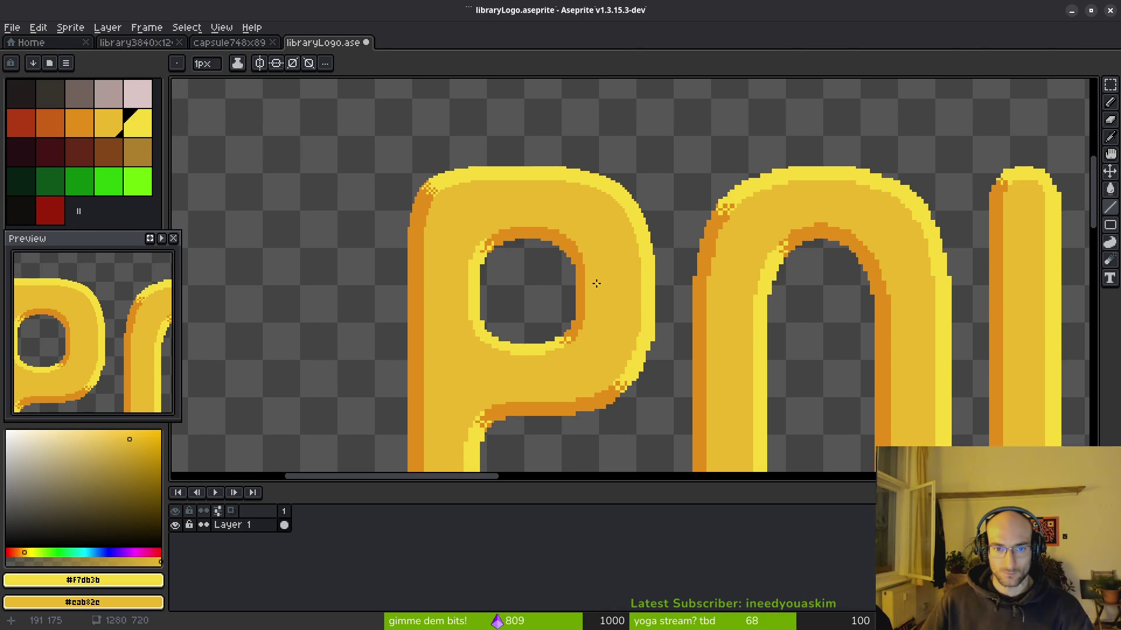
{"action": "scroll", "coordinate": [638, 255], "scroll_direction": "up", "scroll_amount": 5}
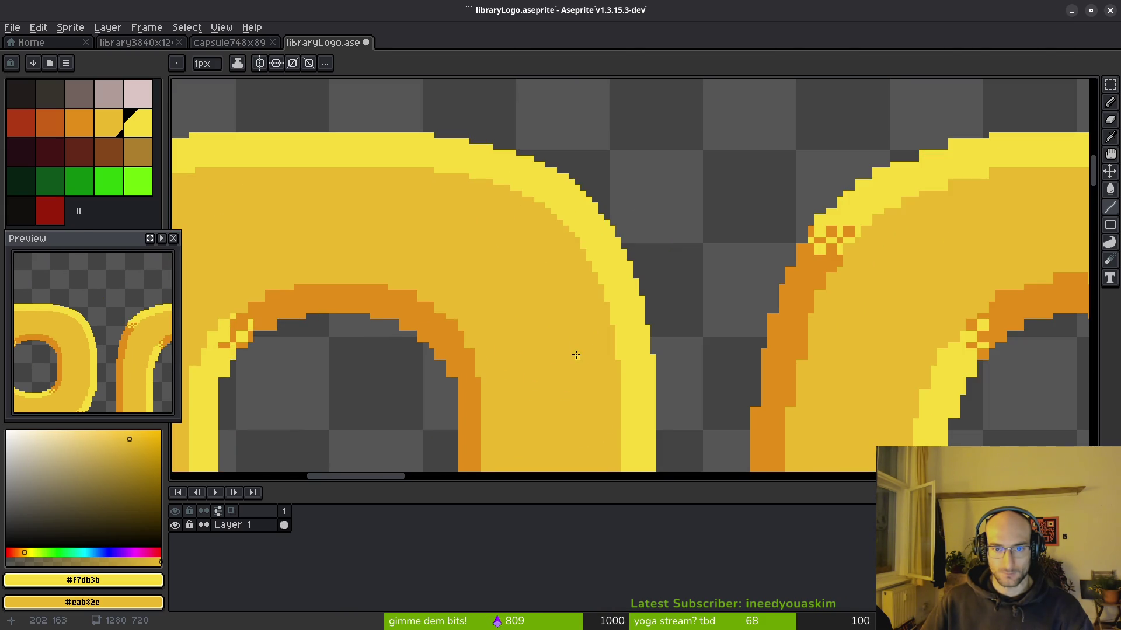
{"action": "scroll", "coordinate": [572, 349], "scroll_direction": "down", "scroll_amount": 4}
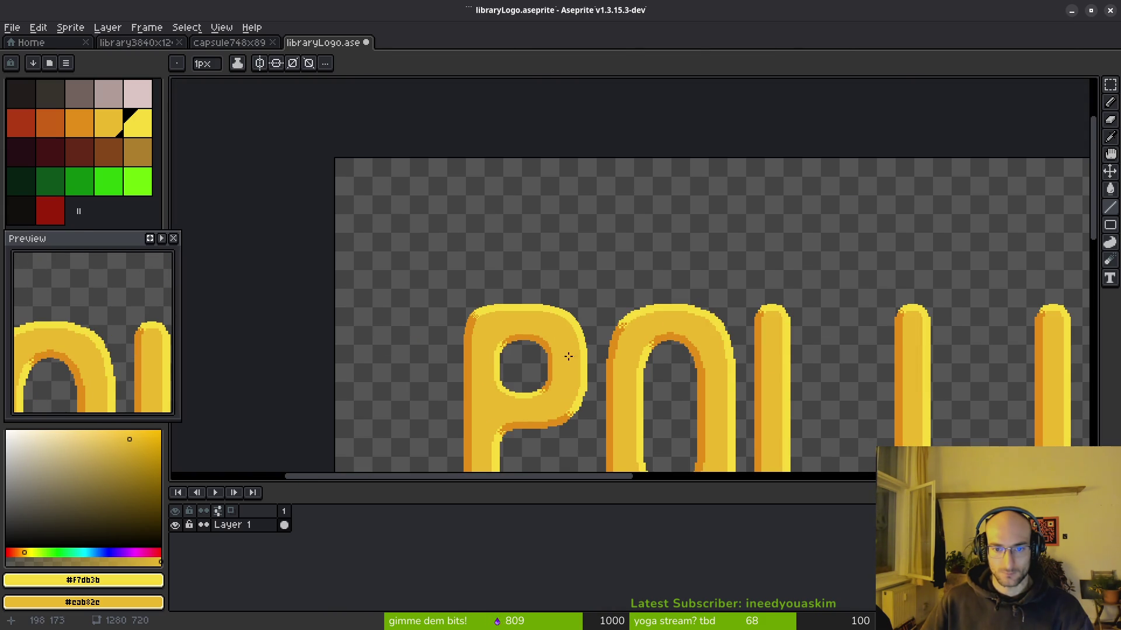
{"action": "scroll", "coordinate": [567, 361], "scroll_direction": "up", "scroll_amount": 4}
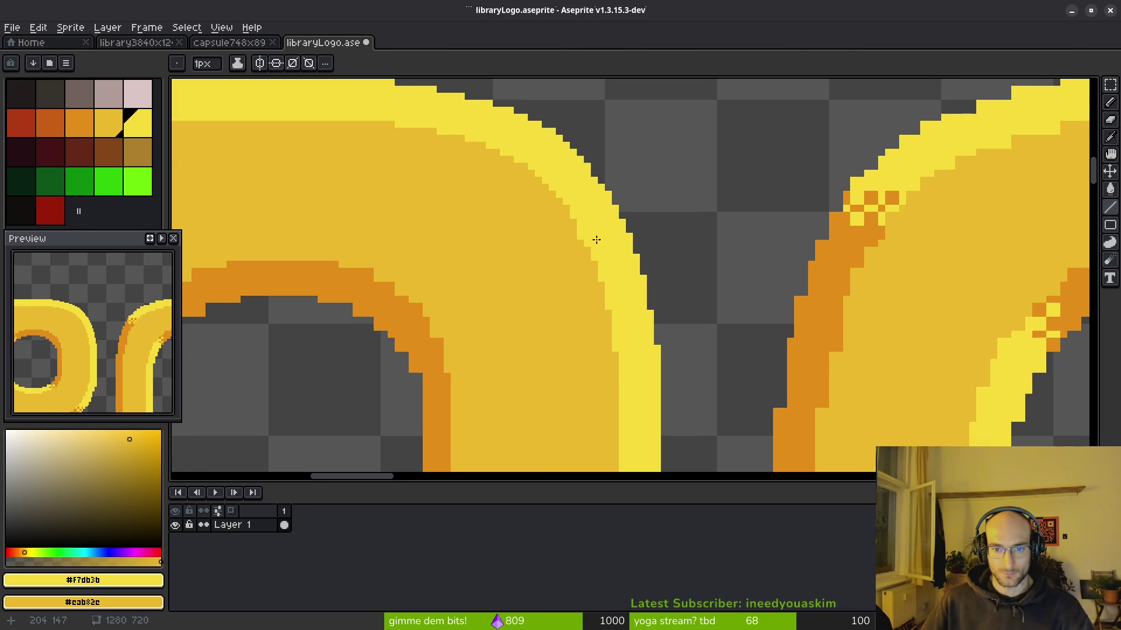
{"action": "scroll", "coordinate": [573, 236], "scroll_direction": "up", "scroll_amount": 2}
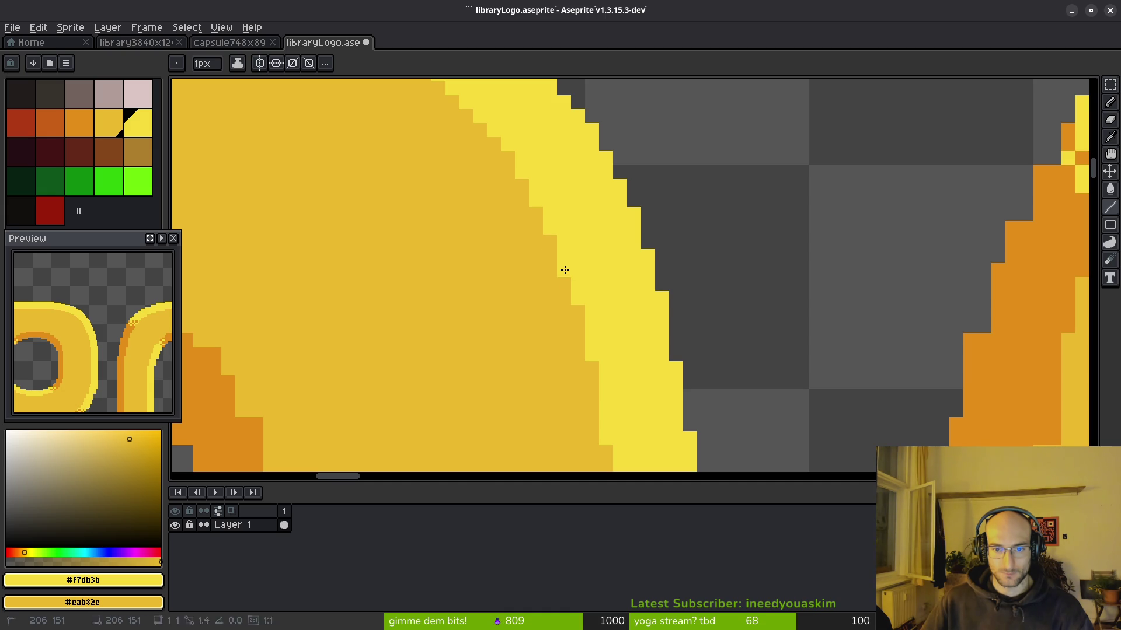
{"action": "scroll", "coordinate": [576, 287], "scroll_direction": "down", "scroll_amount": 3}
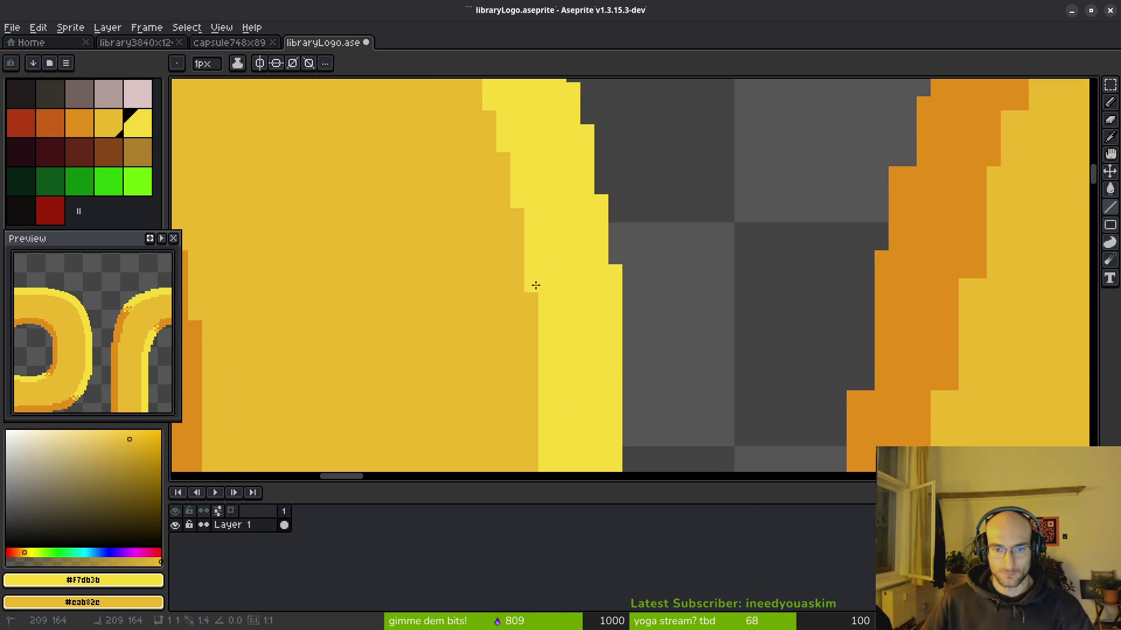
{"action": "scroll", "coordinate": [572, 285], "scroll_direction": "down", "scroll_amount": 3}
{"action": "scroll", "coordinate": [570, 257], "scroll_direction": "up", "scroll_amount": 3}
{"action": "scroll", "coordinate": [570, 247], "scroll_direction": "up", "scroll_amount": 1}
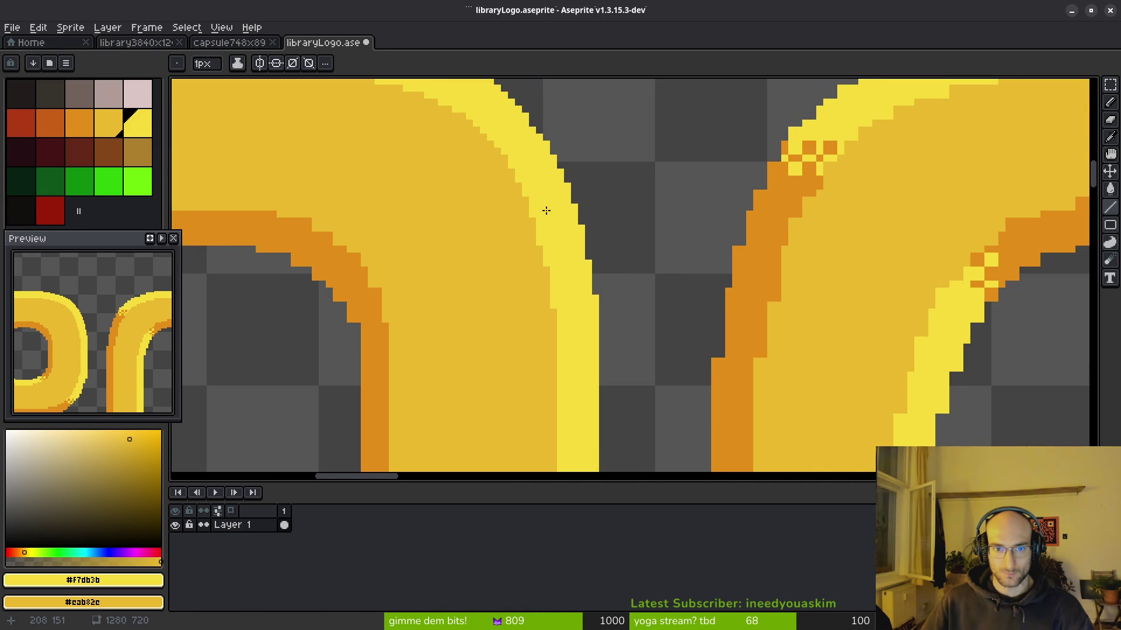
{"action": "scroll", "coordinate": [543, 215], "scroll_direction": "down", "scroll_amount": 3}
Step: Undo the straight line and add one more light-yellow pixel on the stroke's edge
{"action": "key", "text": "ctrl+z"}
{"action": "scroll", "coordinate": [533, 212], "scroll_direction": "up", "scroll_amount": 3}
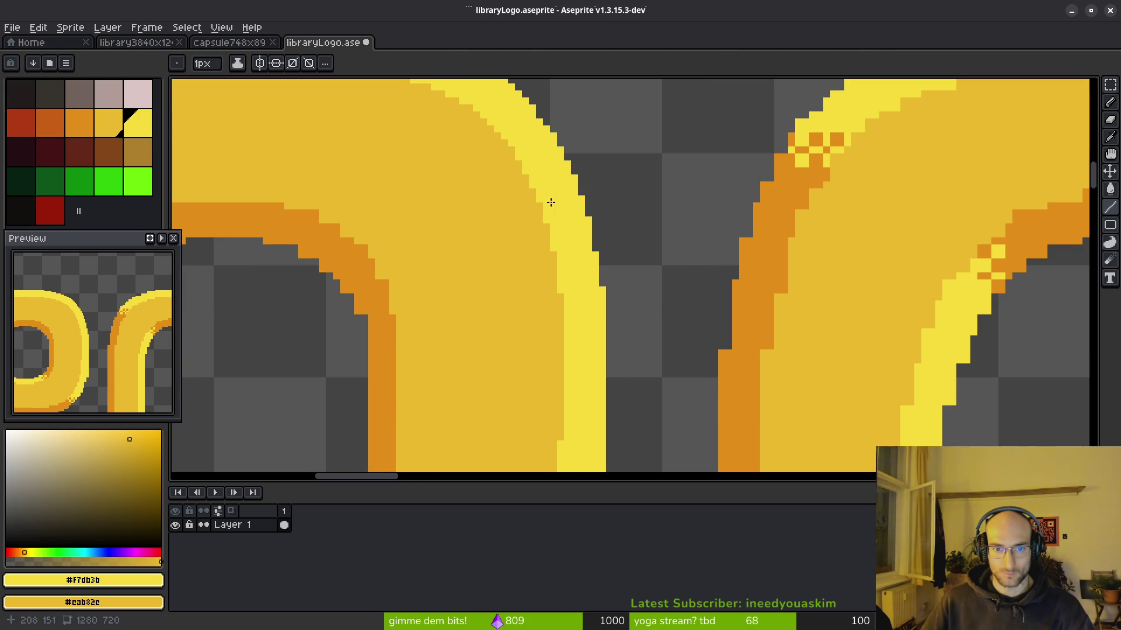
{"action": "left_click", "coordinate": [553, 275]}
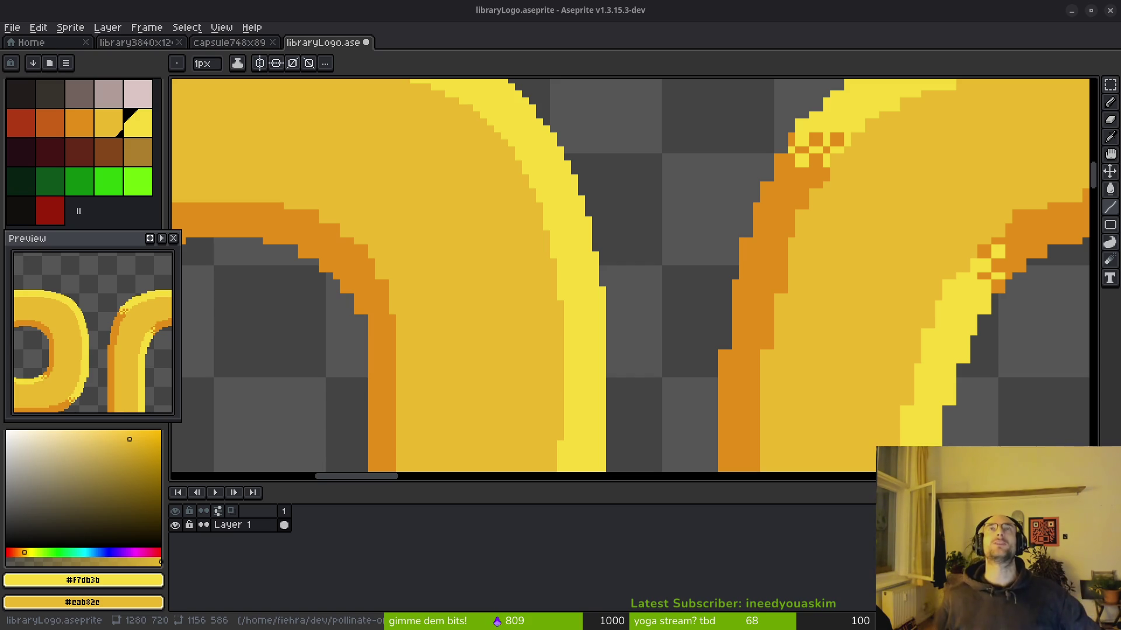
{"action": "scroll", "coordinate": [1038, 425], "scroll_direction": "down", "scroll_amount": 3}
{"action": "scroll", "coordinate": [693, 263], "scroll_direction": "left", "scroll_amount": 2}
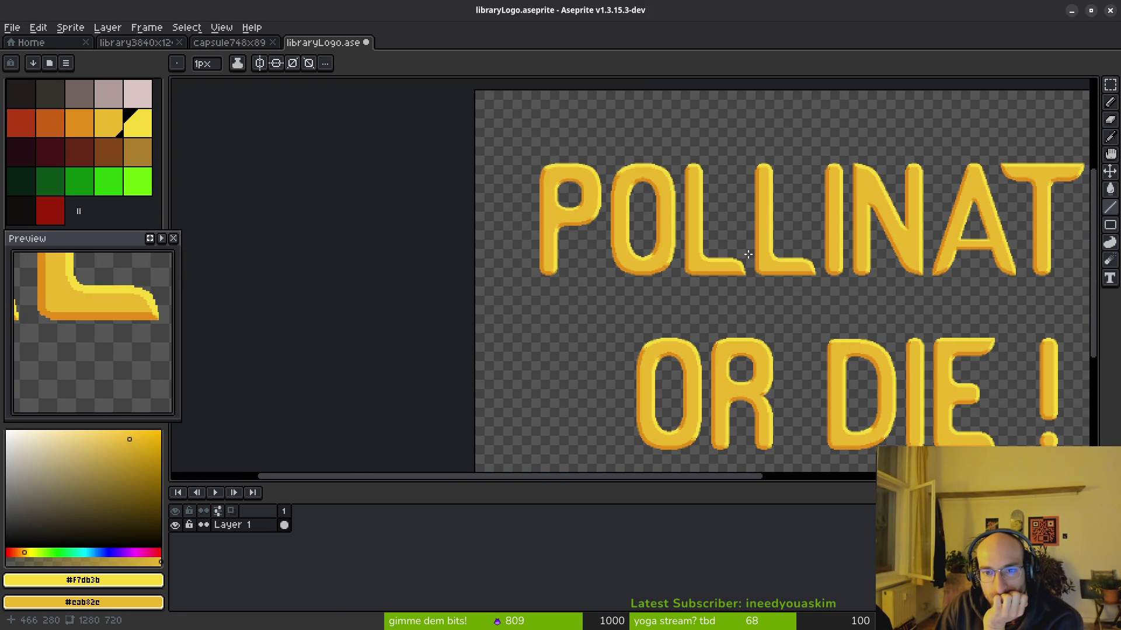
{"action": "scroll", "coordinate": [736, 255], "scroll_direction": "up", "scroll_amount": 4}
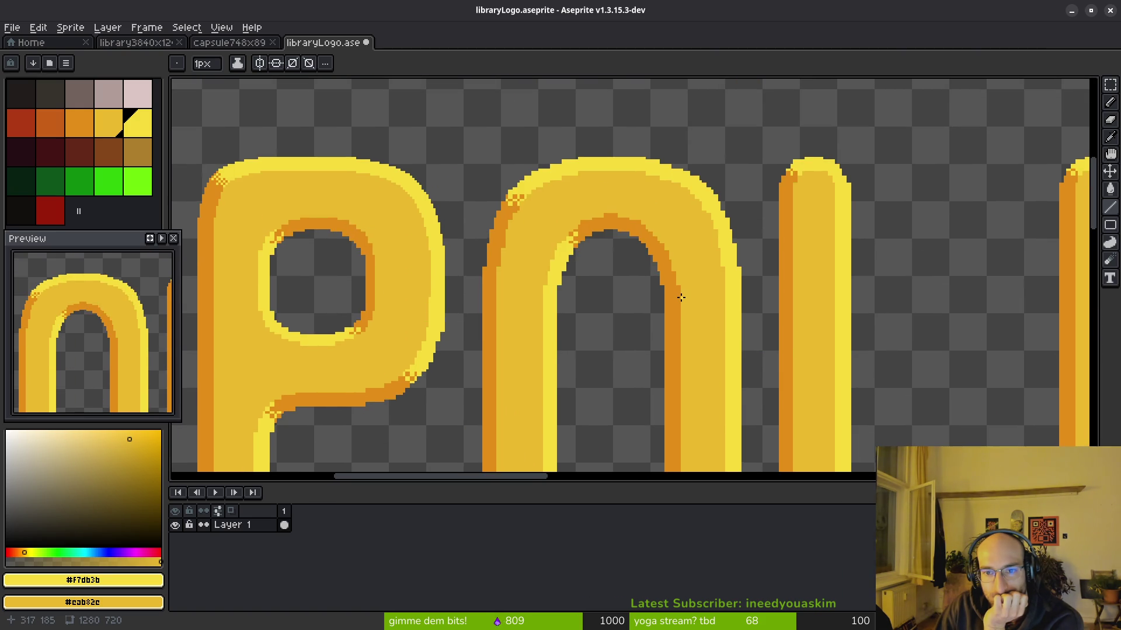
{"action": "scroll", "coordinate": [680, 297], "scroll_direction": "down", "scroll_amount": 4}
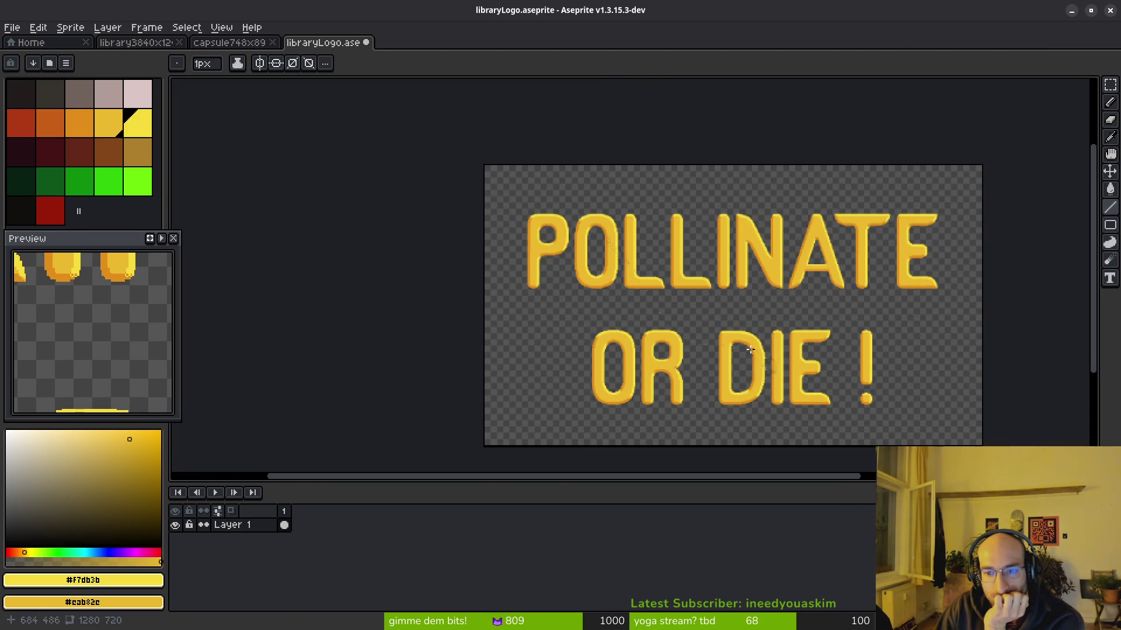
{"action": "scroll", "coordinate": [755, 331], "scroll_direction": "up", "scroll_amount": 4}
{"action": "scroll", "coordinate": [735, 321], "scroll_direction": "down", "scroll_amount": 3}
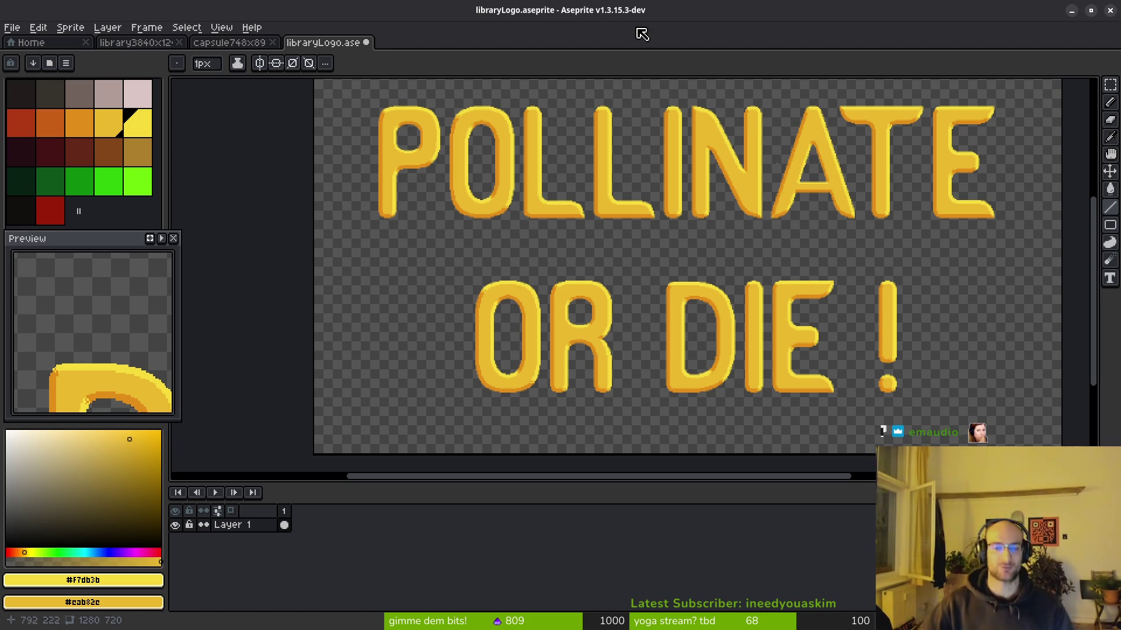
Step: Pick the stem's orange shading colour and add an orange pixel at the P stem's lower-left edge
{"action": "scroll", "coordinate": [625, 167], "scroll_direction": "up", "scroll_amount": 3}
{"action": "scroll", "coordinate": [625, 188], "scroll_direction": "down", "scroll_amount": 3}
{"action": "scroll", "coordinate": [576, 230], "scroll_direction": "up", "scroll_amount": 4}
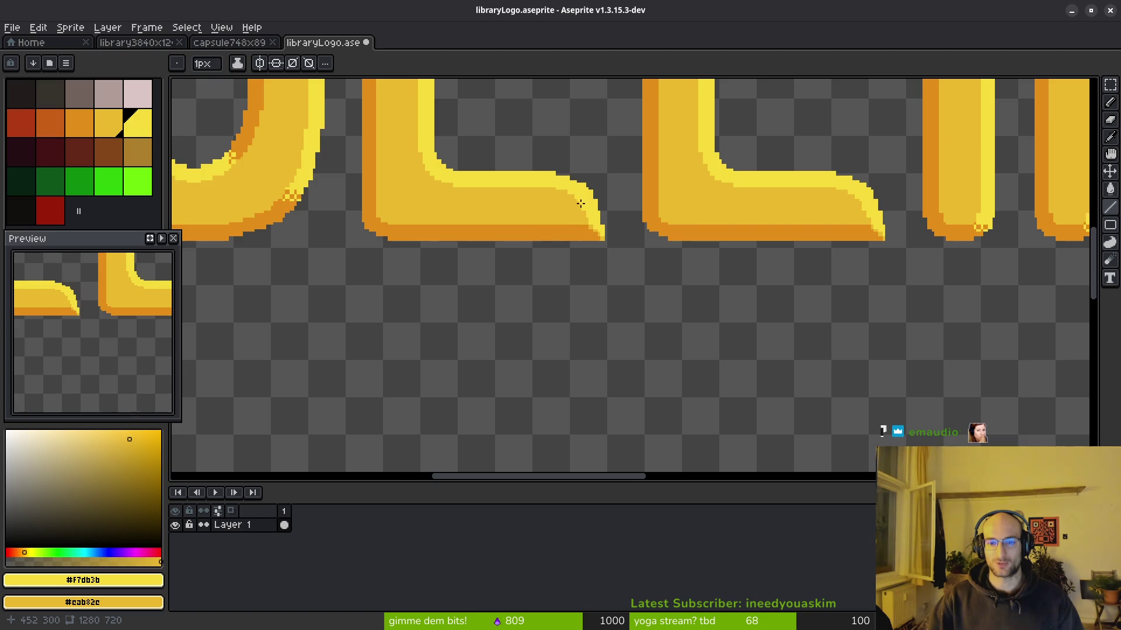
{"action": "scroll", "coordinate": [475, 234], "scroll_direction": "down", "scroll_amount": 4}
{"action": "scroll", "coordinate": [650, 243], "scroll_direction": "up", "scroll_amount": 3}
{"action": "scroll", "coordinate": [673, 290], "scroll_direction": "up", "scroll_amount": 1}
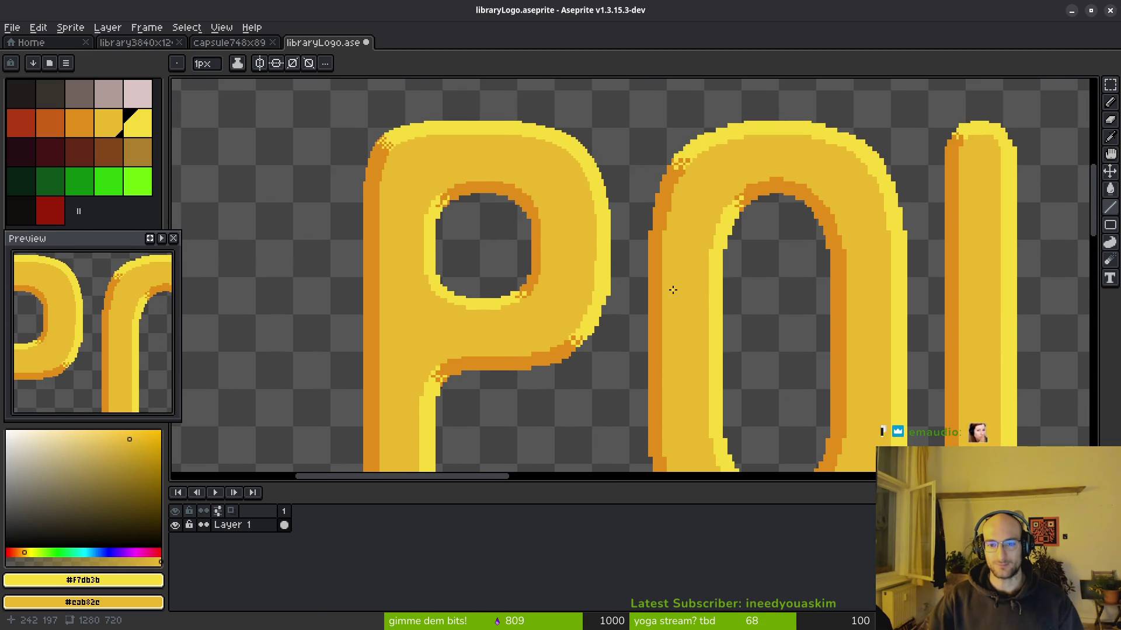
{"action": "left_click_drag", "start_coordinate": [421, 300], "coordinate": [482, 206]}
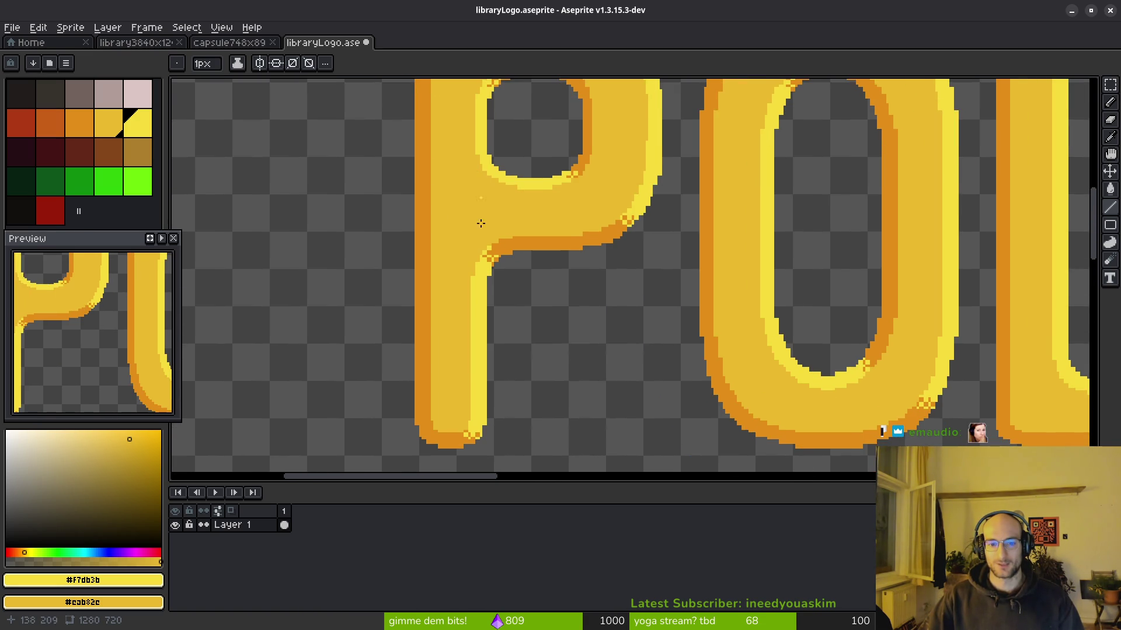
{"action": "mouse_move", "coordinate": [466, 380]}
{"action": "left_mouse_down"}
{"action": "mouse_move", "coordinate": [482, 300]}
{"action": "mouse_move", "coordinate": [489, 410]}
{"action": "left_mouse_up"}
{"action": "scroll", "coordinate": [482, 300], "scroll_direction": "up", "scroll_amount": 2}
{"action": "scroll", "coordinate": [480, 303], "scroll_direction": "down", "scroll_amount": 2}
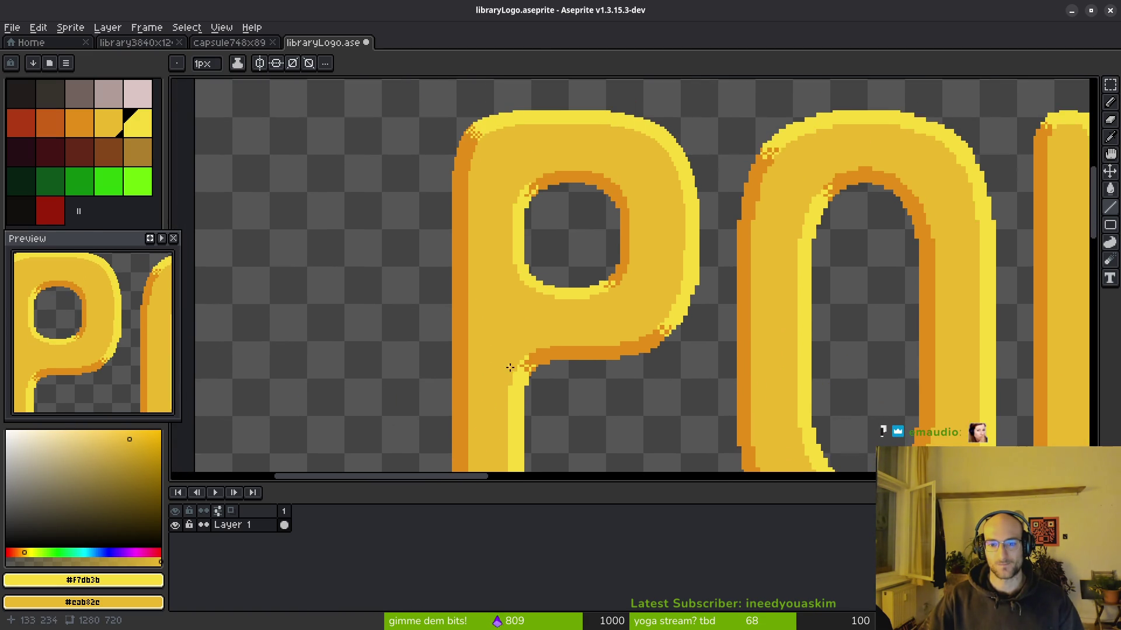
{"action": "left_click_drag", "start_coordinate": [508, 364], "coordinate": [501, 204]}
{"action": "scroll", "coordinate": [494, 374], "scroll_direction": "up", "scroll_amount": 2}
{"action": "mouse_move", "coordinate": [446, 114]}
{"action": "left_mouse_down"}
{"action": "mouse_move", "coordinate": [604, 257]}
{"action": "mouse_move", "coordinate": [636, 338]}
{"action": "left_mouse_up"}
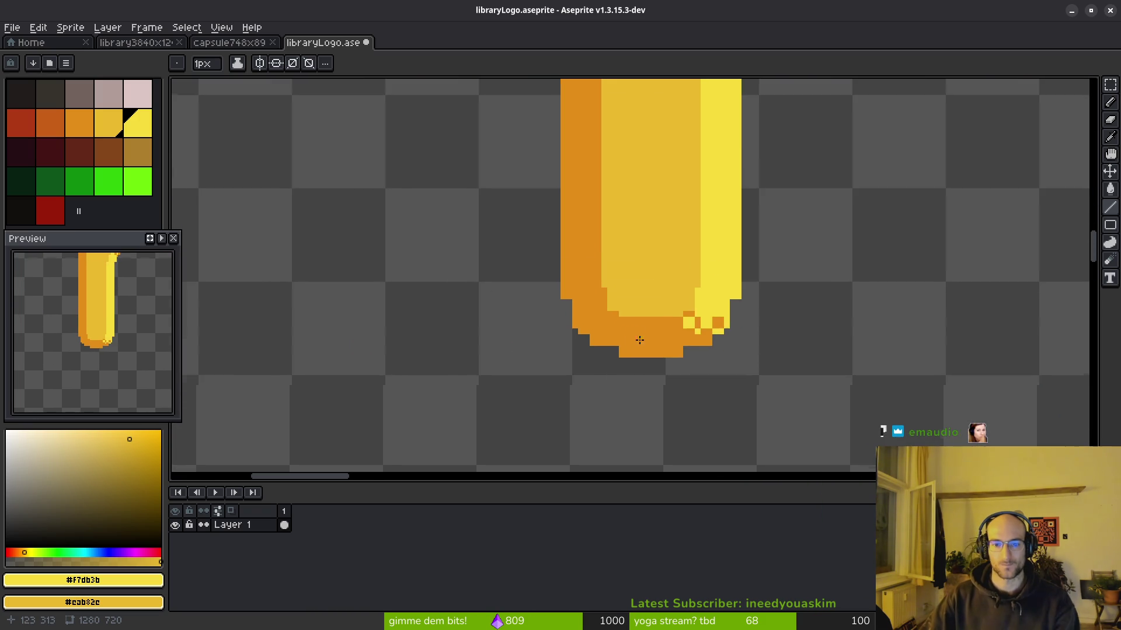
{"action": "scroll", "coordinate": [601, 350], "scroll_direction": "up", "scroll_amount": 2}
{"action": "left_click", "coordinate": [681, 303], "text": "alt"}
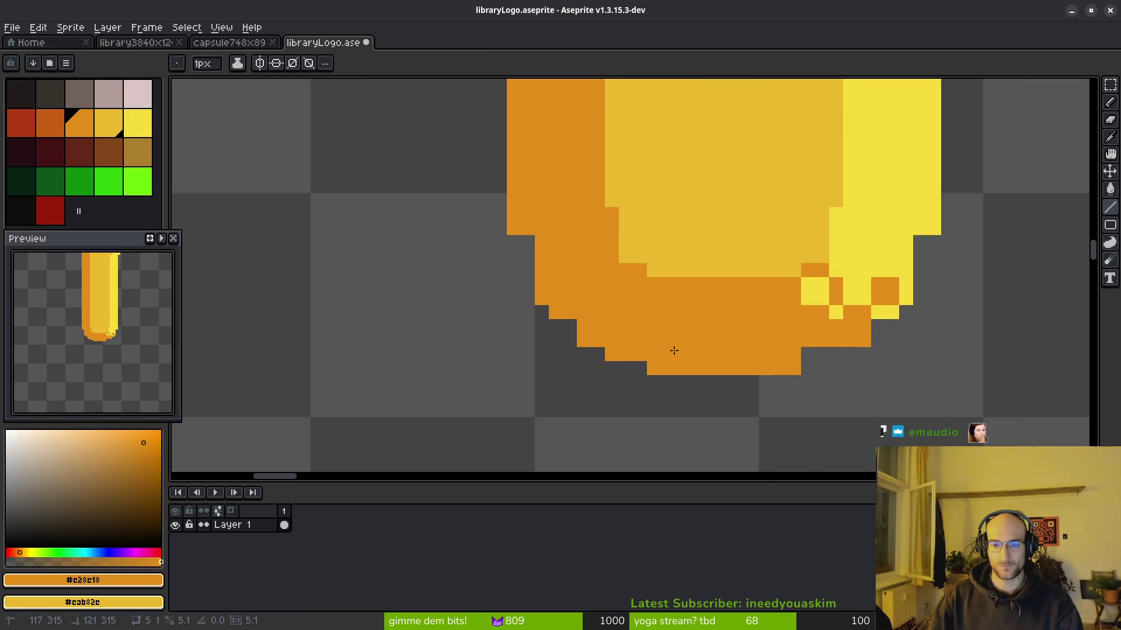
{"action": "left_click", "coordinate": [528, 257]}
Step: Review the letters' lower edges, then switch over to the Godot editor window
{"action": "scroll", "coordinate": [540, 257], "scroll_direction": "down", "scroll_amount": 3}
{"action": "scroll", "coordinate": [540, 256], "scroll_direction": "up", "scroll_amount": 1}
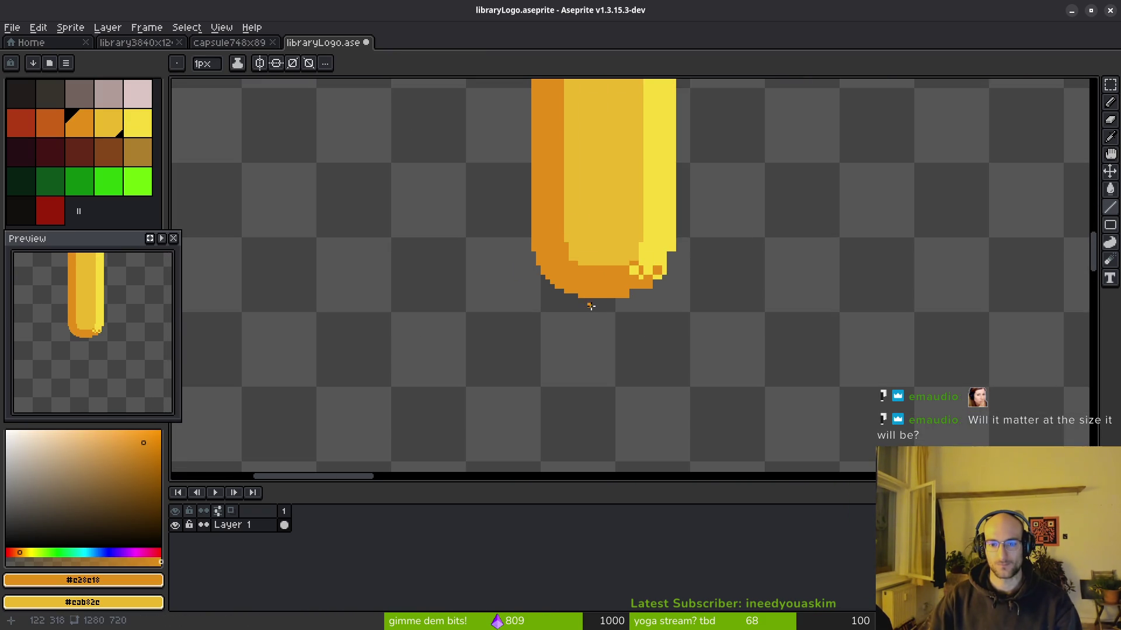
{"action": "scroll", "coordinate": [591, 306], "scroll_direction": "up", "scroll_amount": 1}
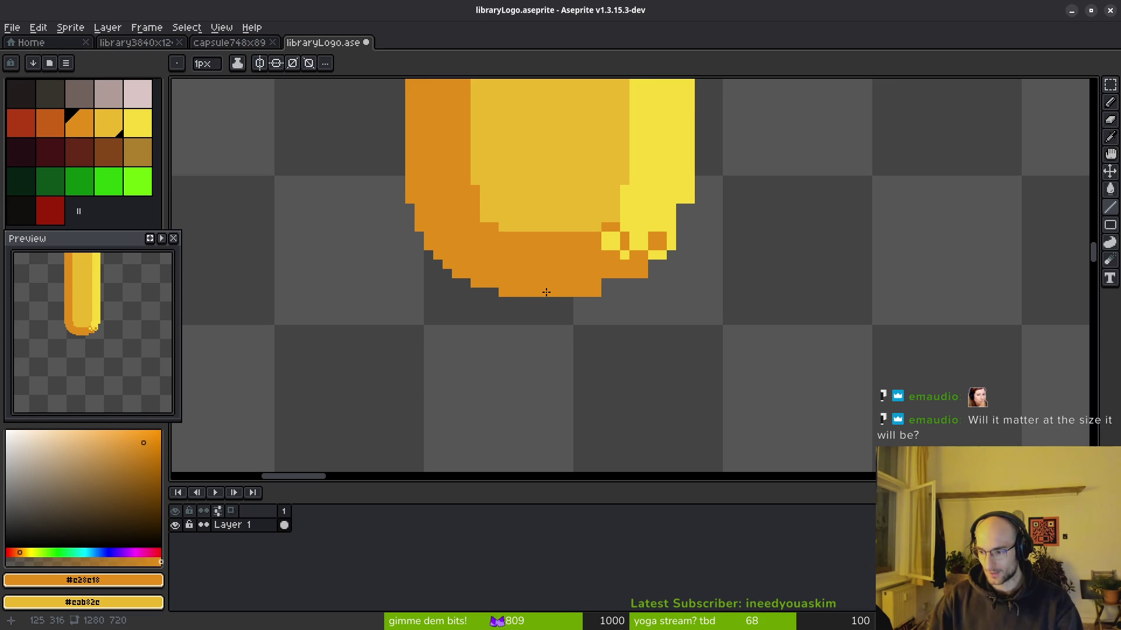
{"action": "scroll", "coordinate": [552, 296], "scroll_direction": "down", "scroll_amount": 5}
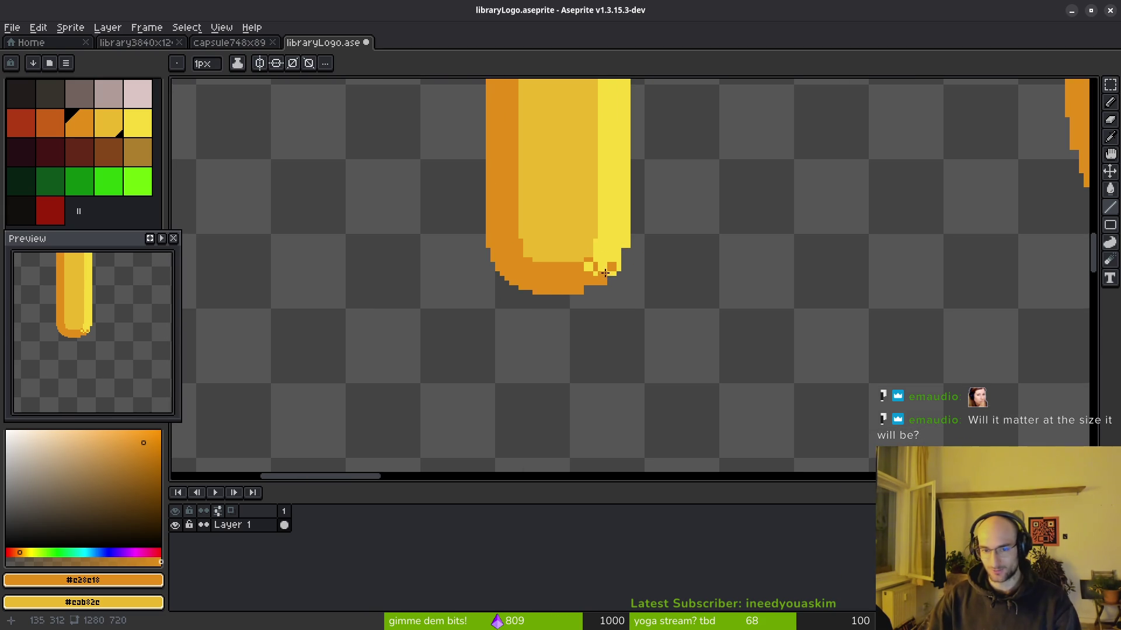
{"action": "scroll", "coordinate": [702, 304], "scroll_direction": "up", "scroll_amount": 3}
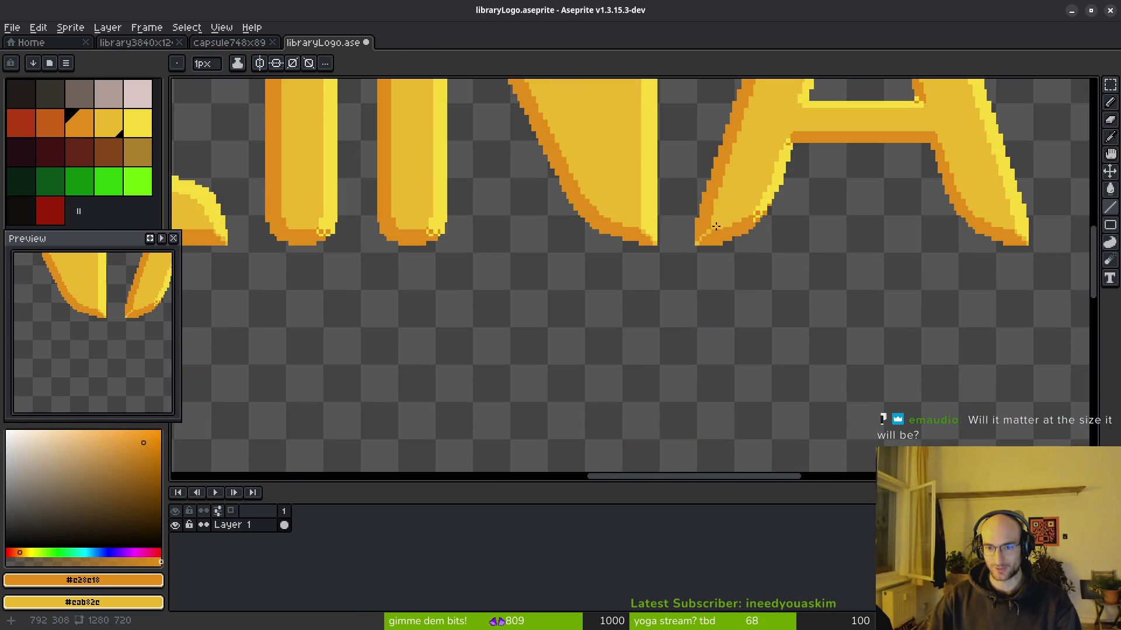
{"action": "left_click_drag", "start_coordinate": [730, 238], "coordinate": [700, 324]}
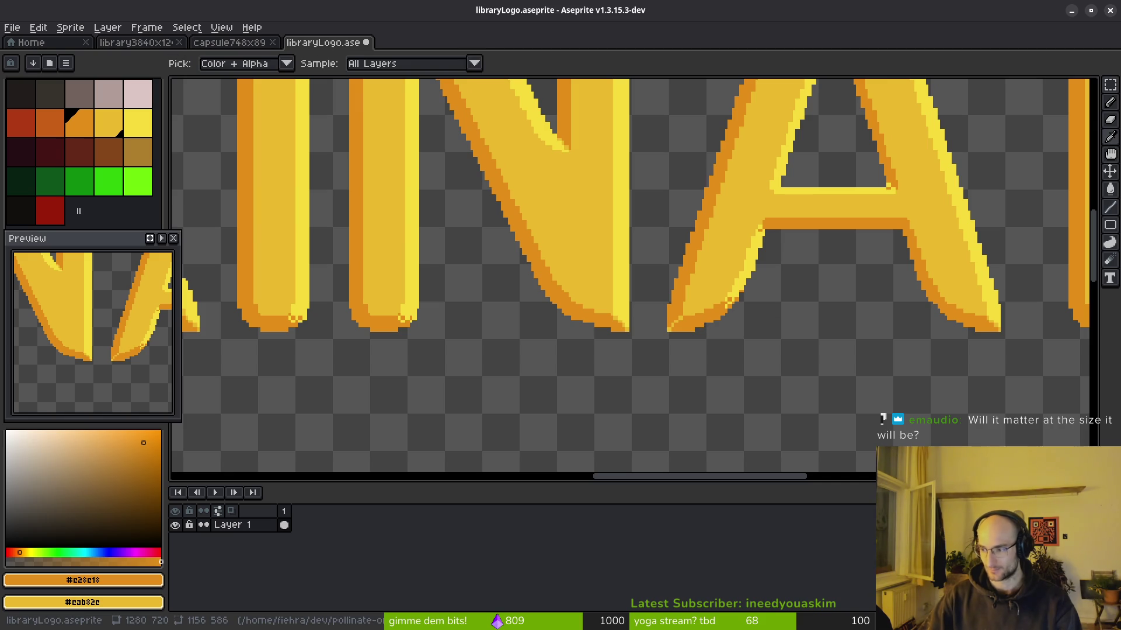
{"action": "key", "text": "super+Up"}
{"action": "key", "text": "super+o"}
{"action": "key", "text": "super+o"}
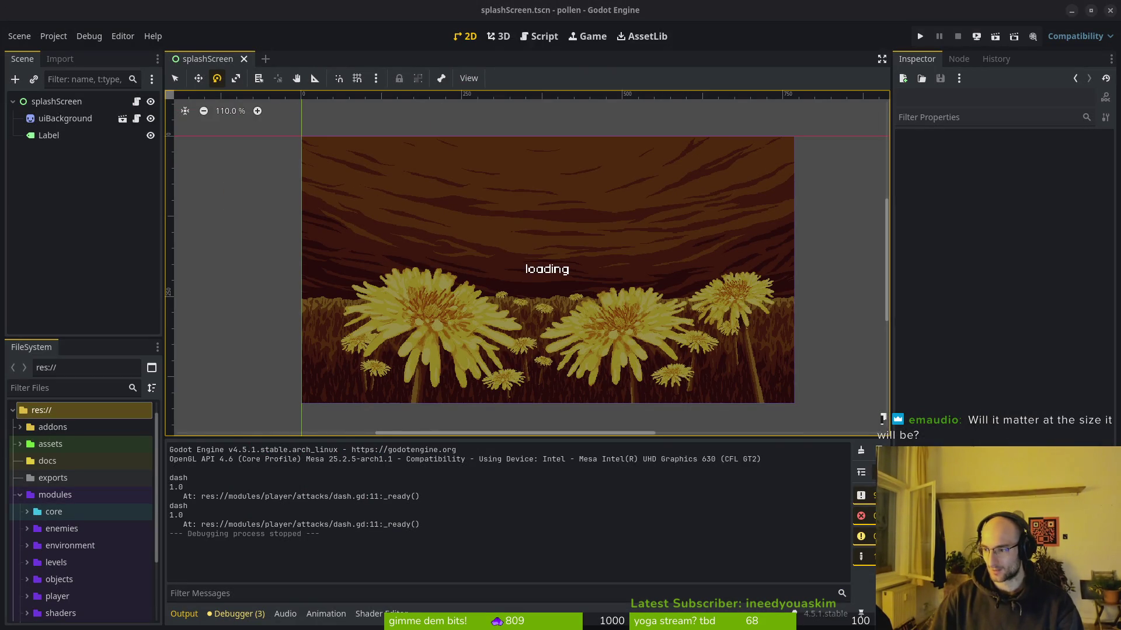
Step: Bring up the Steam library from the taskbar, showing the ScourgeBringer game page
{"action": "left_click", "coordinate": [219, 436]}
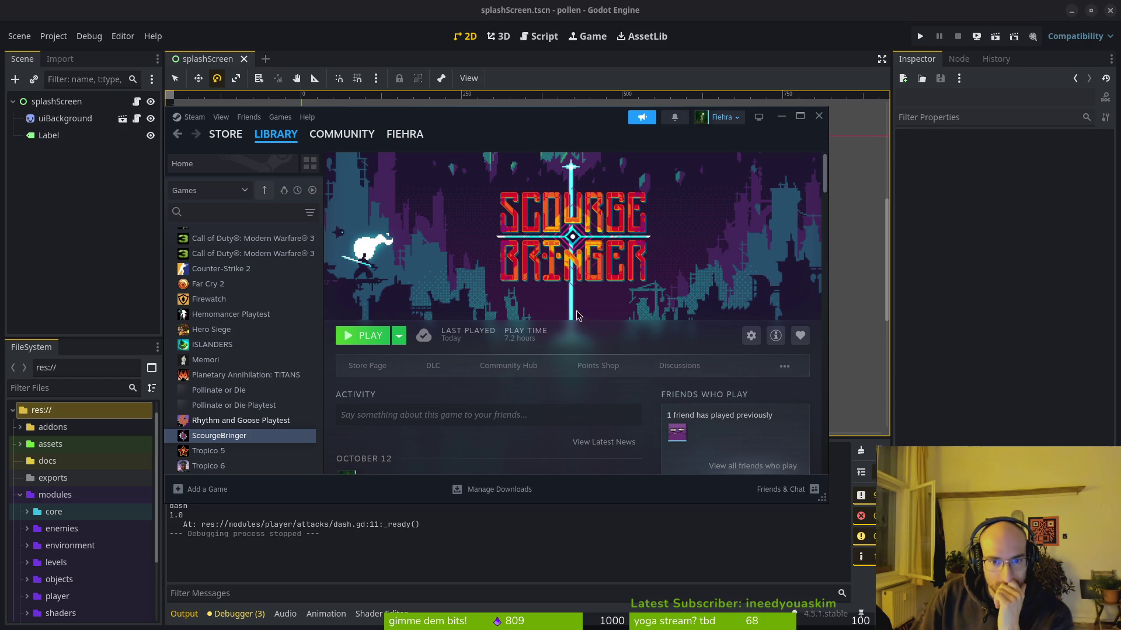
Step: Browse library pages: ISLANDERS, Memori, ScourgeBringer, Hero Siege, Firewatch, Counter-Strike 2 and others
{"action": "left_click", "coordinate": [225, 346]}
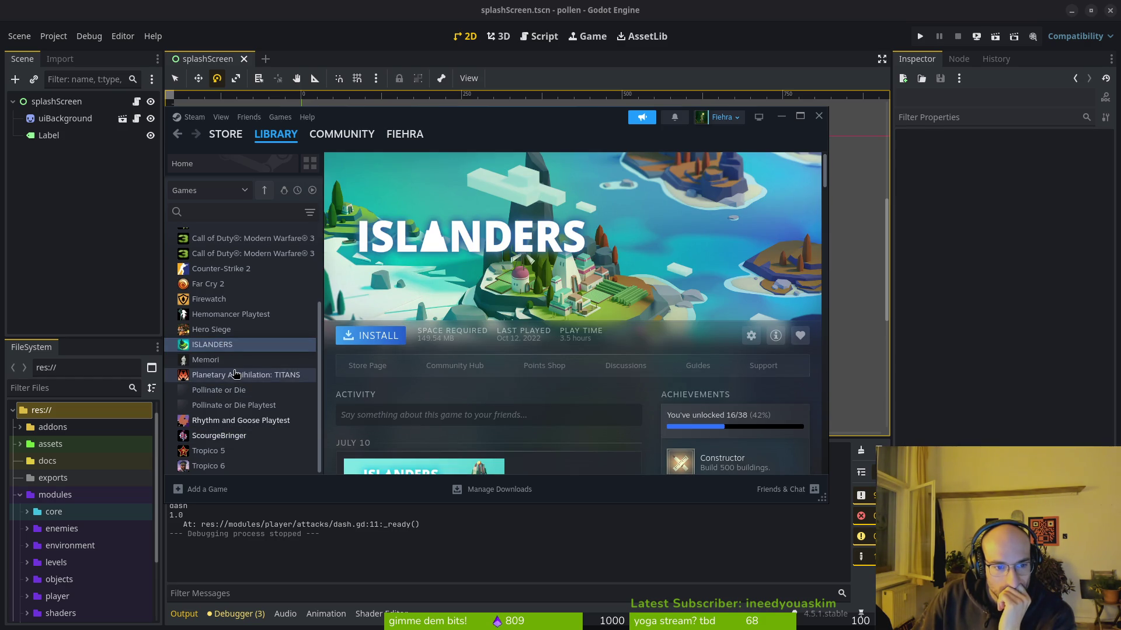
{"action": "left_click", "coordinate": [245, 374]}
{"action": "left_click", "coordinate": [251, 359]}
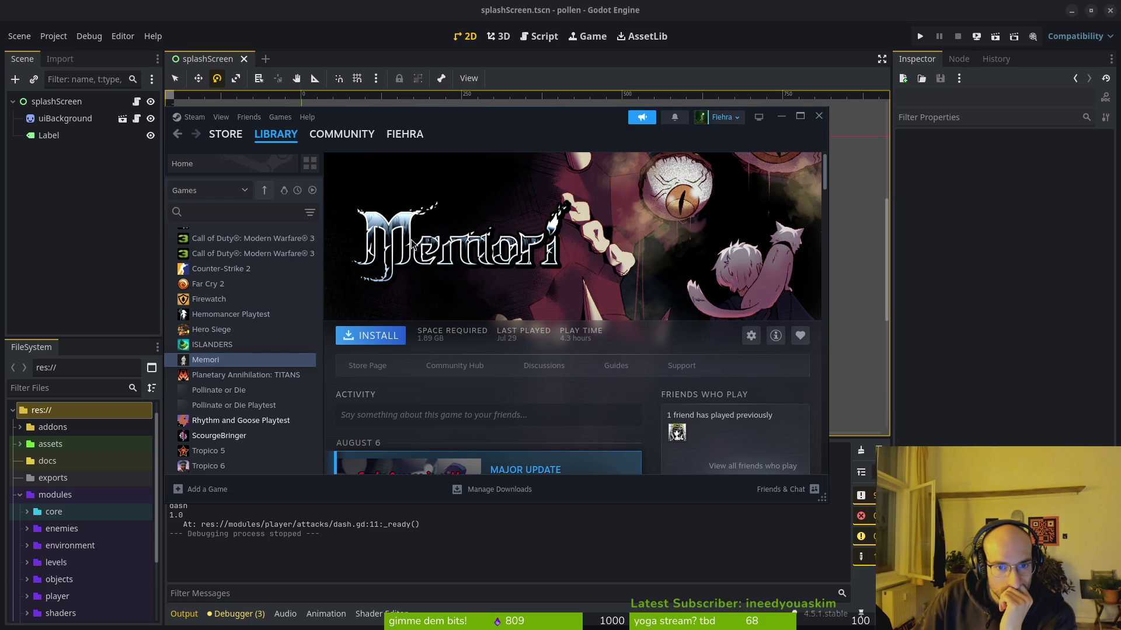
{"action": "left_click", "coordinate": [216, 437]}
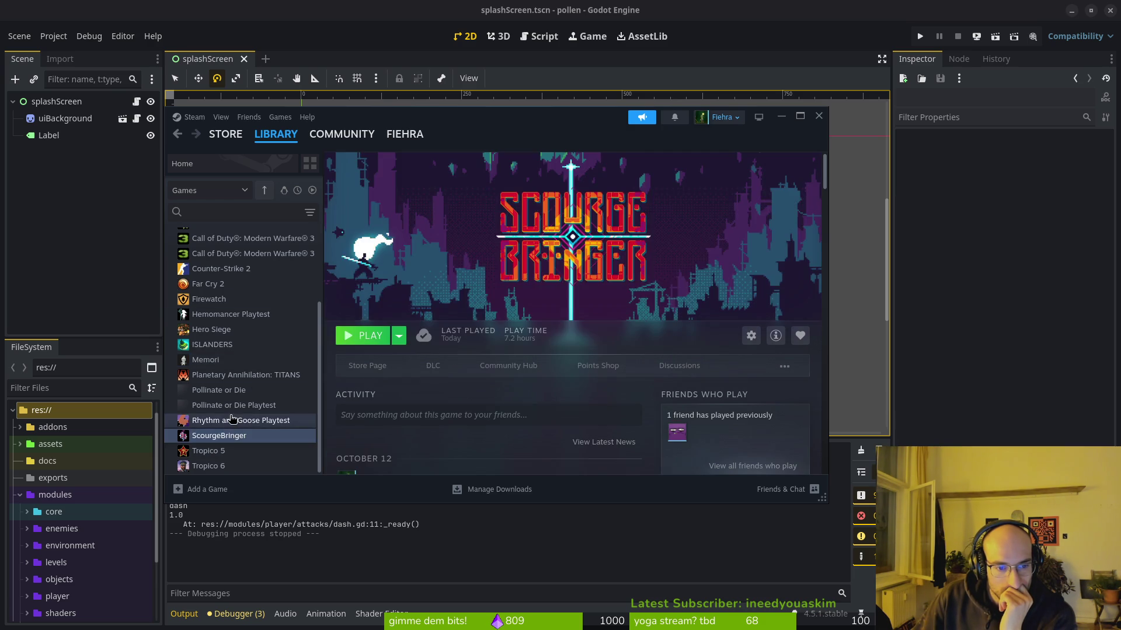
{"action": "left_click", "coordinate": [230, 421]}
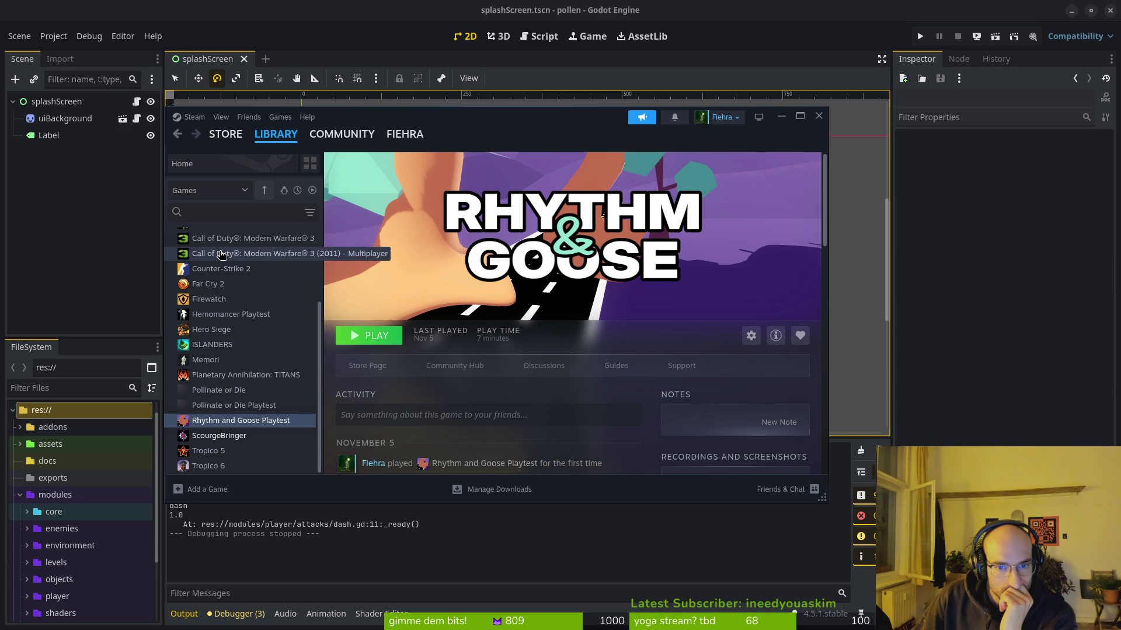
{"action": "left_click", "coordinate": [225, 333]}
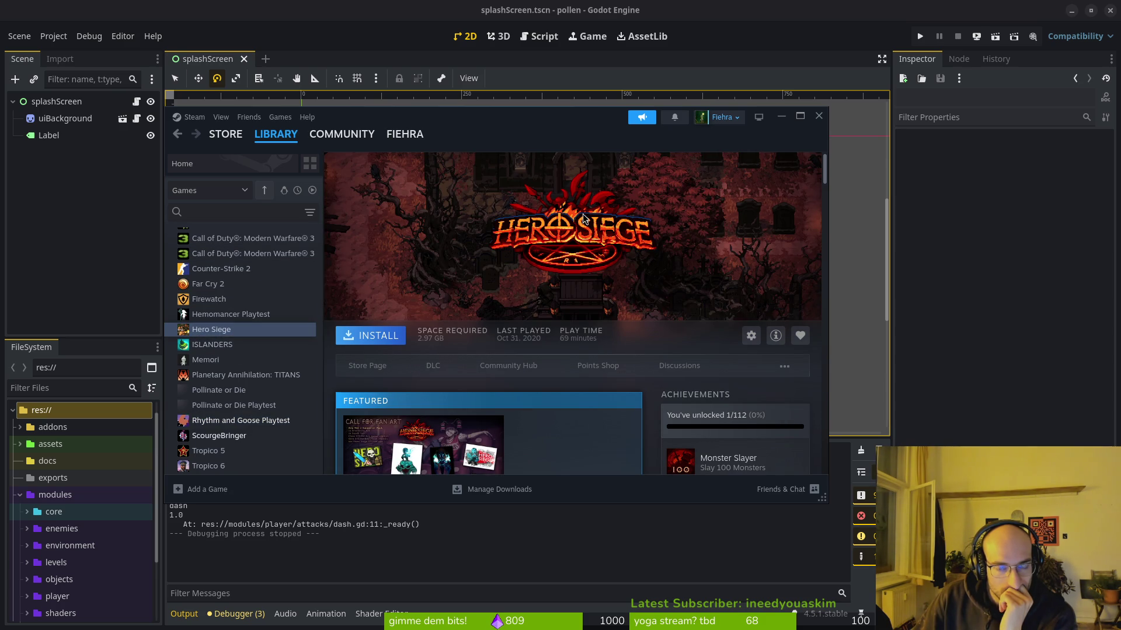
{"action": "left_click", "coordinate": [219, 314]}
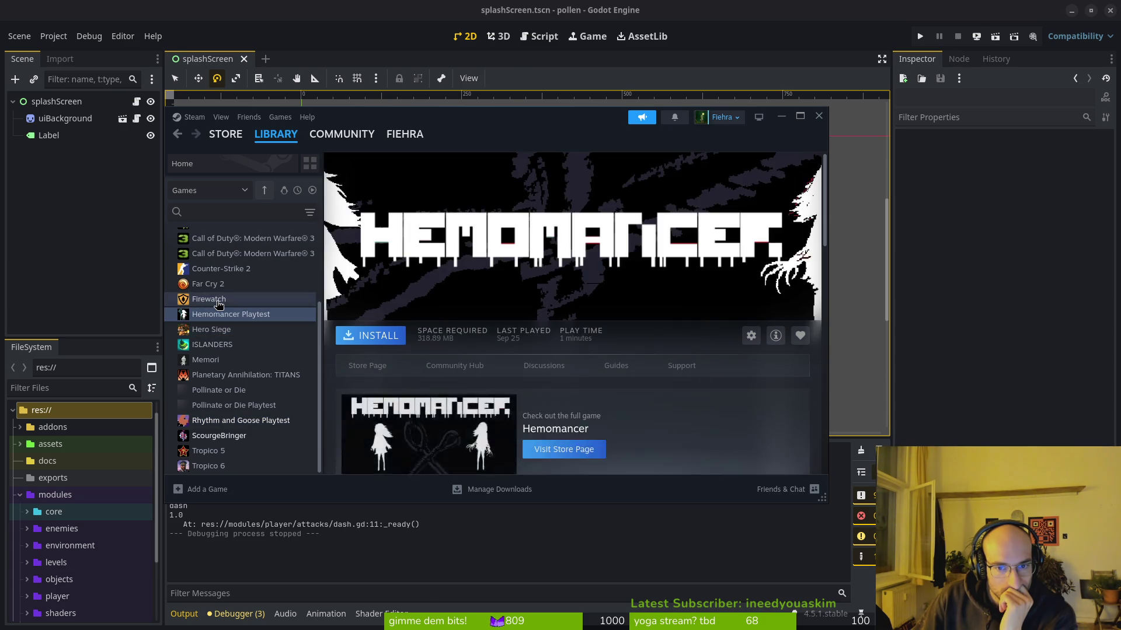
{"action": "left_click", "coordinate": [220, 302]}
{"action": "key", "text": "Down"}
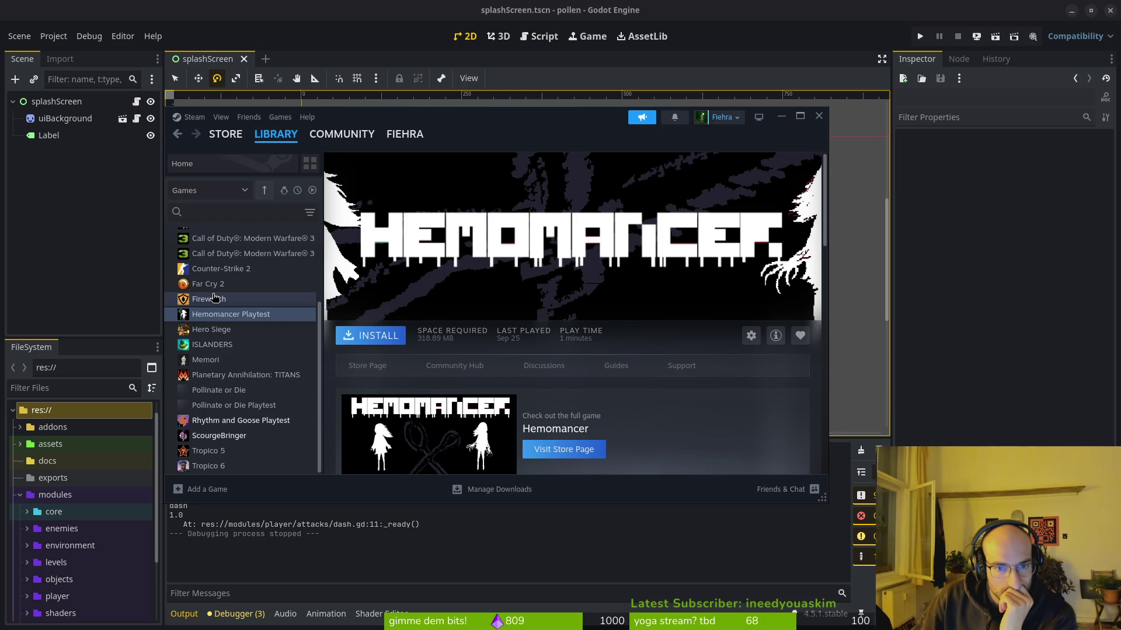
{"action": "left_click", "coordinate": [215, 298]}
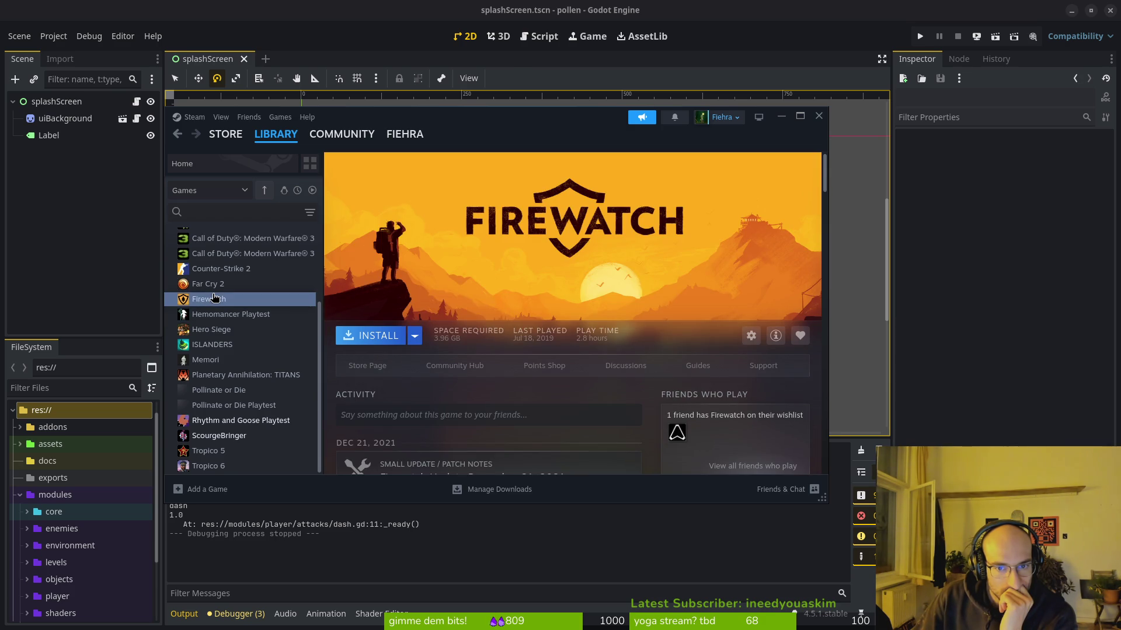
{"action": "left_click", "coordinate": [217, 269]}
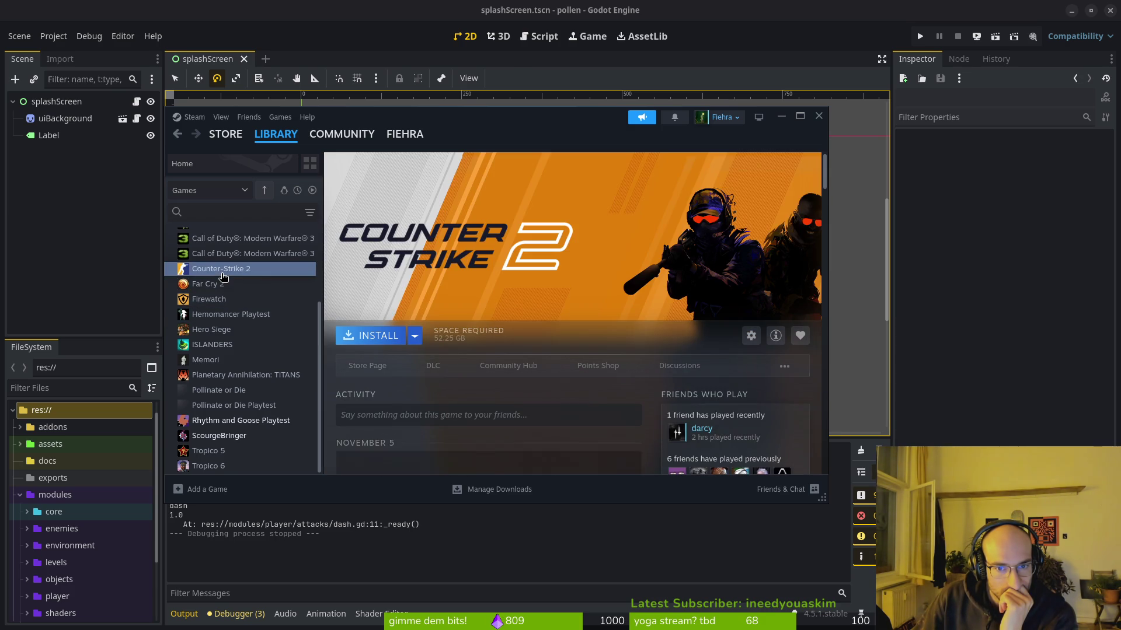
Step: Browse Modern Warfare 3, Brawlhalla, ARK and Age of Empires pages, then close Steam
{"action": "scroll", "coordinate": [245, 304], "scroll_direction": "up", "scroll_amount": 4}
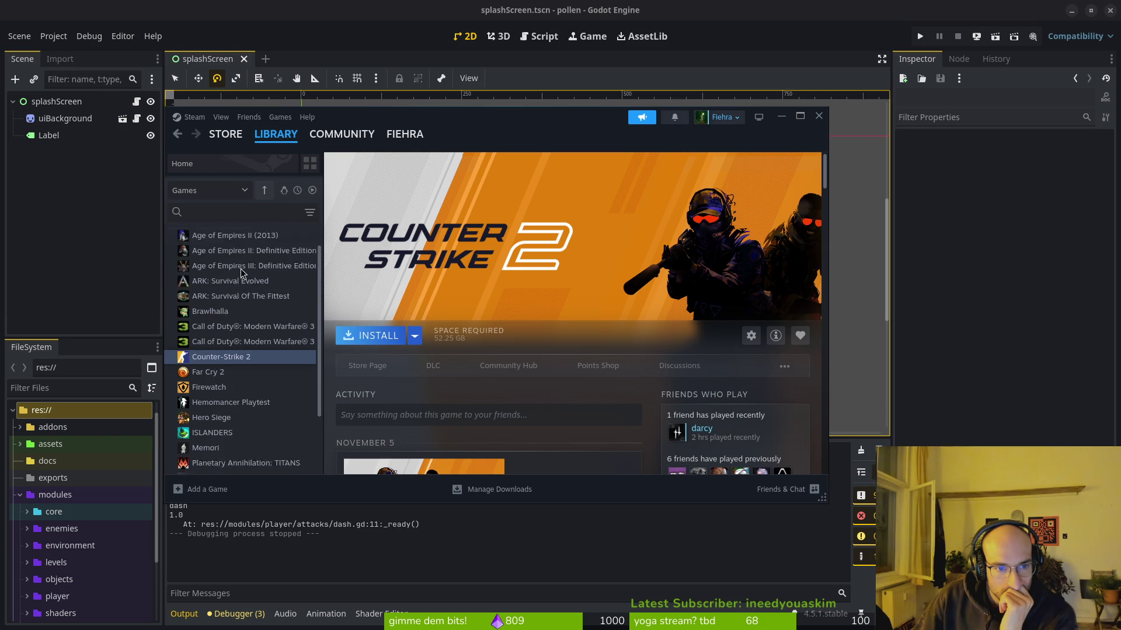
{"action": "left_click", "coordinate": [236, 336]}
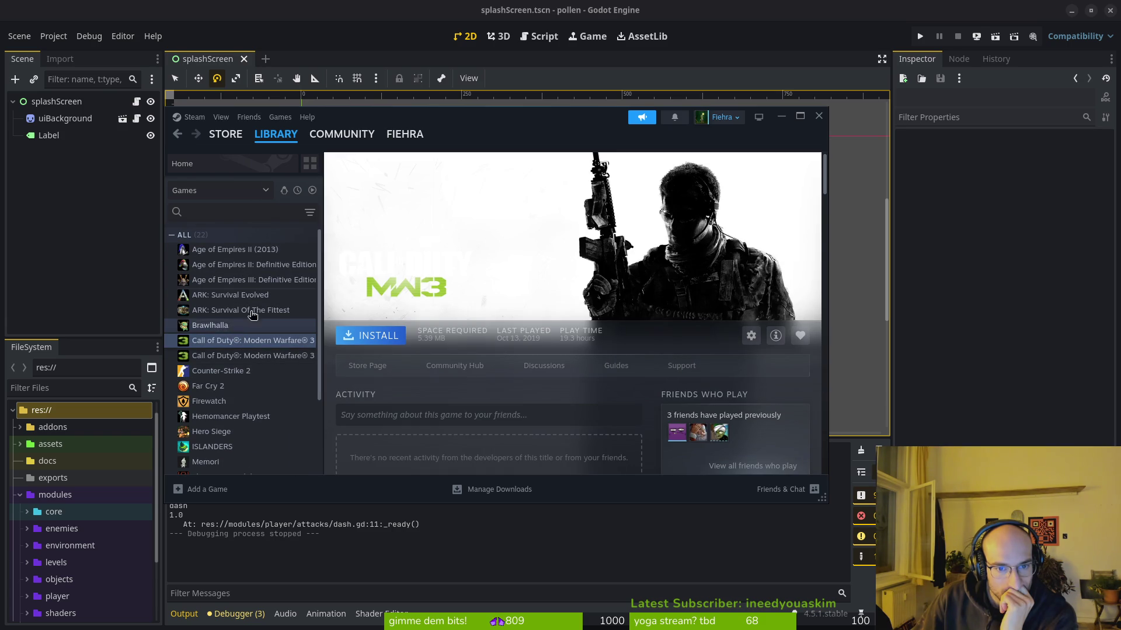
{"action": "left_click", "coordinate": [283, 358]}
{"action": "left_click", "coordinate": [260, 327]}
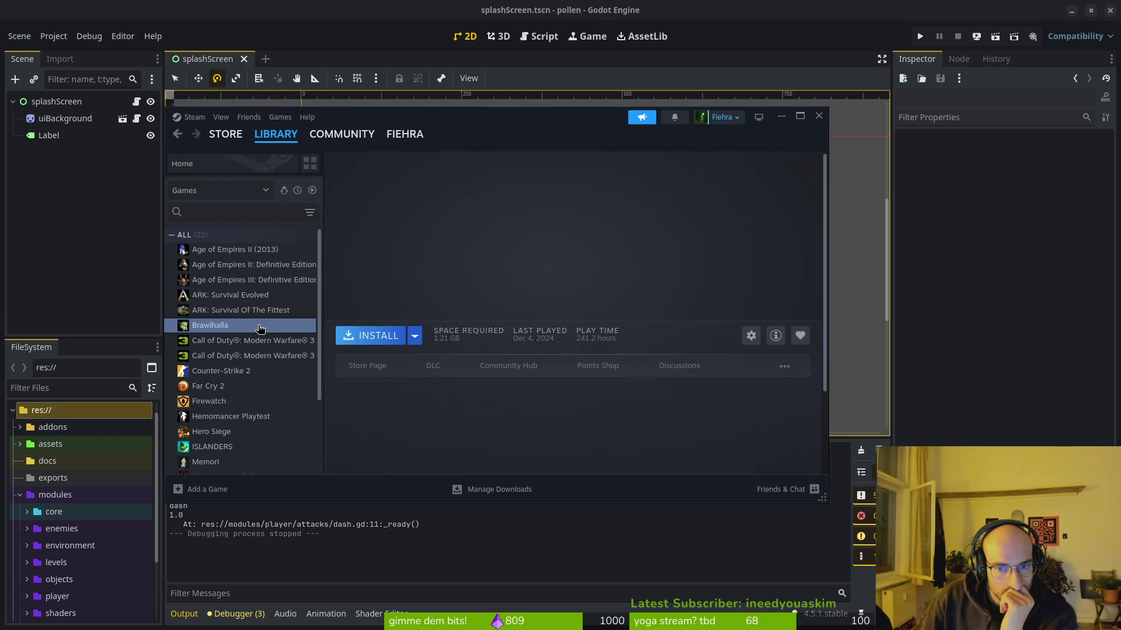
{"action": "left_click", "coordinate": [247, 310]}
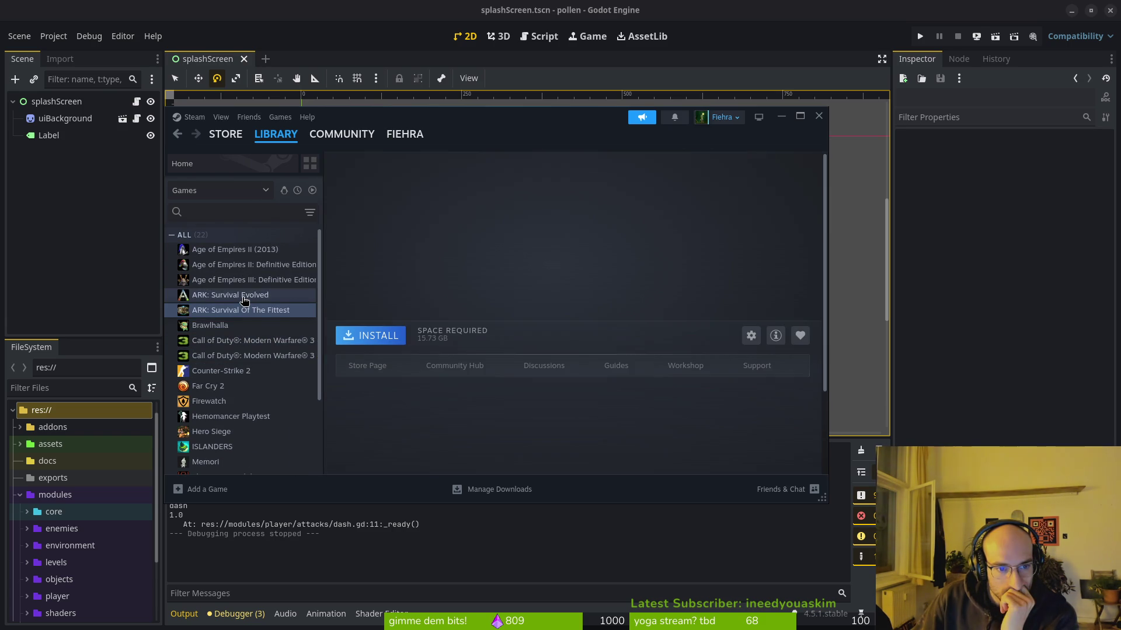
{"action": "left_click", "coordinate": [244, 297]}
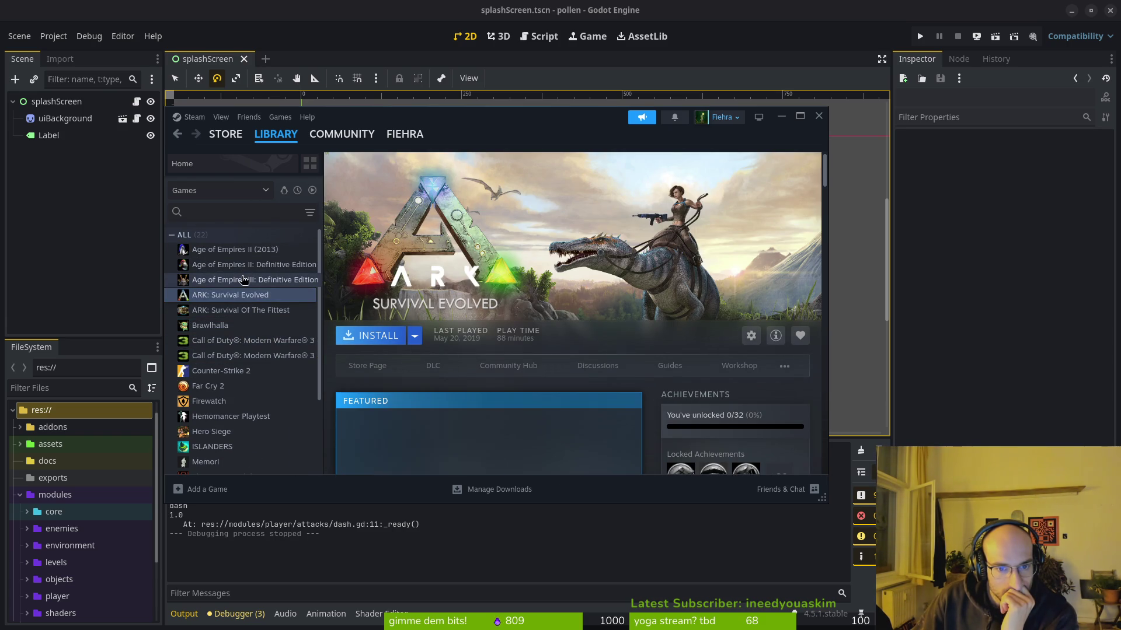
{"action": "left_click", "coordinate": [249, 280]}
{"action": "left_click", "coordinate": [252, 268]}
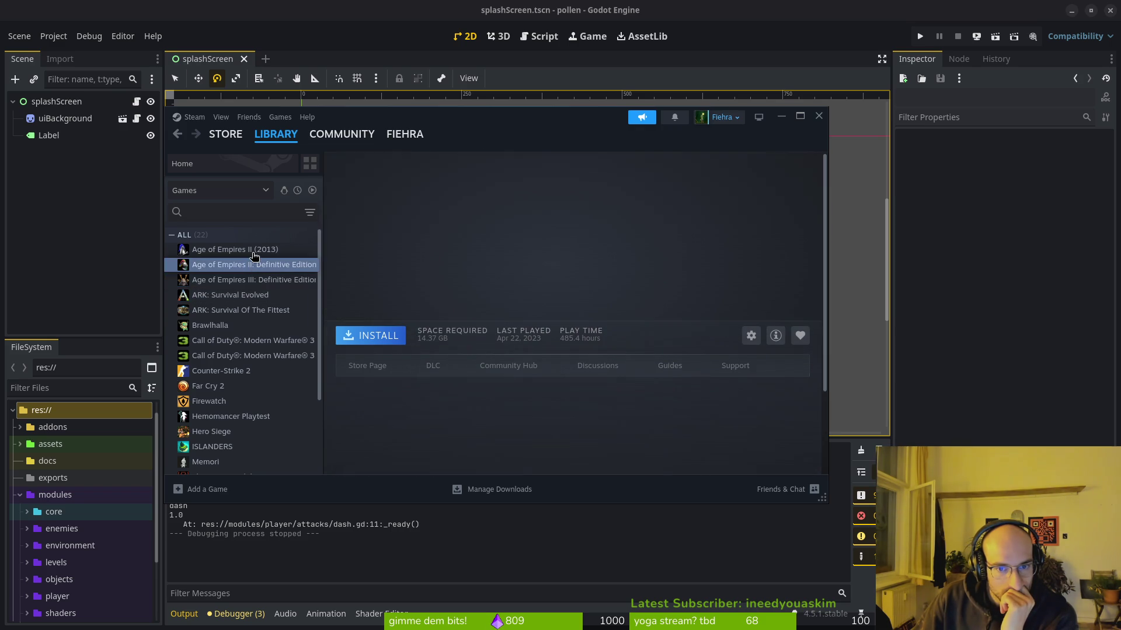
{"action": "left_click", "coordinate": [261, 250]}
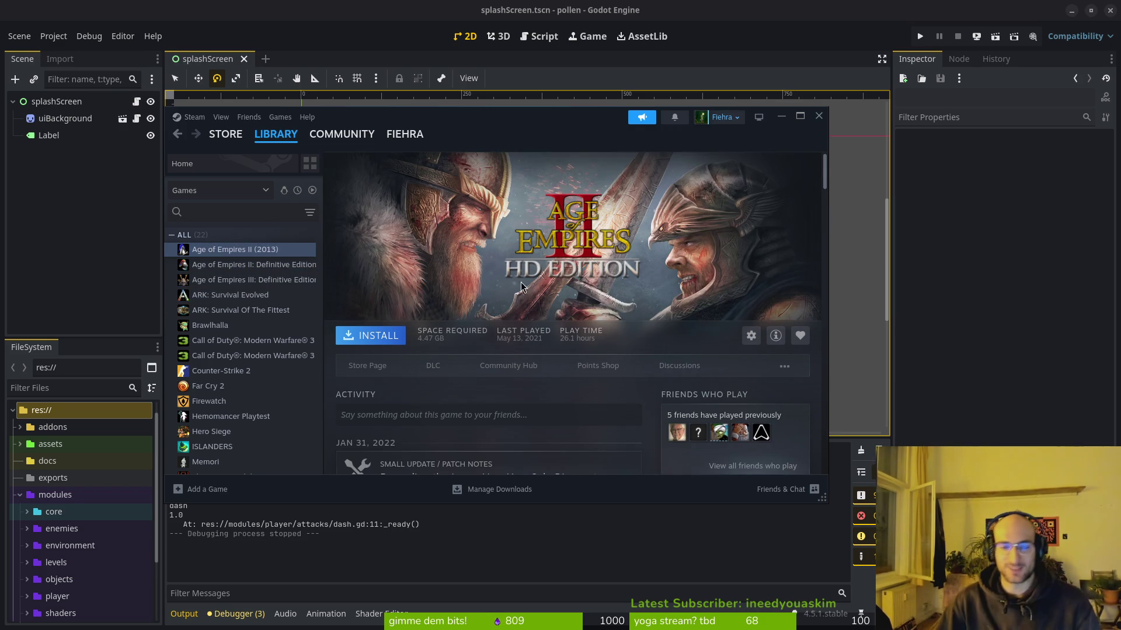
{"action": "left_click", "coordinate": [216, 403]}
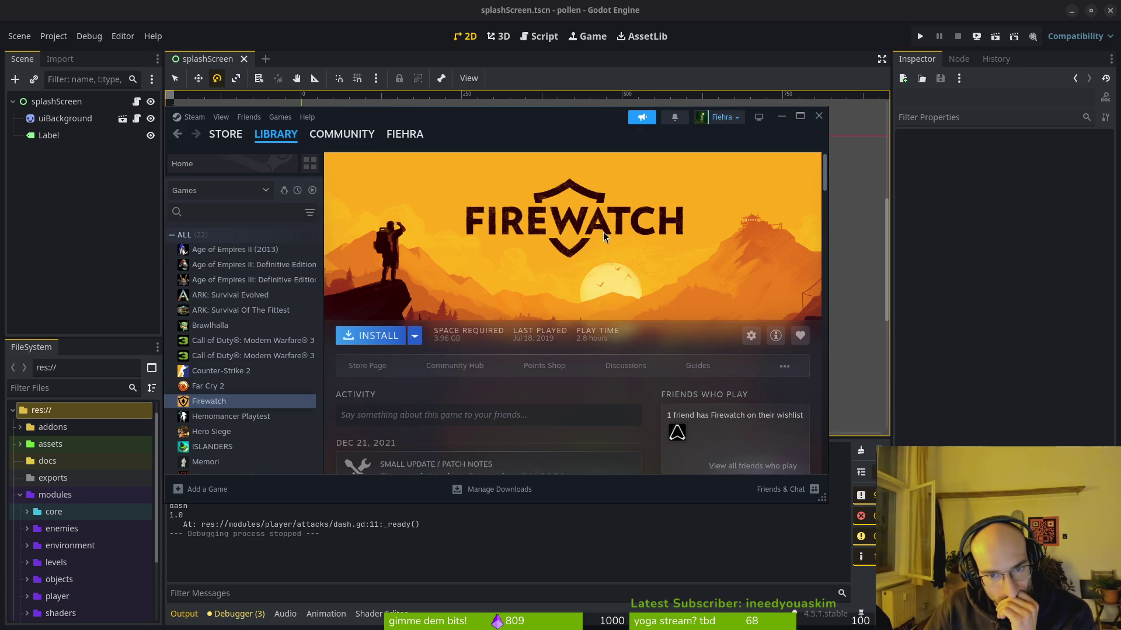
{"action": "left_click", "coordinate": [818, 116]}
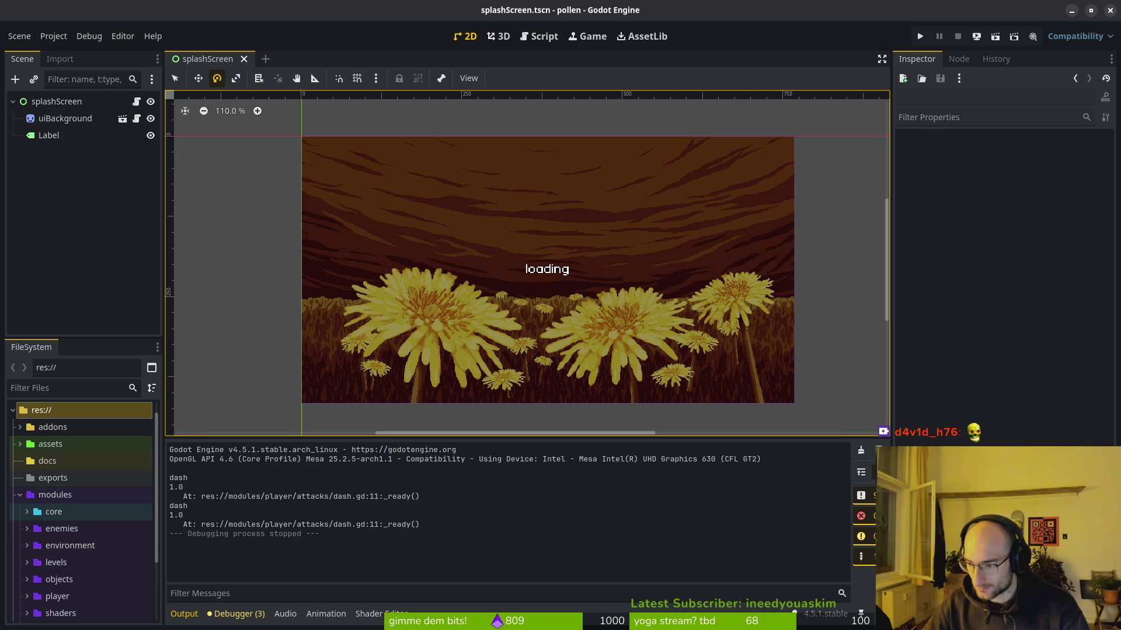
Step: Switch from Godot back to the Aseprite window with the logo lettering
{"action": "key", "text": "alt+Tab"}
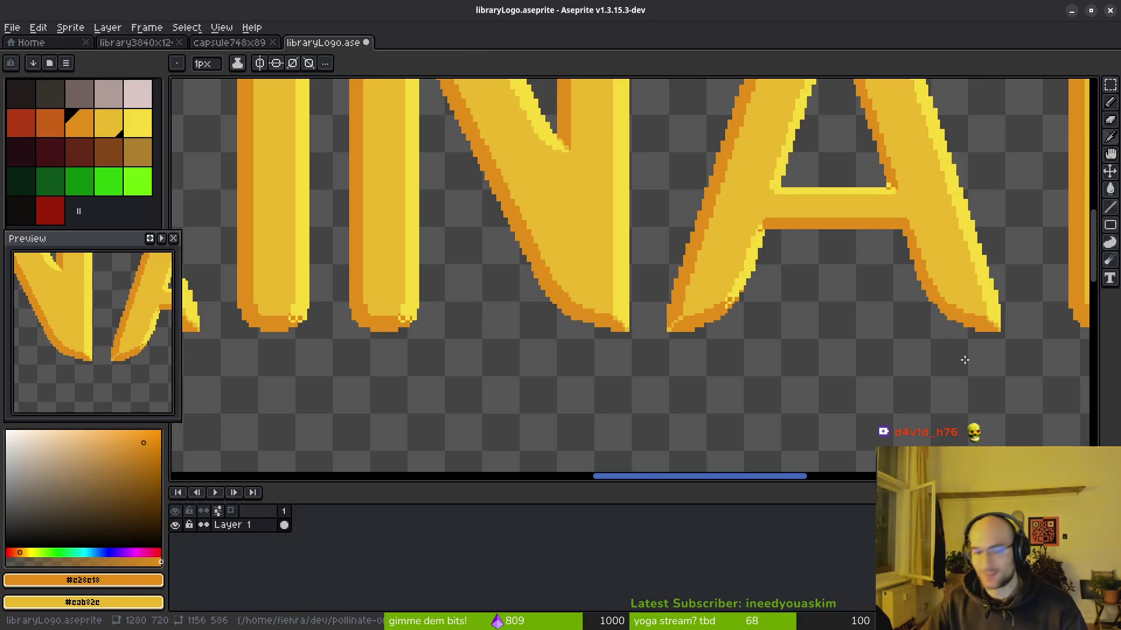
{"action": "scroll", "coordinate": [580, 270], "scroll_direction": "down", "scroll_amount": 3}
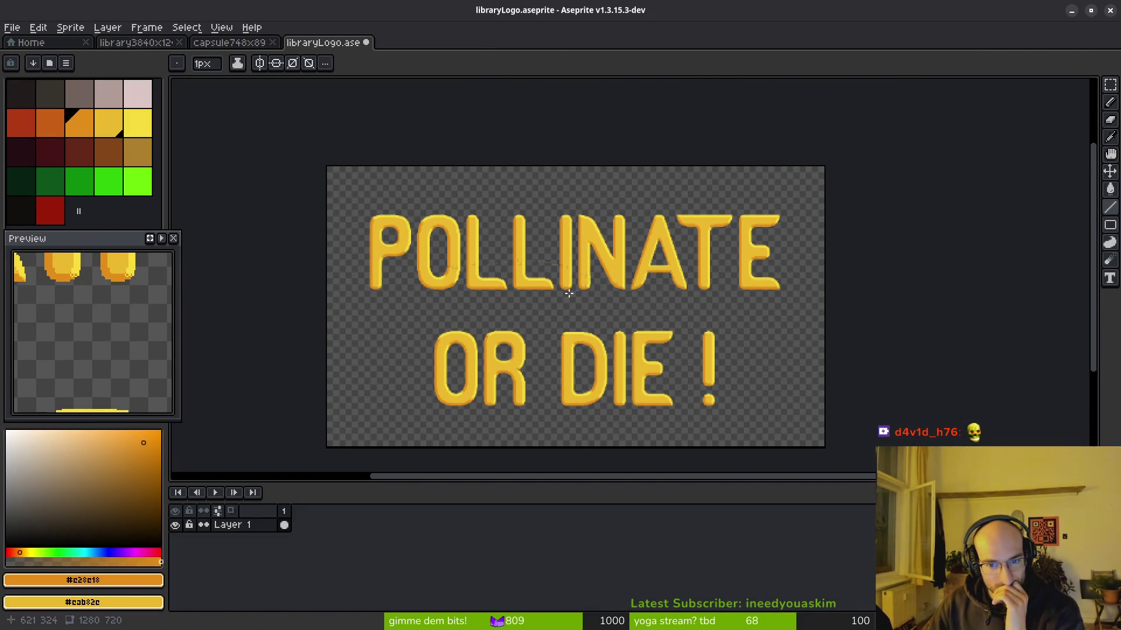
{"action": "scroll", "coordinate": [606, 294], "scroll_direction": "up", "scroll_amount": 3}
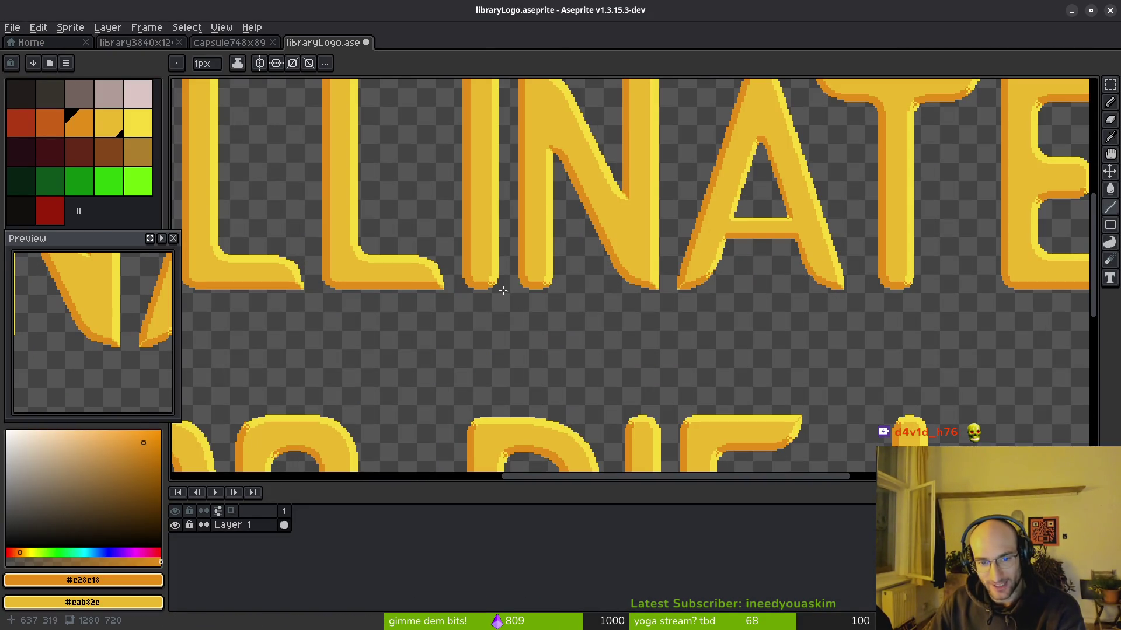
{"action": "scroll", "coordinate": [506, 291], "scroll_direction": "down", "scroll_amount": 3}
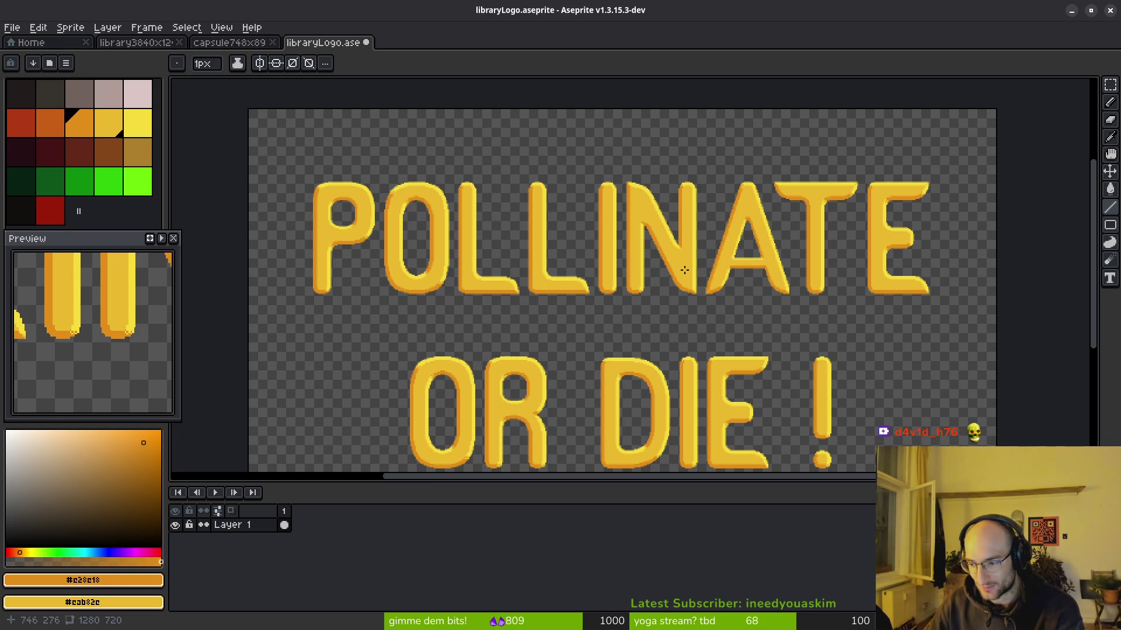
{"action": "scroll", "coordinate": [409, 213], "scroll_direction": "up", "scroll_amount": 3}
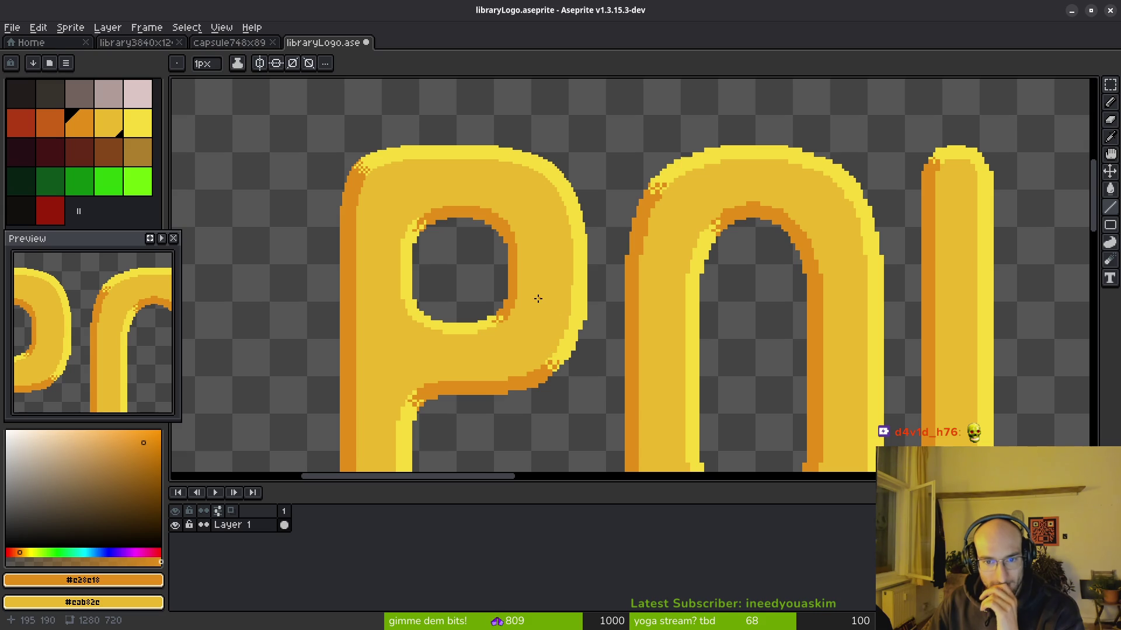
{"action": "scroll", "coordinate": [535, 297], "scroll_direction": "up", "scroll_amount": 2}
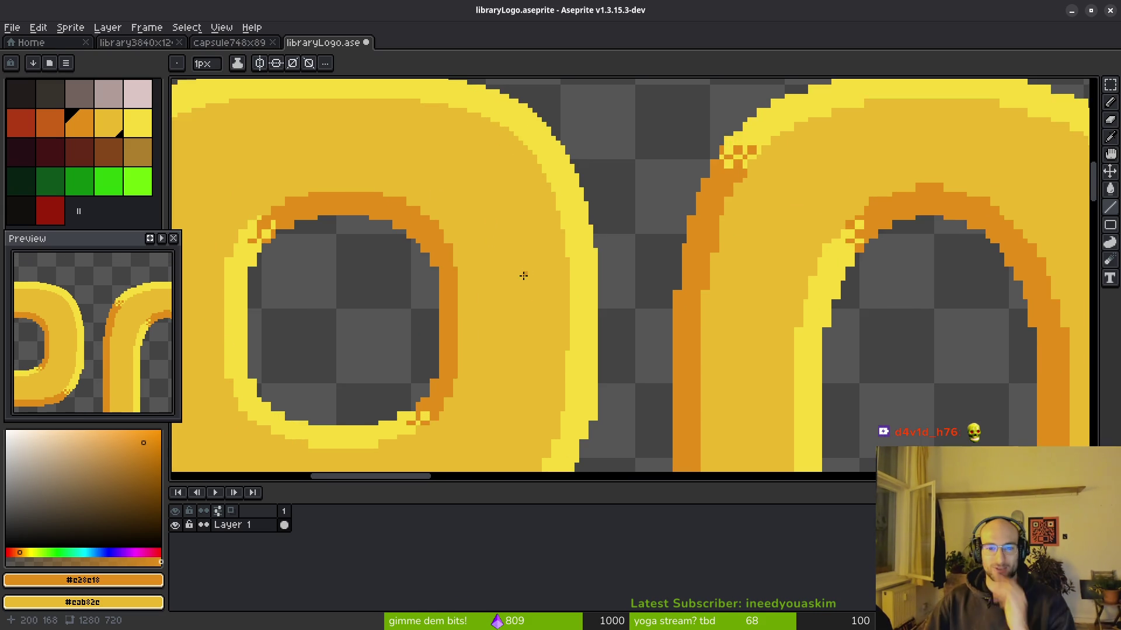
{"action": "scroll", "coordinate": [528, 269], "scroll_direction": "up", "scroll_amount": 4}
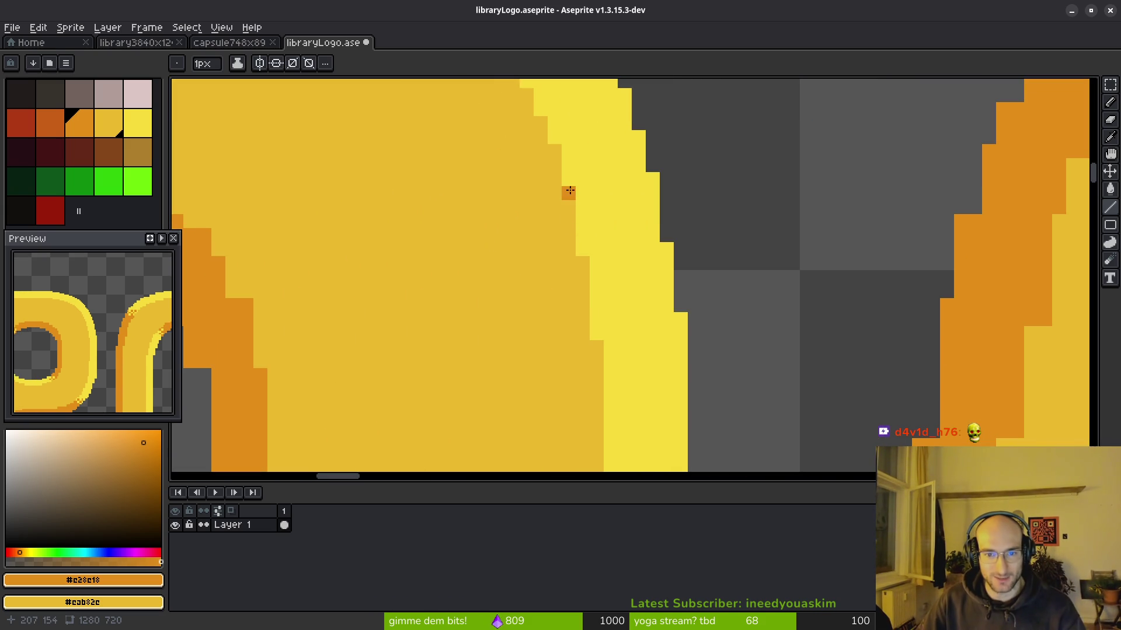
{"action": "scroll", "coordinate": [544, 305], "scroll_direction": "down", "scroll_amount": 2}
{"action": "scroll", "coordinate": [545, 304], "scroll_direction": "up", "scroll_amount": 1}
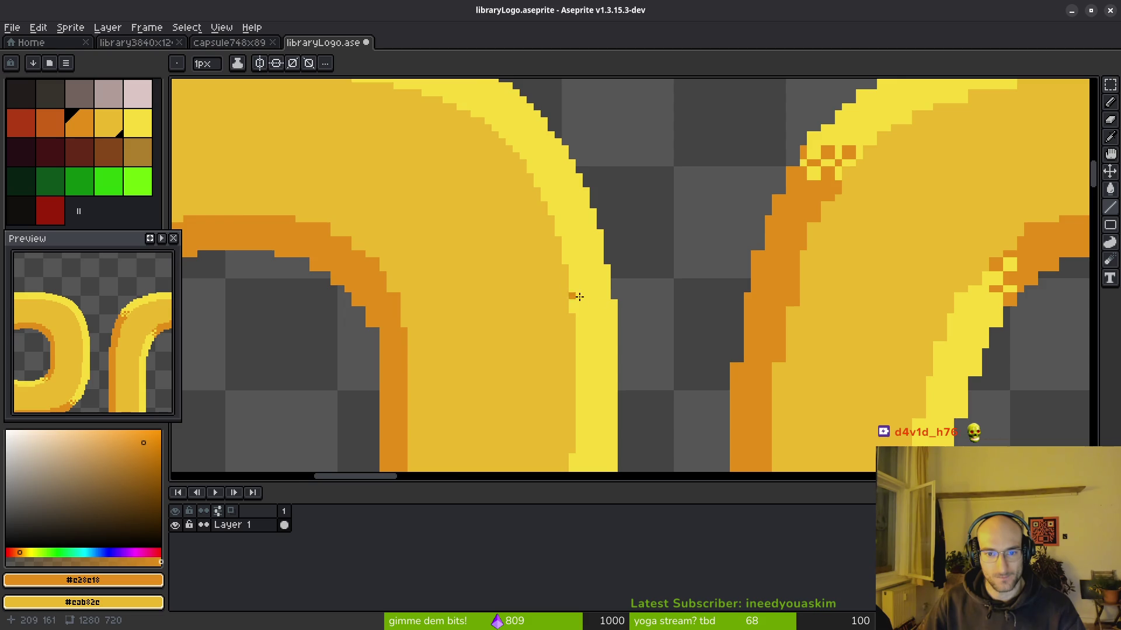
{"action": "scroll", "coordinate": [607, 349], "scroll_direction": "down", "scroll_amount": 2}
{"action": "scroll", "coordinate": [603, 354], "scroll_direction": "up", "scroll_amount": 3}
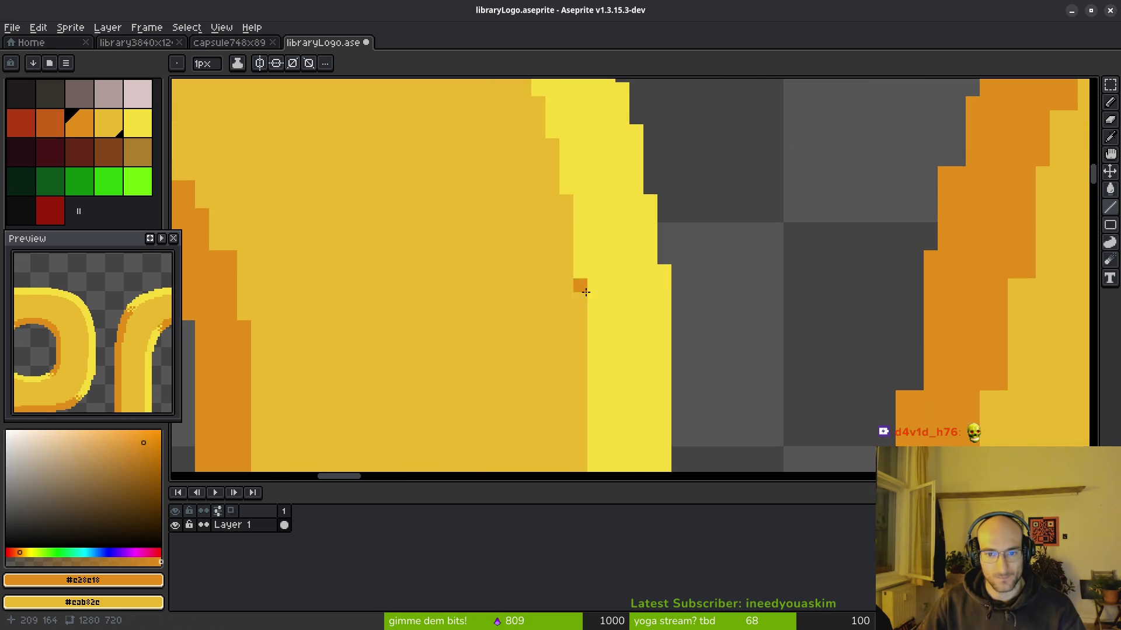
{"action": "scroll", "coordinate": [581, 285], "scroll_direction": "down", "scroll_amount": 4}
{"action": "mouse_move", "coordinate": [621, 380]}
{"action": "left_mouse_down"}
{"action": "mouse_move", "coordinate": [593, 357]}
{"action": "mouse_move", "coordinate": [564, 291]}
{"action": "left_mouse_up"}
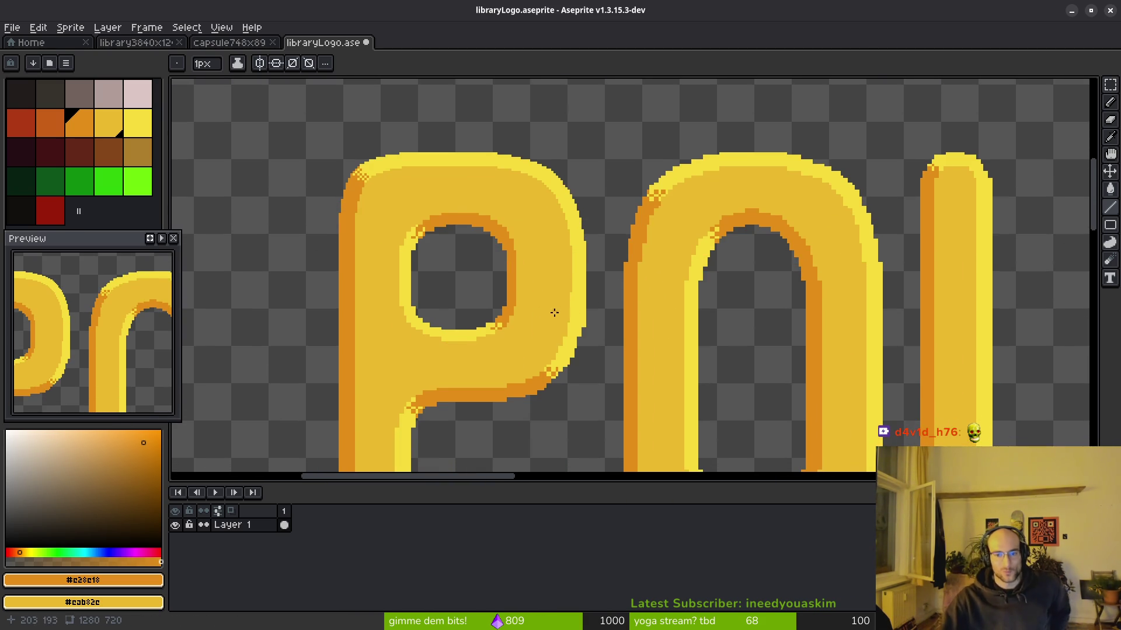
{"action": "scroll", "coordinate": [559, 312], "scroll_direction": "down", "scroll_amount": 4}
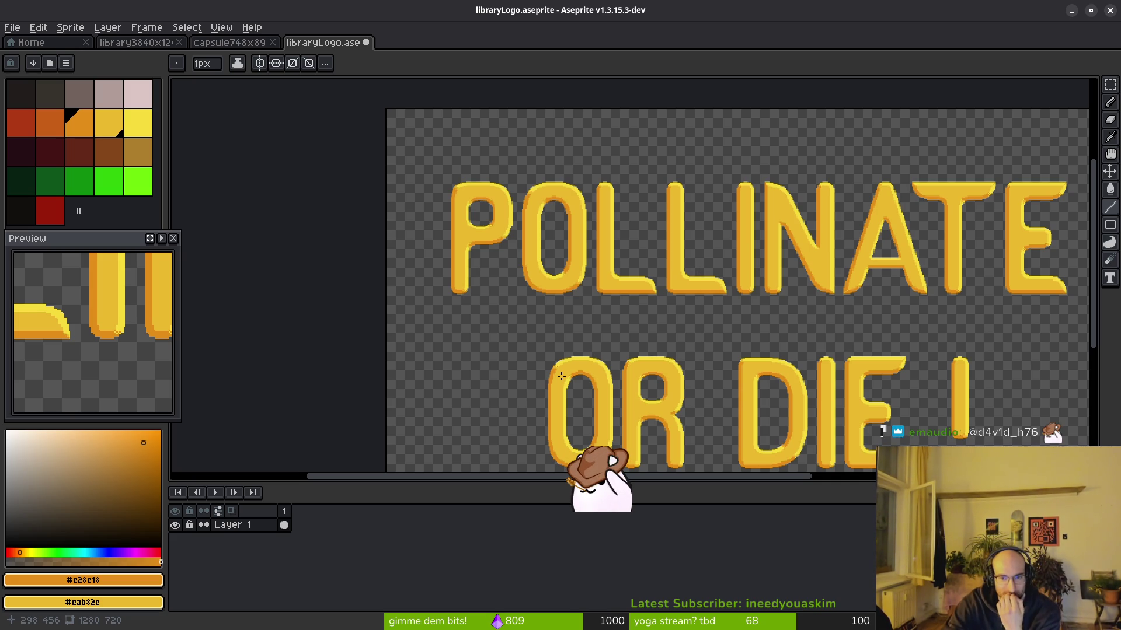
{"action": "scroll", "coordinate": [647, 332], "scroll_direction": "right", "scroll_amount": 3}
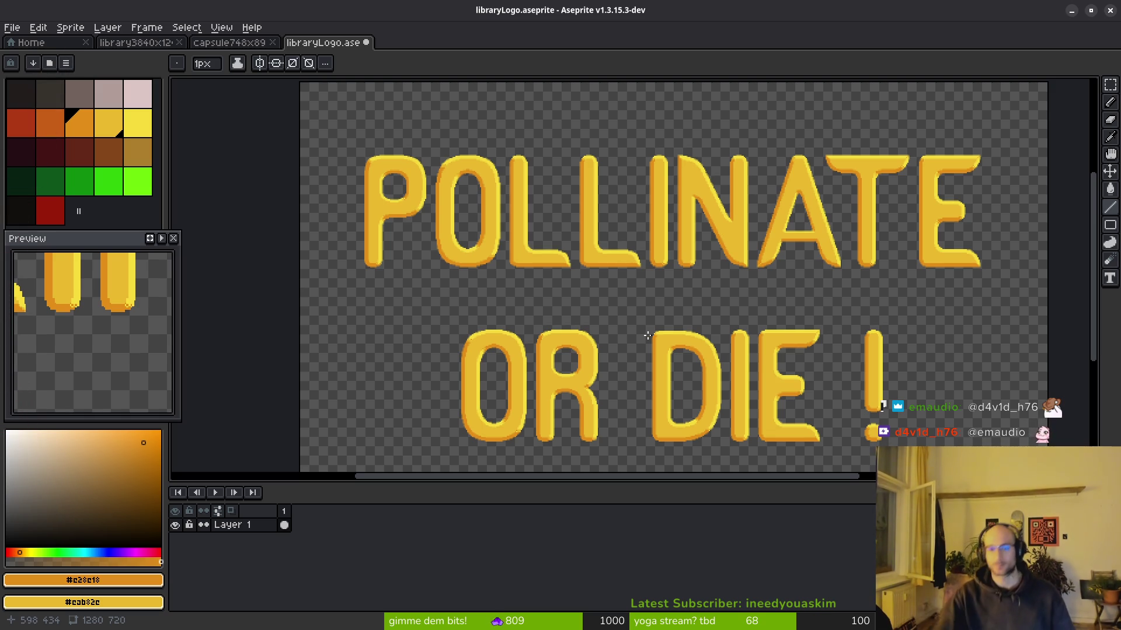
Step: Touch up the O's shaded edge with one yellow pixel and one orange pixel
{"action": "scroll", "coordinate": [589, 190], "scroll_direction": "up", "scroll_amount": 5}
{"action": "scroll", "coordinate": [590, 189], "scroll_direction": "down", "scroll_amount": 4}
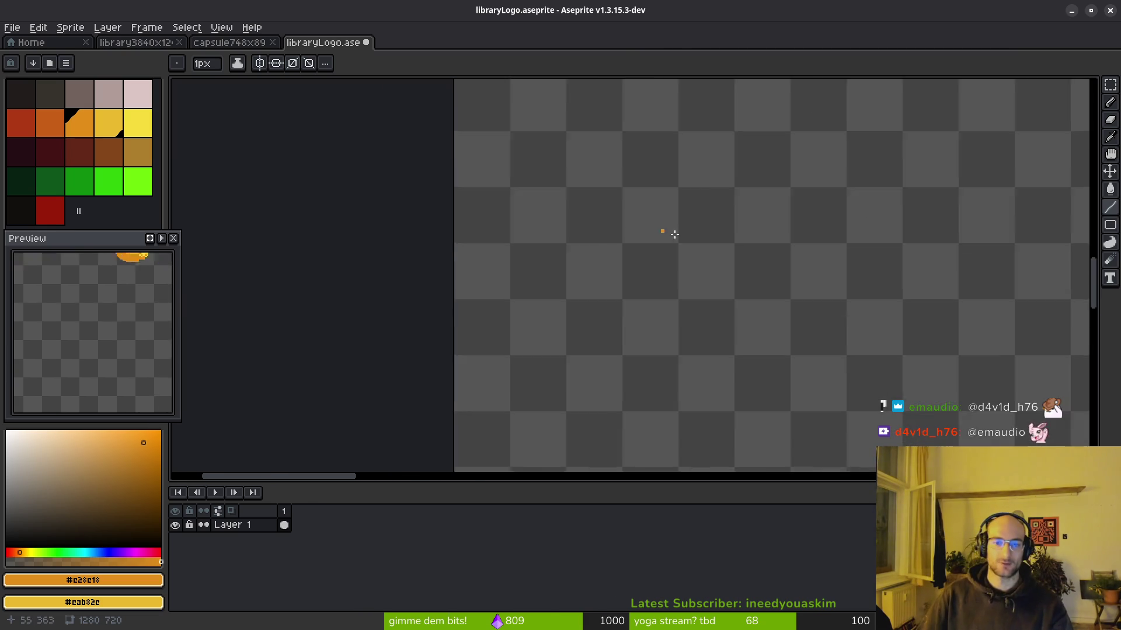
{"action": "scroll", "coordinate": [838, 323], "scroll_direction": "up", "scroll_amount": 5}
{"action": "scroll", "coordinate": [733, 321], "scroll_direction": "up", "scroll_amount": 3}
{"action": "right_click", "coordinate": [684, 344]}
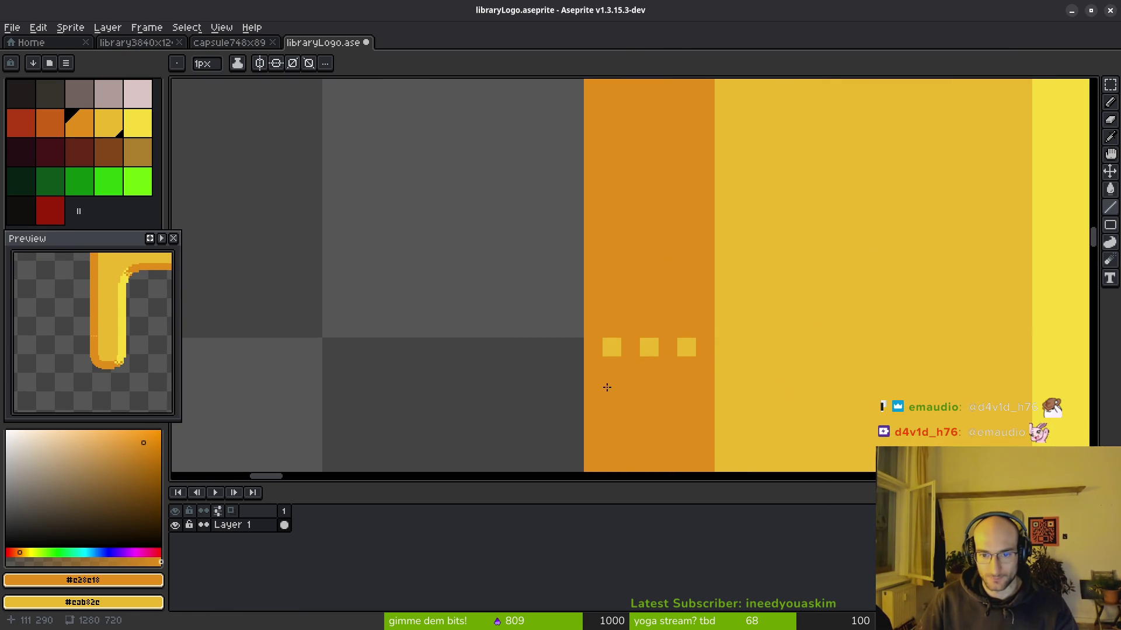
{"action": "scroll", "coordinate": [677, 333], "scroll_direction": "down", "scroll_amount": 3}
{"action": "scroll", "coordinate": [718, 356], "scroll_direction": "up", "scroll_amount": 3}
{"action": "left_click", "coordinate": [717, 356]}
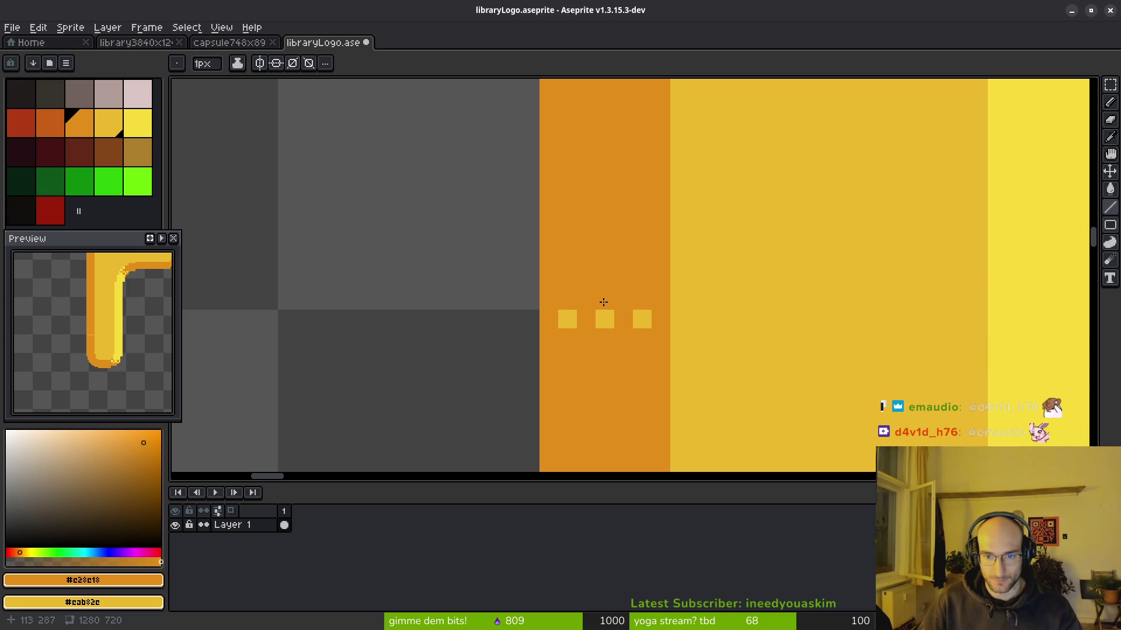
Step: Paint orange pixels along the O's top-curve staircase edge and its inner edge
{"action": "scroll", "coordinate": [574, 306], "scroll_direction": "down", "scroll_amount": 3}
{"action": "scroll", "coordinate": [671, 330], "scroll_direction": "down", "scroll_amount": 3}
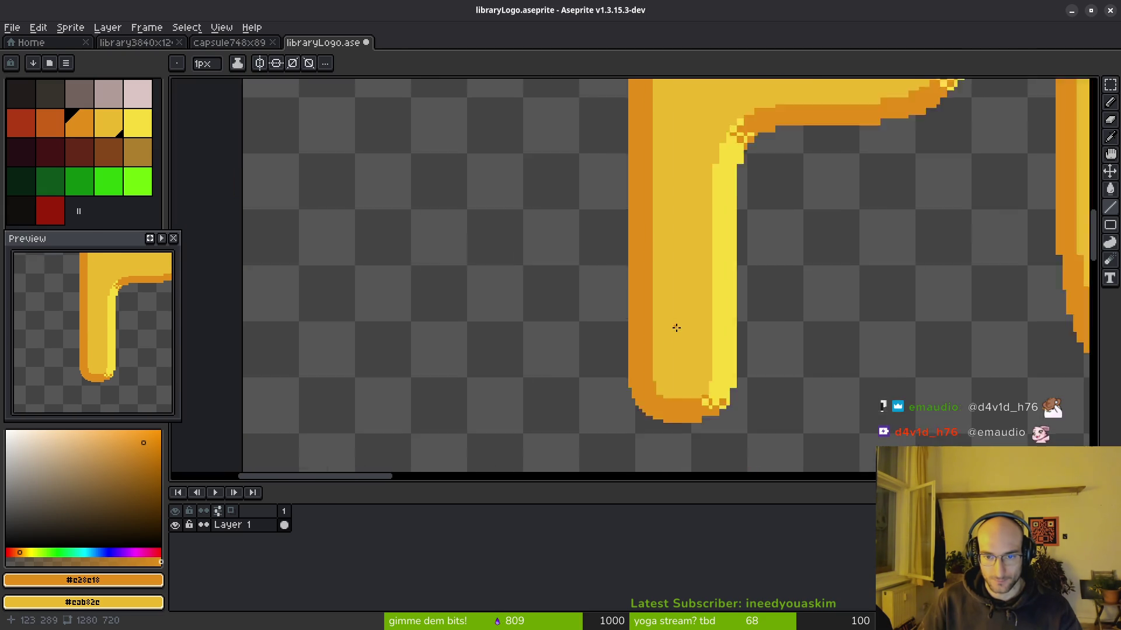
{"action": "scroll", "coordinate": [685, 311], "scroll_direction": "up", "scroll_amount": 2}
{"action": "scroll", "coordinate": [713, 237], "scroll_direction": "up", "scroll_amount": 1}
{"action": "scroll", "coordinate": [688, 233], "scroll_direction": "up", "scroll_amount": 2}
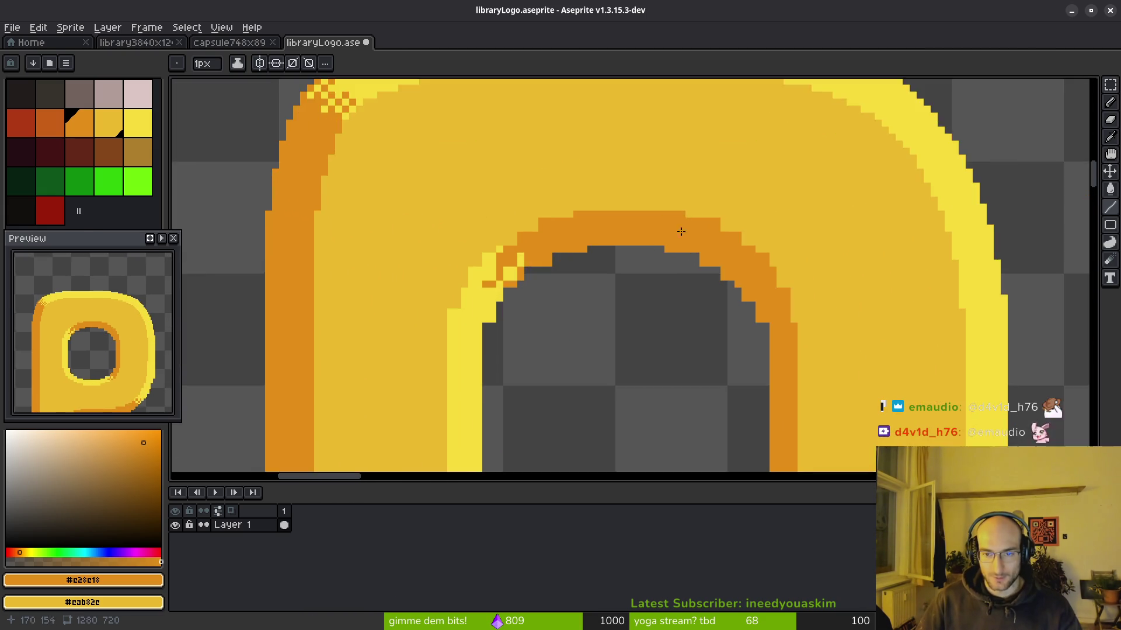
{"action": "scroll", "coordinate": [738, 261], "scroll_direction": "up", "scroll_amount": 1}
{"action": "scroll", "coordinate": [738, 261], "scroll_direction": "down", "scroll_amount": 3}
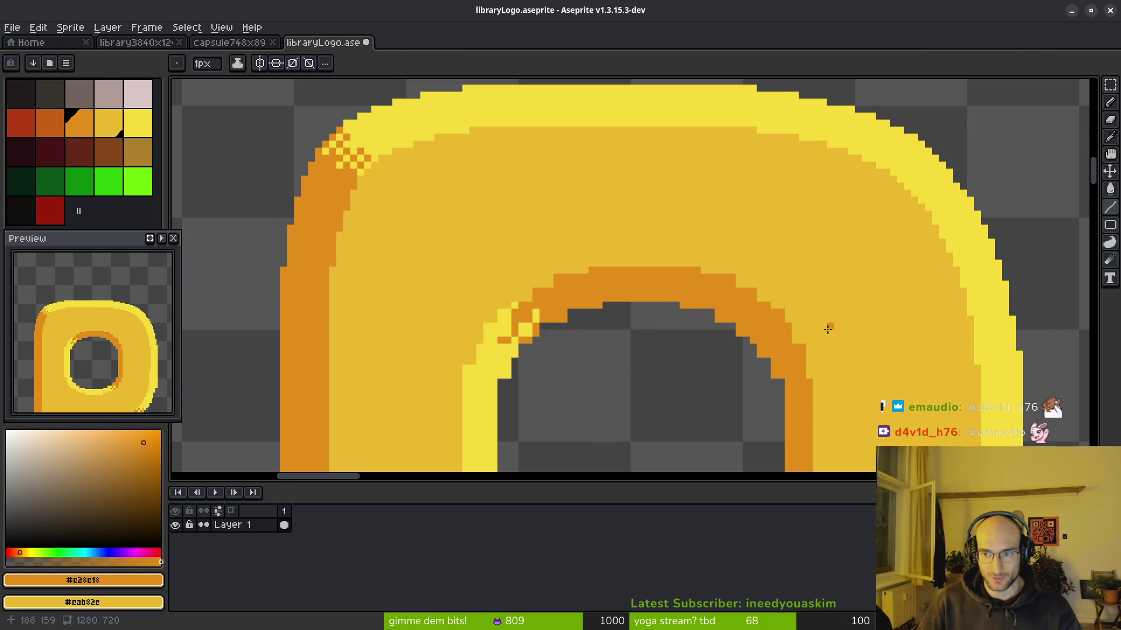
{"action": "scroll", "coordinate": [647, 300], "scroll_direction": "up", "scroll_amount": 1}
{"action": "scroll", "coordinate": [611, 229], "scroll_direction": "up", "scroll_amount": 1}
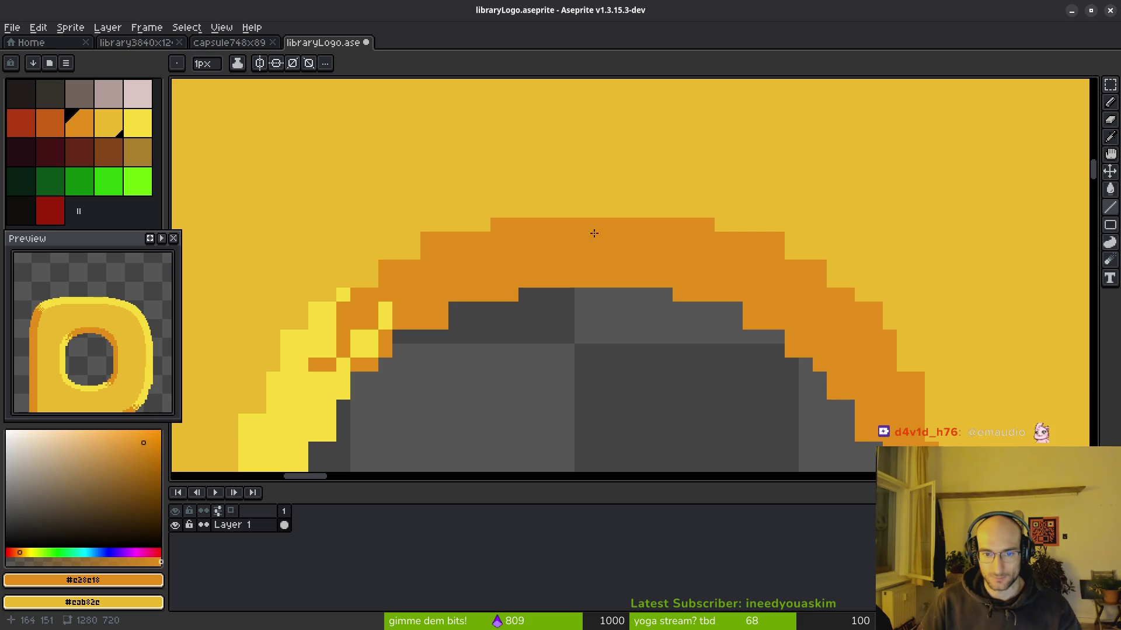
{"action": "scroll", "coordinate": [492, 311], "scroll_direction": "up", "scroll_amount": 1}
{"action": "mouse_move", "coordinate": [587, 270]}
{"action": "left_mouse_down"}
{"action": "mouse_move", "coordinate": [623, 233]}
{"action": "mouse_move", "coordinate": [726, 179]}
{"action": "left_mouse_up"}
{"action": "mouse_move", "coordinate": [564, 257]}
{"action": "left_mouse_down"}
{"action": "mouse_move", "coordinate": [453, 302]}
{"action": "mouse_move", "coordinate": [399, 306]}
{"action": "left_mouse_up"}
{"action": "scroll", "coordinate": [640, 325], "scroll_direction": "down", "scroll_amount": 5}
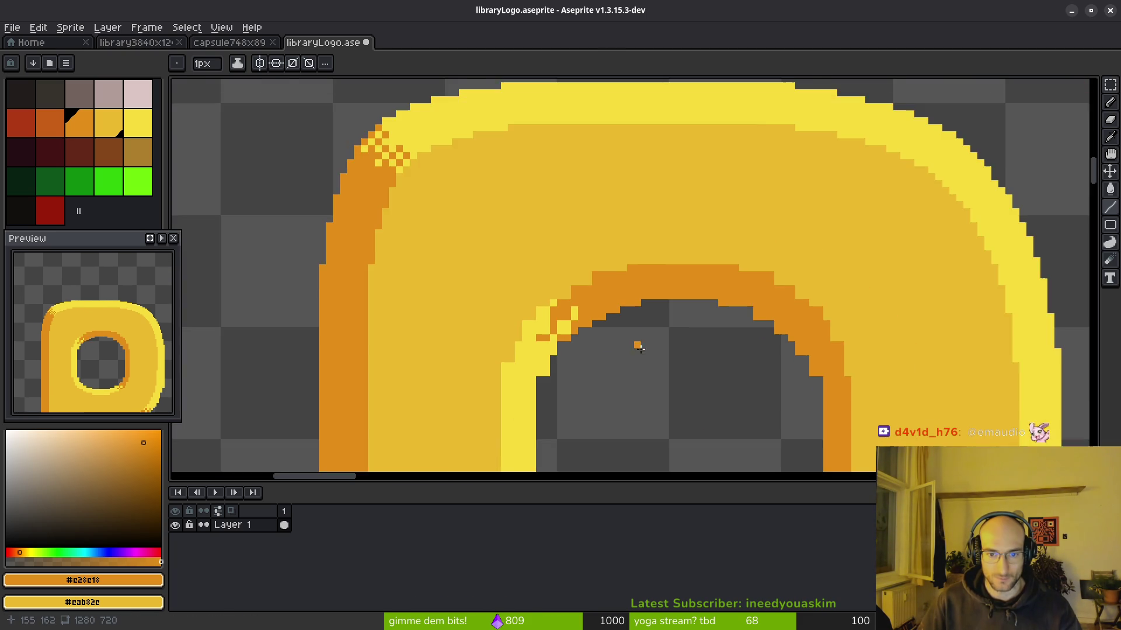
{"action": "scroll", "coordinate": [645, 366], "scroll_direction": "up", "scroll_amount": 4}
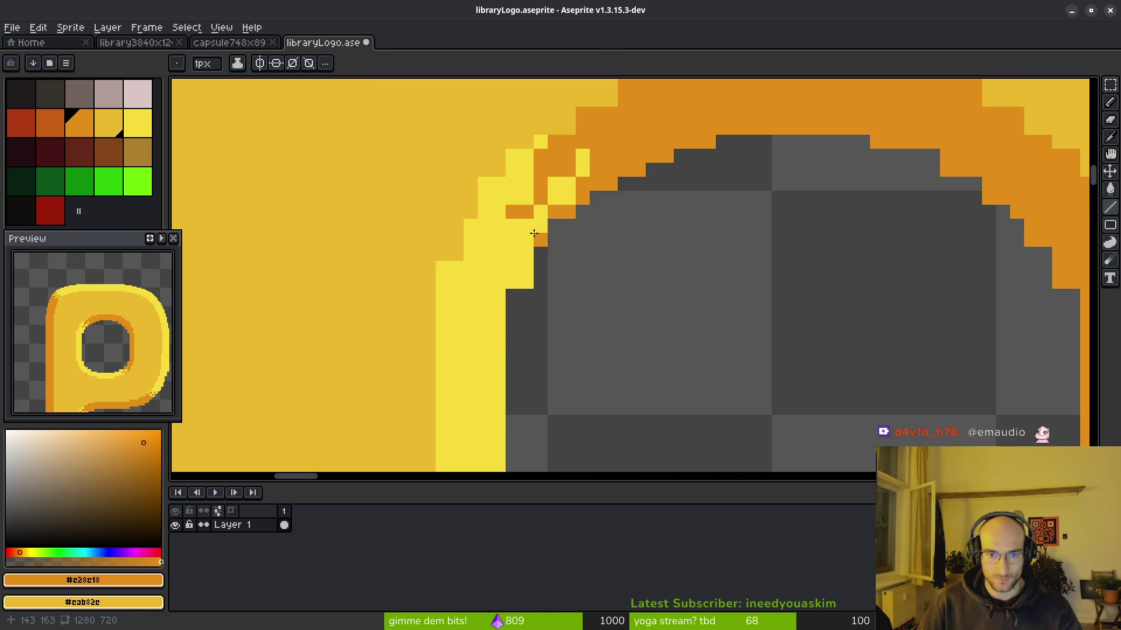
{"action": "left_click", "coordinate": [512, 268]}
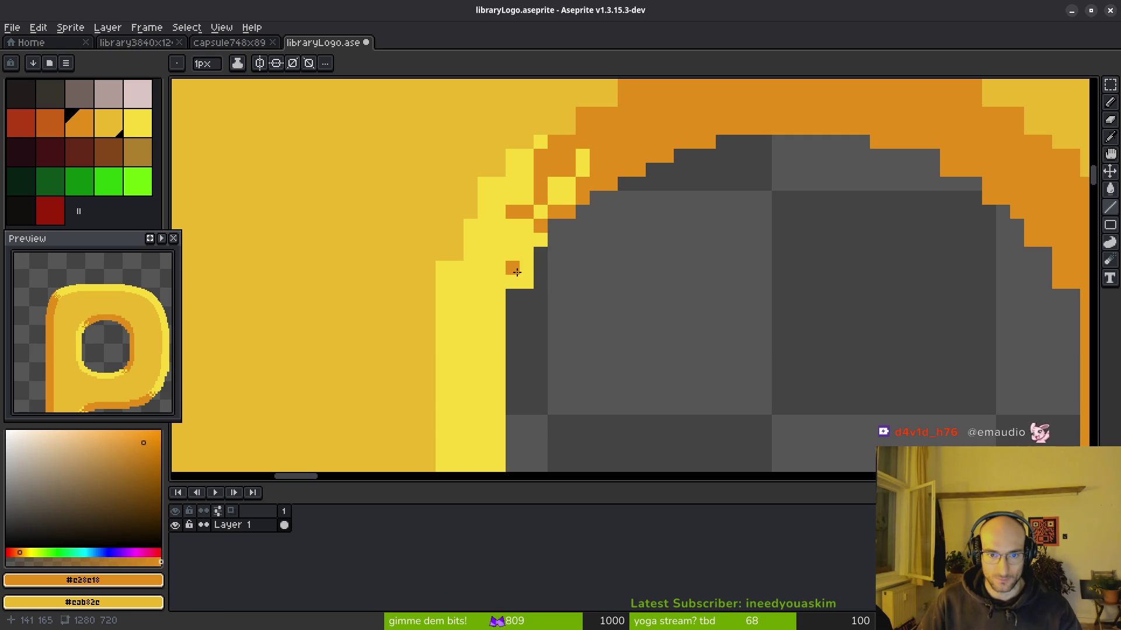
Step: Fill the notch in the O's inner highlight with bright yellow #f7db3b
{"action": "left_click", "coordinate": [526, 268], "text": "alt"}
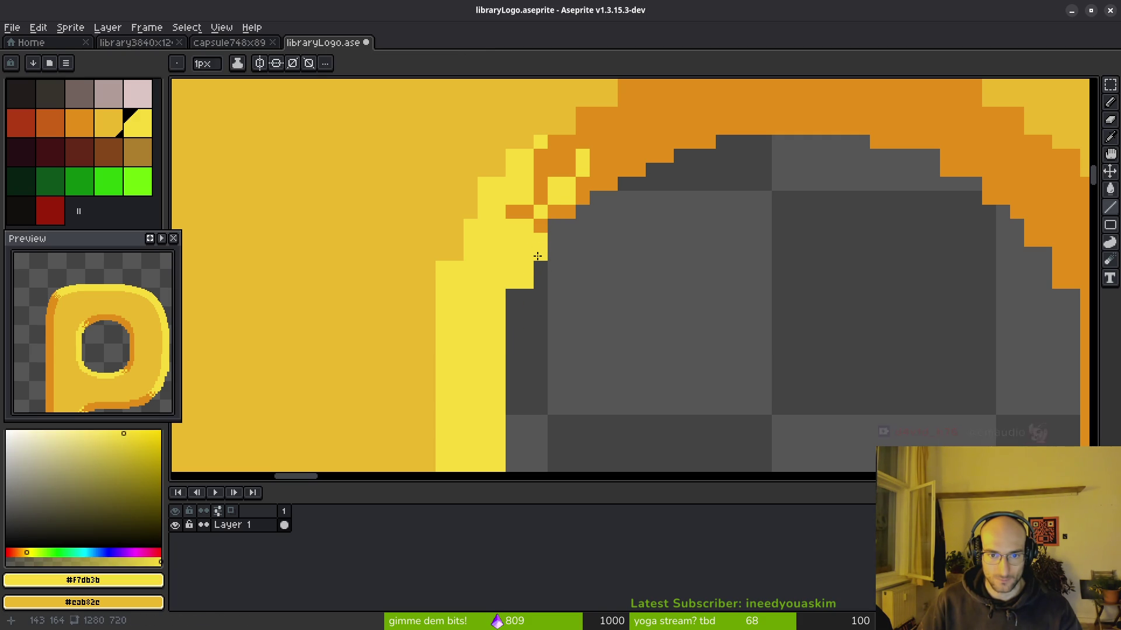
{"action": "left_click_drag", "start_coordinate": [512, 324], "coordinate": [512, 296]}
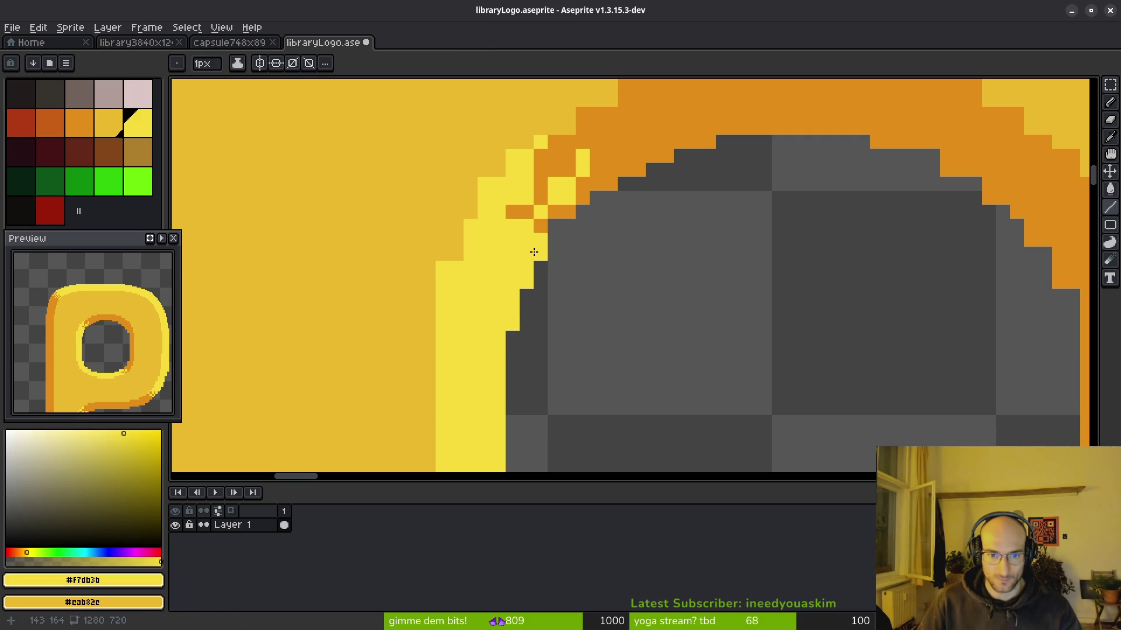
{"action": "scroll", "coordinate": [667, 280], "scroll_direction": "down", "scroll_amount": 3}
{"action": "left_click_drag", "start_coordinate": [694, 282], "coordinate": [636, 294]}
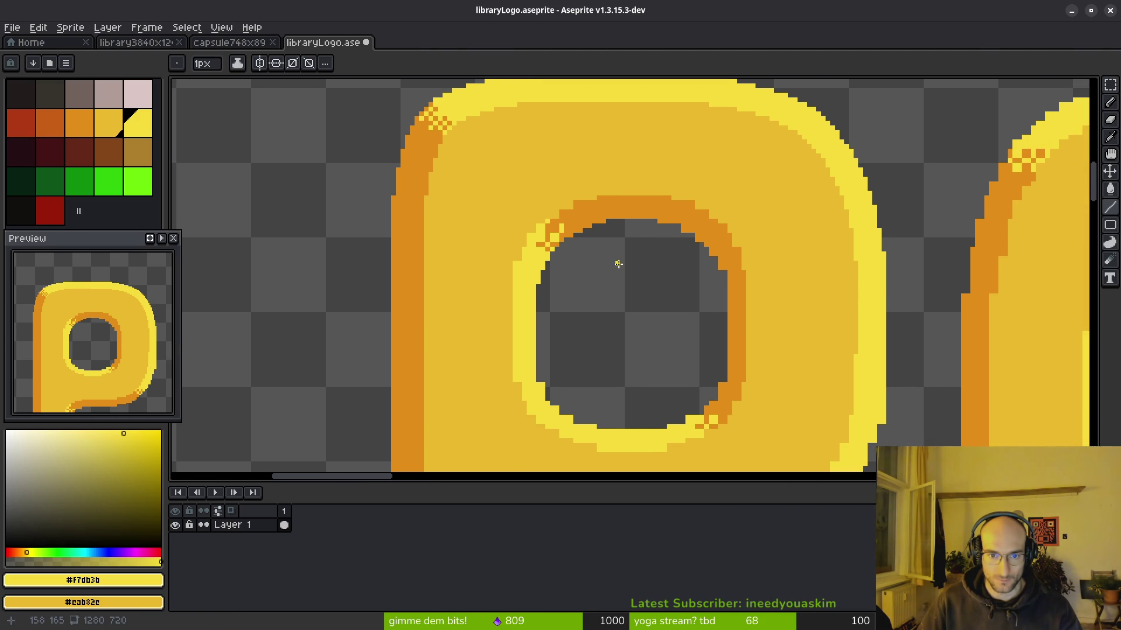
{"action": "scroll", "coordinate": [618, 264], "scroll_direction": "up", "scroll_amount": 1}
{"action": "scroll", "coordinate": [584, 328], "scroll_direction": "up", "scroll_amount": 2}
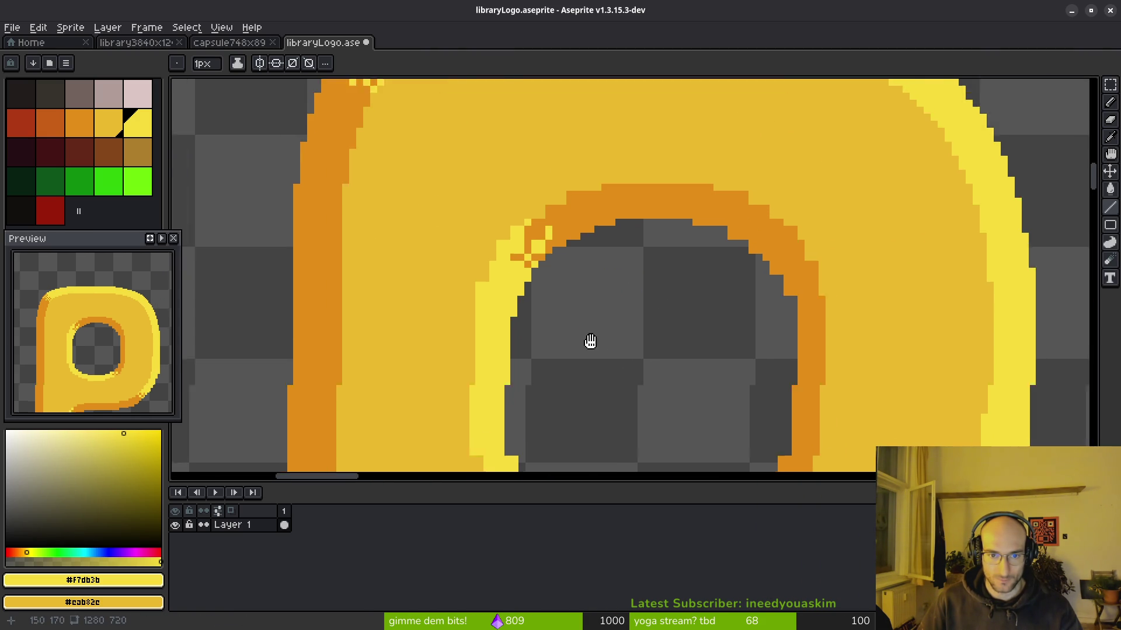